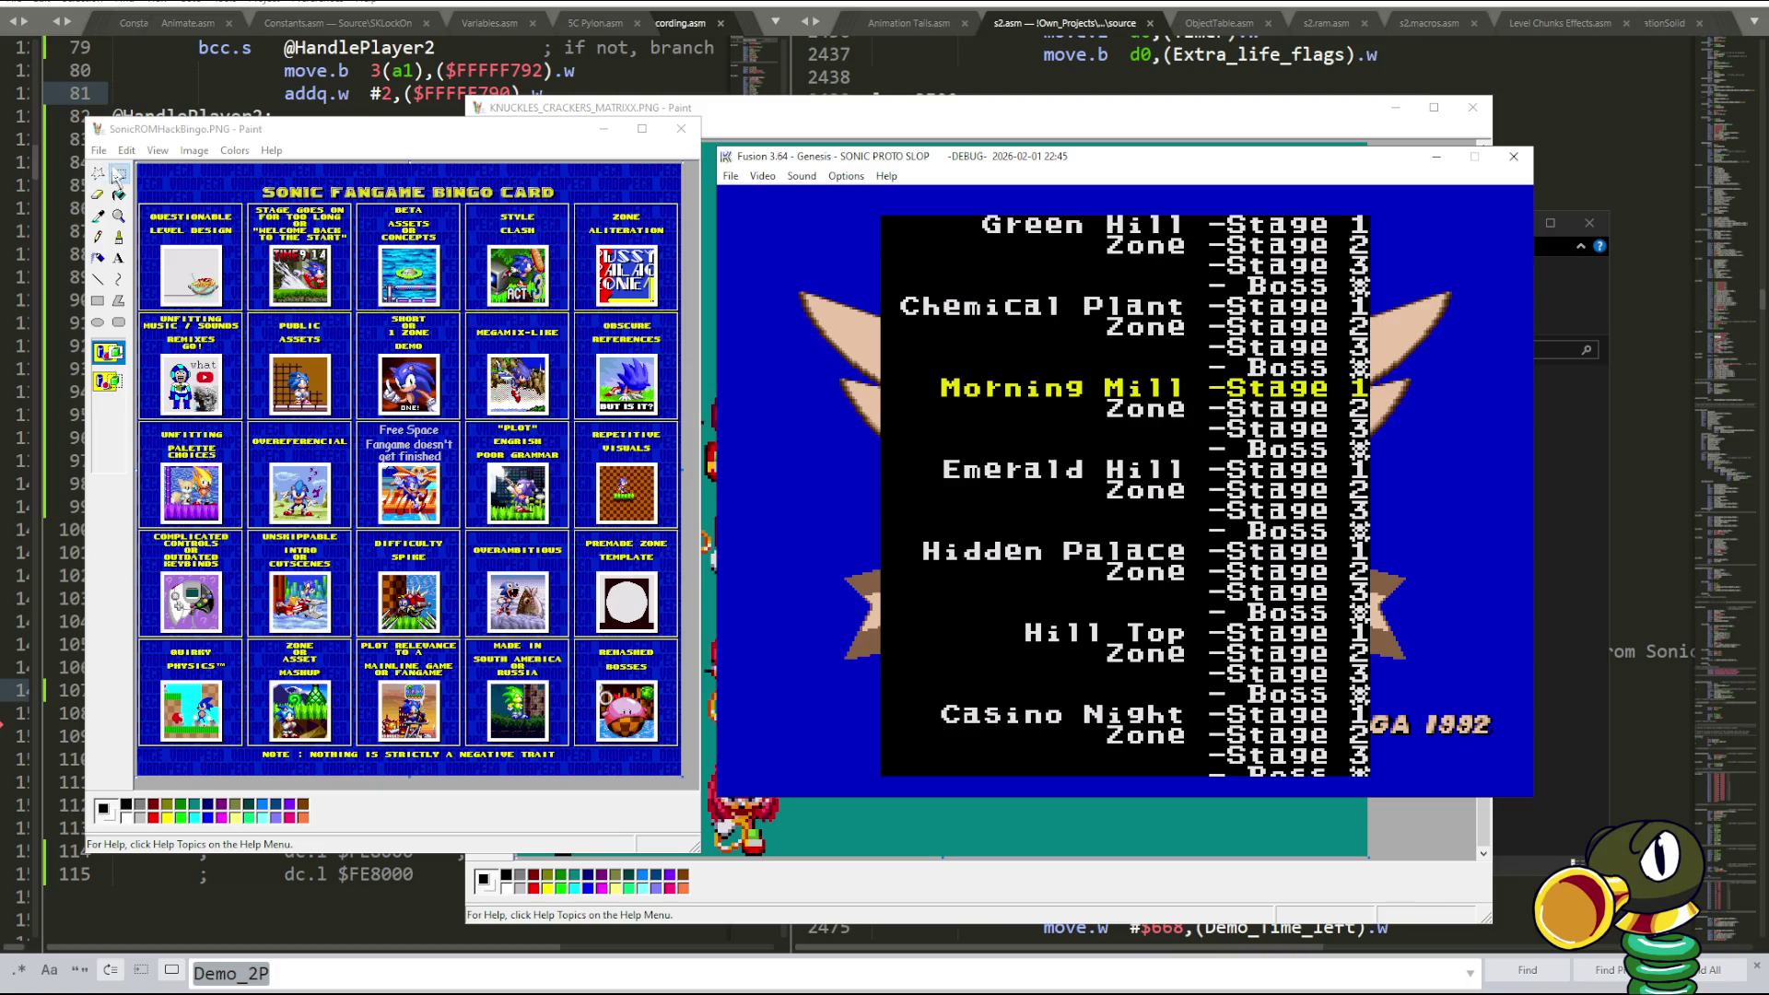
# - Make the SonicROMHackBingo image in Paint active beside the Fusion level select
pyautogui.click(204, 217)
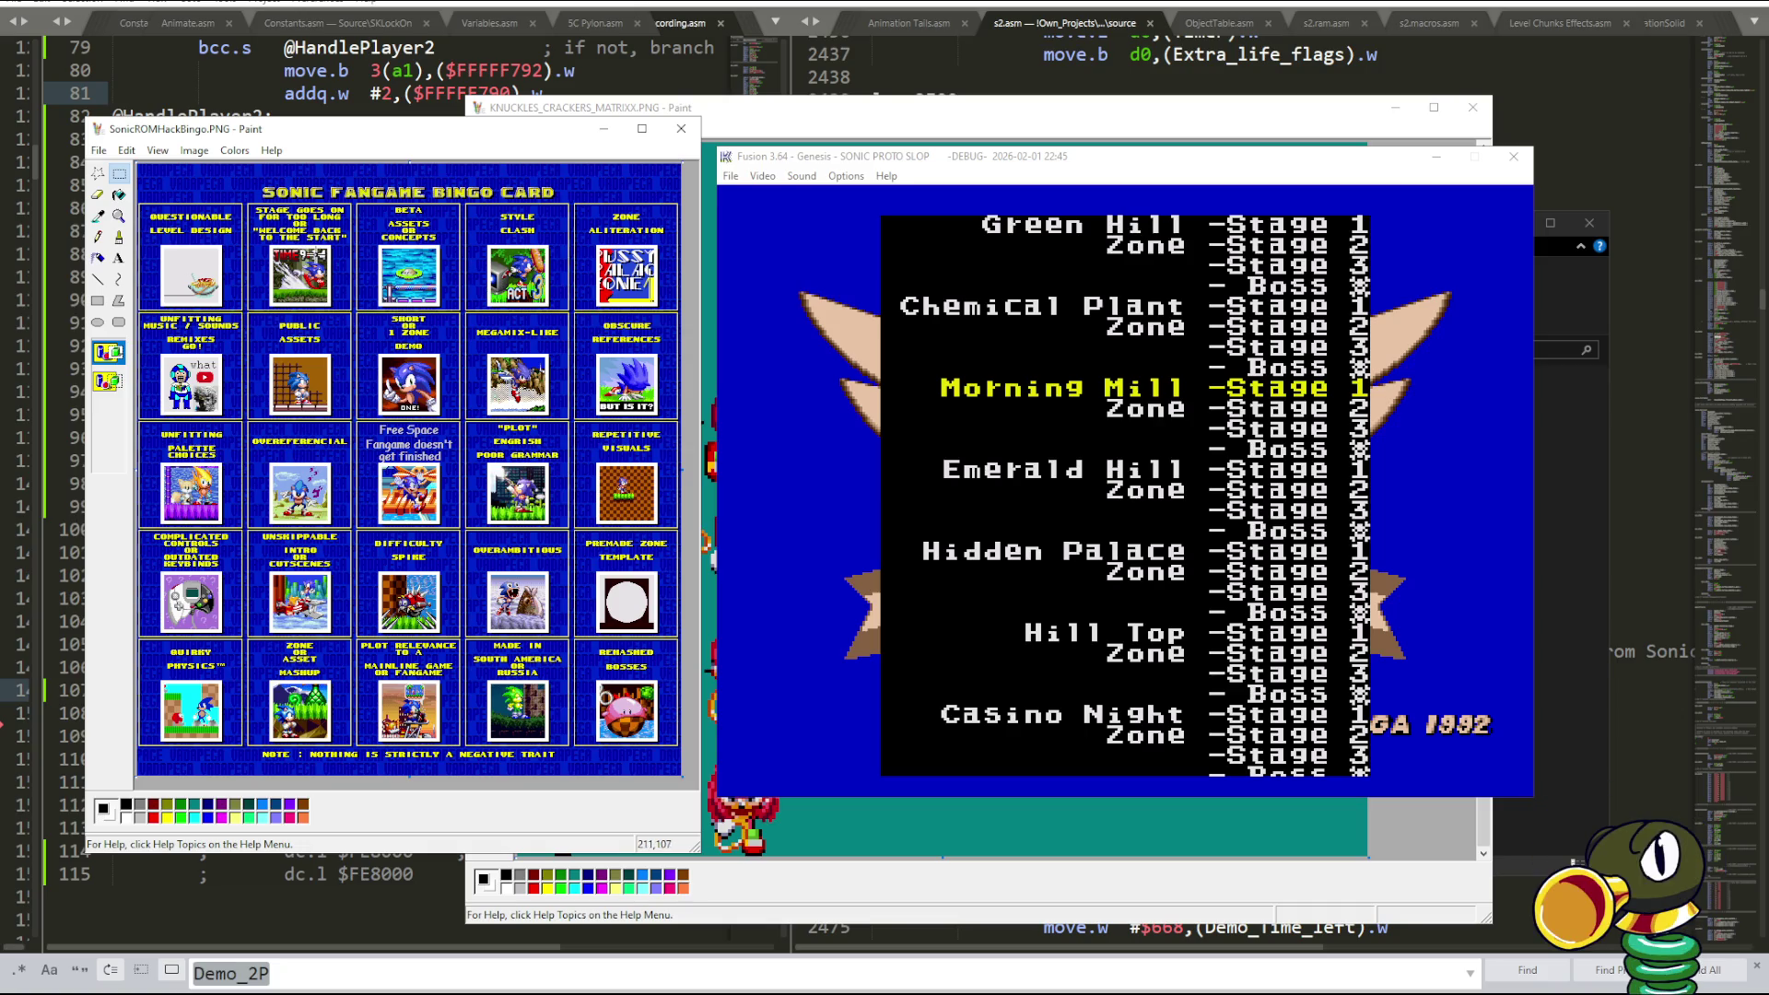
pyautogui.click(119, 216)
pyautogui.click(104, 357)
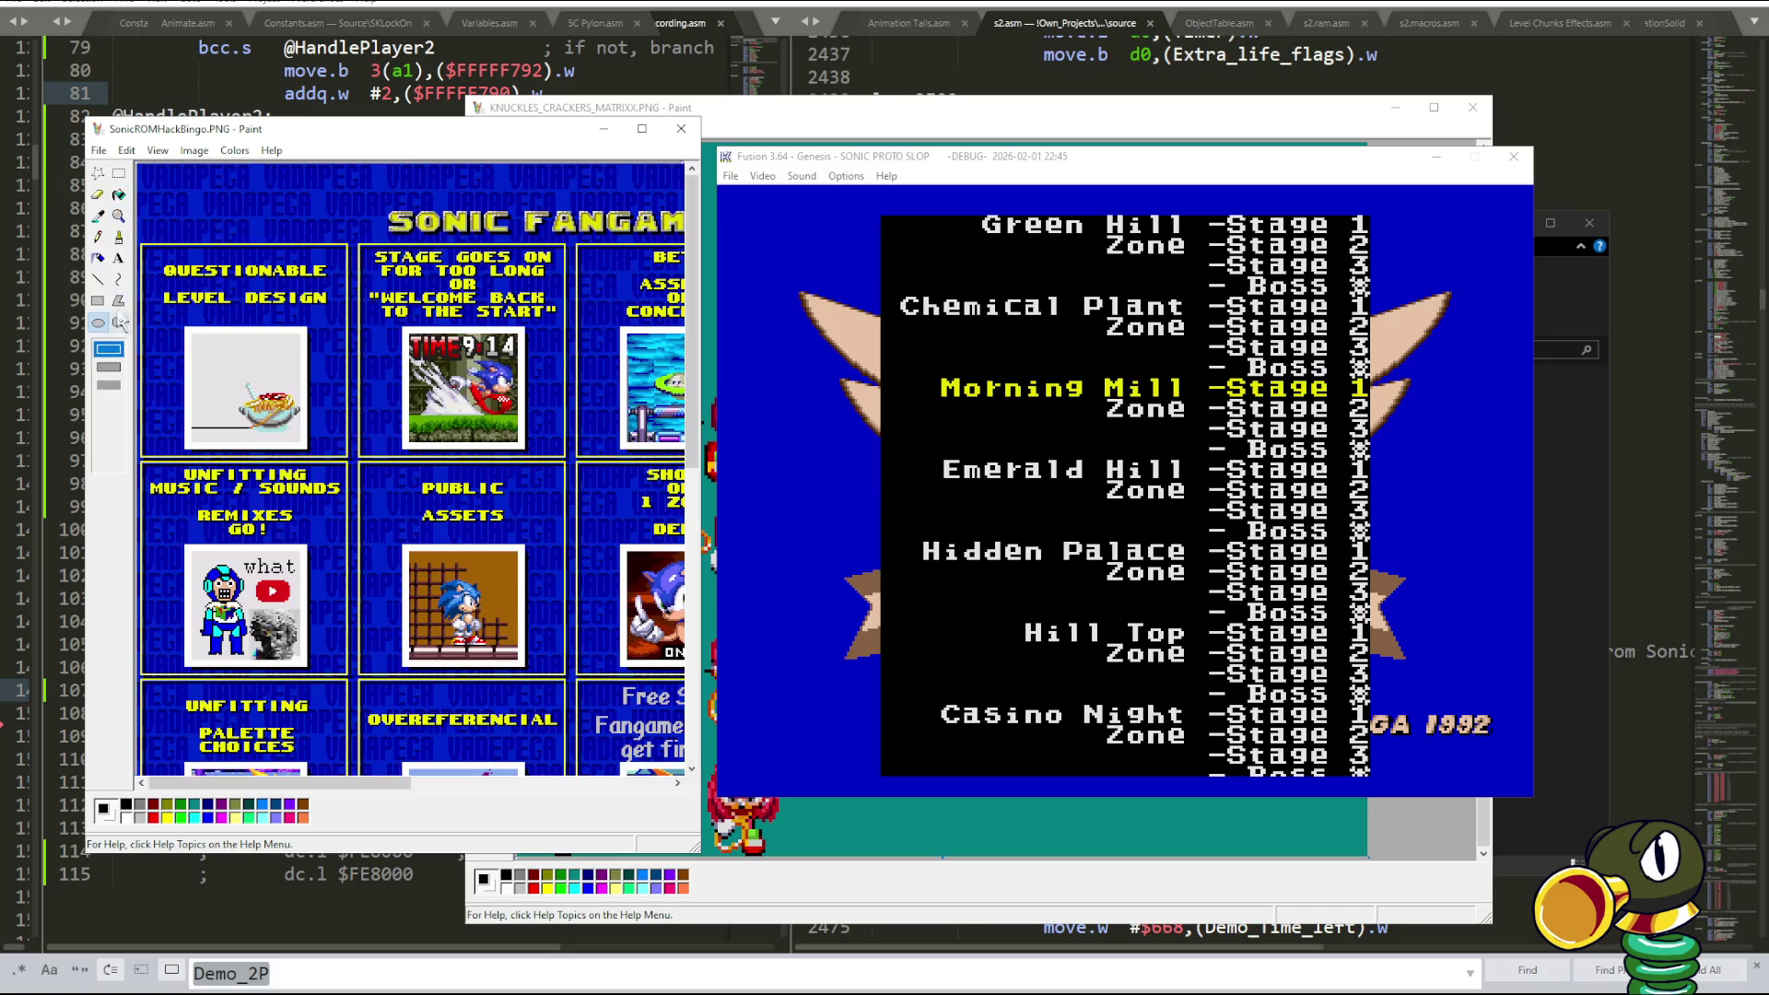
pyautogui.click(141, 221)
pyautogui.click(119, 173)
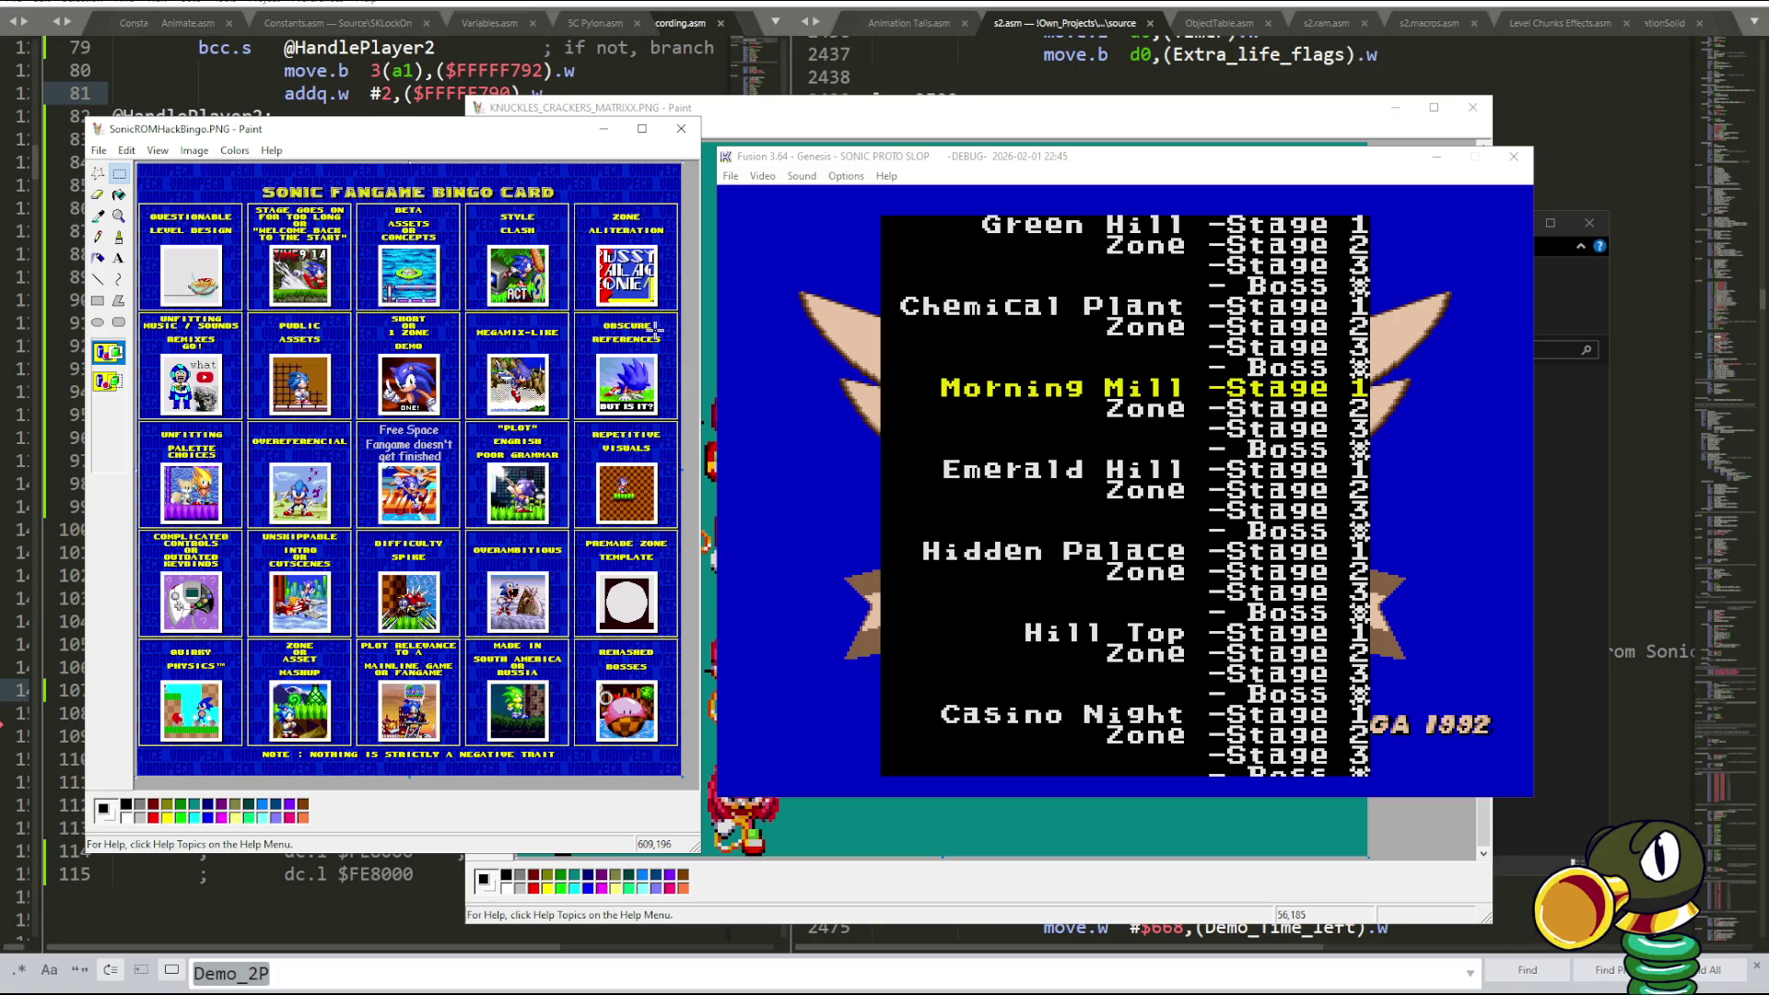
pyautogui.click(790, 359)
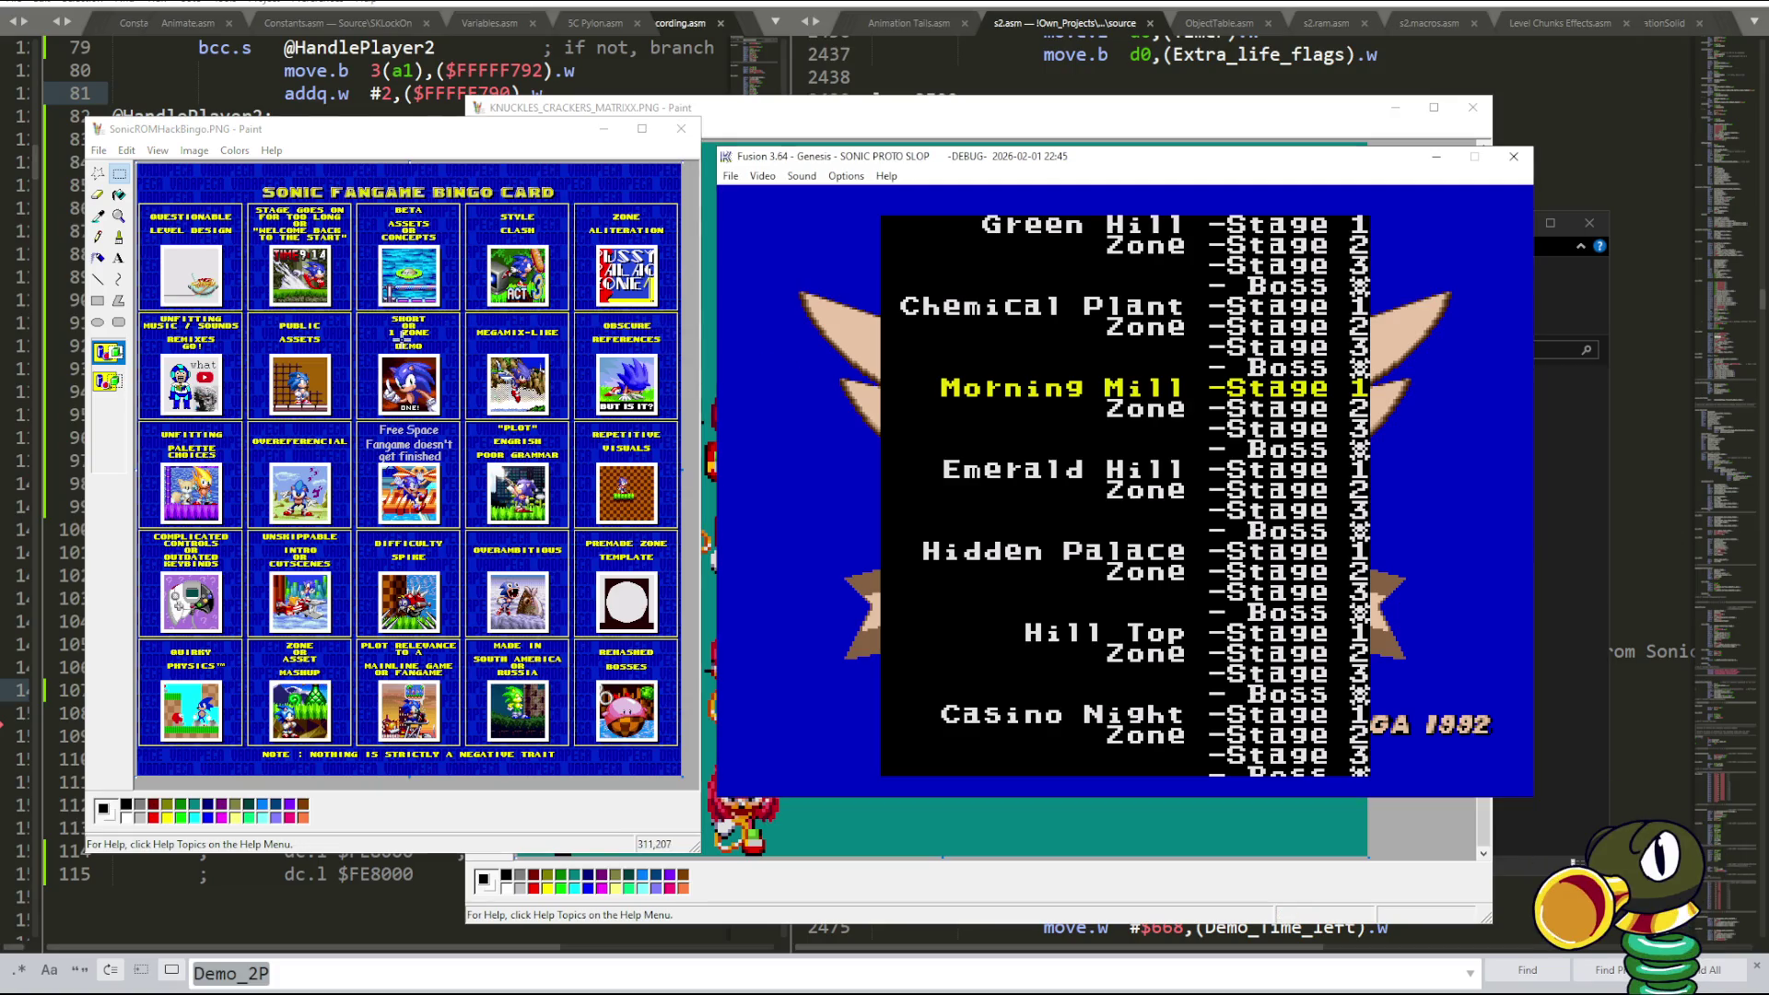
pyautogui.click(403, 340)
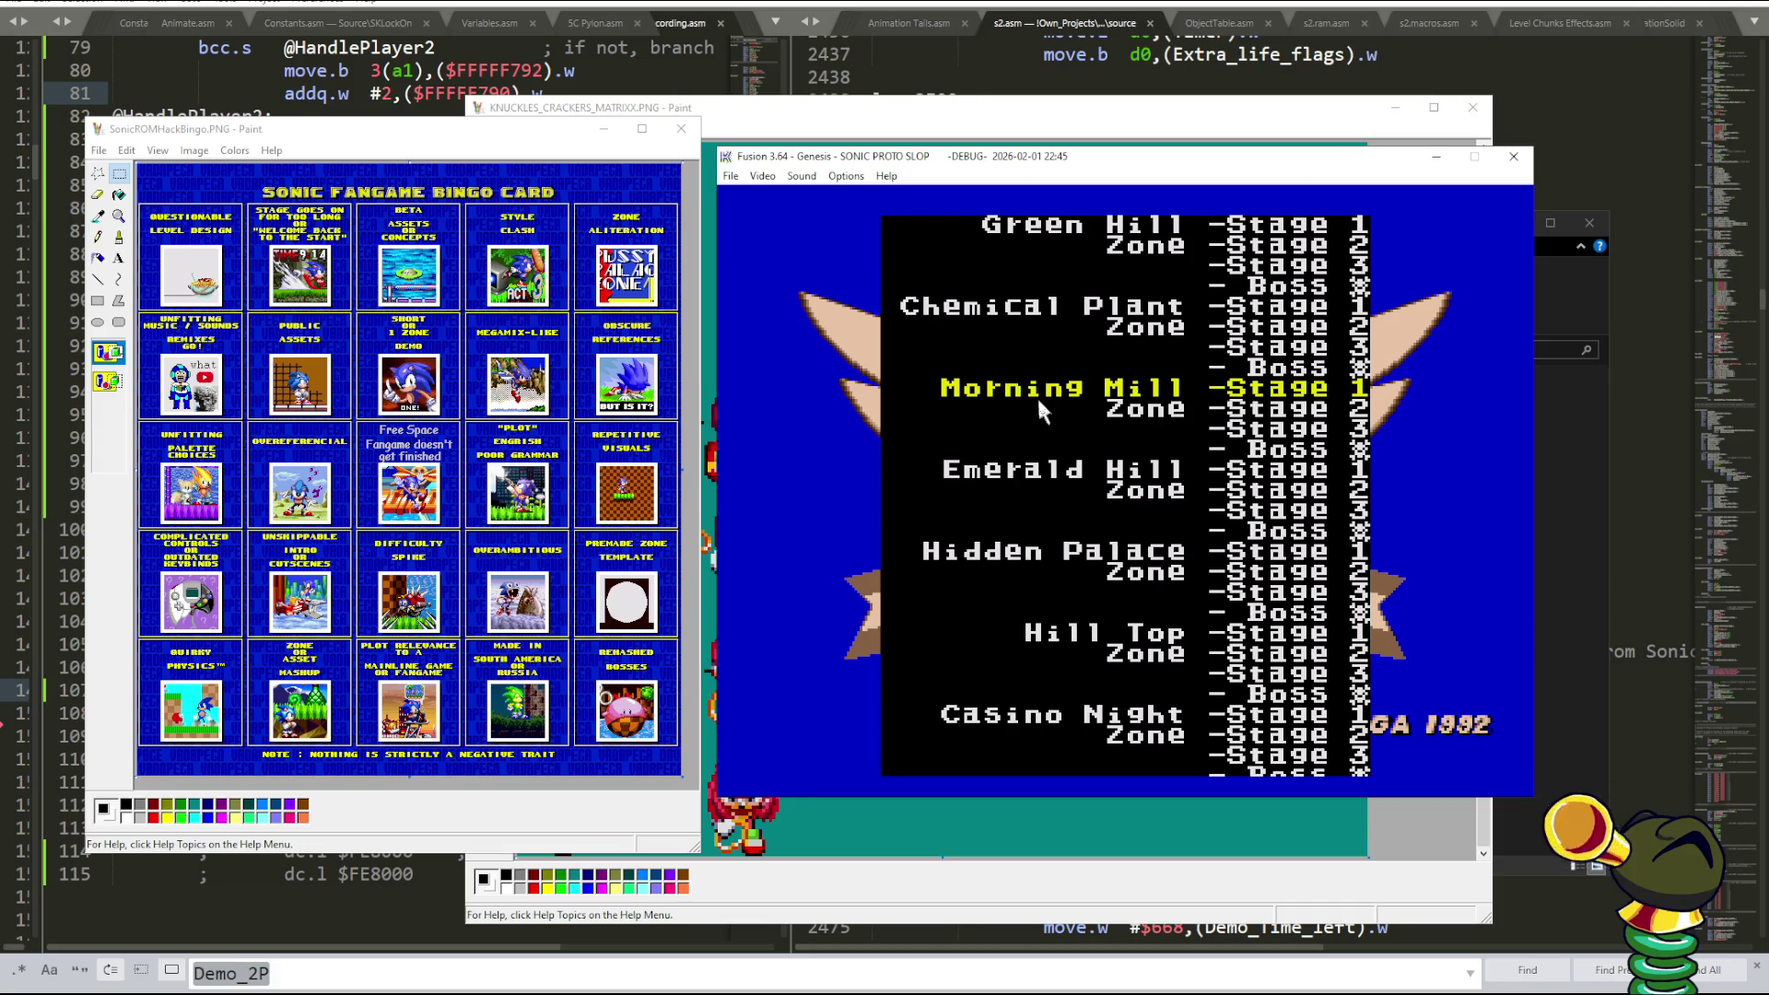
# - Highlight Morning Mill Boss, then marquee-select and deselect the Free Space and OVERAMBITIOUS cells in Paint
pyautogui.press('Down')
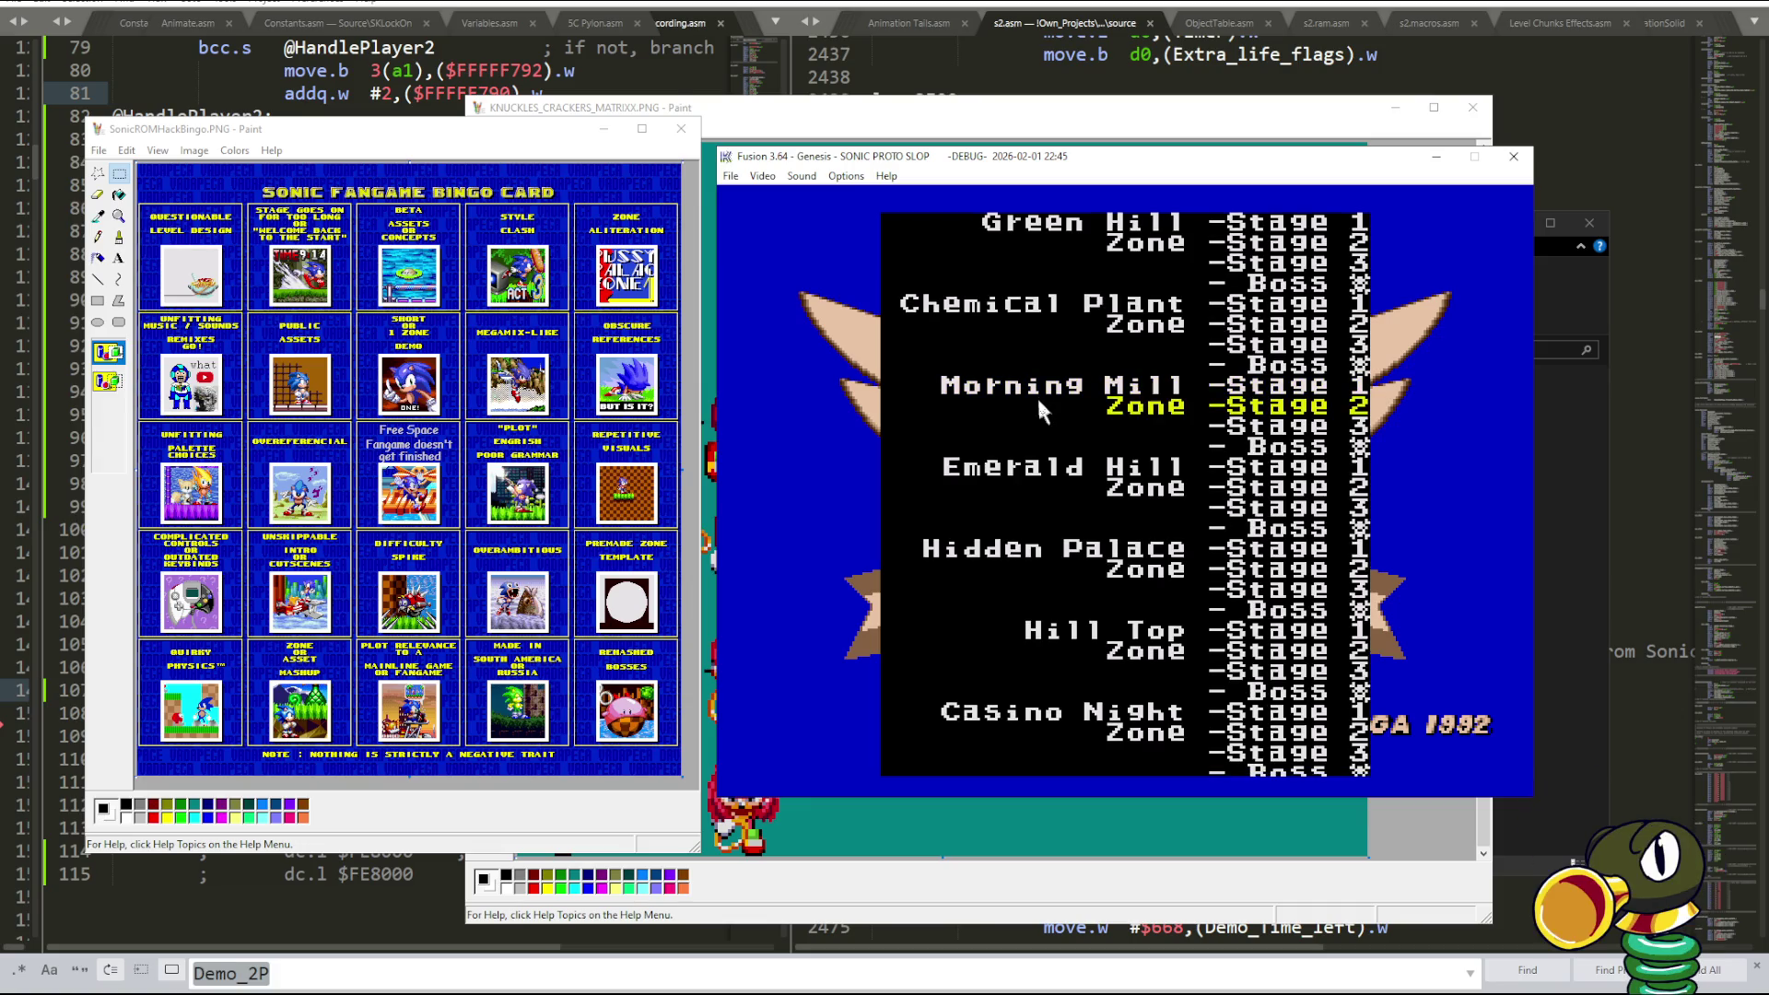
pyautogui.press('Down')
pyautogui.press('Down')
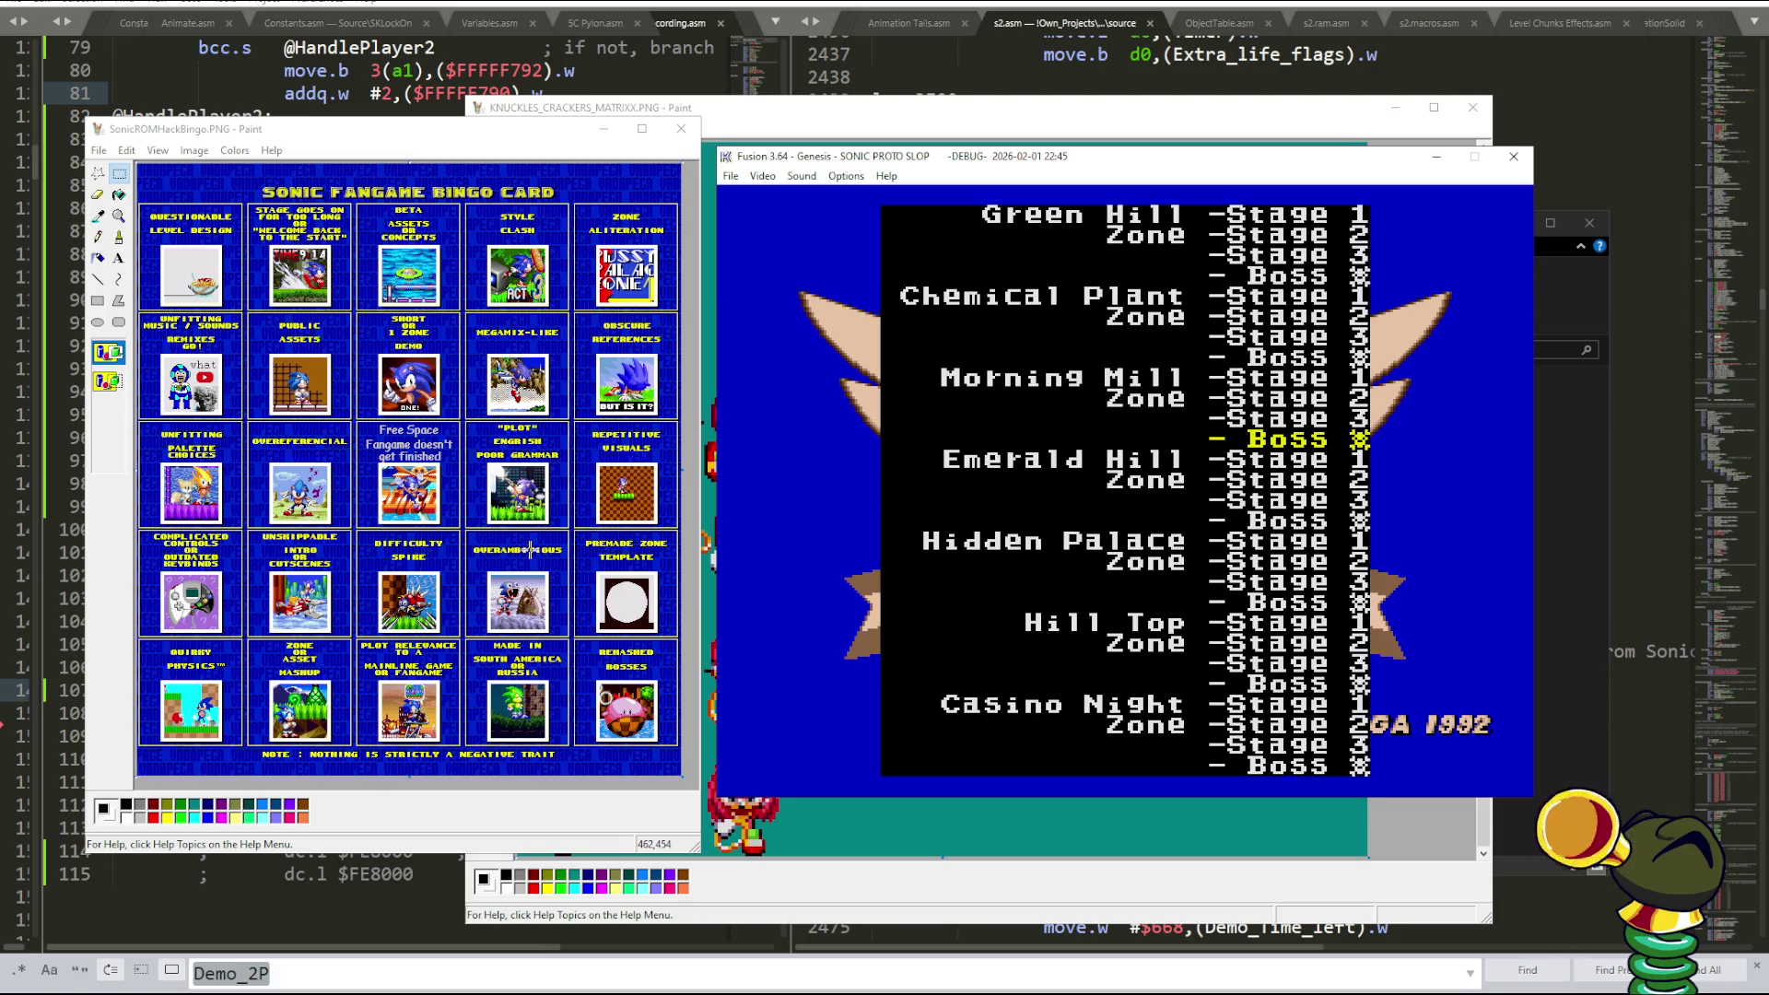
pyautogui.moveTo(432, 489); pyautogui.dragTo(472, 534)
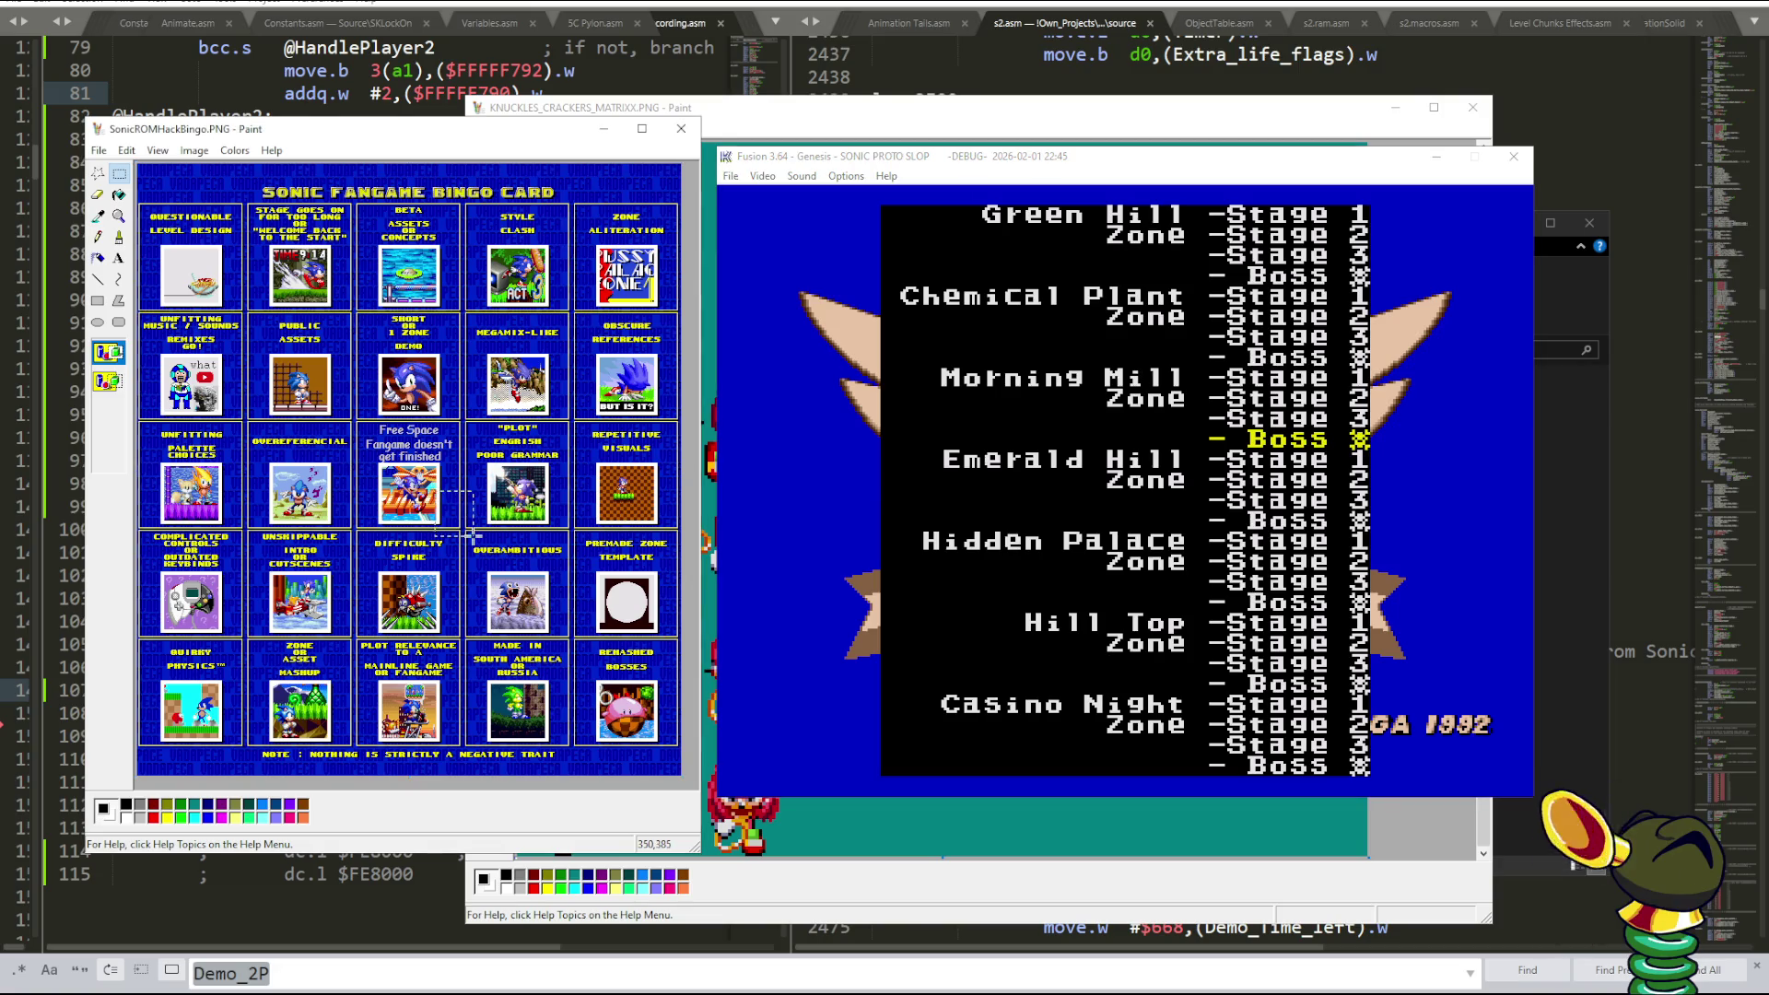
pyautogui.click(574, 548)
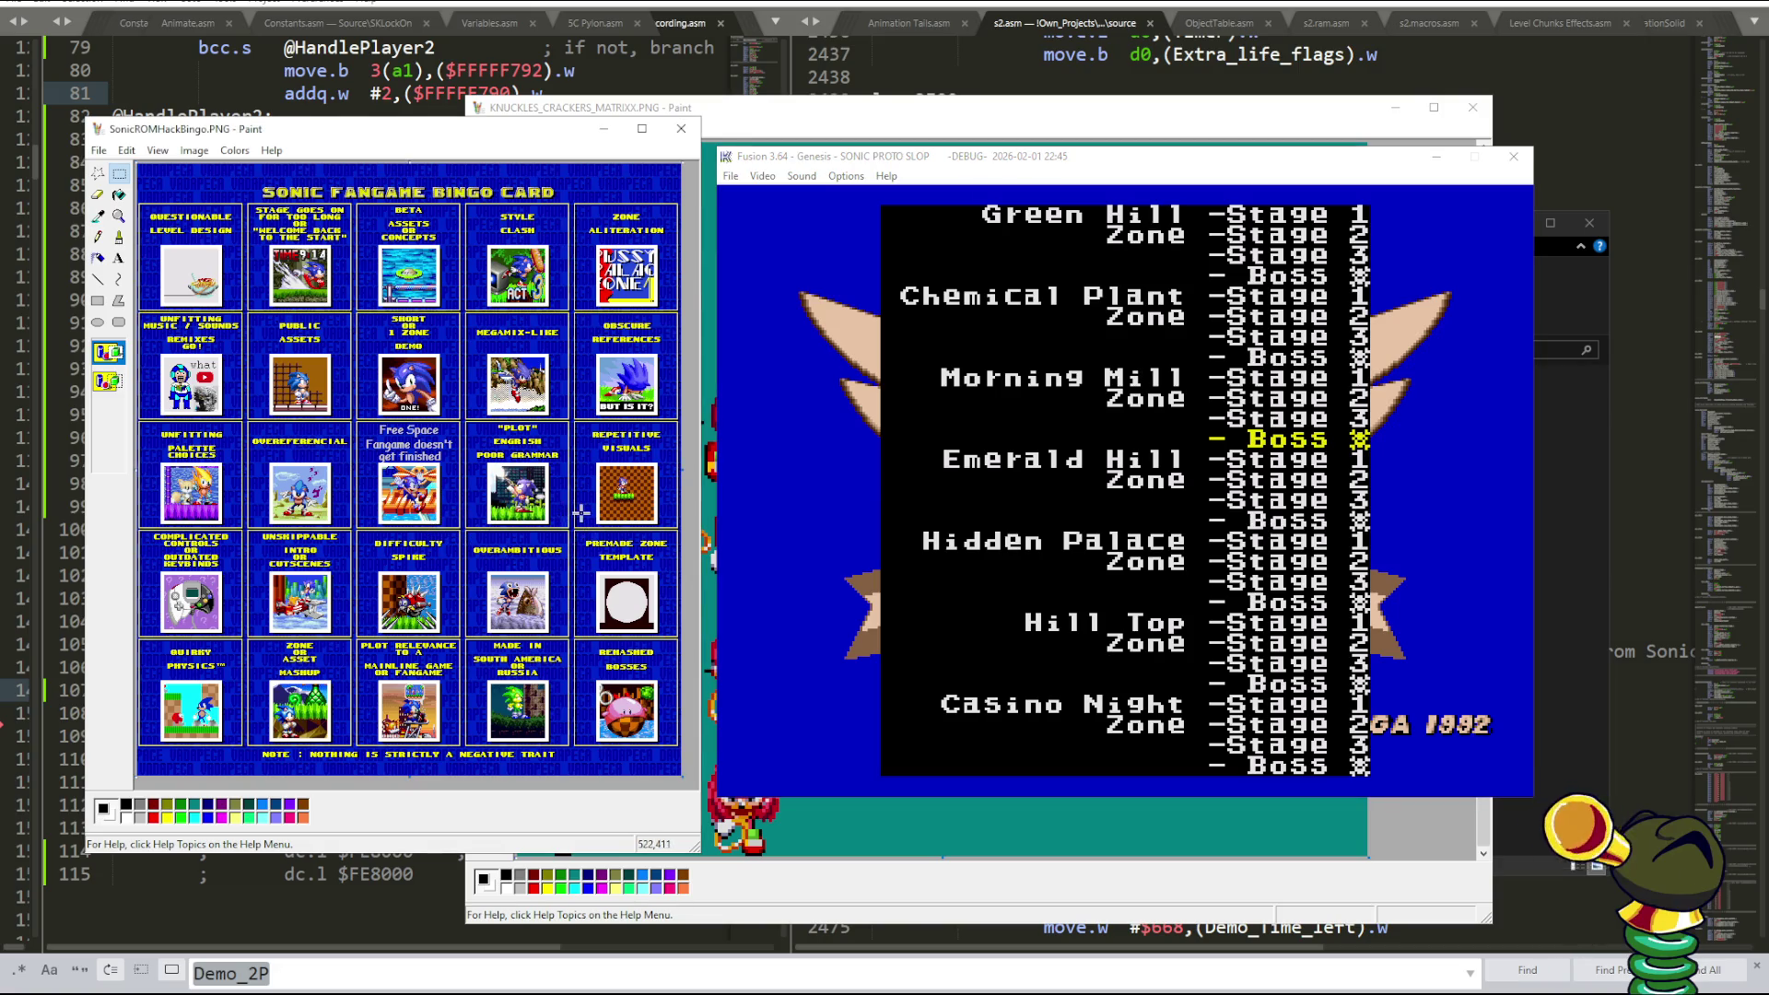
pyautogui.moveTo(460, 521); pyautogui.dragTo(571, 547)
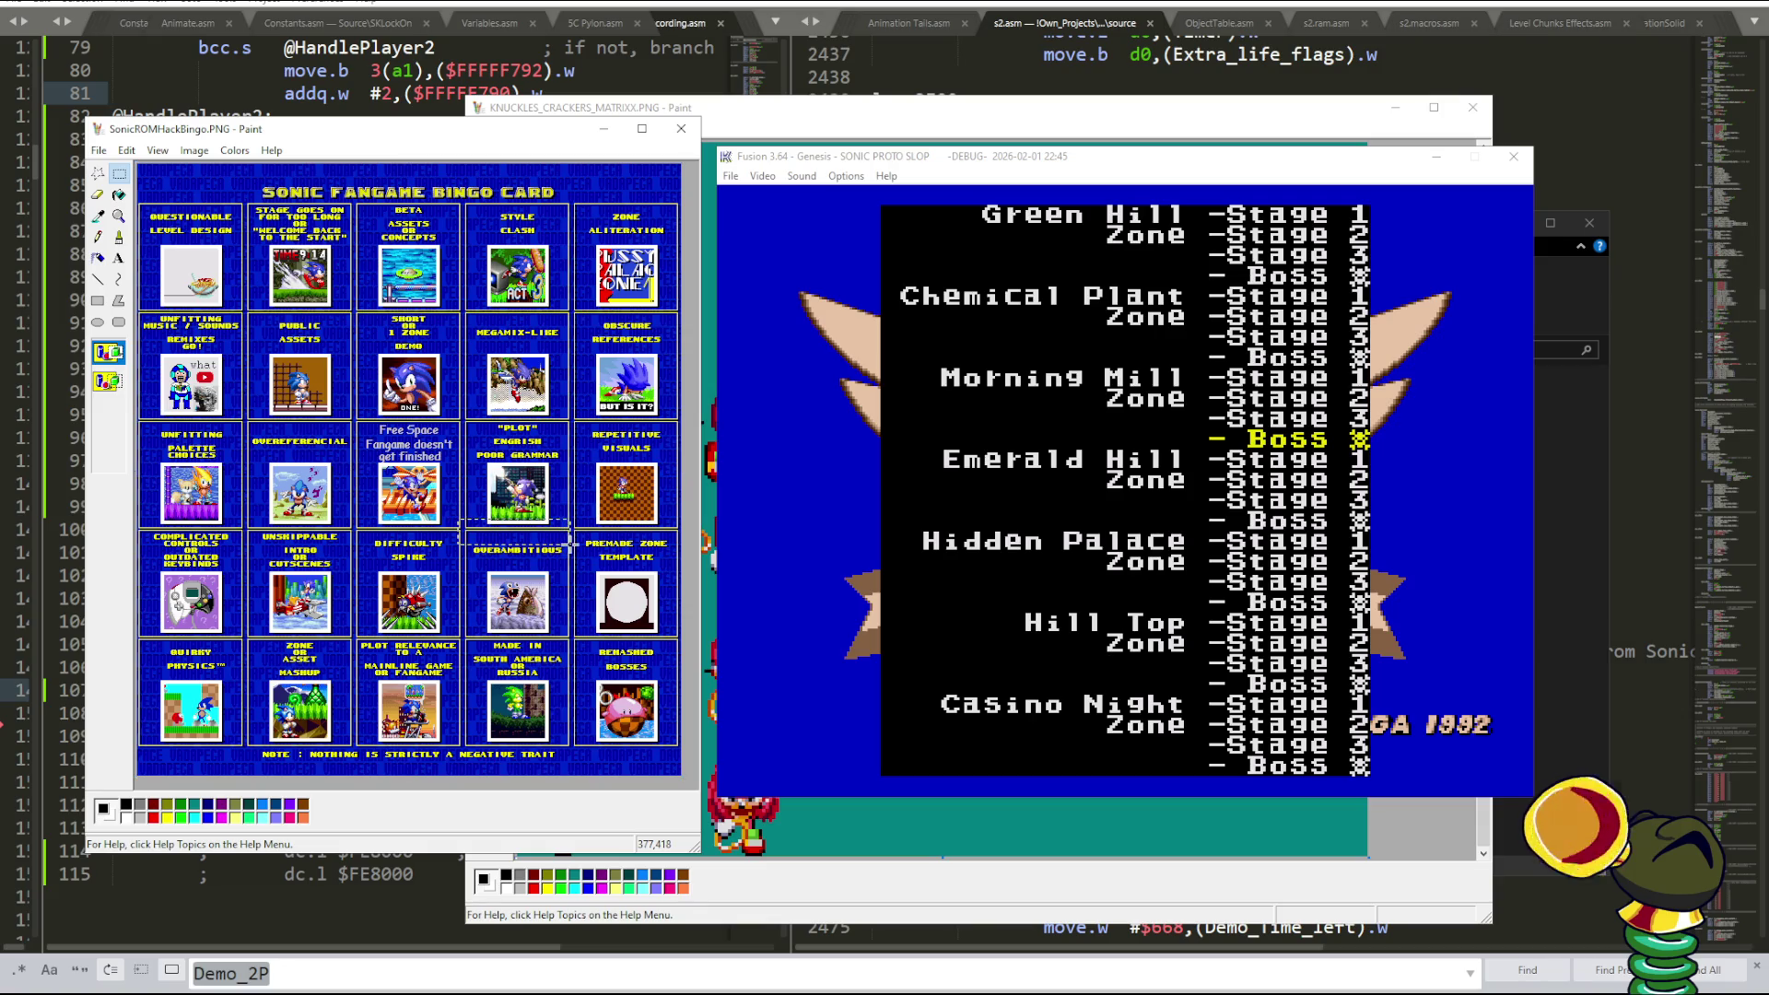
pyautogui.click(572, 544)
pyautogui.click(119, 215)
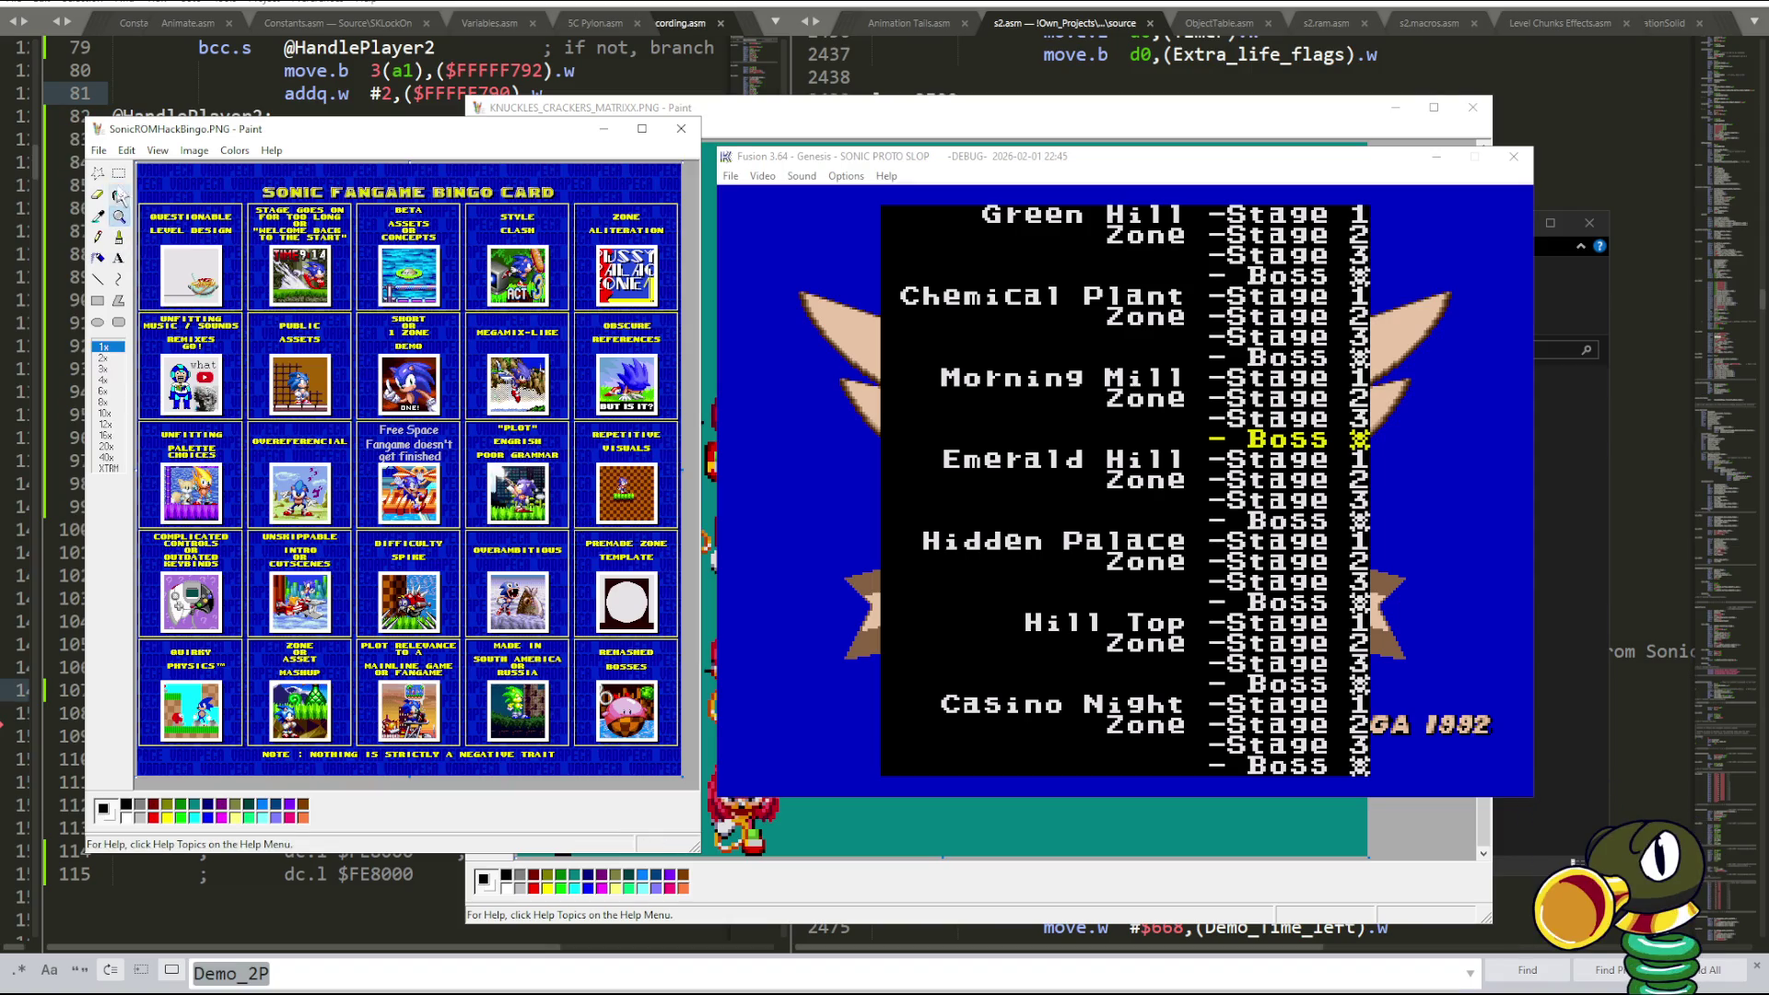
pyautogui.click(119, 173)
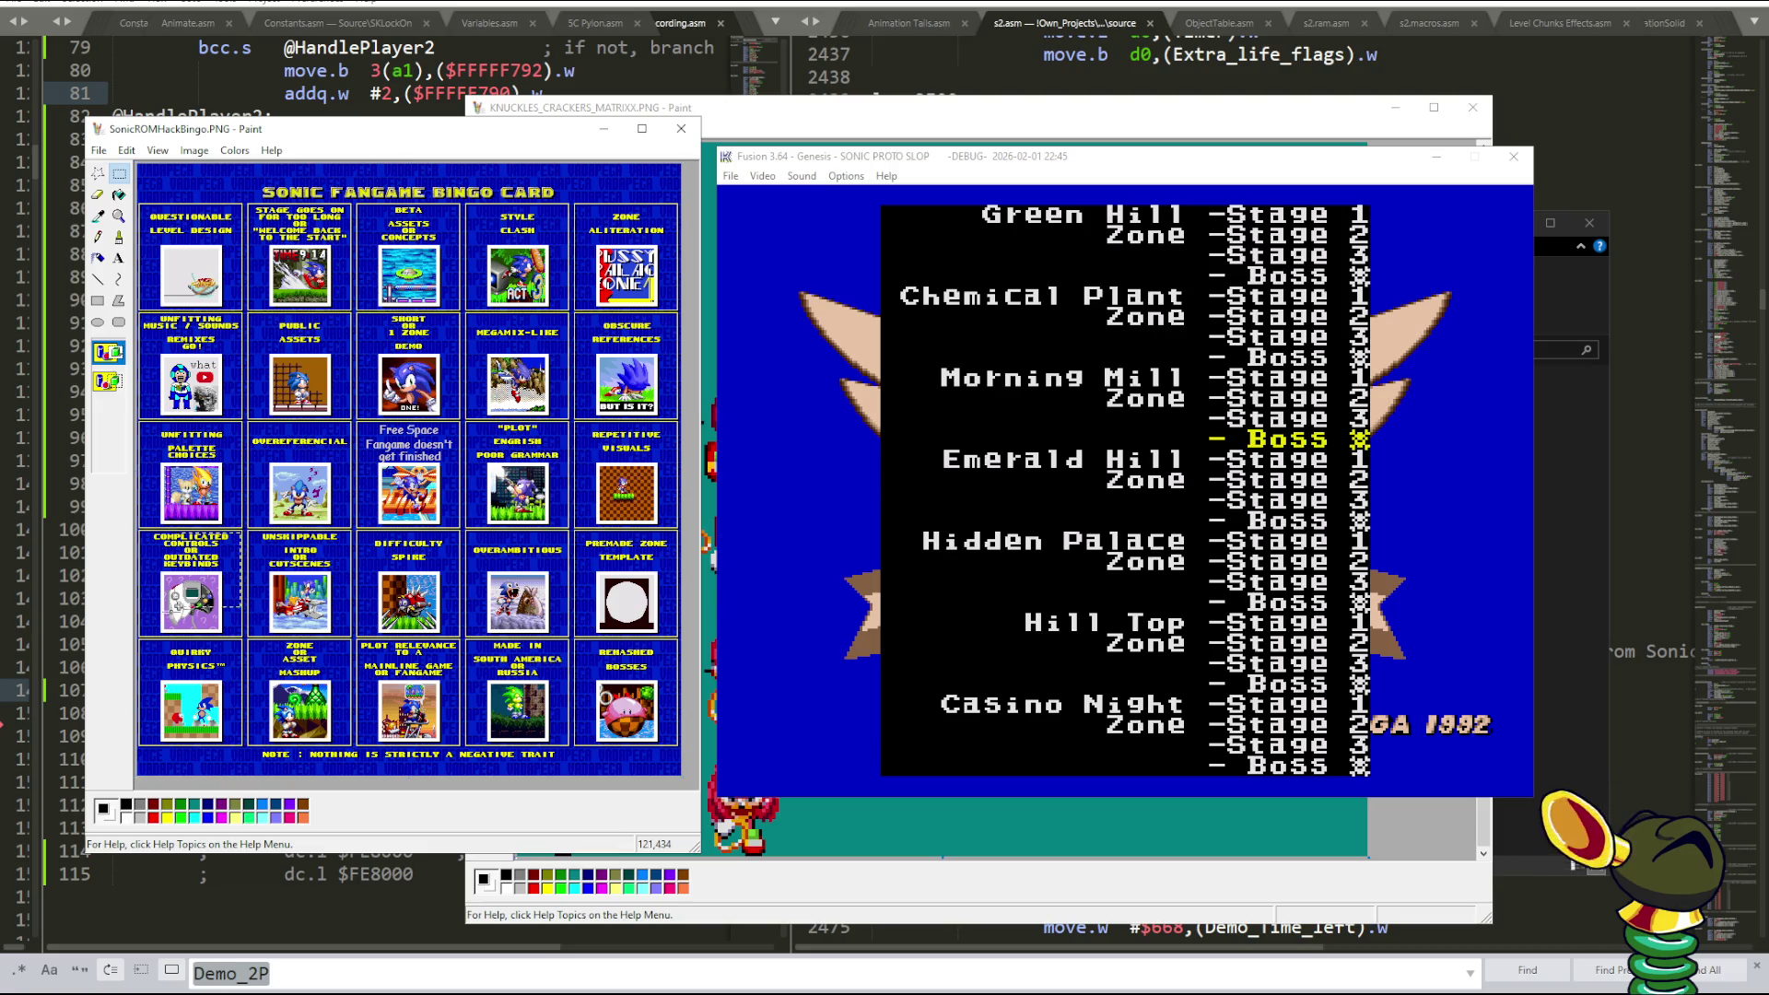
pyautogui.click(398, 604)
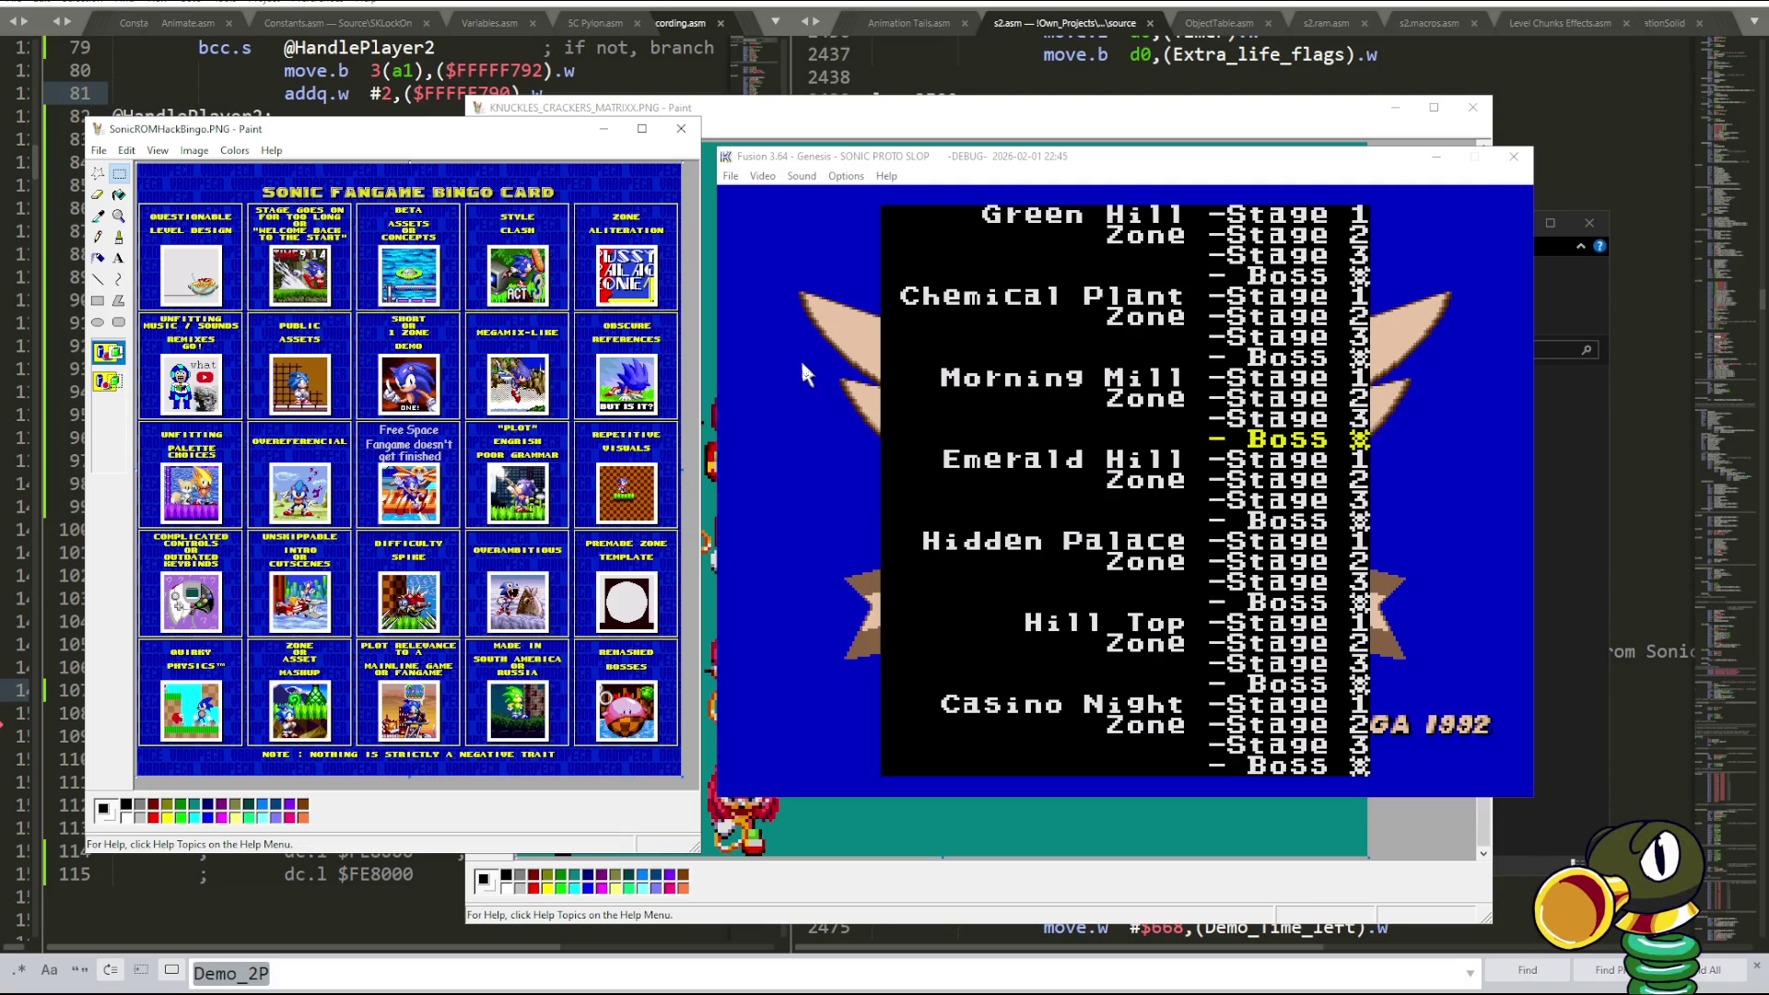
# - Load the Gatoslip Chapter 0 ROM from Fusion's File History list
pyautogui.click(731, 176)
pyautogui.moveTo(867, 596)
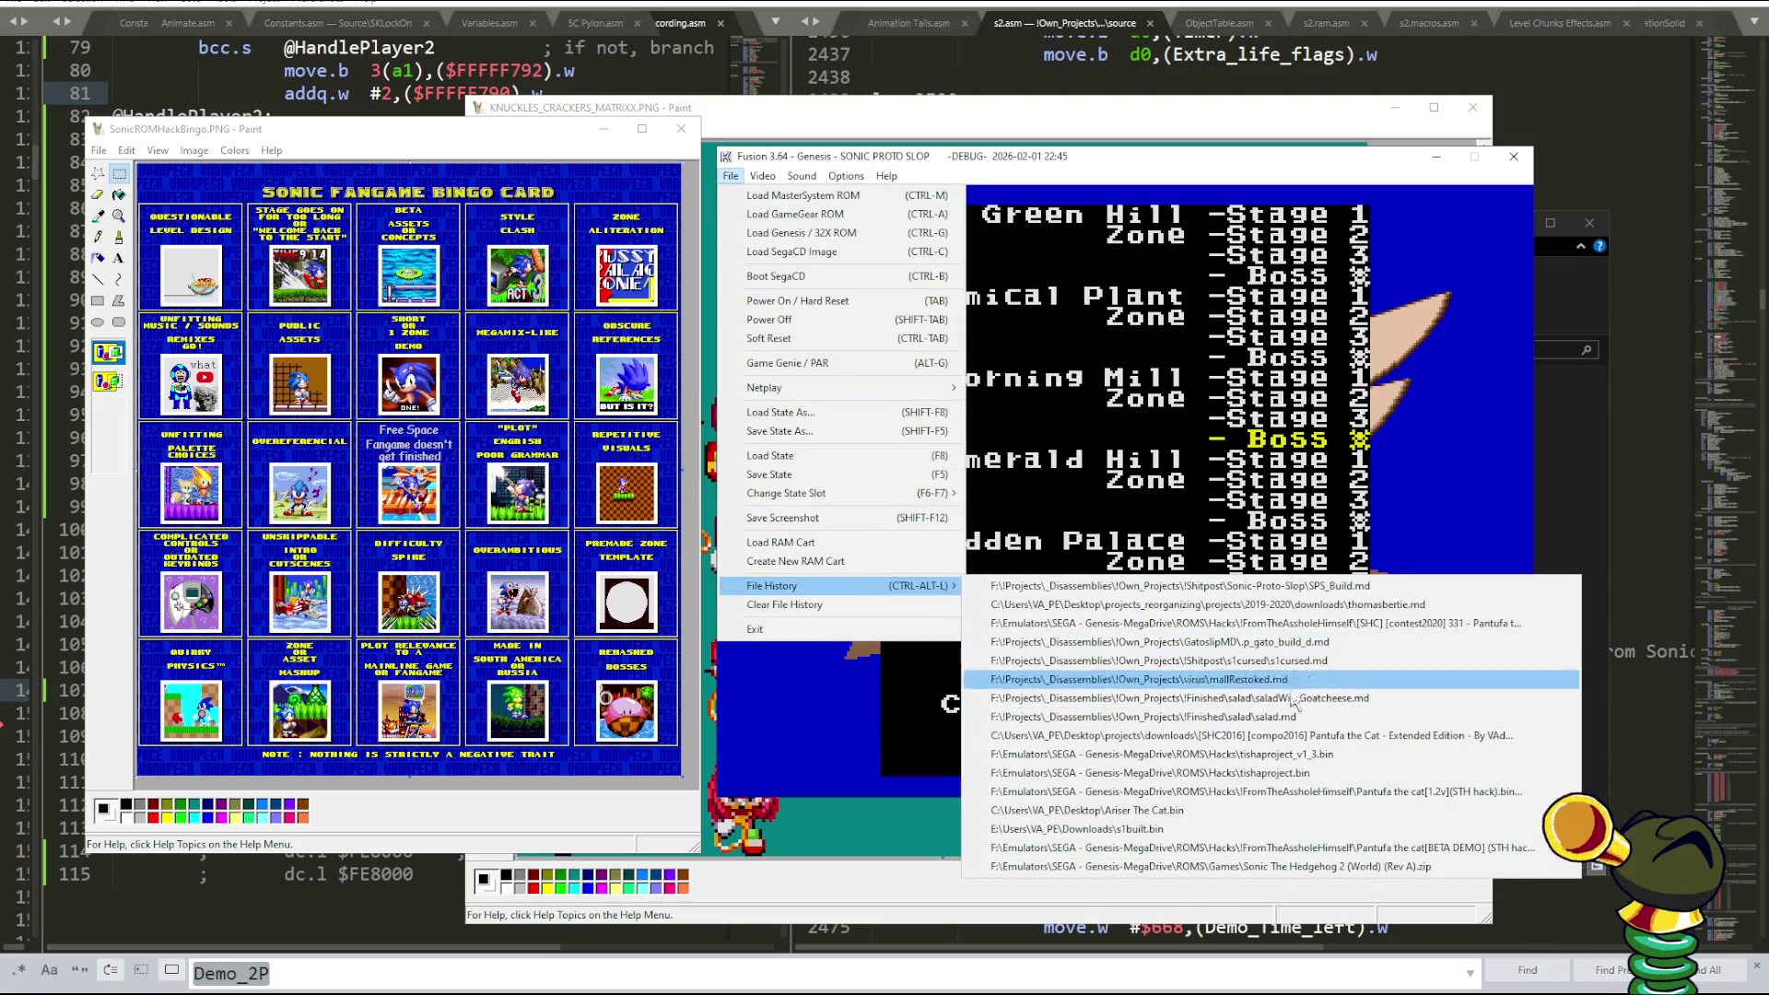
pyautogui.click(1325, 645)
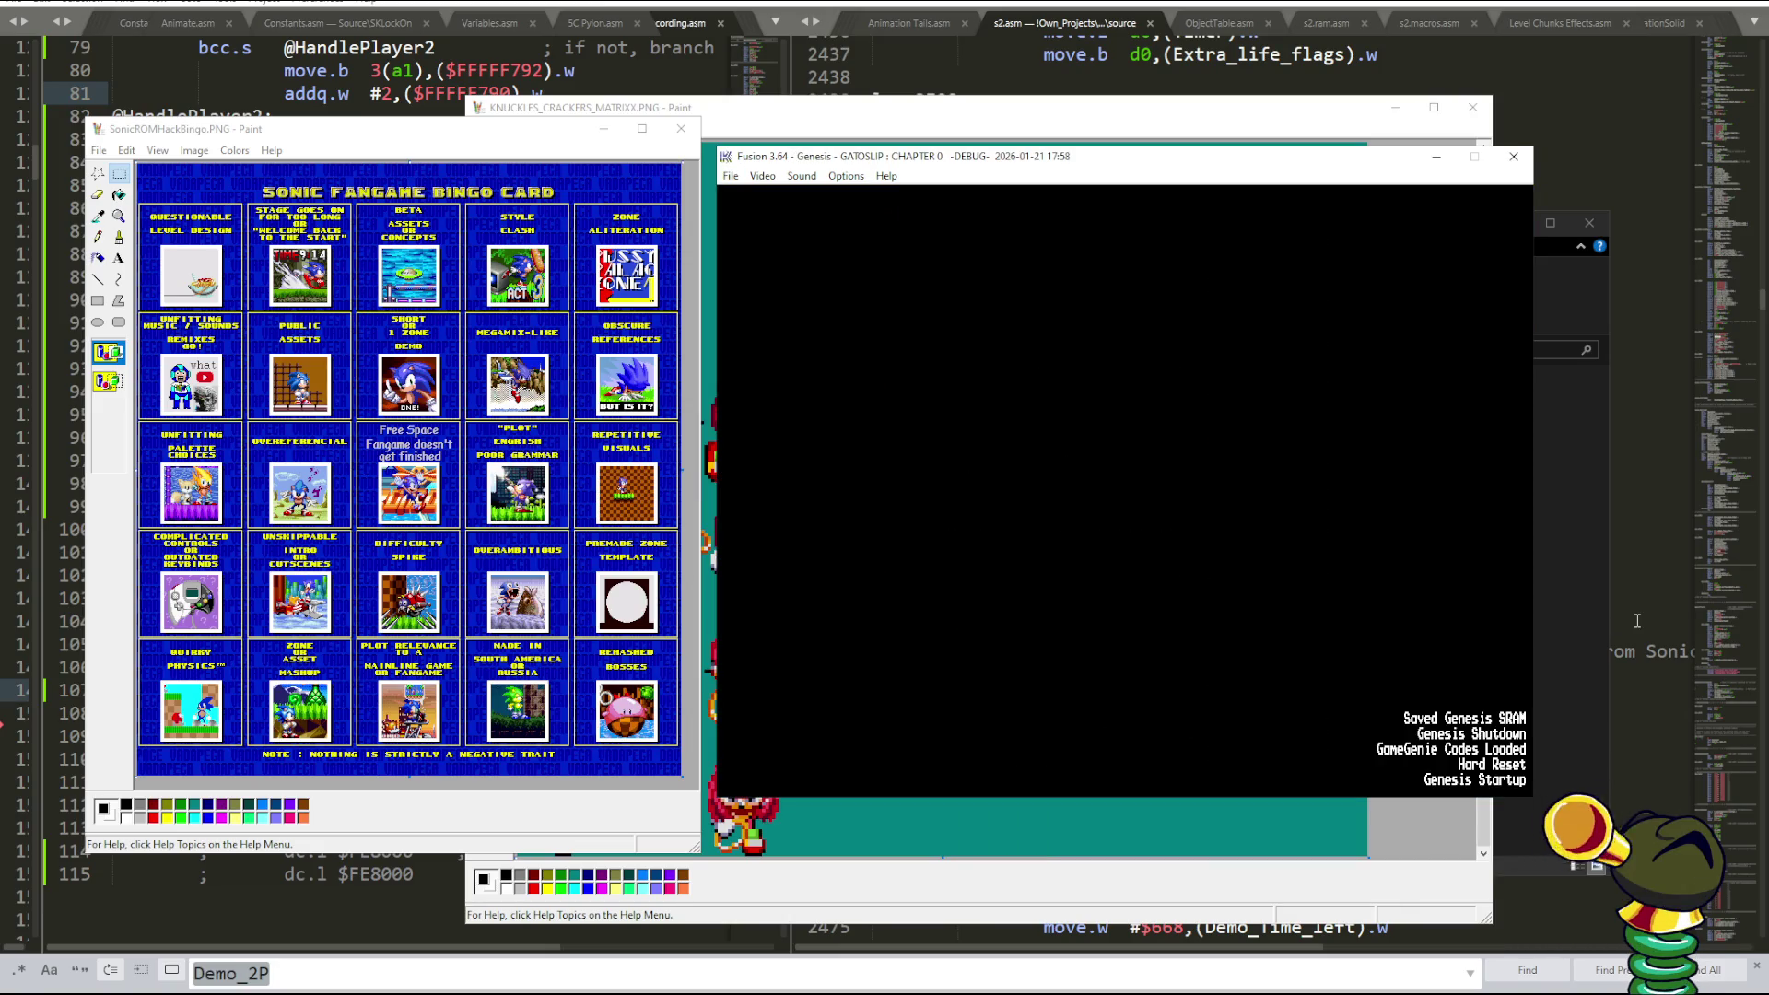
# - Fast-forward to the debug menu, set GAMEMODE to #04 TOMYPOGO and launch it
pyautogui.press('BackSpace')
pyautogui.press('BackSpace')
pyautogui.press('BackSpace')
pyautogui.press('Return')
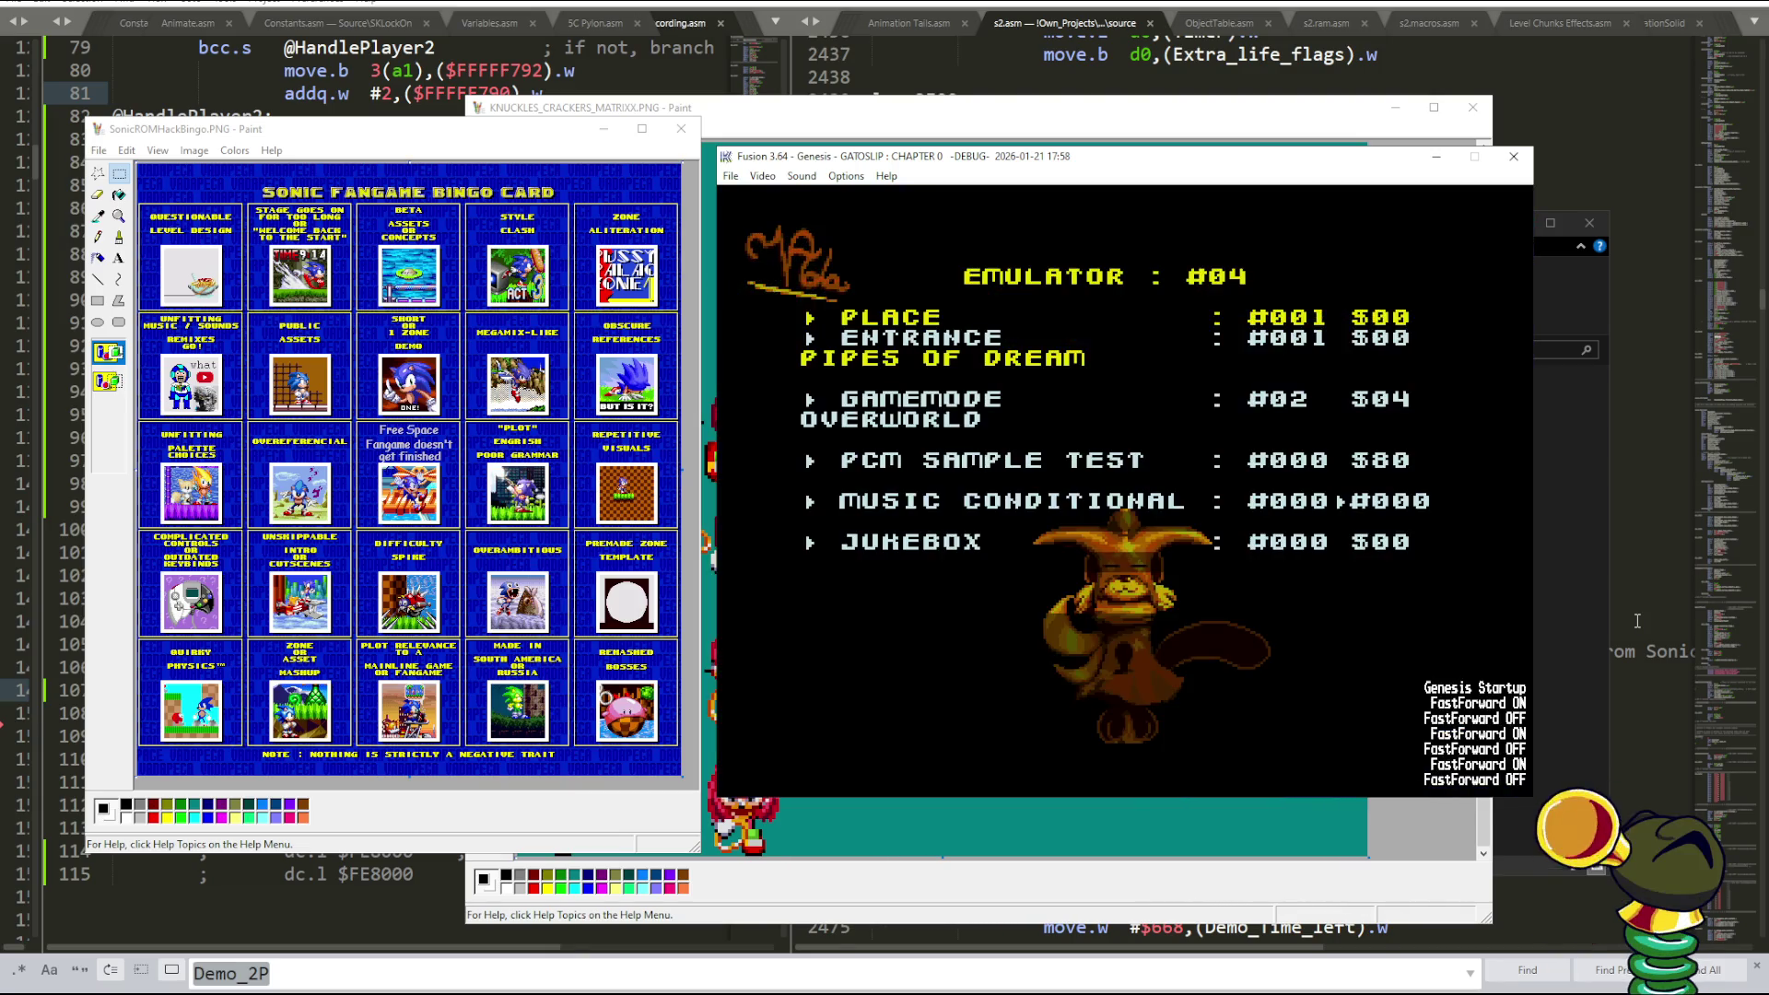
pyautogui.press('Right')
pyautogui.press('Right')
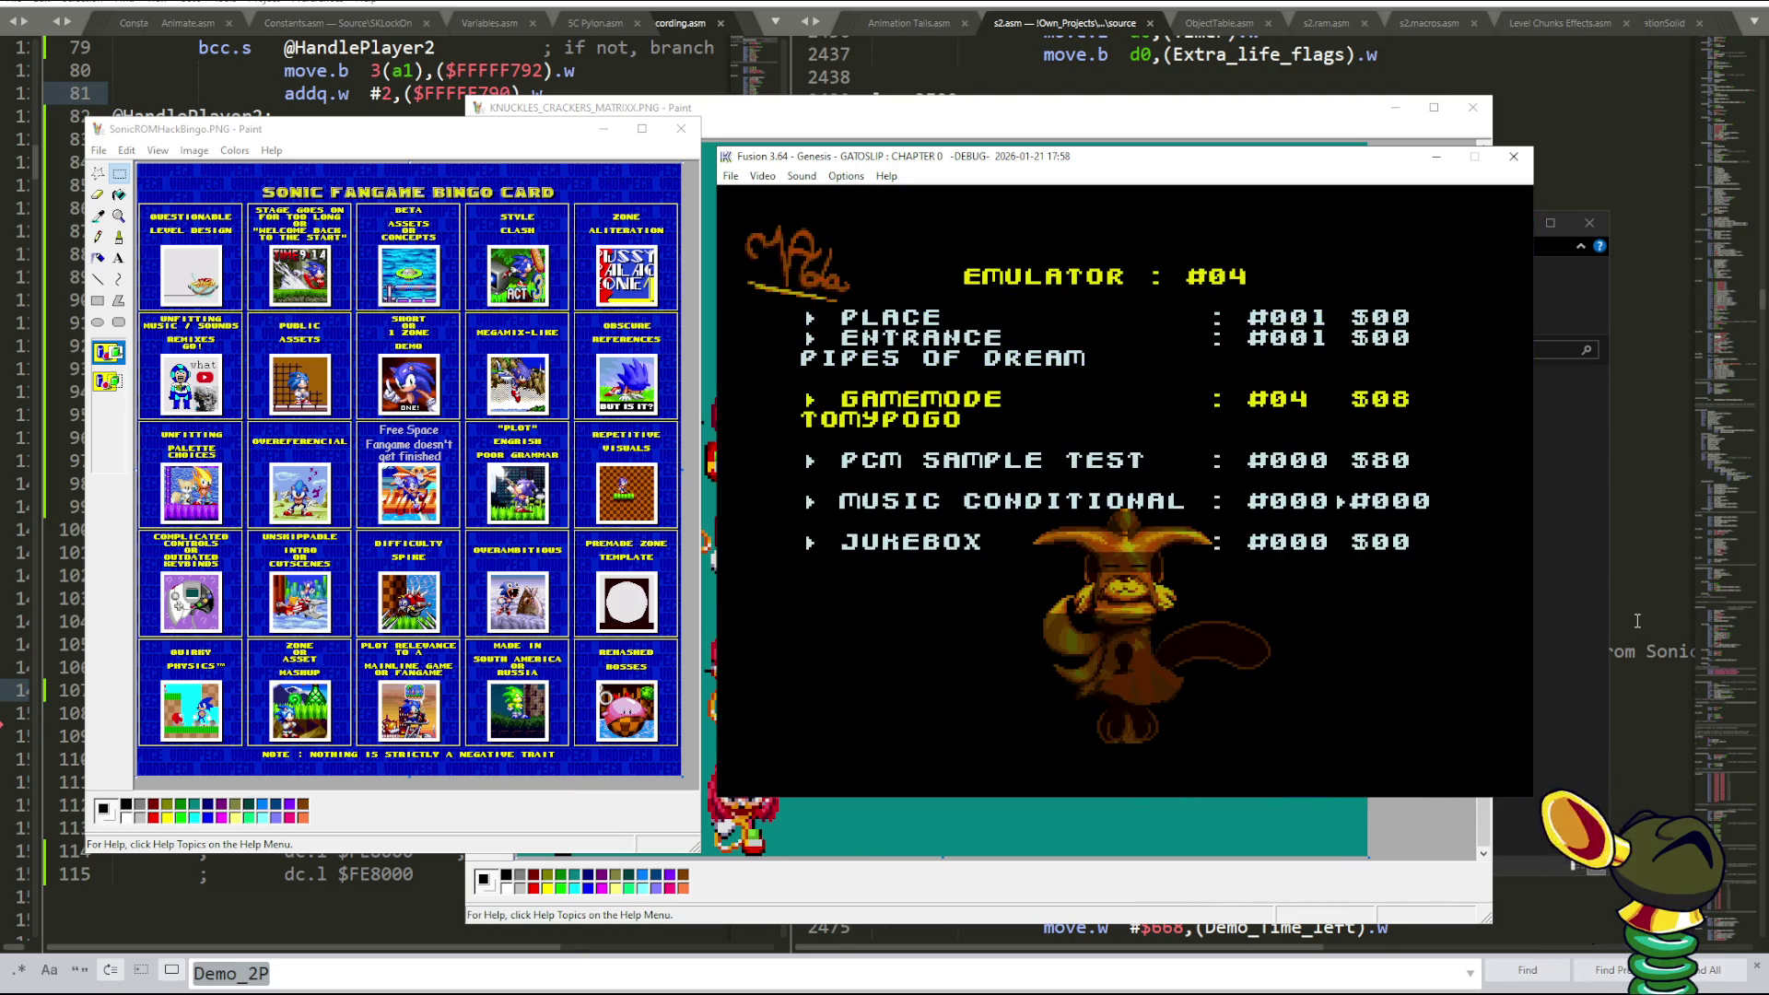
pyautogui.press('Up')
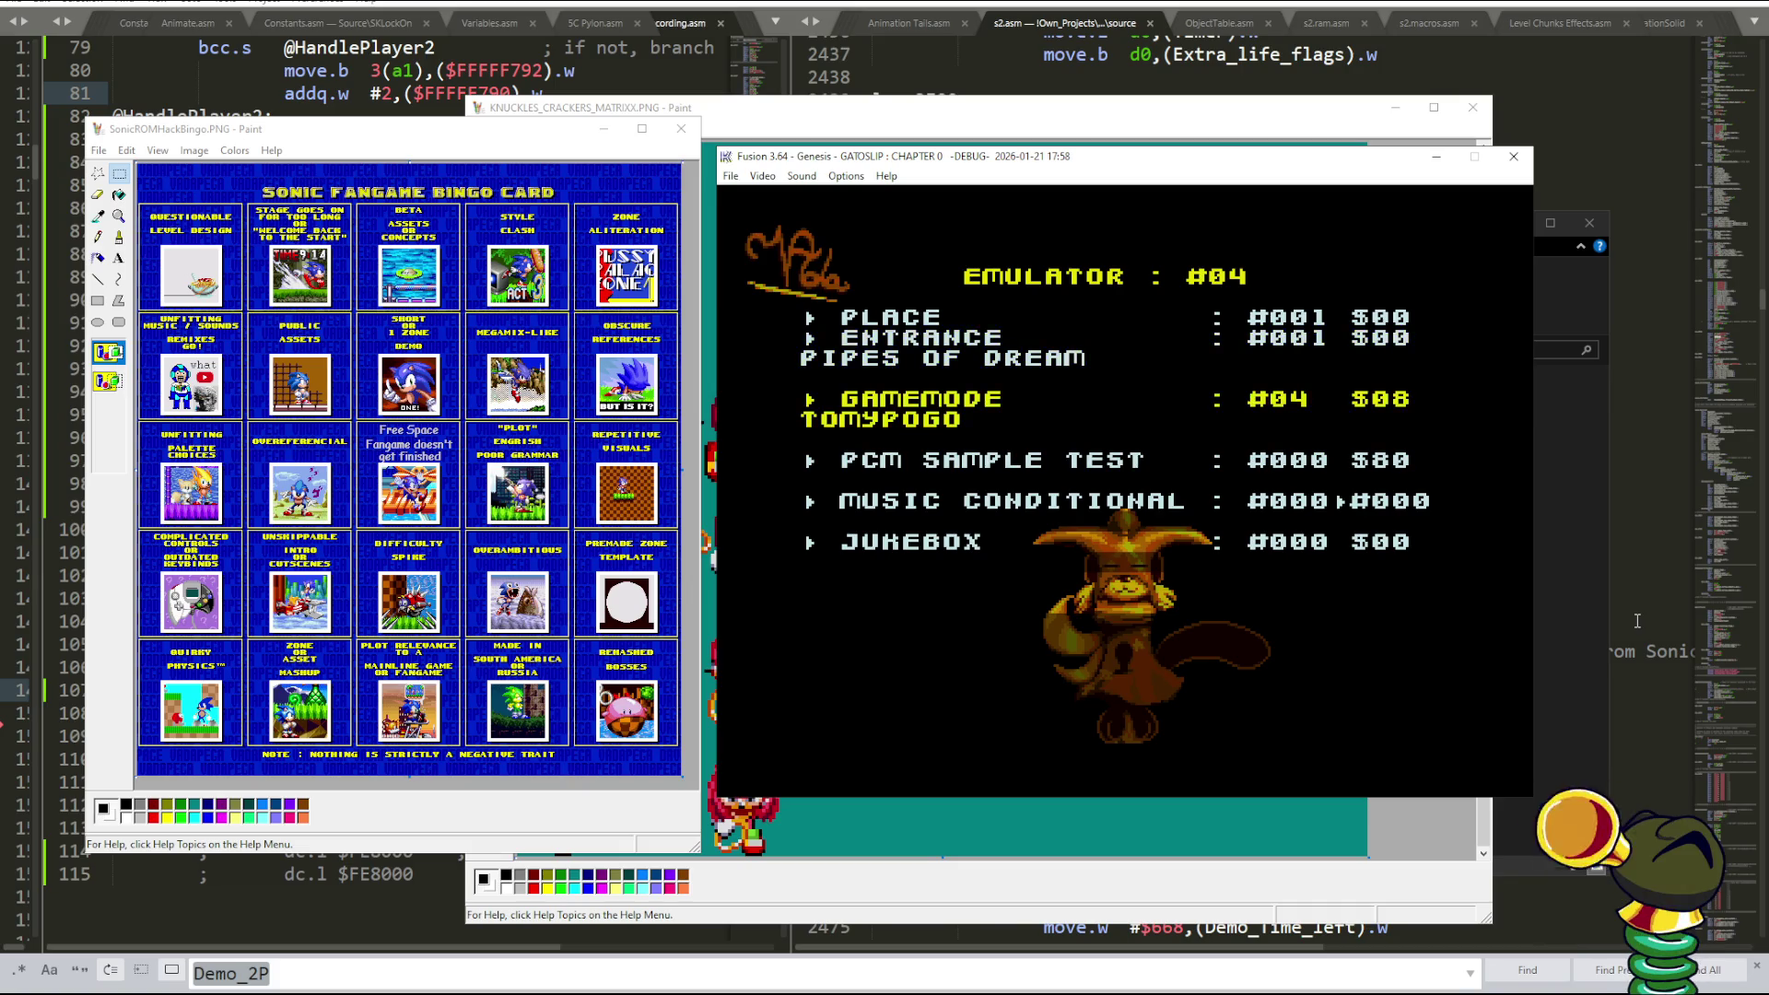
pyautogui.press('Return')
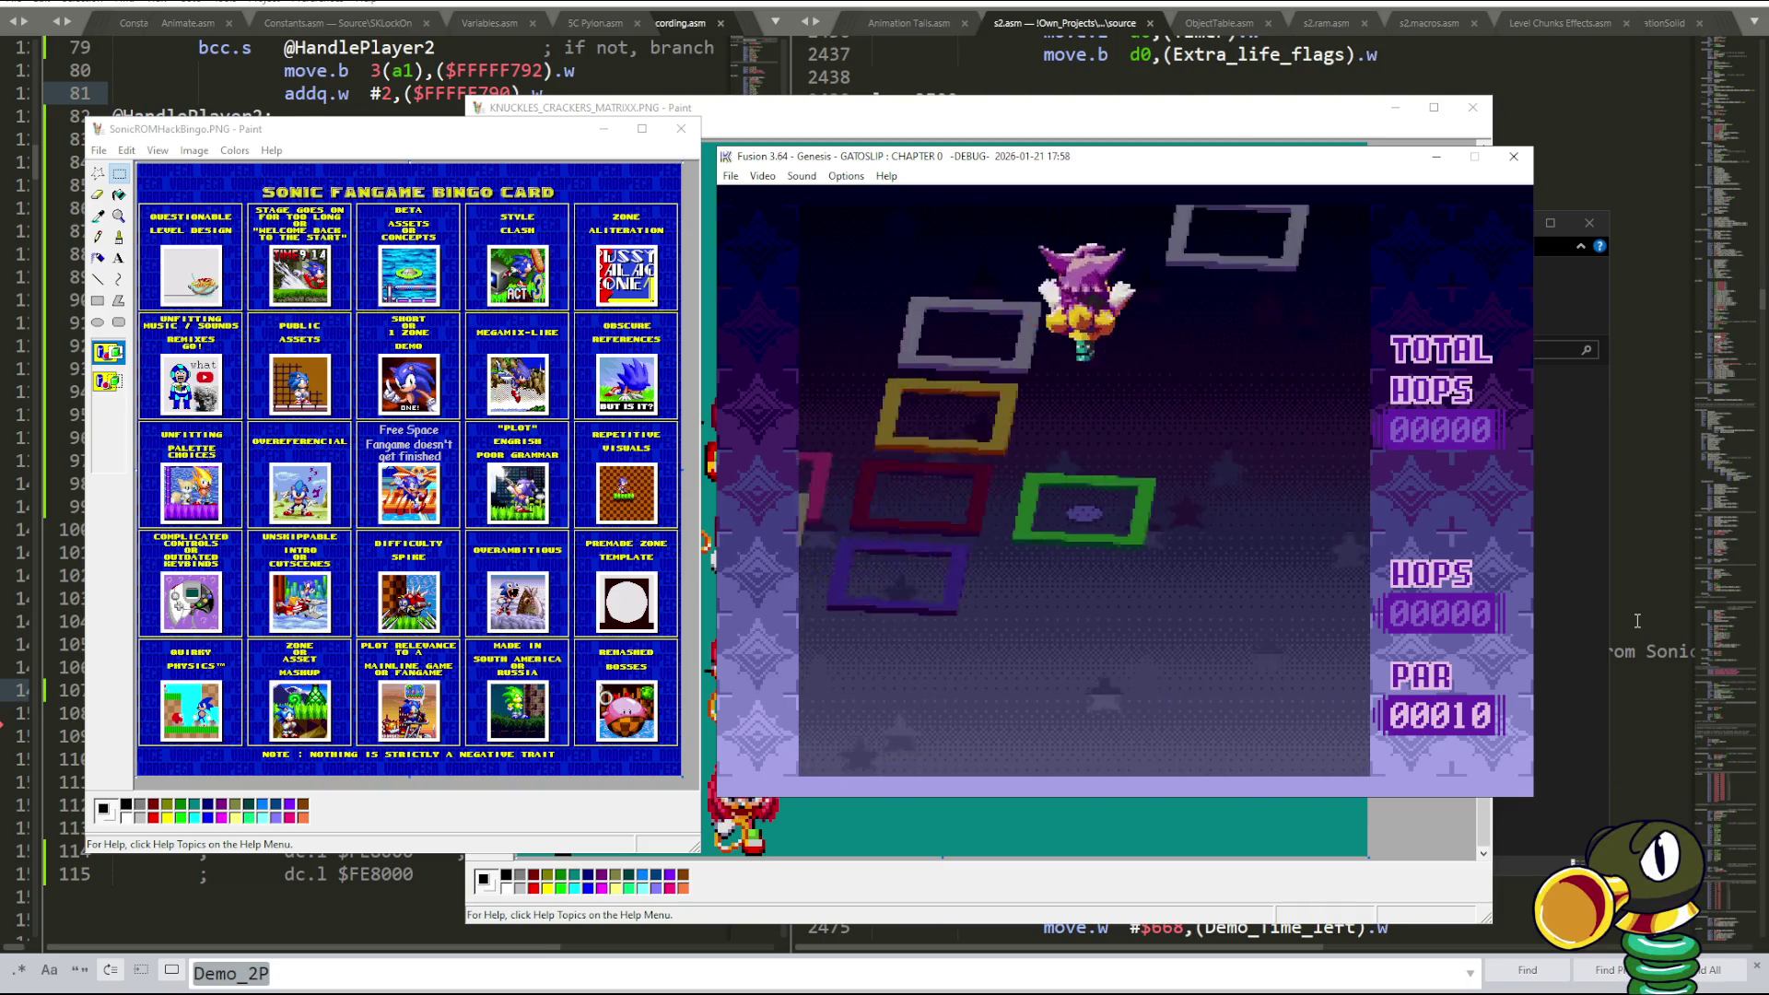
# - Hop the character tile by tile across the first shifting pogo boards
pyautogui.press('Up')
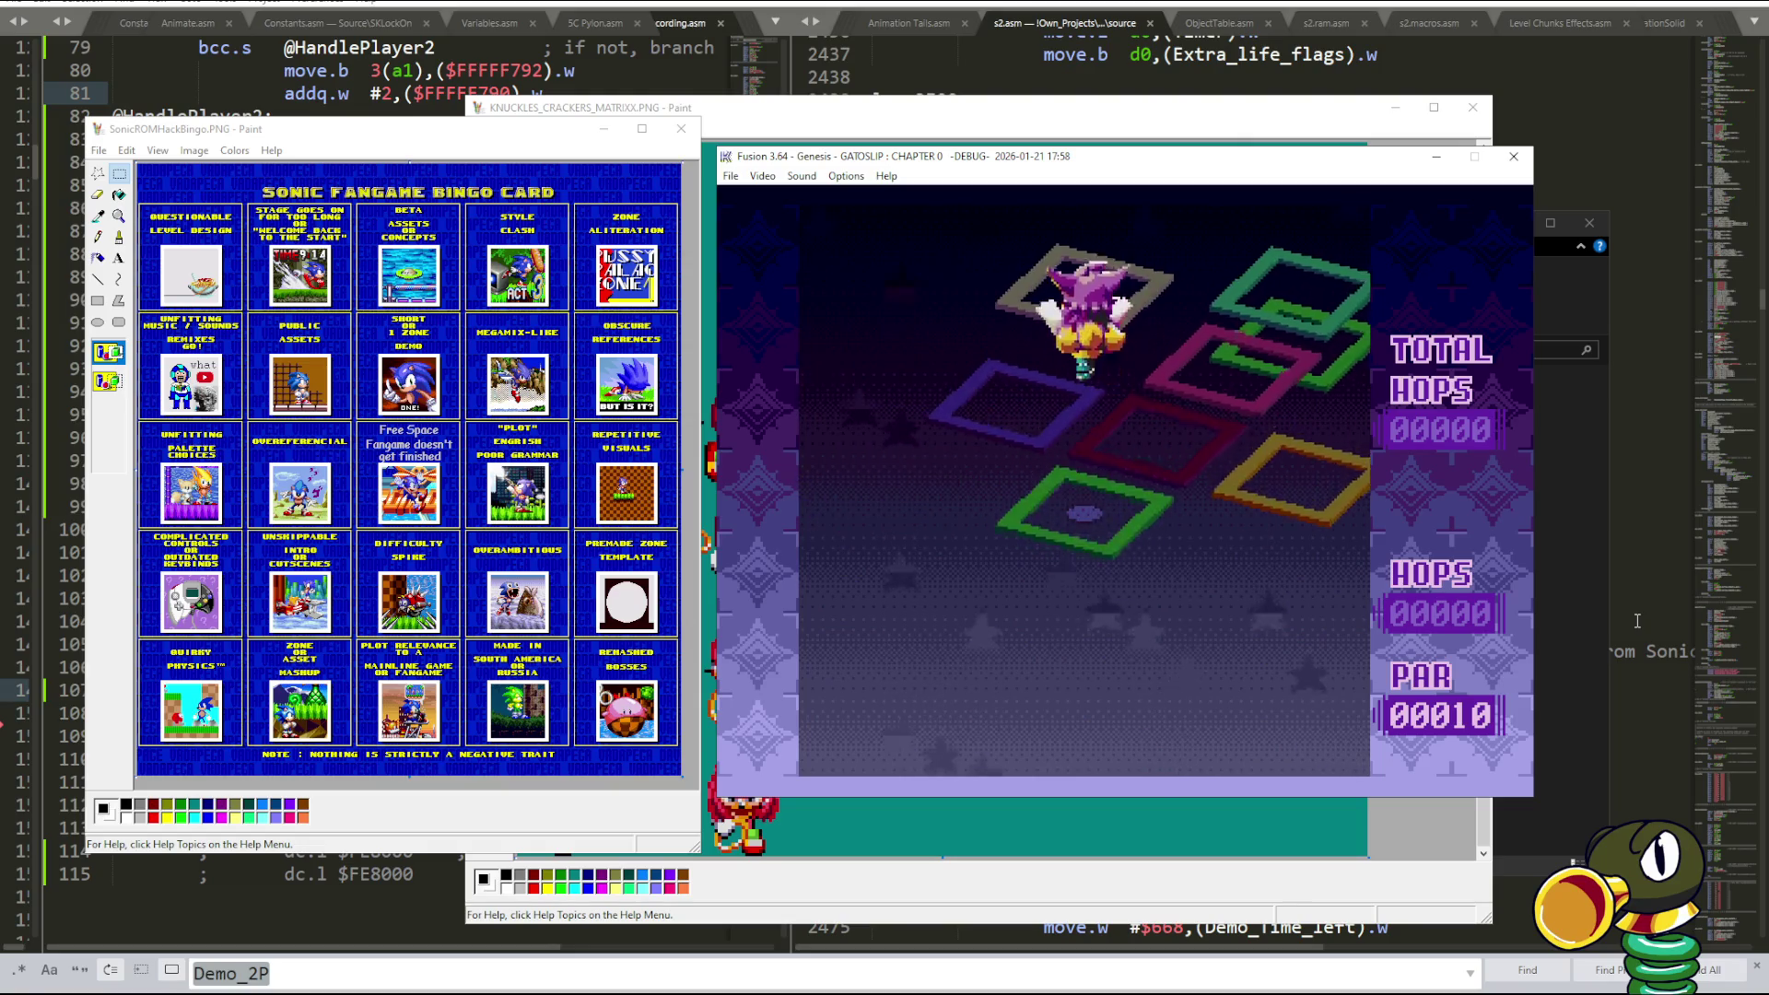
pyautogui.press('Right')
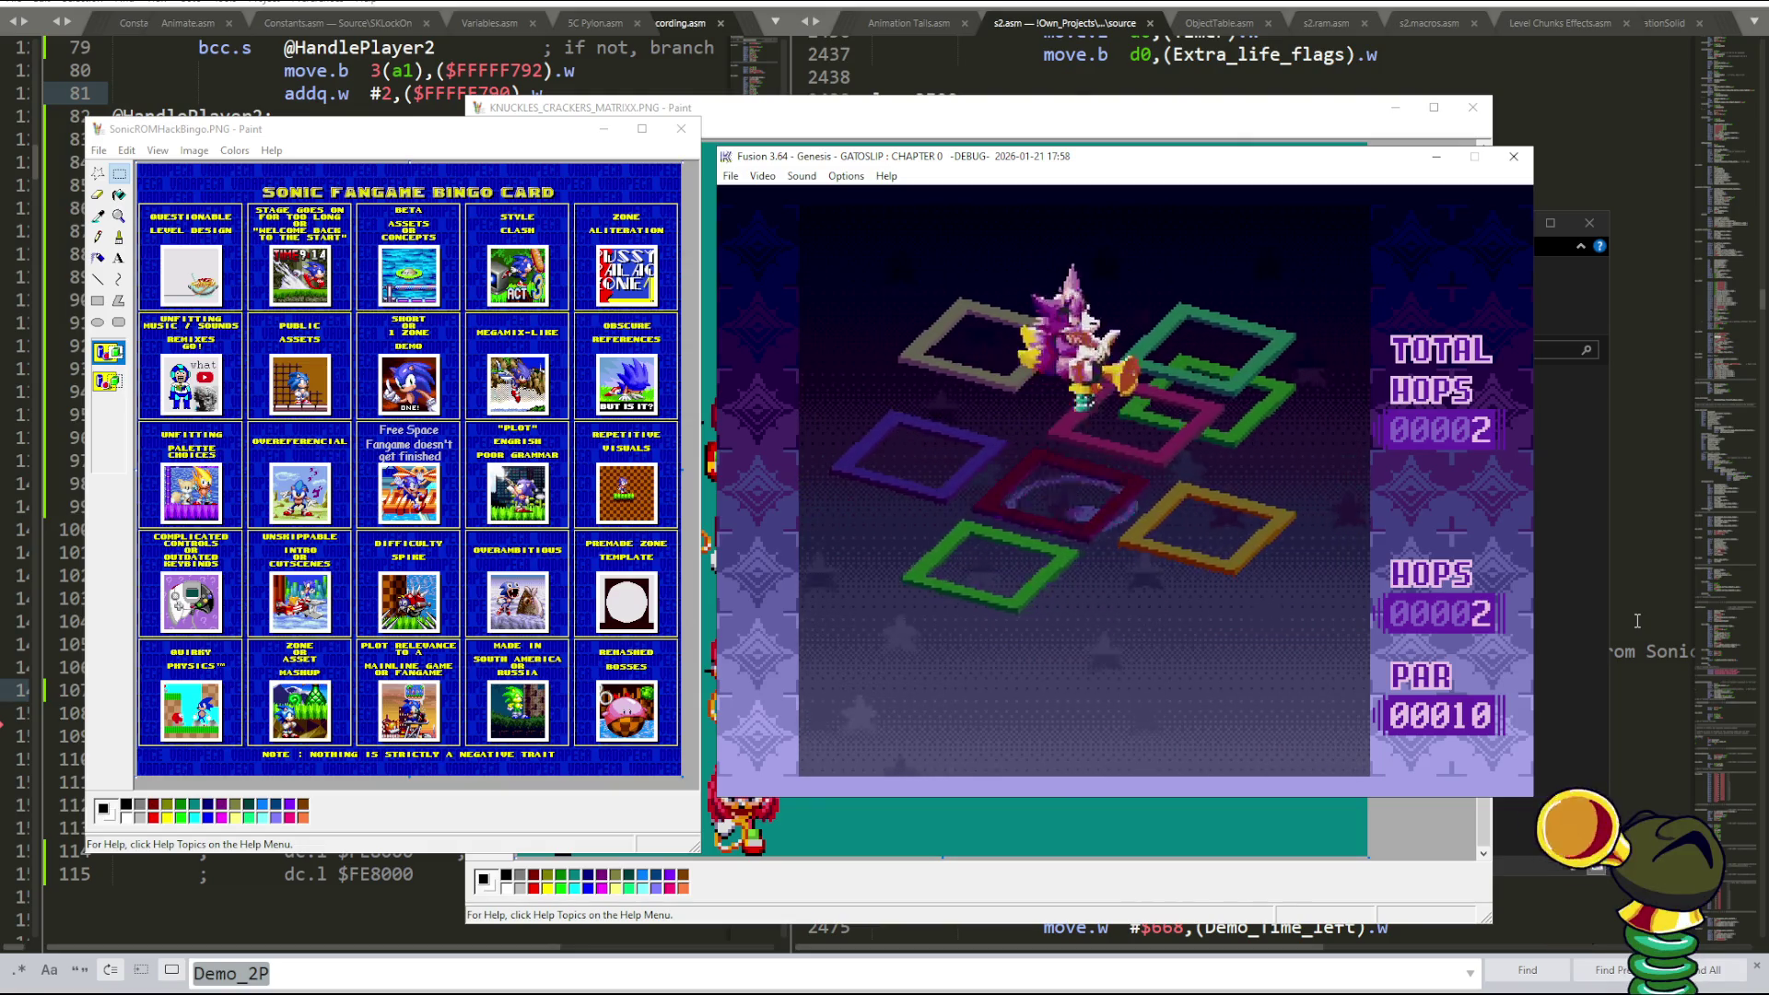
pyautogui.press('Right')
pyautogui.press('Right')
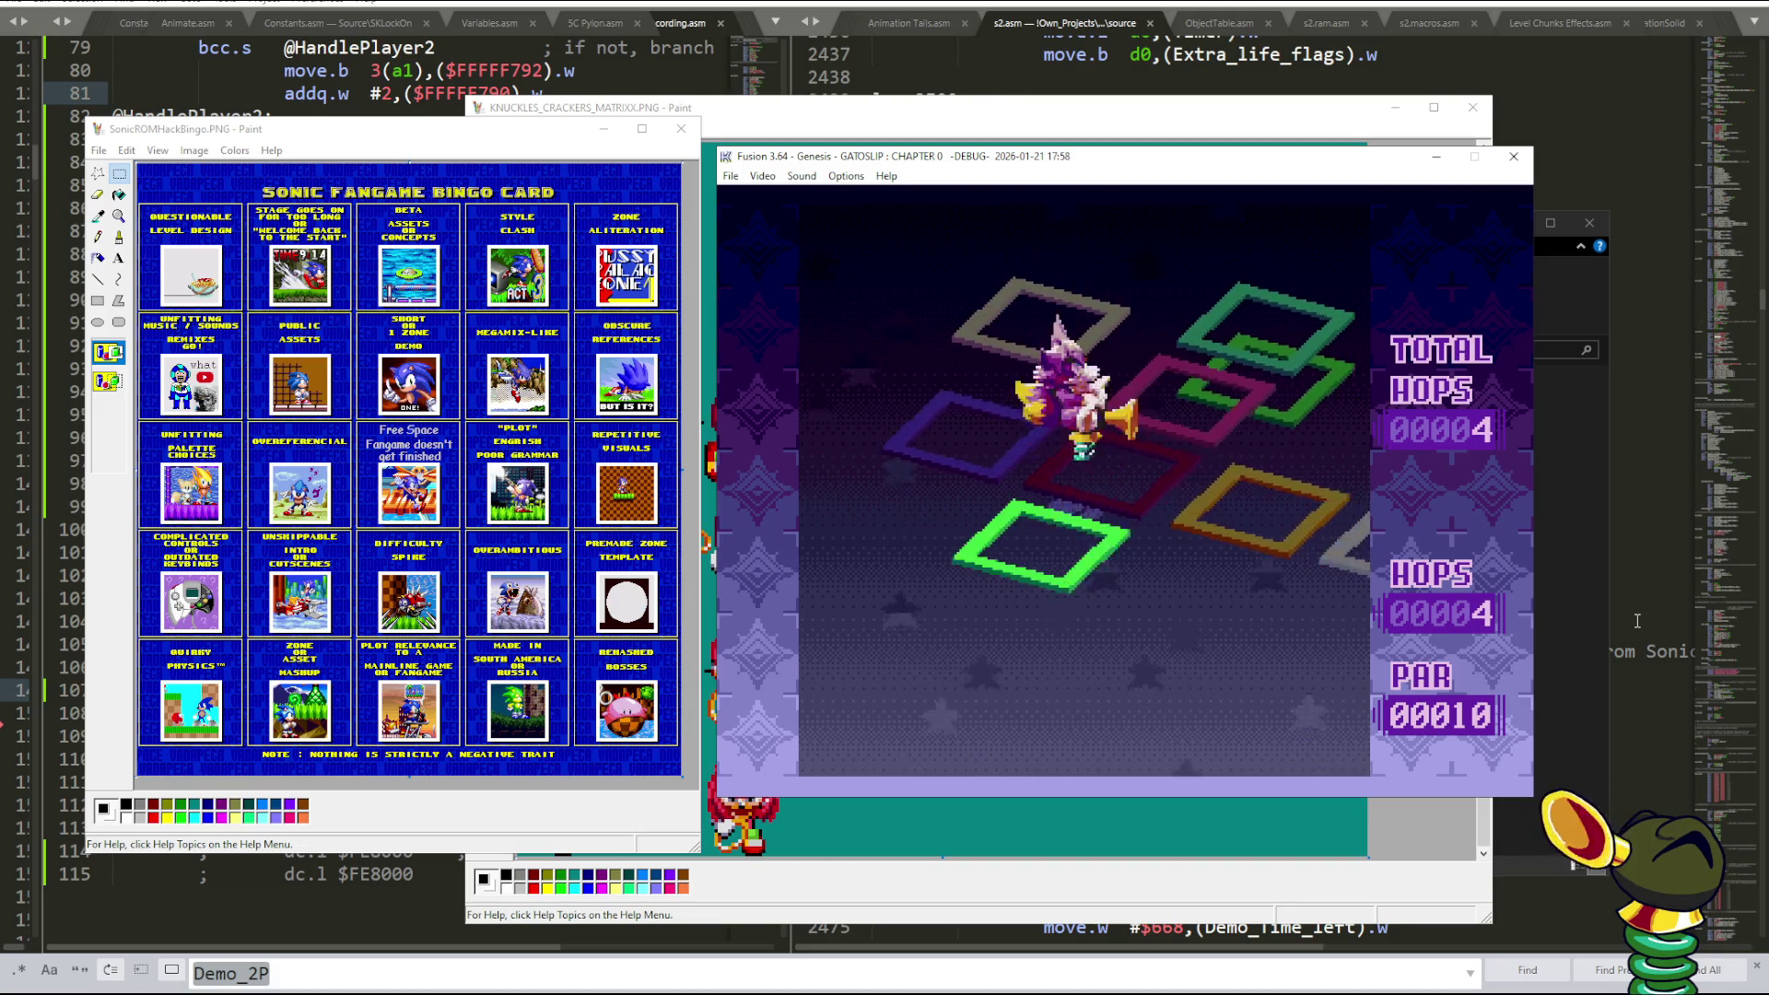
pyautogui.press('Right')
pyautogui.press('Right')
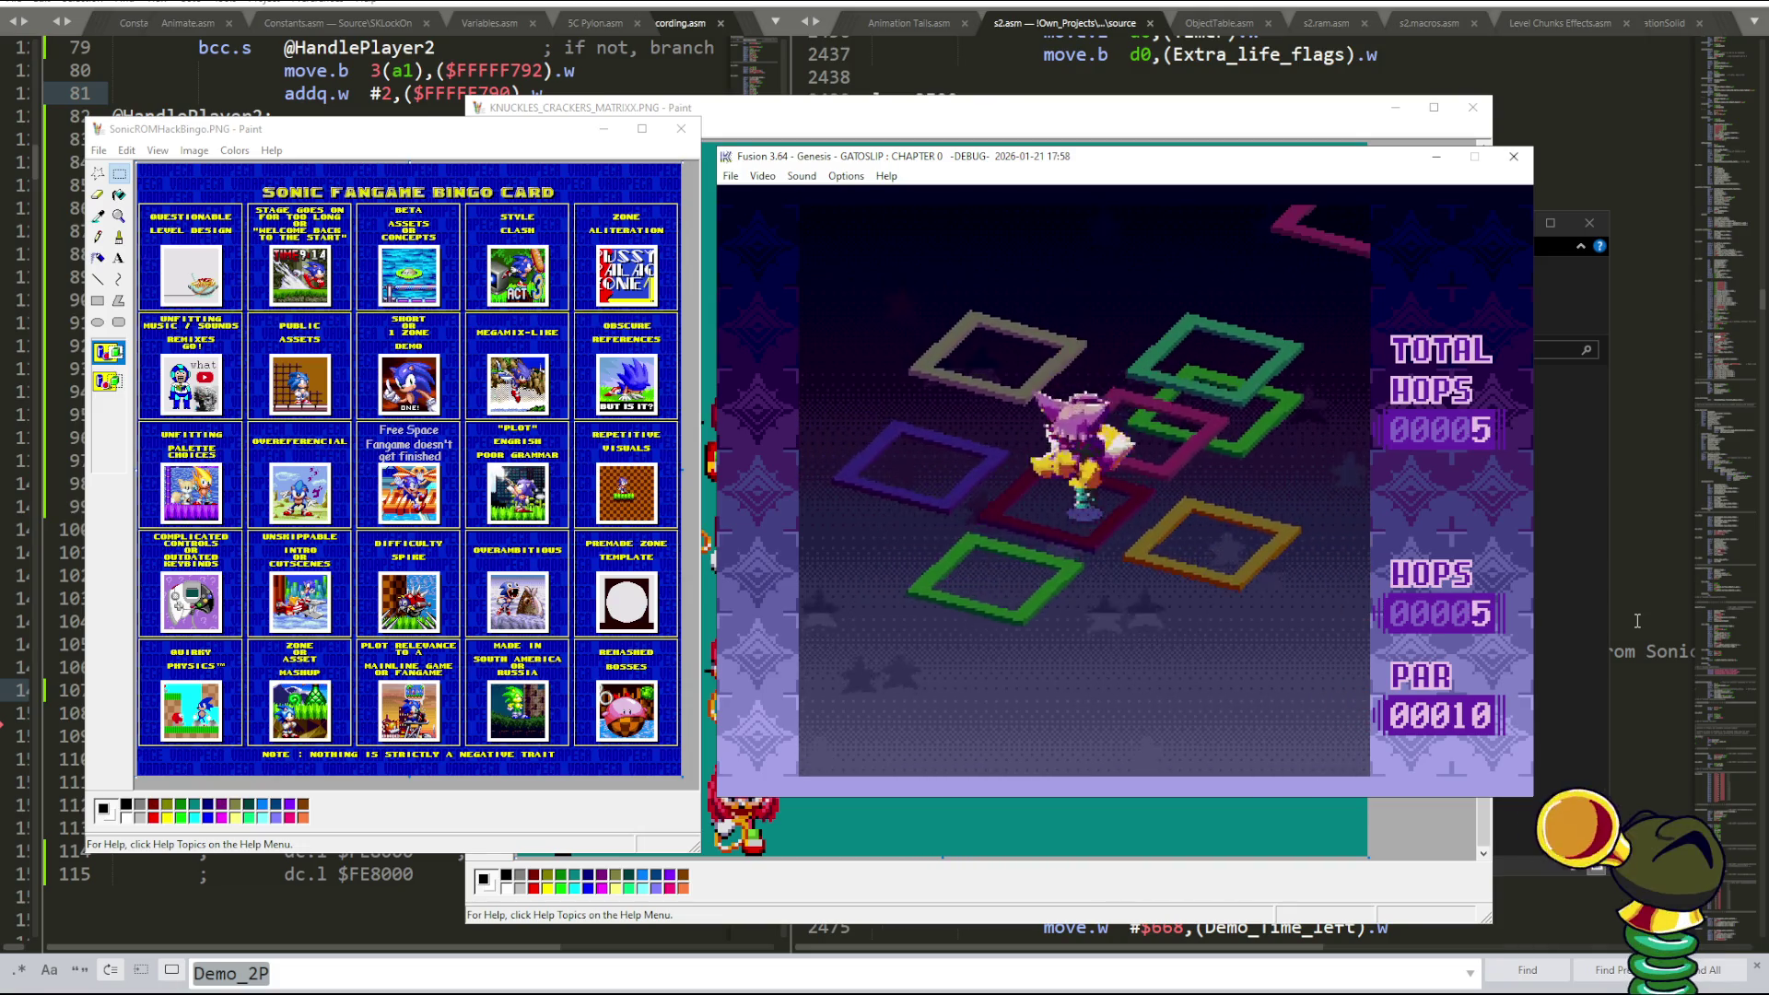
pyautogui.press('Right')
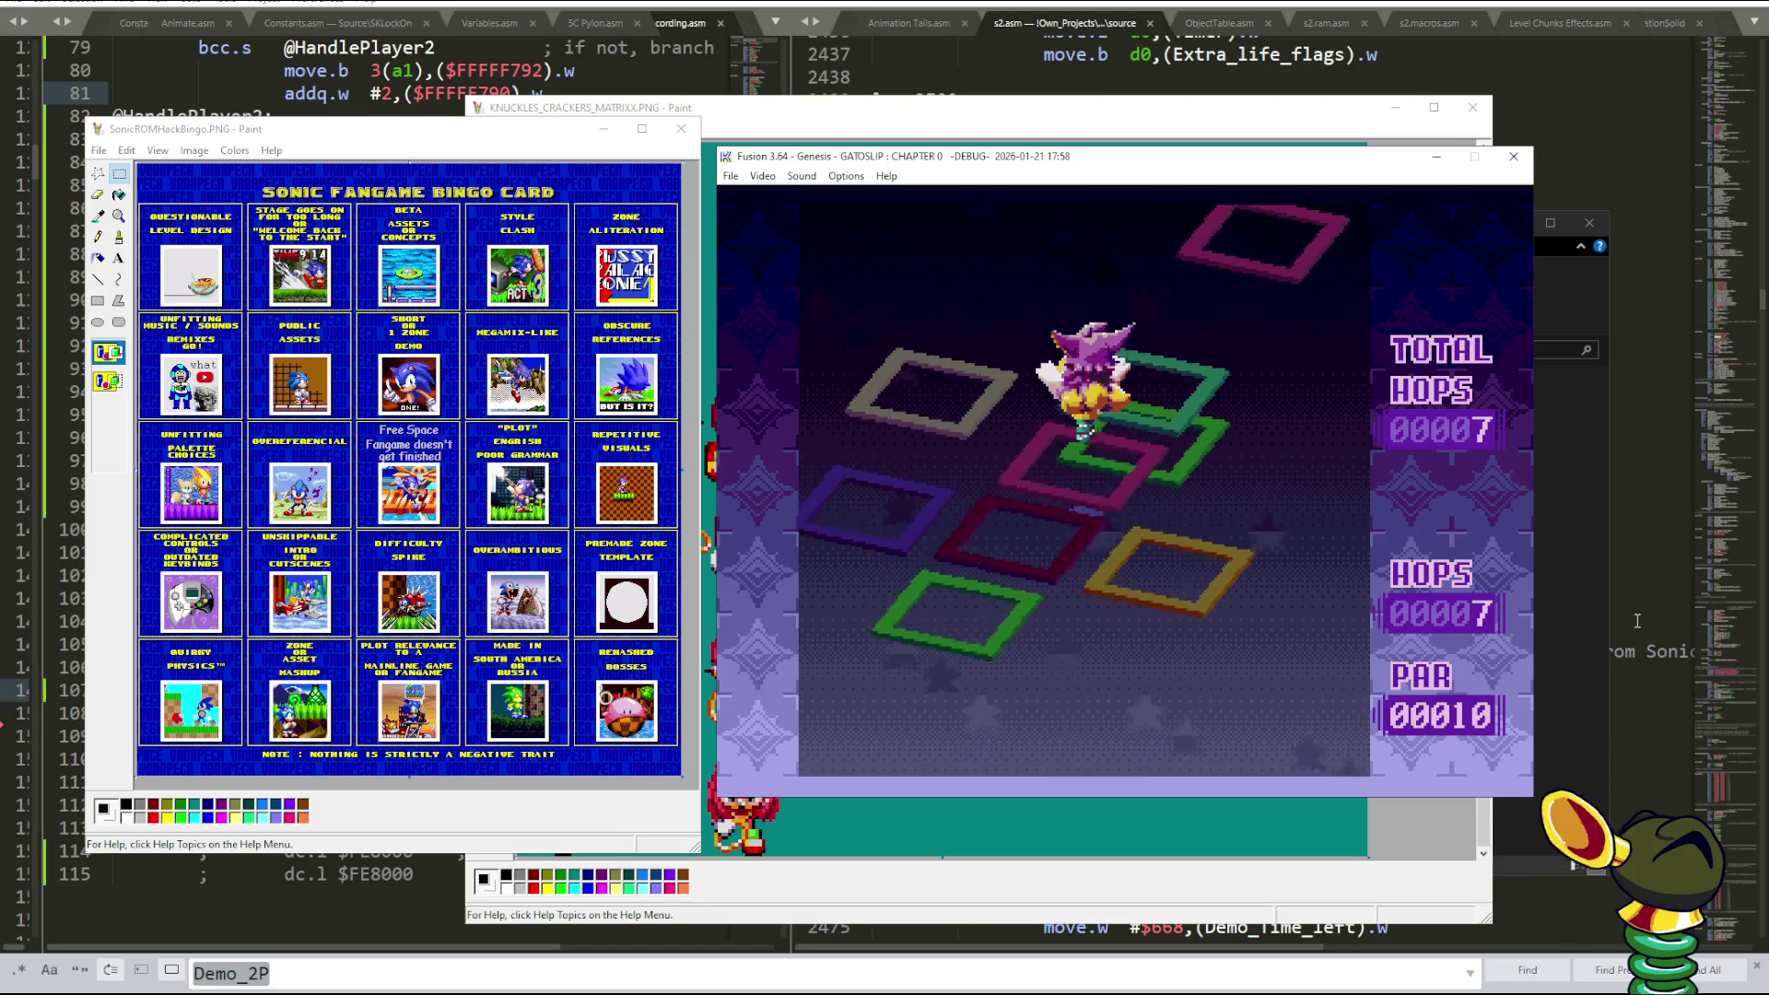
pyautogui.press('Right')
pyautogui.press('Right')
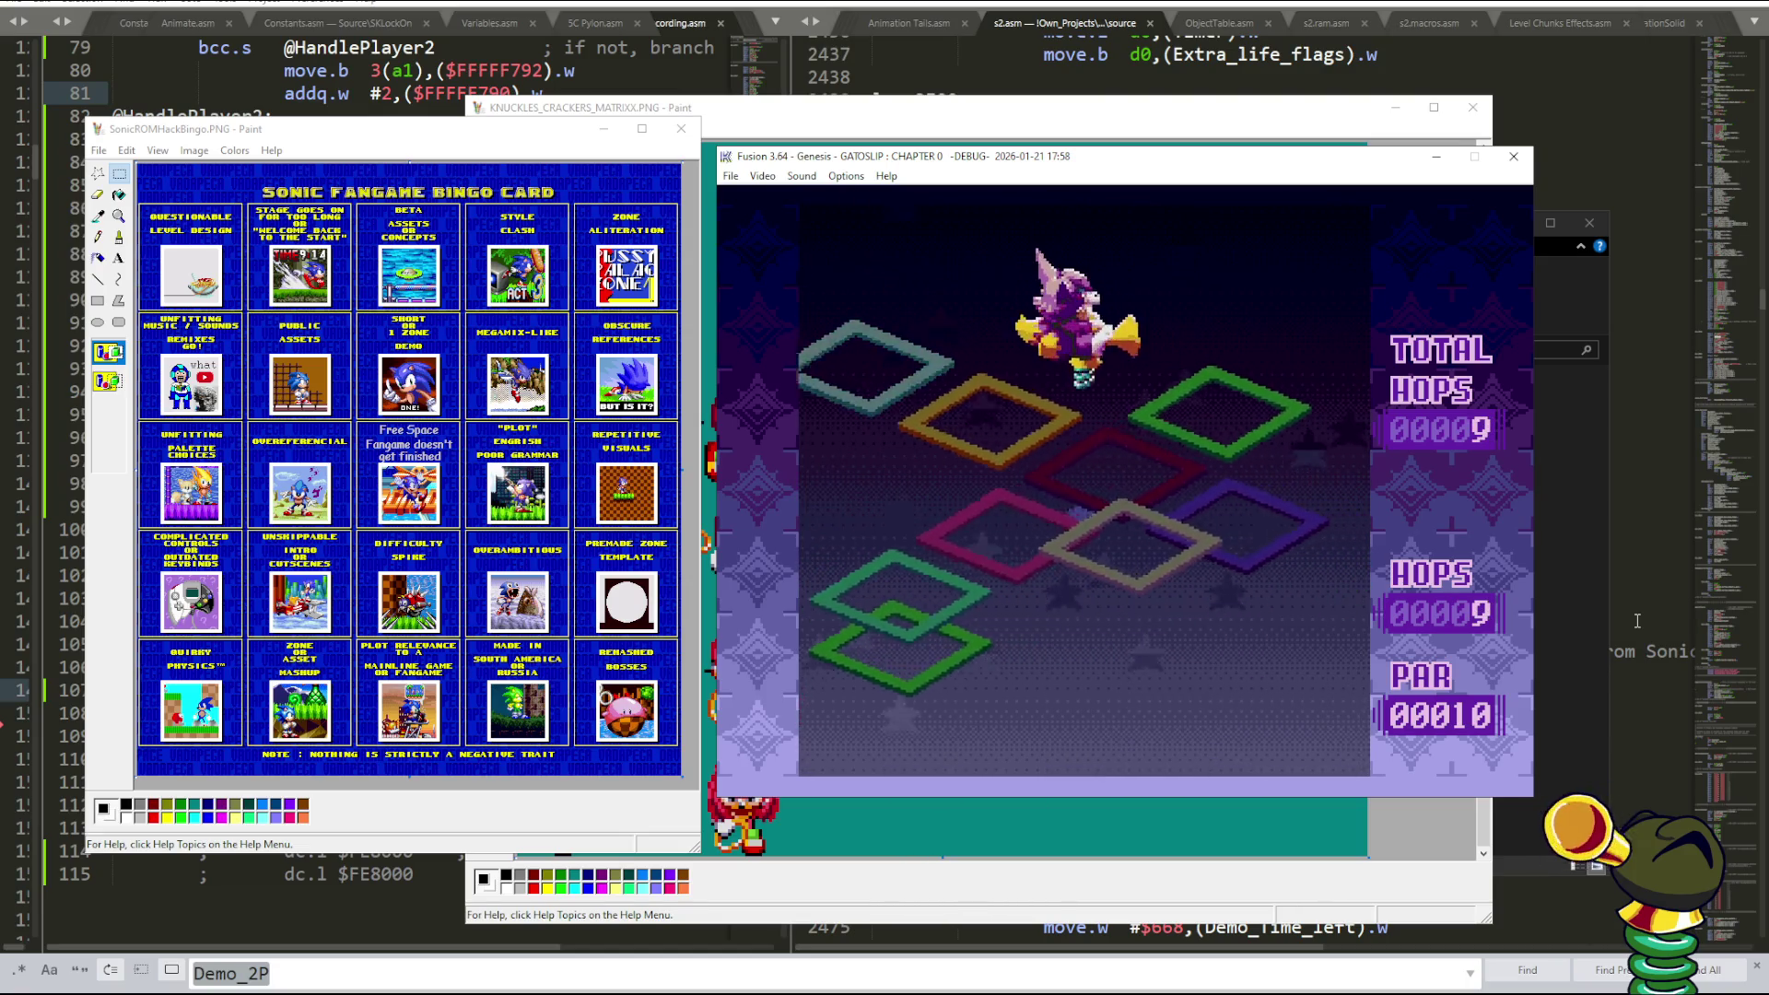
pyautogui.press('Right')
pyautogui.press('Right')
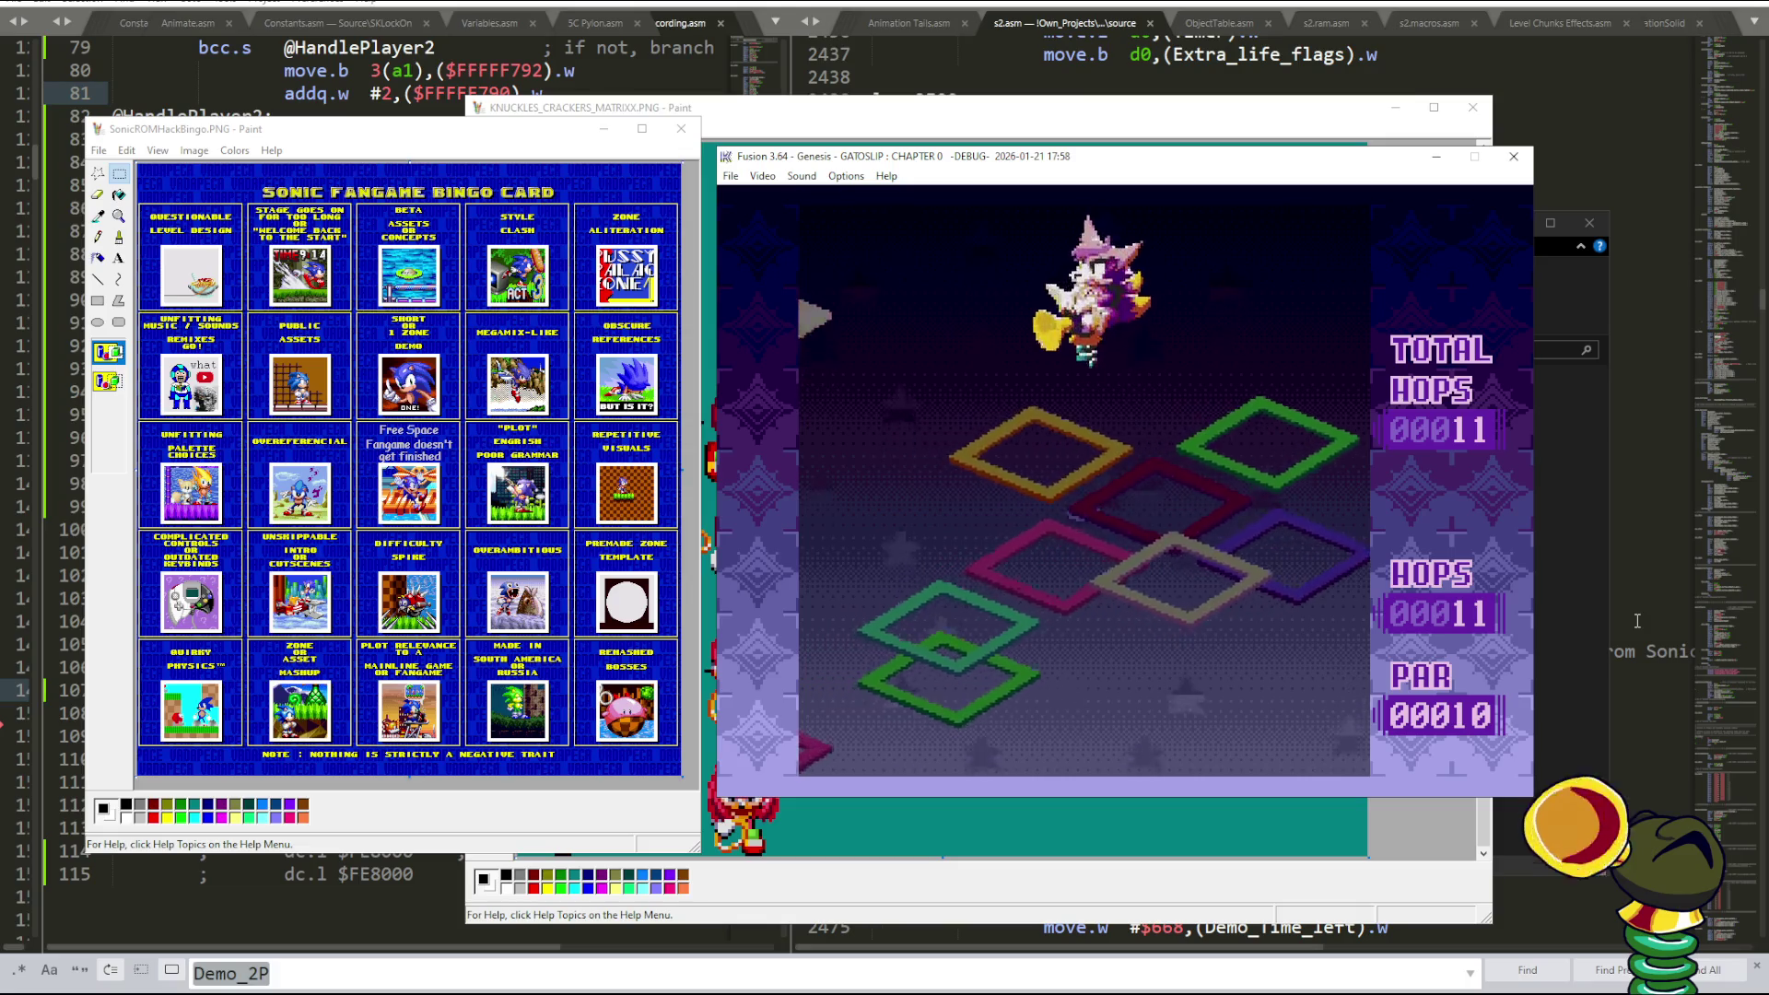
pyautogui.press('Right')
pyautogui.press('Right')
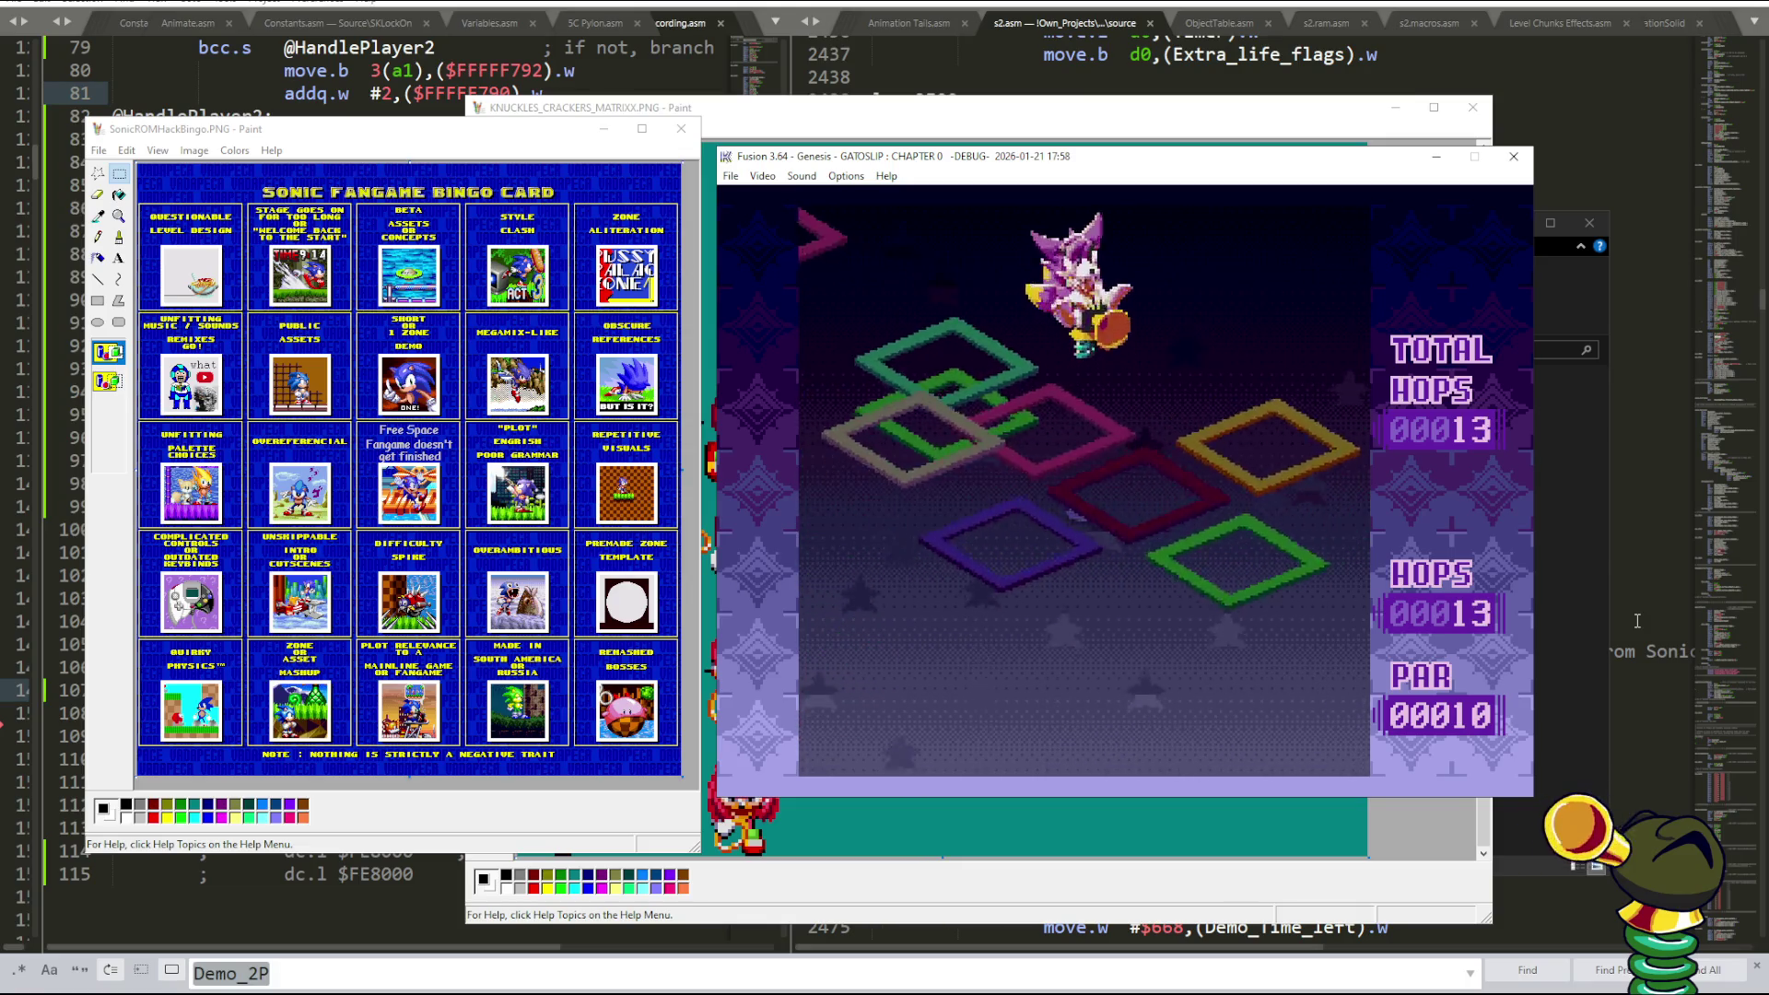
pyautogui.press('Right')
pyautogui.press('Right')
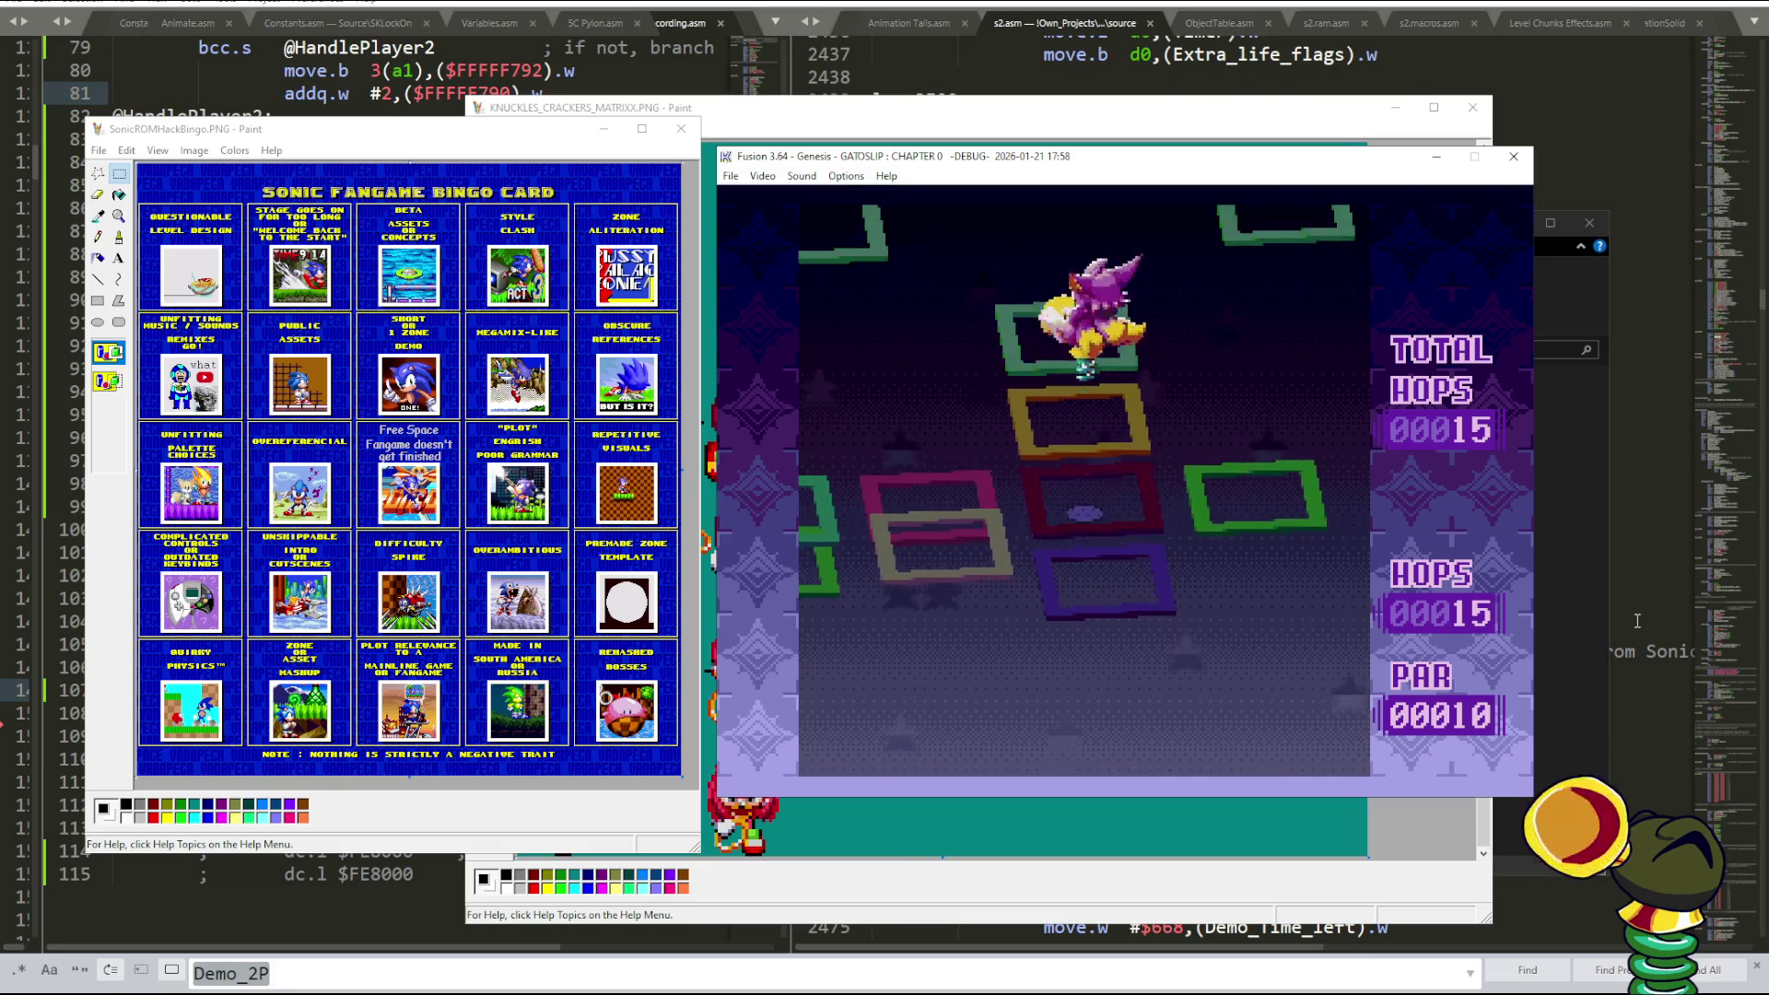
pyautogui.press('Right')
pyautogui.press('Right')
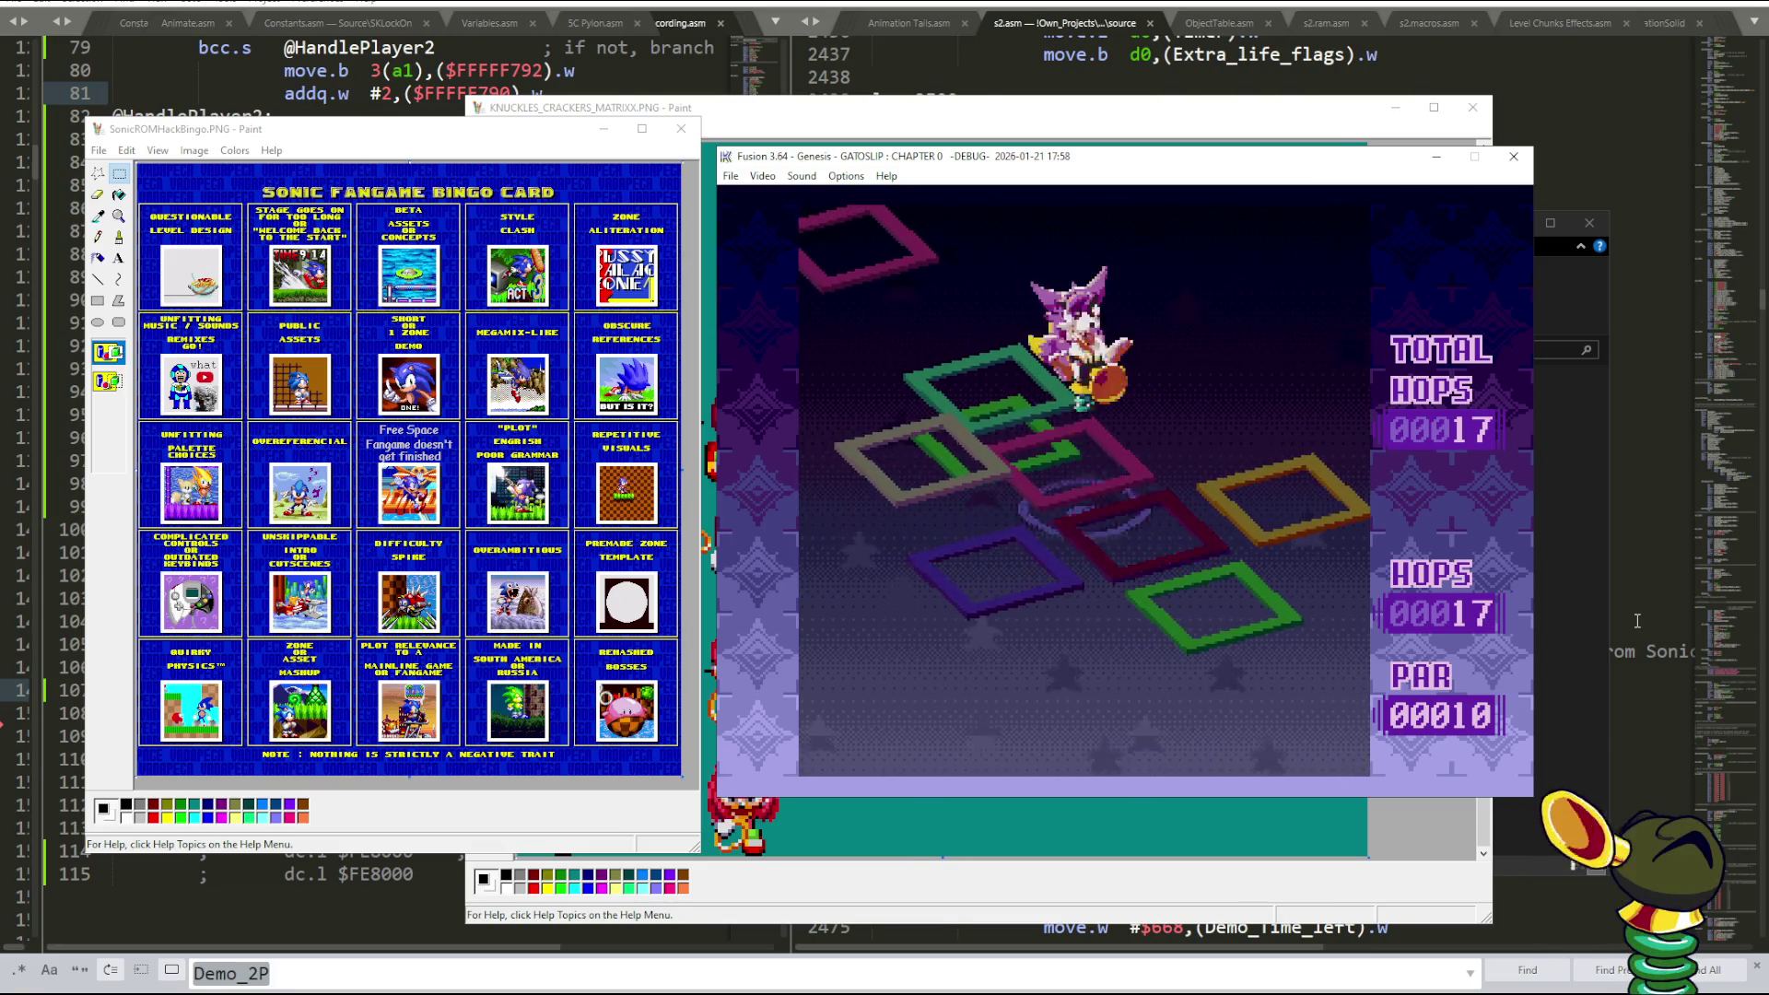
pyautogui.press('Right')
pyautogui.press('Right')
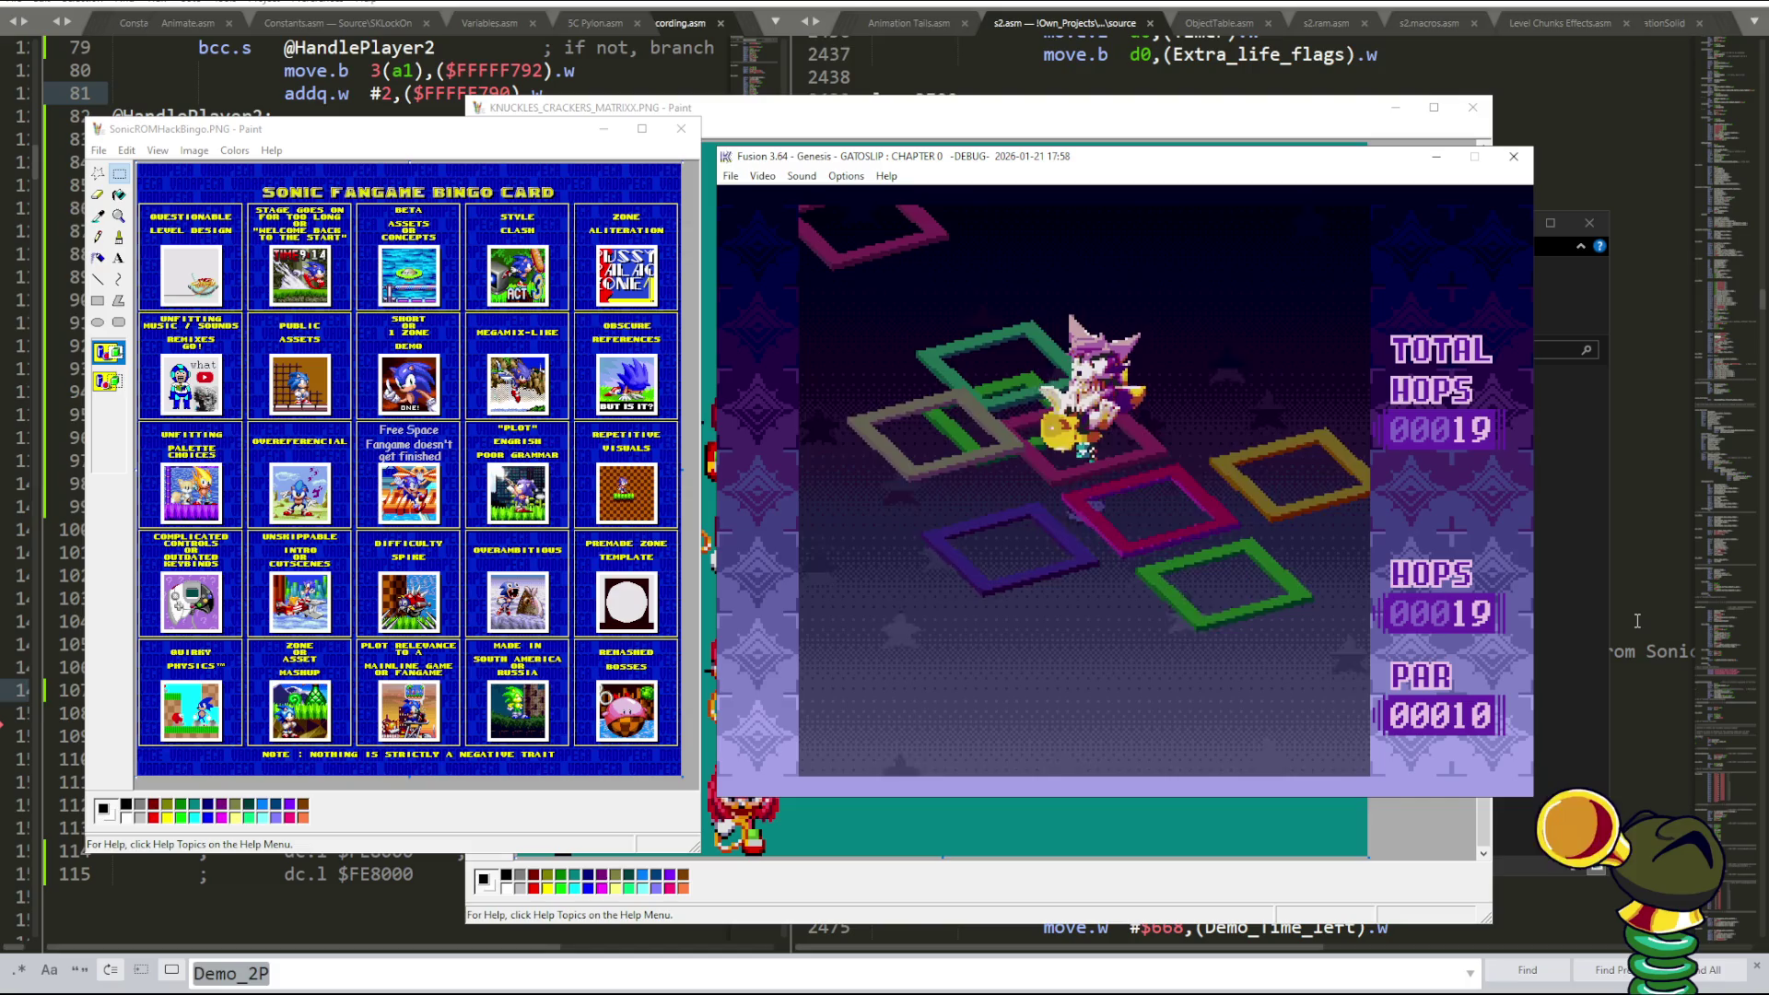
pyautogui.press('Right')
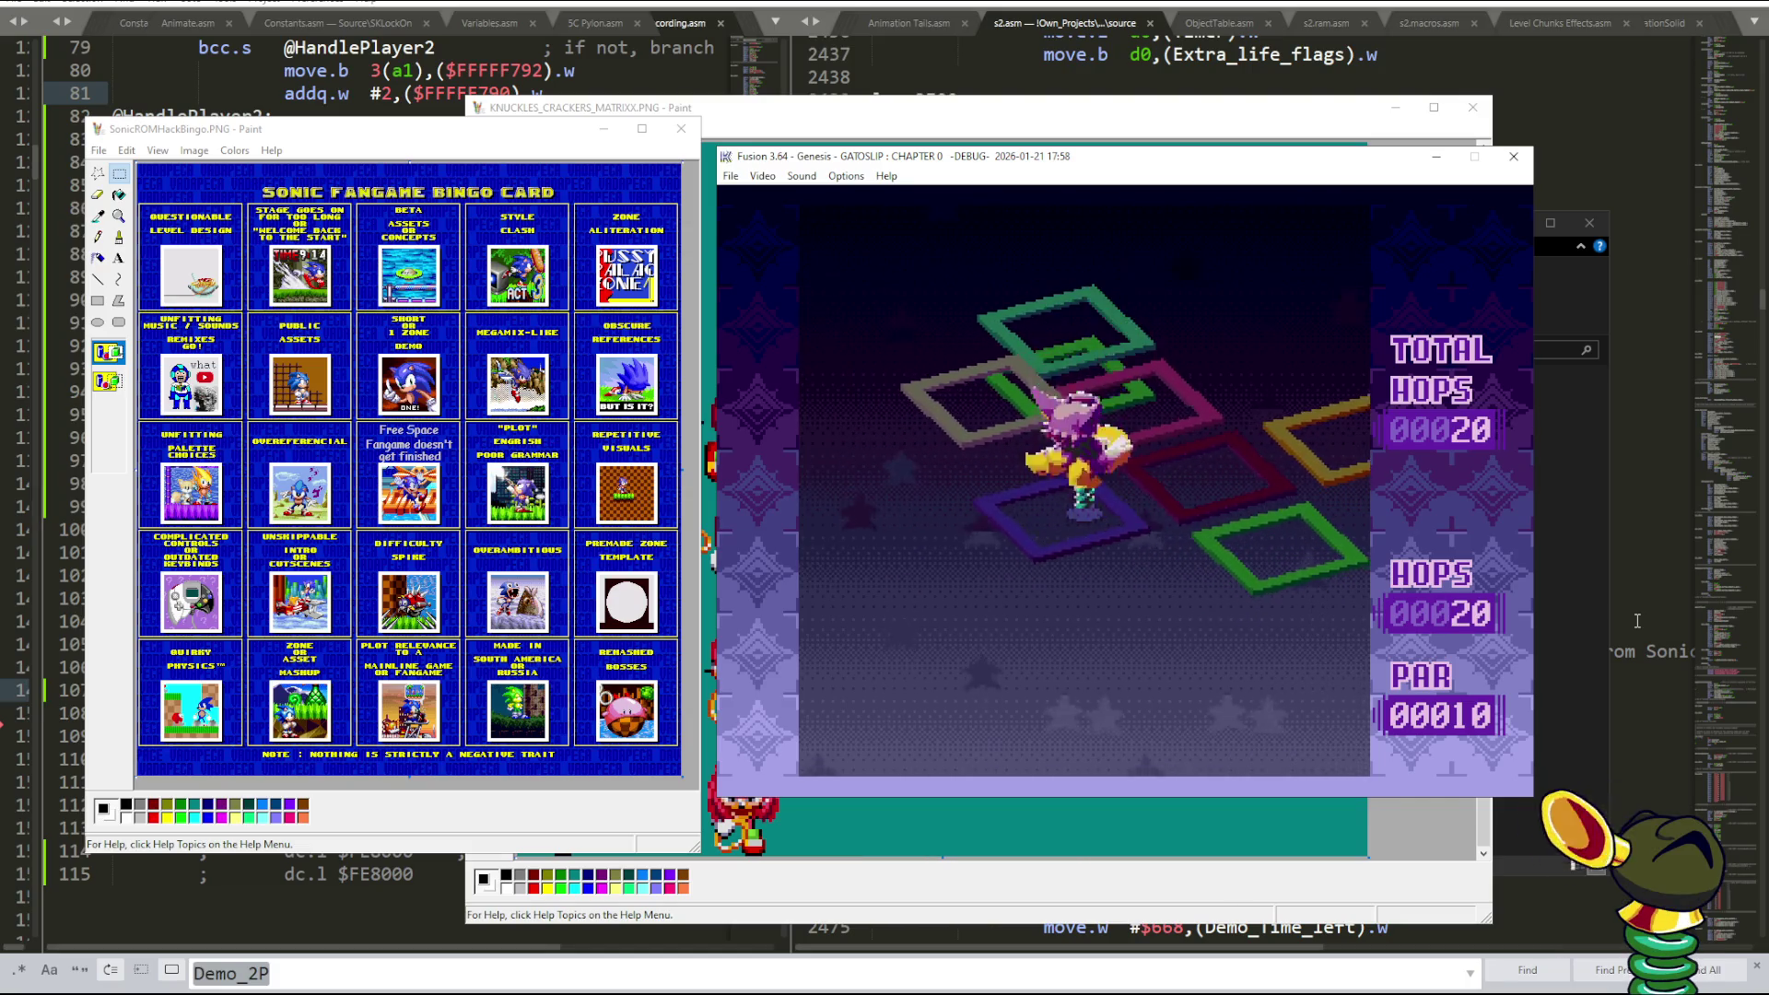
pyautogui.press('Right')
pyautogui.press('Right')
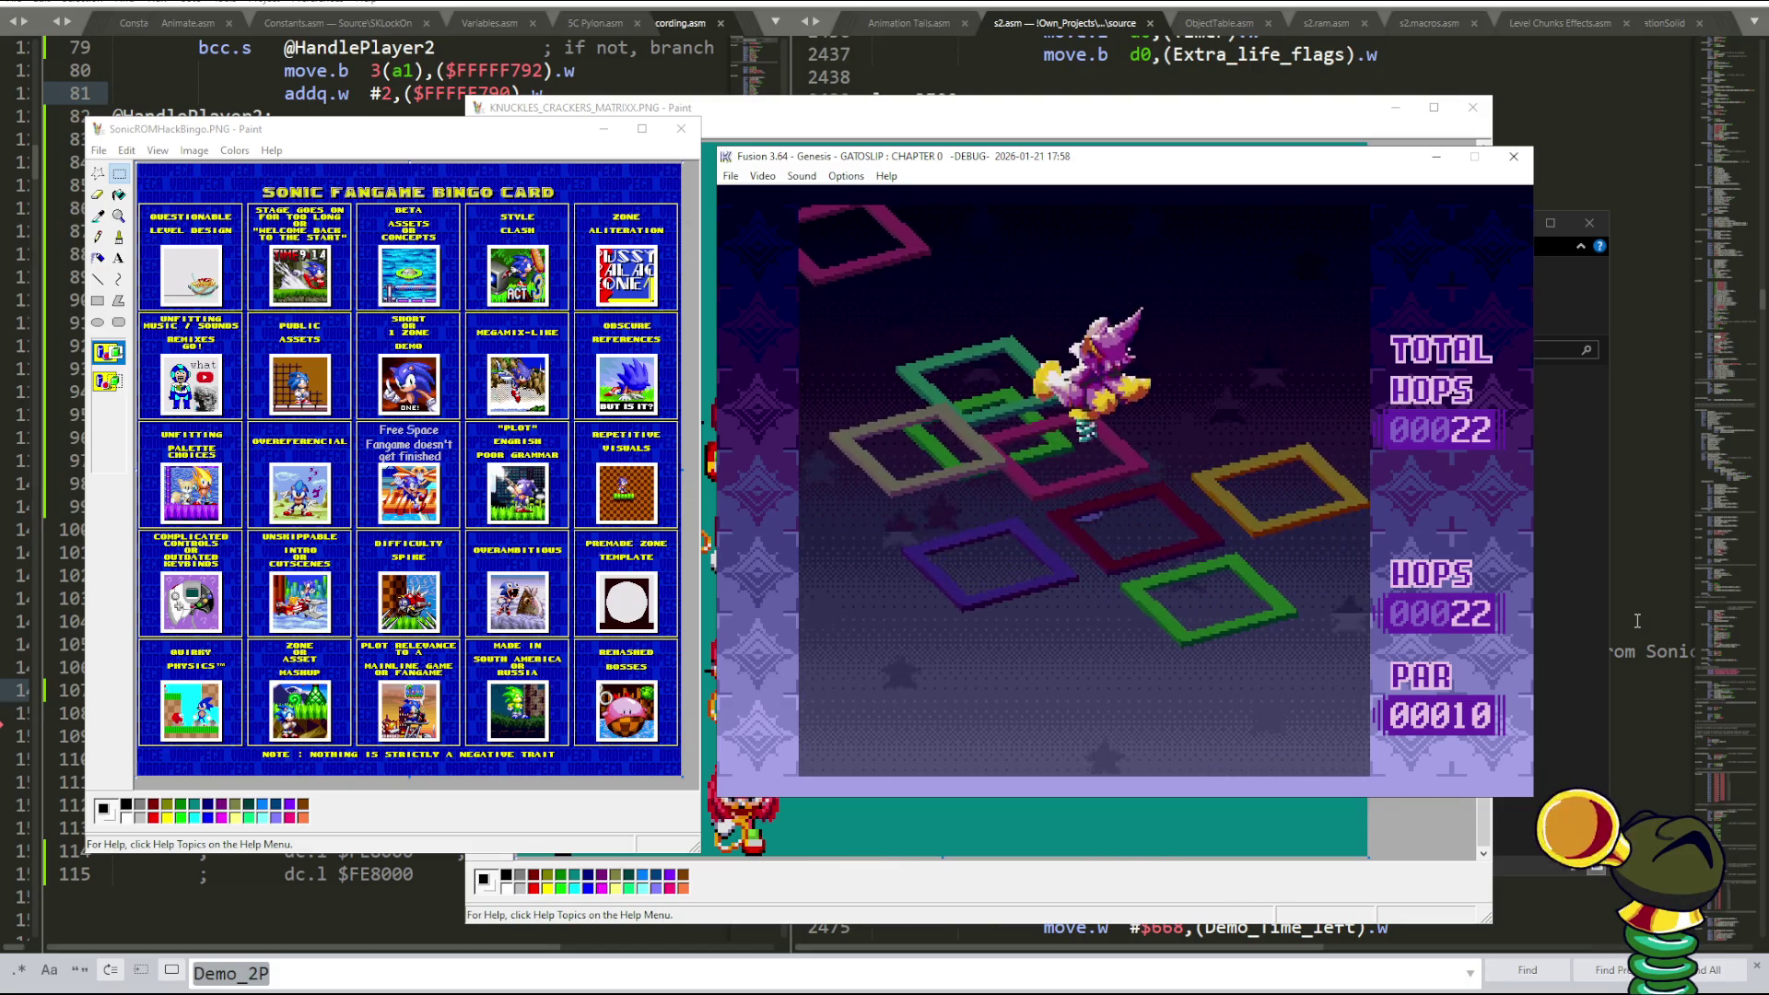
pyautogui.press('Right')
pyautogui.press('Right')
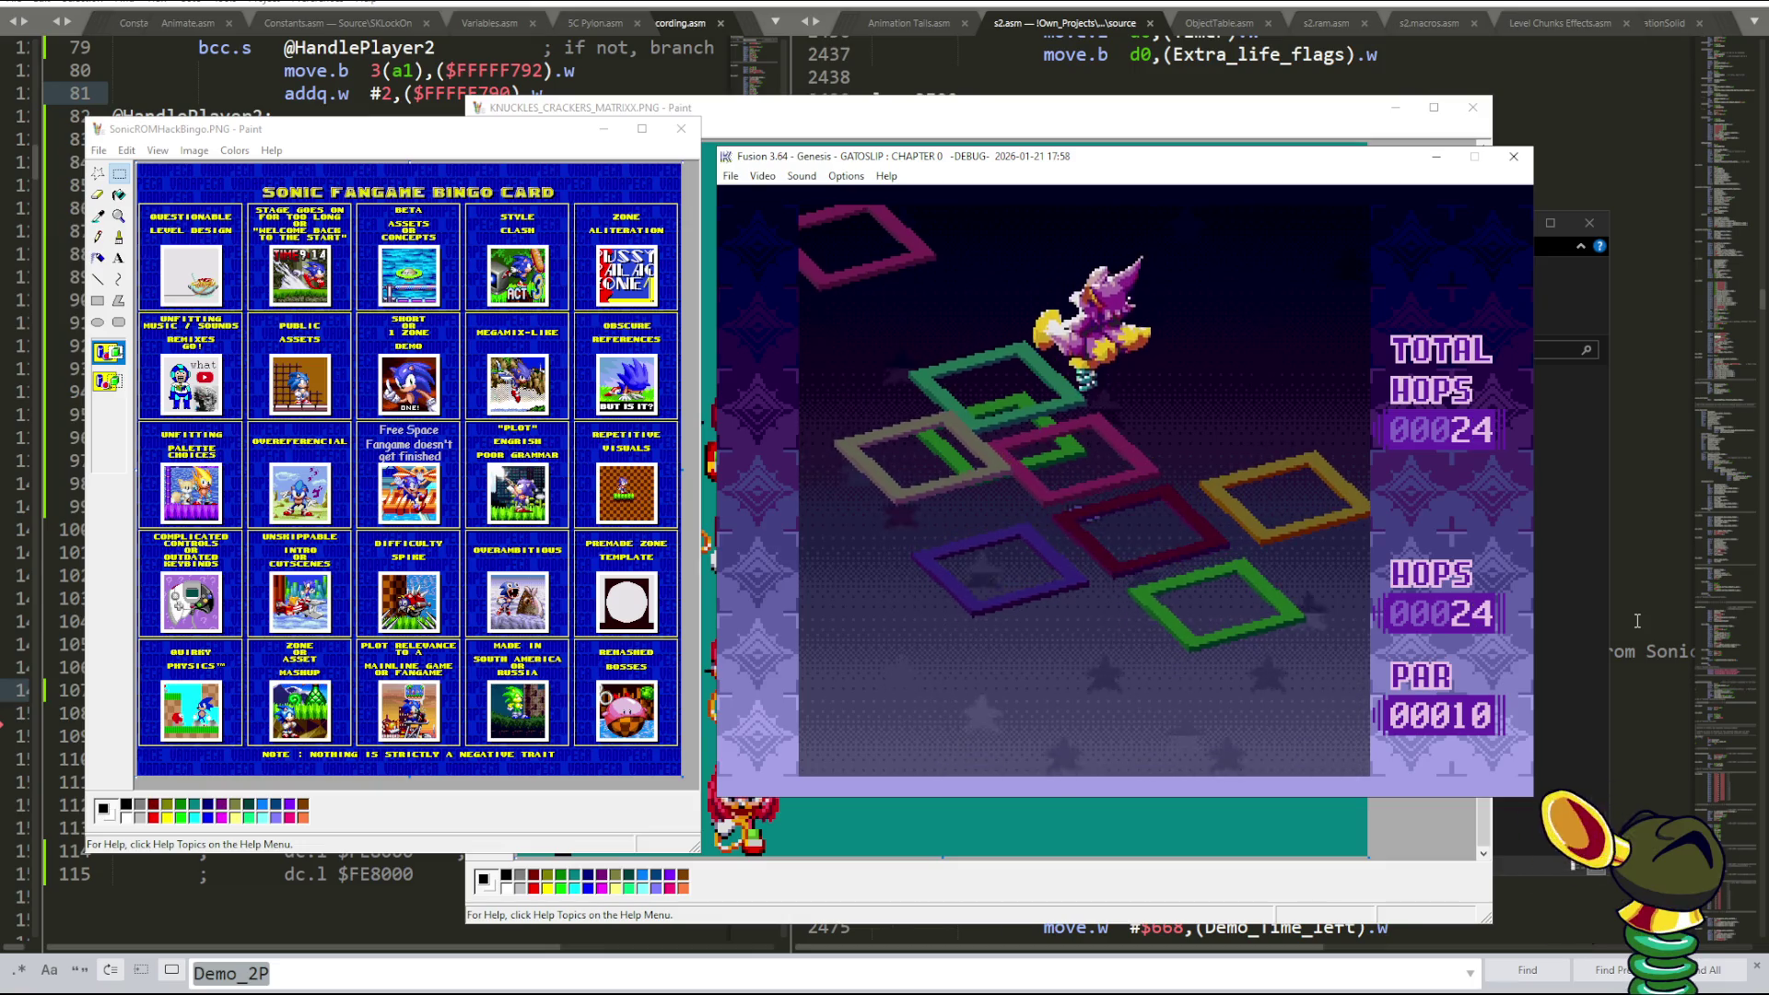
pyautogui.press('Right')
pyautogui.press('Right')
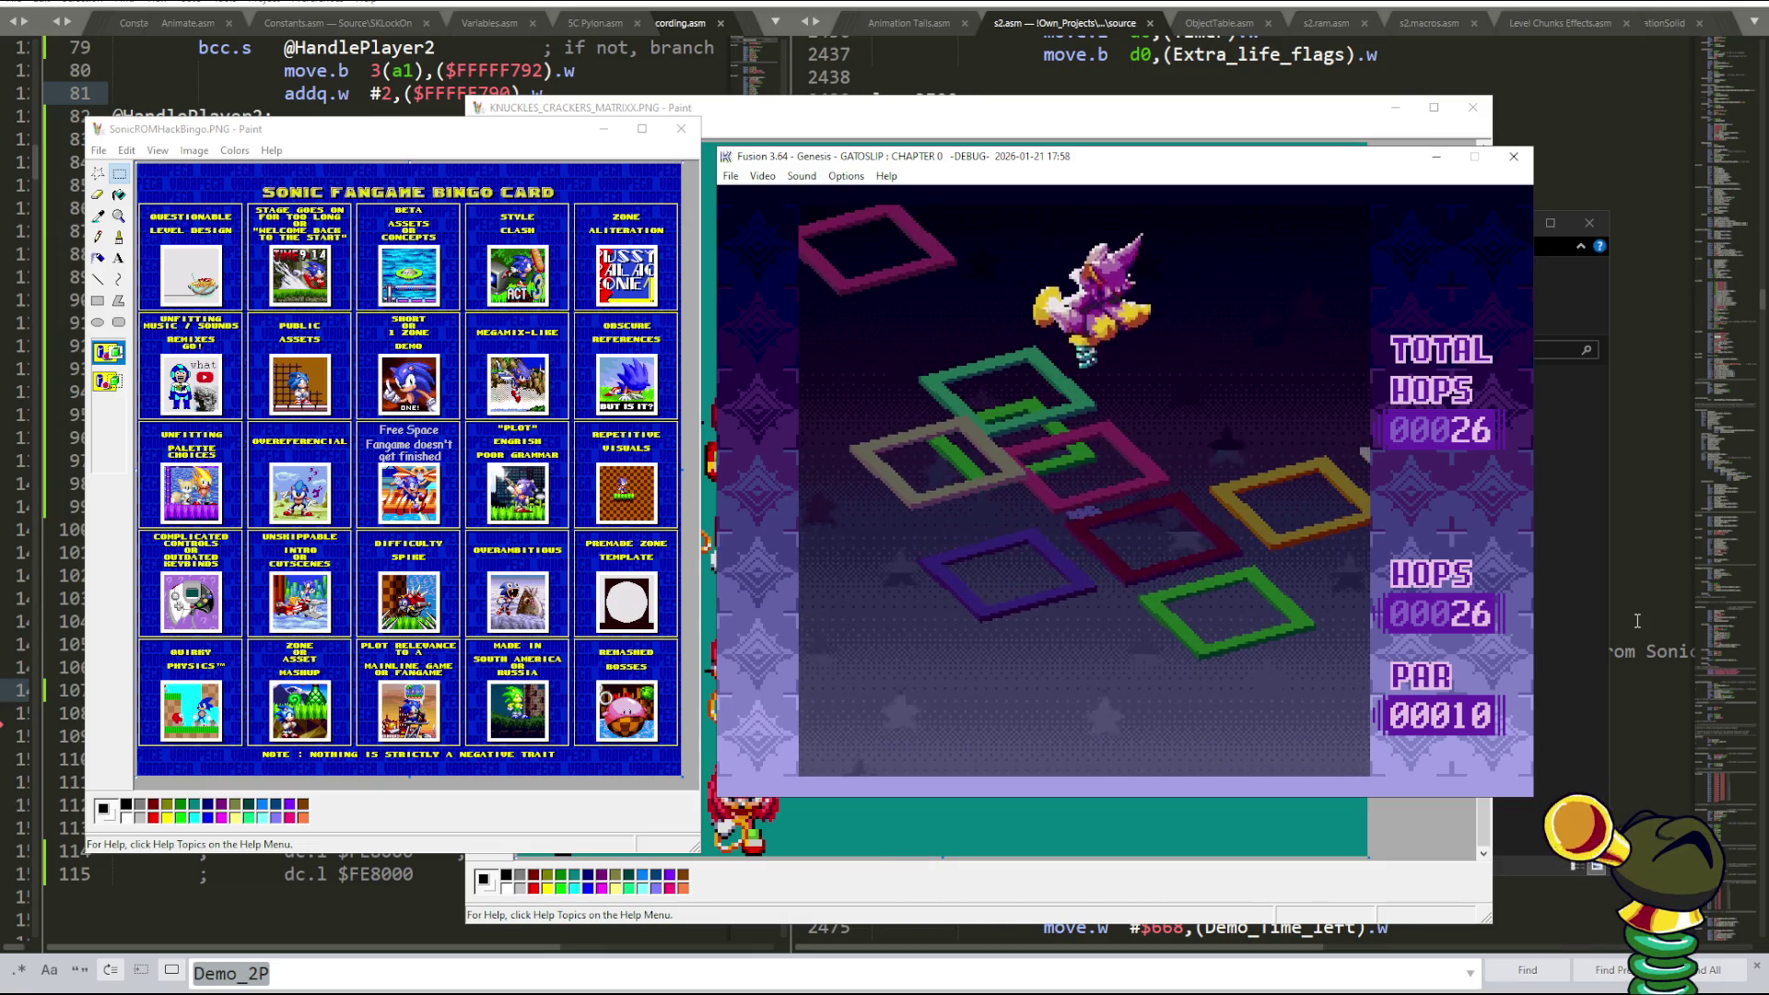
pyautogui.press('Right')
# - Hop through the flat and isometric boards to 38 total hops, then pause emulation
pyautogui.press('Right')
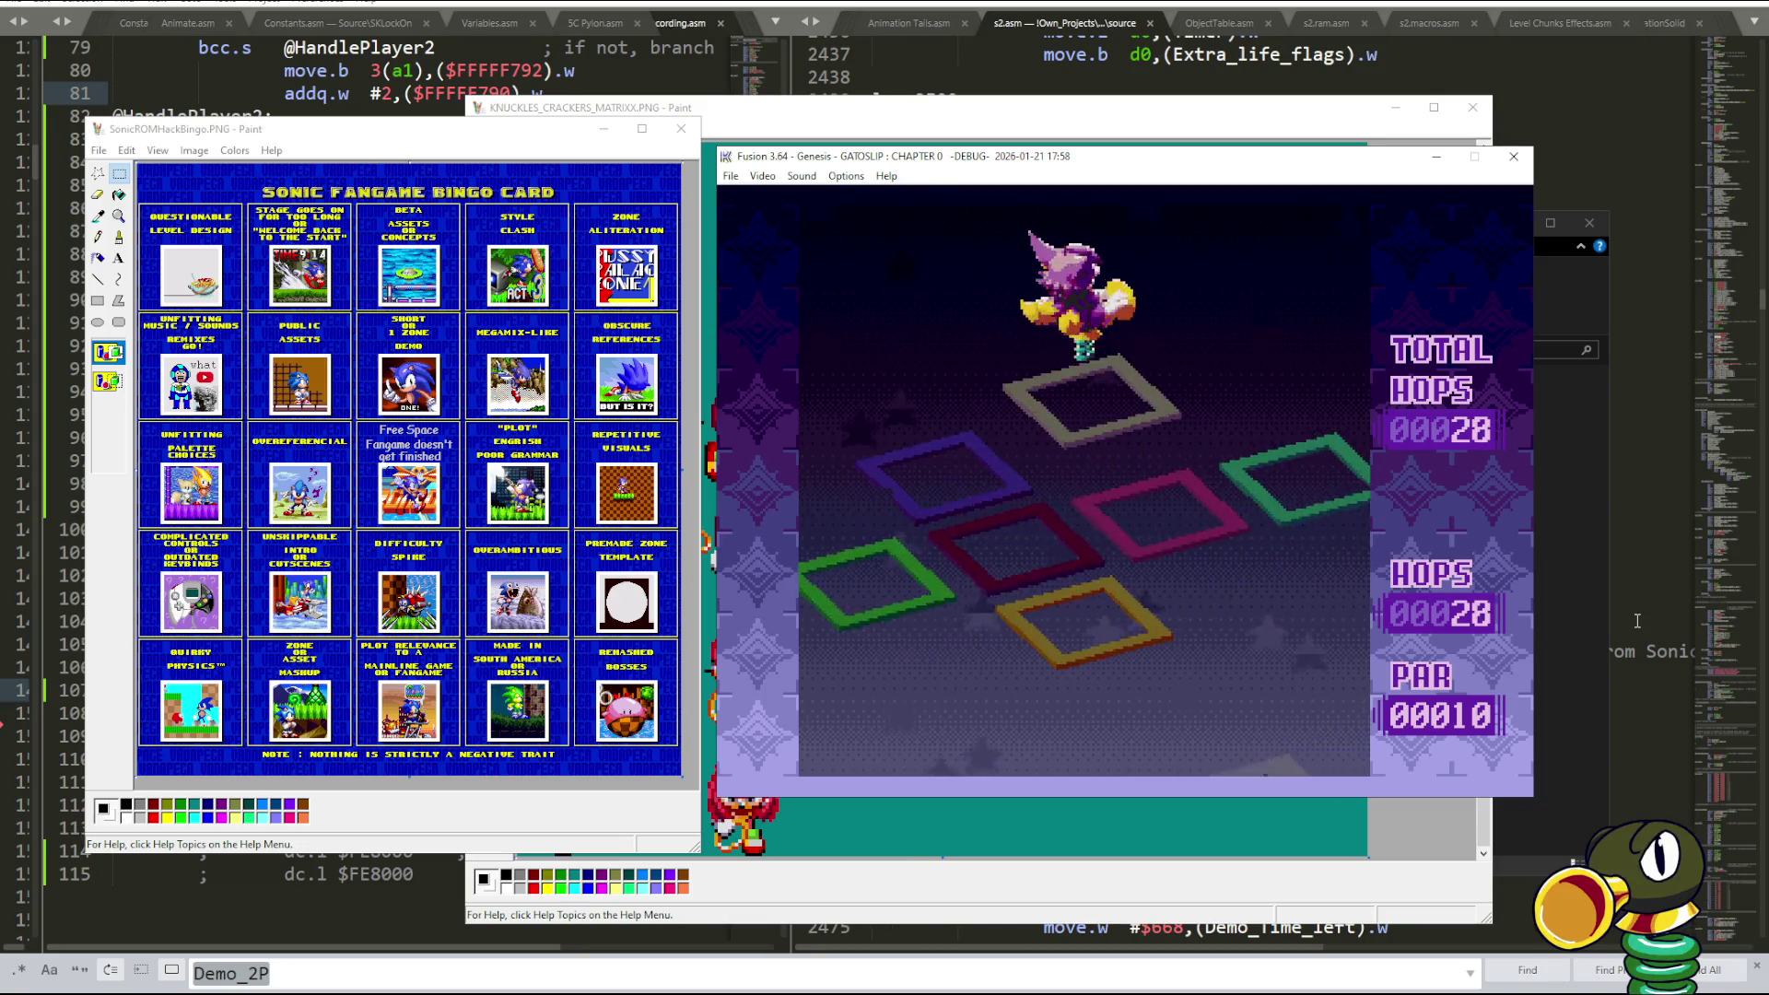
pyautogui.press('Right')
pyautogui.press('Right')
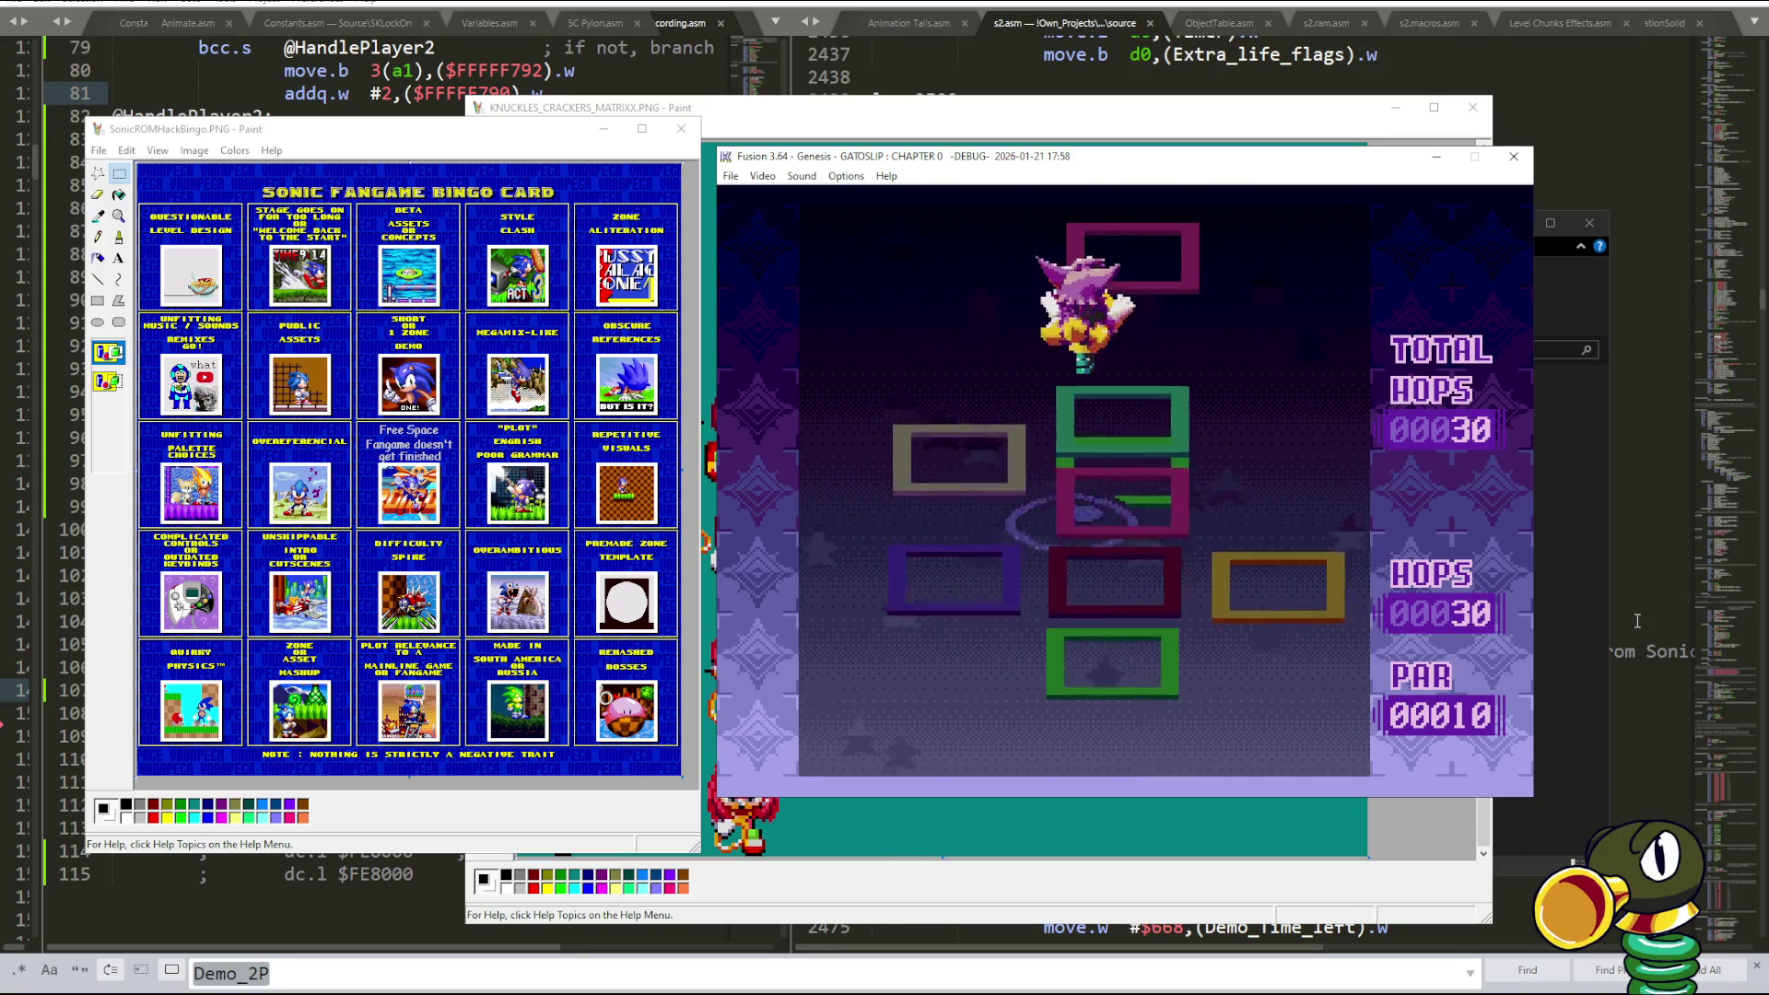
pyautogui.press('Right')
pyautogui.press('Right')
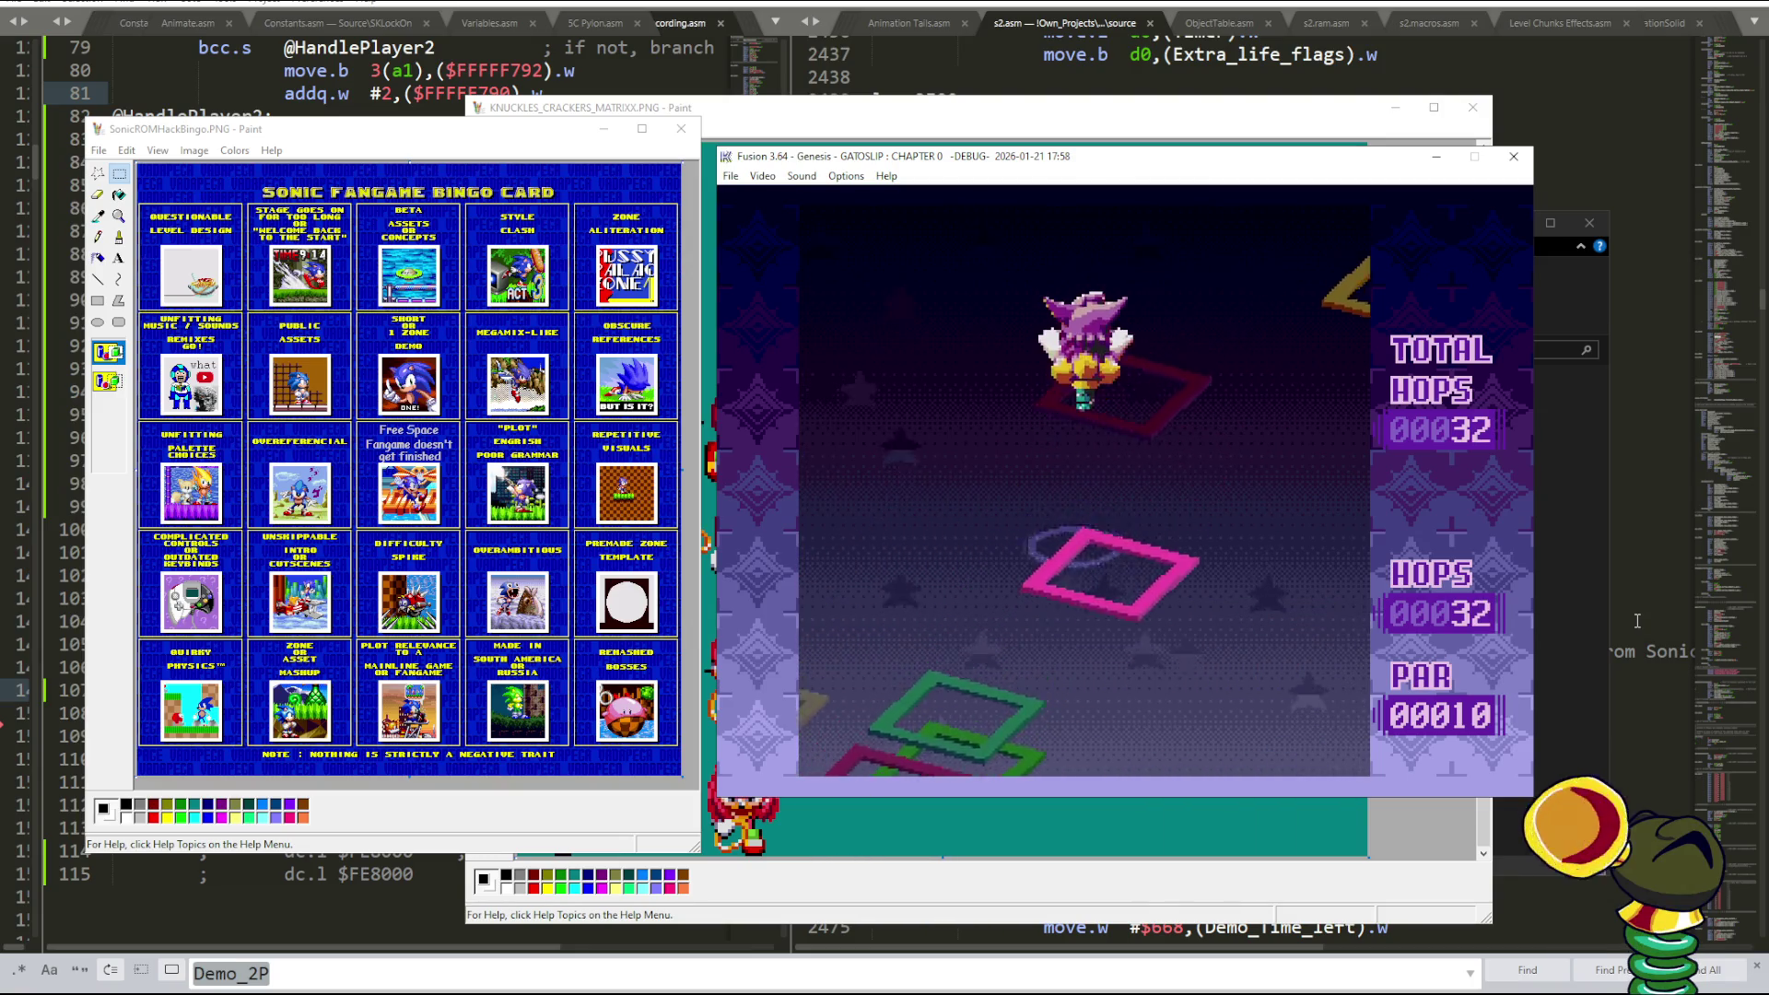
pyautogui.press('Right')
pyautogui.press('Right')
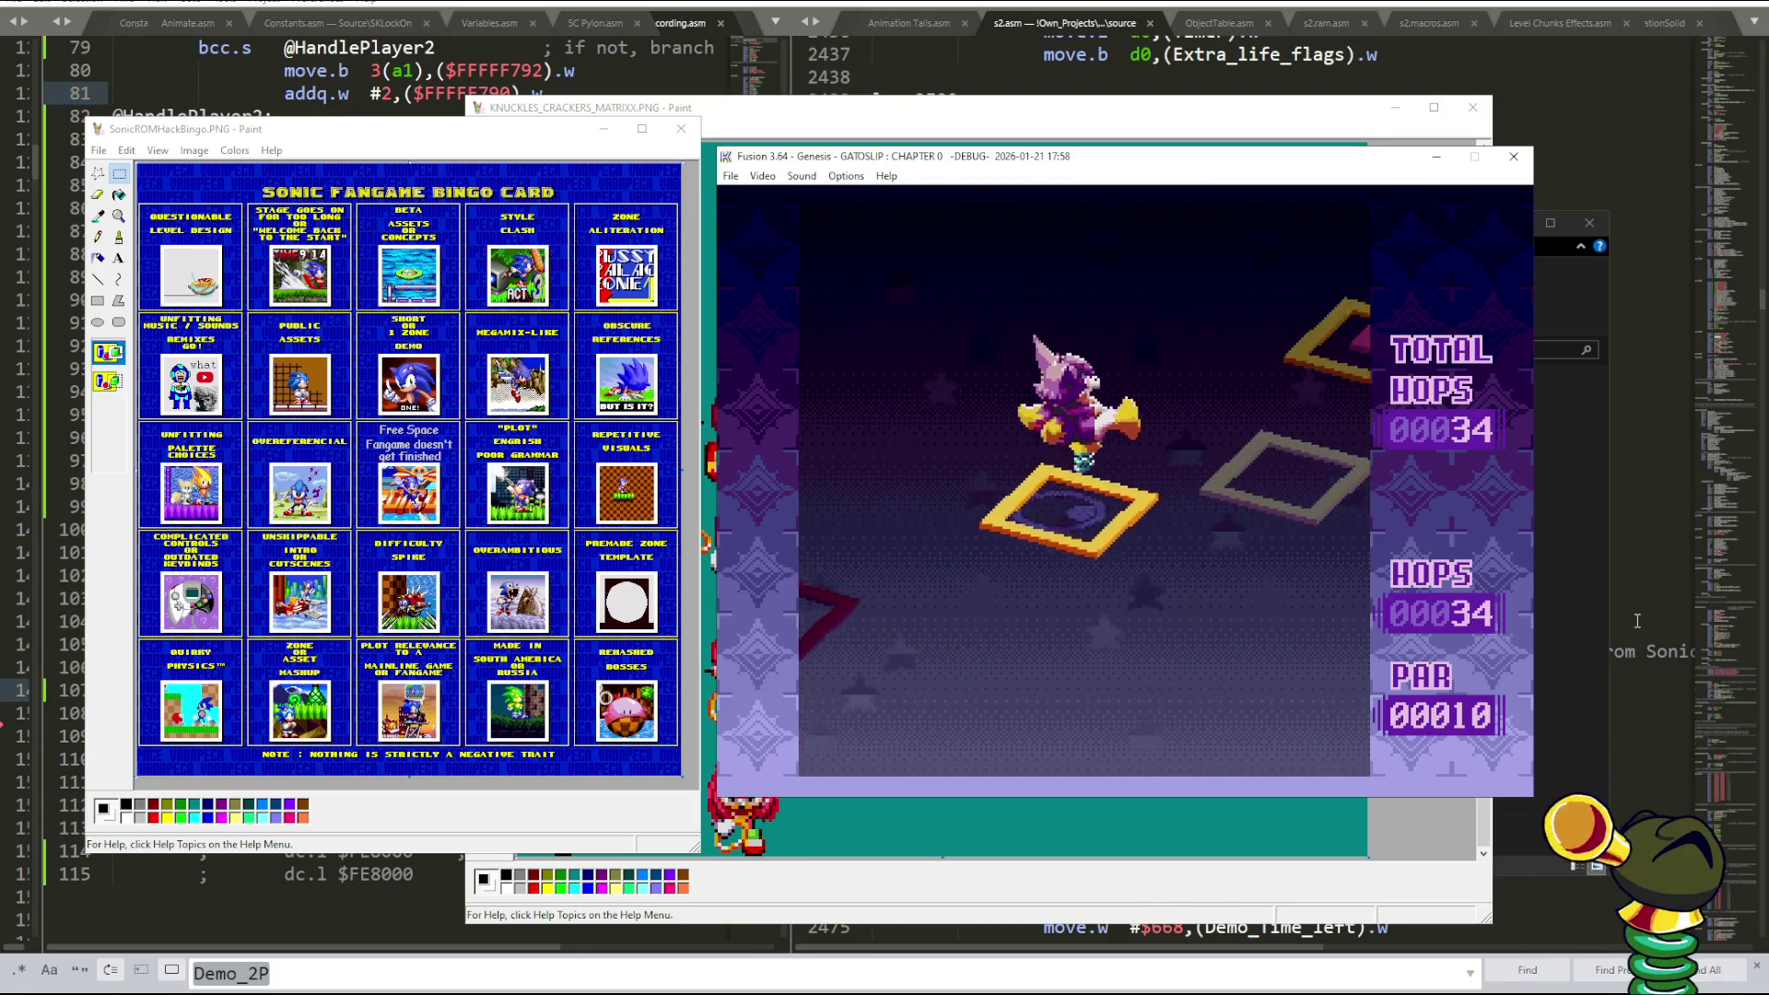
pyautogui.press('Right')
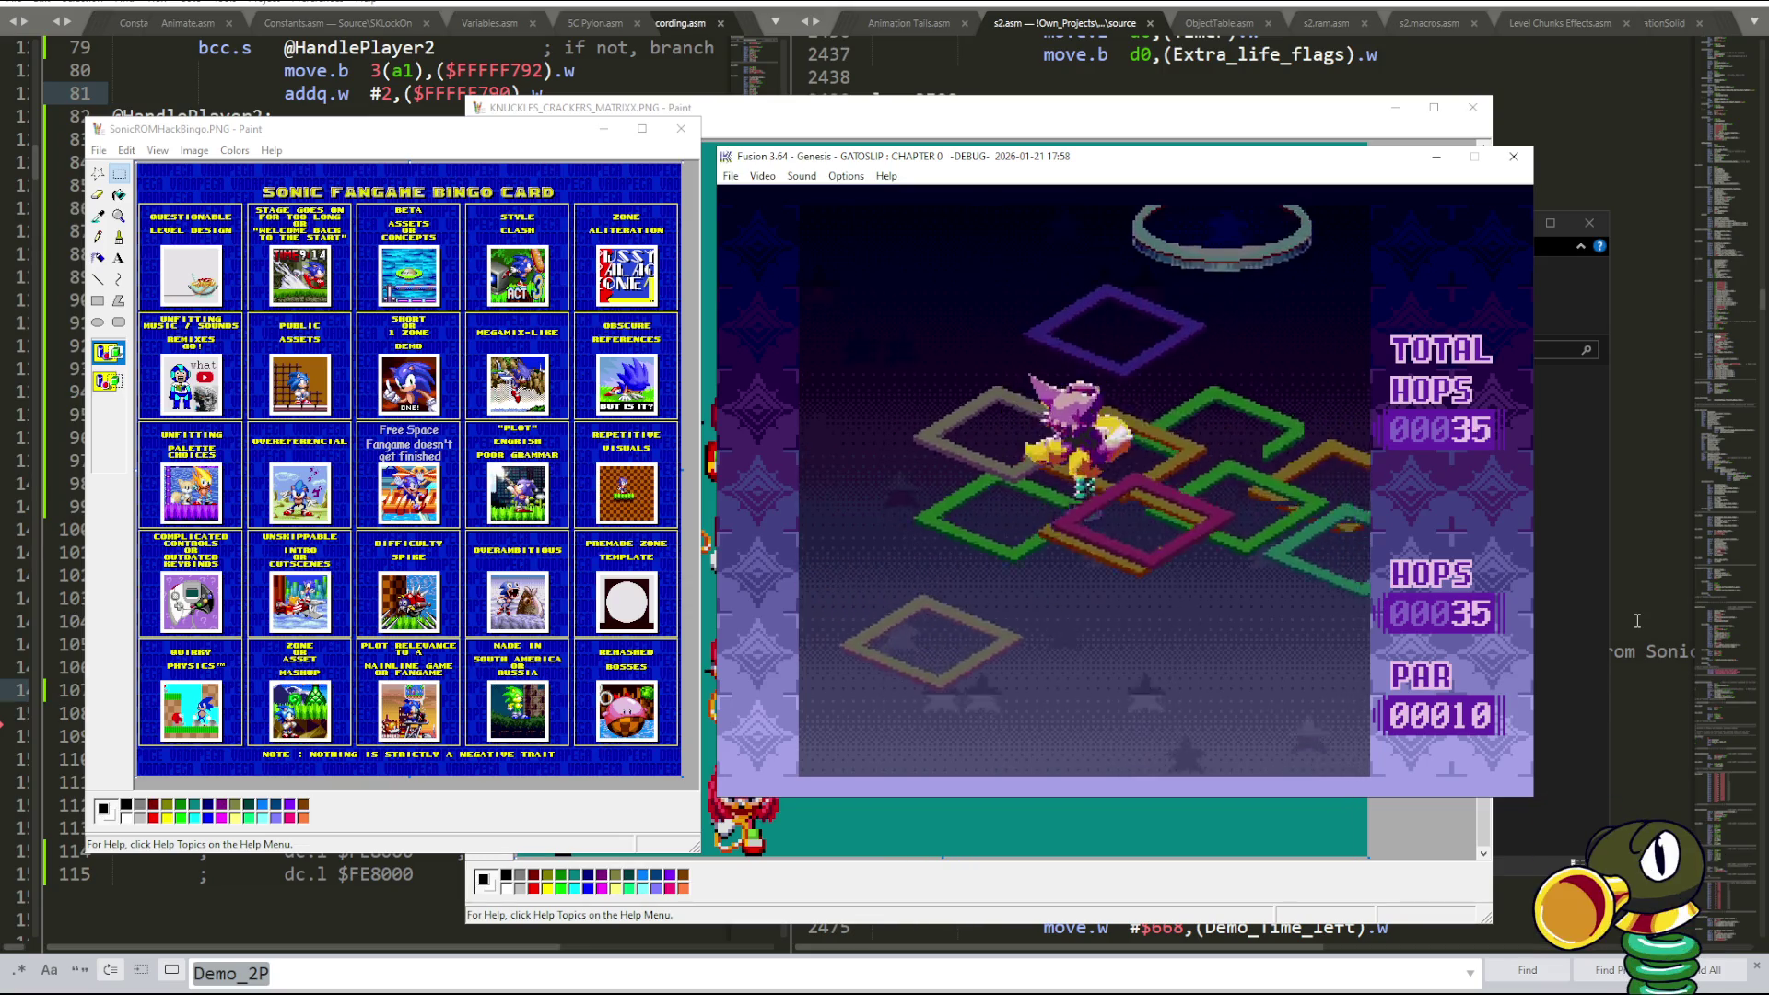
pyautogui.press('Right')
pyautogui.press('Right')
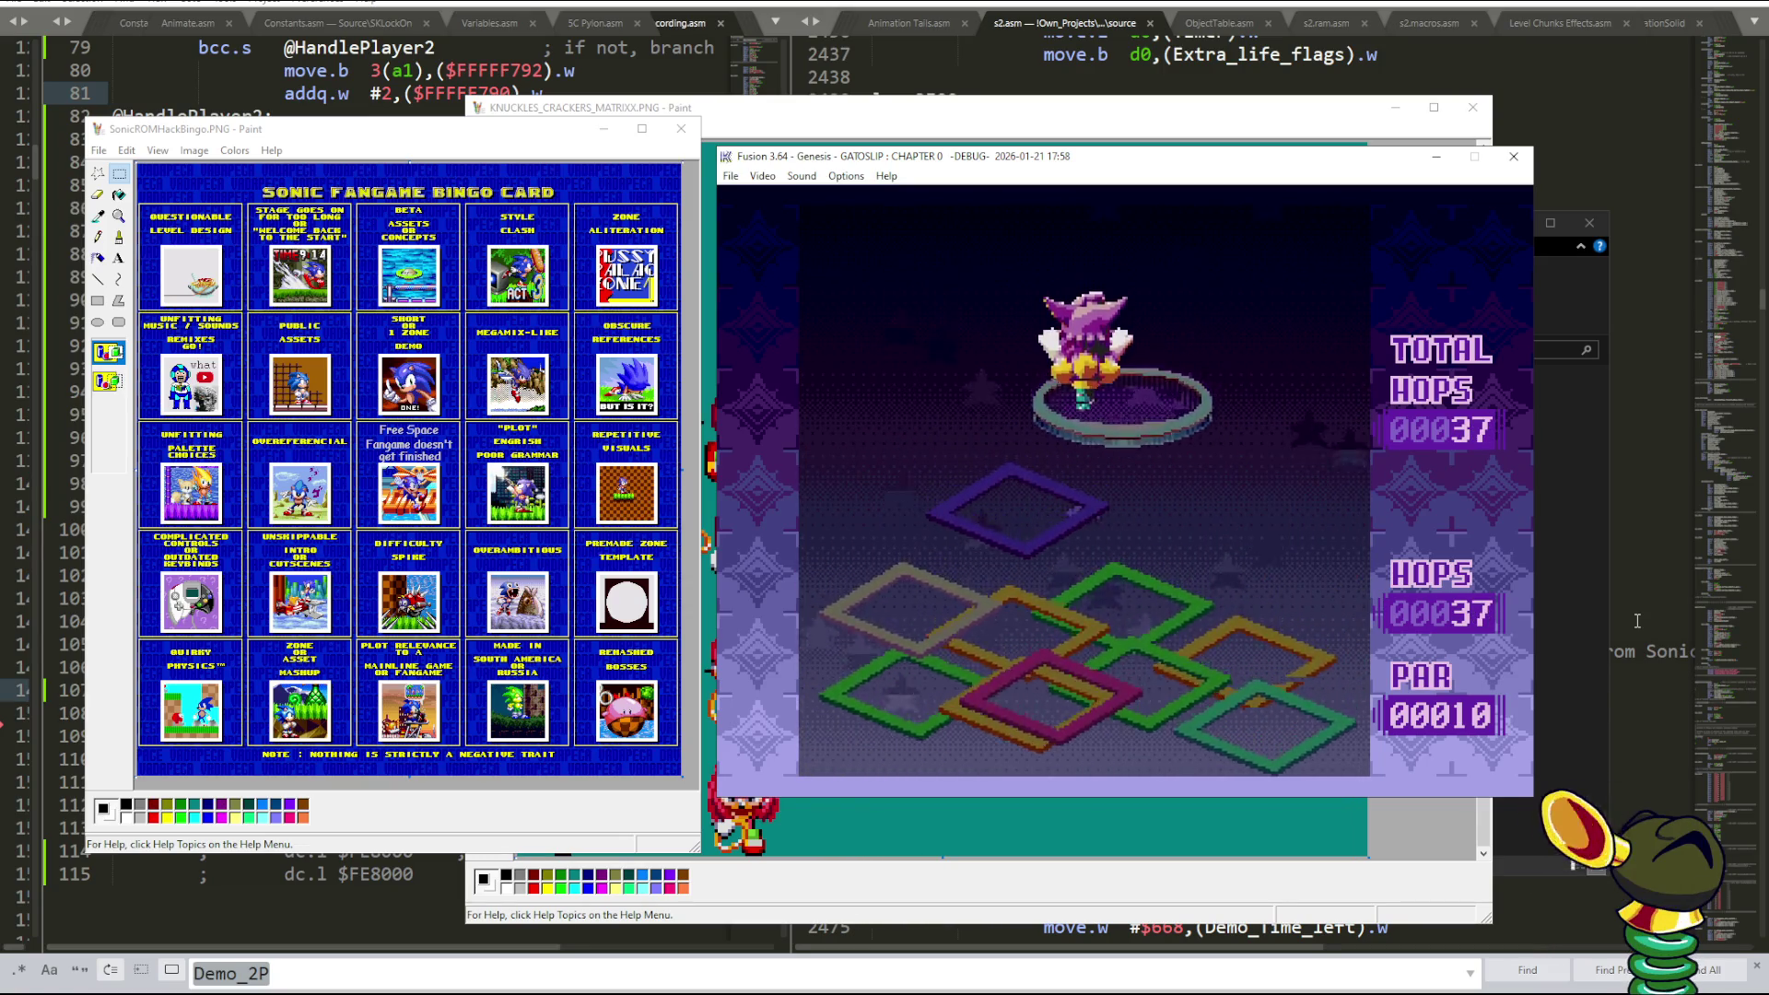
pyautogui.press('Right')
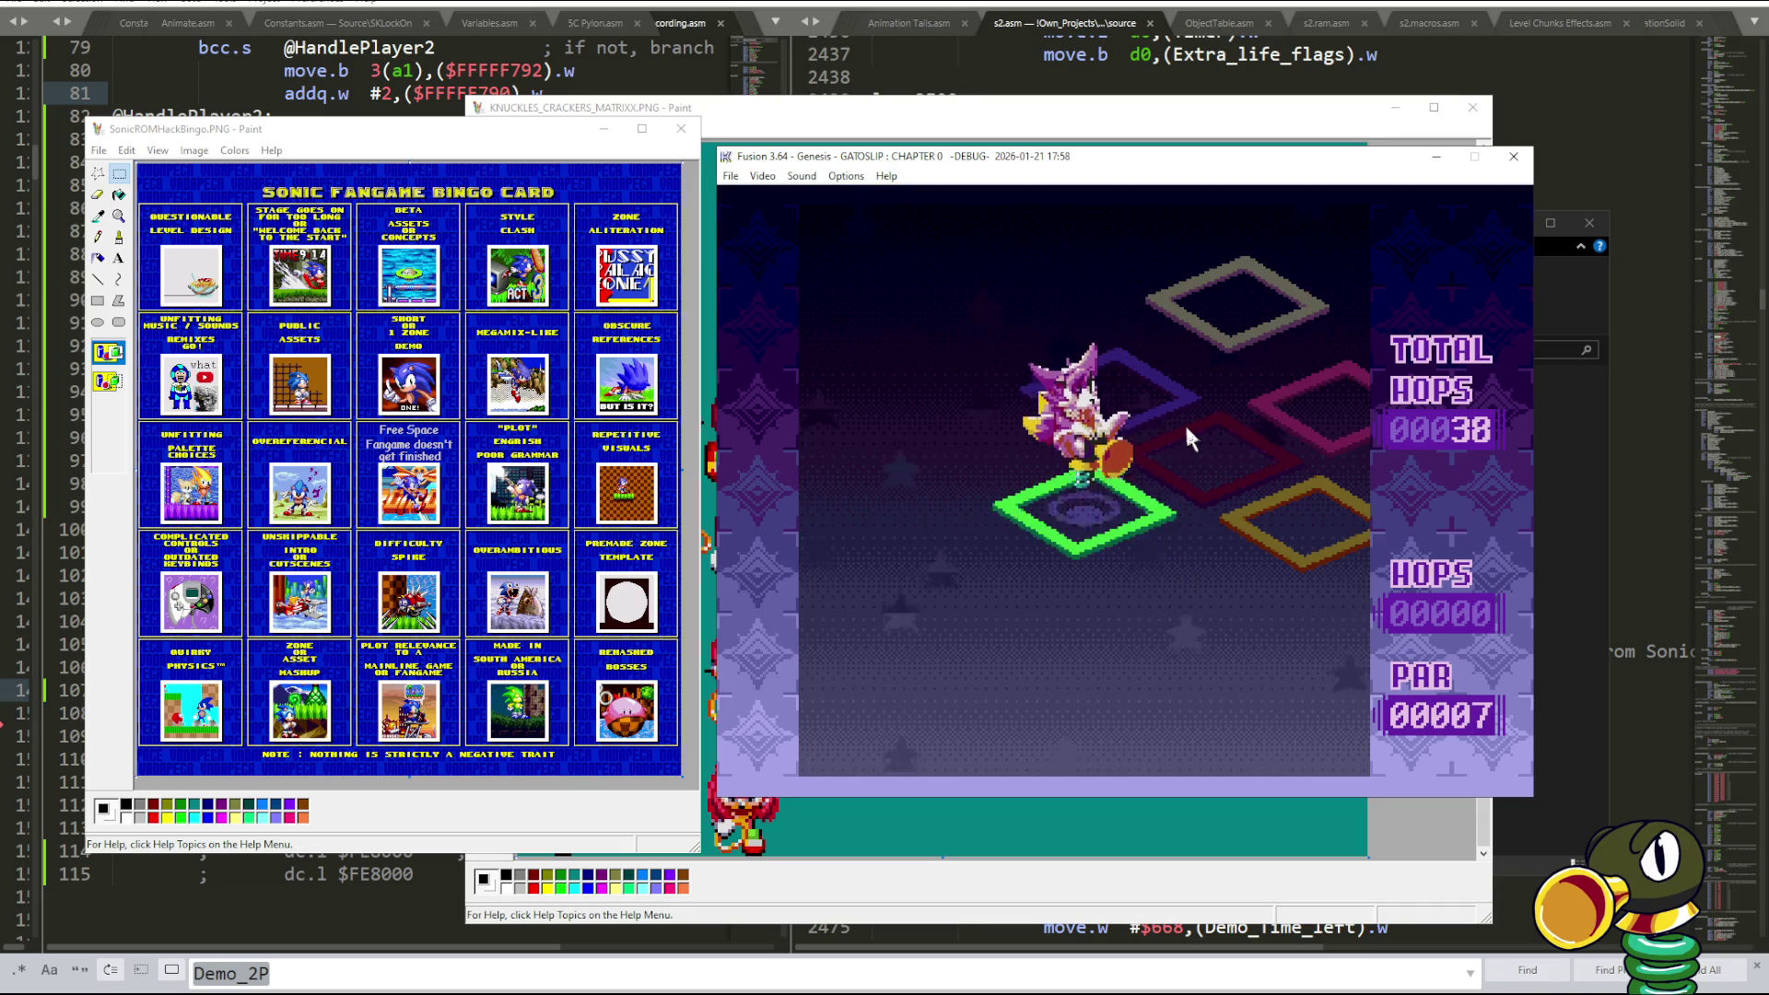
pyautogui.press('Pause')
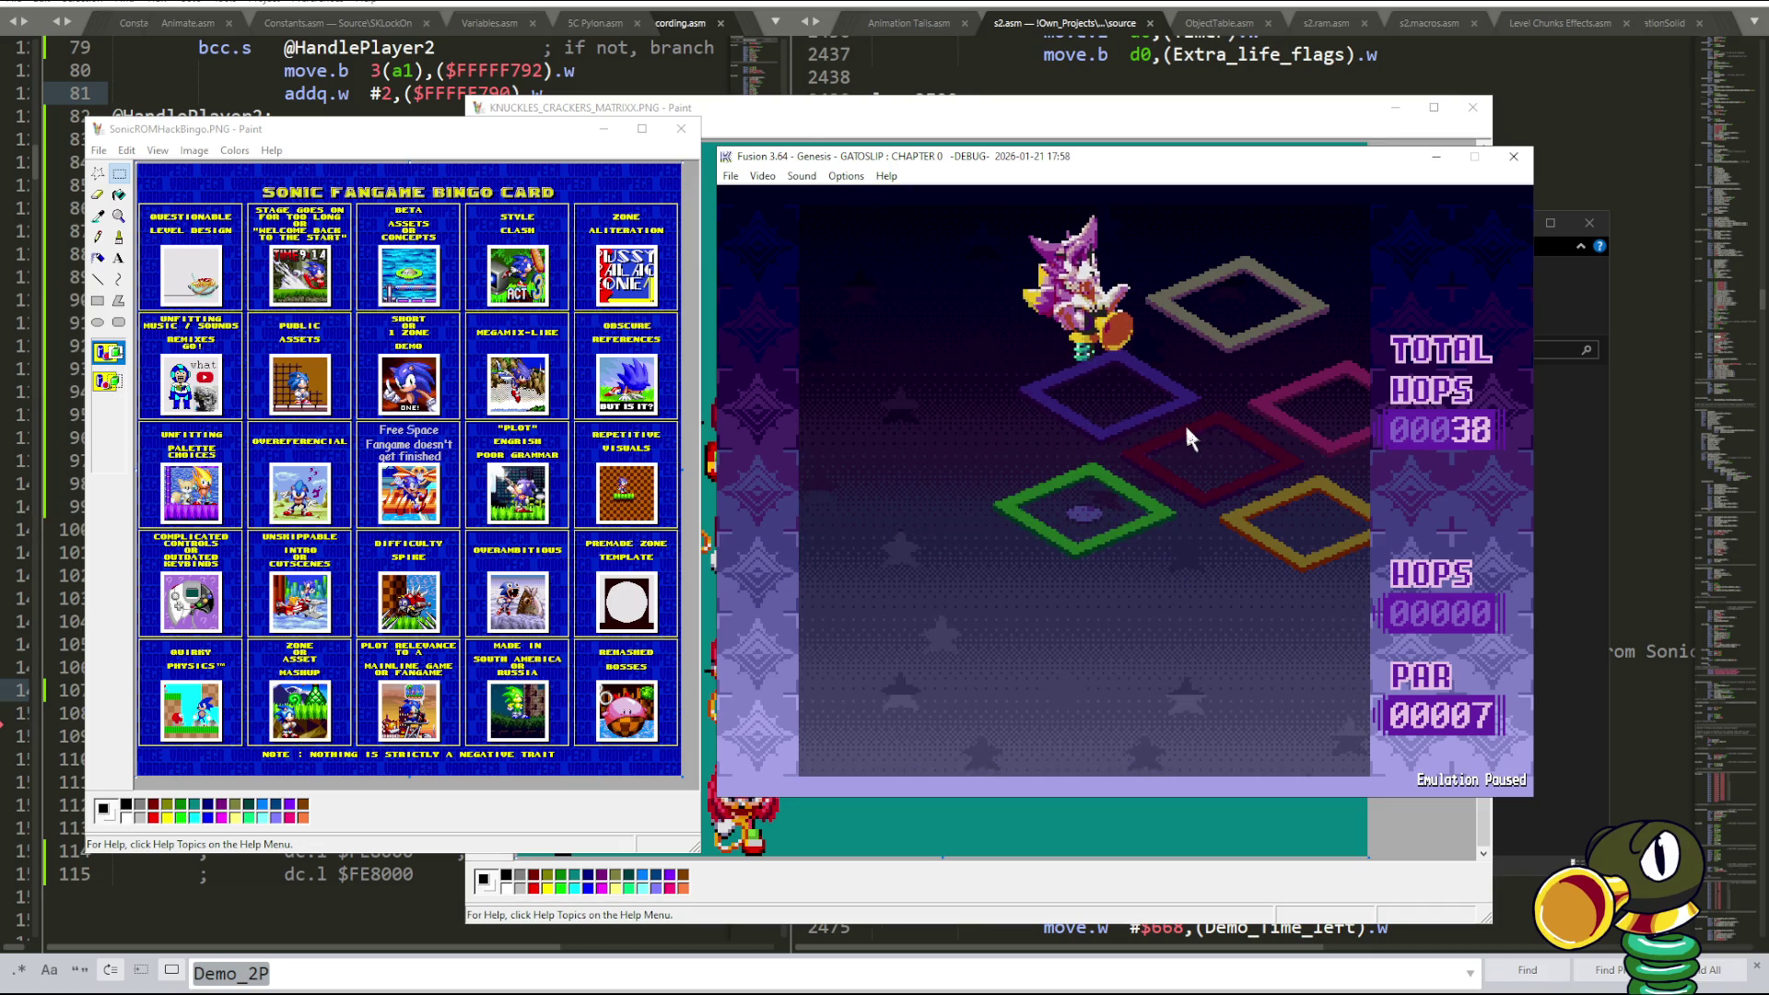
# - Cycle window focus between the Knuckles sprite sheet, the bingo card and Fusion
pyautogui.click(641, 862)
pyautogui.click(458, 839)
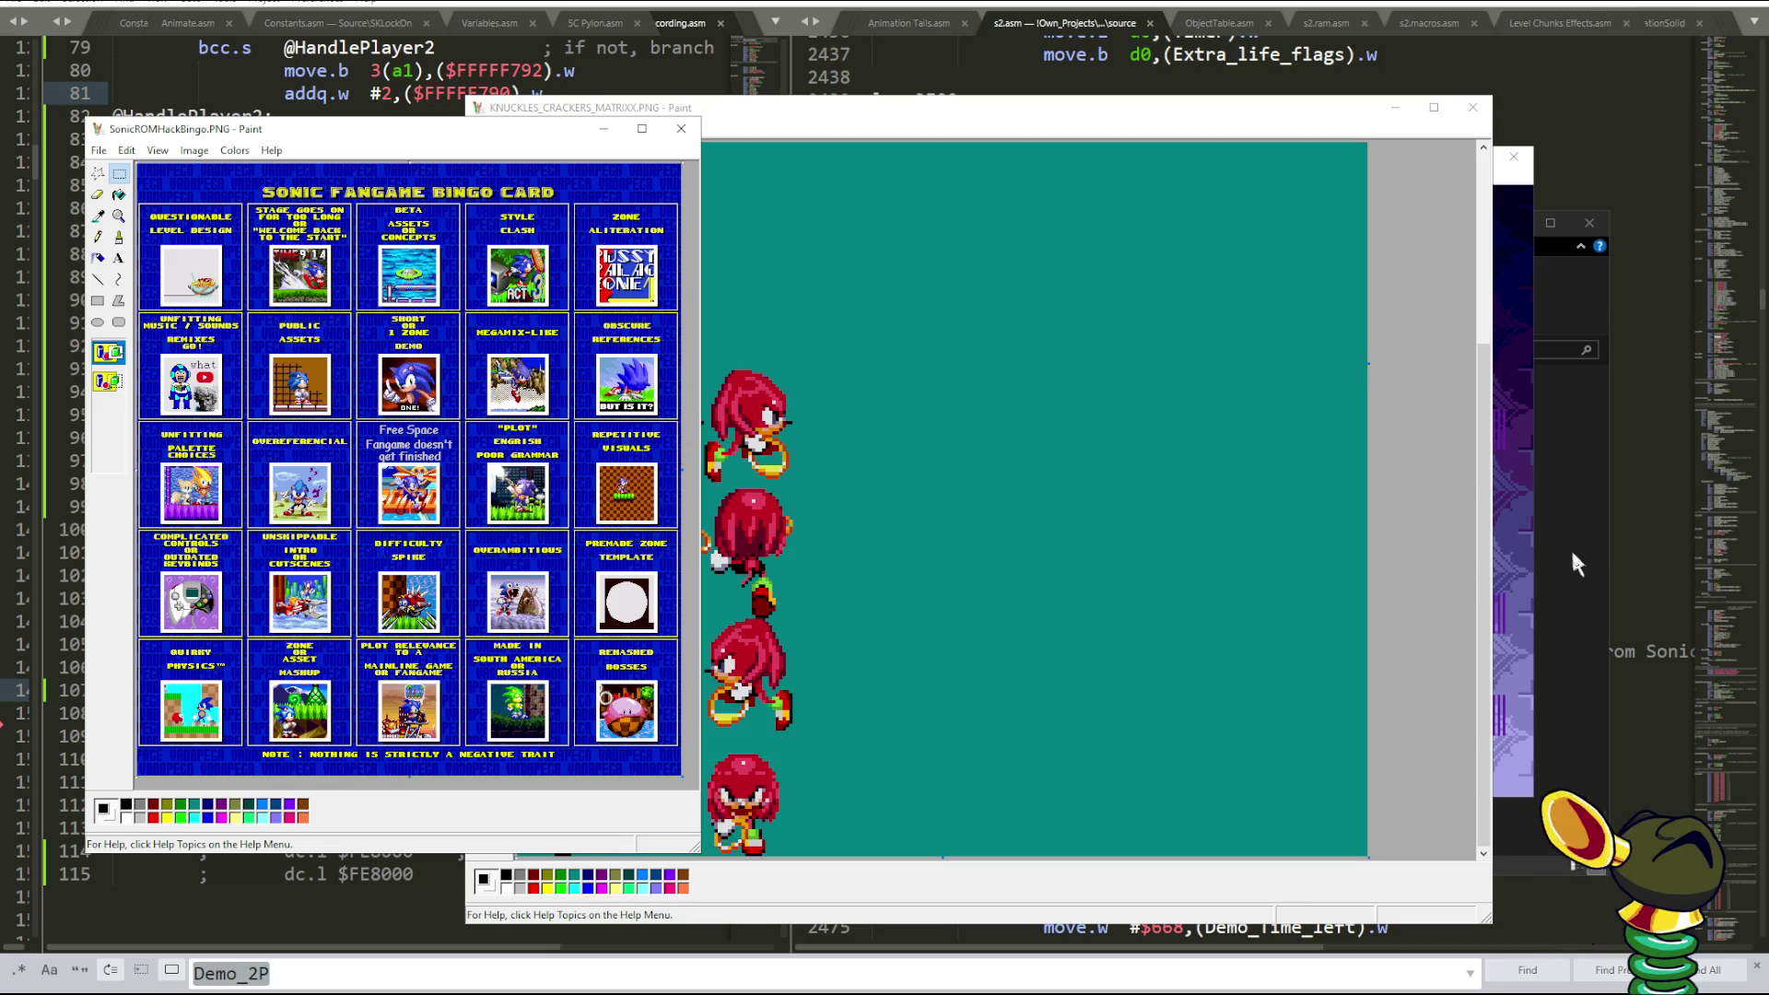
pyautogui.click(1522, 548)
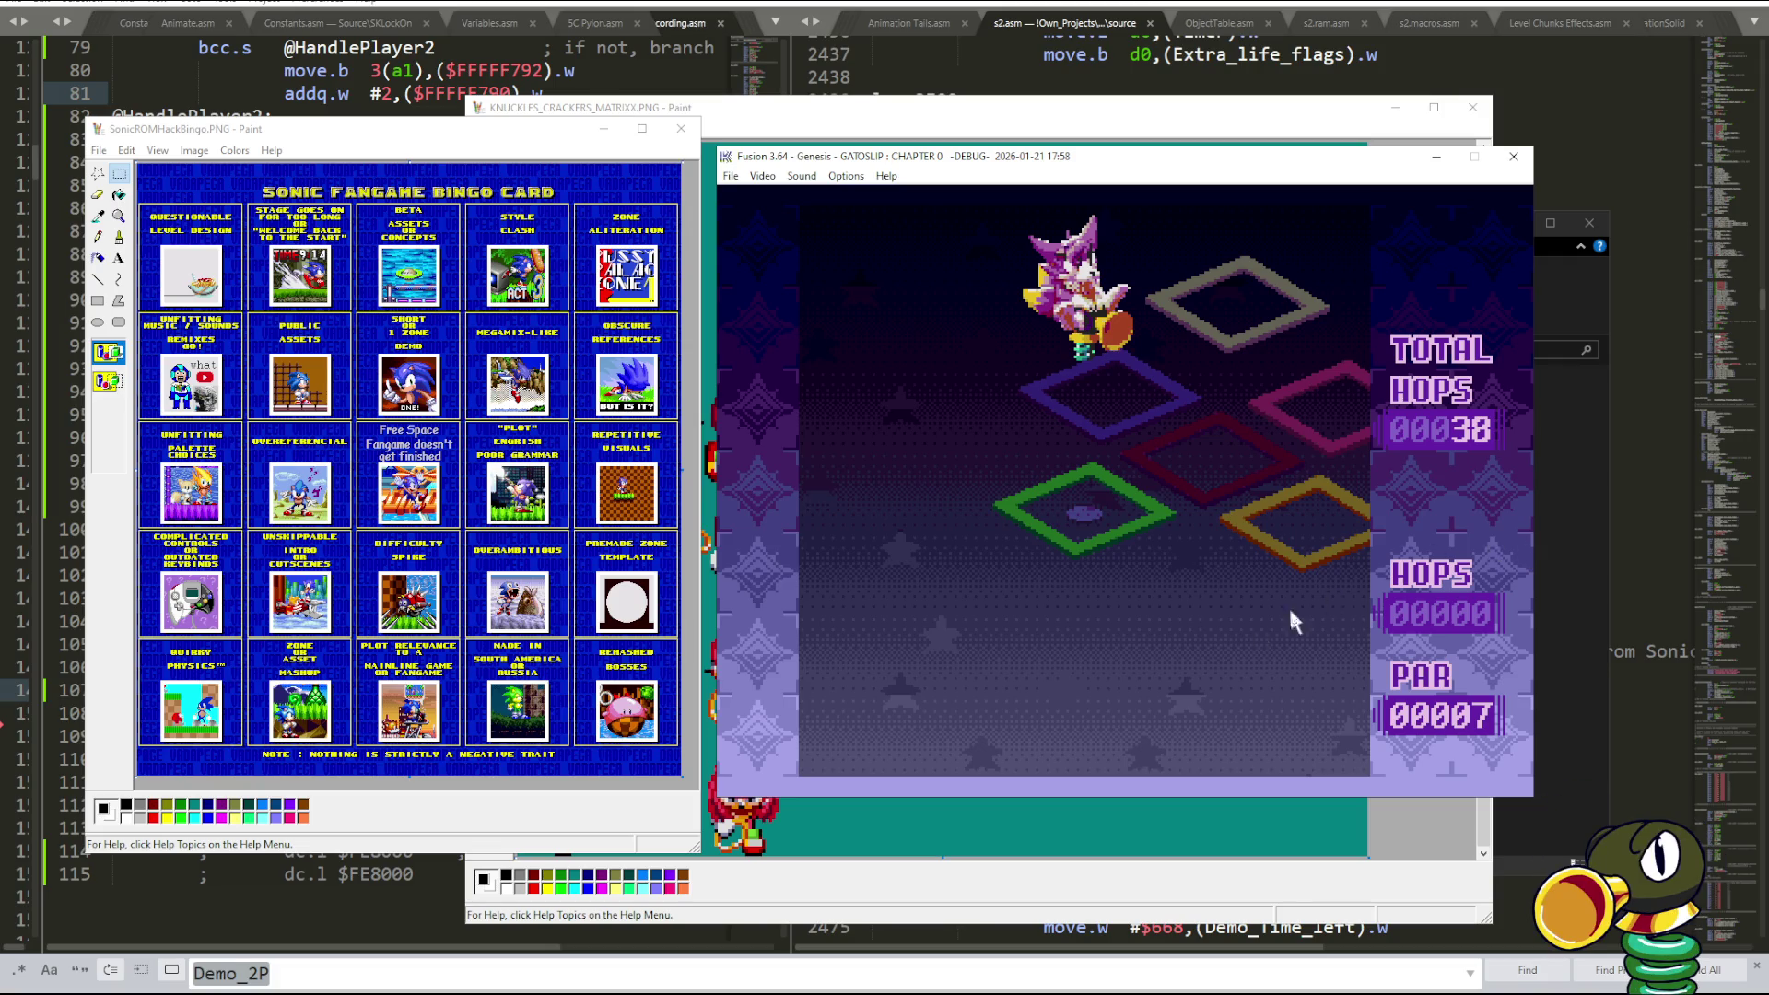
# - Marquee-select the Premade Zone Template square on the bingo card, clear it, and reselect it
pyautogui.click(576, 547)
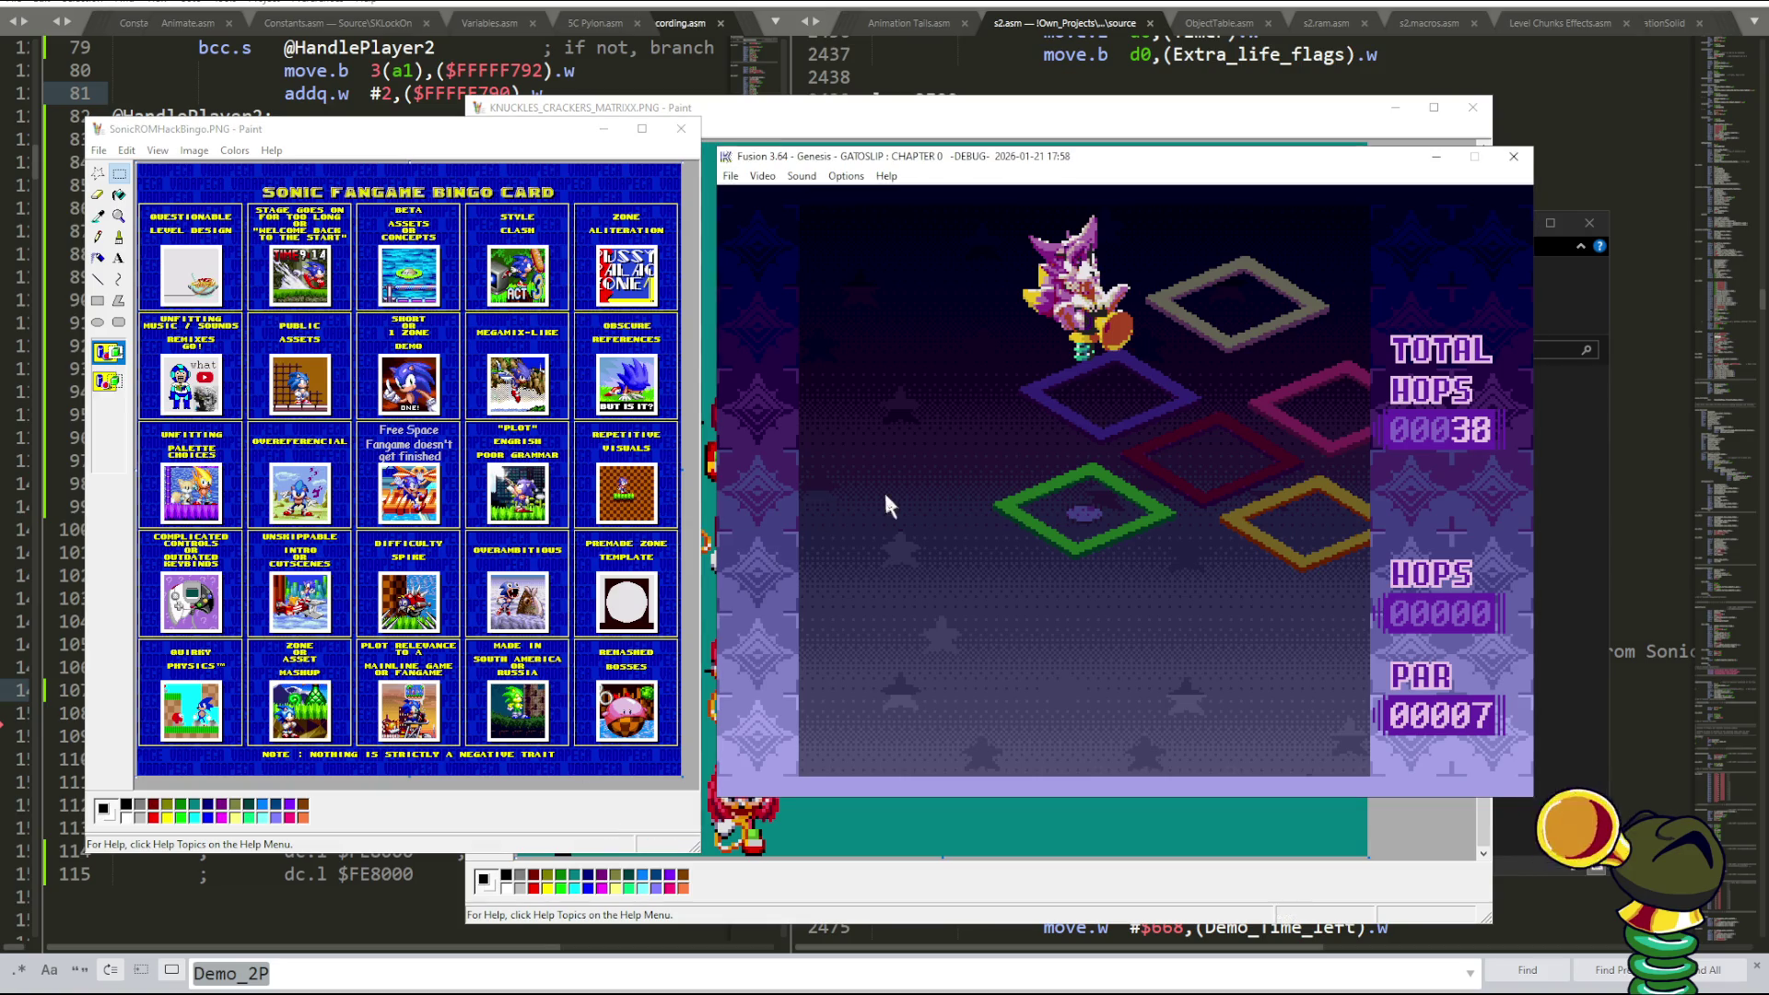
pyautogui.moveTo(576, 531); pyautogui.dragTo(682, 638)
pyautogui.click(864, 652)
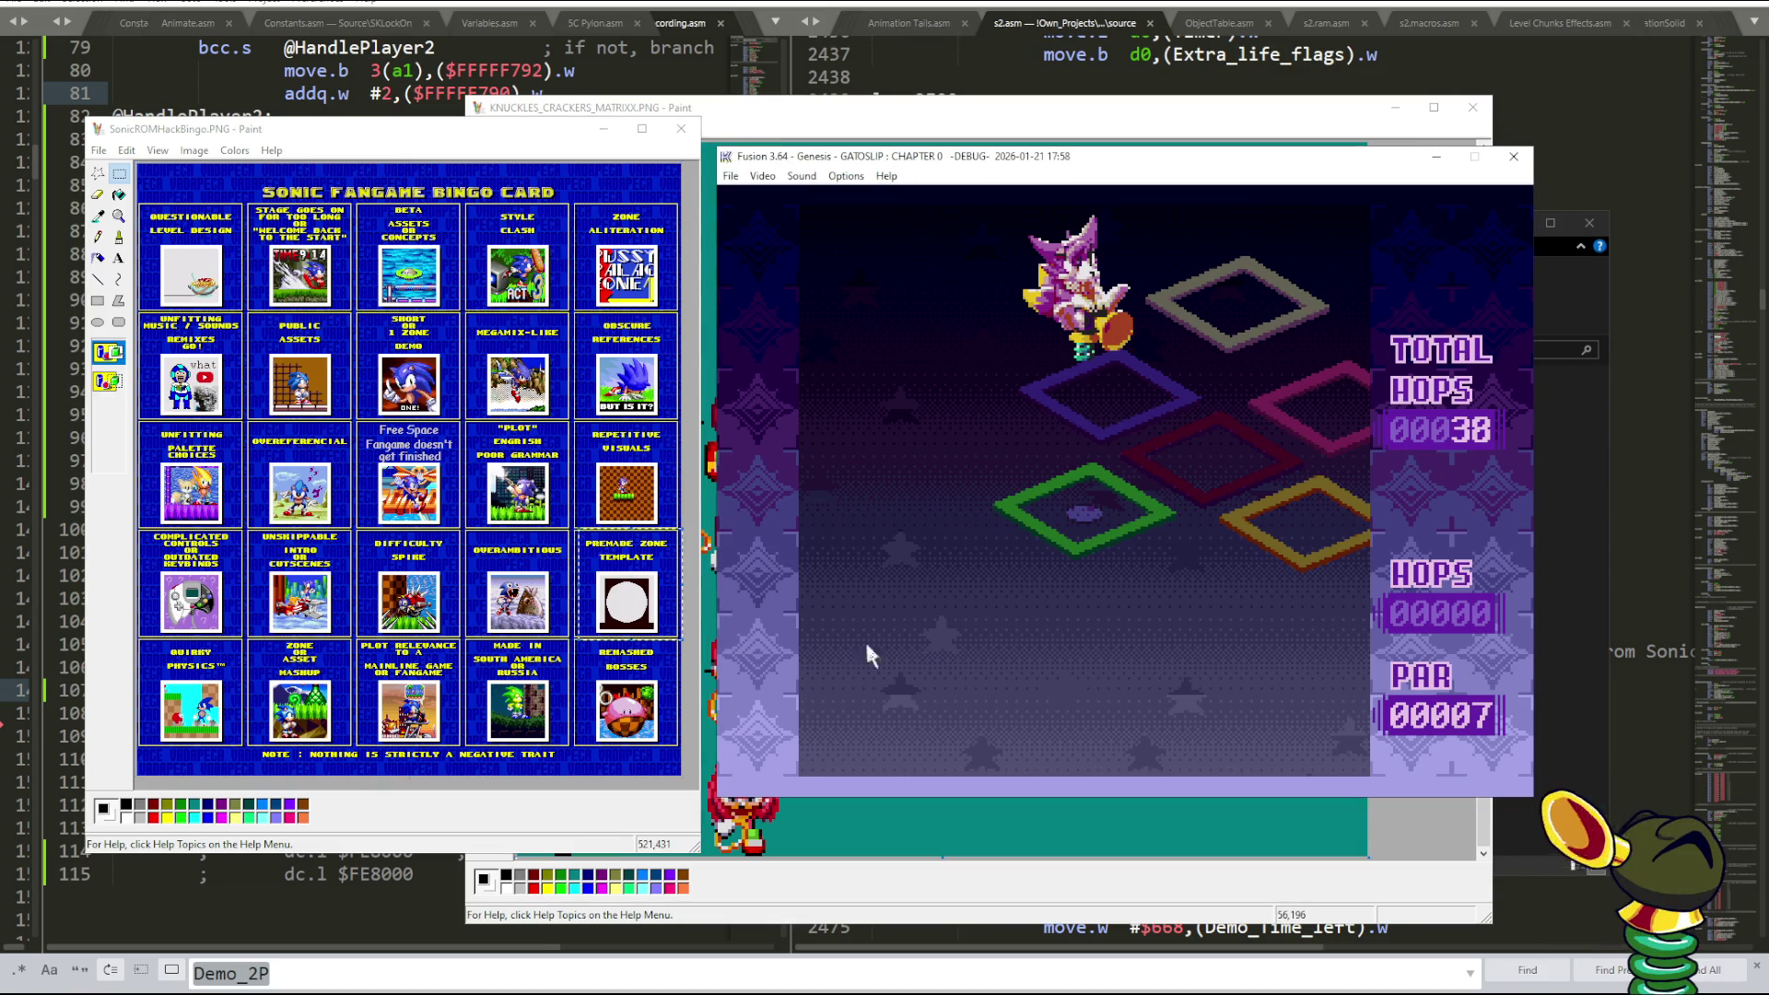
pyautogui.moveTo(573, 534); pyautogui.dragTo(673, 635)
# - Show Fusion's File History list of recently loaded ROMs
pyautogui.click(830, 624)
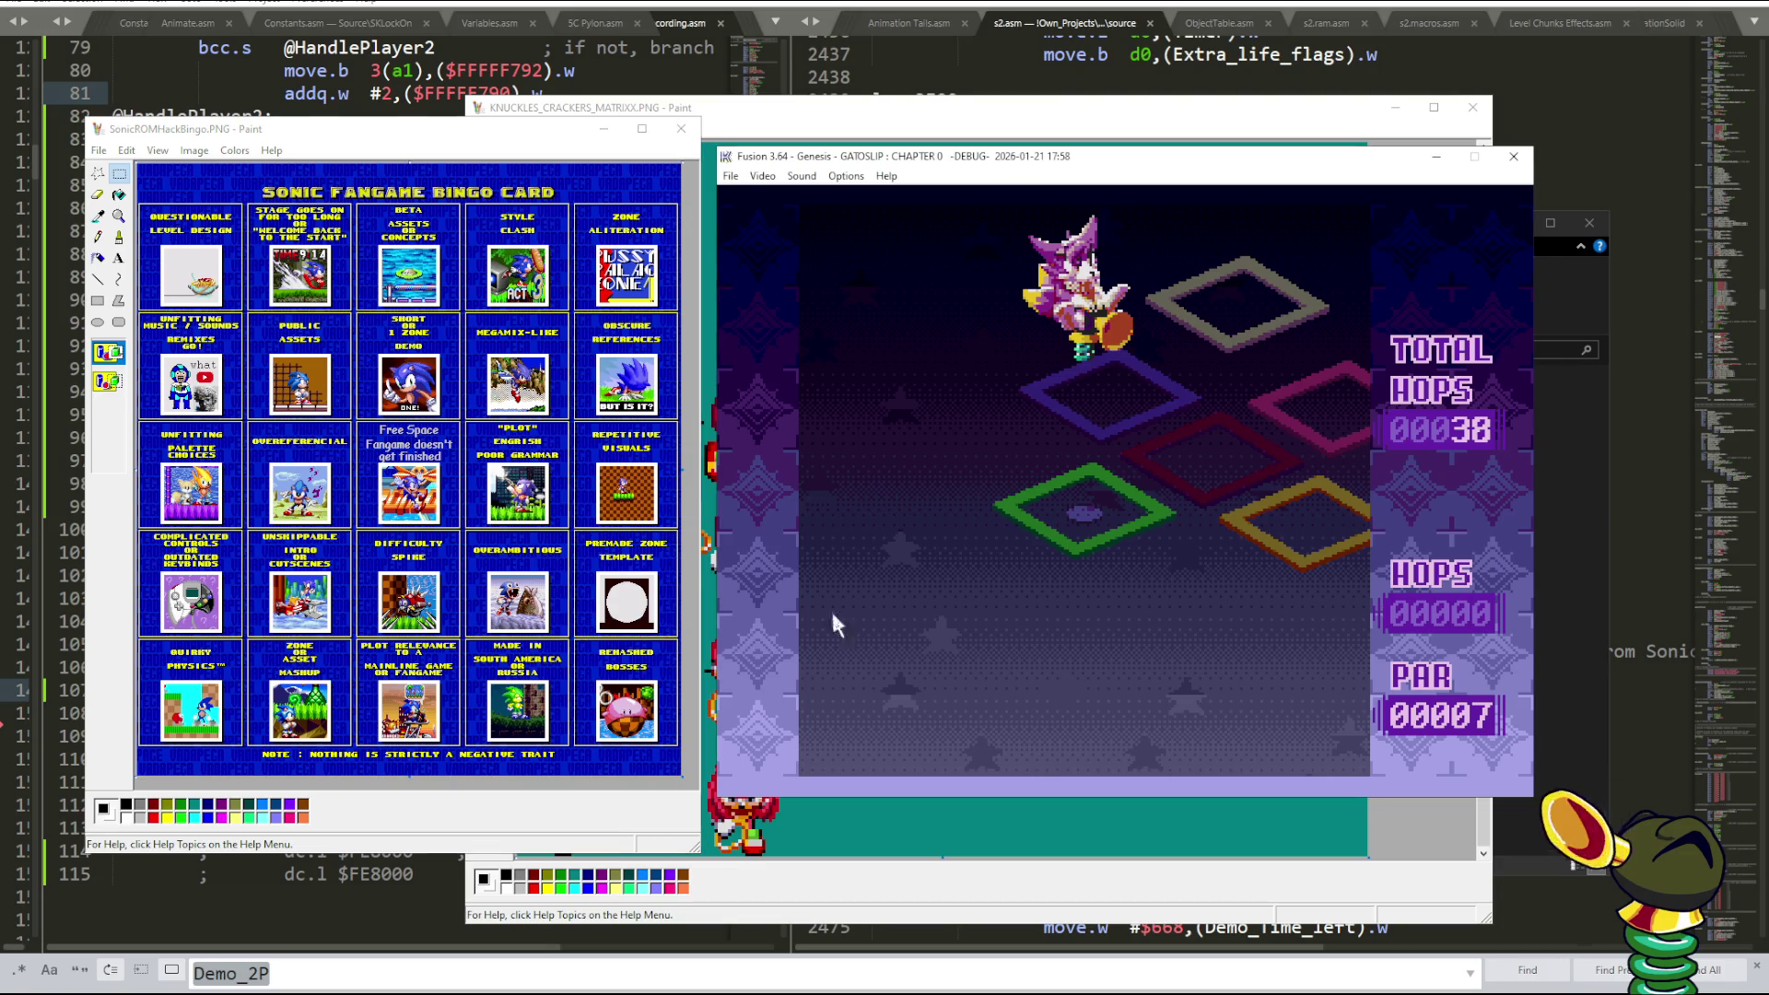
pyautogui.click(731, 176)
pyautogui.moveTo(816, 590)
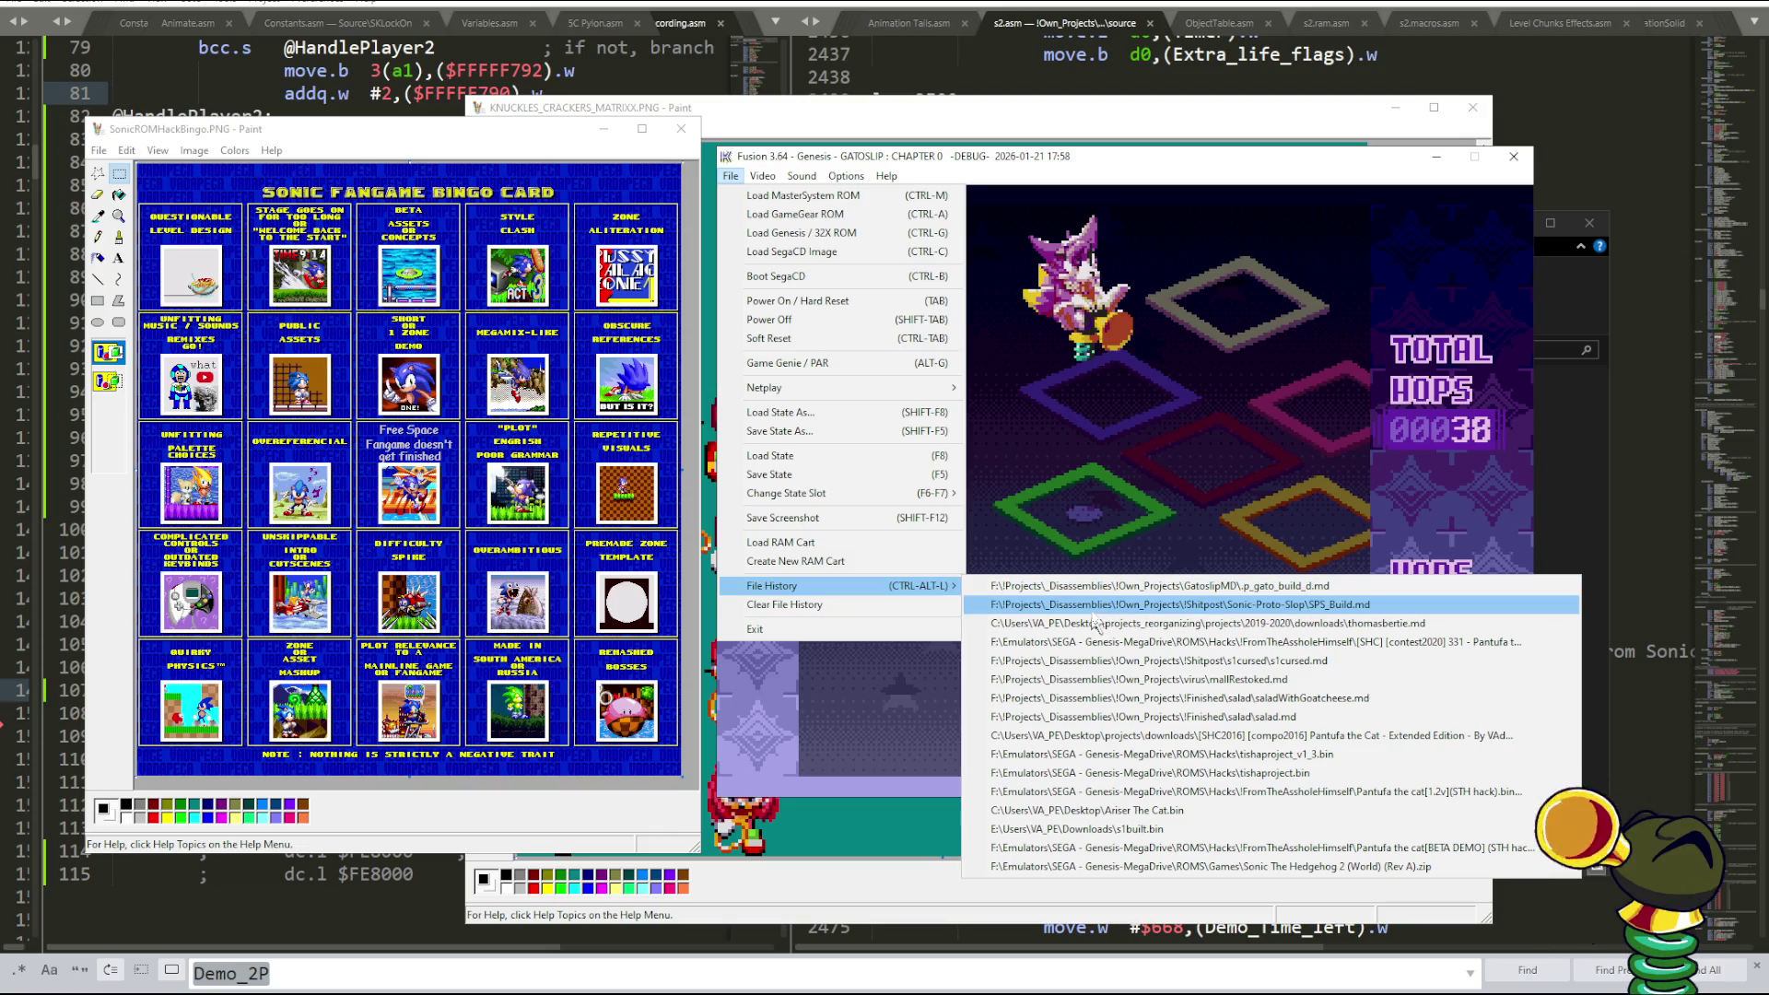
# - Load SPS_Build.md from File History and fast-forward past its intro screens
pyautogui.click(1097, 610)
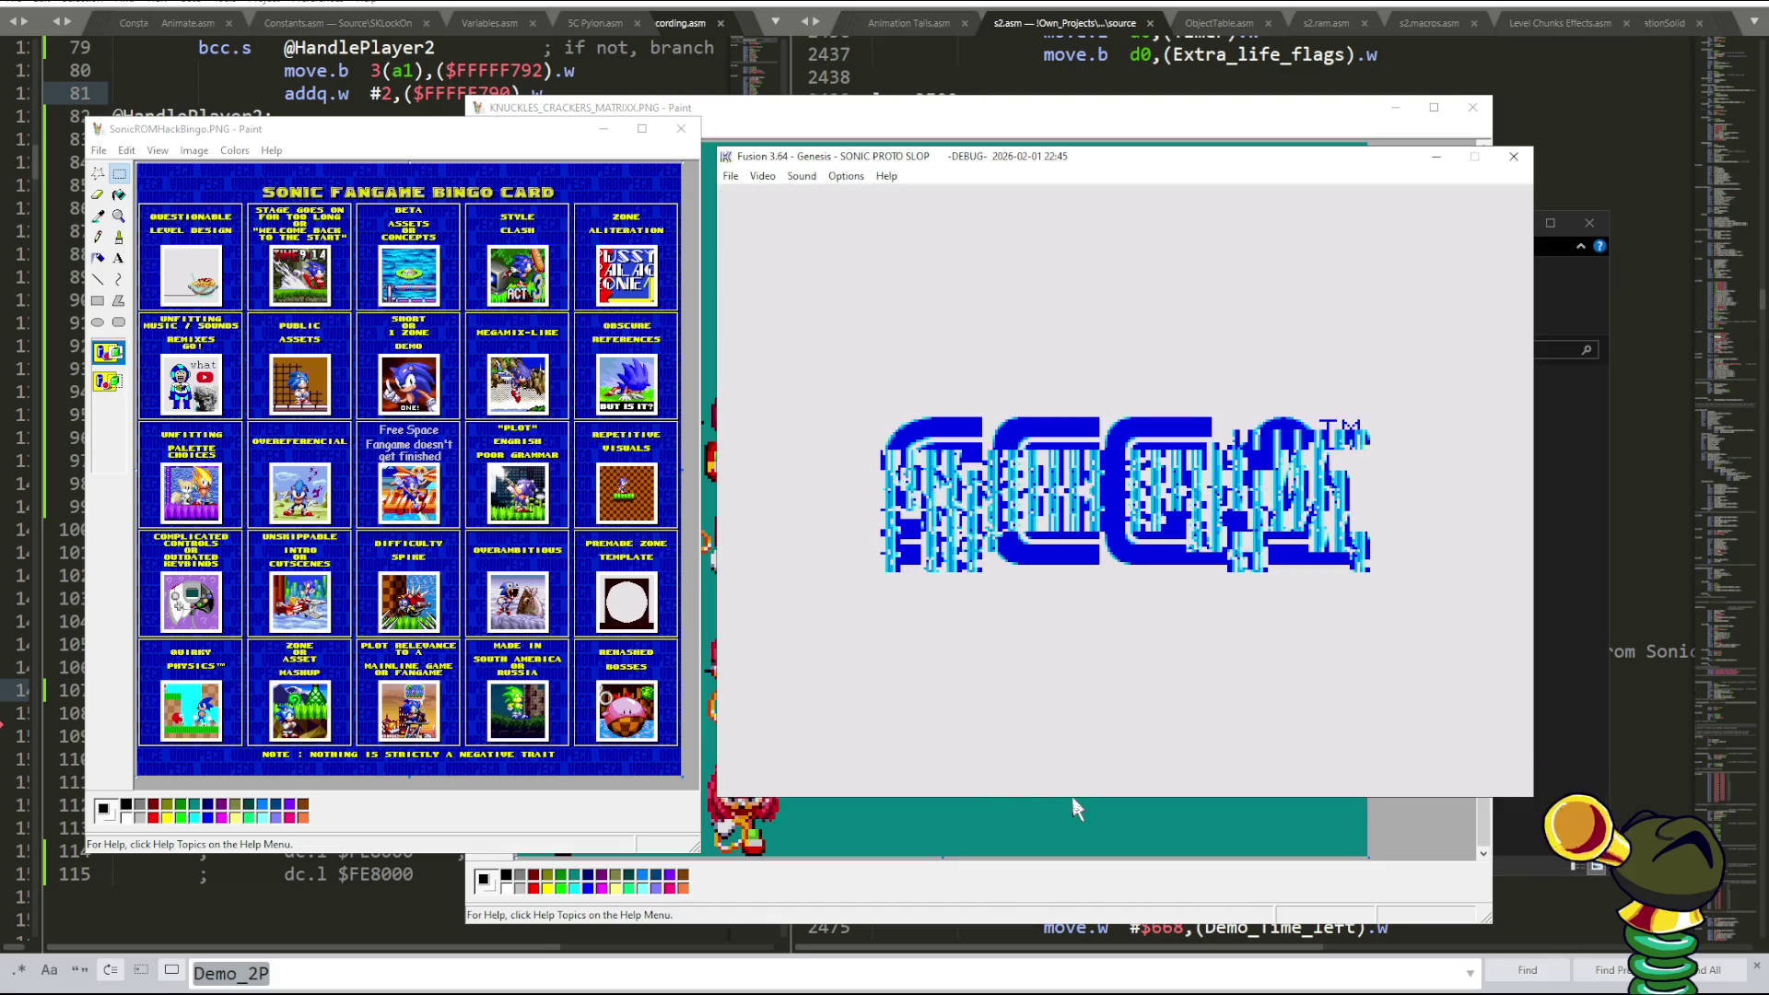
pyautogui.hotkey('shift', 'Tab')
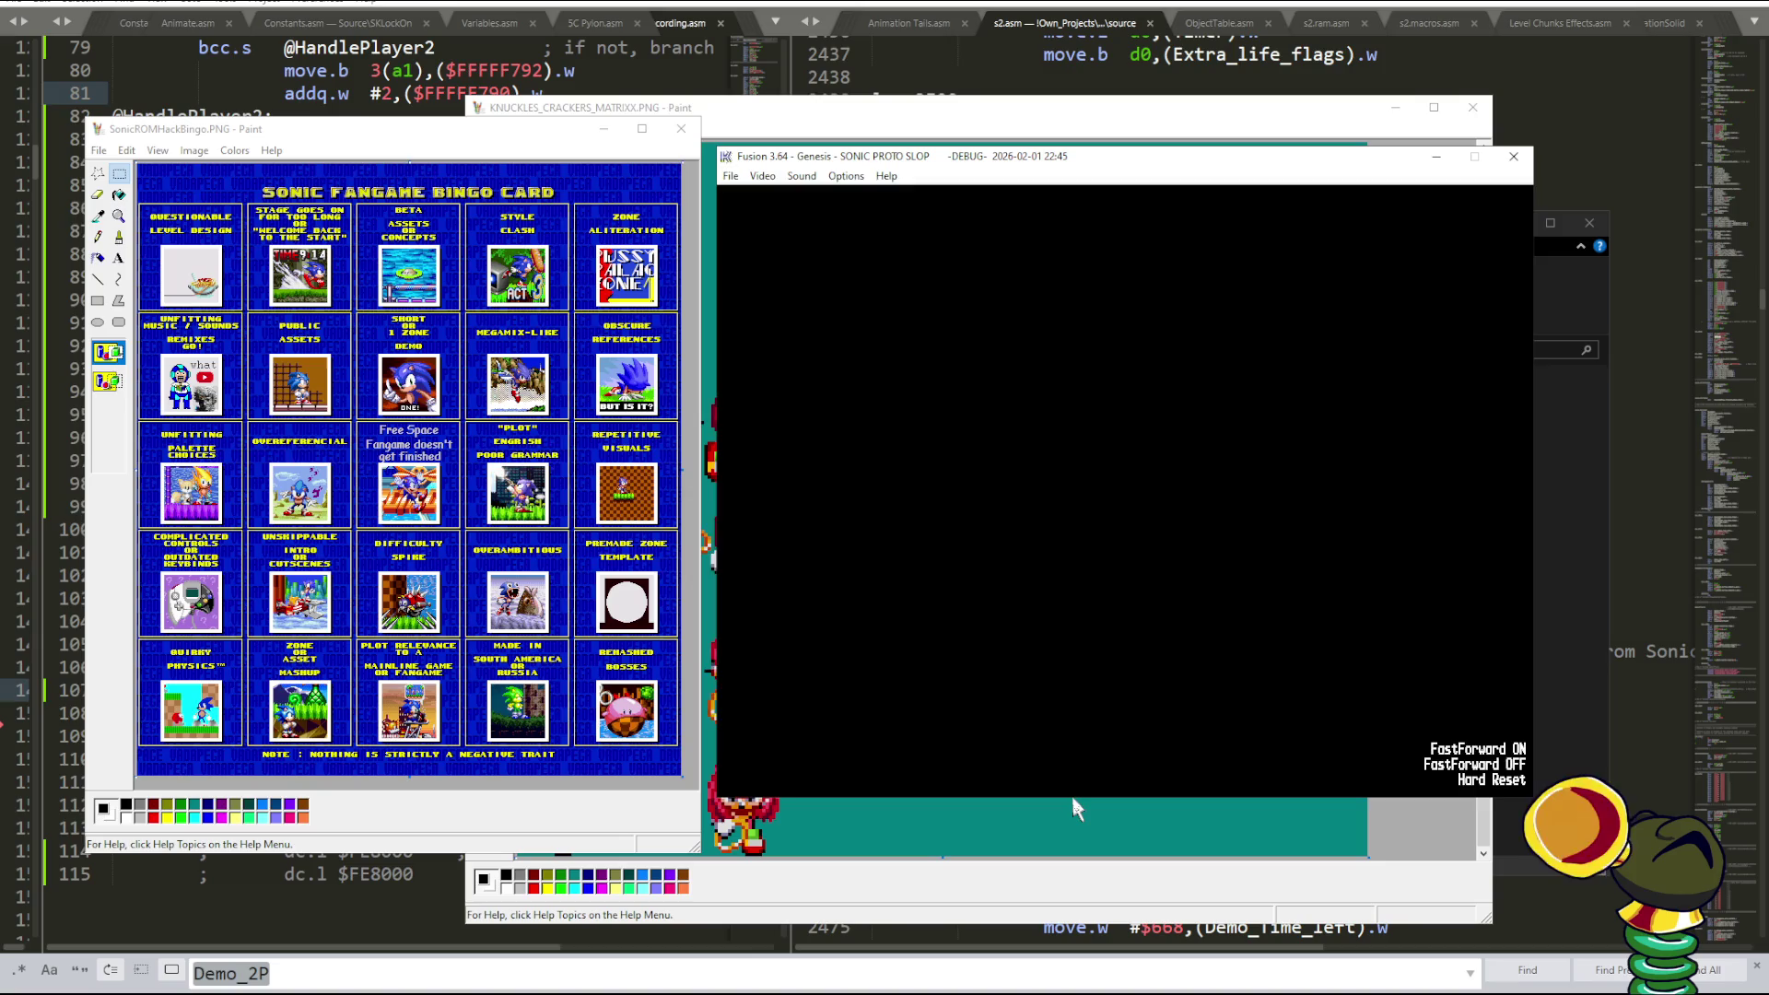
pyautogui.press('BackSpace')
# - Pick a zone two entries down the level select and start it, reaching the HACK UNSTABLE crash
pyautogui.press('Down')
pyautogui.press('Down')
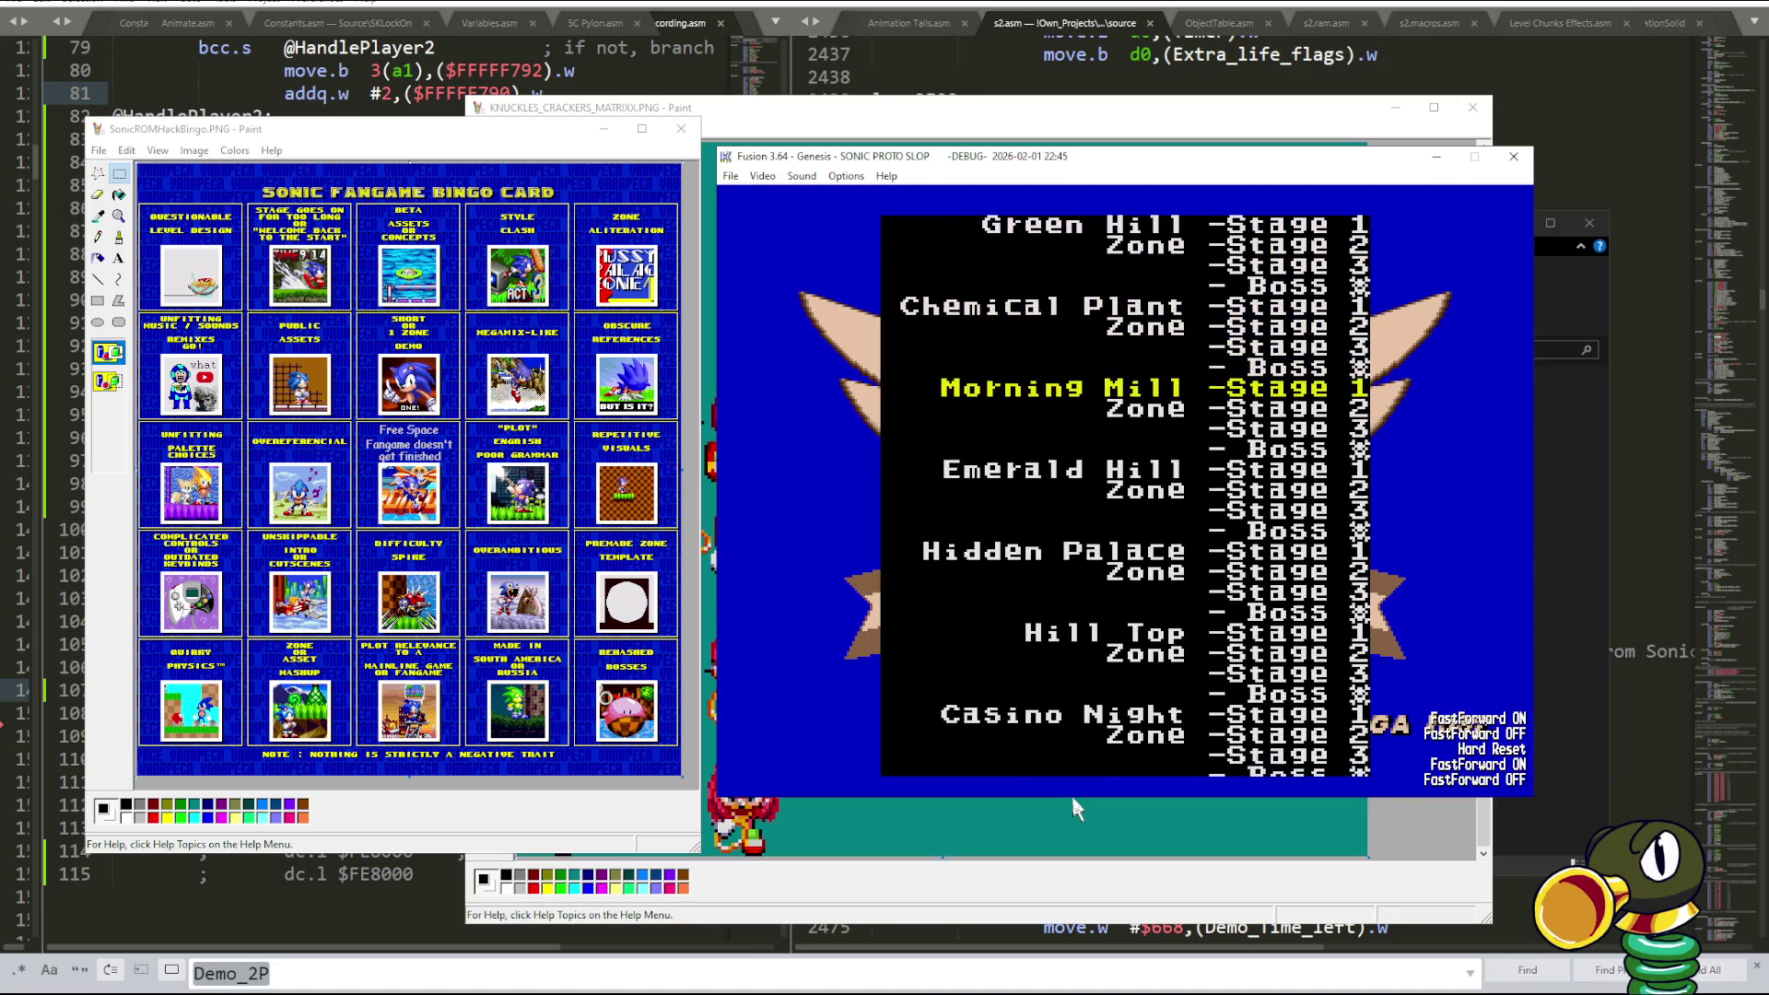
pyautogui.press('Down')
pyautogui.press('Down')
pyautogui.press('Down')
pyautogui.press('Return')
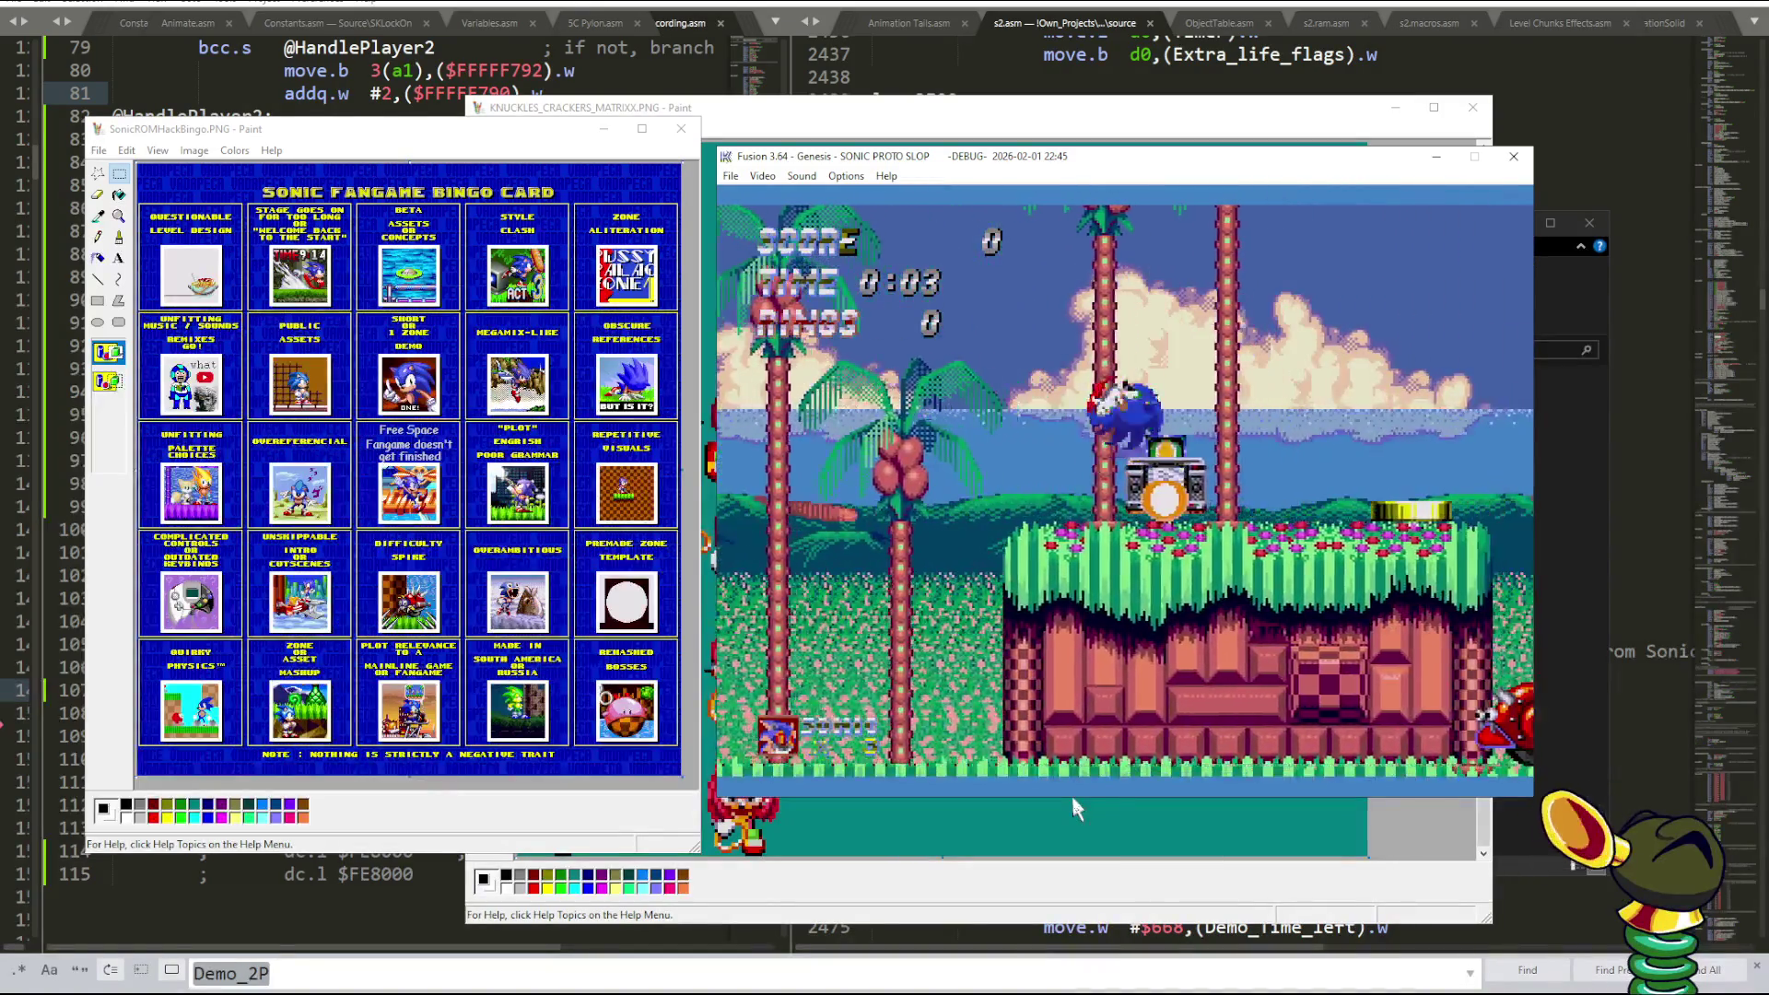
pyautogui.press('d')
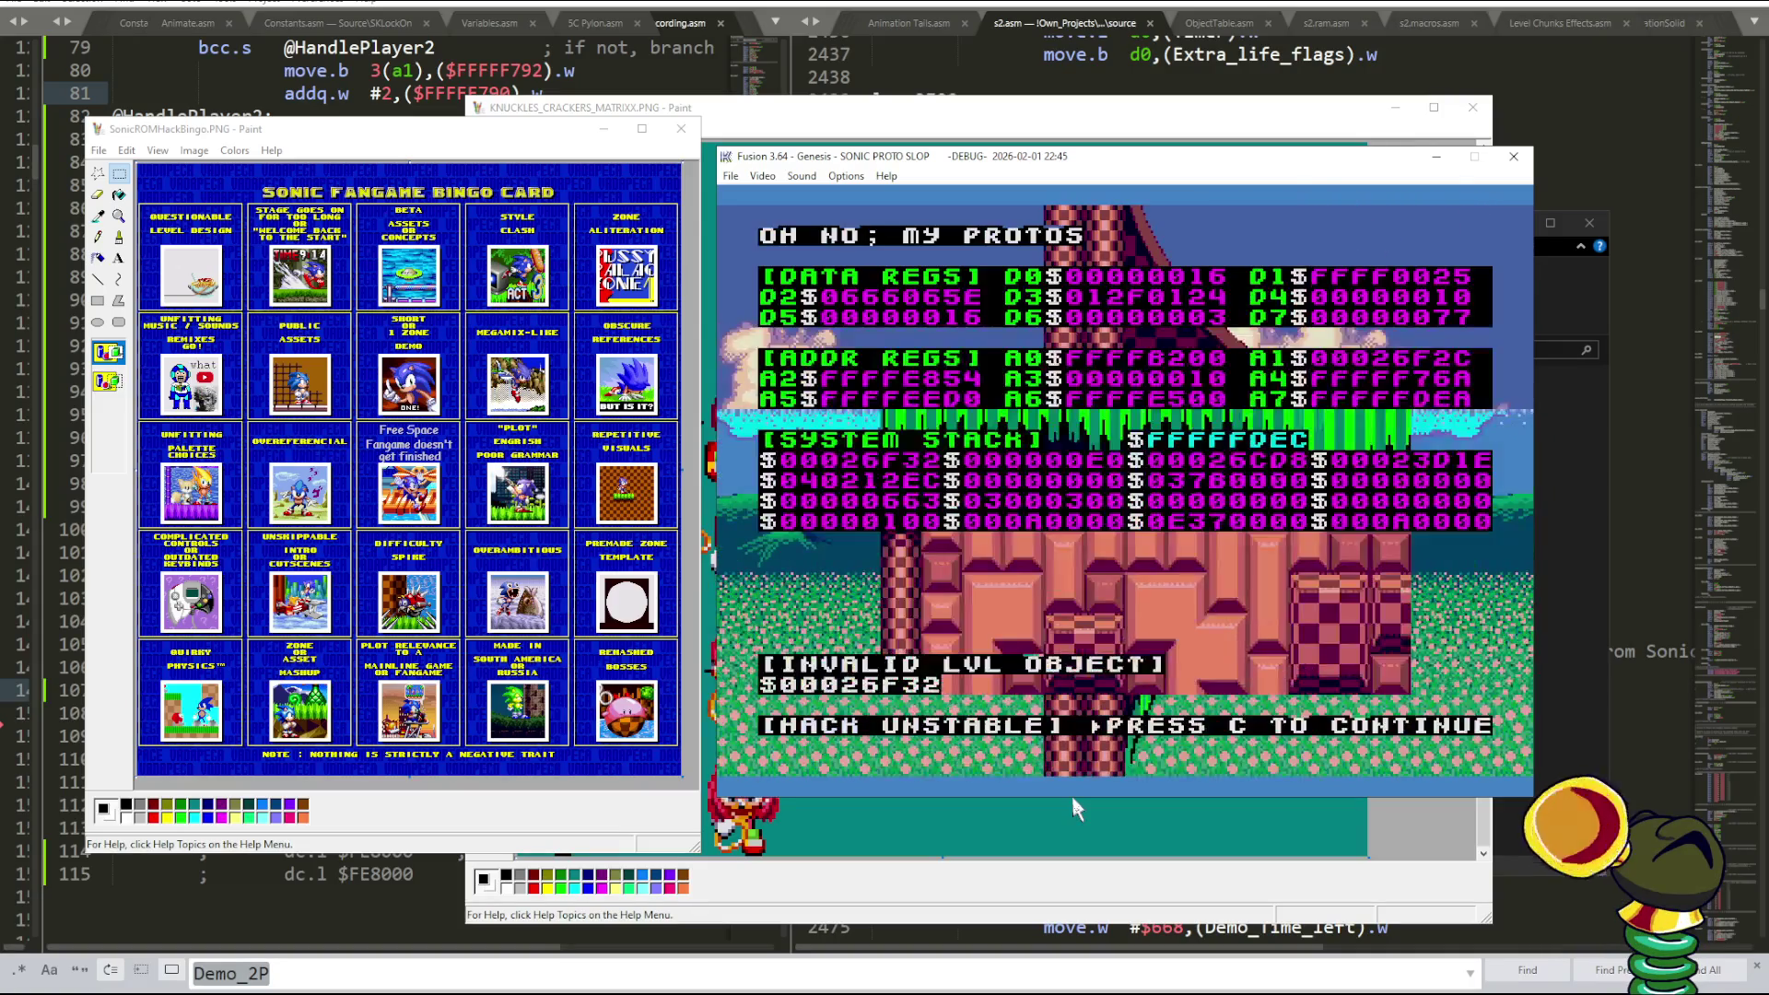
# - Continue past the Invalid LVL Object crash and start another stage from the level select
pyautogui.press('d')
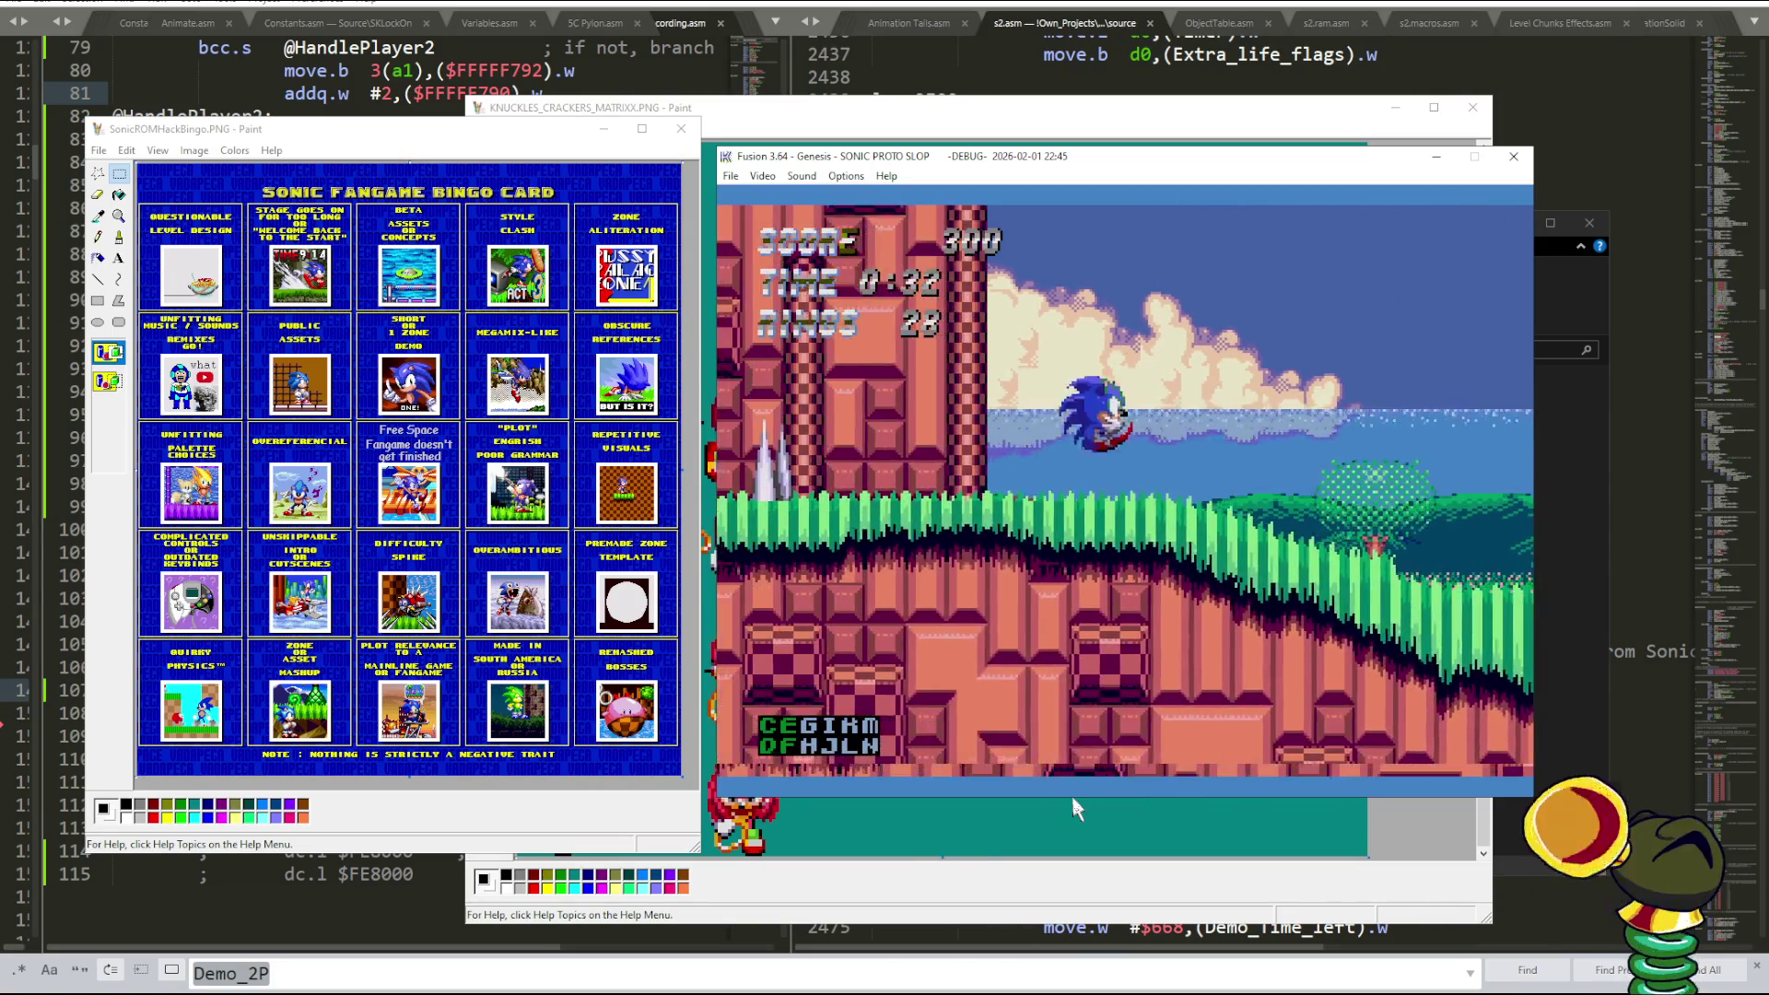
pyautogui.press('Return')
pyautogui.press('Return')
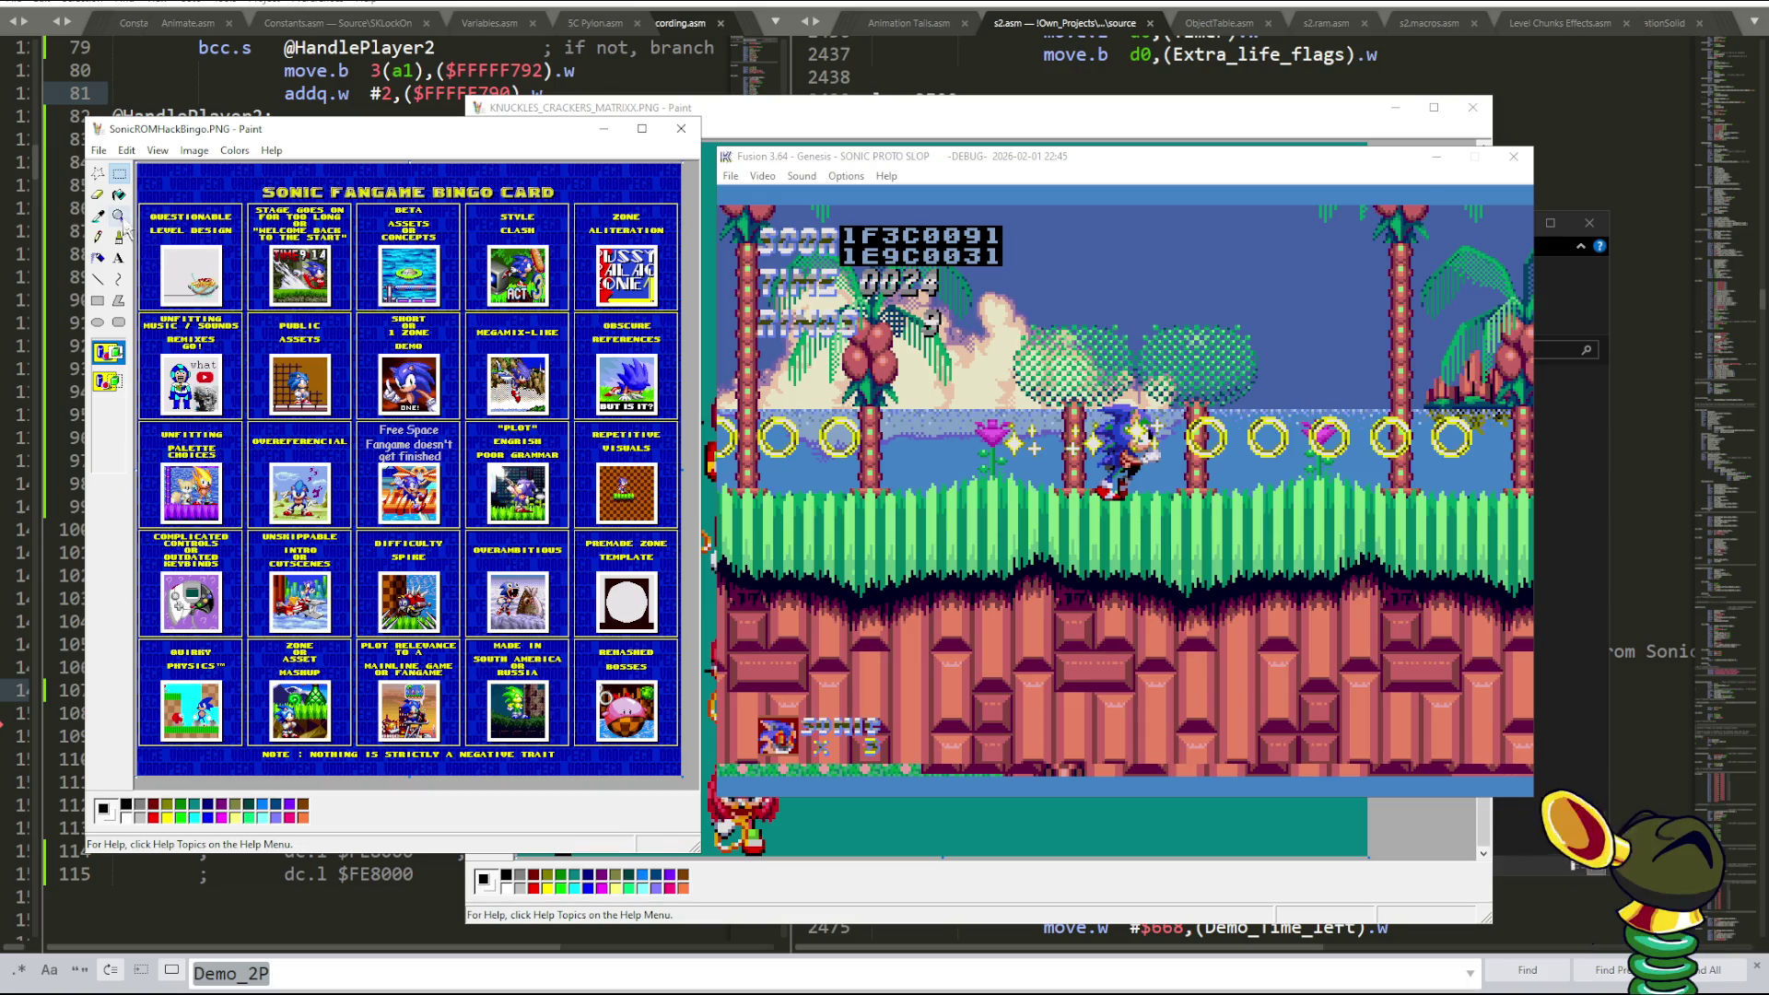
# - Zoom into the bingo card's lower squares, adjust a selection, then zoom back out to 1x
pyautogui.click(428, 602)
pyautogui.moveTo(456, 784); pyautogui.dragTo(544, 784)
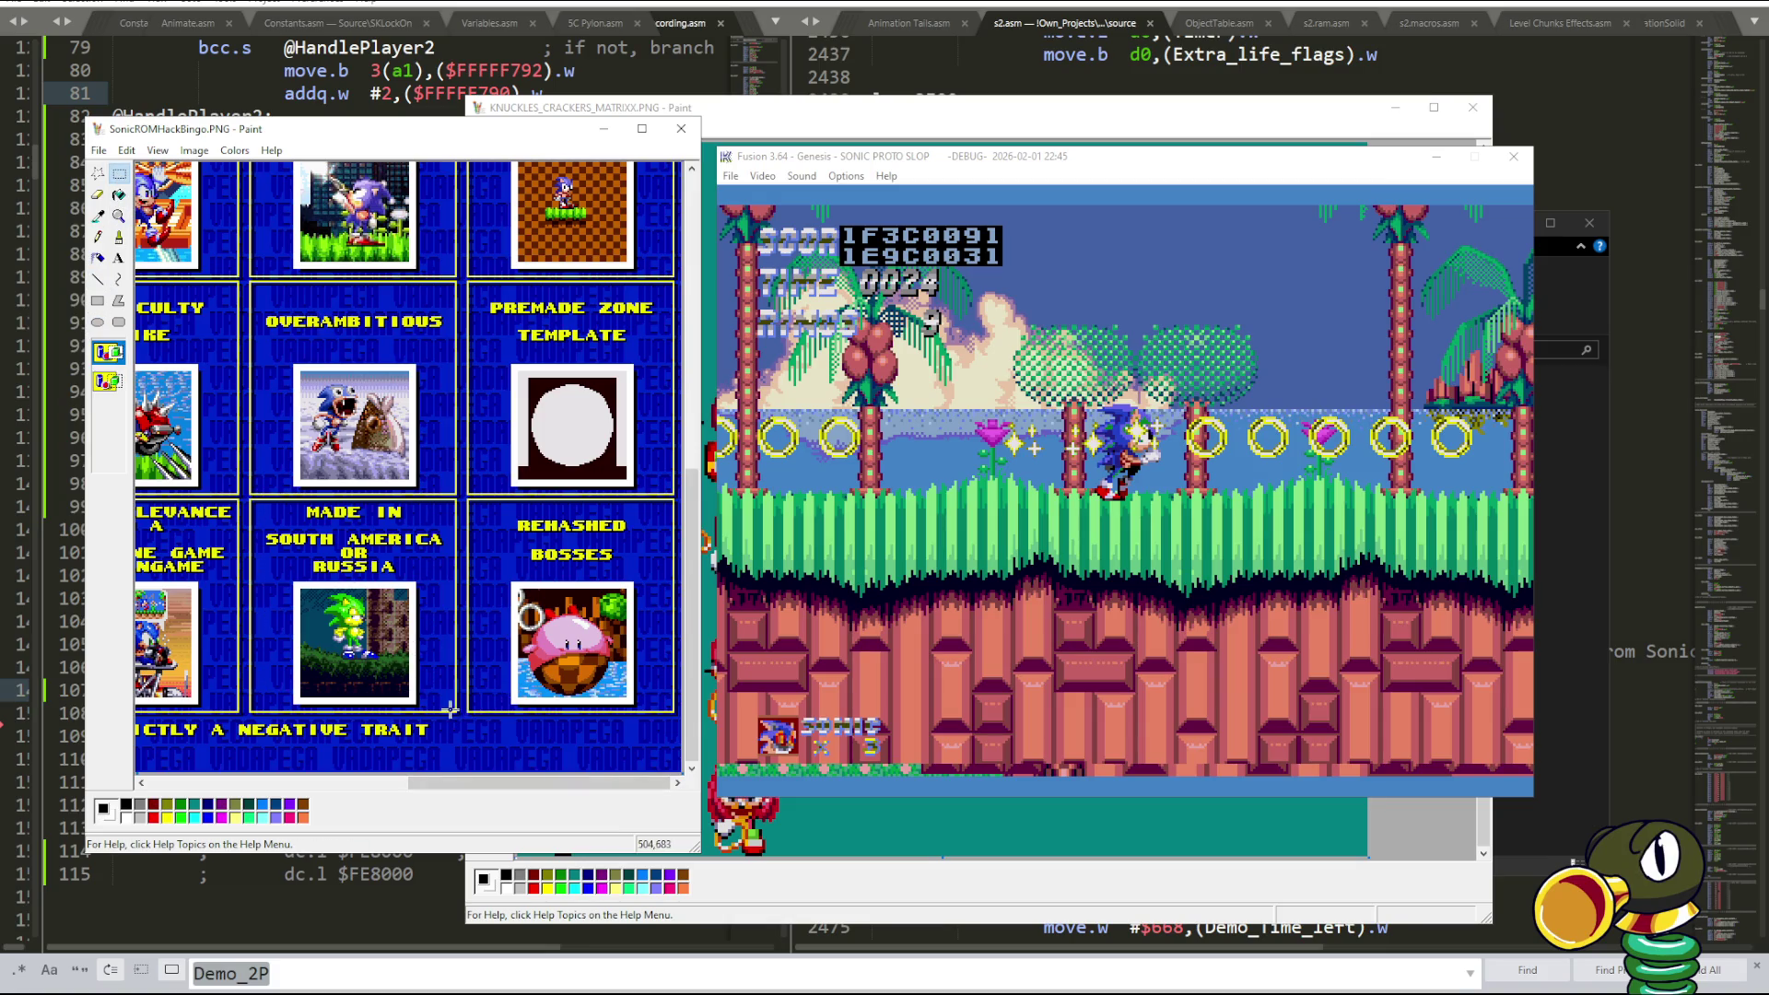
pyautogui.moveTo(272, 499); pyautogui.dragTo(256, 499)
pyautogui.click(513, 703)
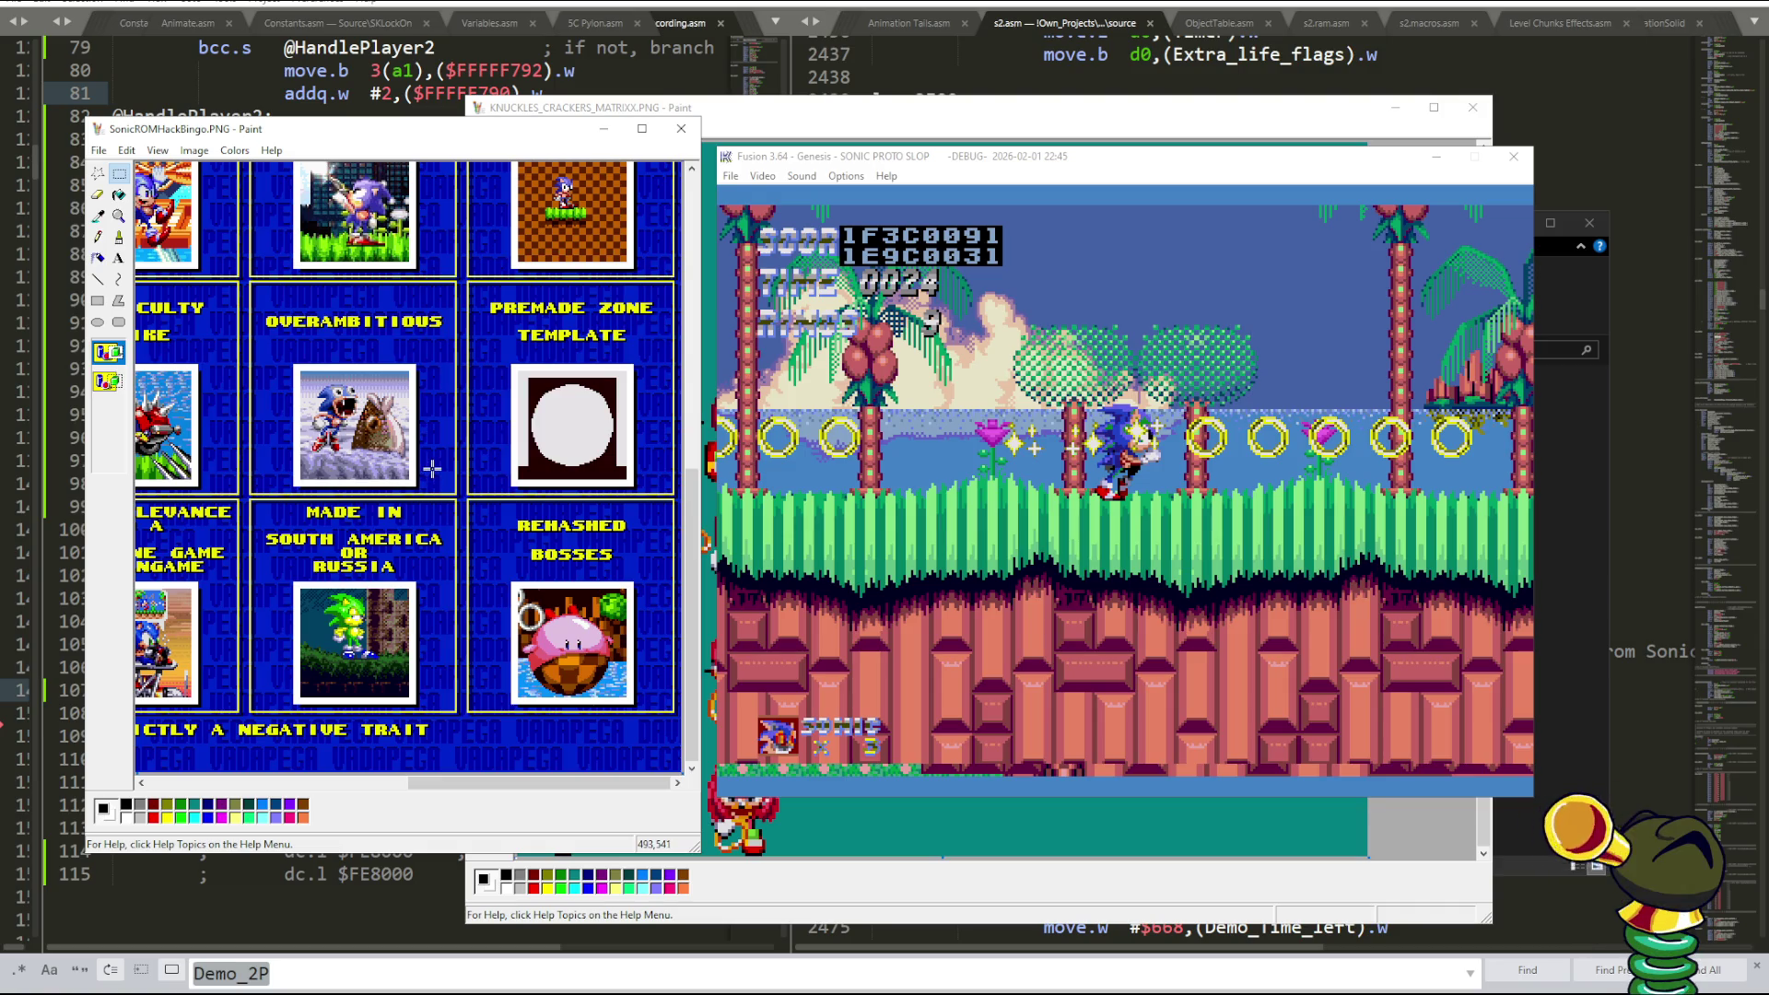
pyautogui.click(118, 215)
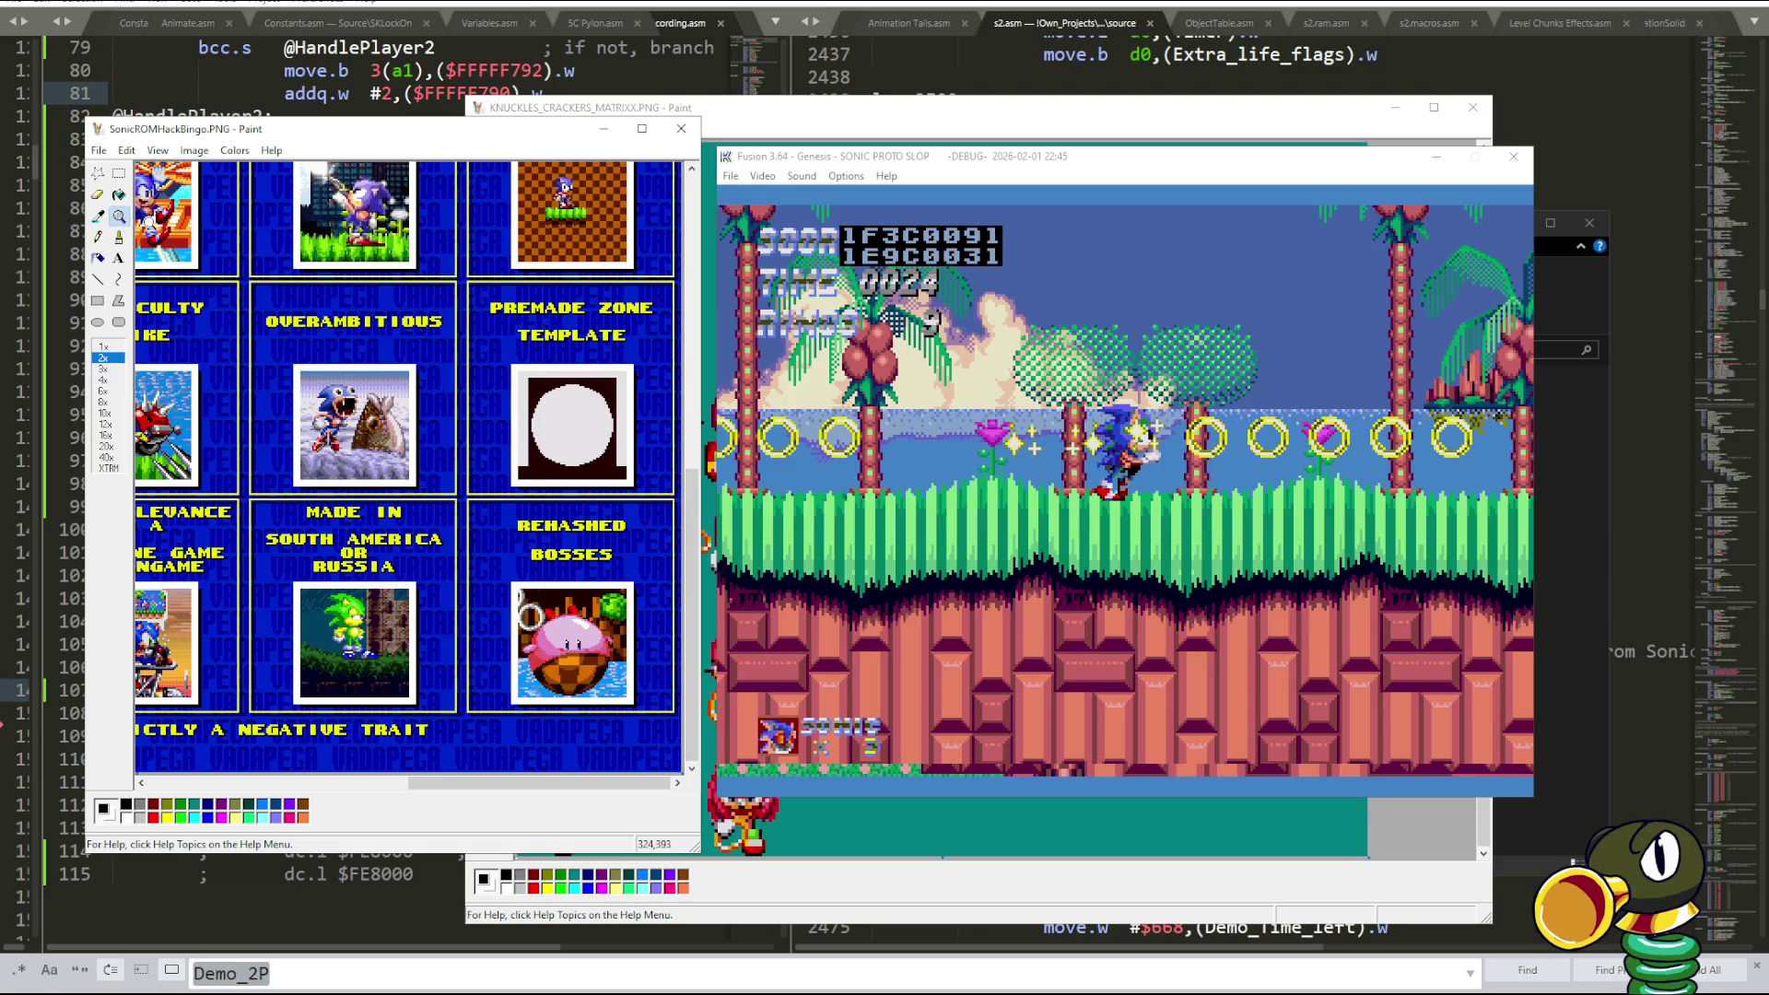
pyautogui.click(108, 348)
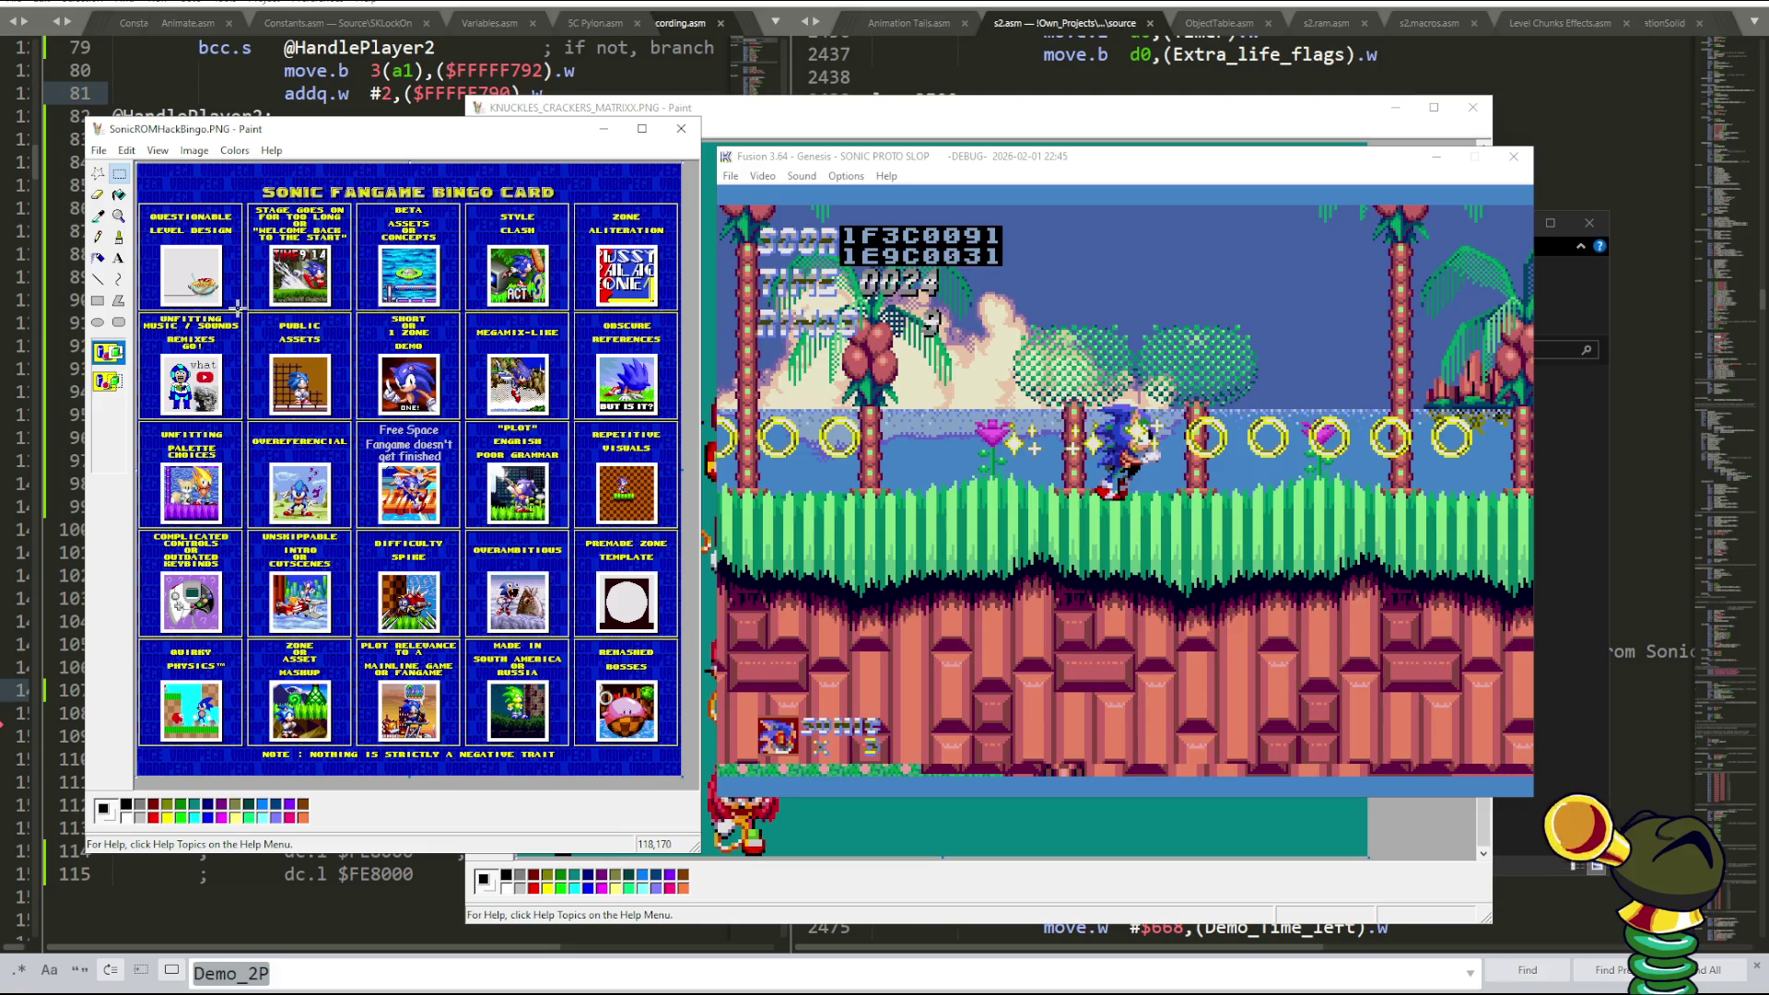
# - Play the hack until the Invalid LVL Object crash, then continue past it to the Sonic 2 title
pyautogui.click(846, 534)
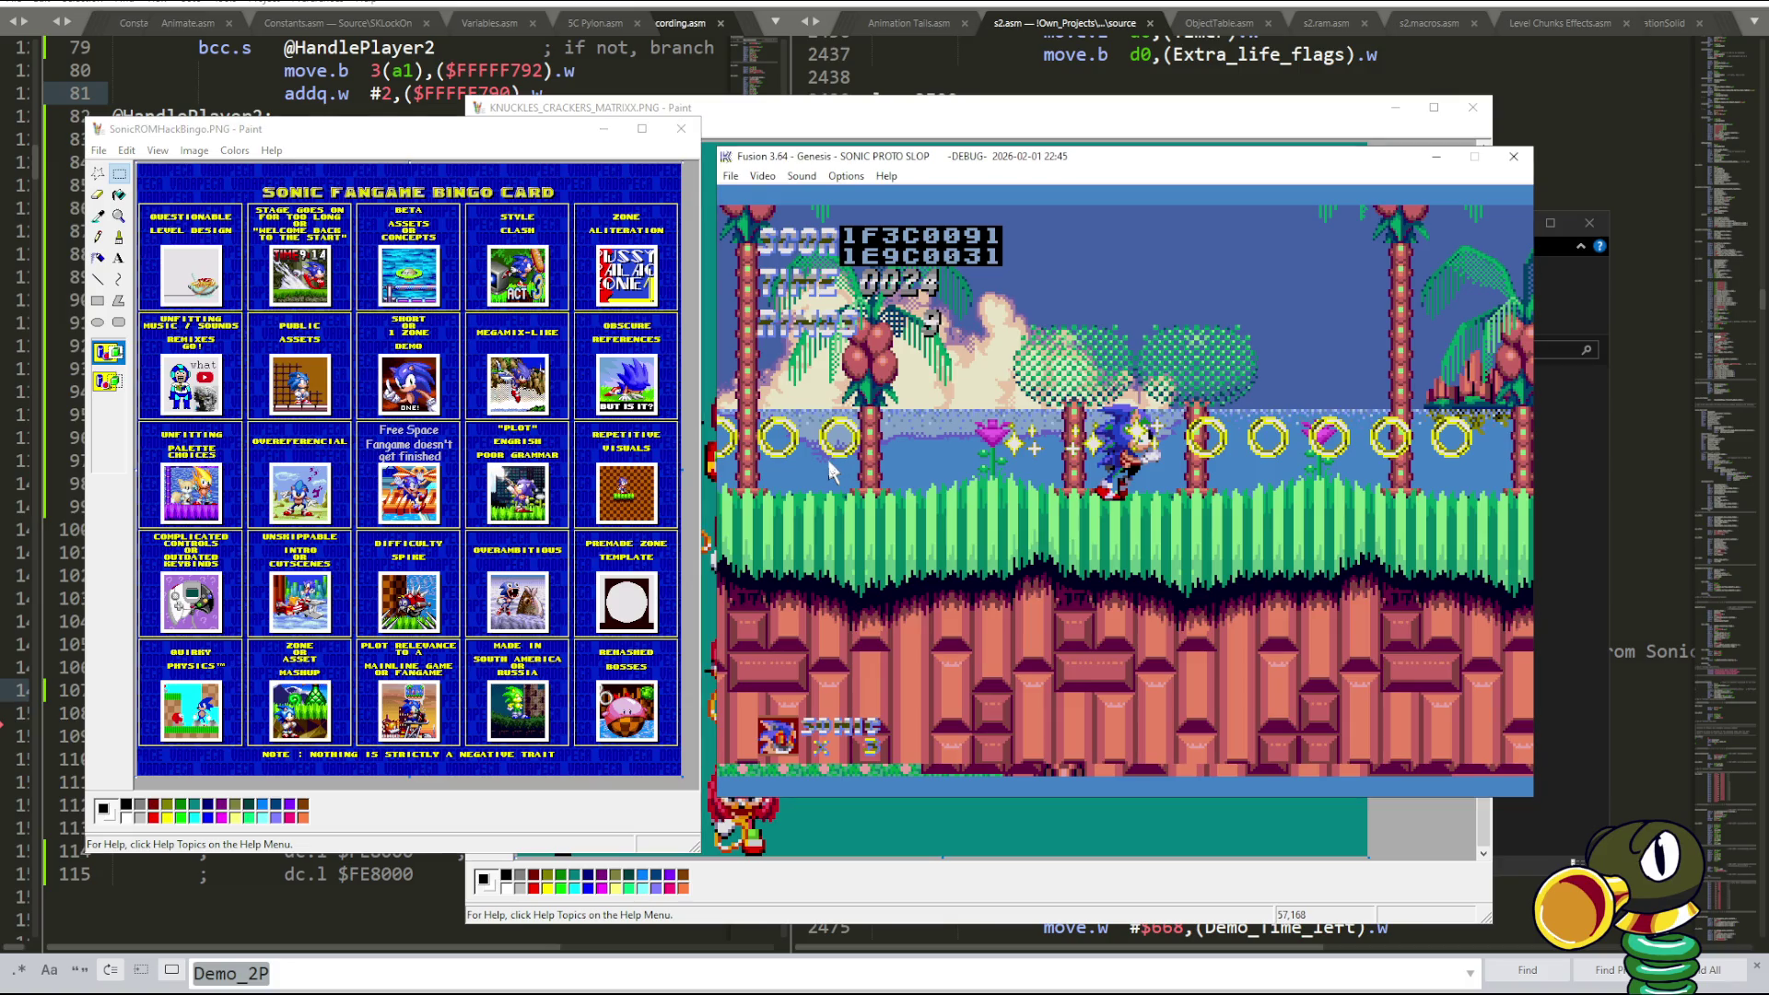
pyautogui.click(575, 819)
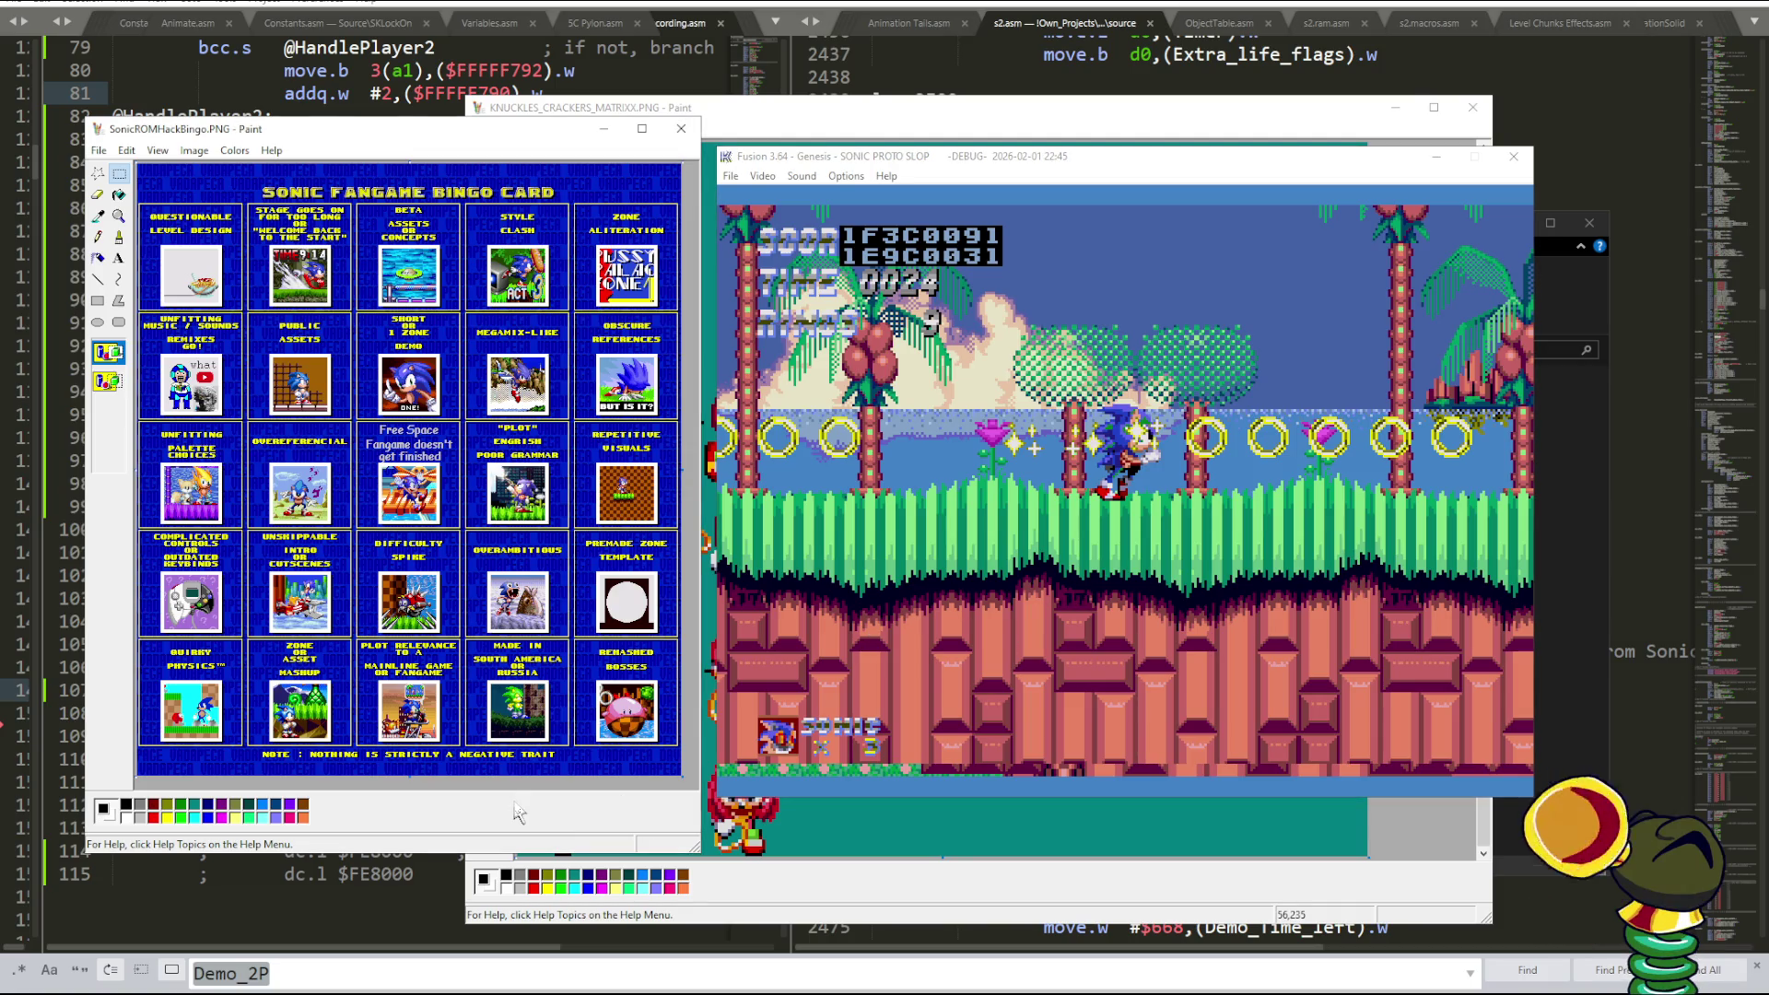
pyautogui.click(942, 661)
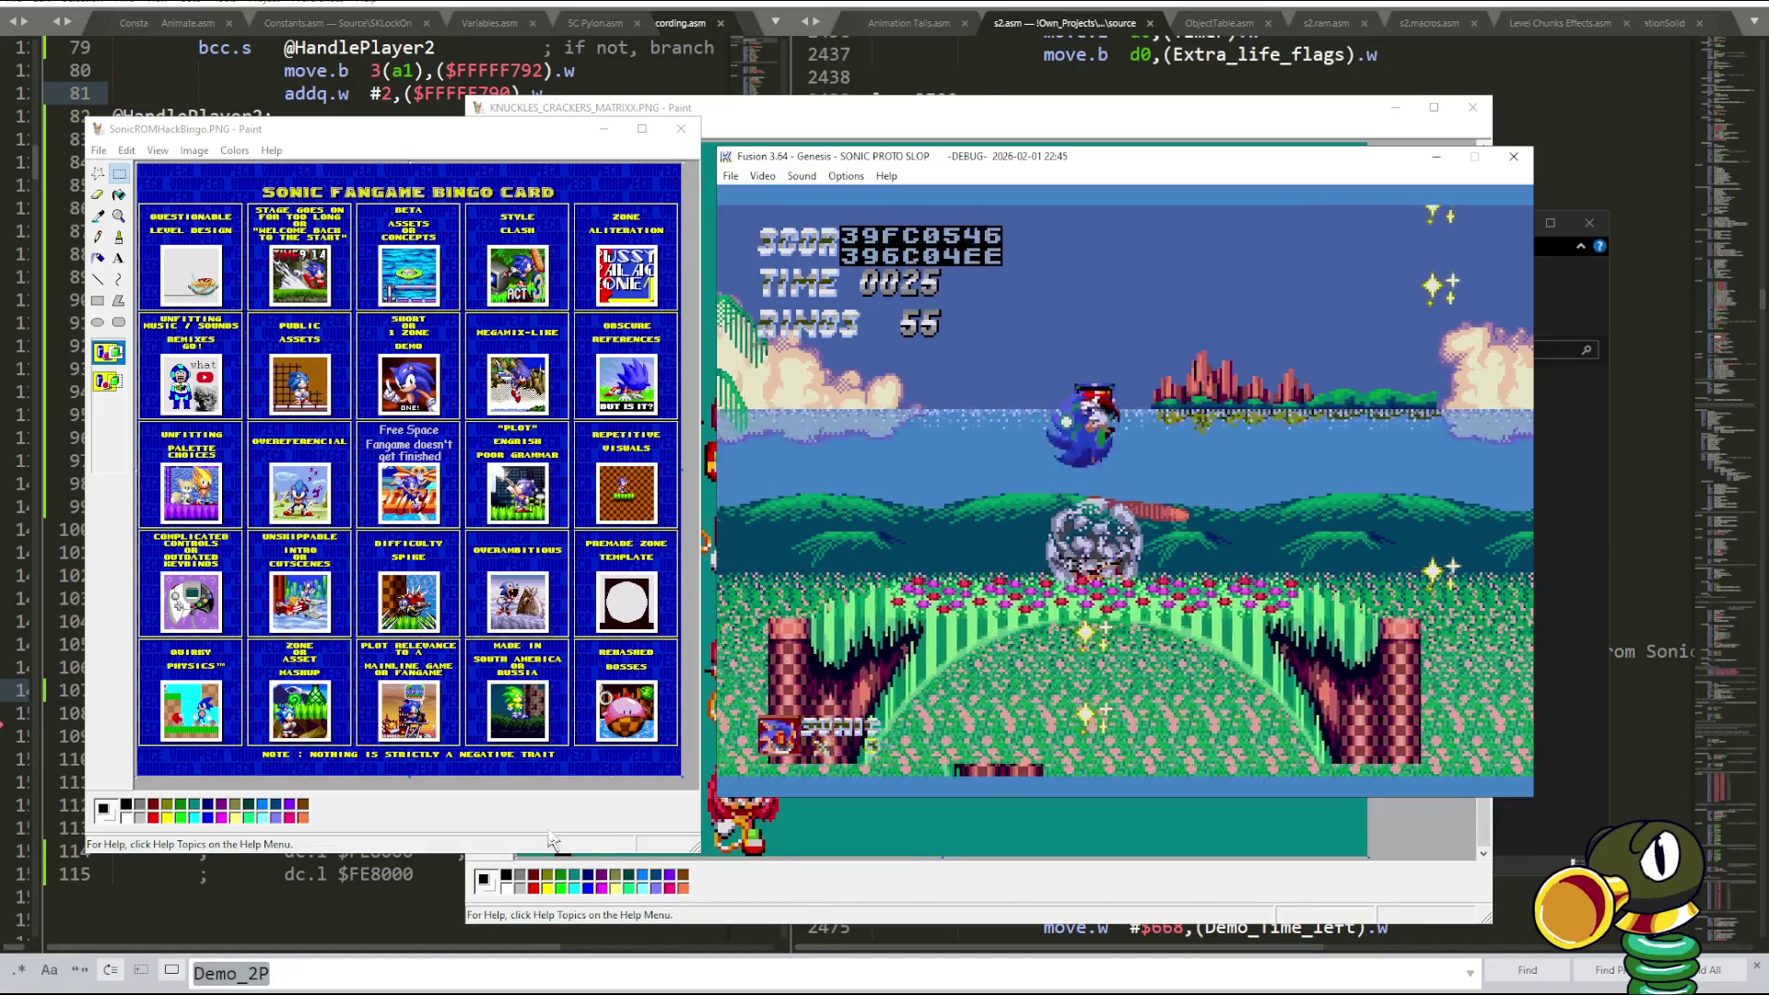
pyautogui.press('d')
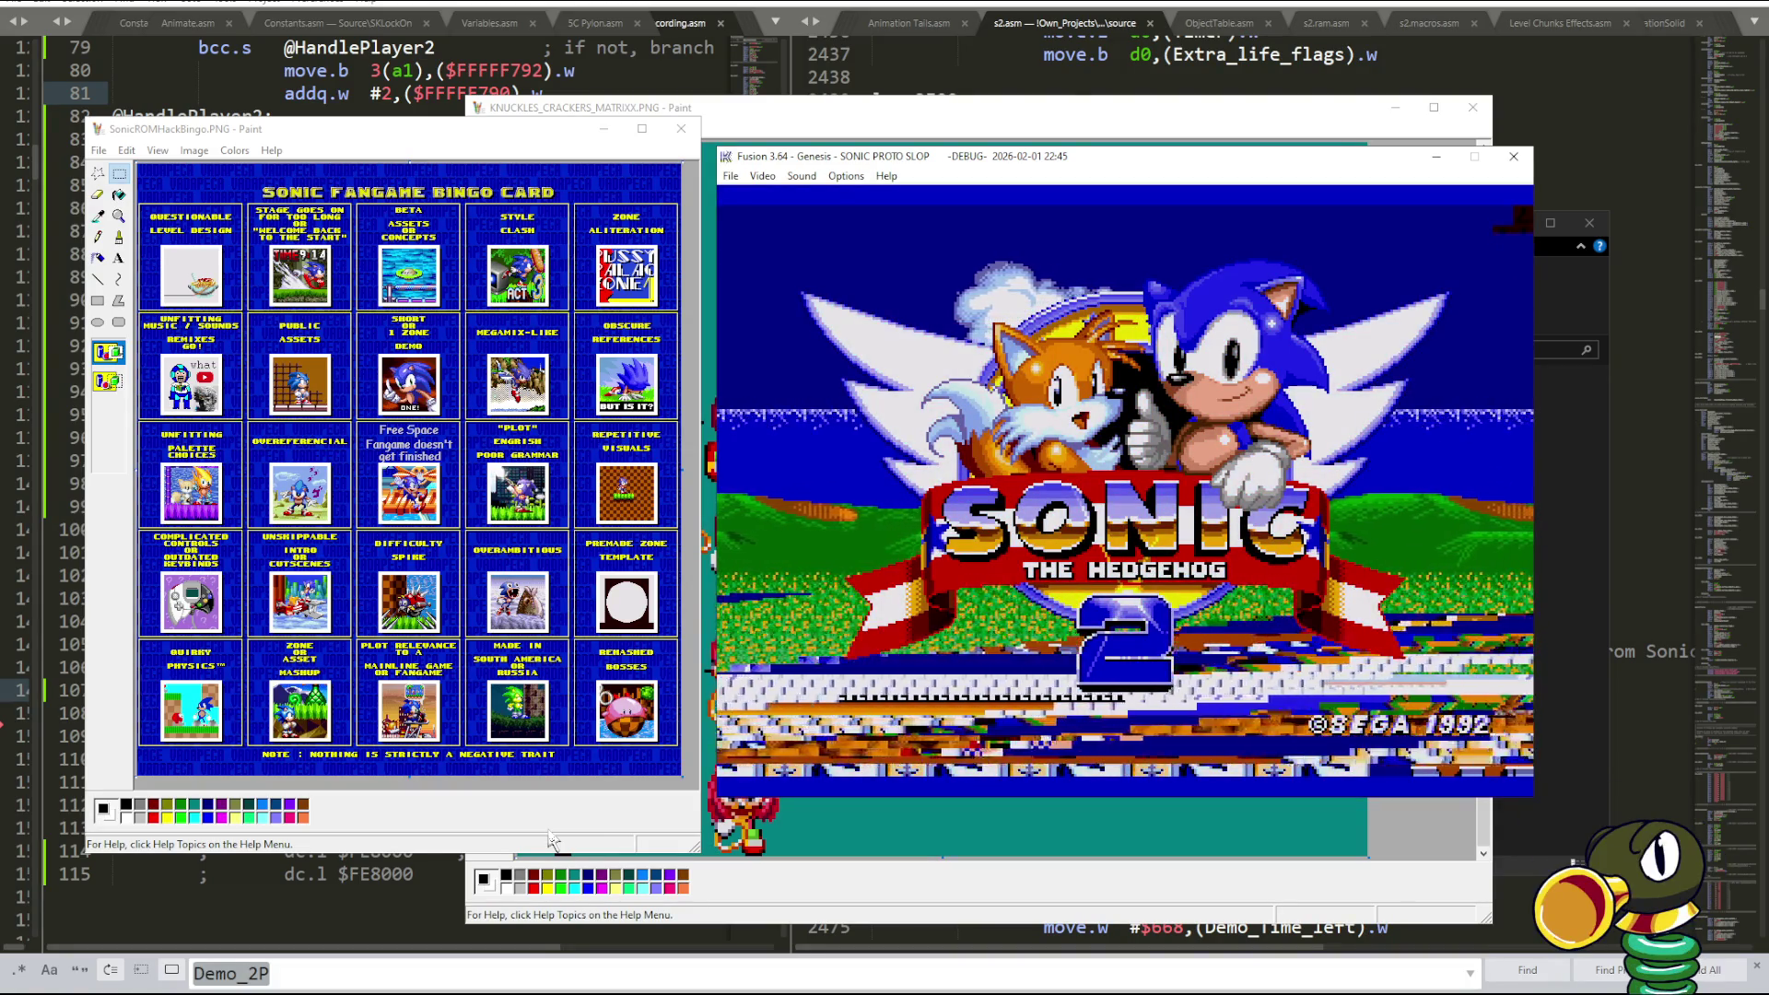
# - From the title, choose Morning Mill in the level select, start it, and run Sonic right
pyautogui.press('Return')
pyautogui.press('Down')
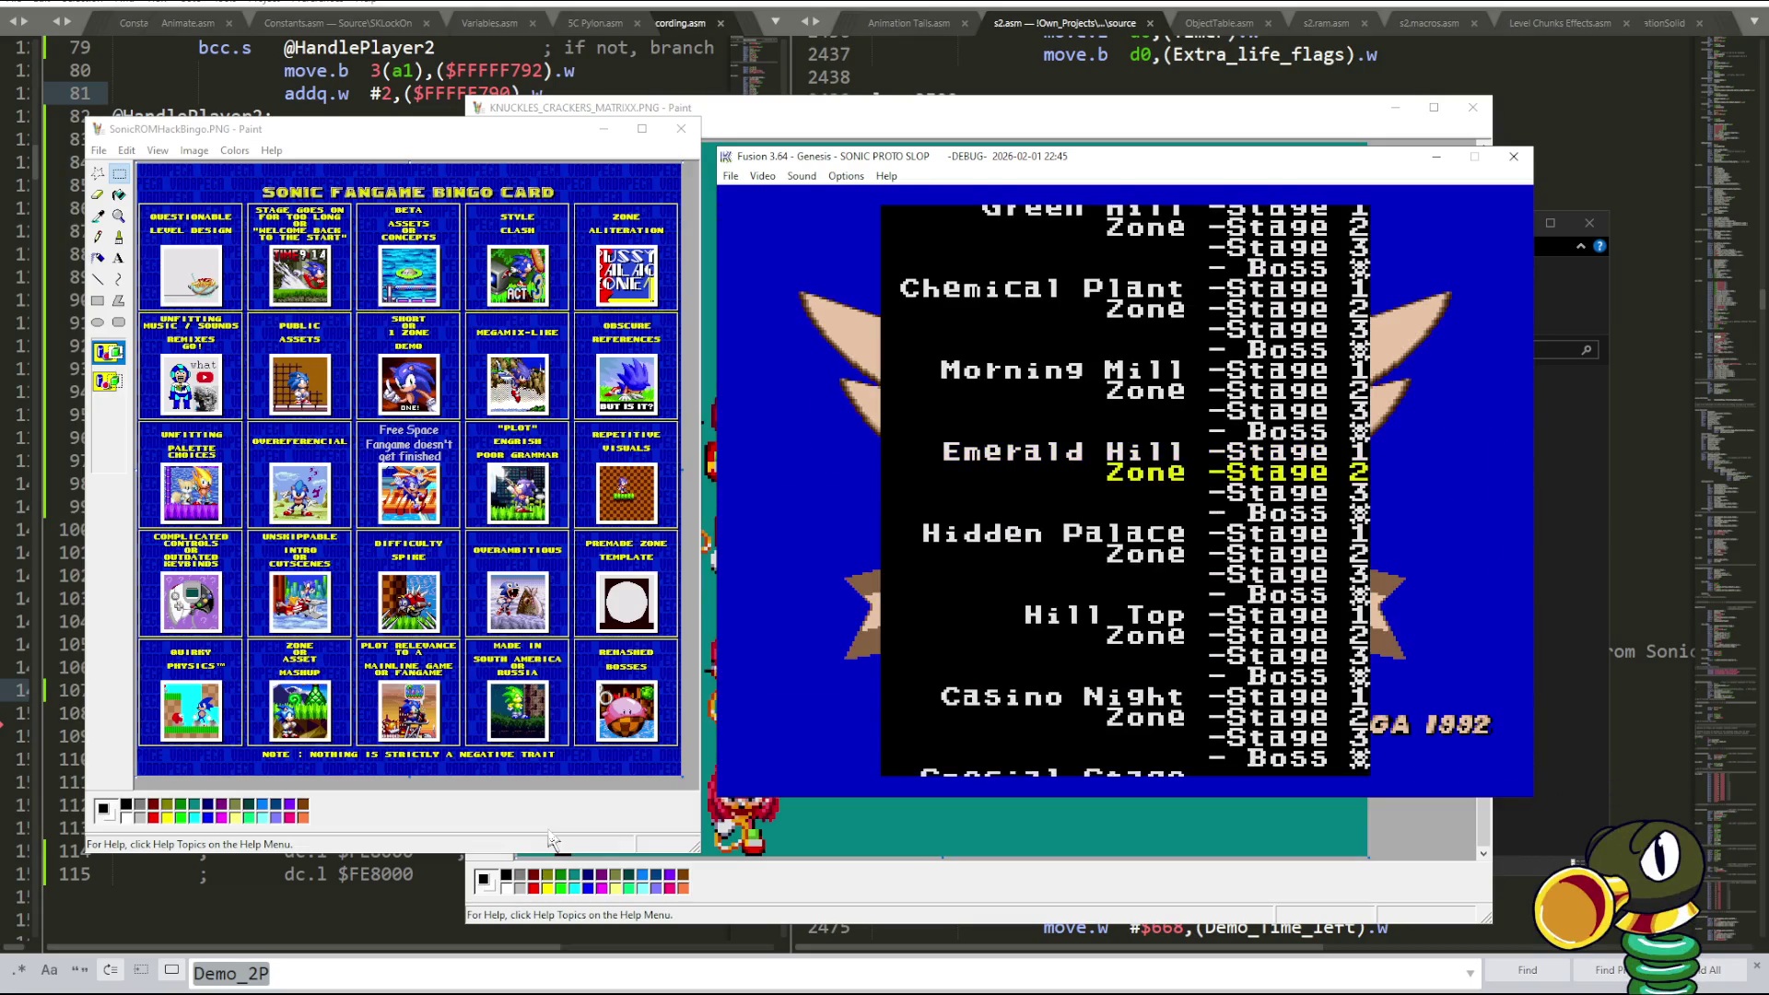
pyautogui.press('Down')
pyautogui.press('Down')
pyautogui.press('Down')
pyautogui.press('Up')
pyautogui.press('Down')
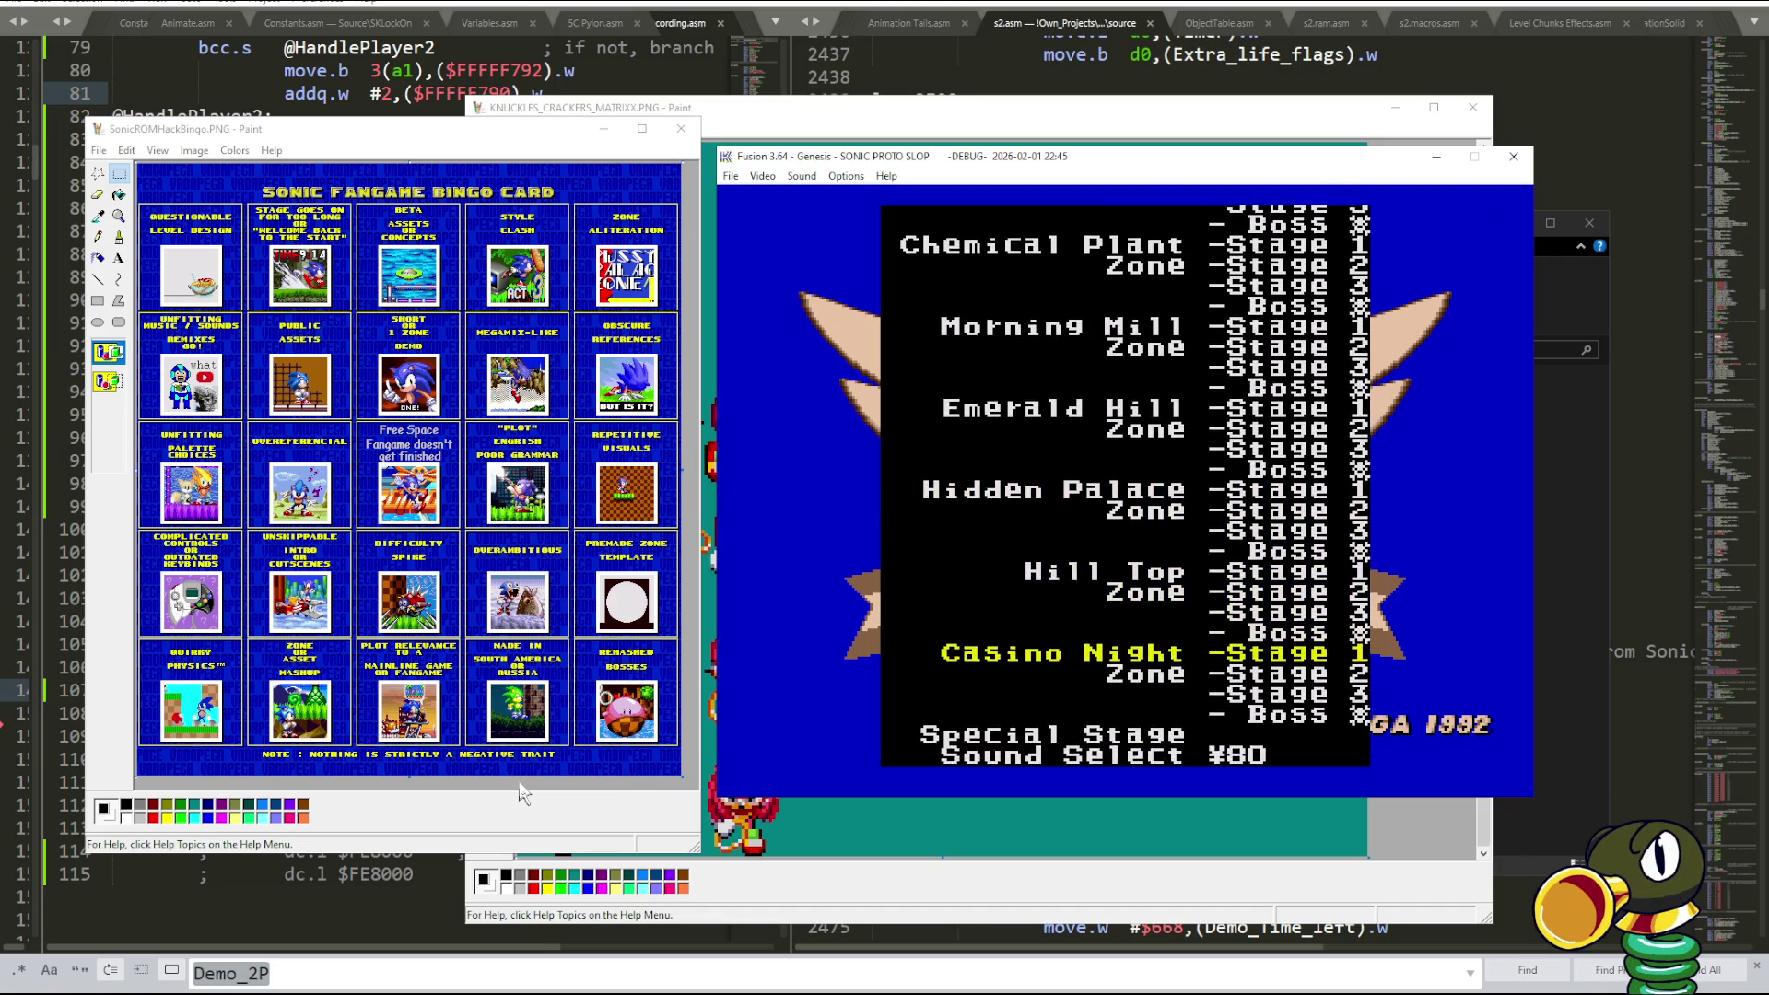
pyautogui.press('Up')
pyautogui.press('Up')
pyautogui.press('Up')
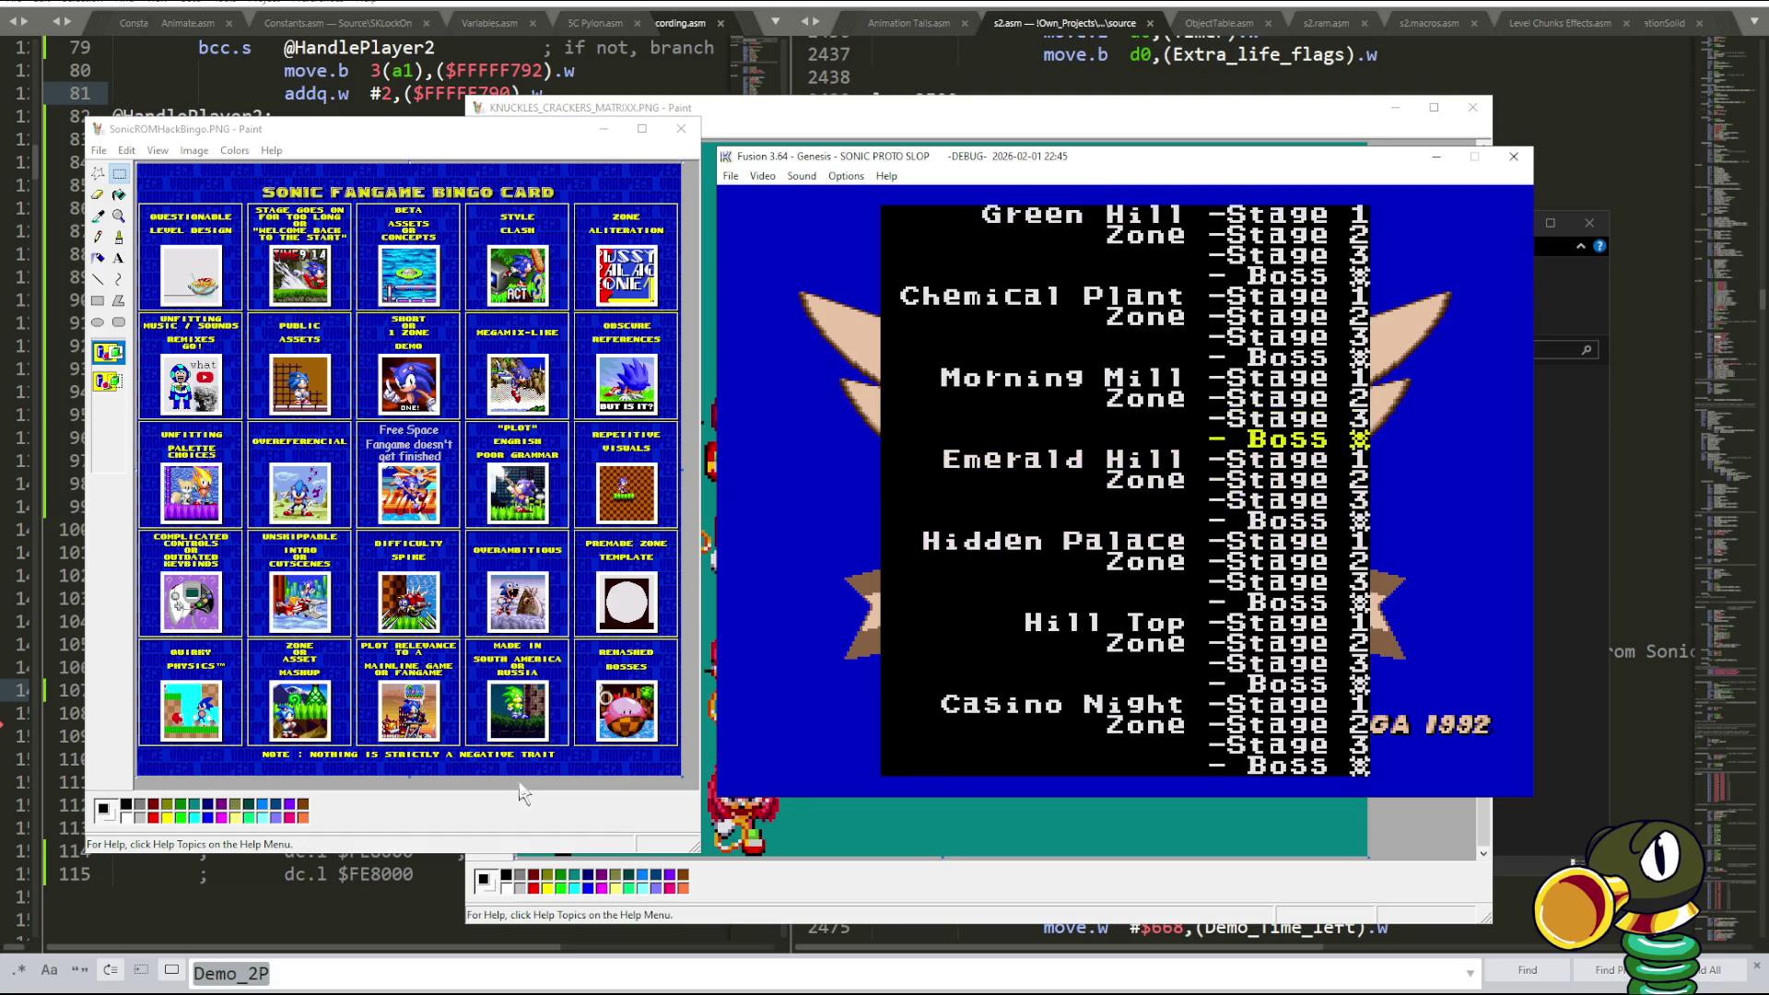
pyautogui.press('Up')
pyautogui.press('Up')
pyautogui.press('Up')
pyautogui.press('Return')
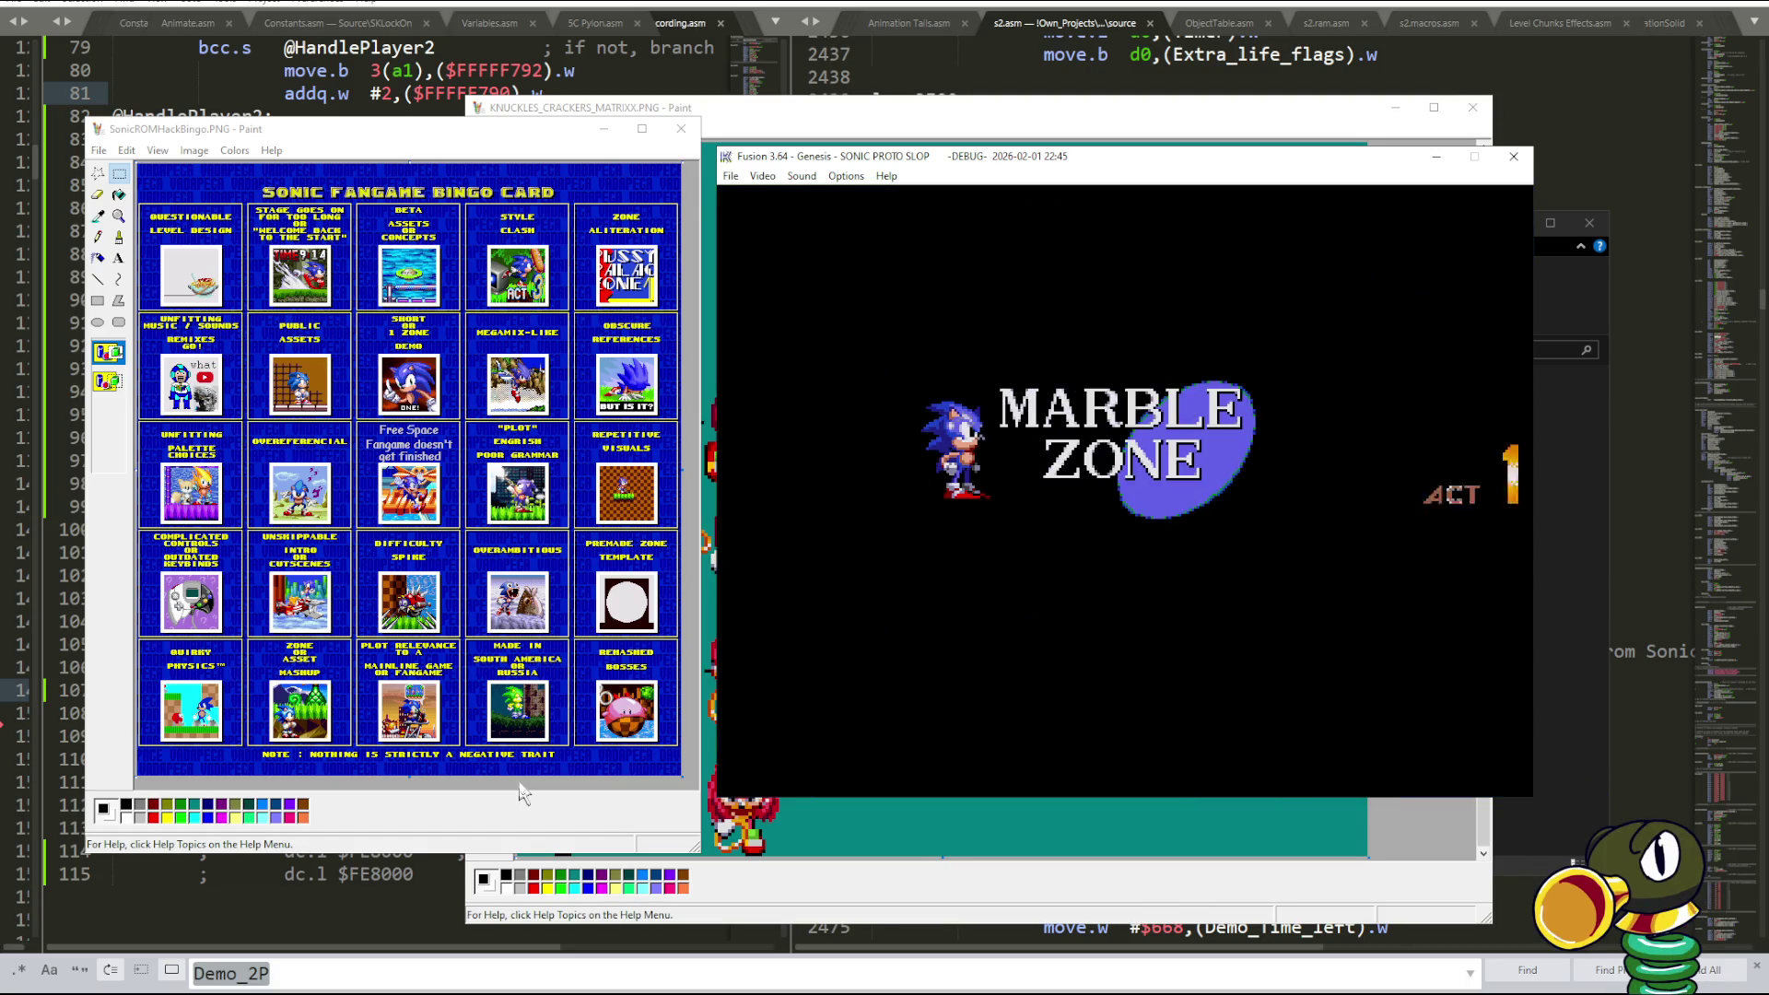
pyautogui.press('Right')
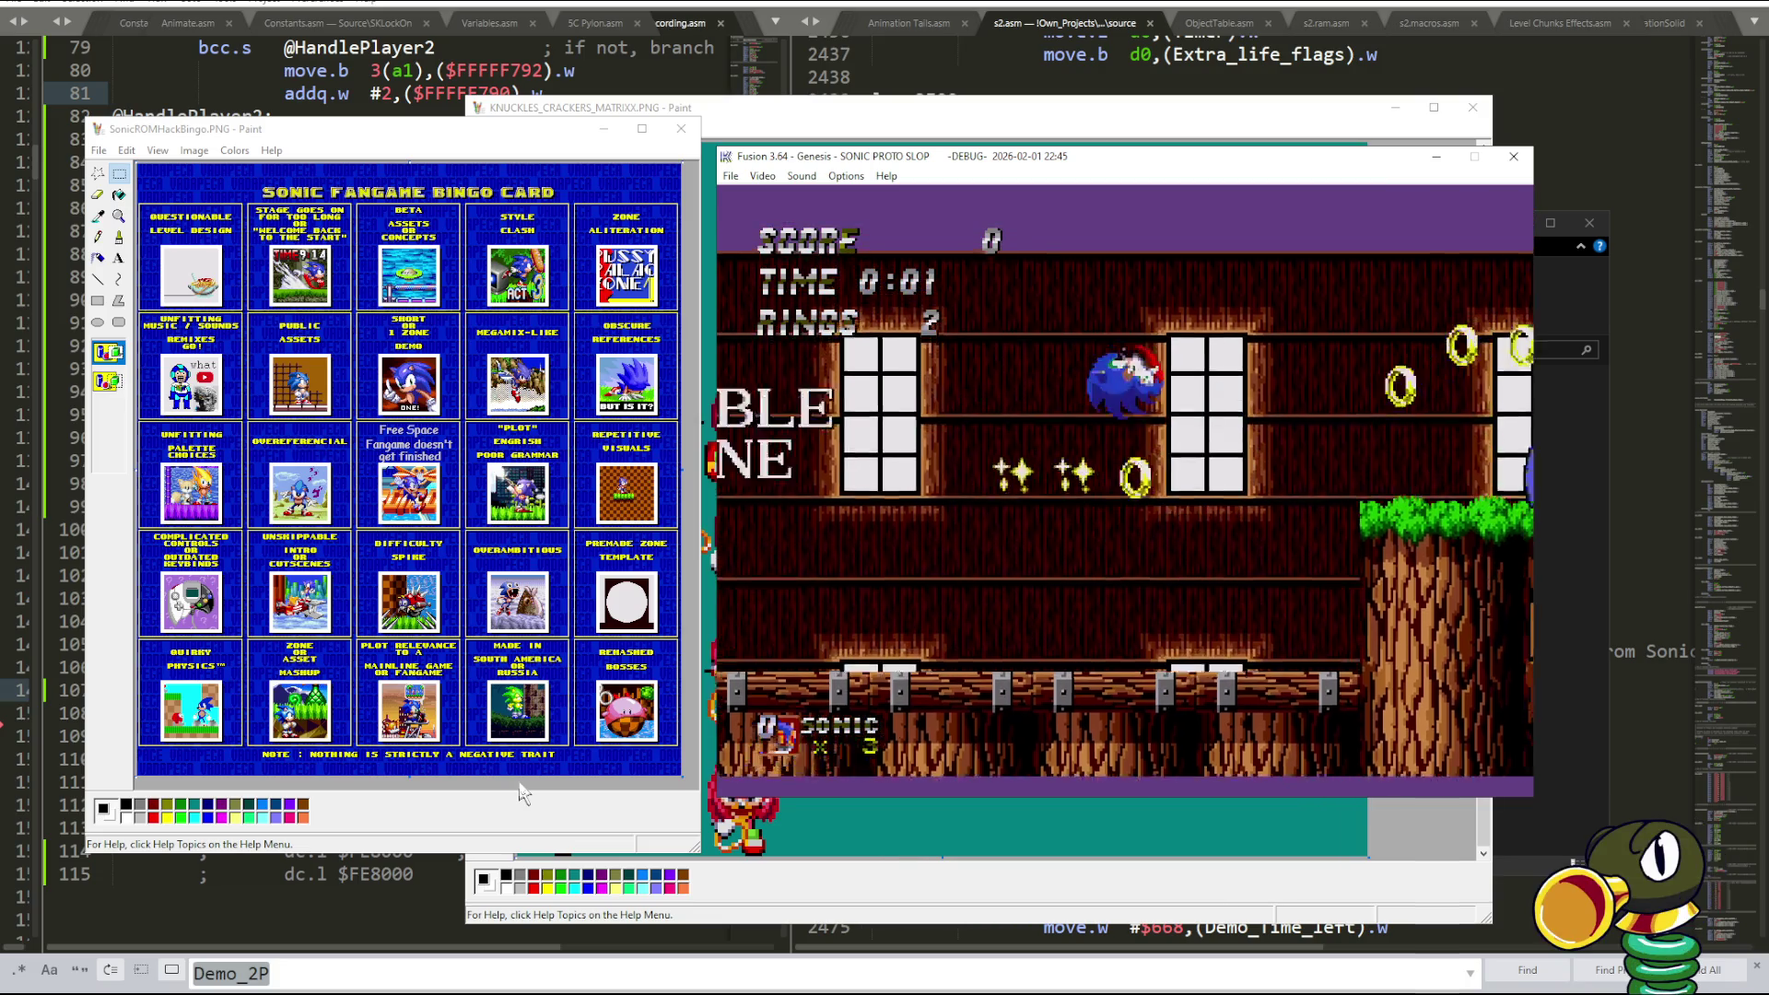
pyautogui.press('Right')
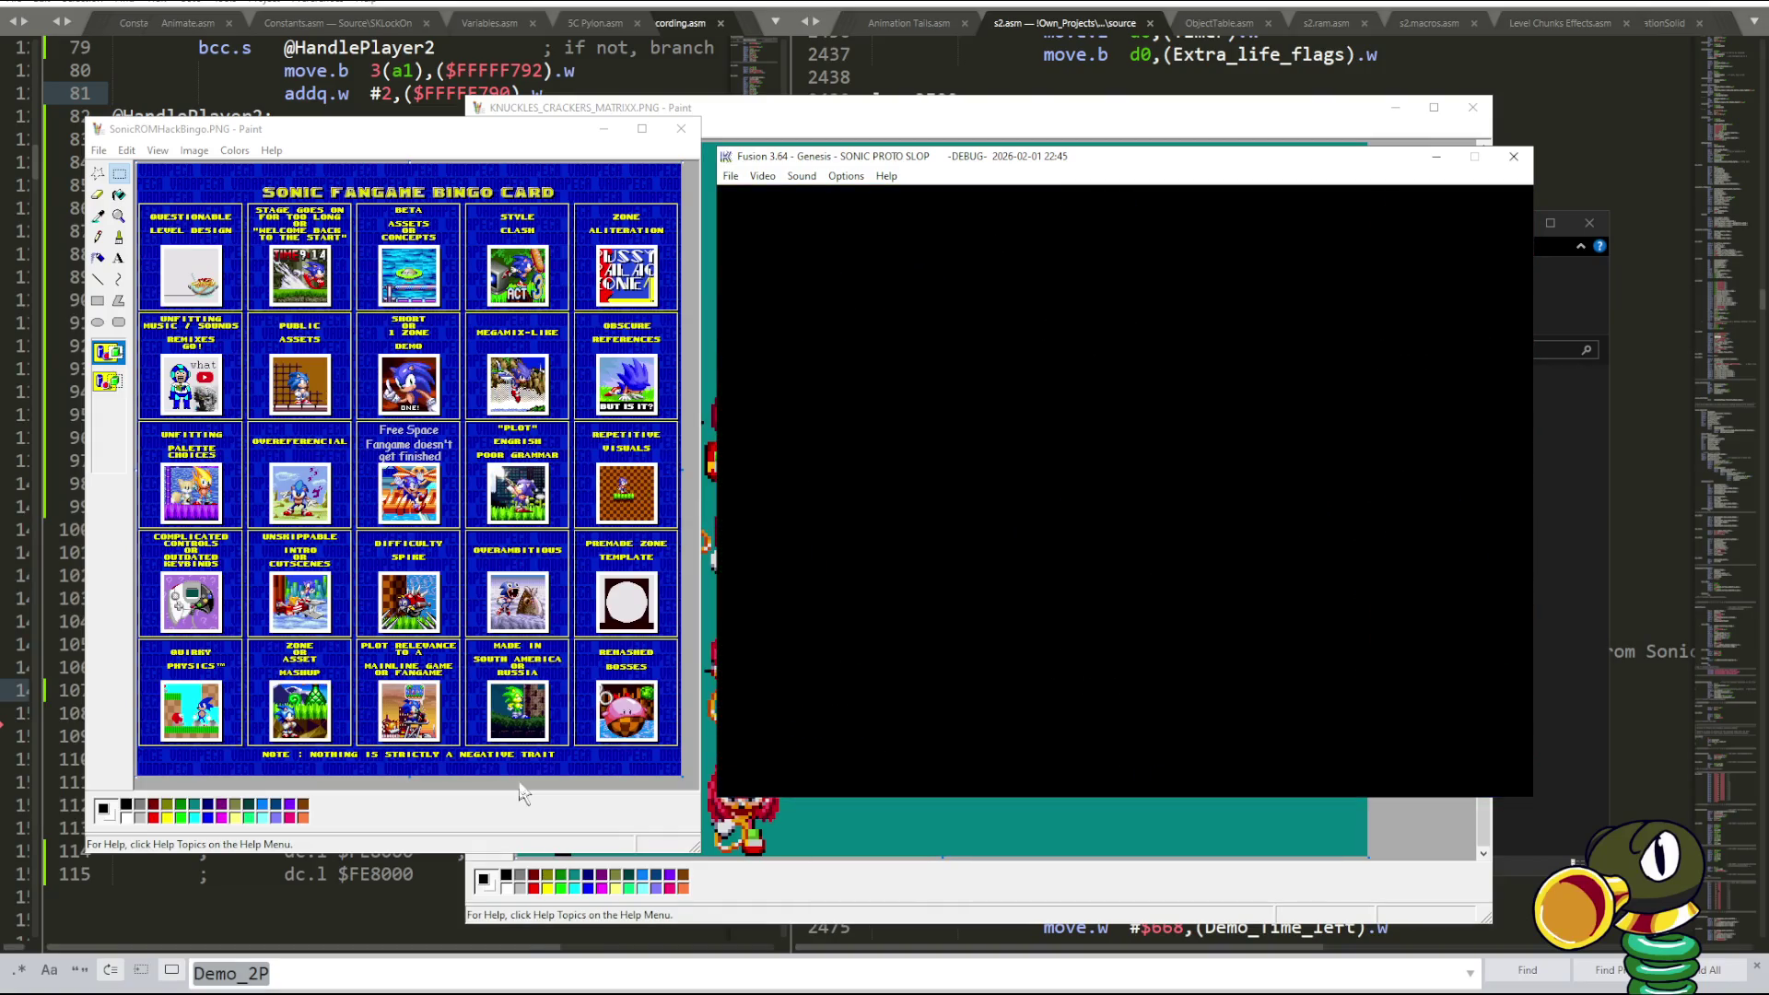
# - Reset to the level select, move down past Morning Mill Stage 1, and start Emerald Hill Stage 1
pyautogui.press('Return')
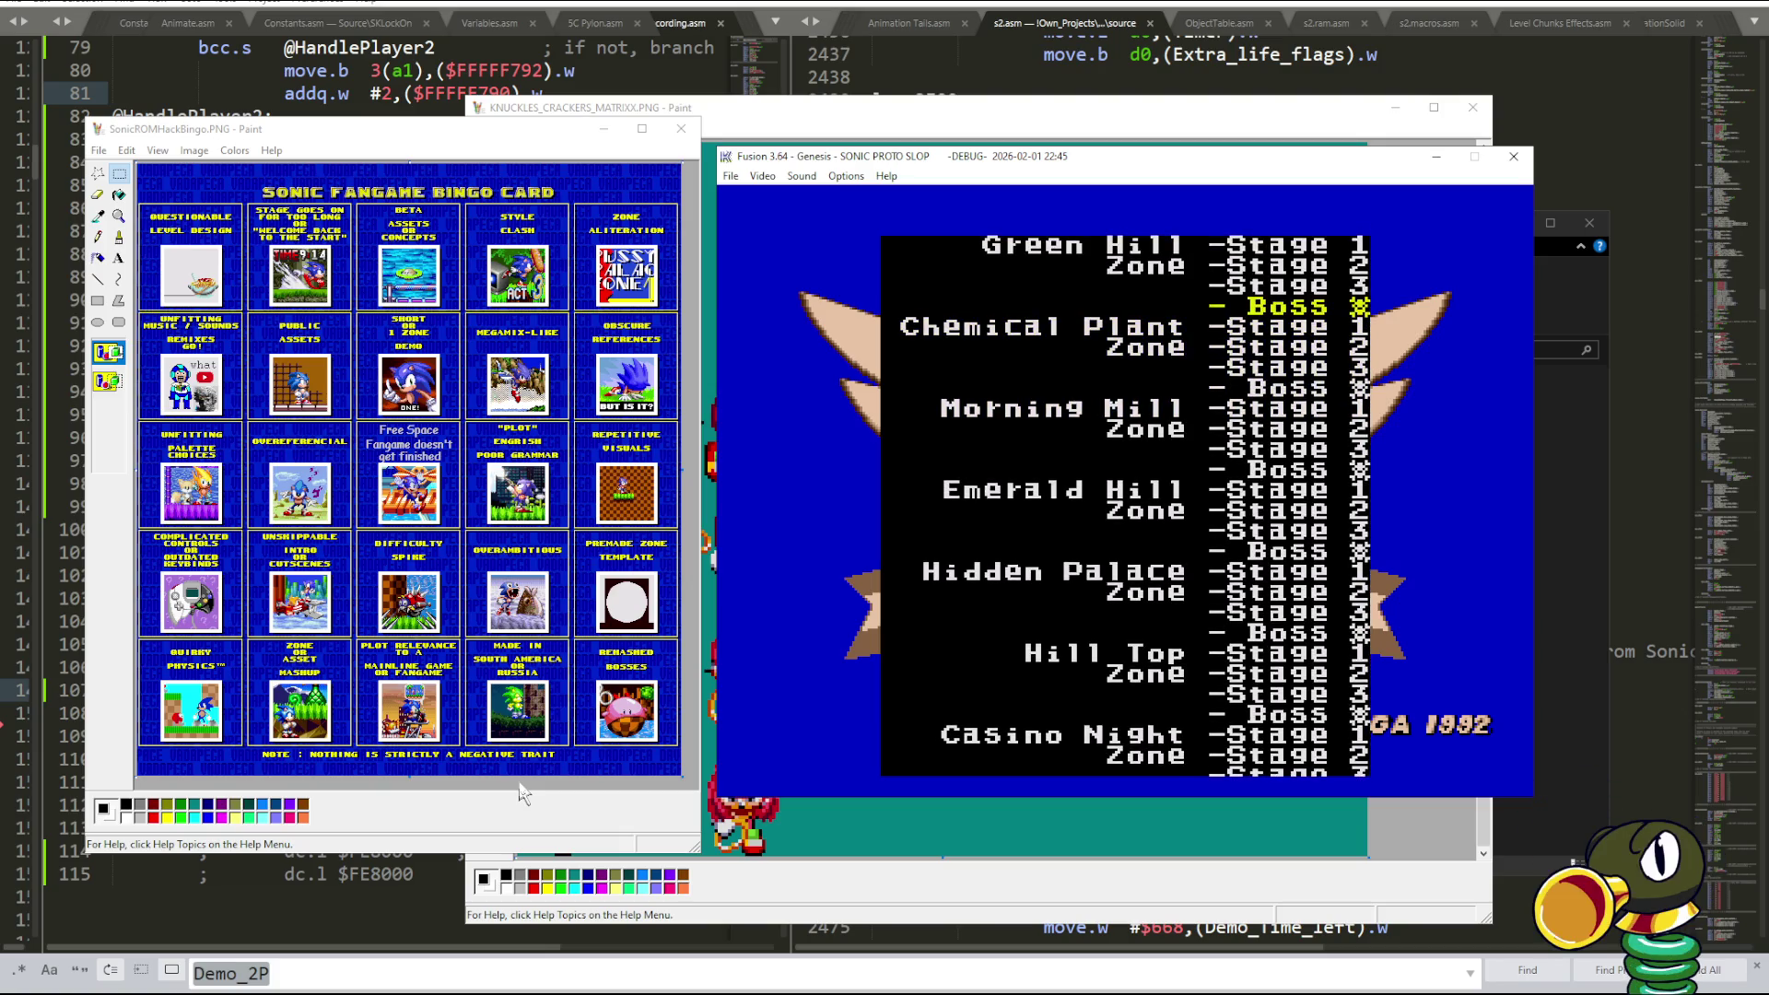
pyautogui.press('Down')
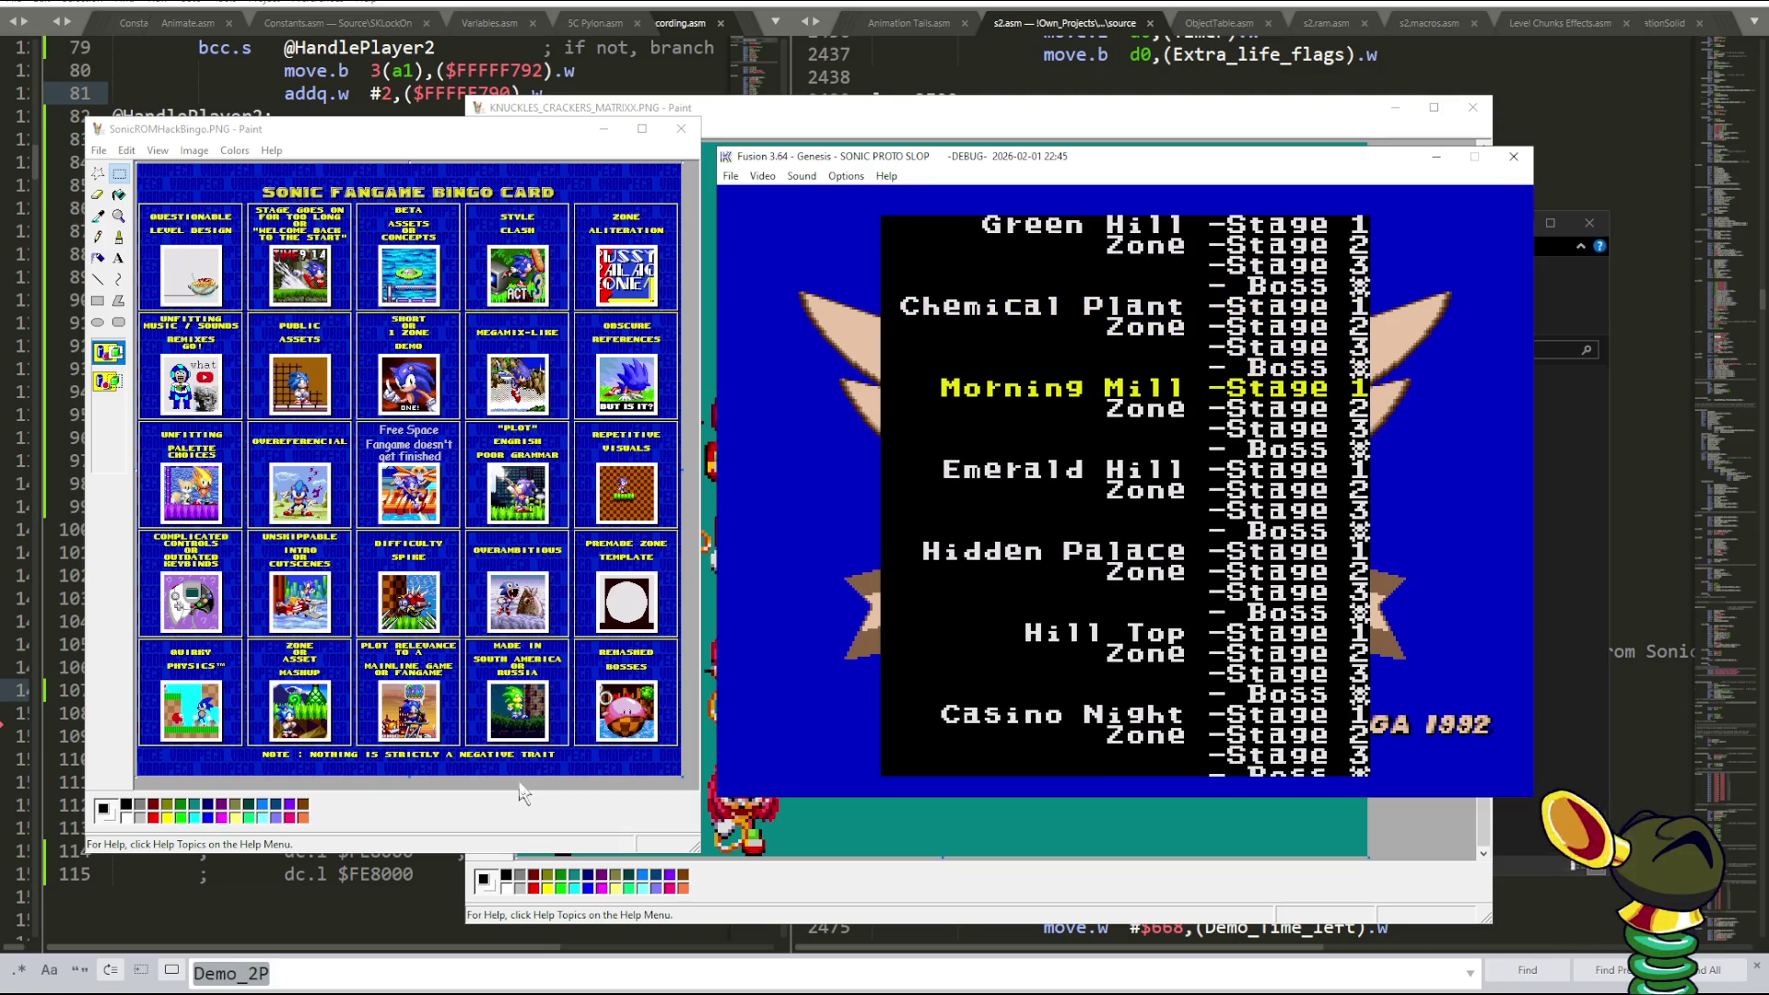
pyautogui.press('Down')
pyautogui.press('Down')
pyautogui.press('Down')
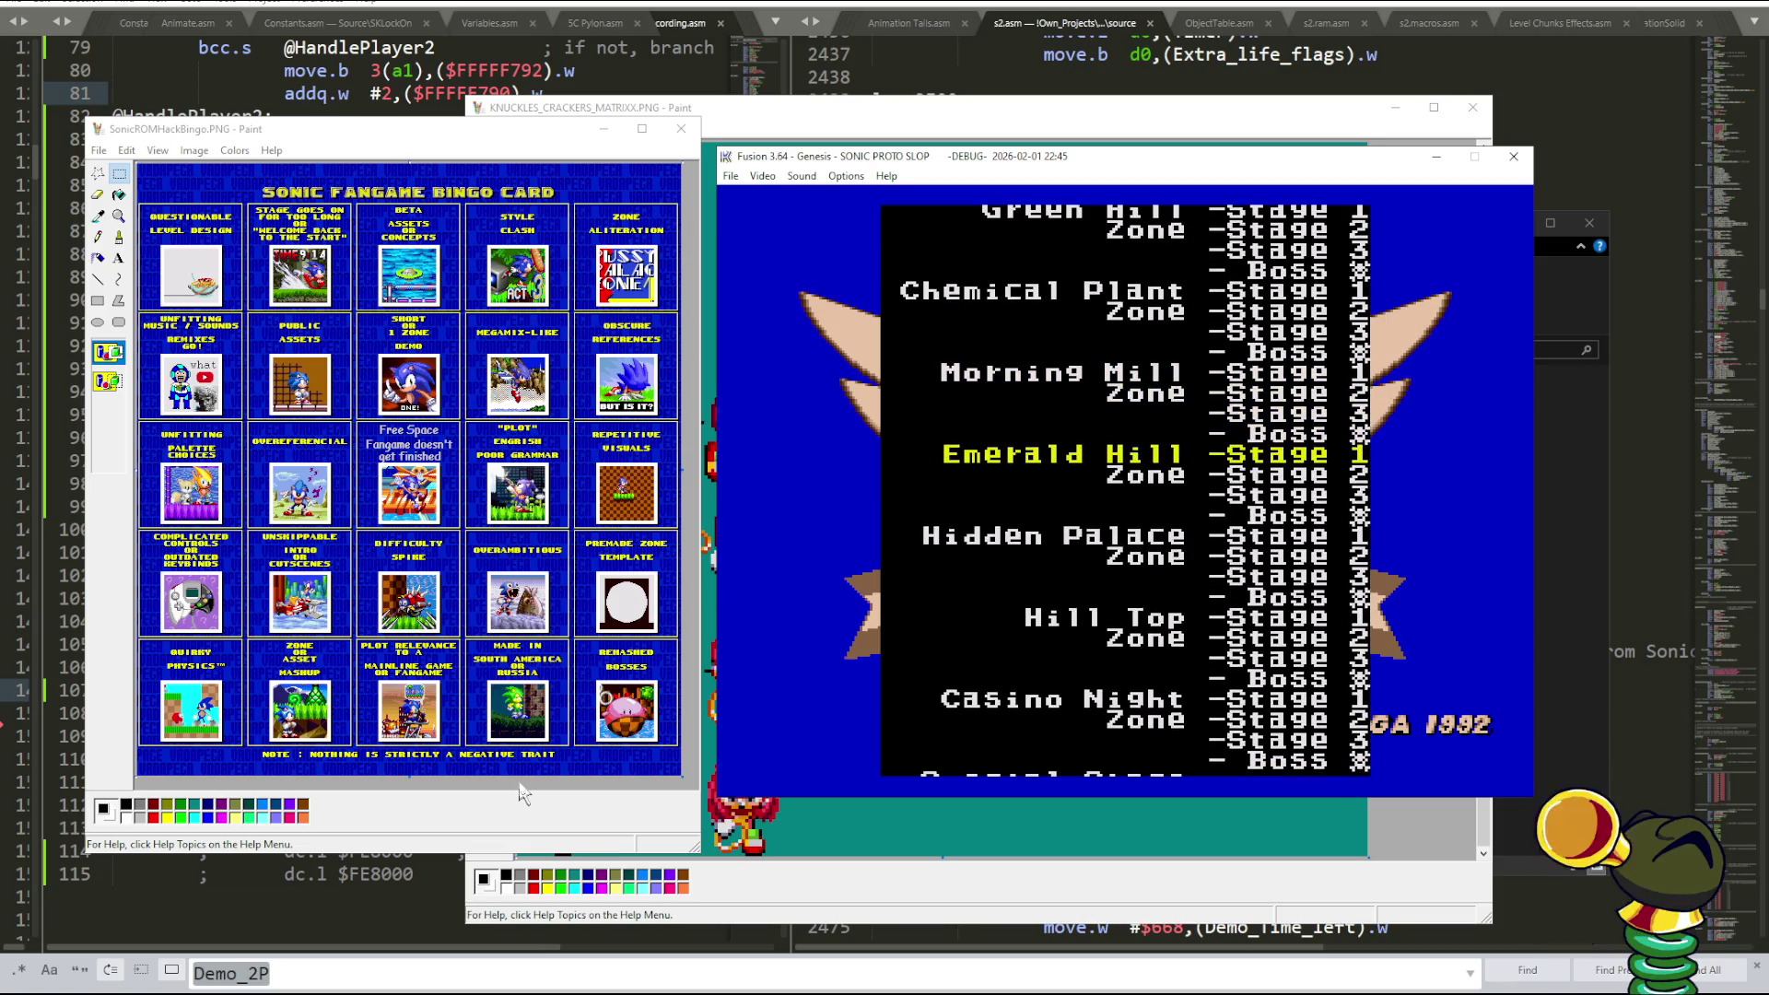
pyautogui.press('Return')
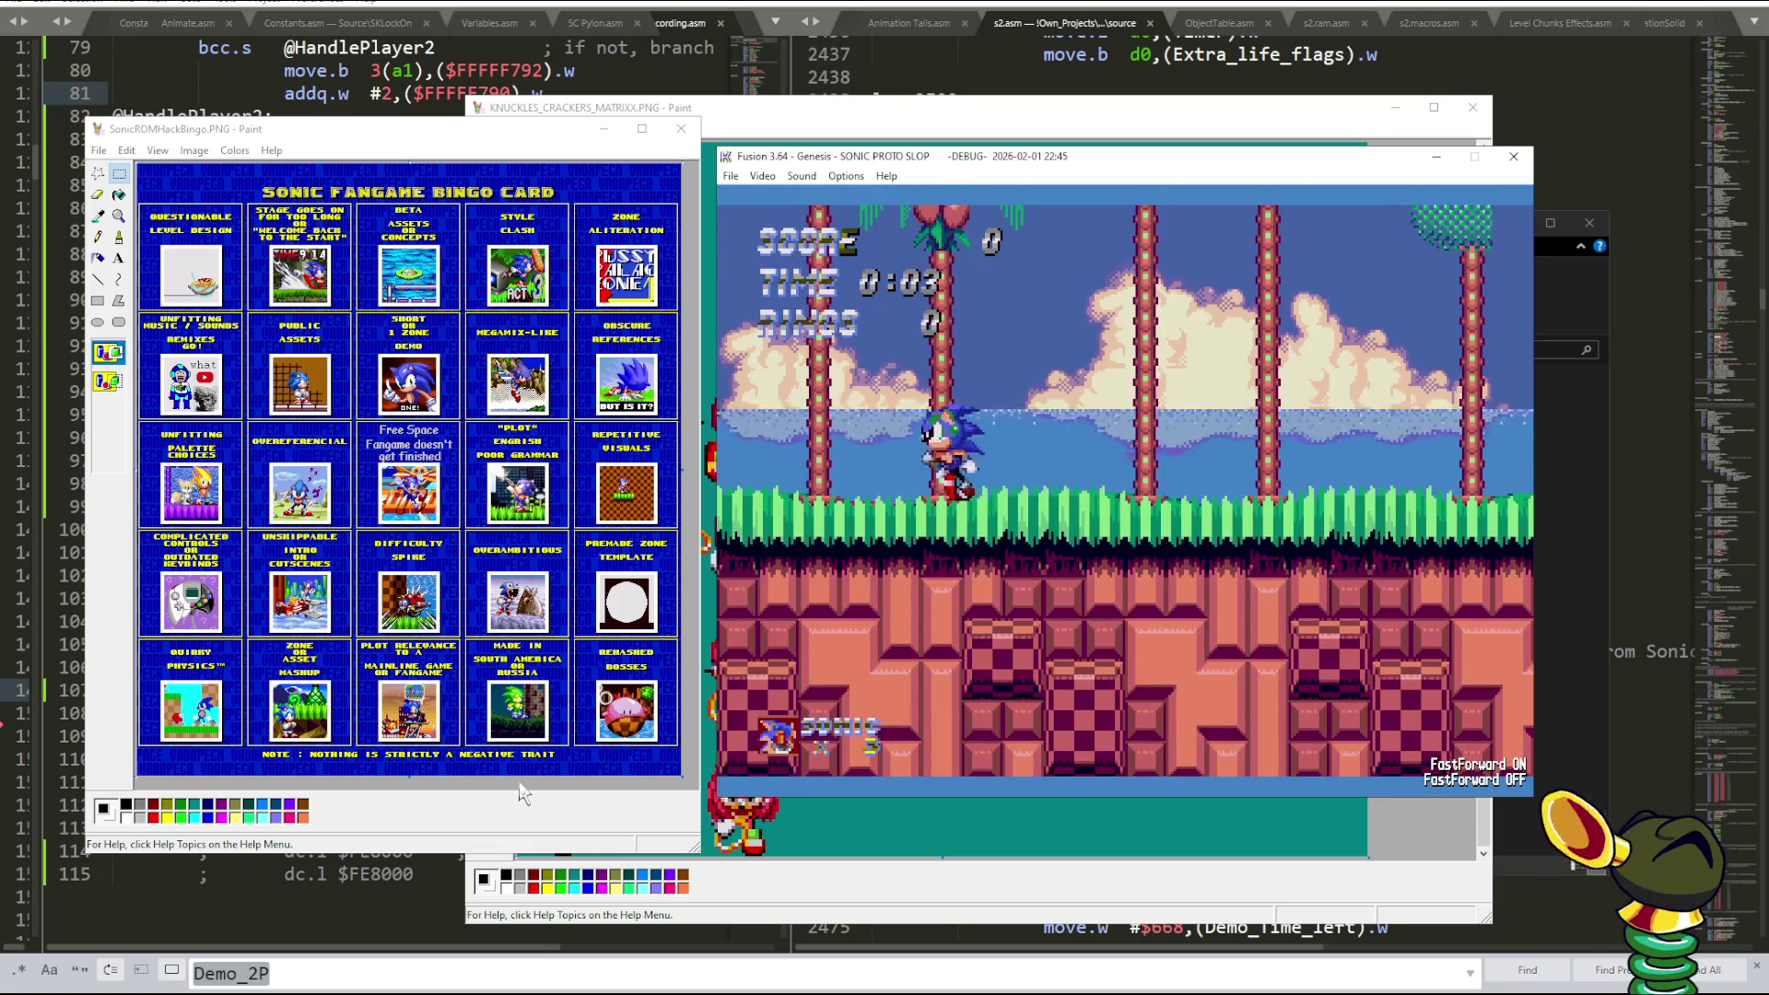
# - Run Sonic left and right through Emerald Hill, then pause the emulation
pyautogui.press('Left')
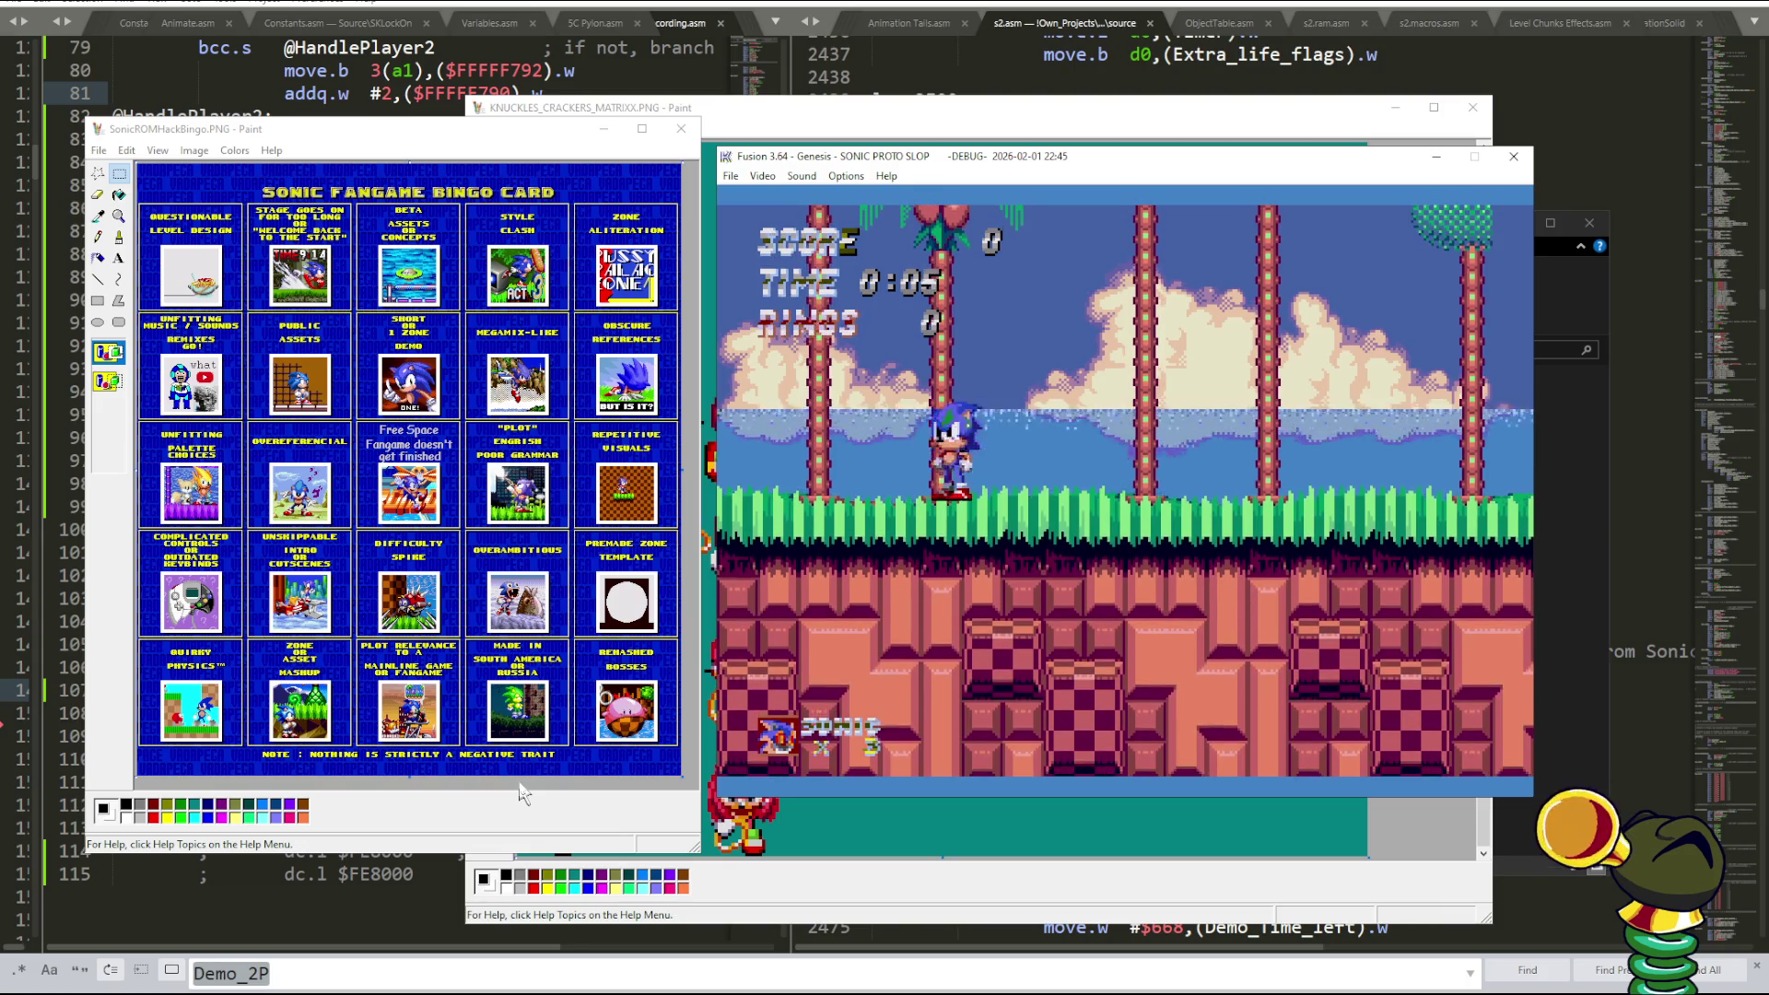
pyautogui.press('Right')
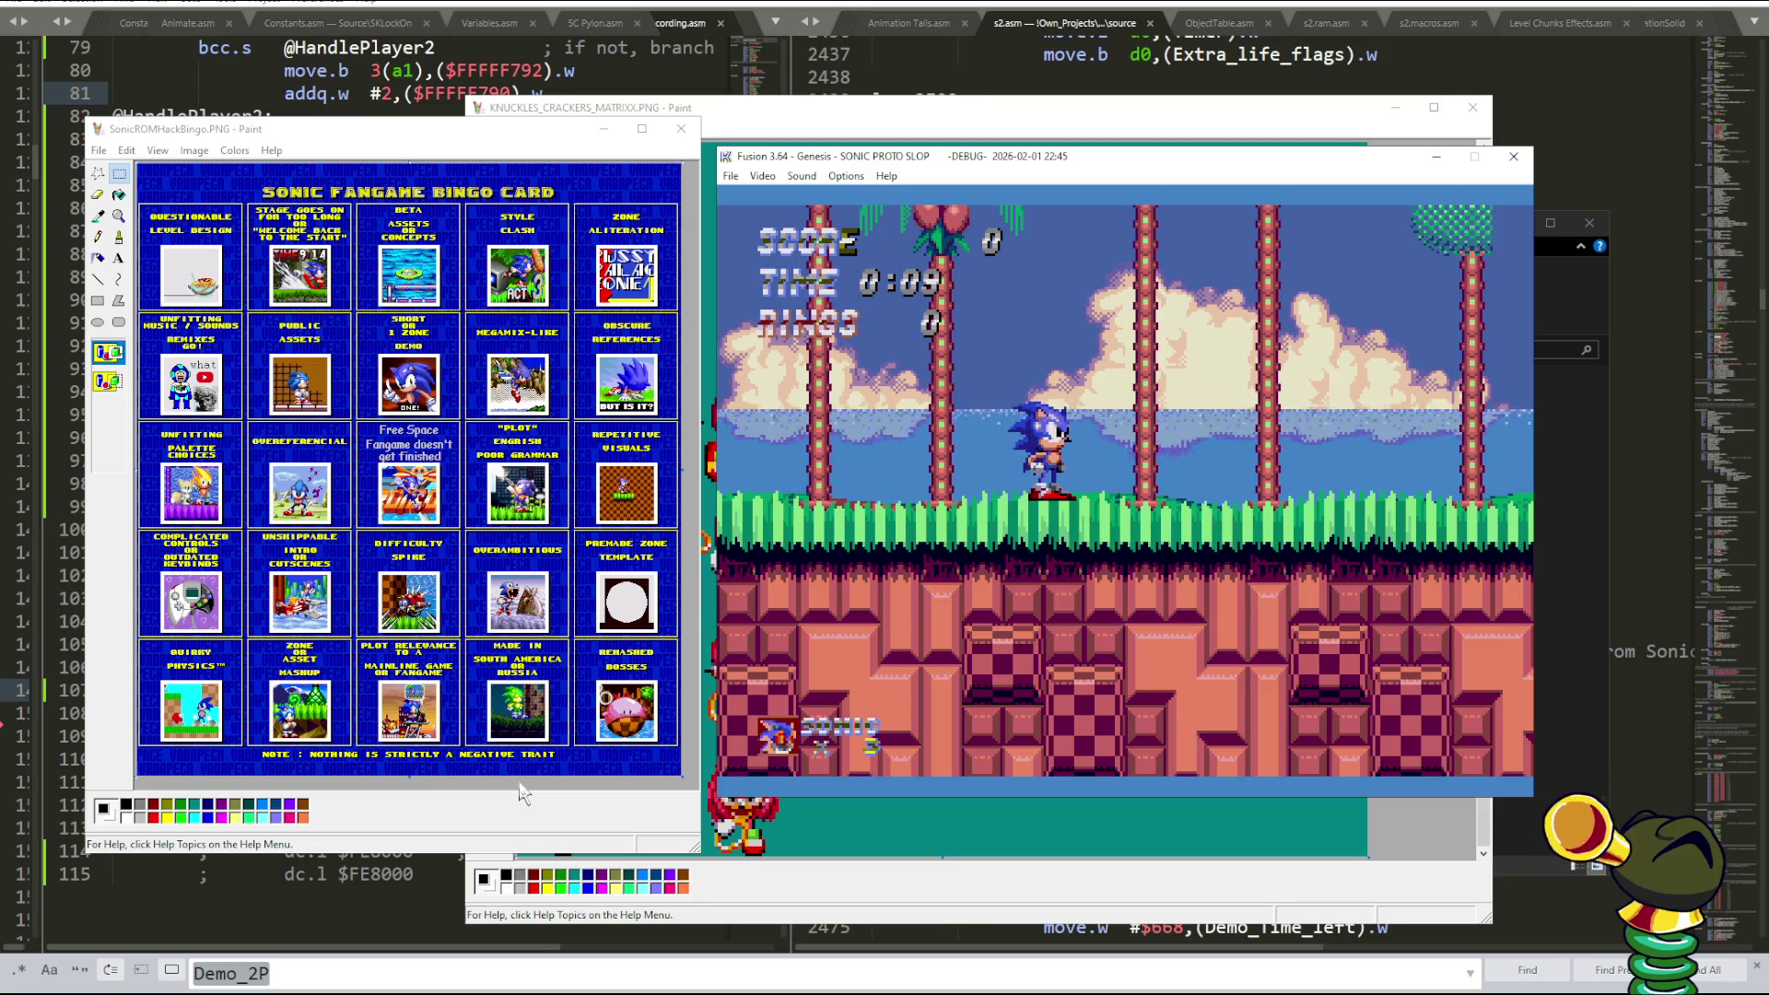
pyautogui.press('Pause')
pyautogui.press('Pause')
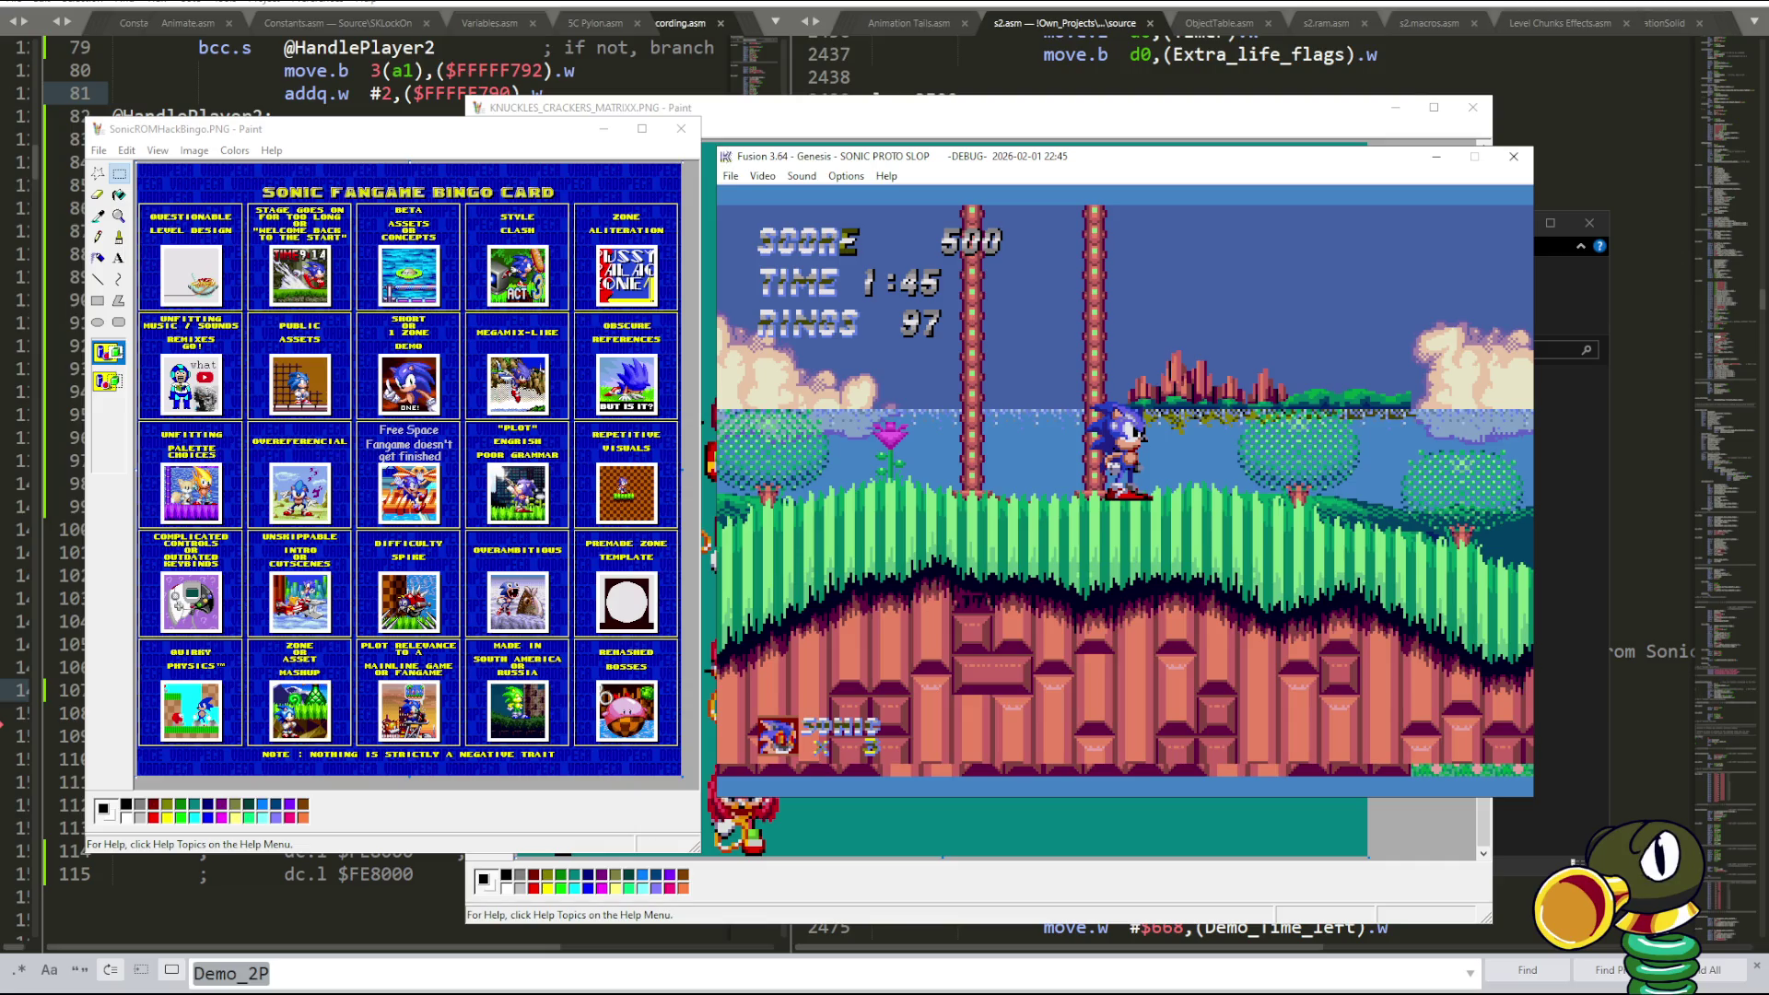
# - Open the 2025-10-19_Chris+Beta.PNG sprite sheet from the Players folder
pyautogui.hotkey('alt', 'Tab')
pyautogui.click(1039, 565)
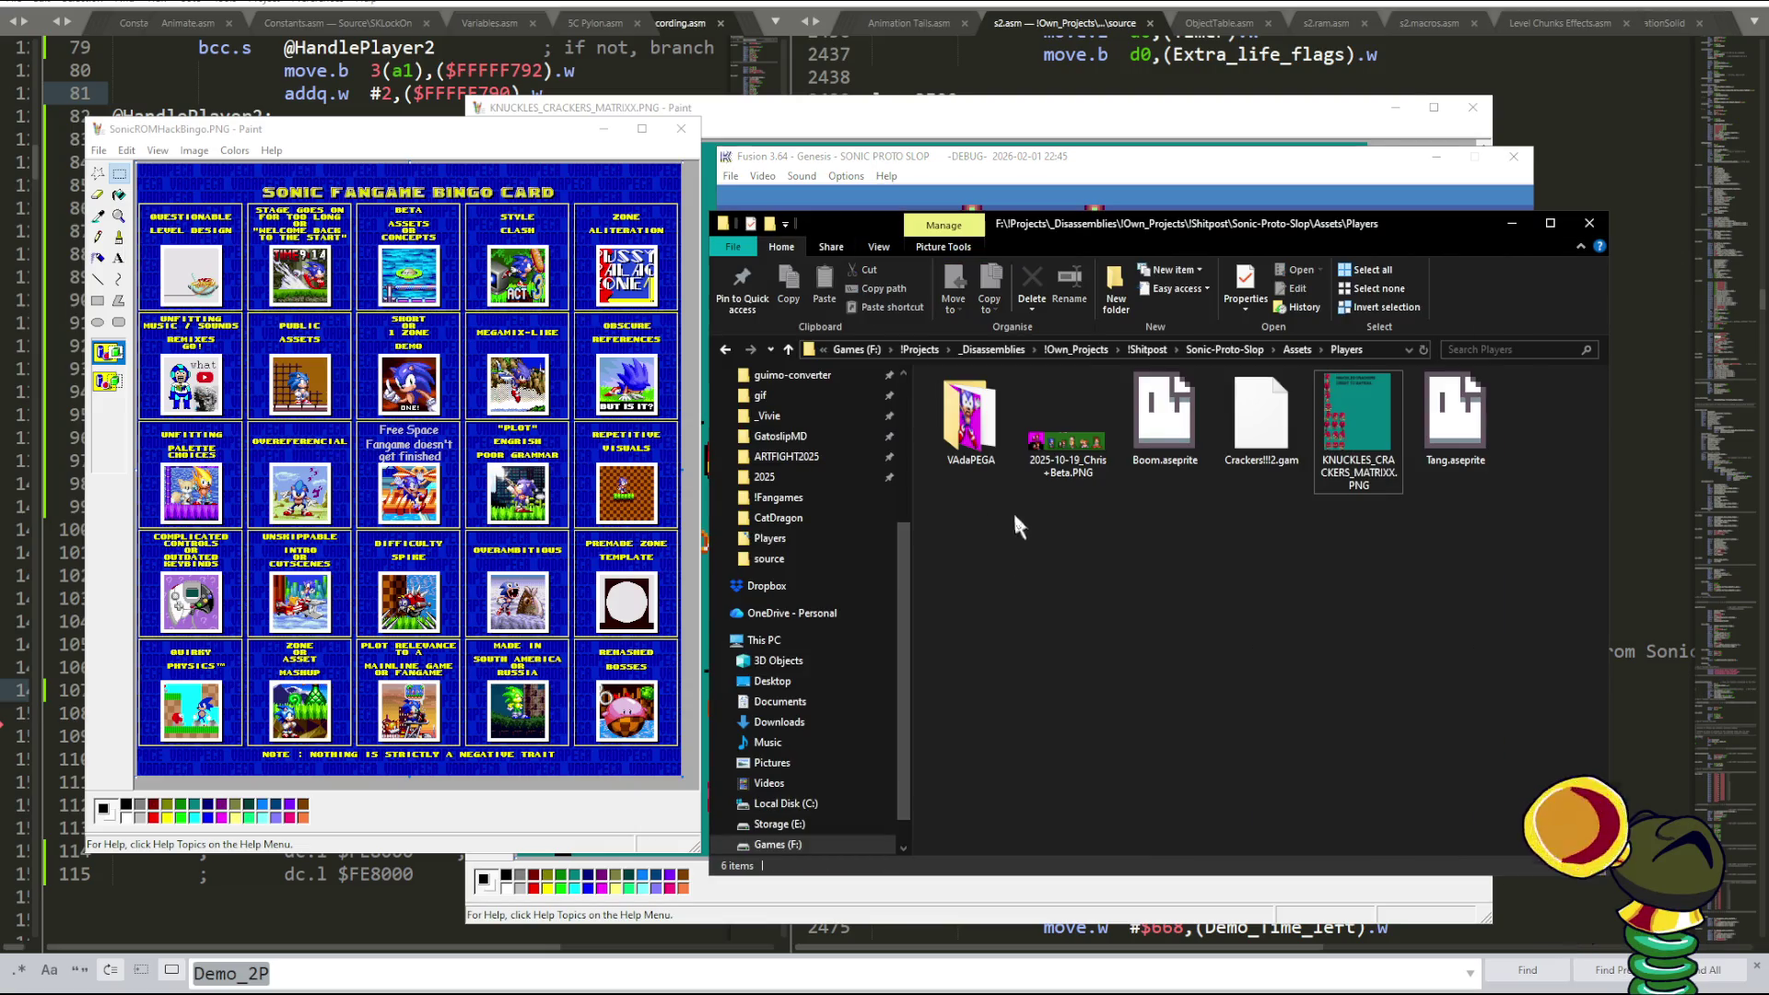
pyautogui.doubleClick(1067, 454)
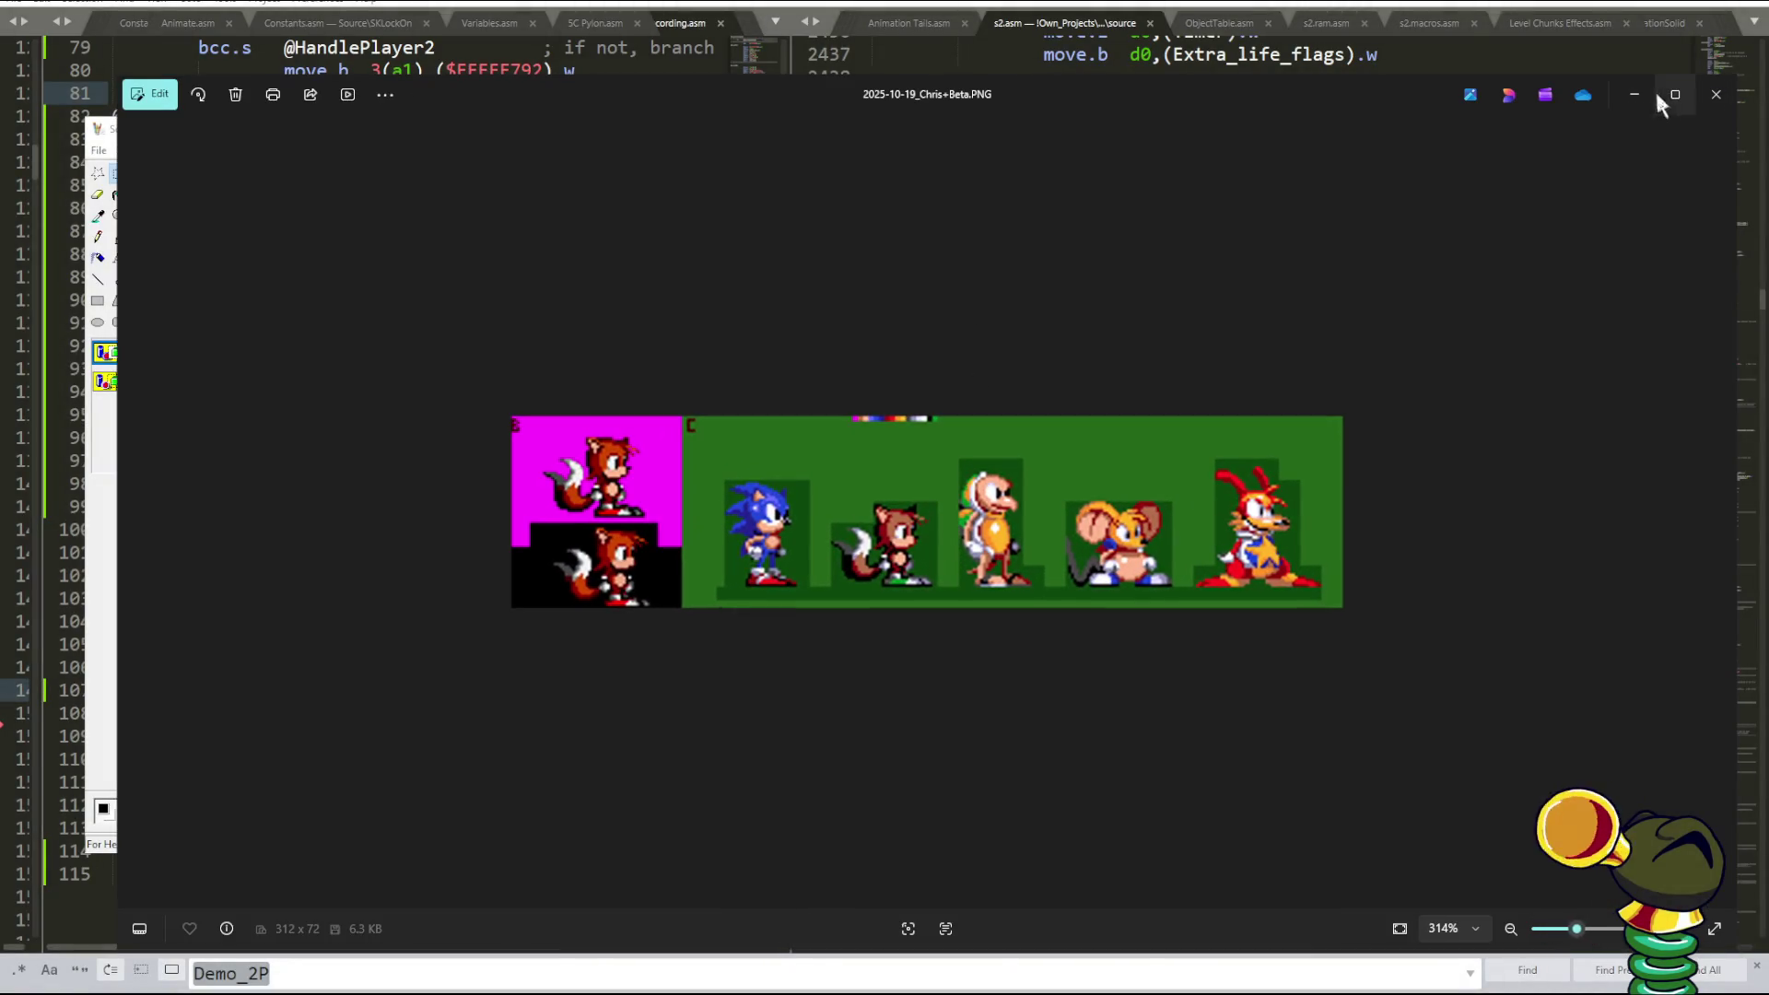
# - Close the image viewer and open 2025-10-19_Chris+Beta.PNG with Paint instead
pyautogui.click(1715, 94)
pyautogui.rightClick(1098, 429)
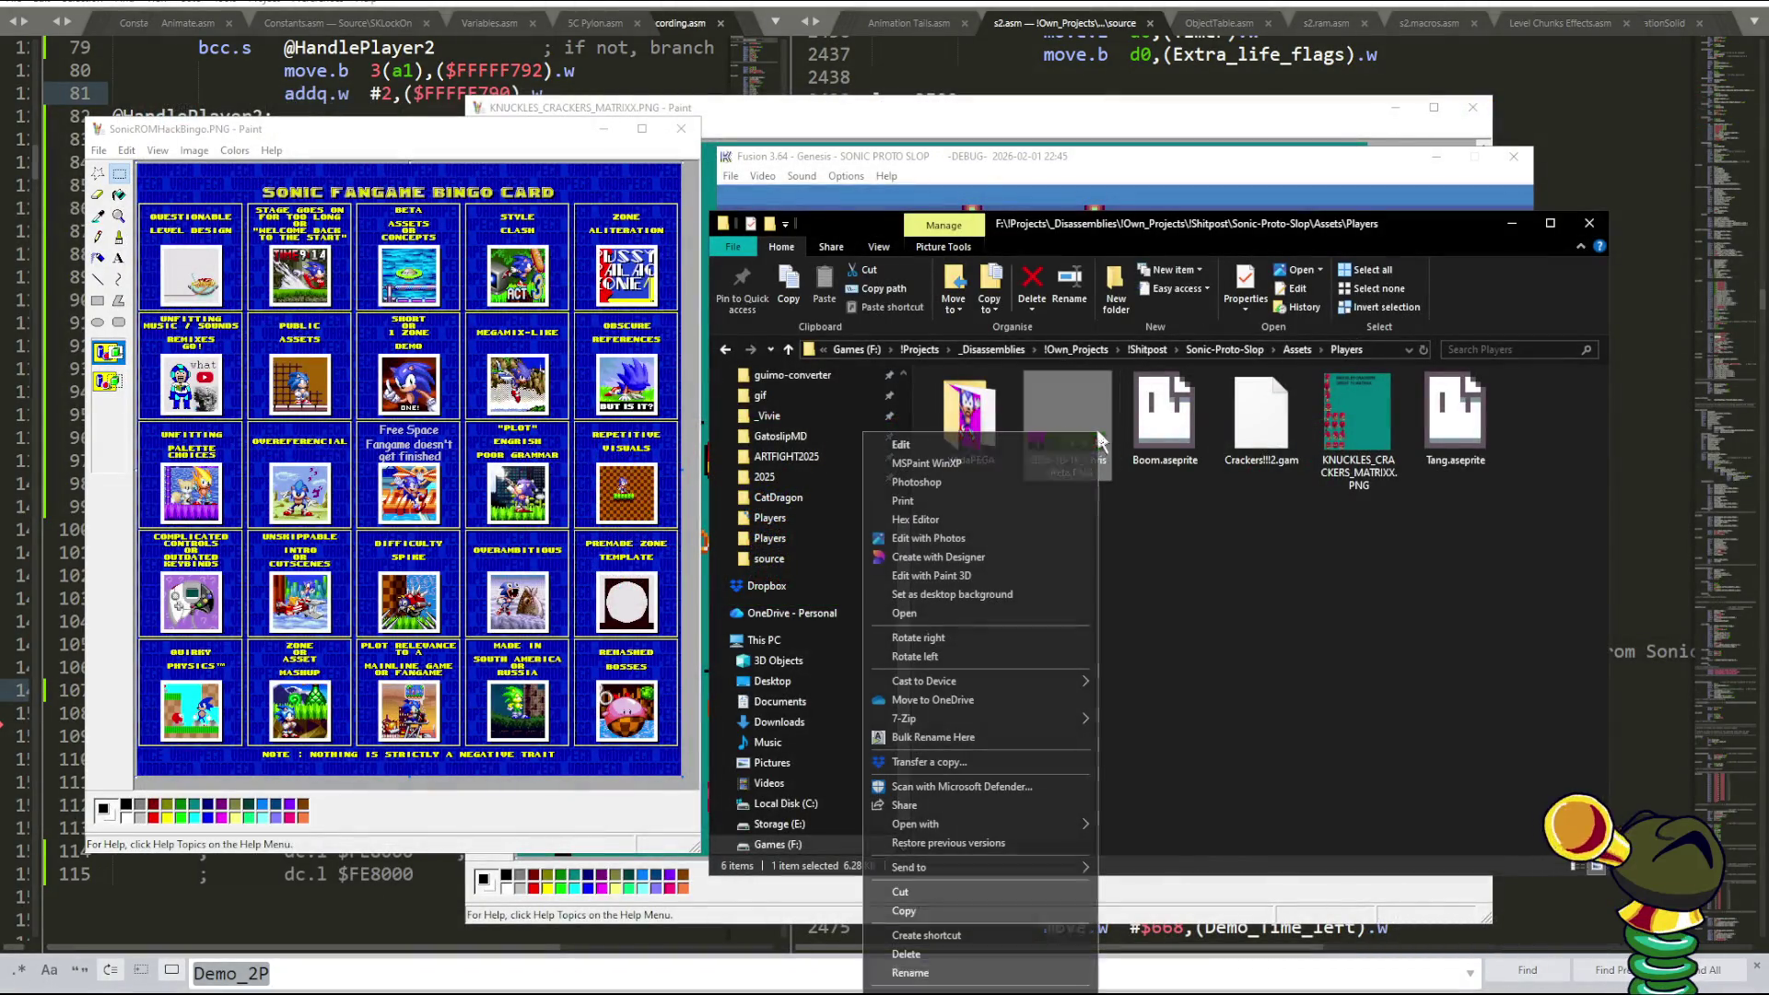
pyautogui.click(969, 457)
# - Zoom into the sprite sheet and resize the Paint window to show all five sprites
pyautogui.click(267, 403)
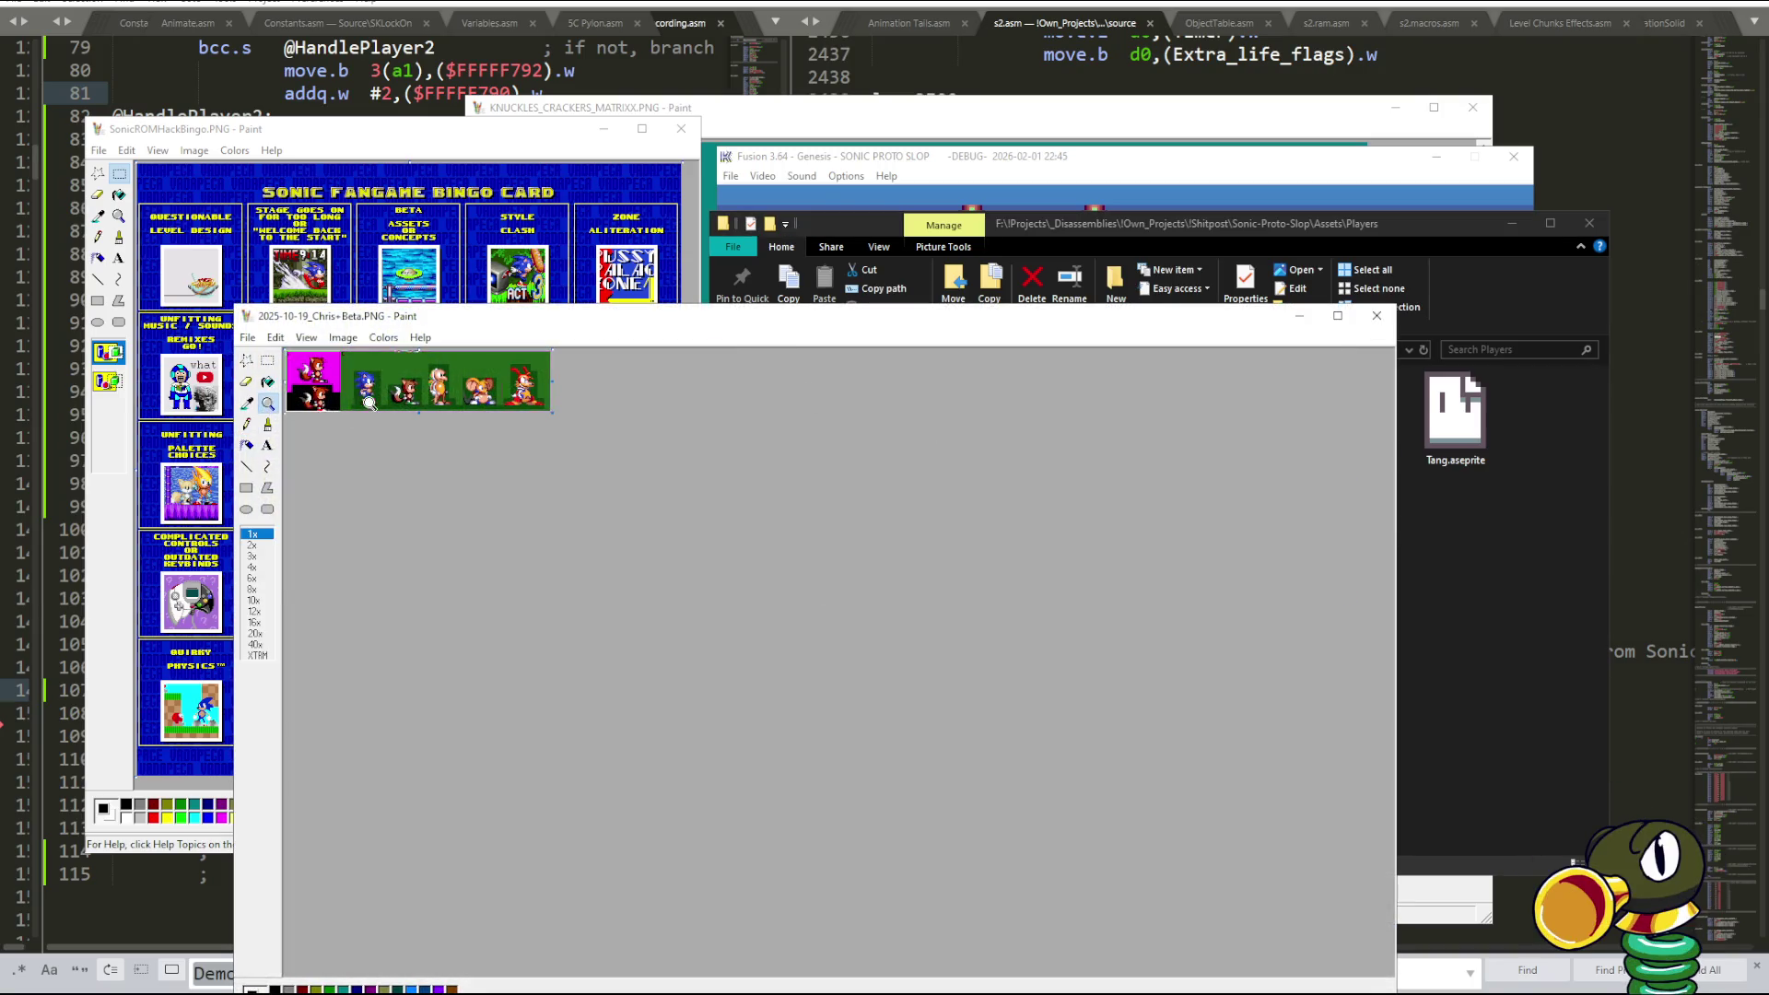
pyautogui.click(290, 391)
pyautogui.click(267, 402)
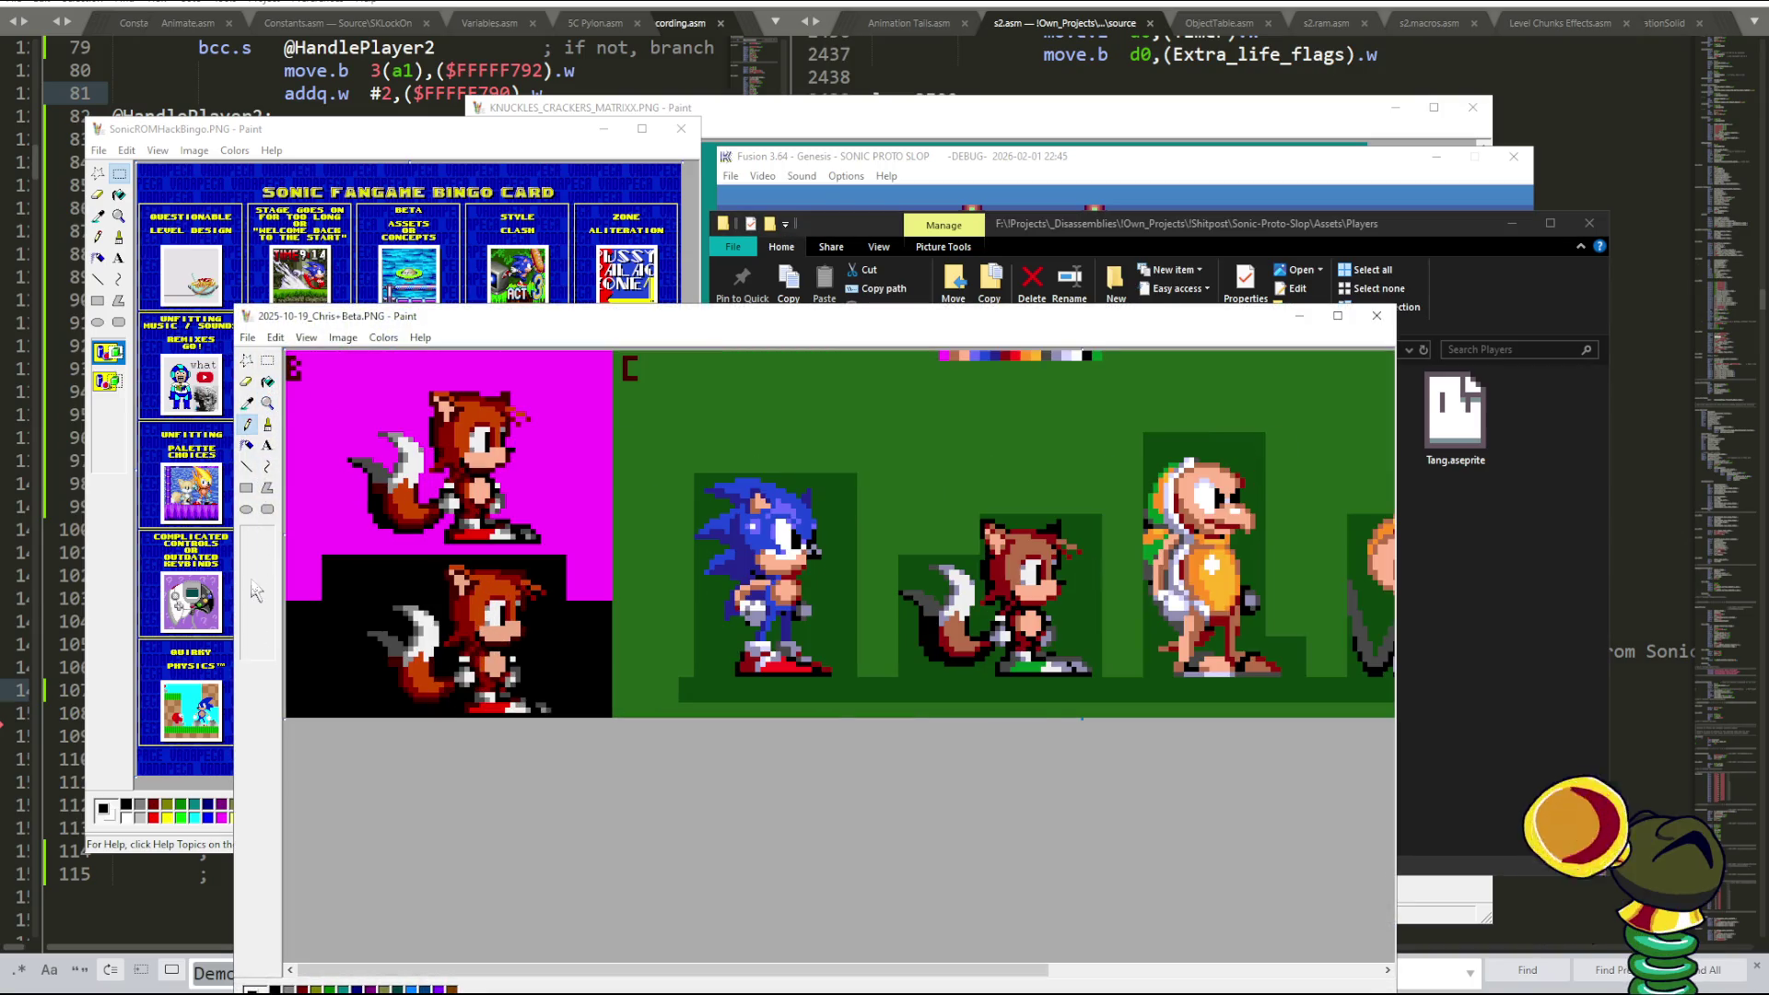
pyautogui.click(257, 595)
pyautogui.moveTo(726, 970); pyautogui.dragTo(995, 979)
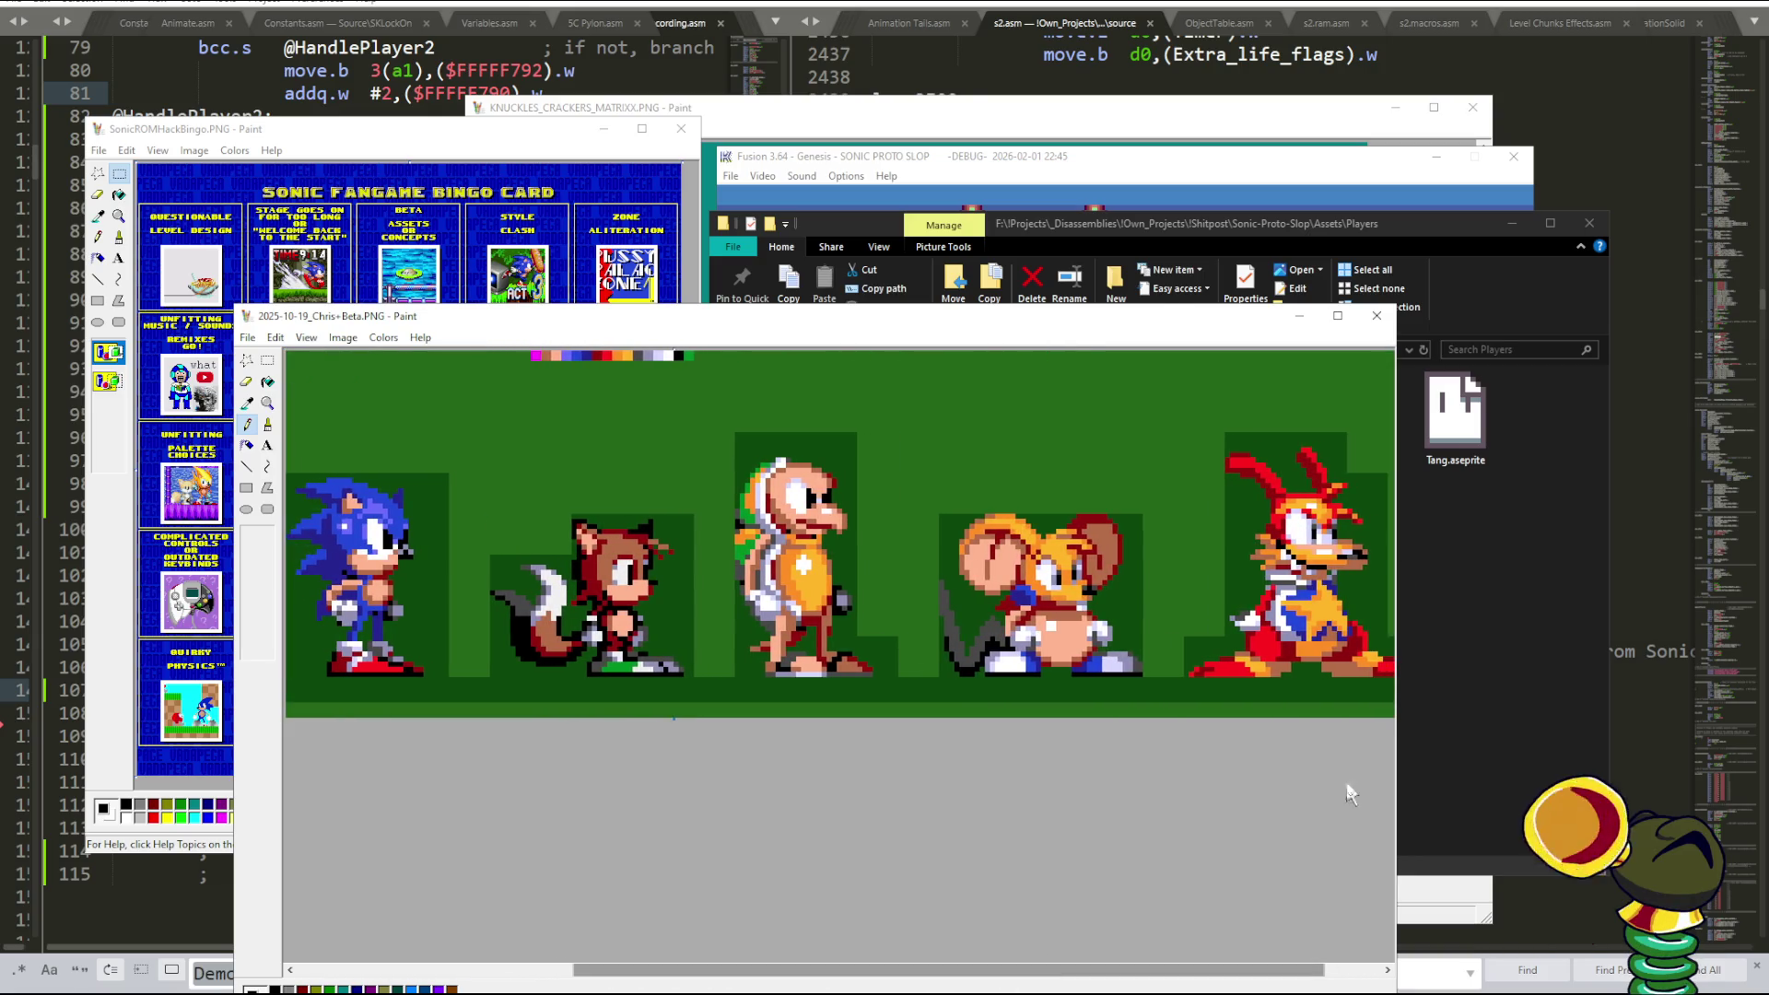
pyautogui.moveTo(1402, 766); pyautogui.dragTo(1508, 766)
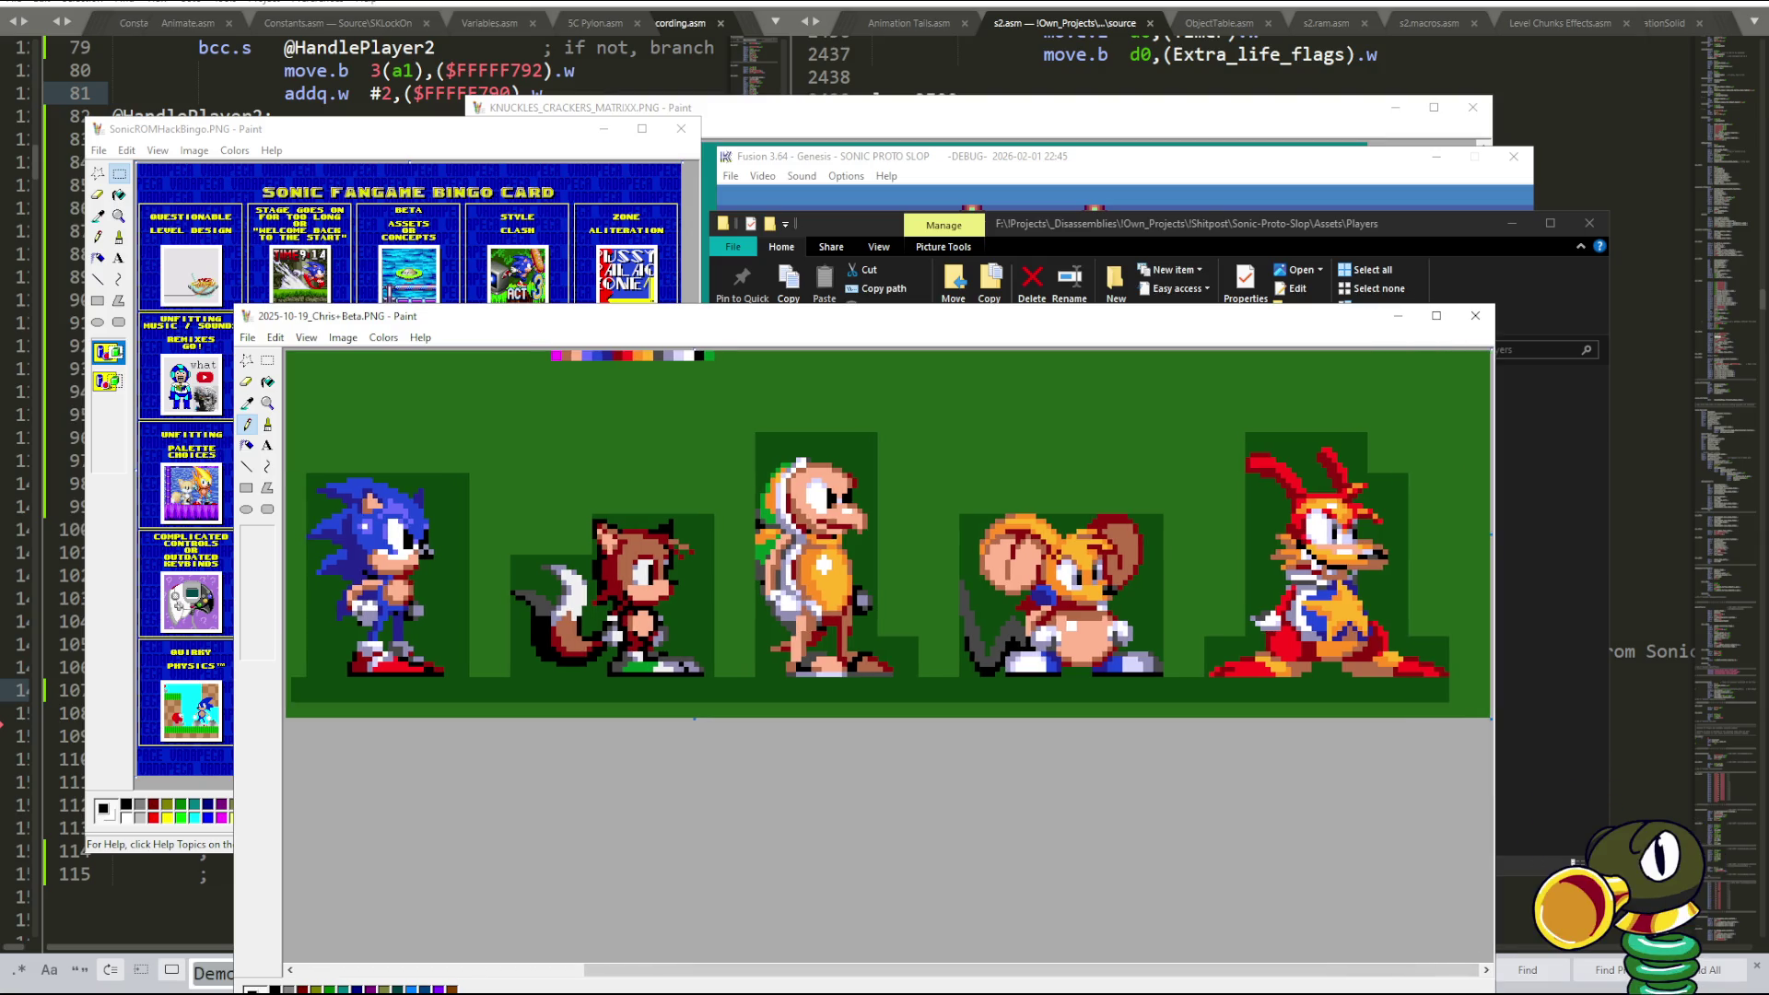
pyautogui.moveTo(645, 994); pyautogui.dragTo(645, 892)
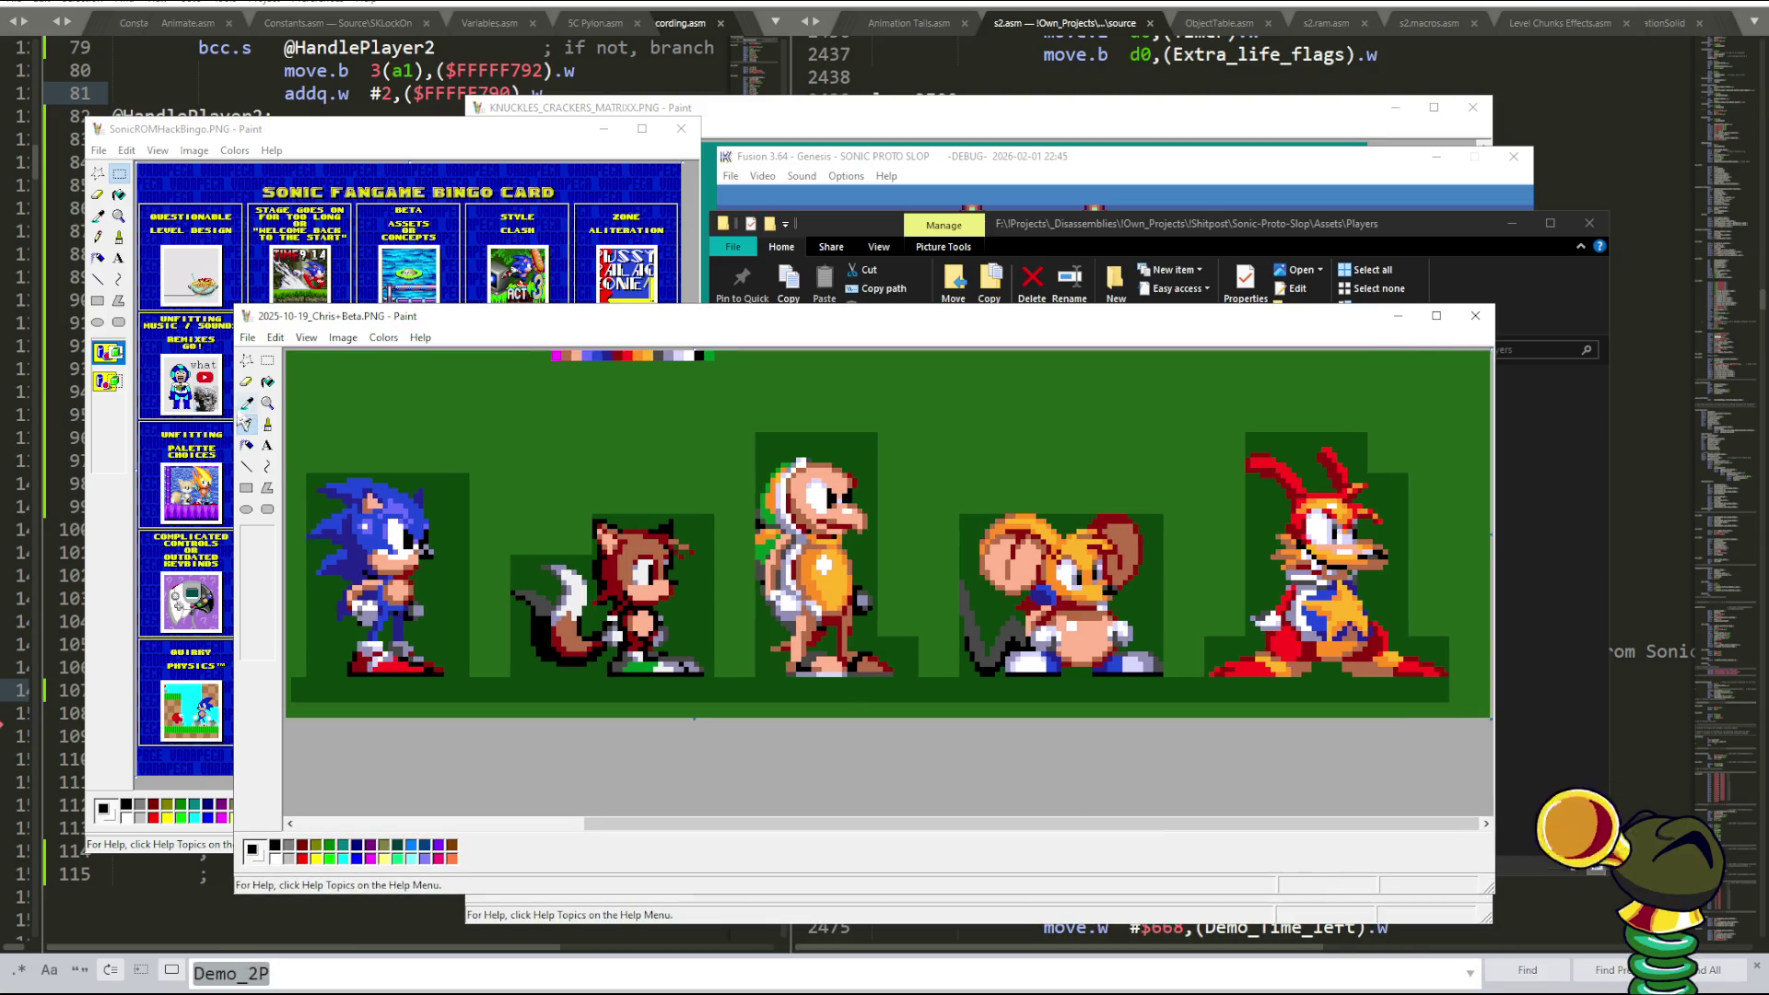
# - Compare the Boom and Tang .aseprite files in Players against the five-character sprite lineup
pyautogui.click(1097, 223)
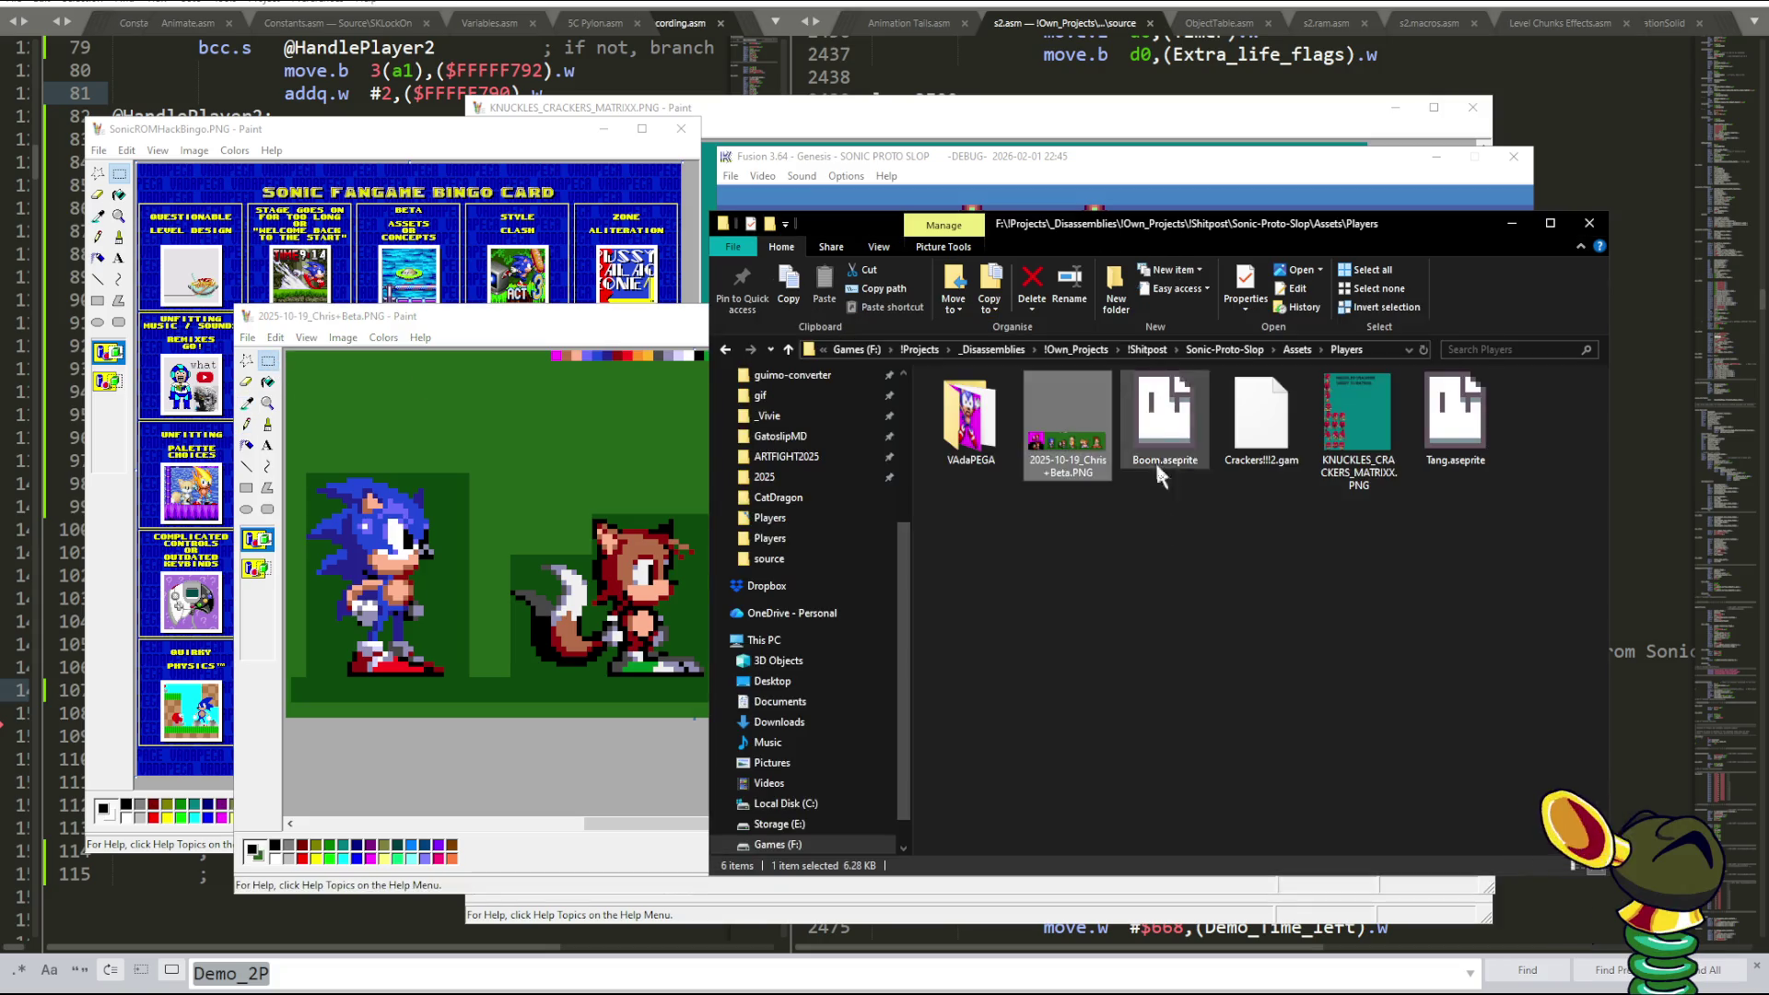
pyautogui.click(1166, 419)
pyautogui.click(1457, 419)
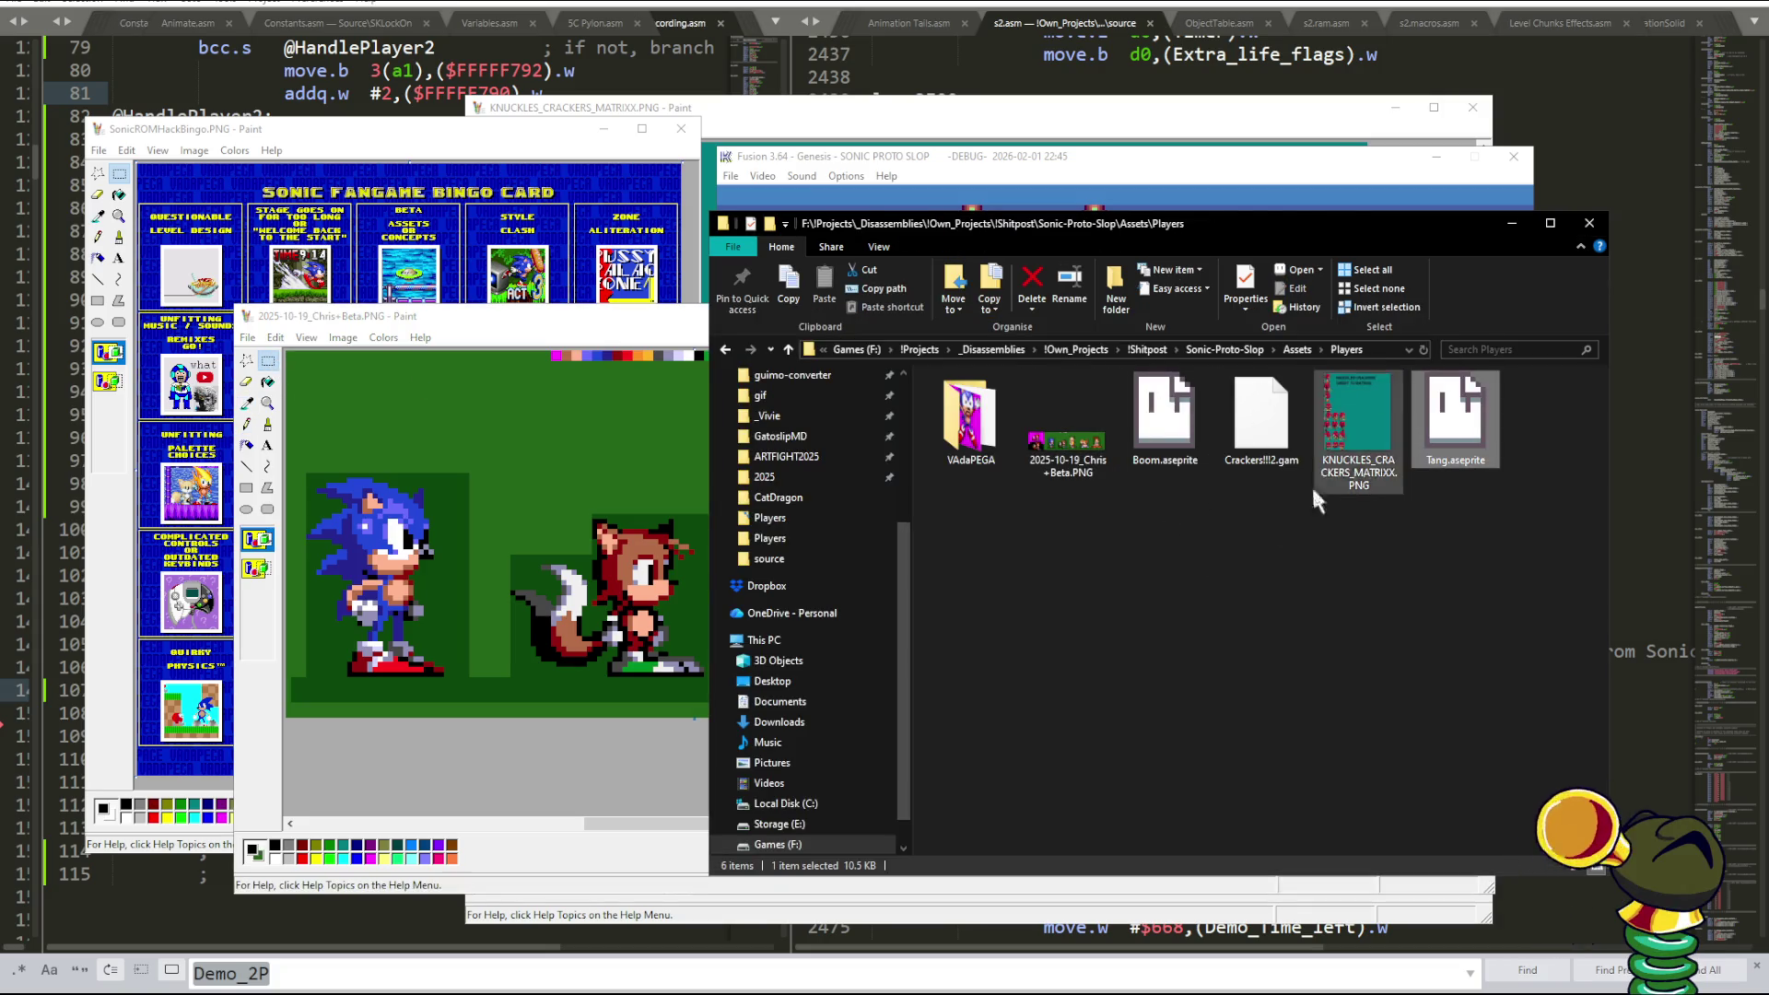
pyautogui.click(1220, 667)
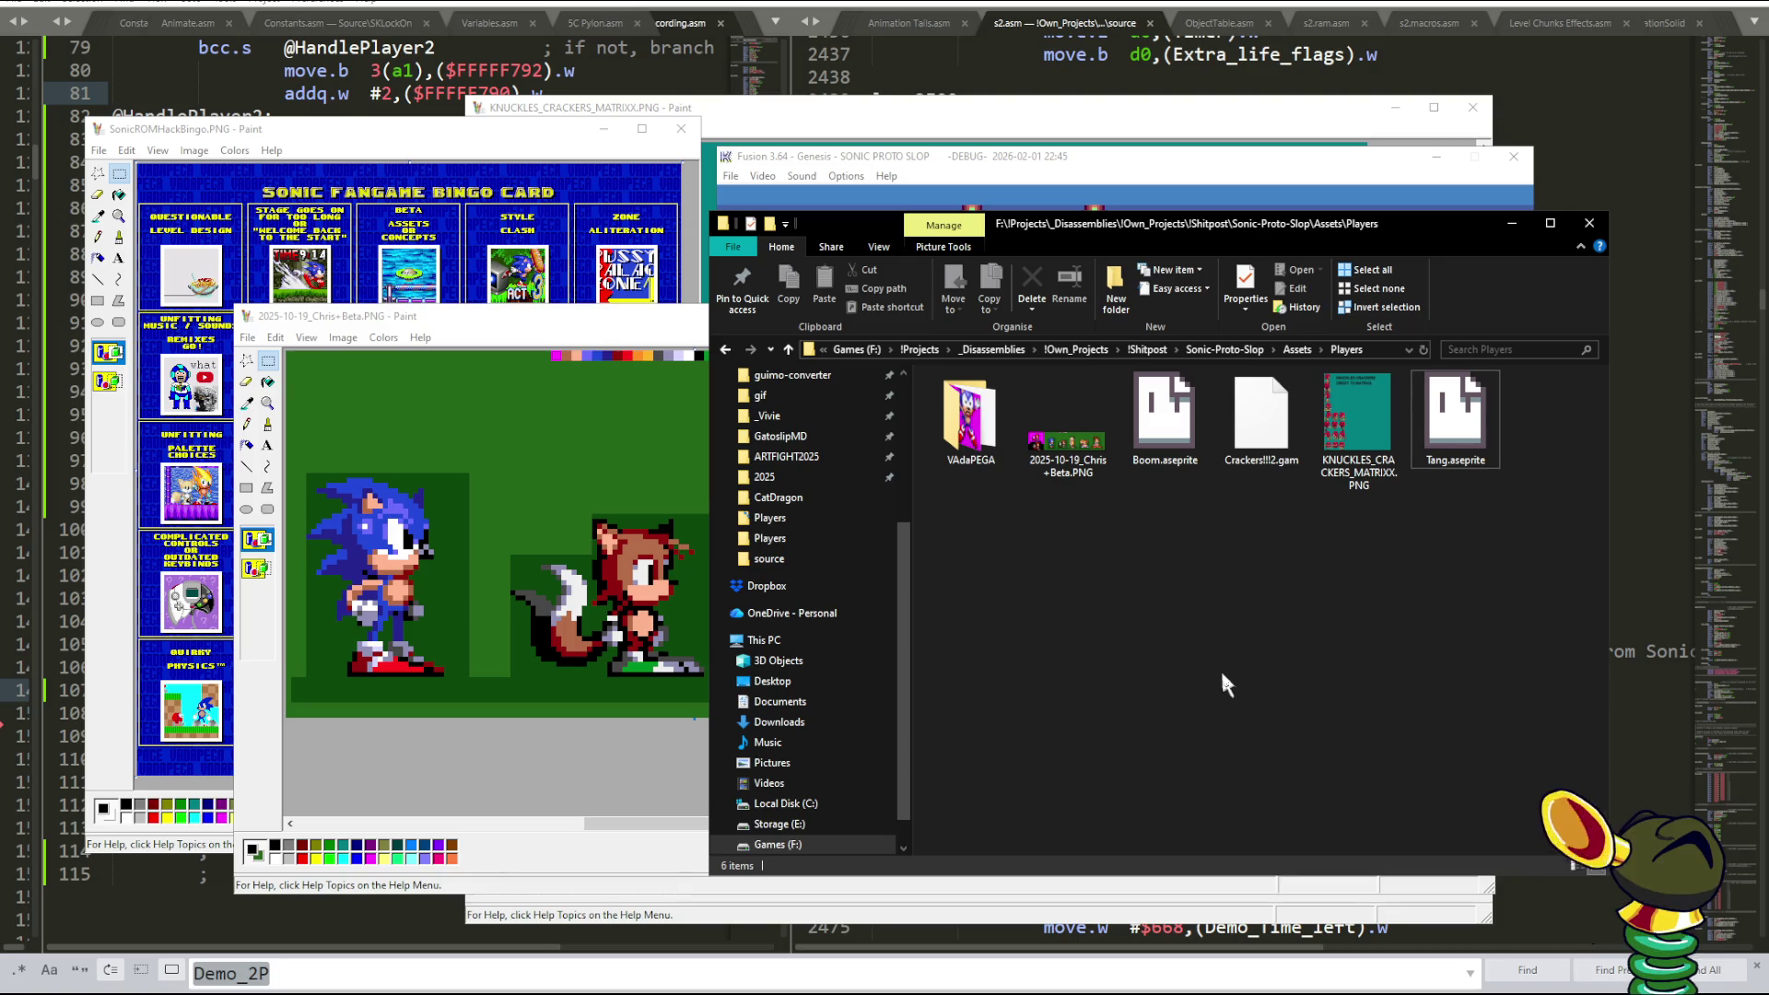
pyautogui.click(522, 345)
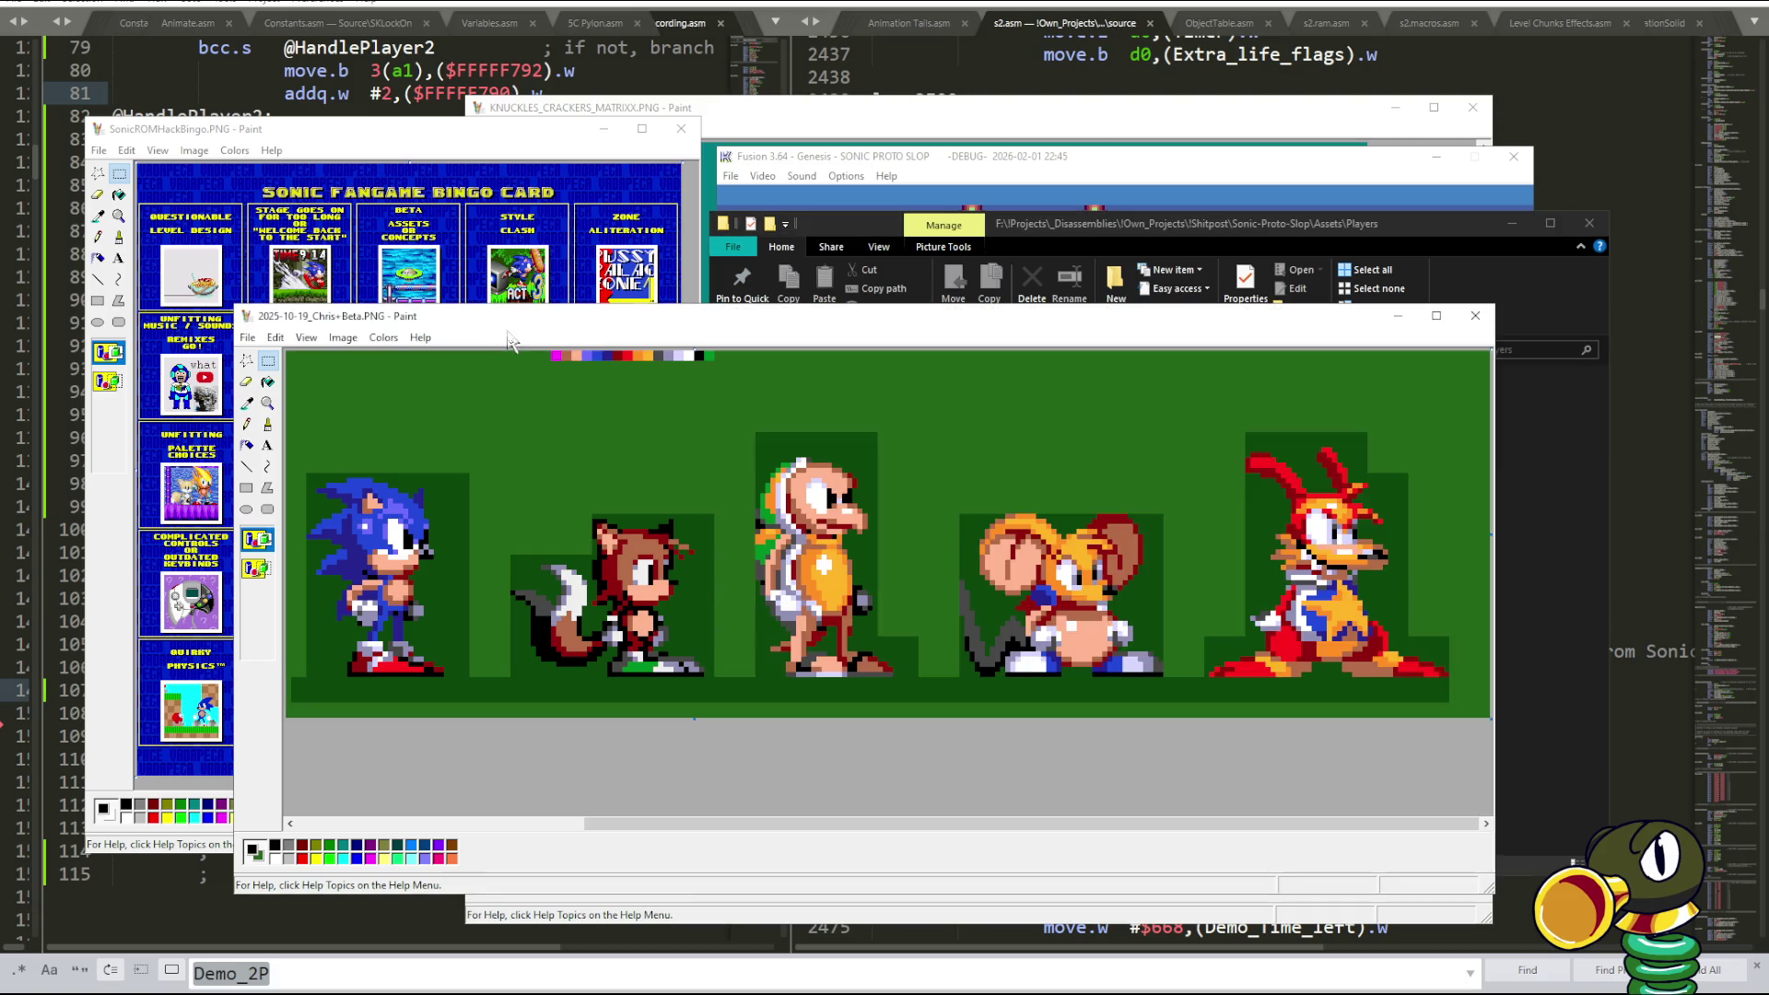
pyautogui.click(1564, 521)
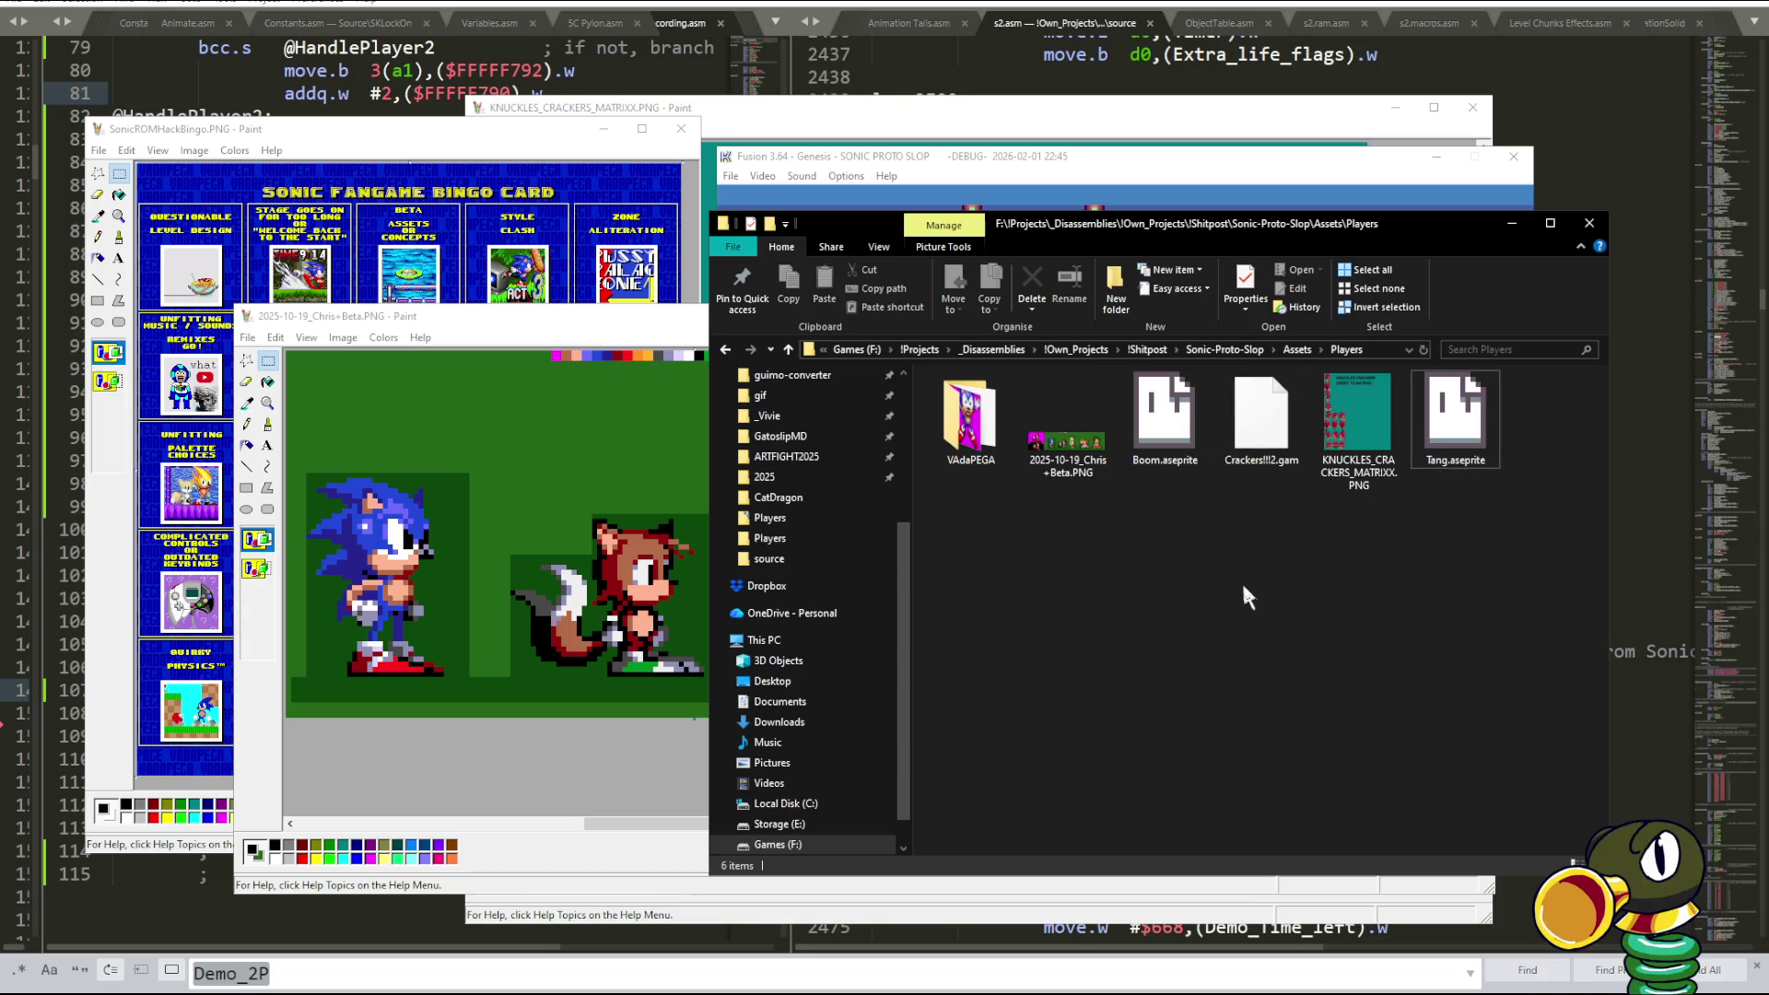
pyautogui.click(651, 355)
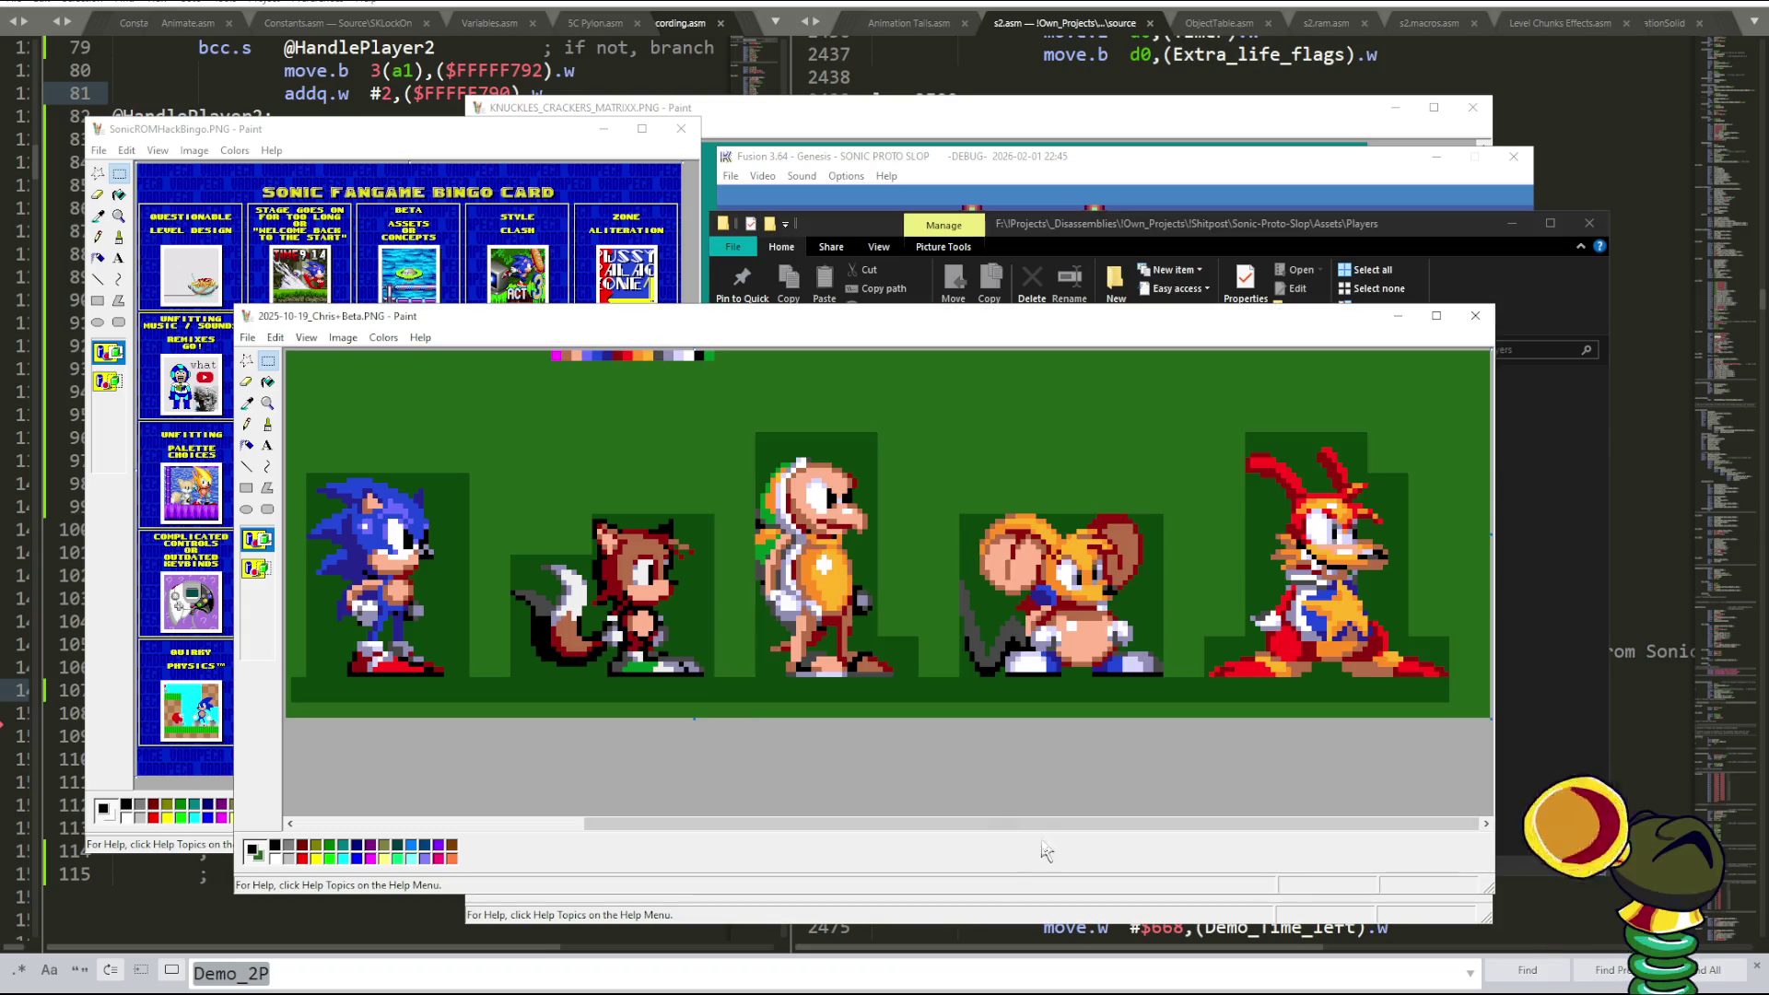
pyautogui.click(1577, 645)
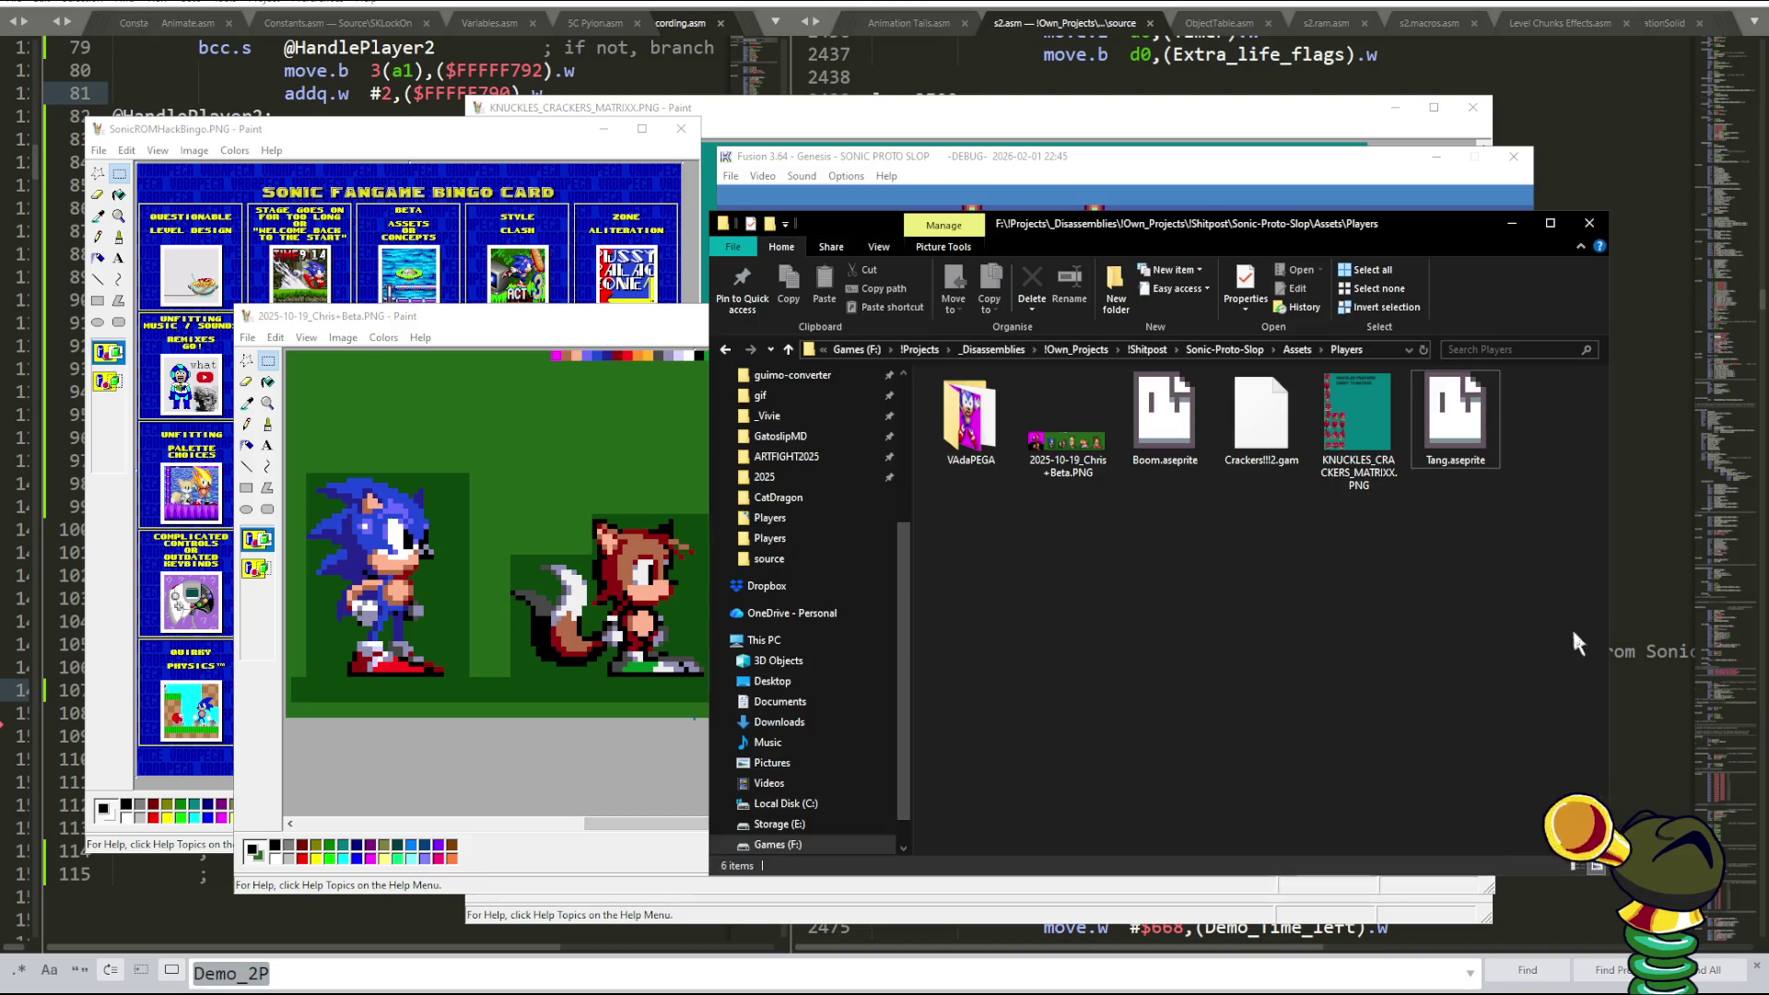
# - Browse through Assets up to Sonic-Proto-Slop, enter ConceptArt and select 2025-10-16_Characters.png
pyautogui.click(1289, 351)
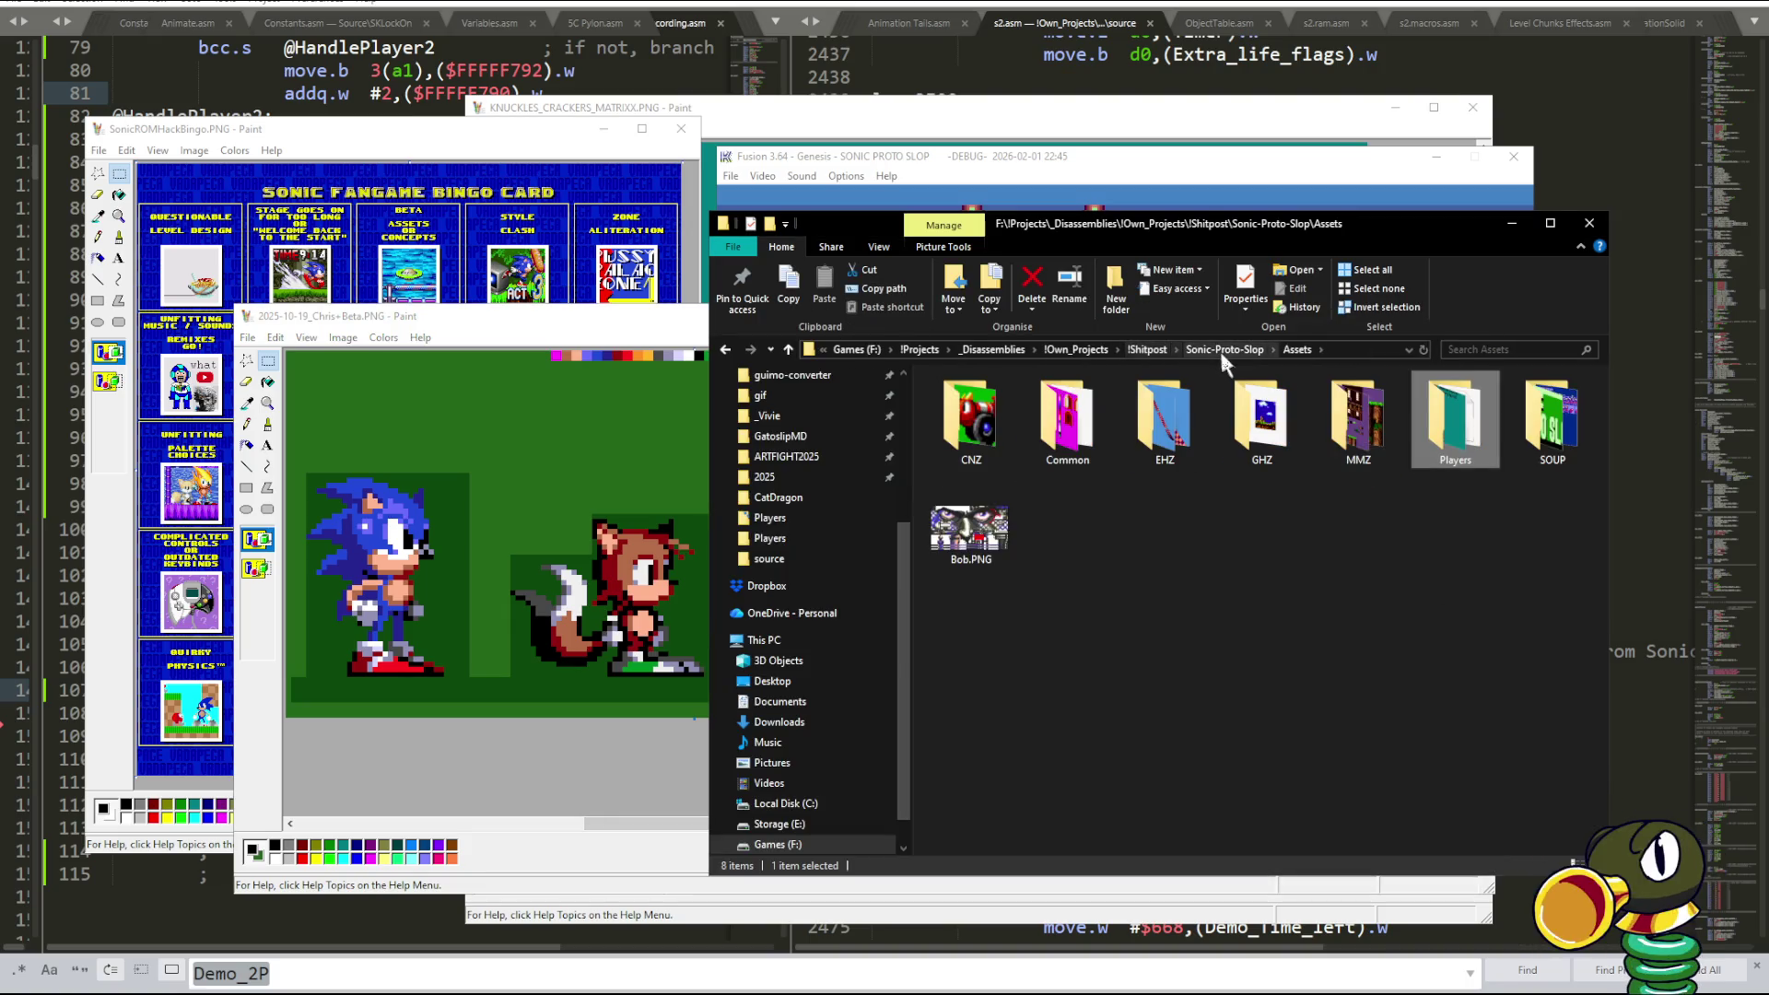
pyautogui.click(1067, 420)
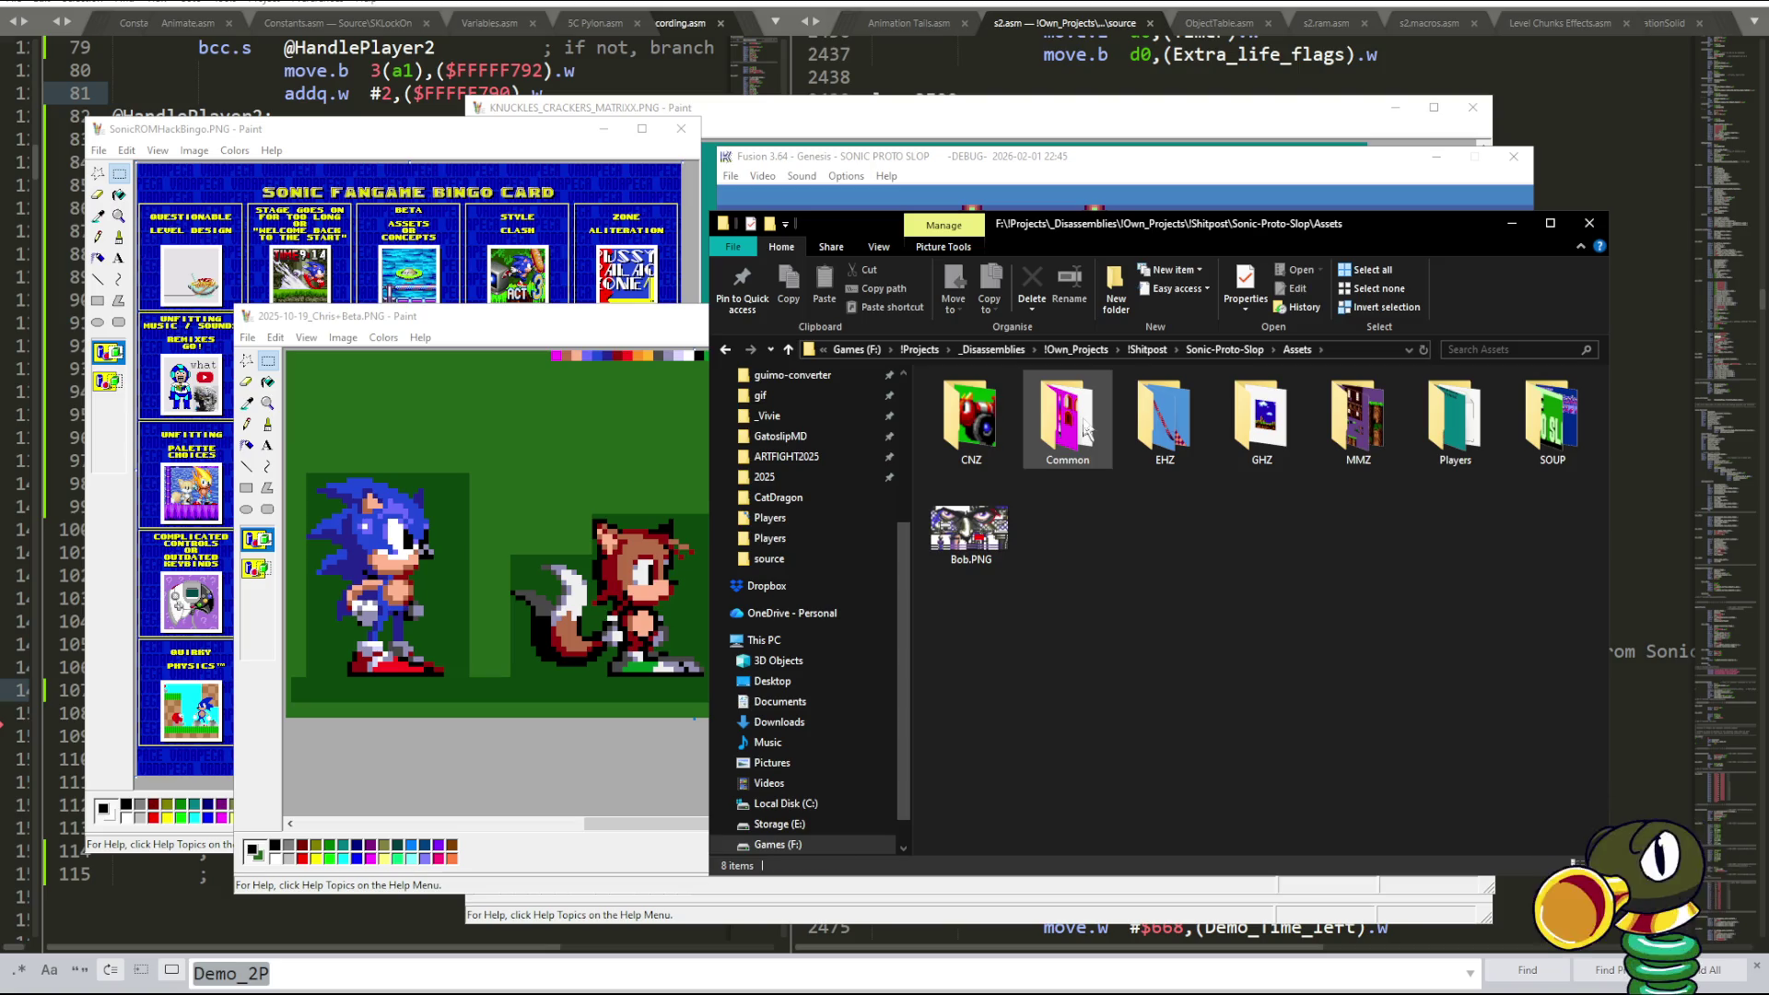
pyautogui.doubleClick(1067, 420)
pyautogui.hotkey('alt', 'Left')
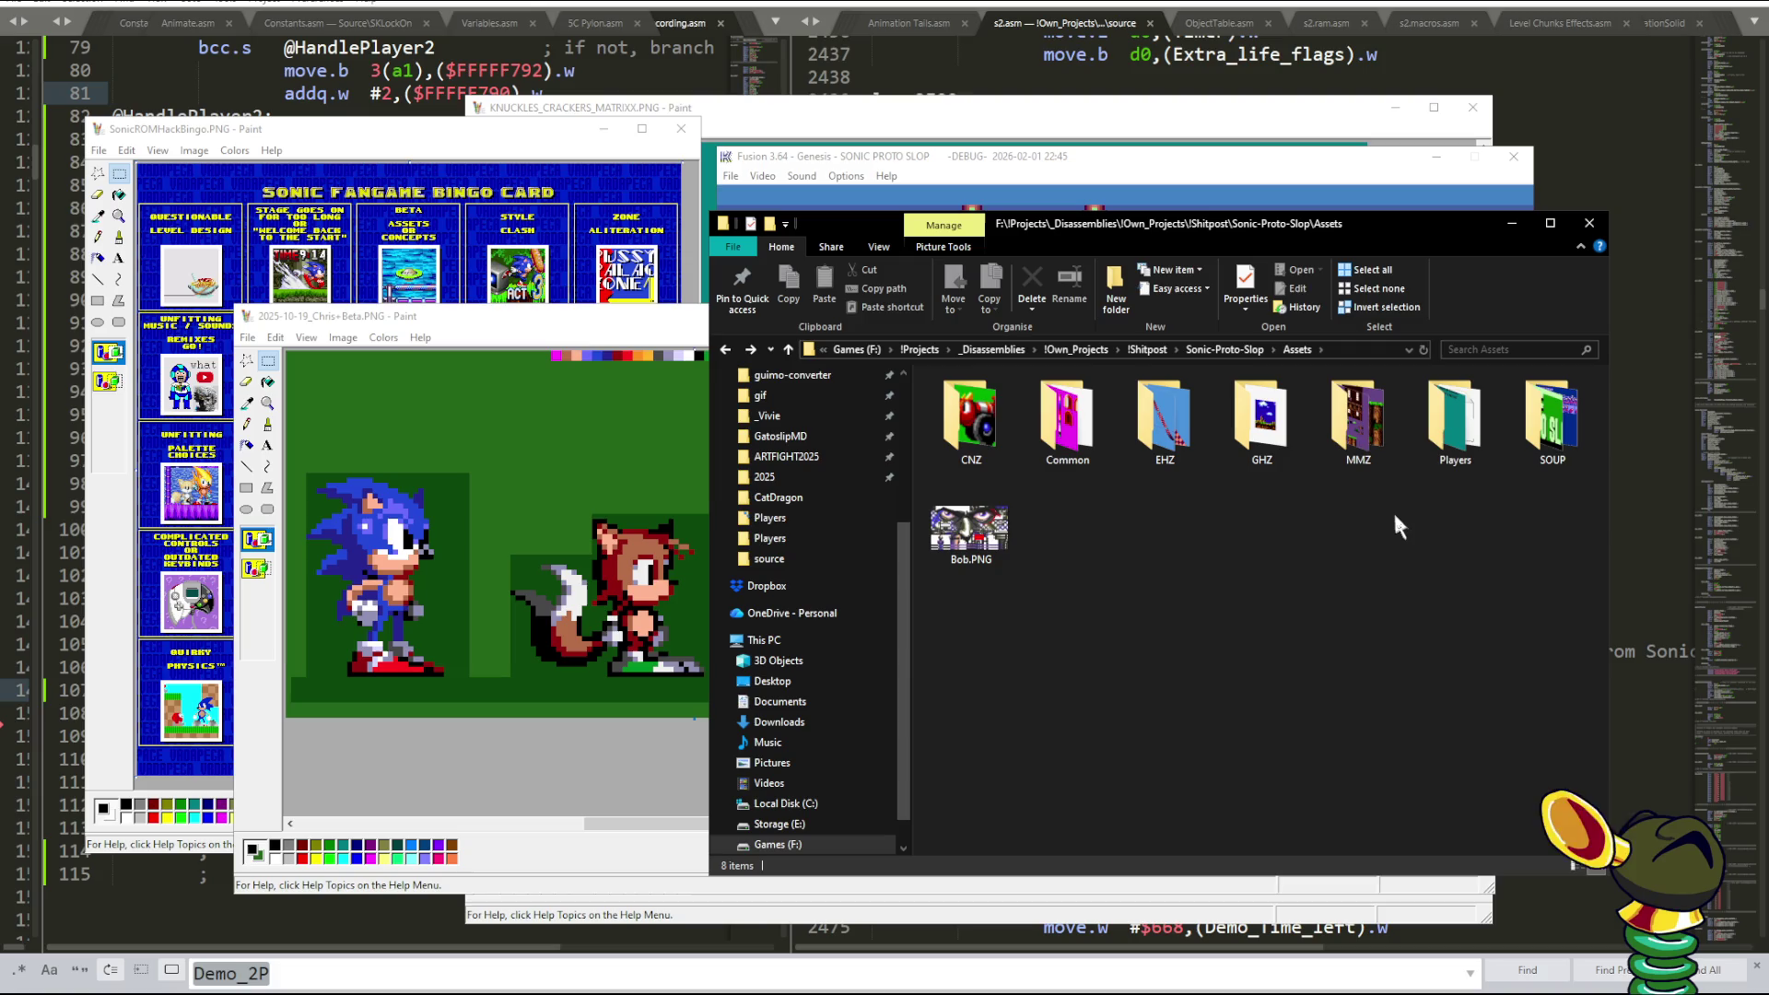
pyautogui.doubleClick(1436, 447)
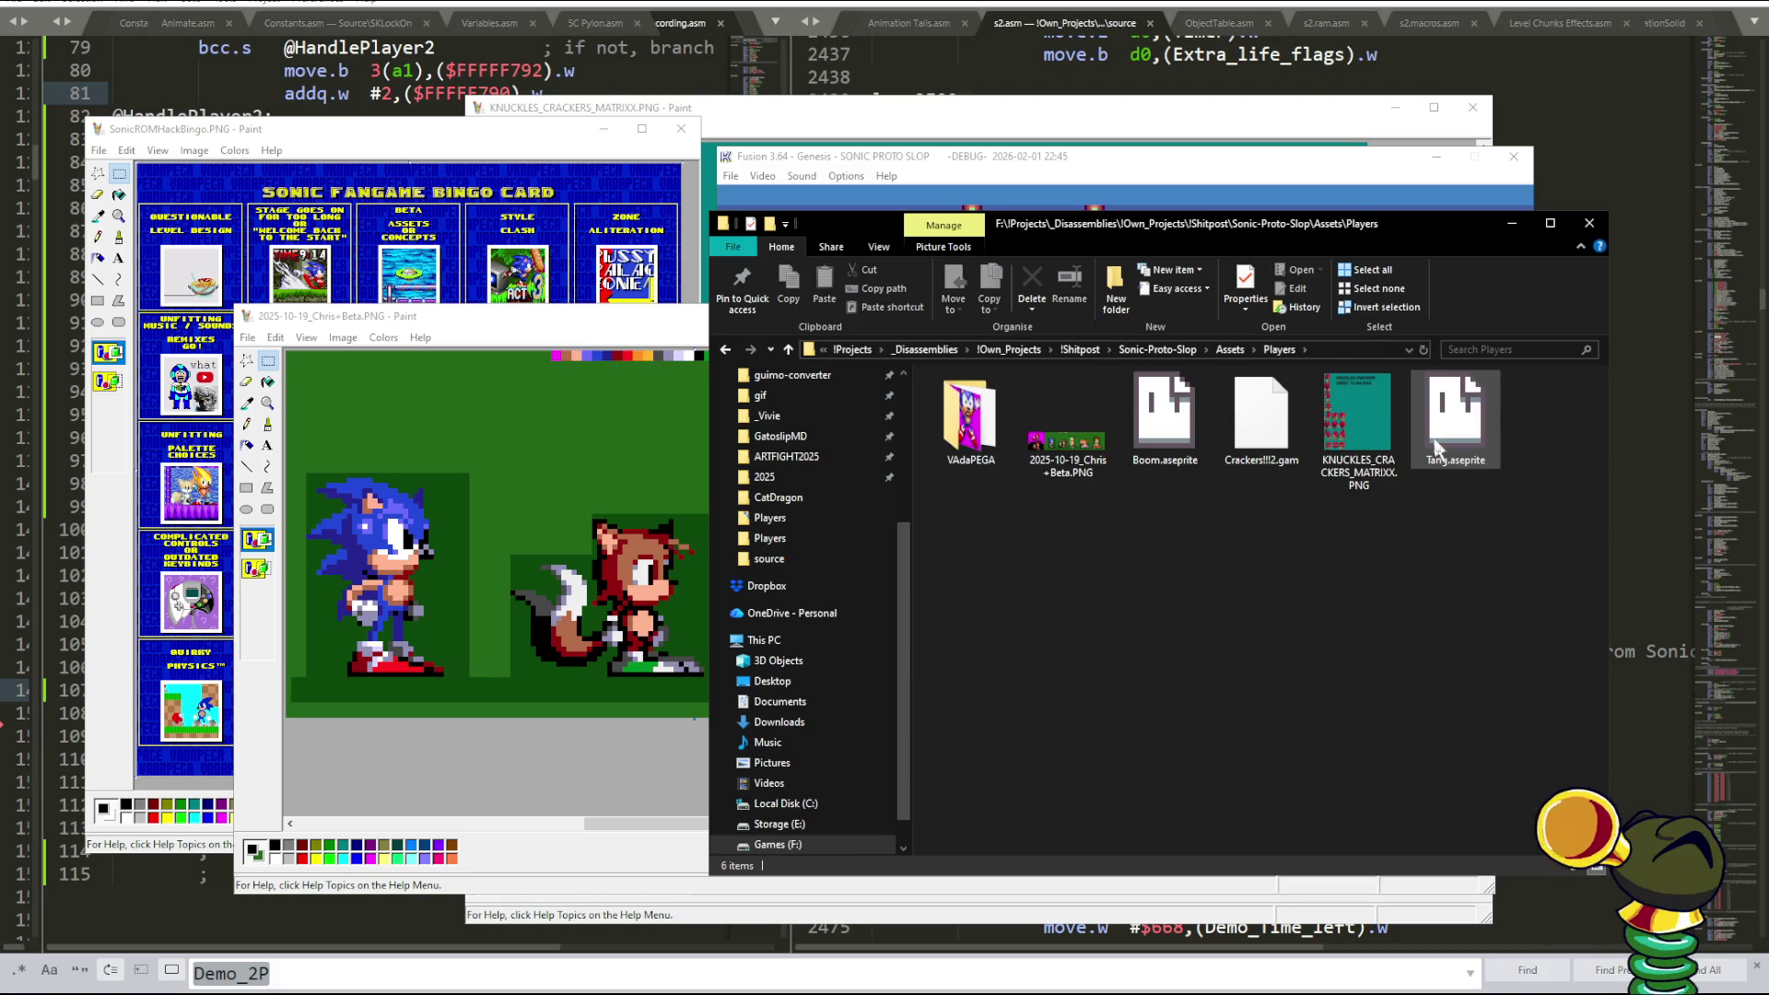
pyautogui.hotkey('alt', 'Left')
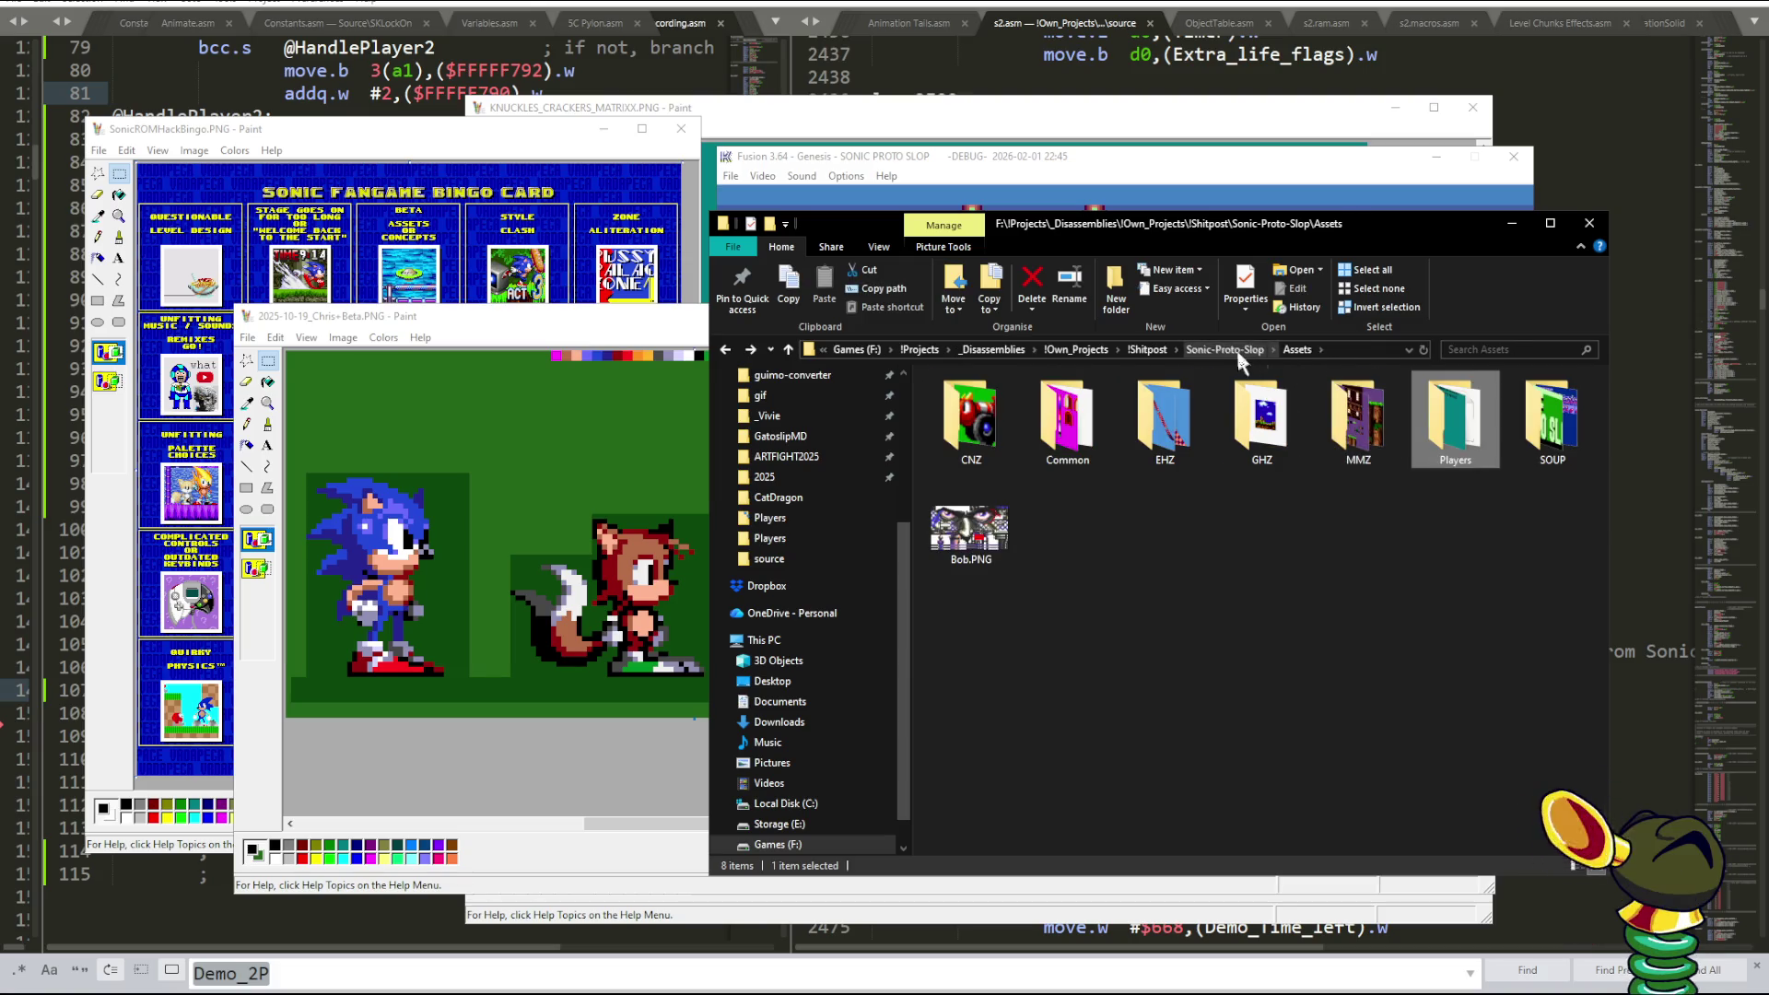
pyautogui.click(1240, 351)
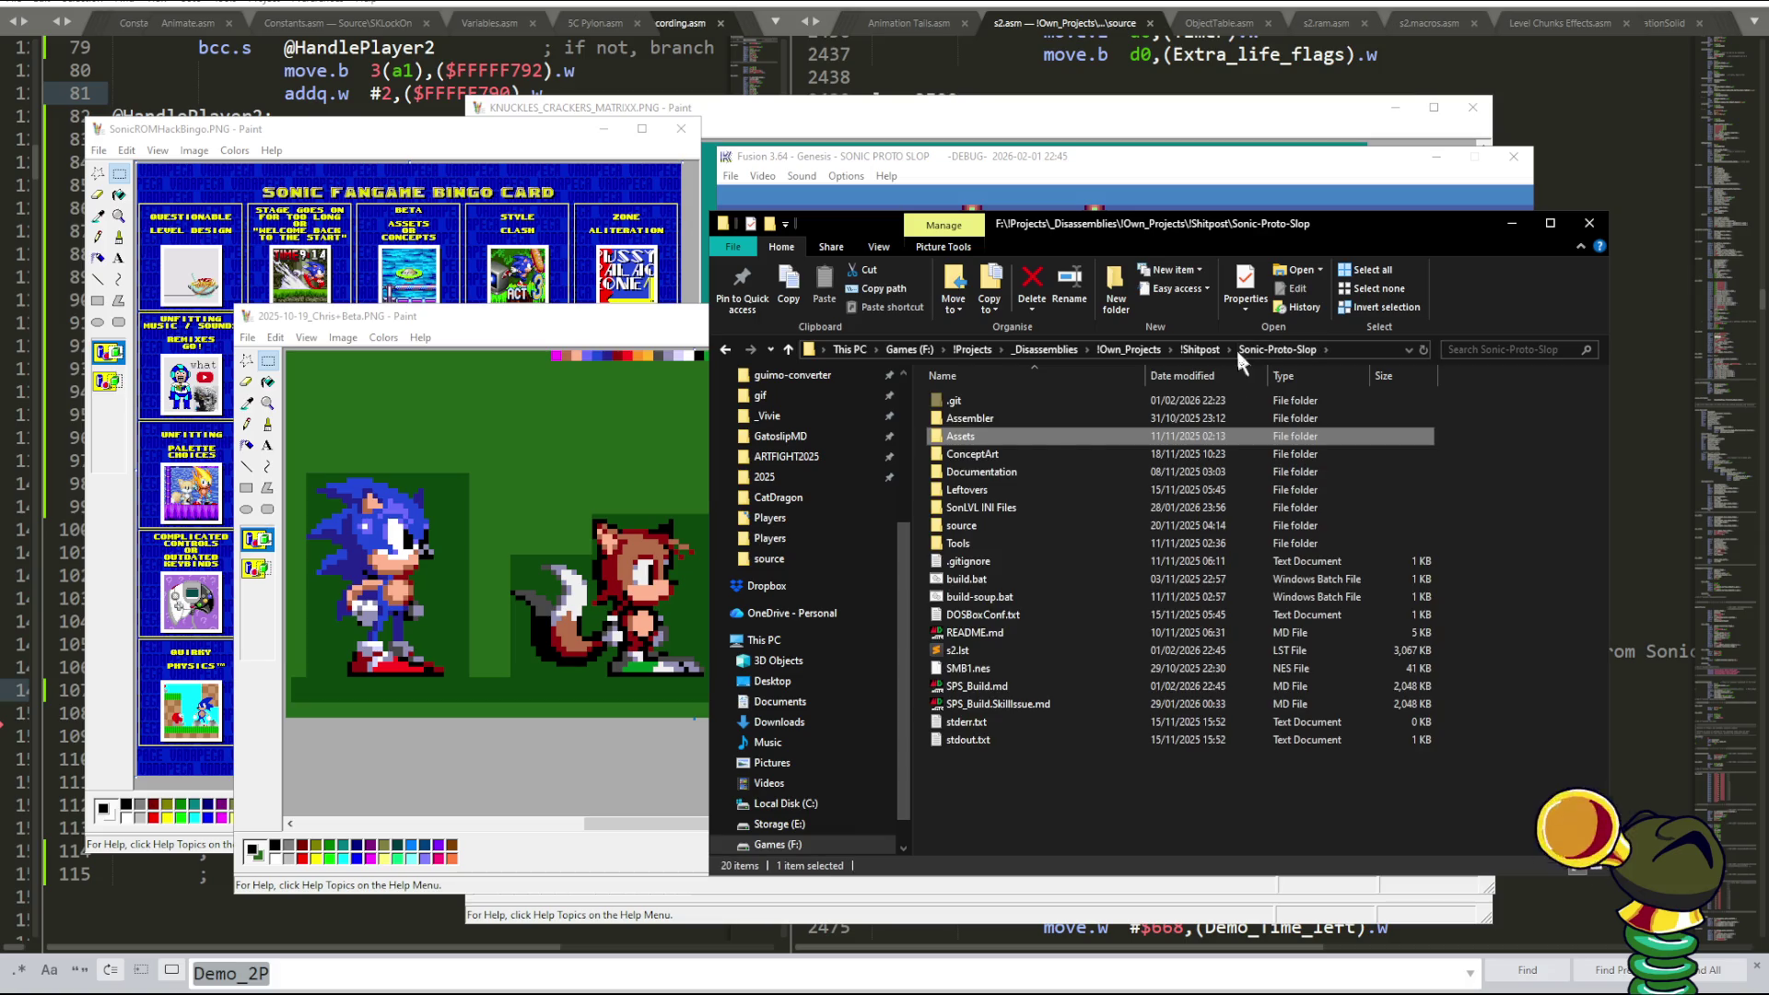
pyautogui.doubleClick(979, 457)
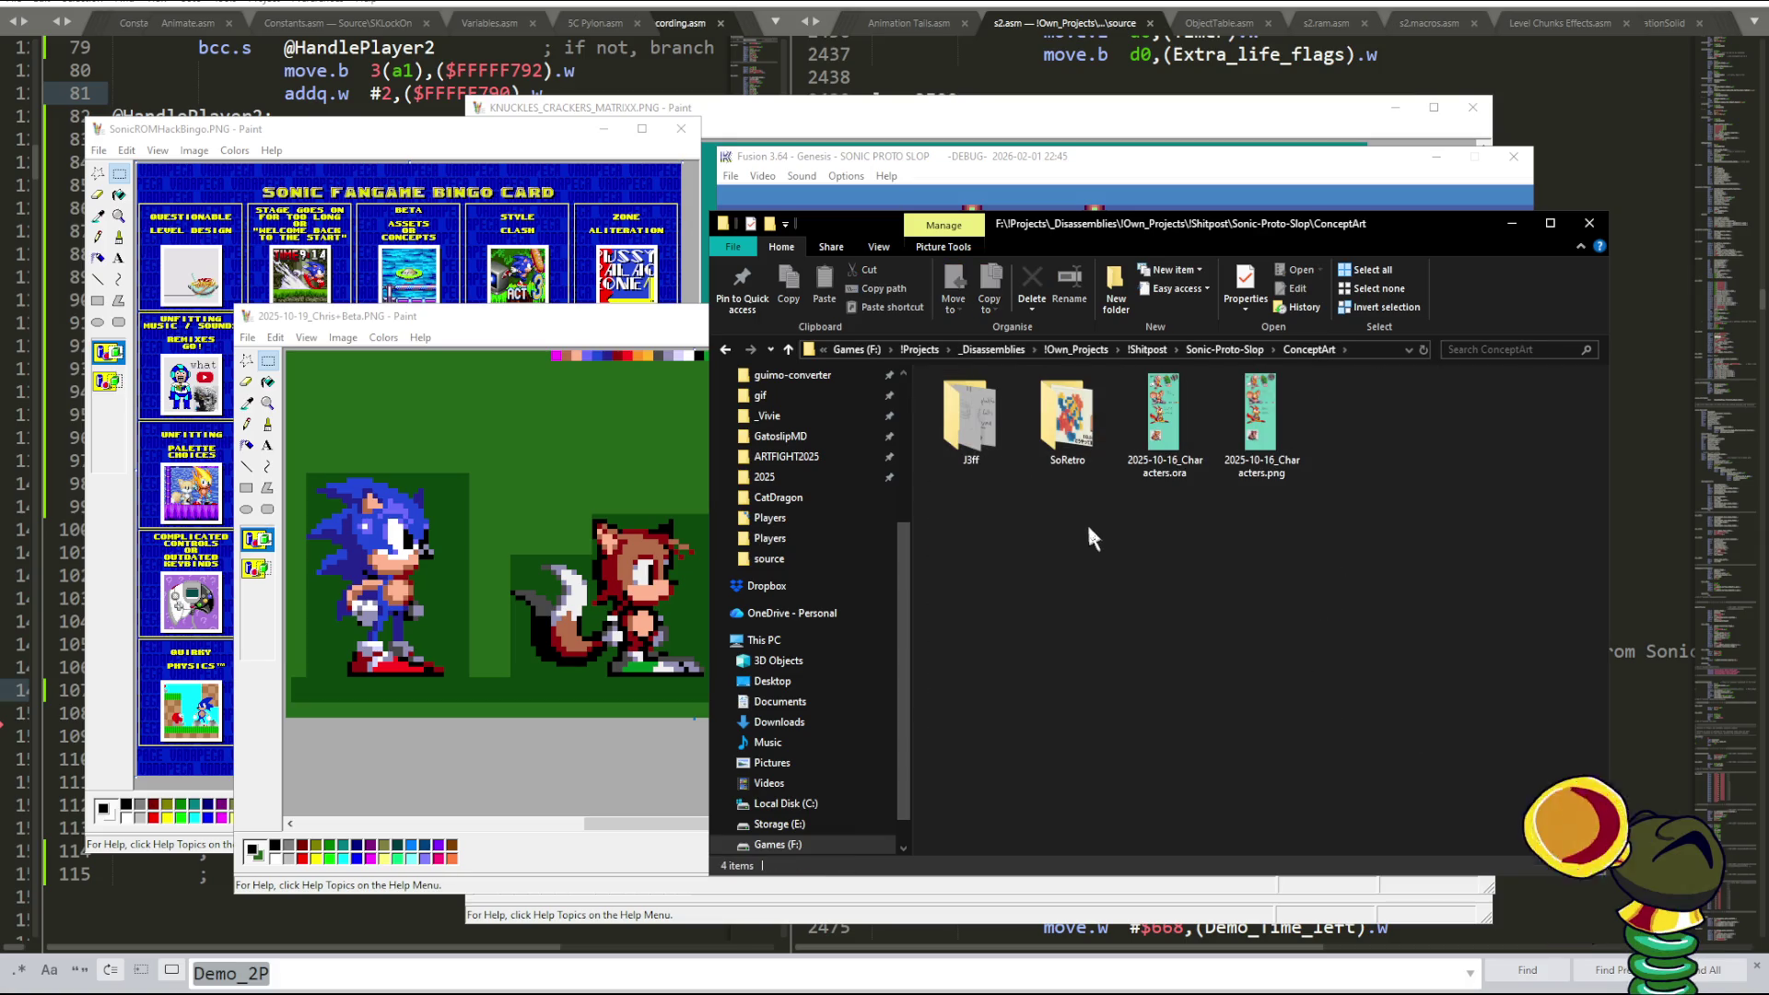
pyautogui.click(1273, 410)
# - Open 2025-10-16_Characters.png in Photos and zoom it out to 34%
pyautogui.doubleClick(1272, 411)
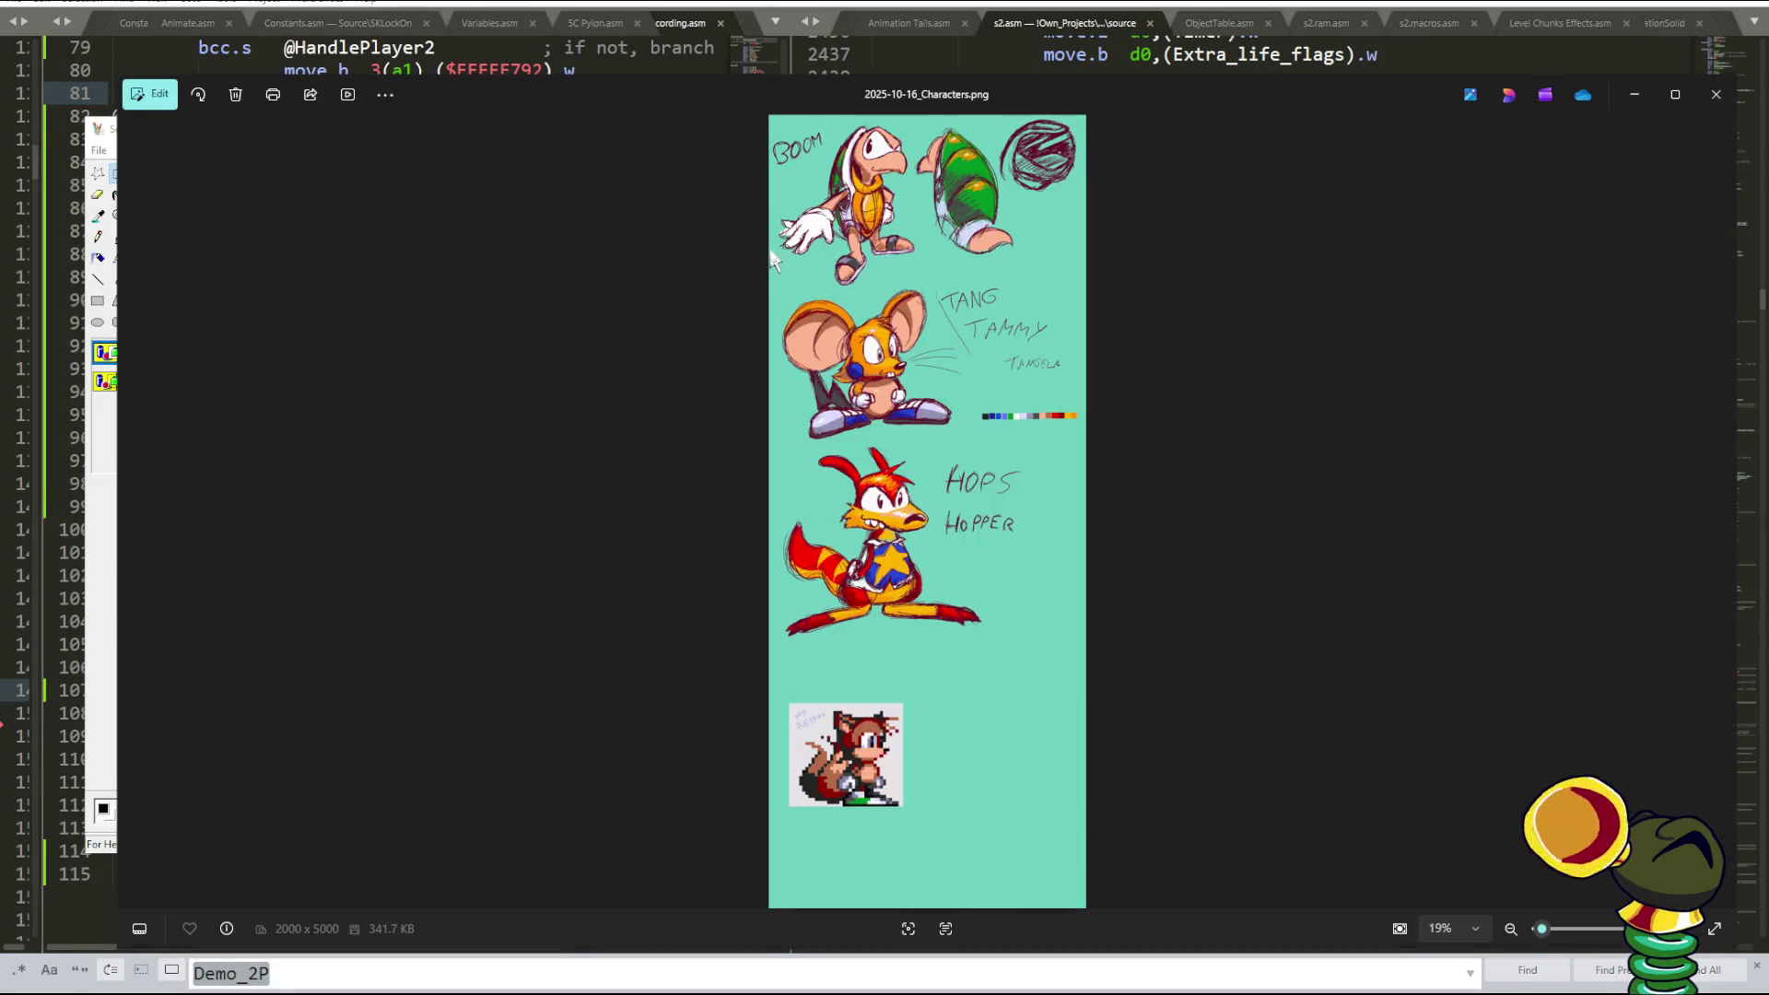
pyautogui.scroll(3, 816, 306)
pyautogui.scroll(2, 816, 306)
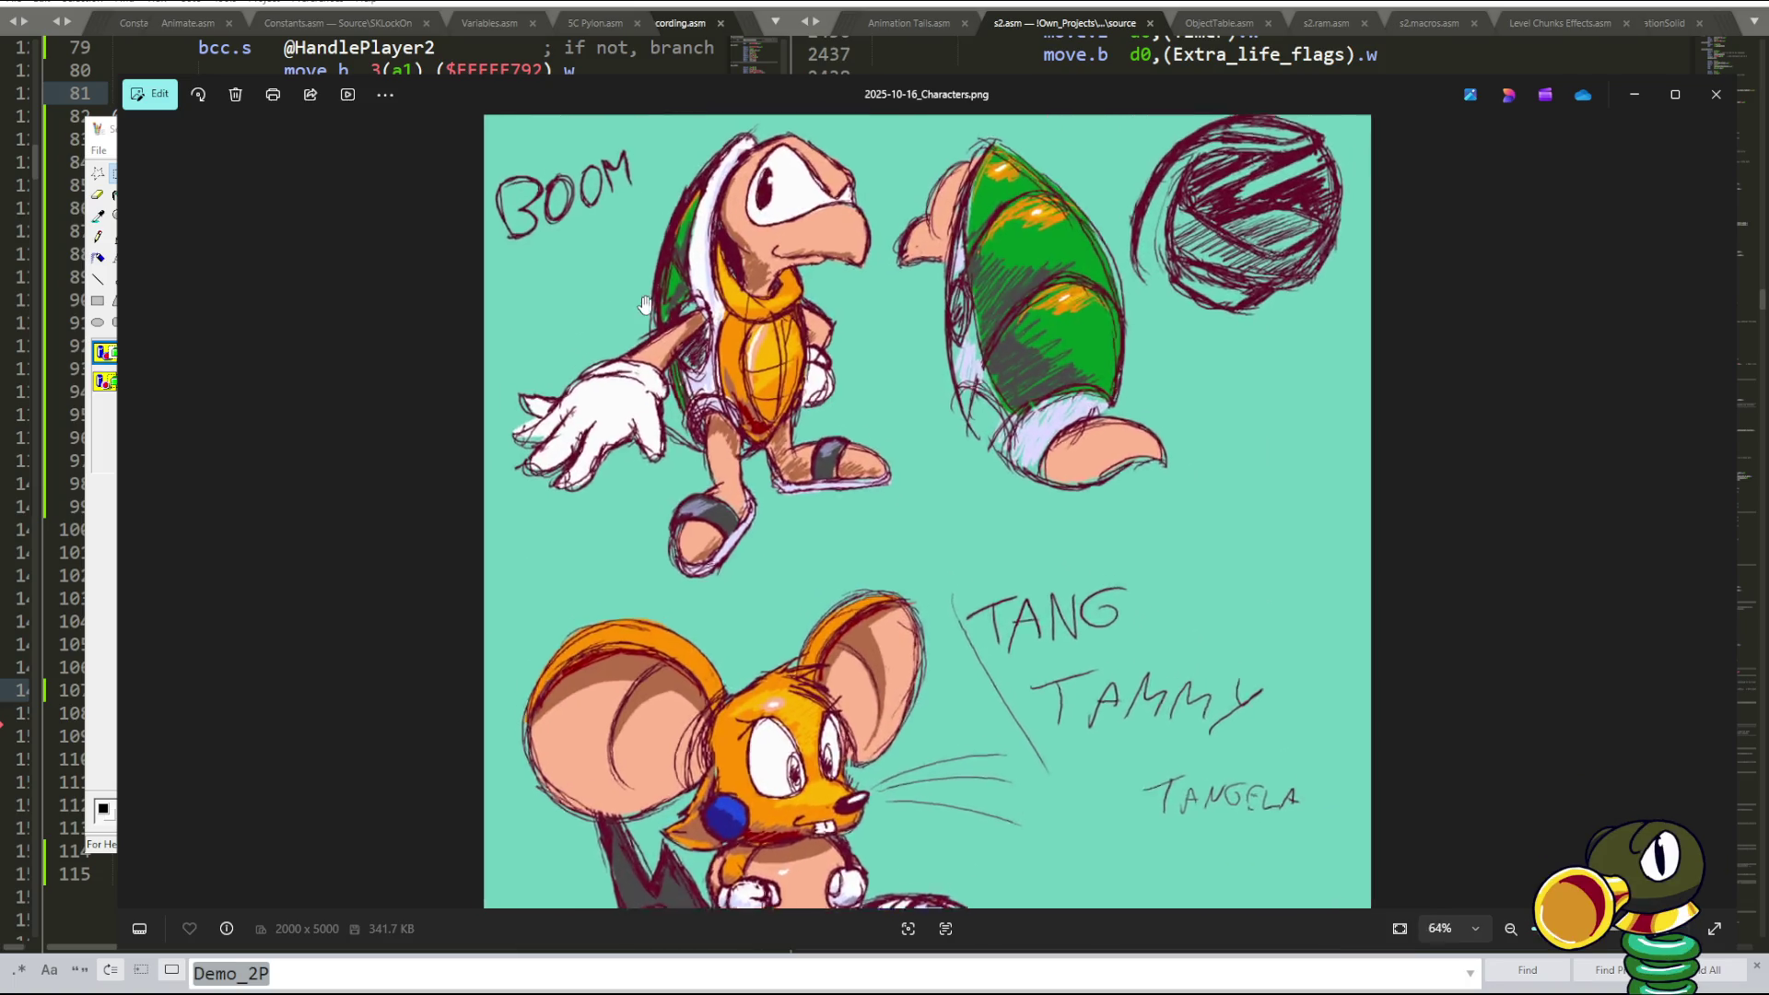
pyautogui.scroll(2, 845, 587)
pyautogui.scroll(-5, 845, 599)
pyautogui.scroll(5, 850, 586)
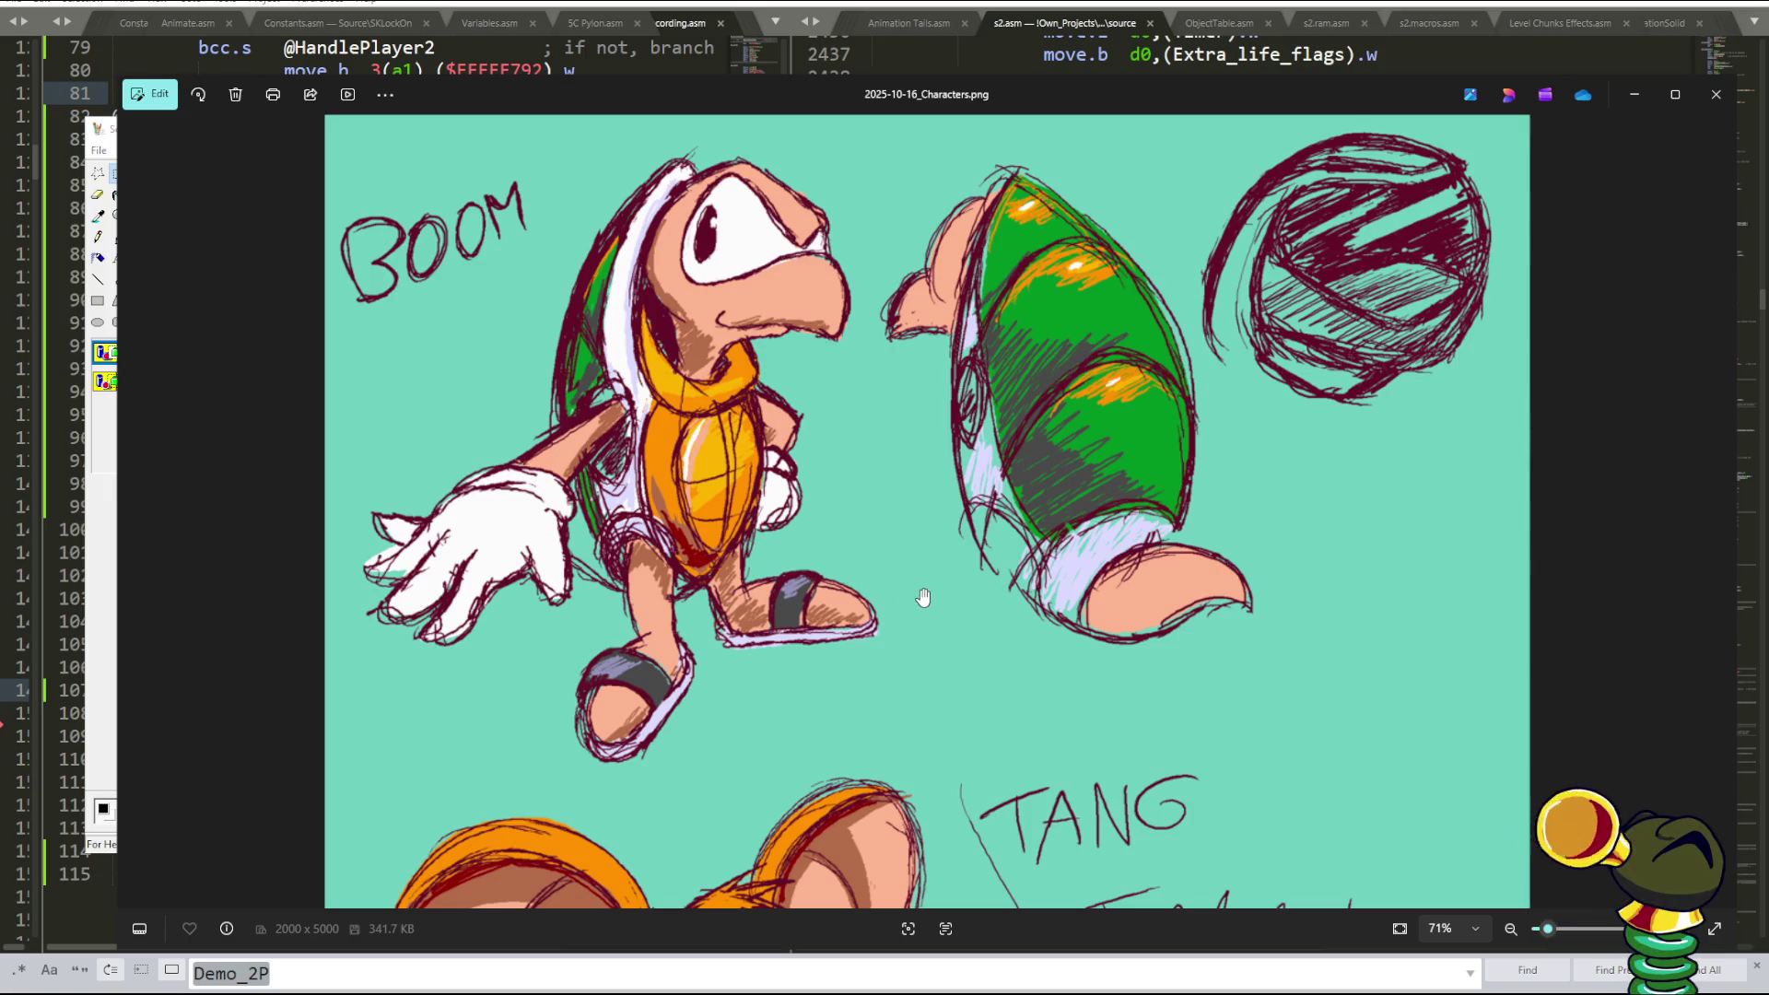
pyautogui.scroll(-1, 999, 561)
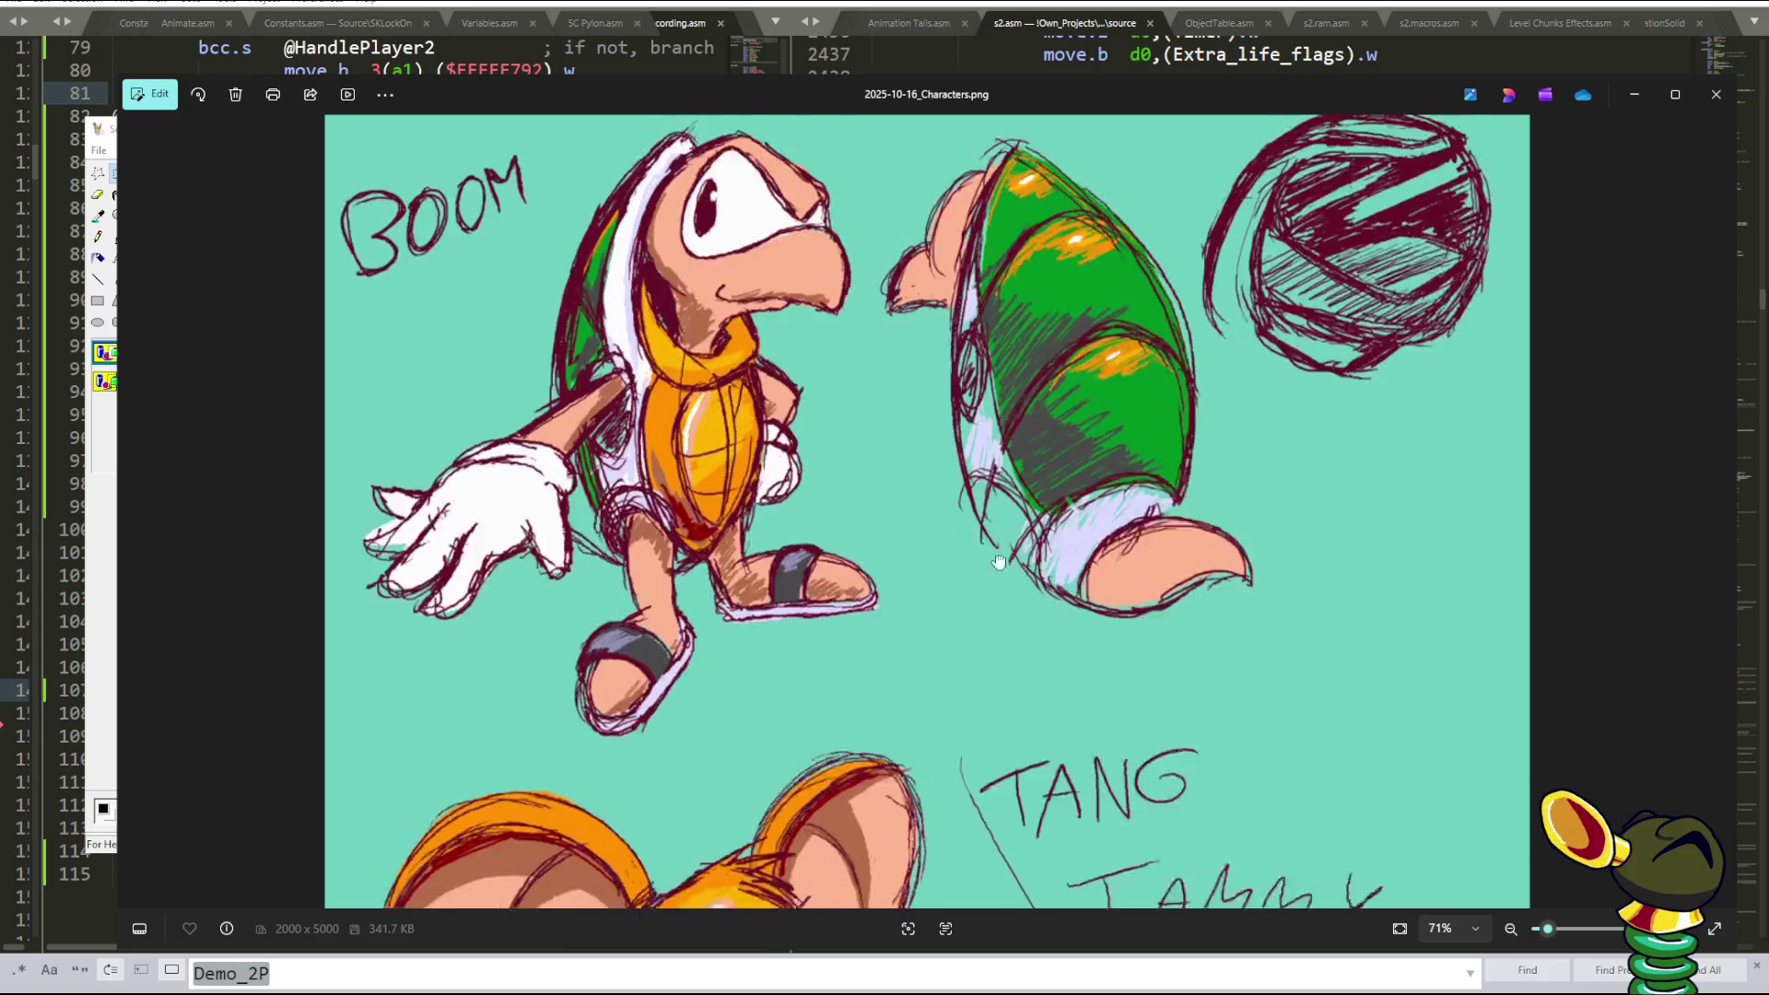
pyautogui.scroll(-5, 1023, 498)
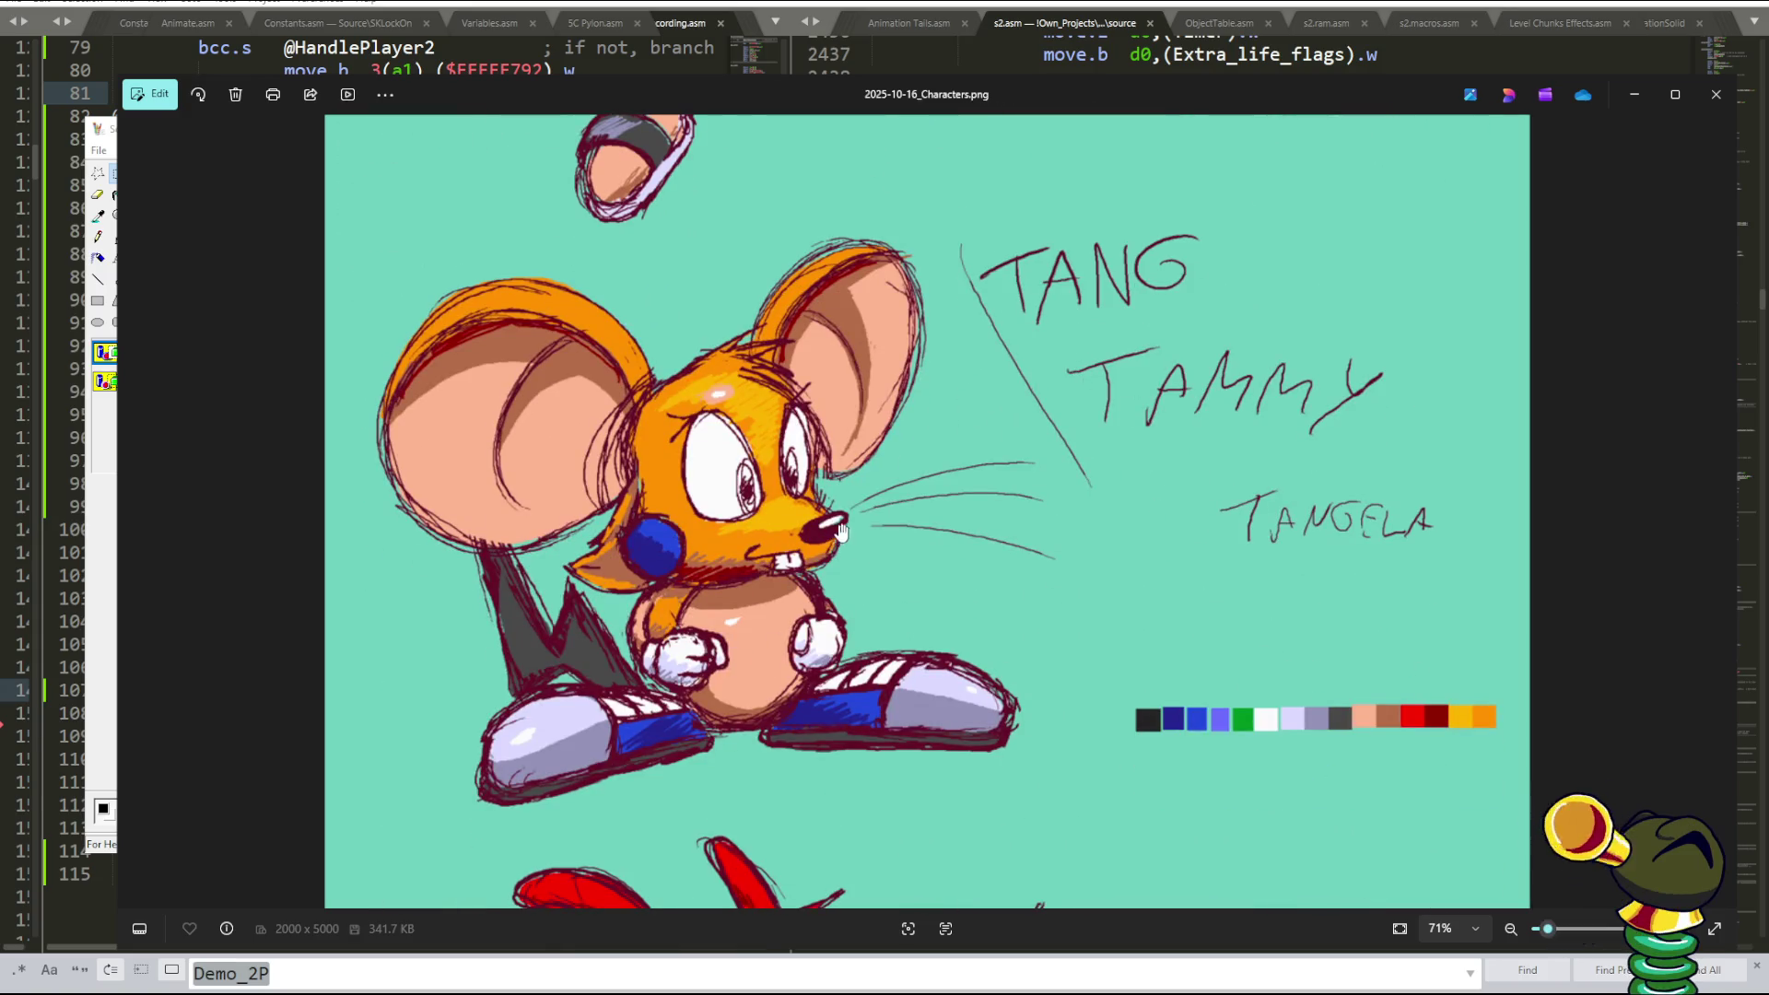
pyautogui.scroll(1, 885, 553)
pyautogui.scroll(-3, 952, 569)
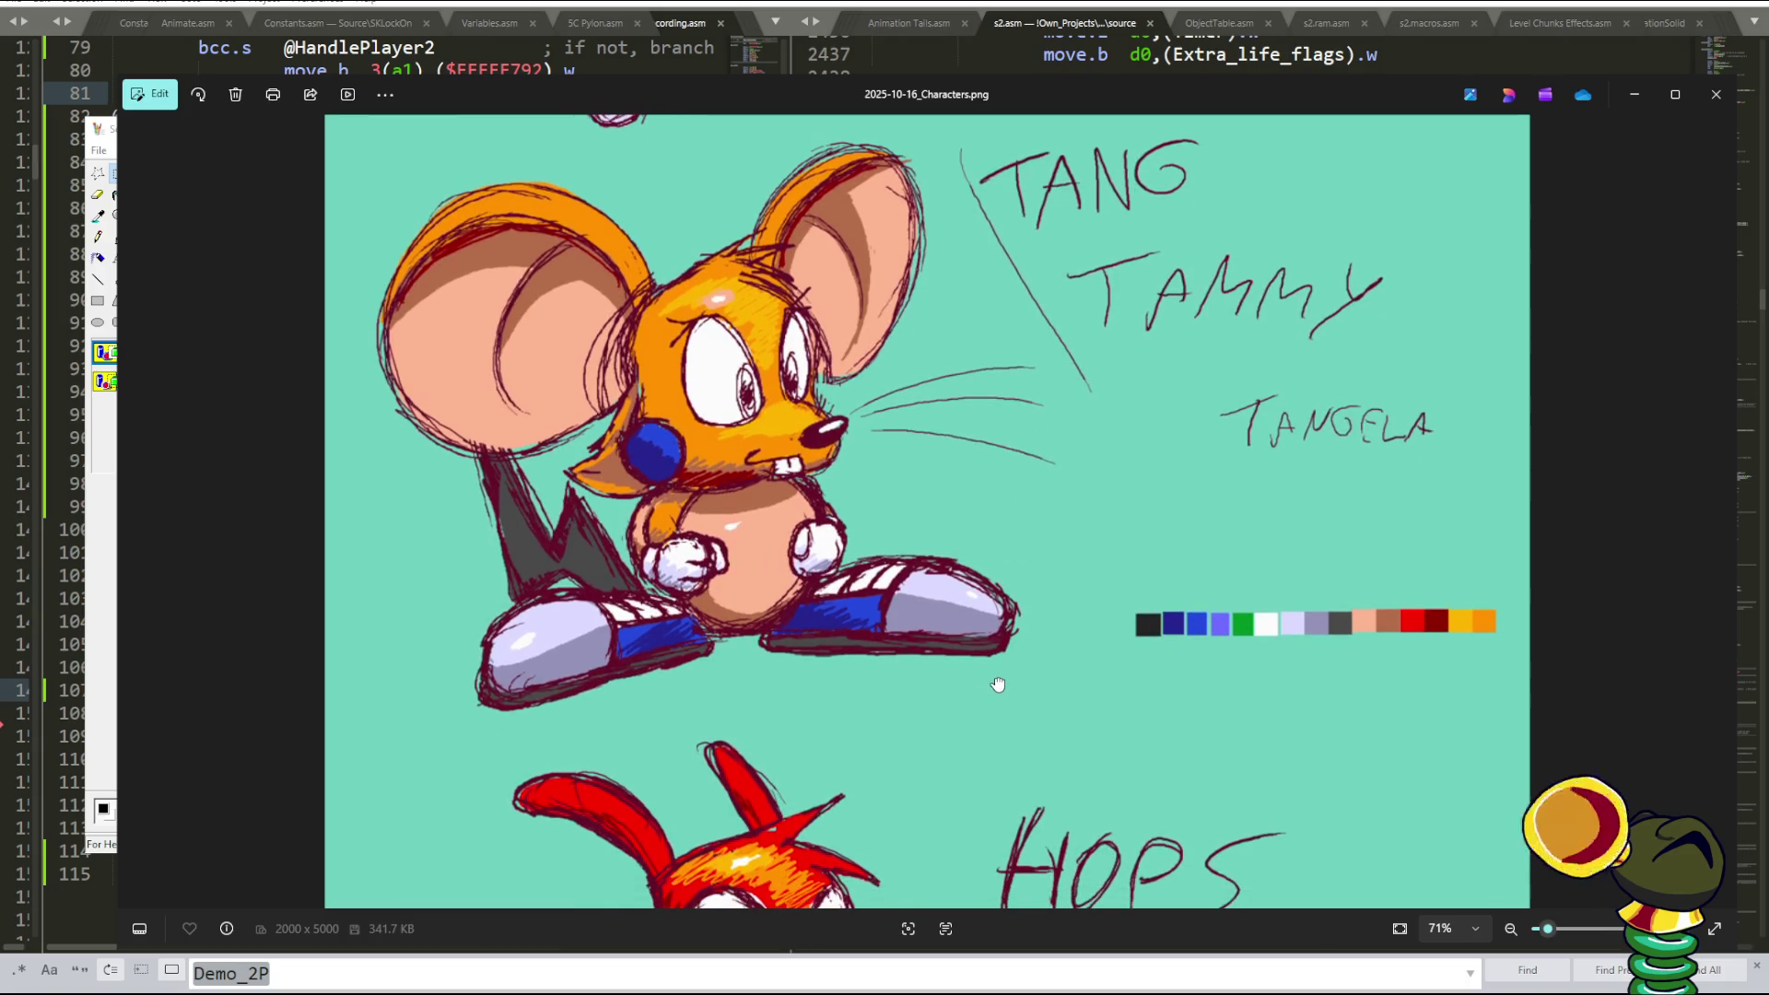
pyautogui.scroll(-3, 995, 679)
pyautogui.scroll(-3, 947, 506)
pyautogui.scroll(-1, 958, 415)
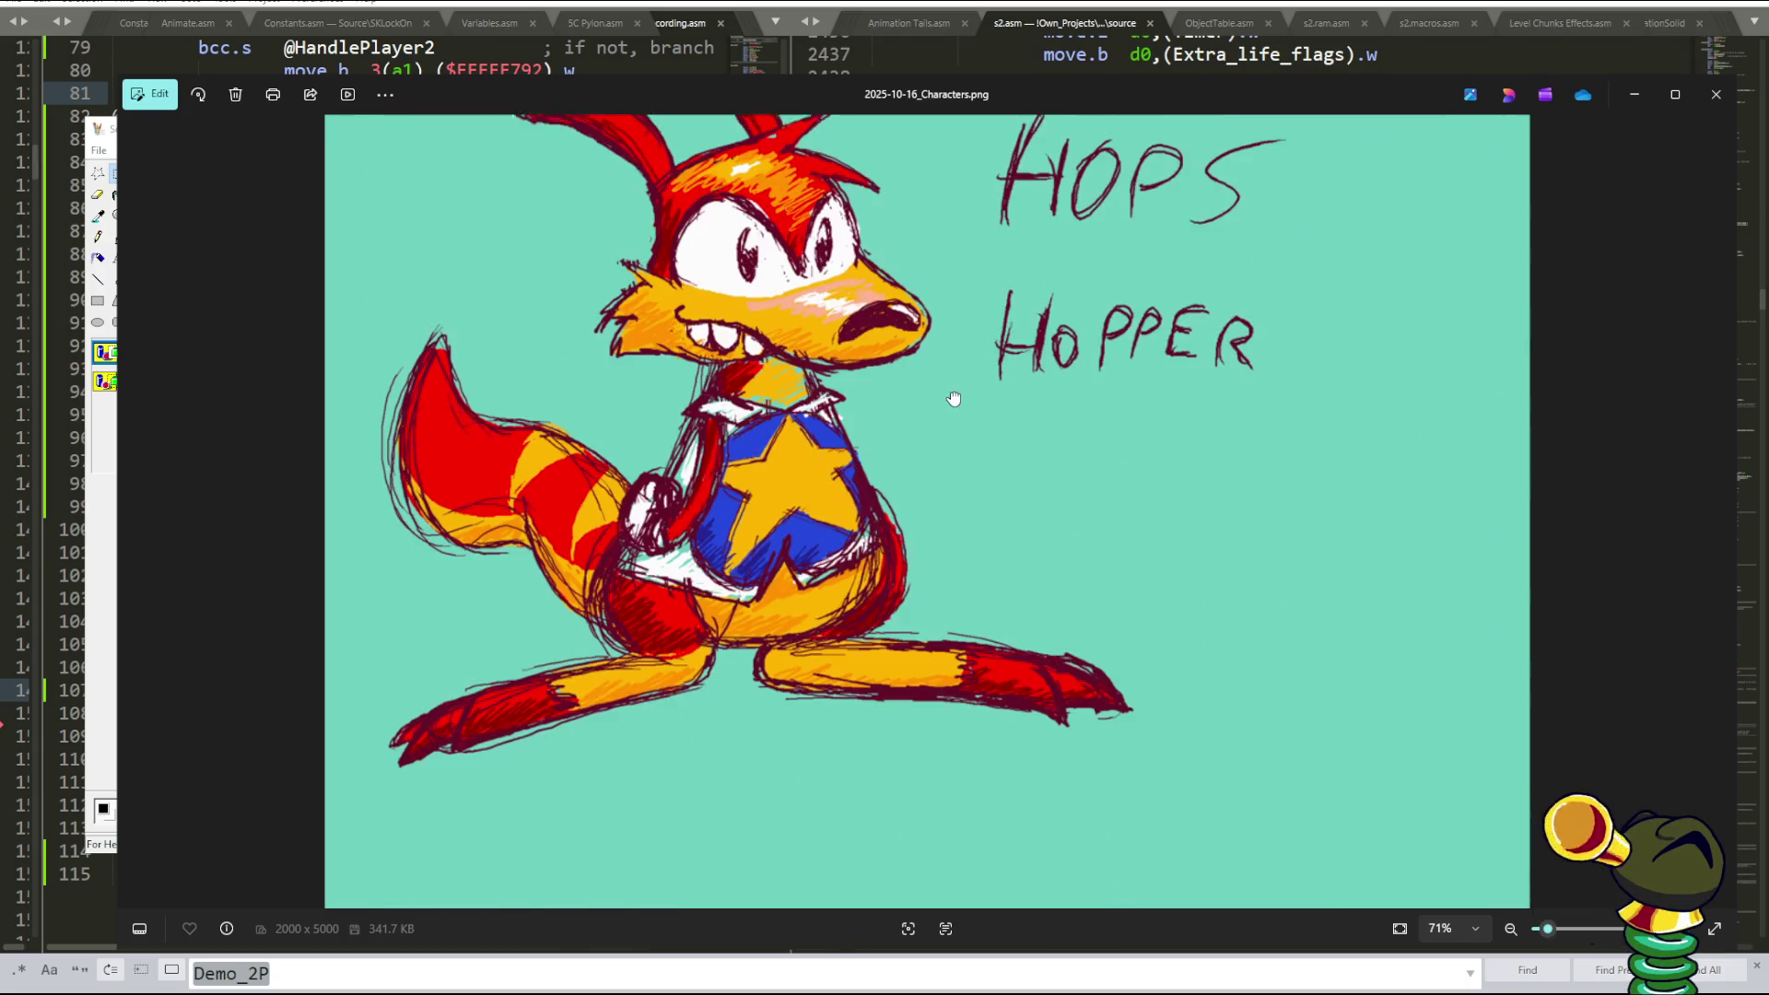
pyautogui.scroll(-3, 931, 572)
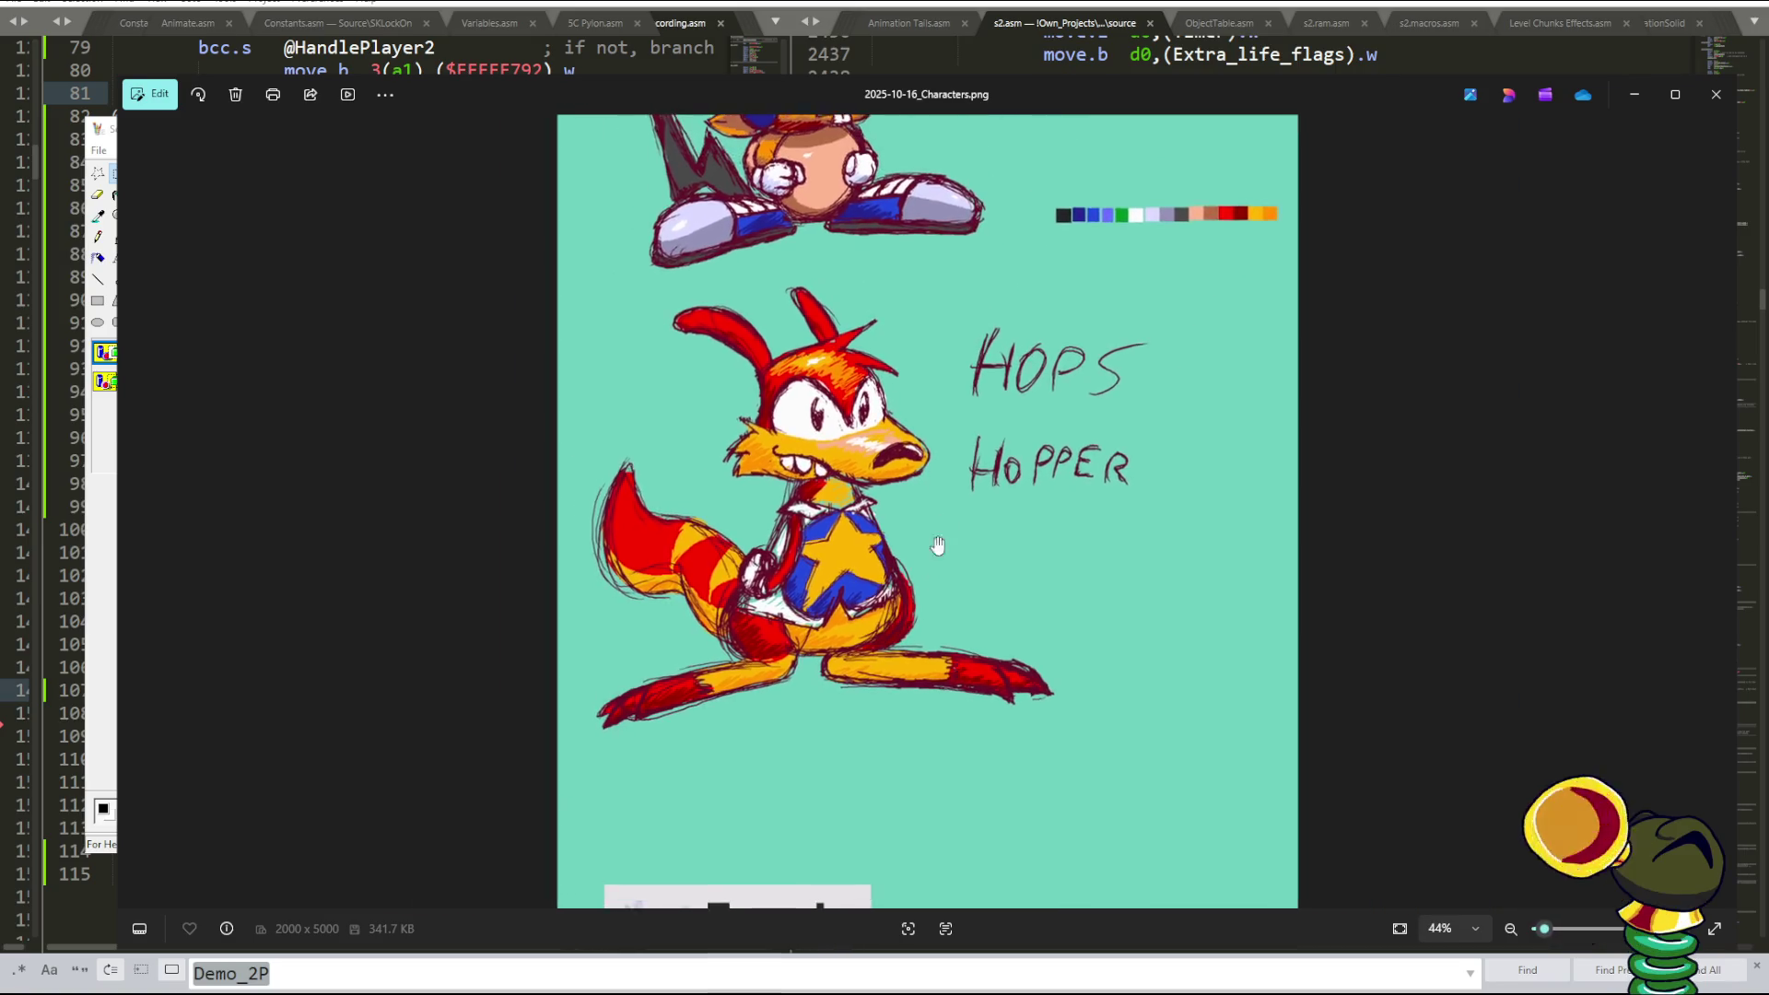
pyautogui.scroll(-2, 1011, 467)
pyautogui.scroll(-3, 963, 433)
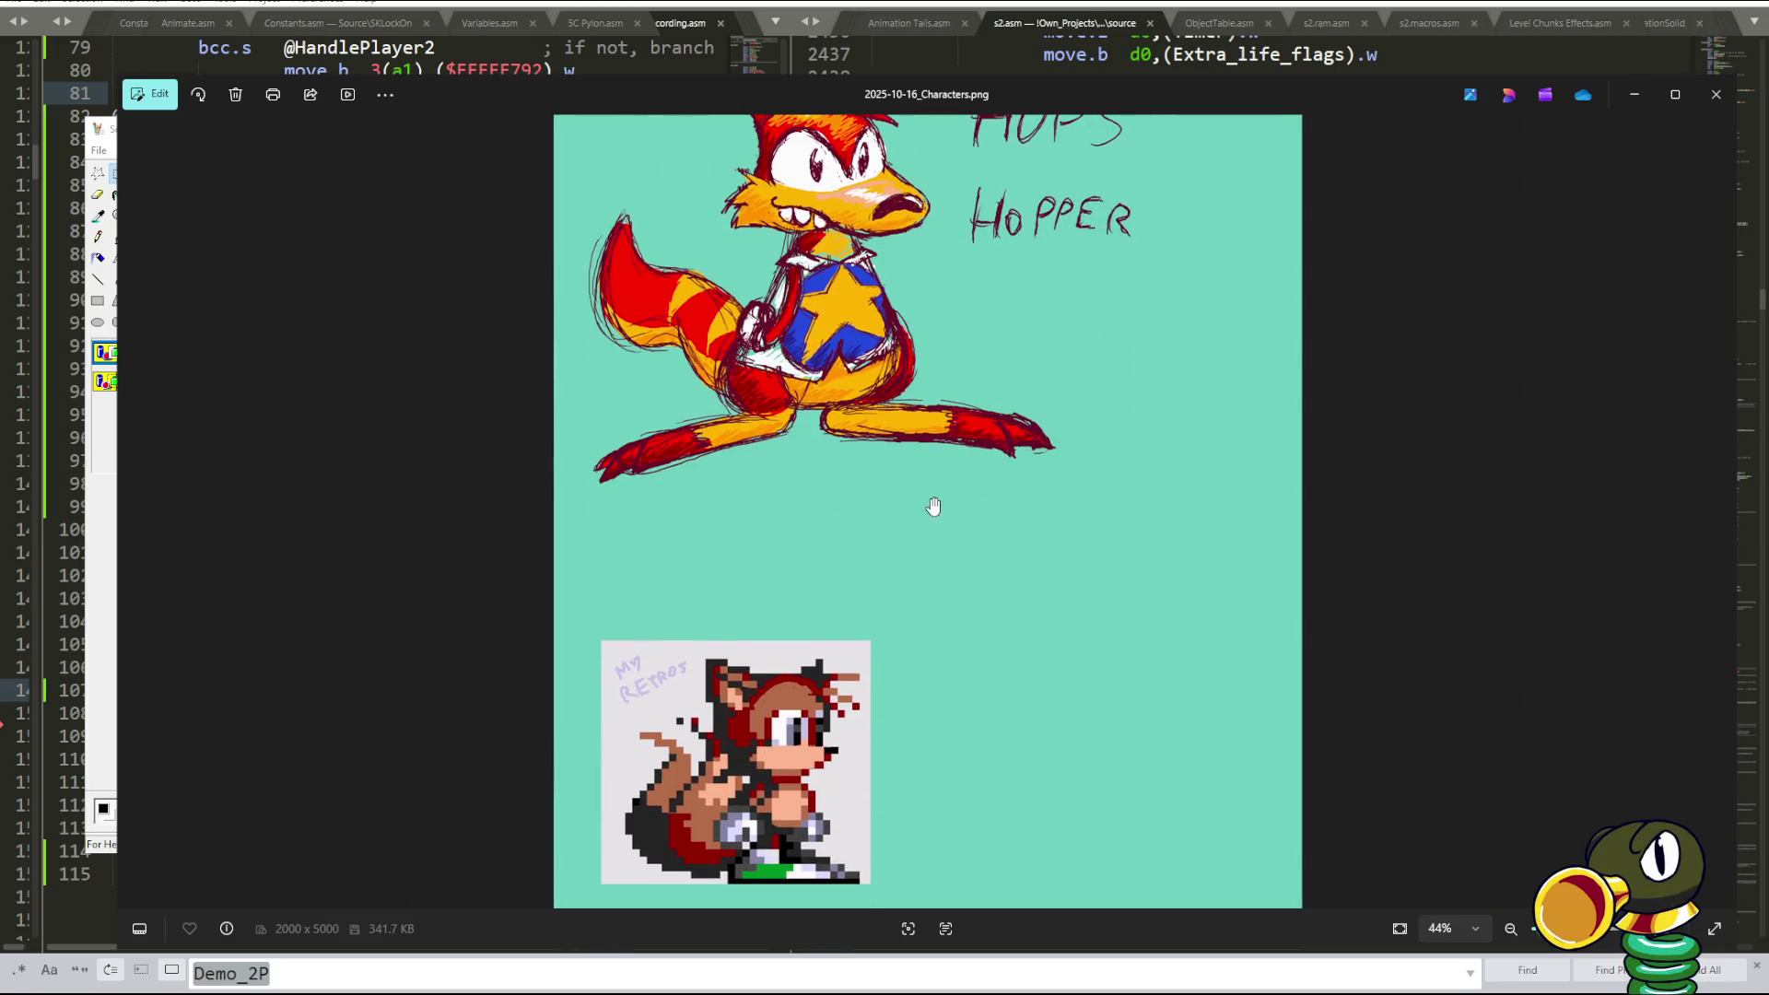
pyautogui.scroll(3, 934, 506)
pyautogui.scroll(2, 936, 508)
pyautogui.scroll(2, 940, 512)
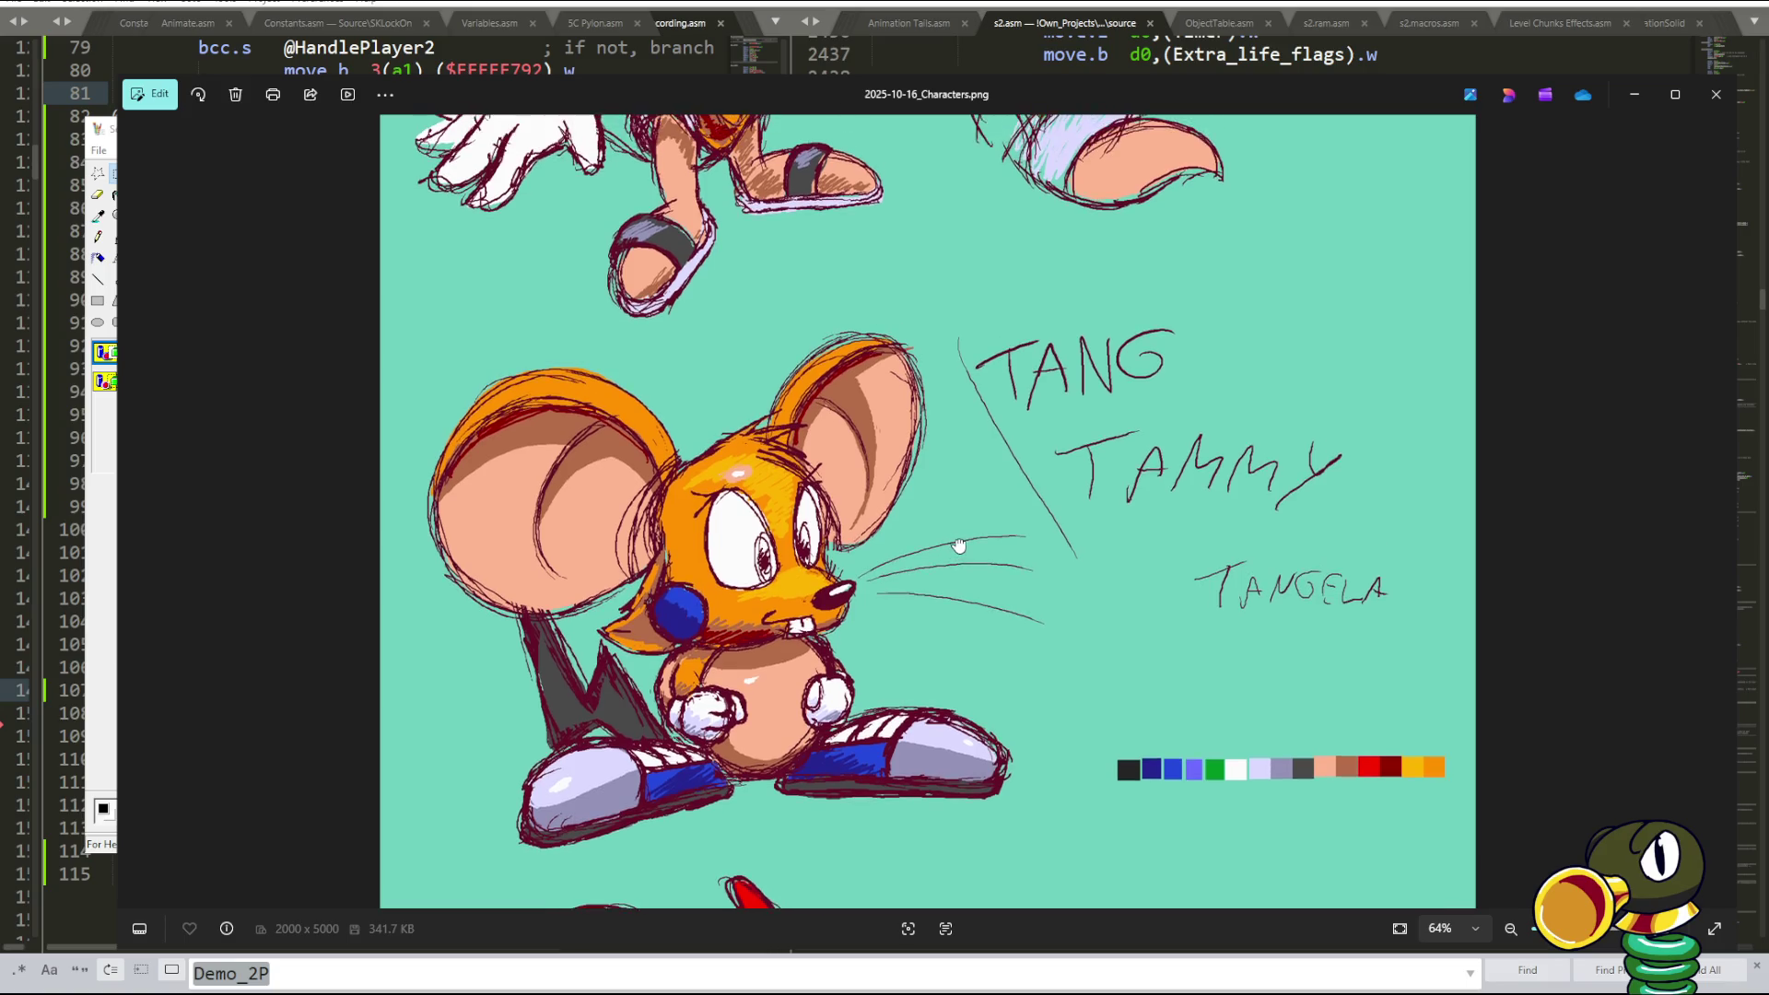
# - Pan around the sketch sheet to view the Hops and Tammy sketches
pyautogui.moveTo(944, 513); pyautogui.dragTo(953, 471)
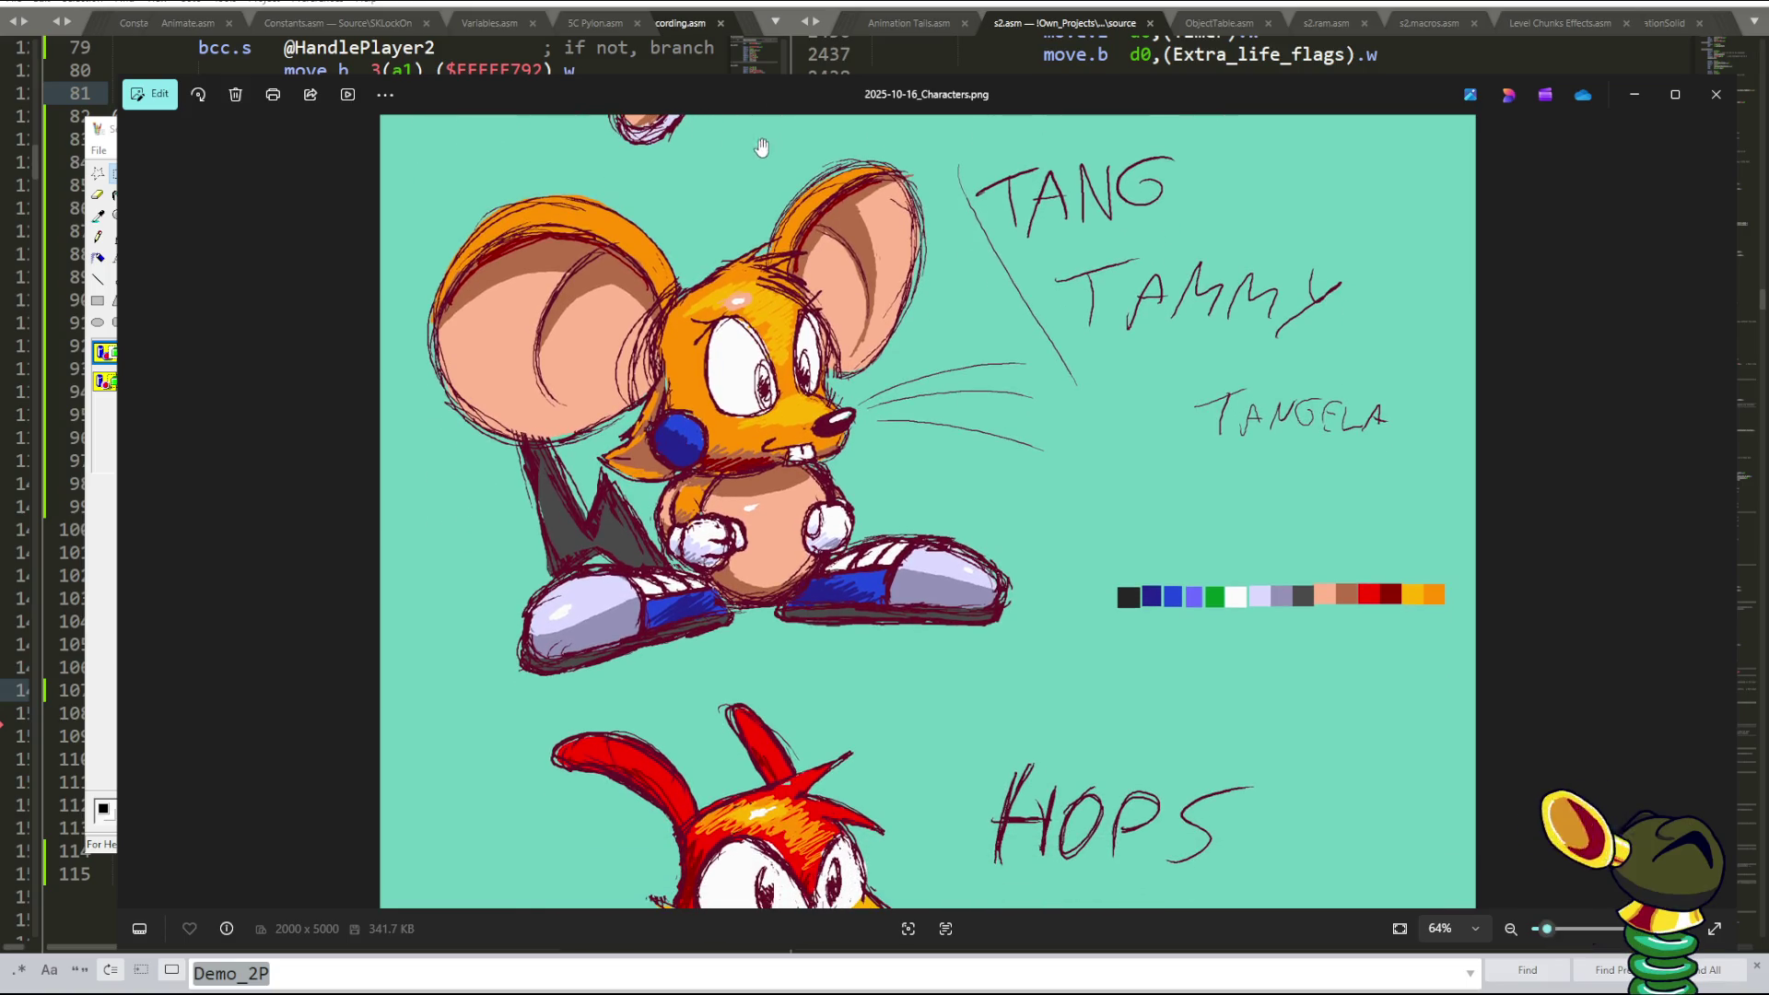
pyautogui.moveTo(793, 85)
pyautogui.mouseDown()
pyautogui.moveTo(752, 58)
pyautogui.moveTo(798, 79)
pyautogui.mouseUp()
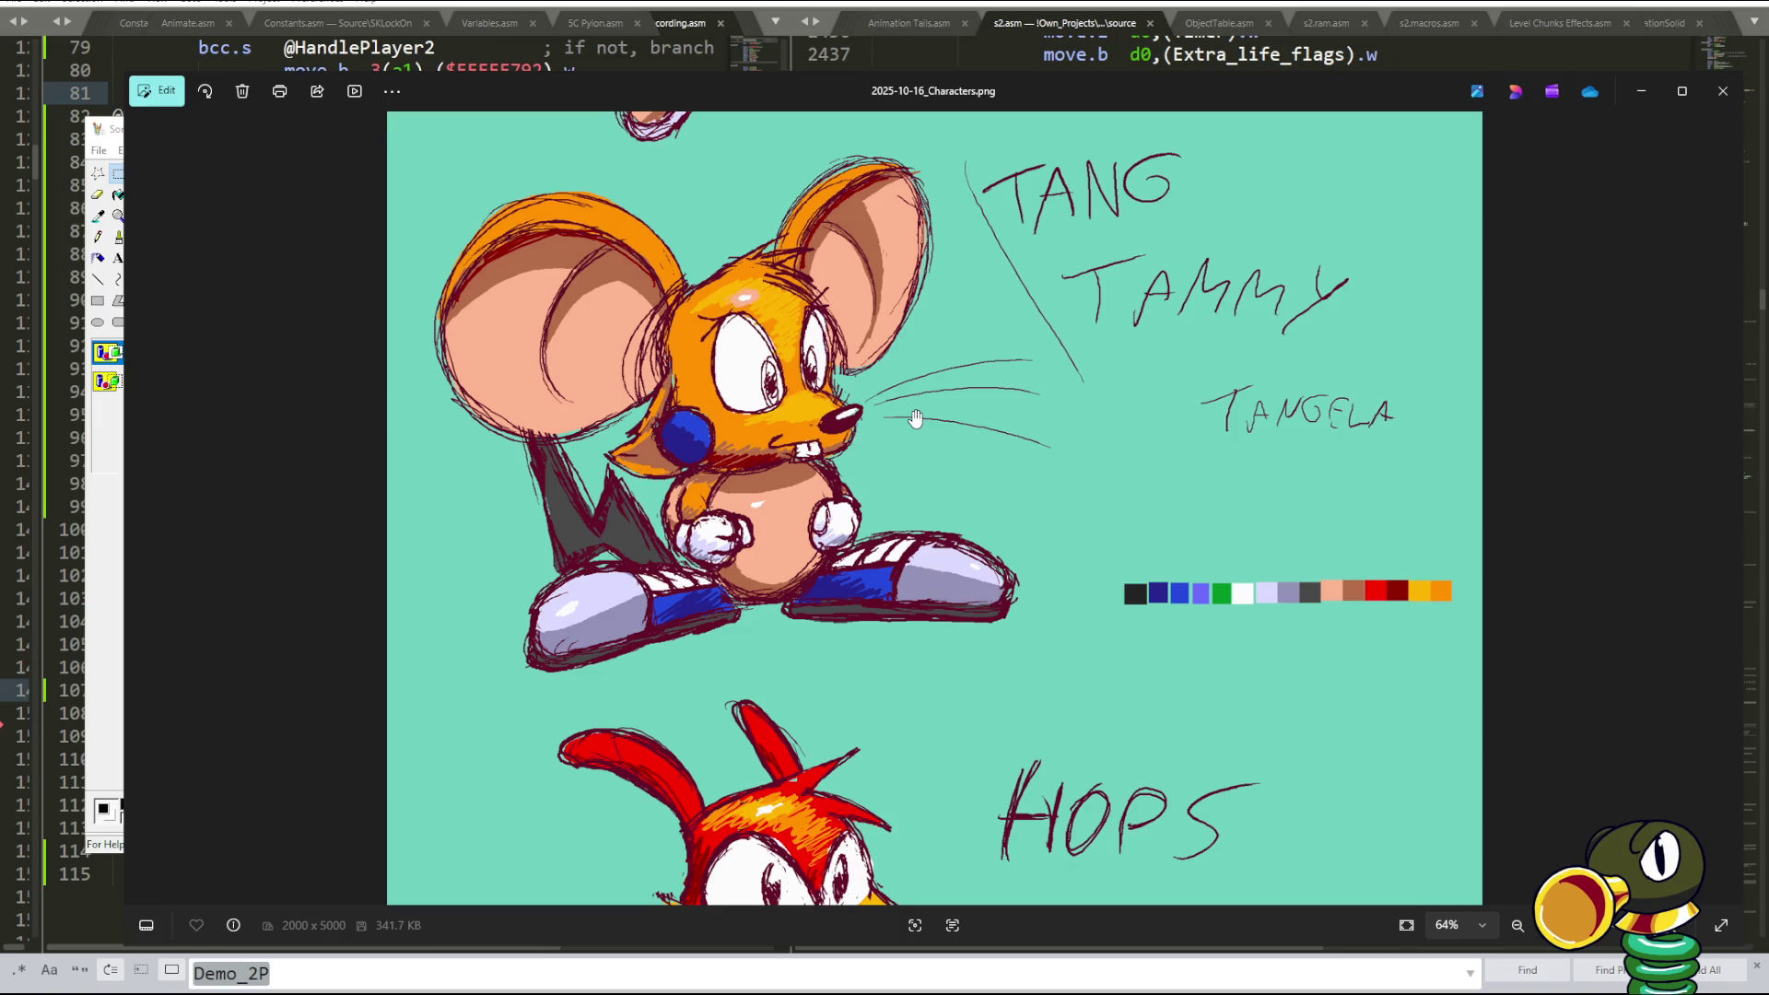
pyautogui.scroll(-2, 916, 420)
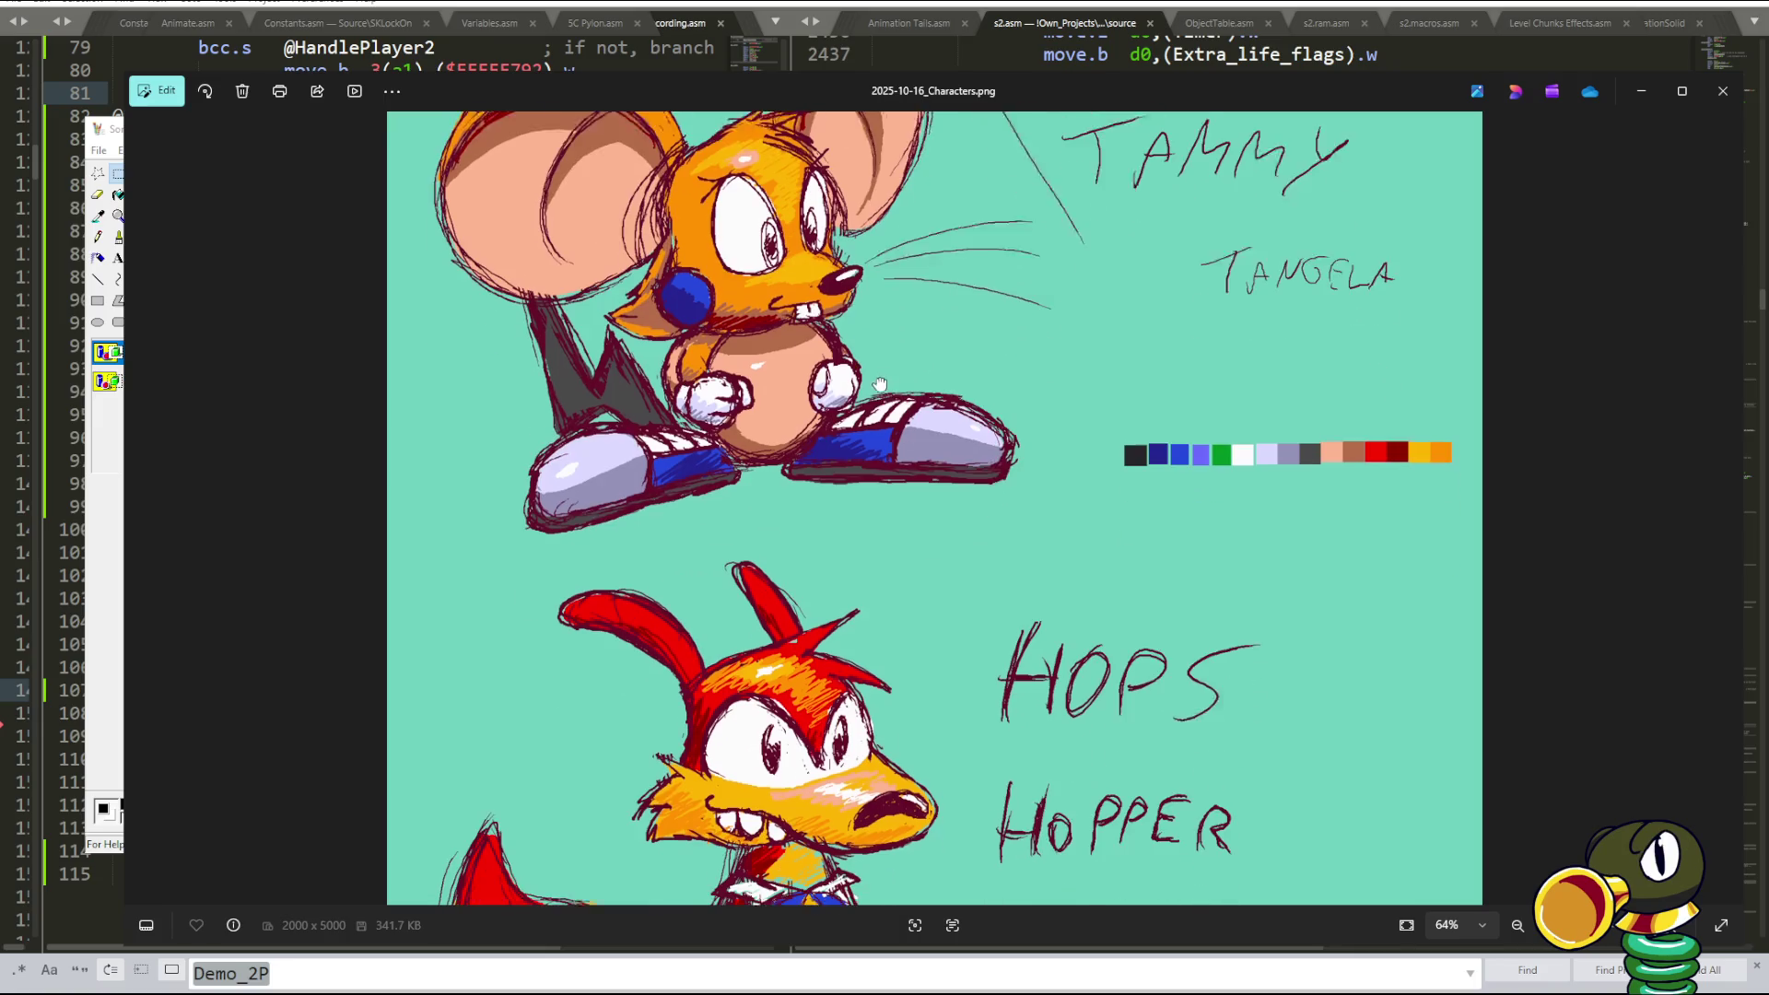
pyautogui.scroll(-3, 885, 433)
pyautogui.scroll(-3, 870, 446)
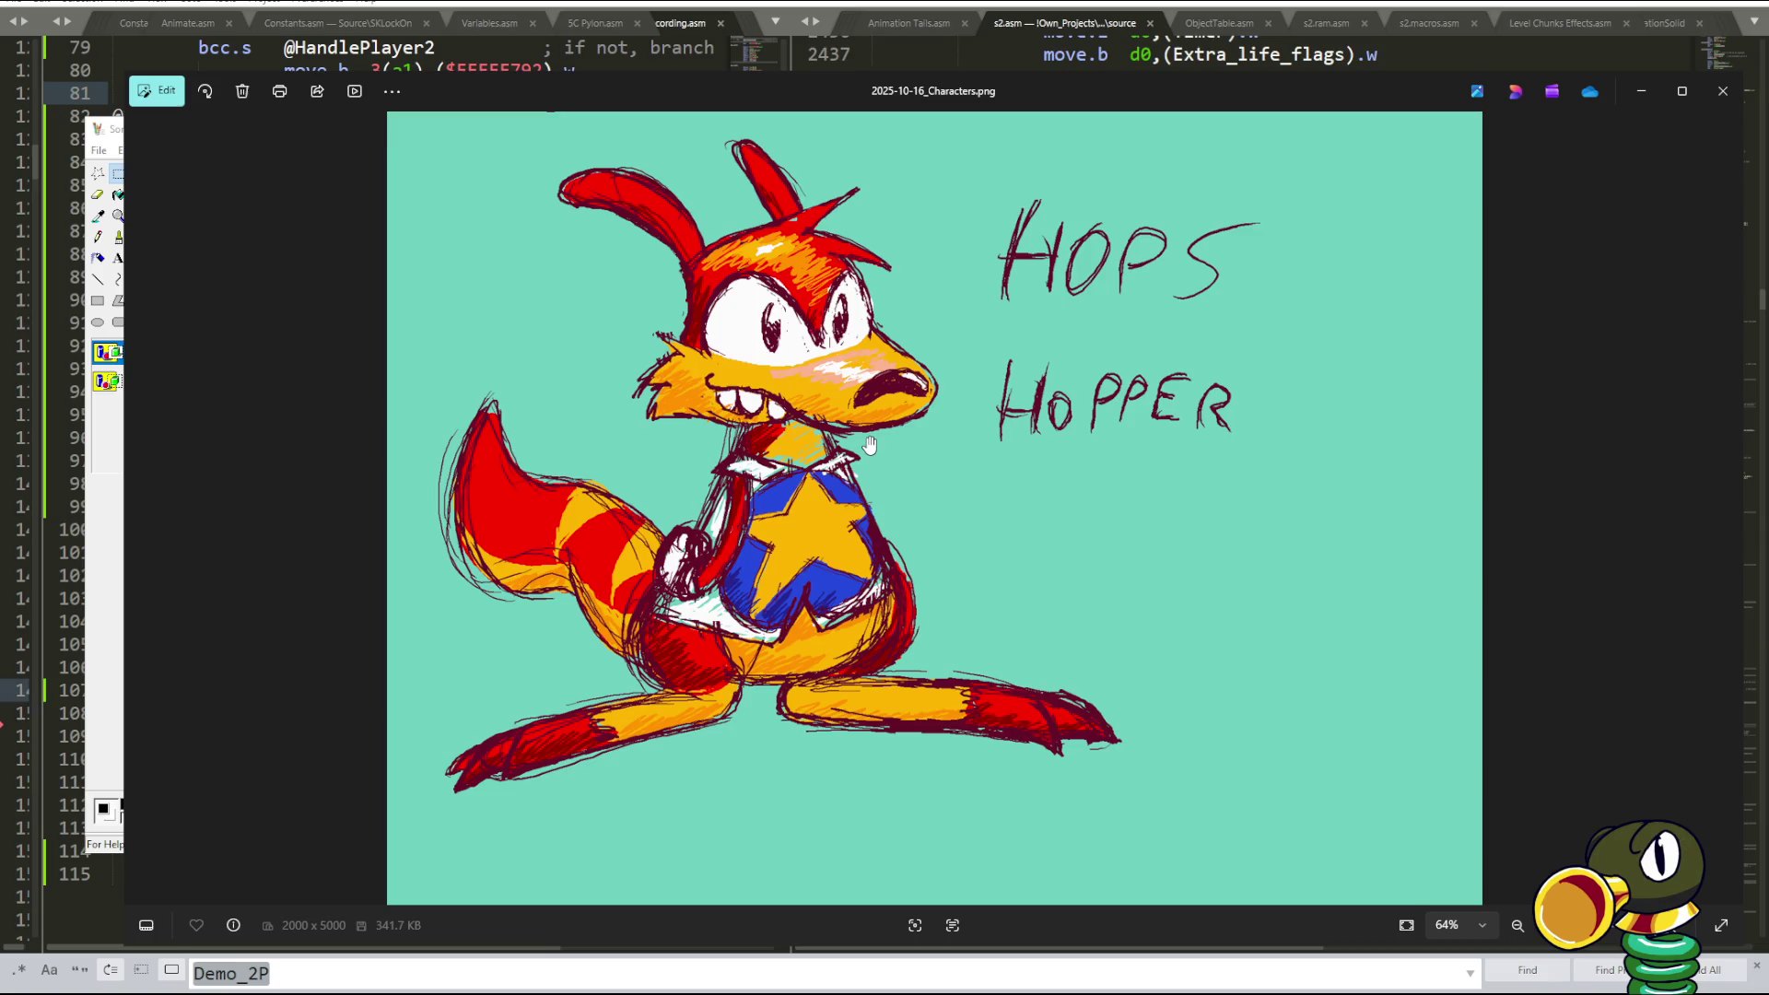
pyautogui.scroll(1, 870, 446)
pyautogui.scroll(2, 865, 387)
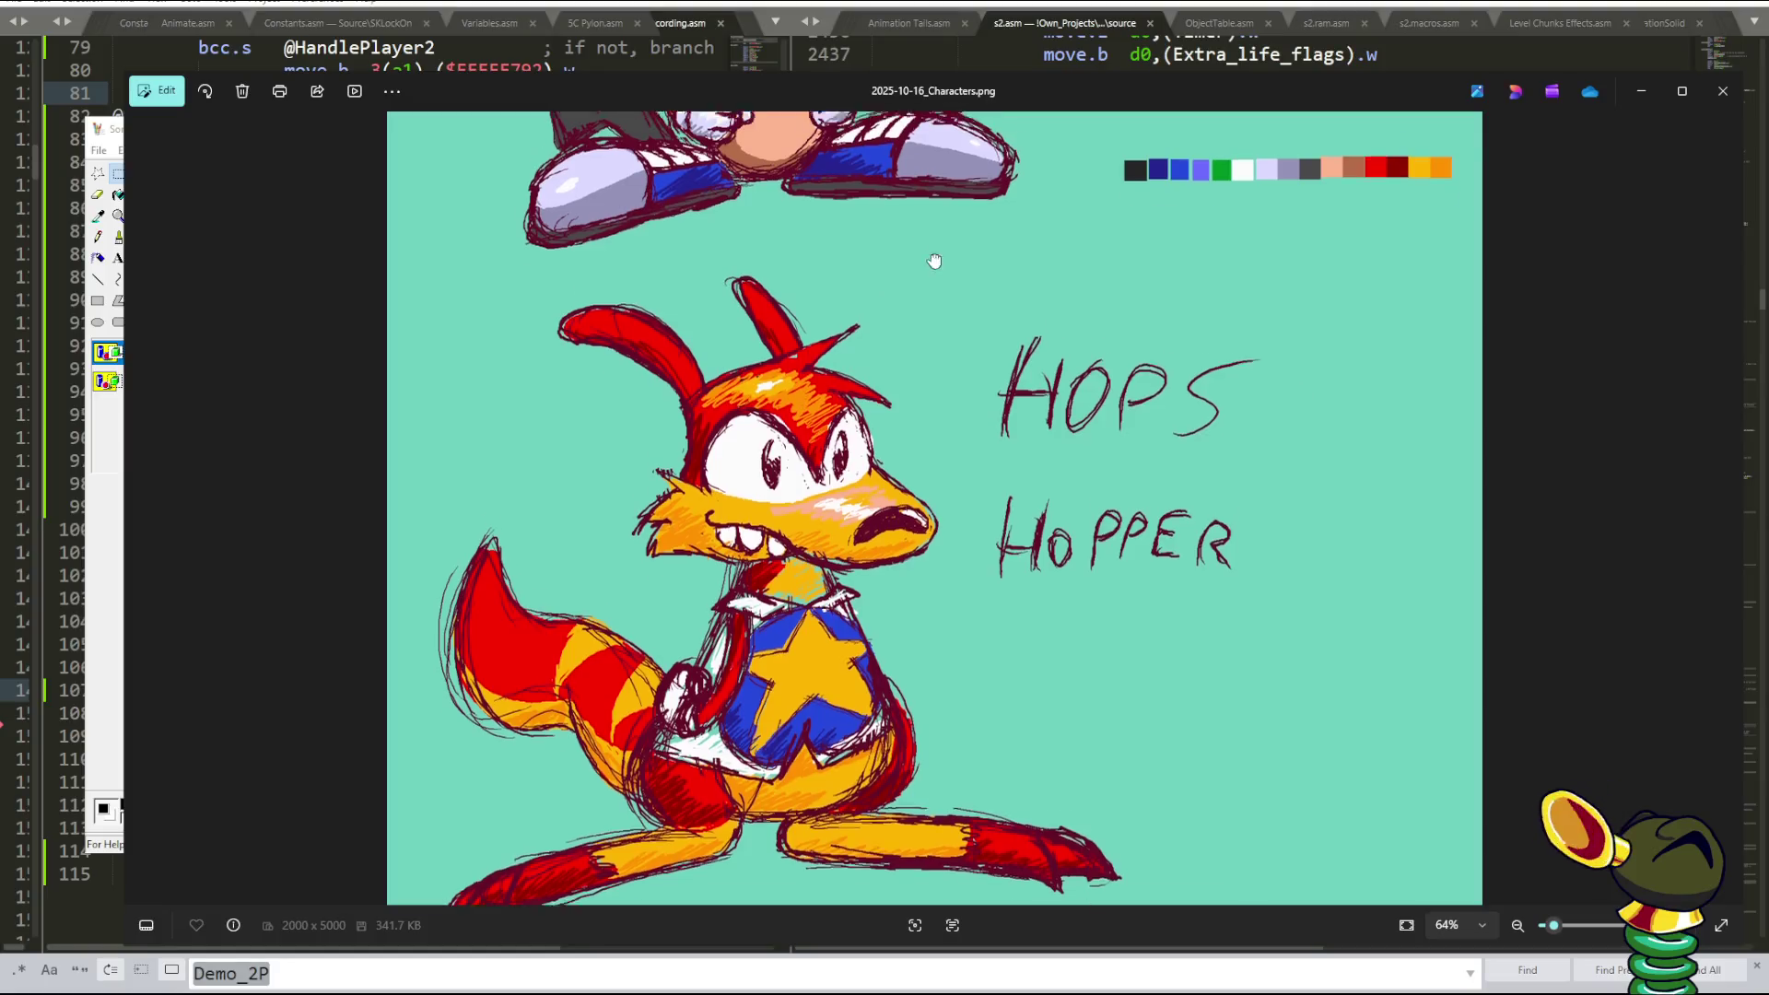
pyautogui.scroll(2, 858, 324)
pyautogui.scroll(2, 860, 369)
pyautogui.scroll(6, 866, 461)
pyautogui.scroll(3, 875, 604)
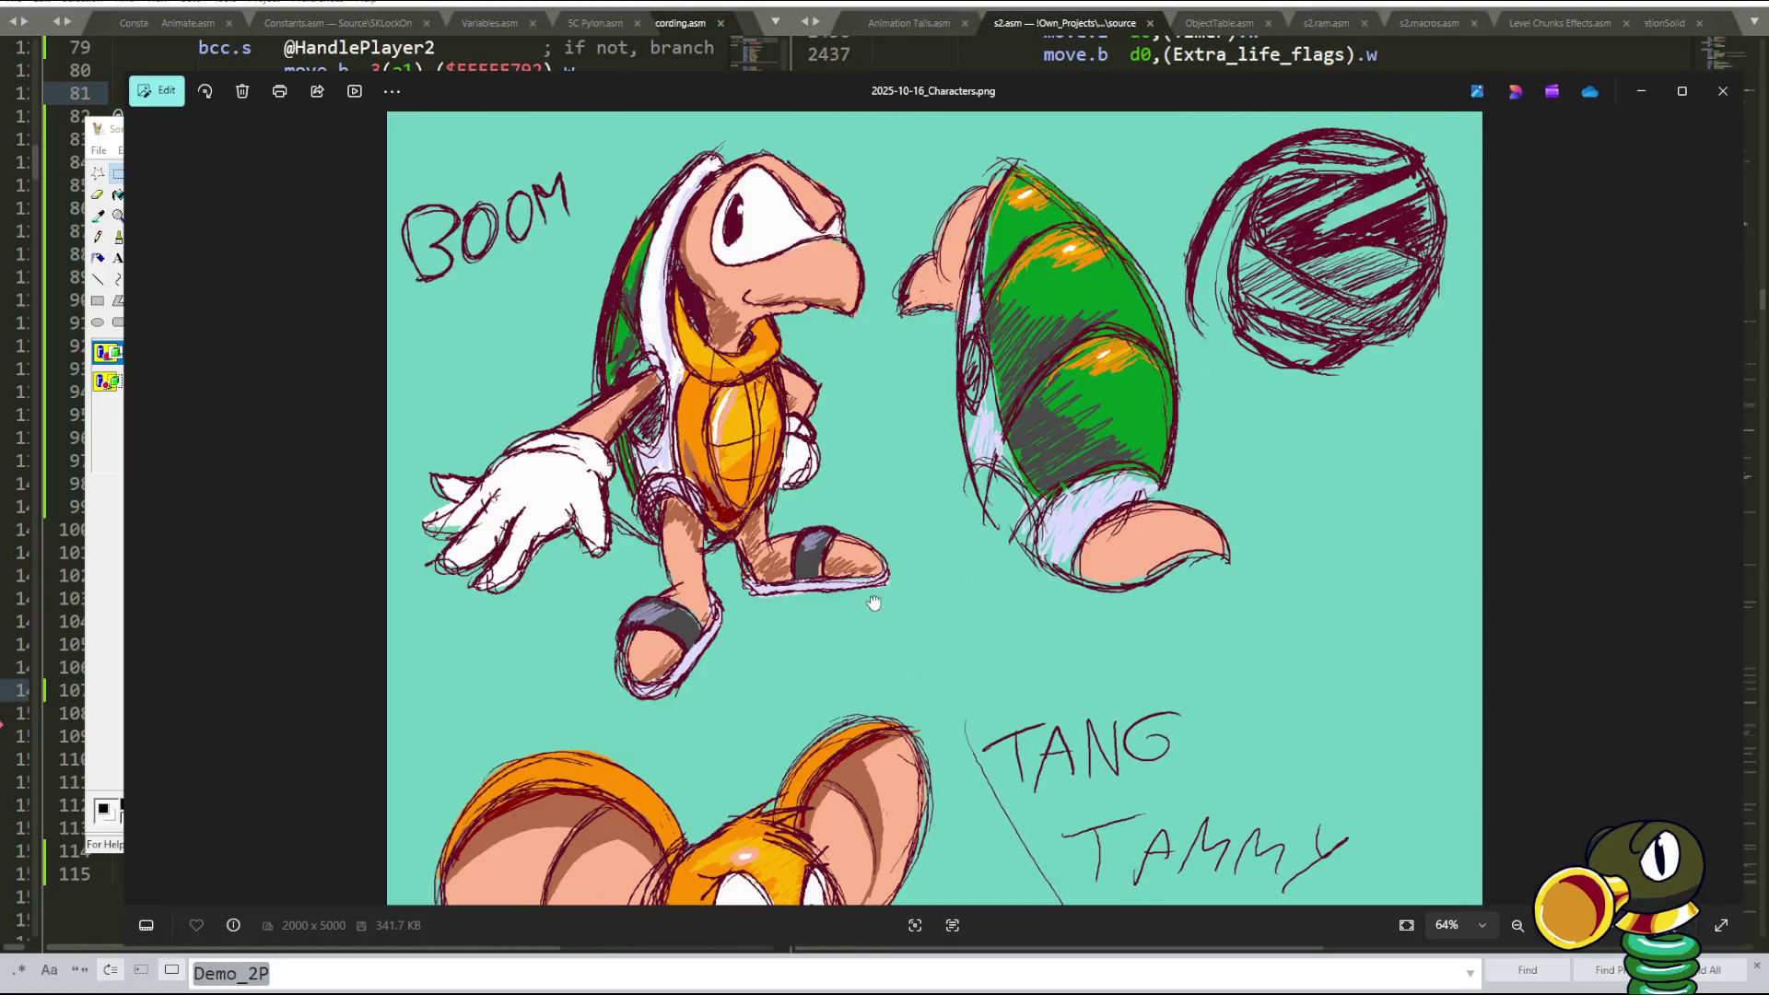
pyautogui.moveTo(892, 620); pyautogui.dragTo(883, 247)
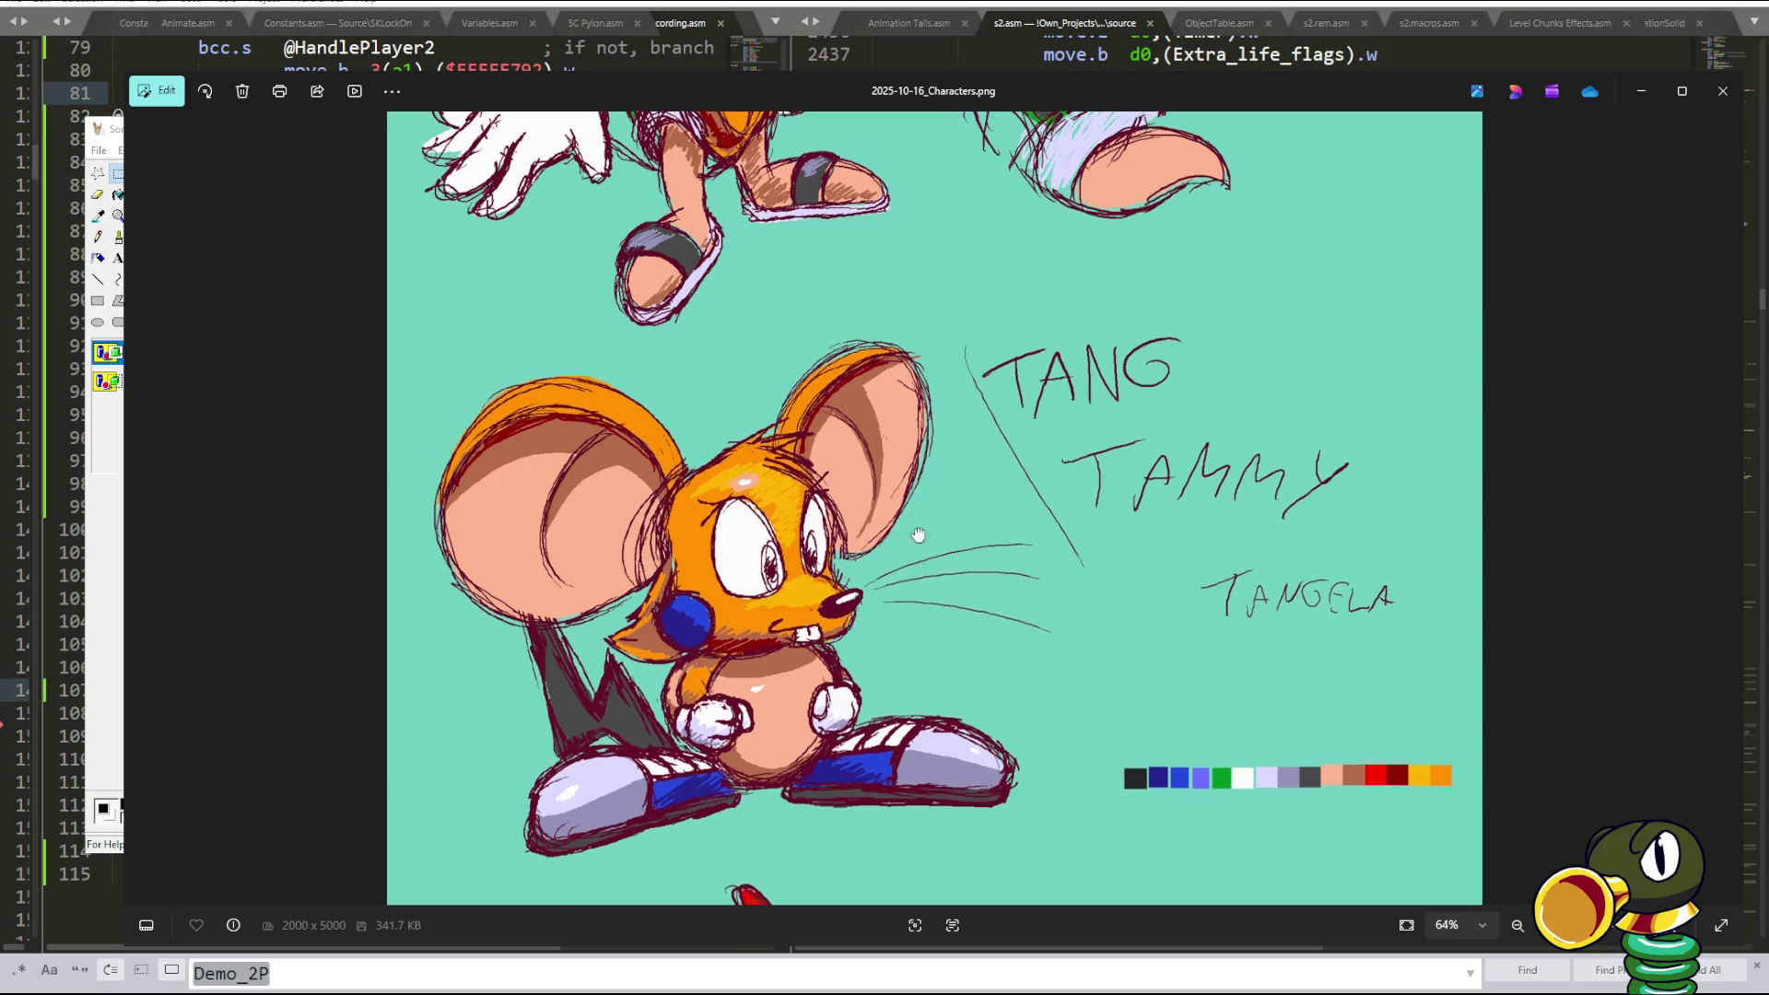
pyautogui.scroll(-4, 908, 534)
pyautogui.moveTo(900, 567); pyautogui.dragTo(907, 225)
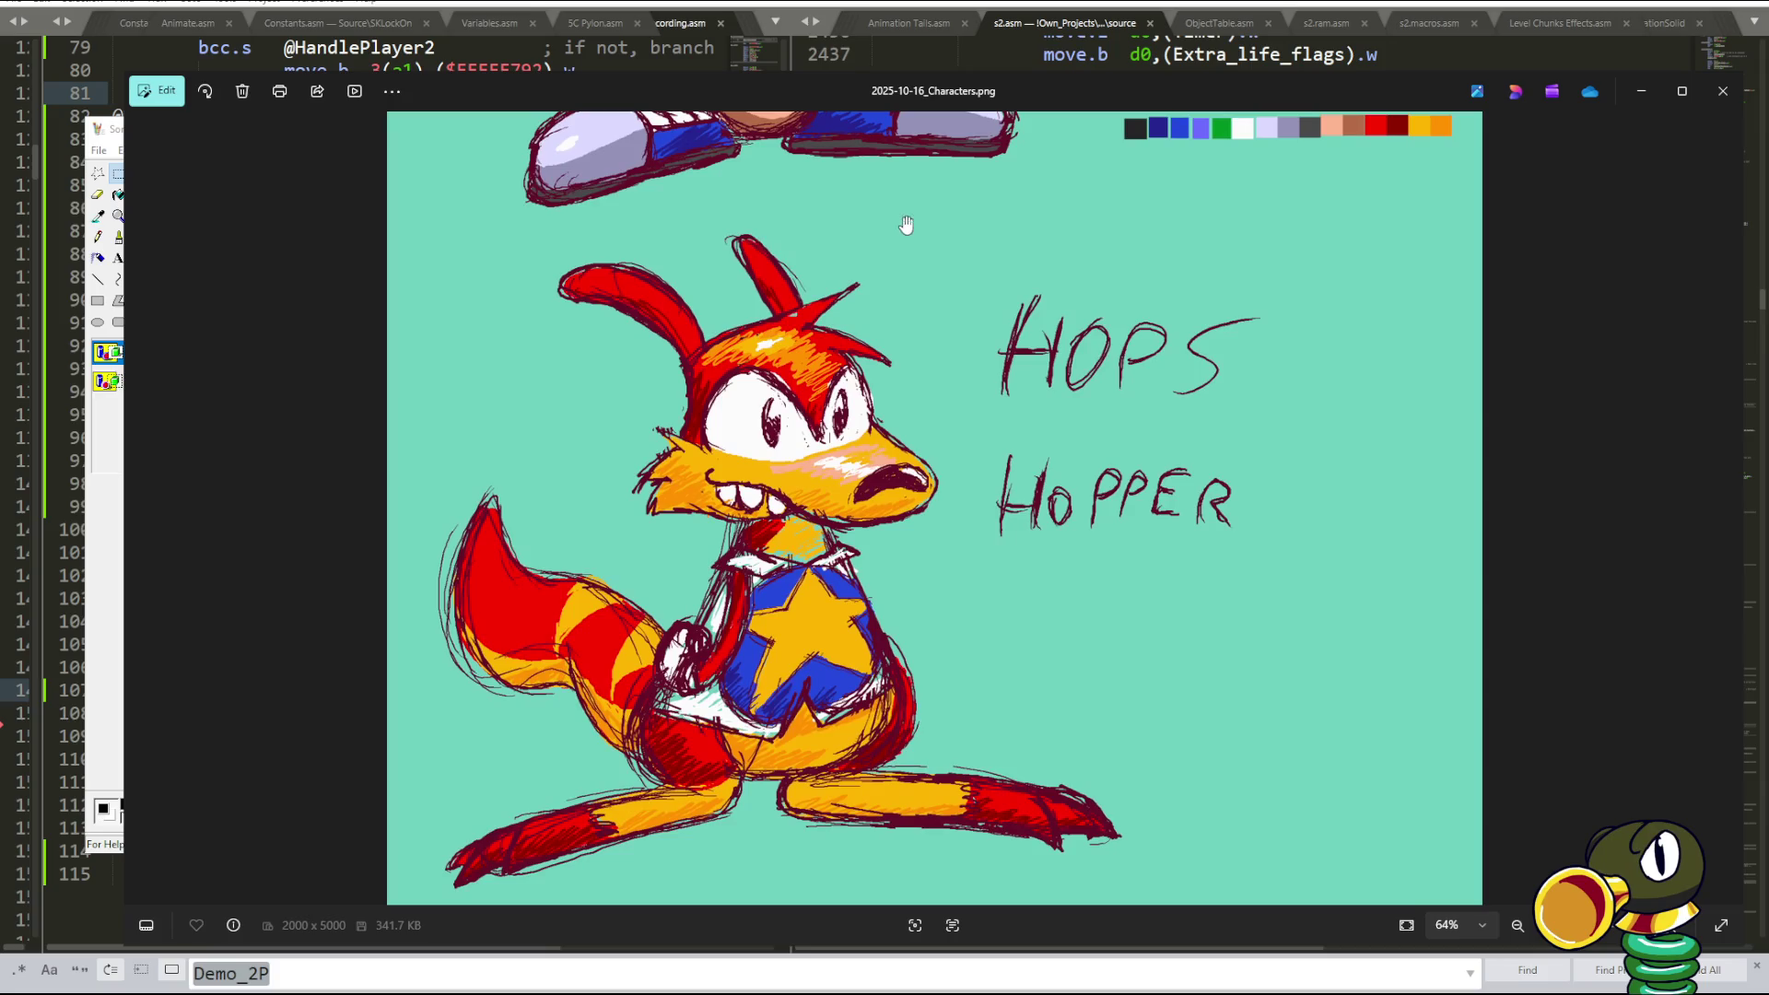
# - Shrink the Photos window, pan up to Tammy and Boom, then bring Paint's sprite lineup forward
pyautogui.moveTo(130, 78); pyautogui.dragTo(249, 47)
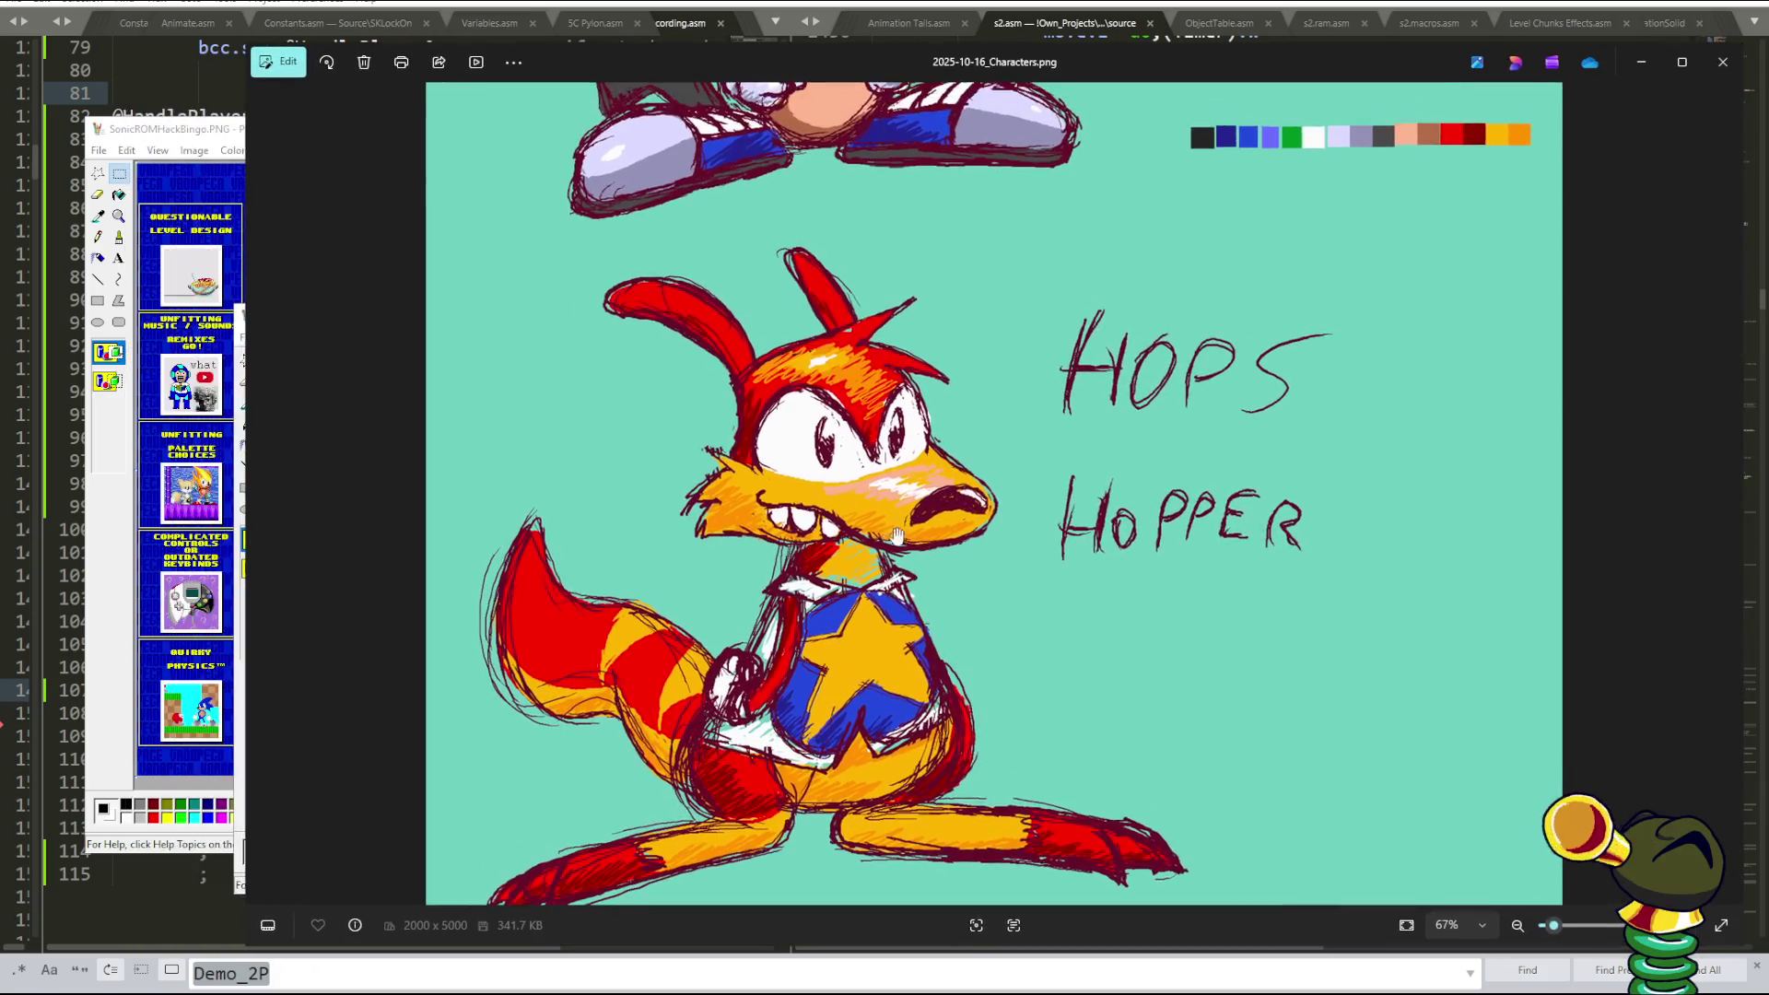
pyautogui.scroll(-4, 926, 394)
pyautogui.moveTo(926, 394); pyautogui.dragTo(927, 579)
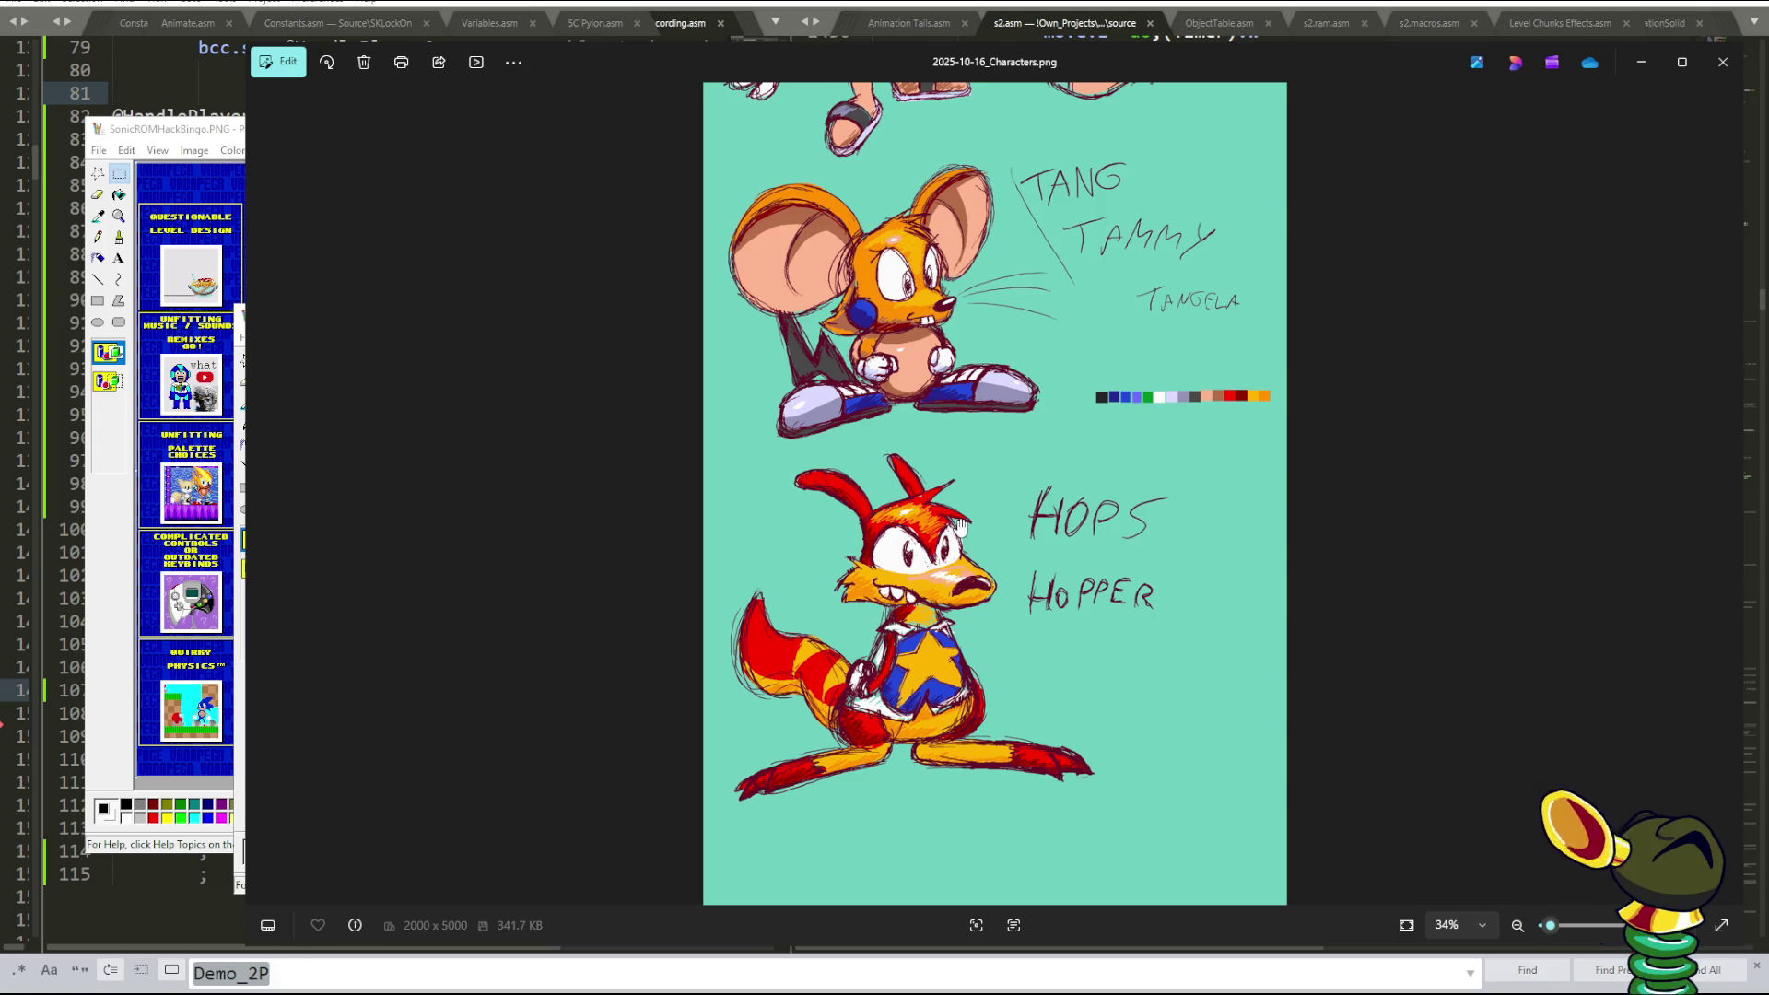
pyautogui.moveTo(962, 526); pyautogui.dragTo(1027, 768)
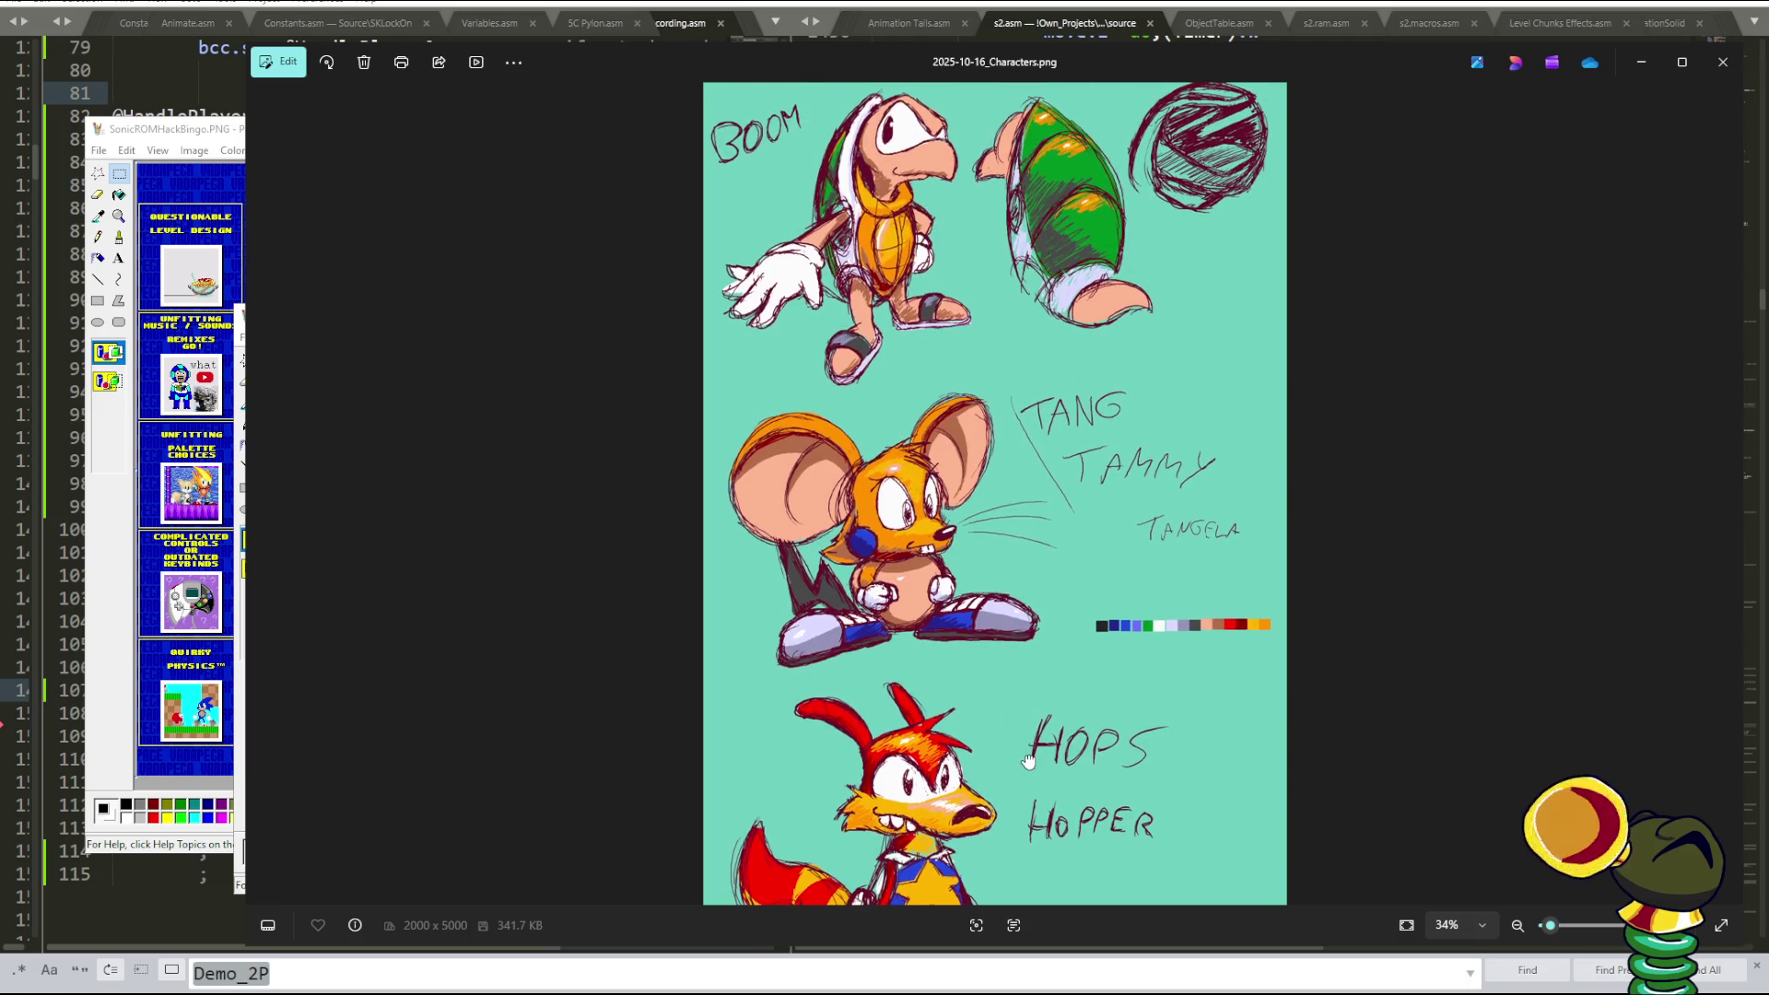
pyautogui.moveTo(1028, 768)
pyautogui.mouseDown()
pyautogui.moveTo(1026, 790)
pyautogui.moveTo(1028, 596)
pyautogui.mouseUp()
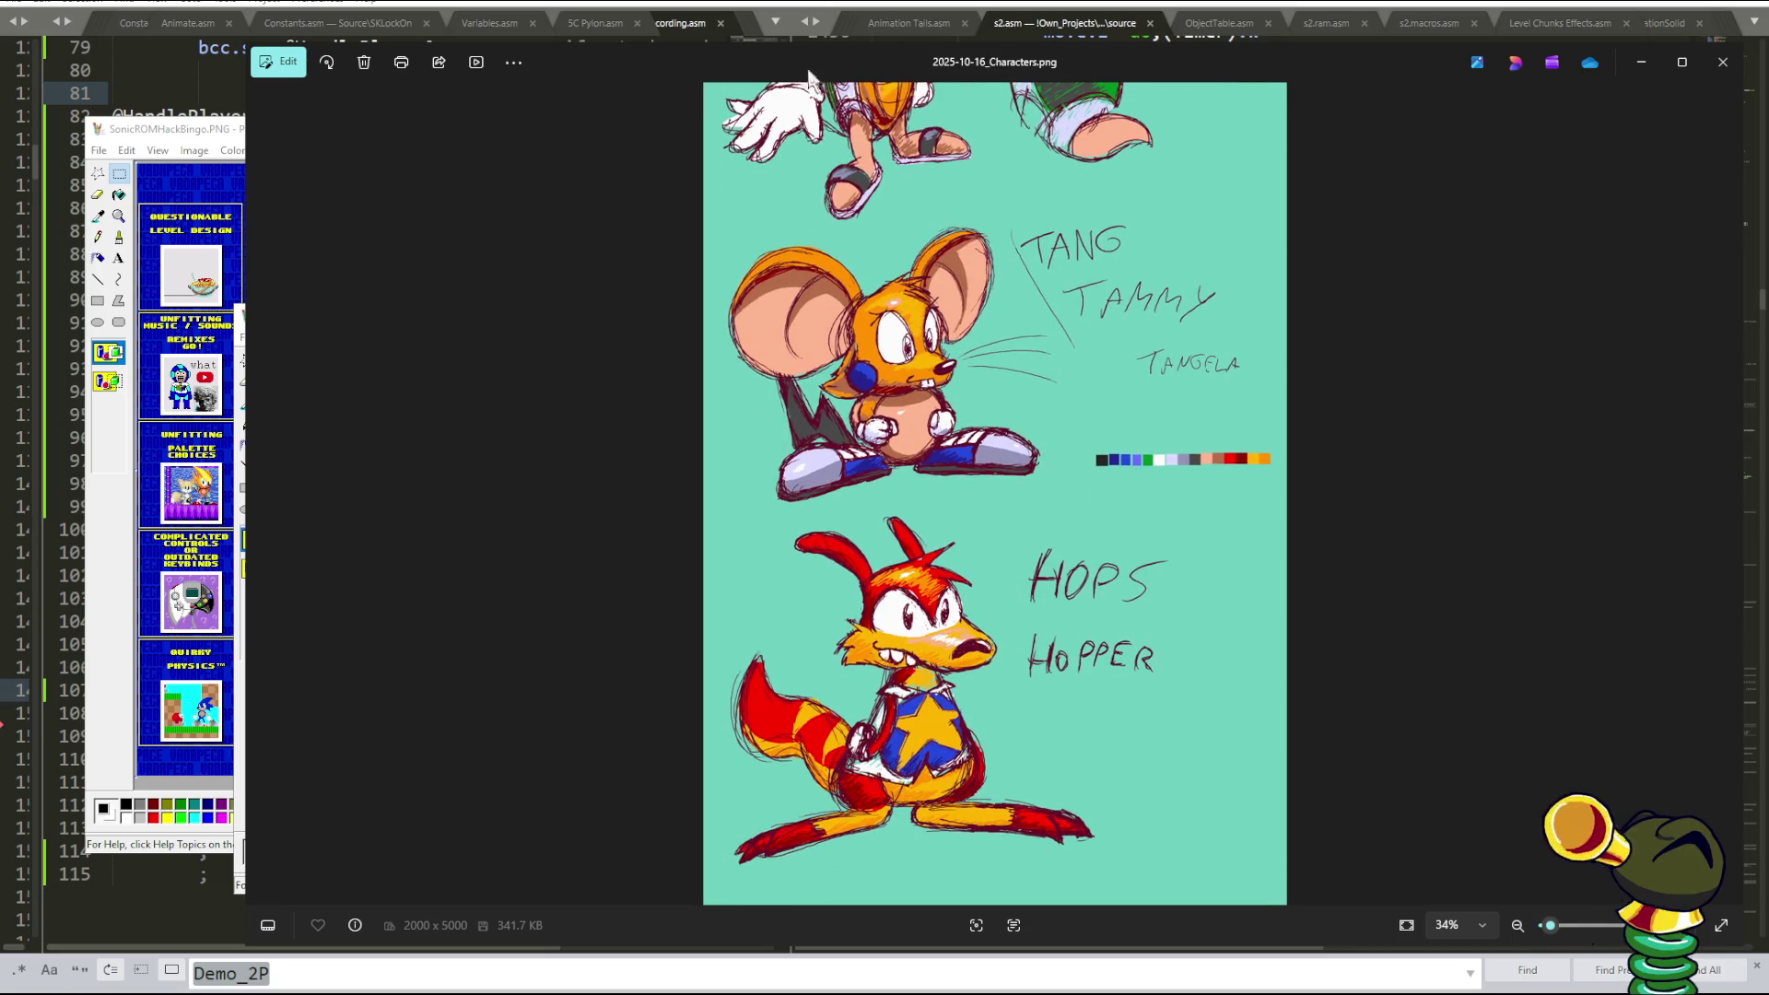
pyautogui.hotkey('alt', 'Tab')
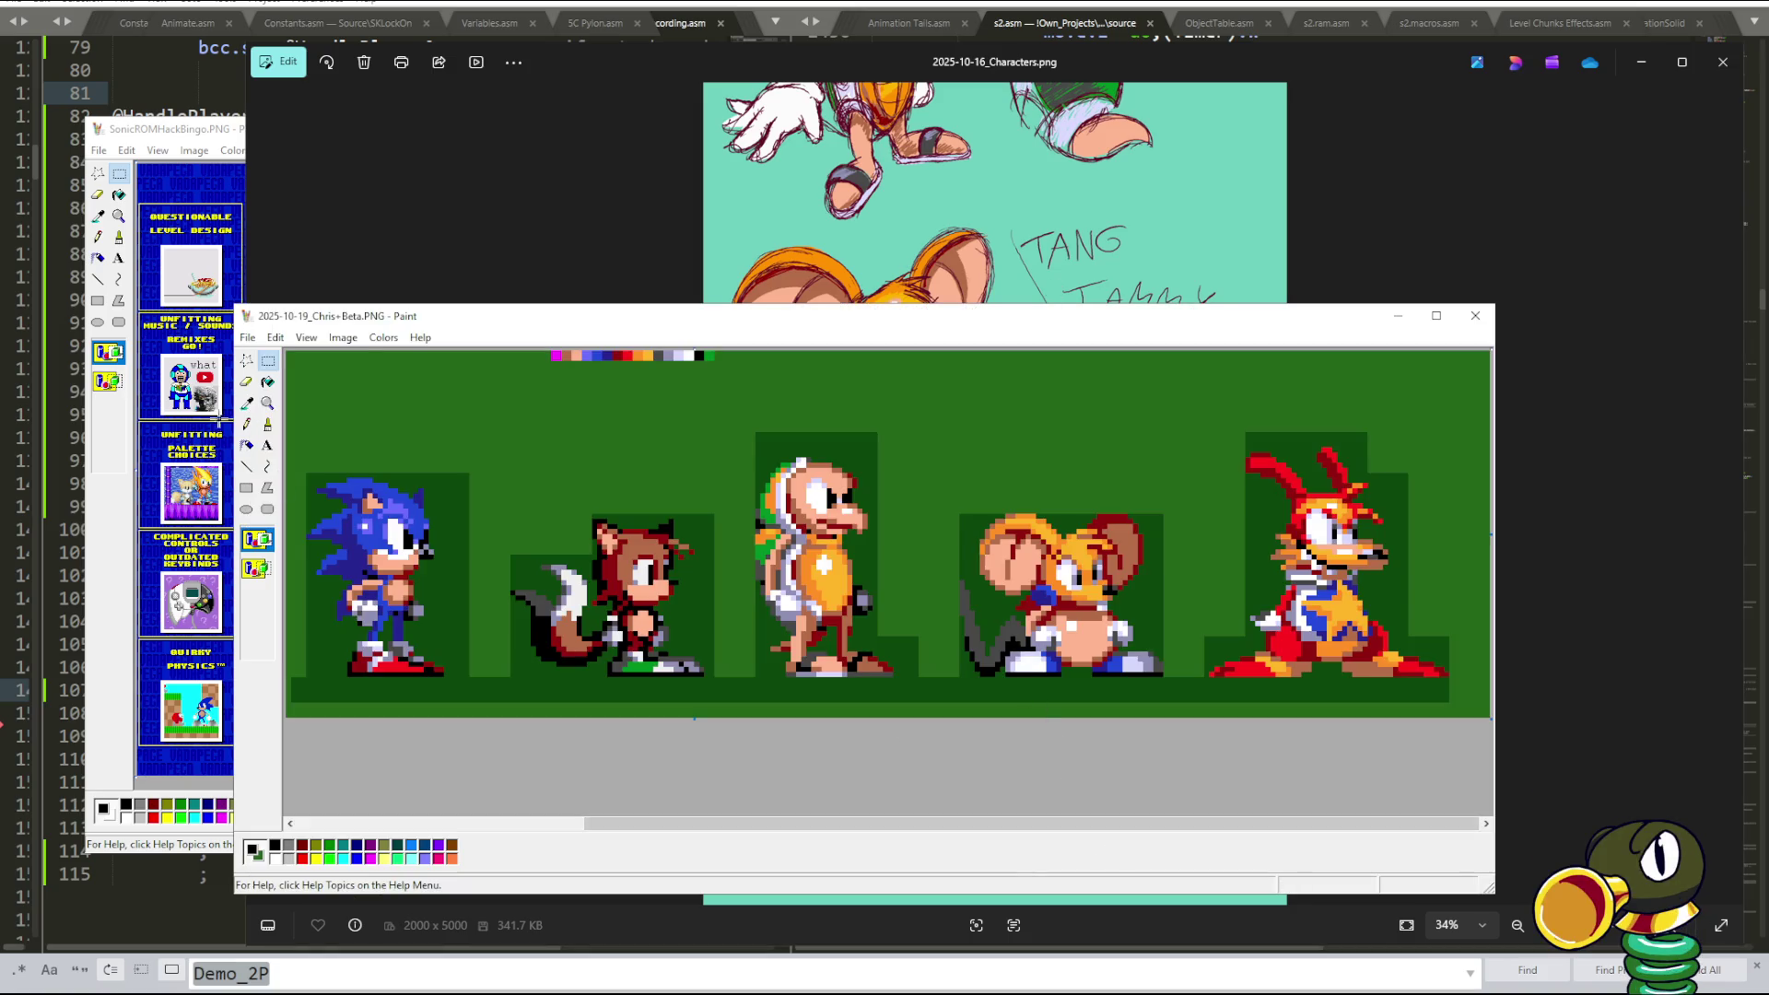
# - Try the Color Picker and Pencil tools, then shift the view left to the pink and black panels
pyautogui.click(247, 403)
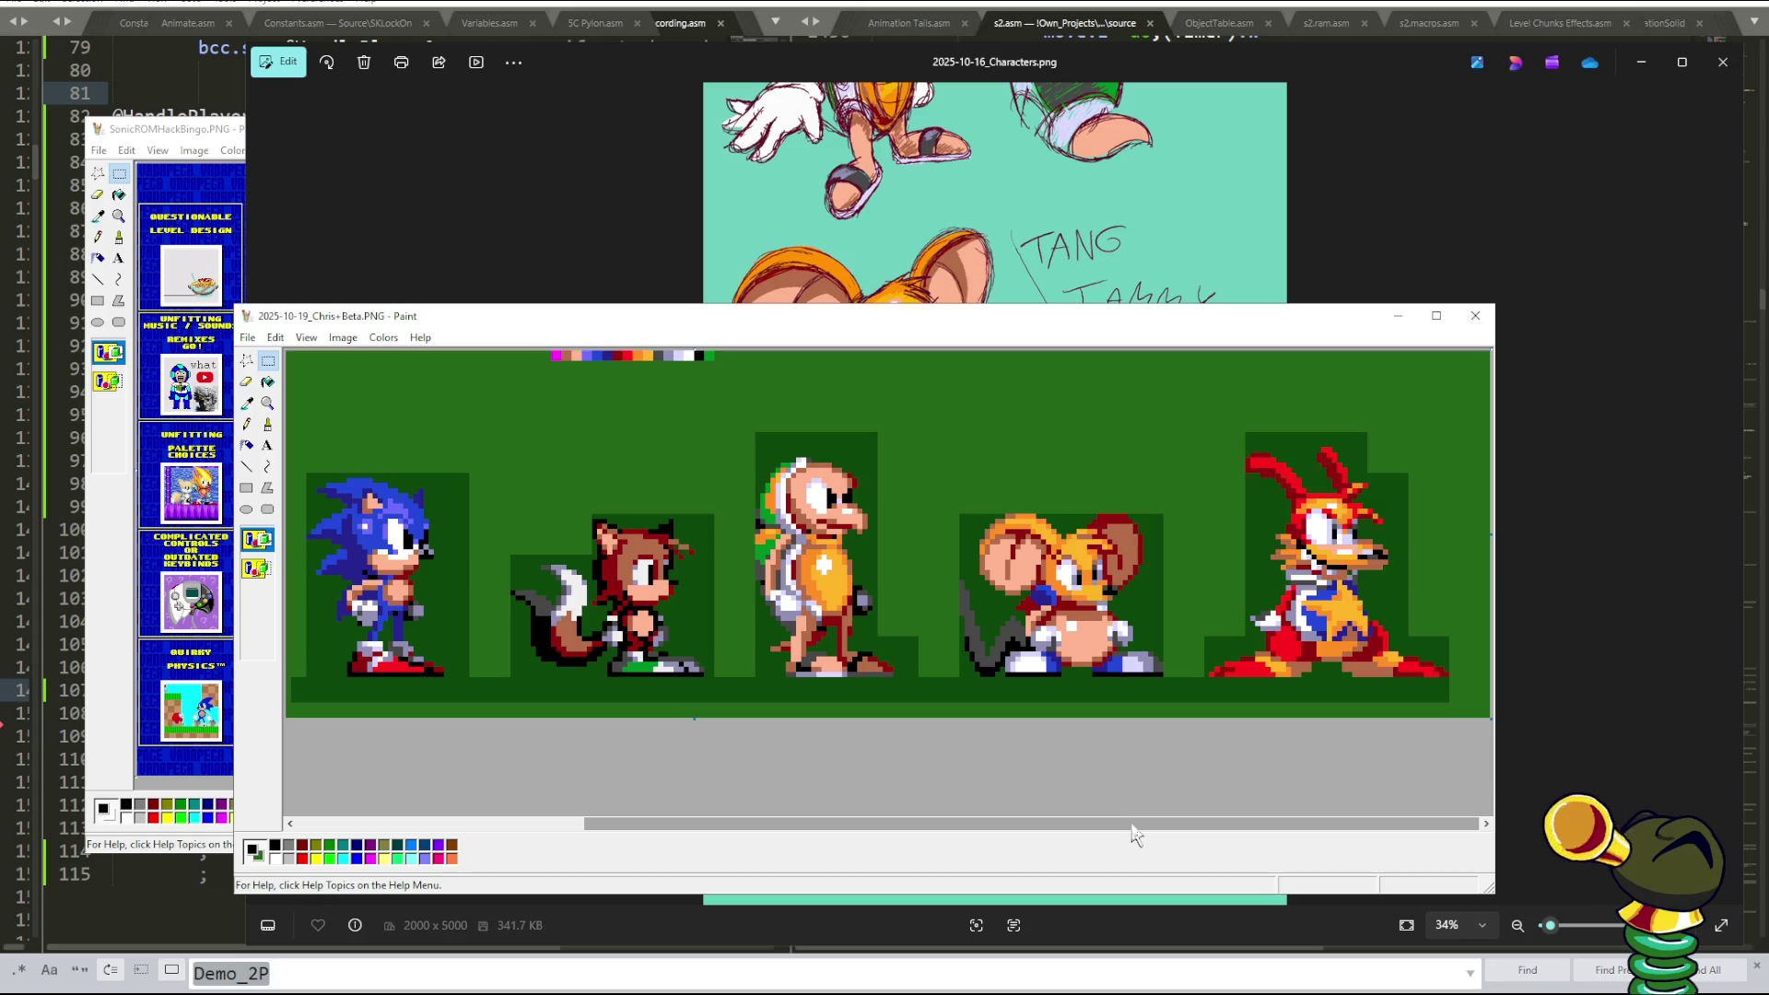
pyautogui.click(247, 424)
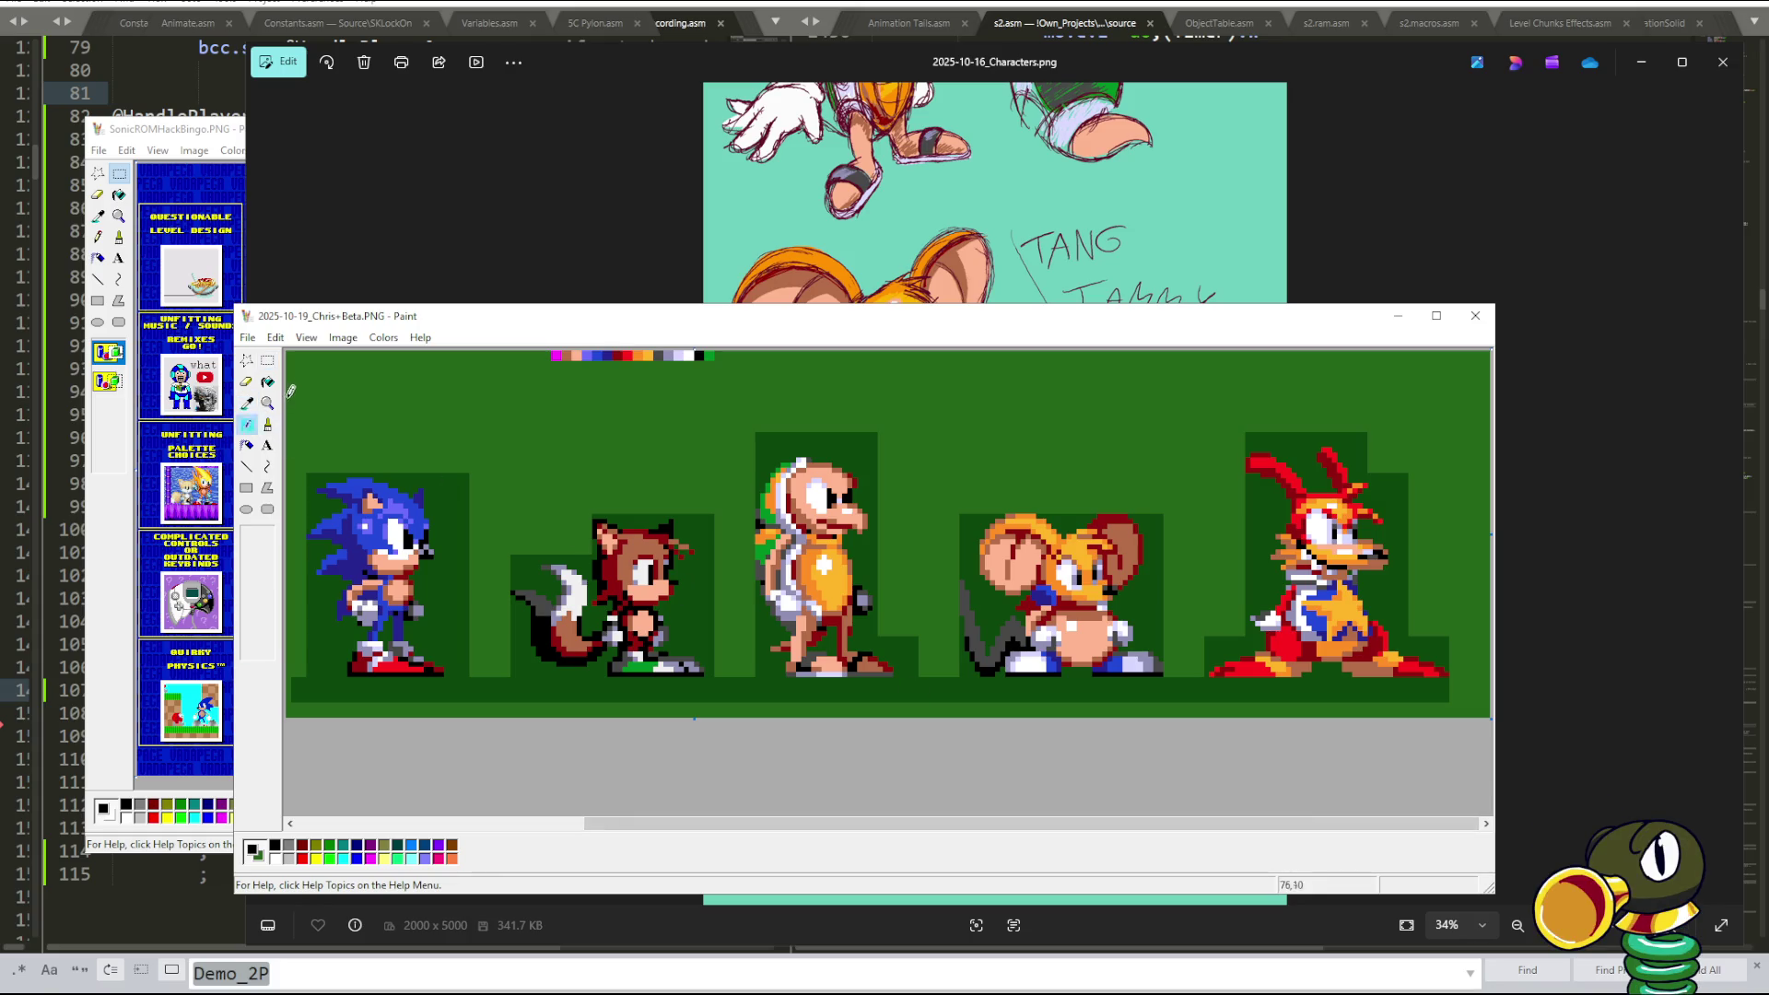
pyautogui.moveTo(876, 824); pyautogui.dragTo(572, 803)
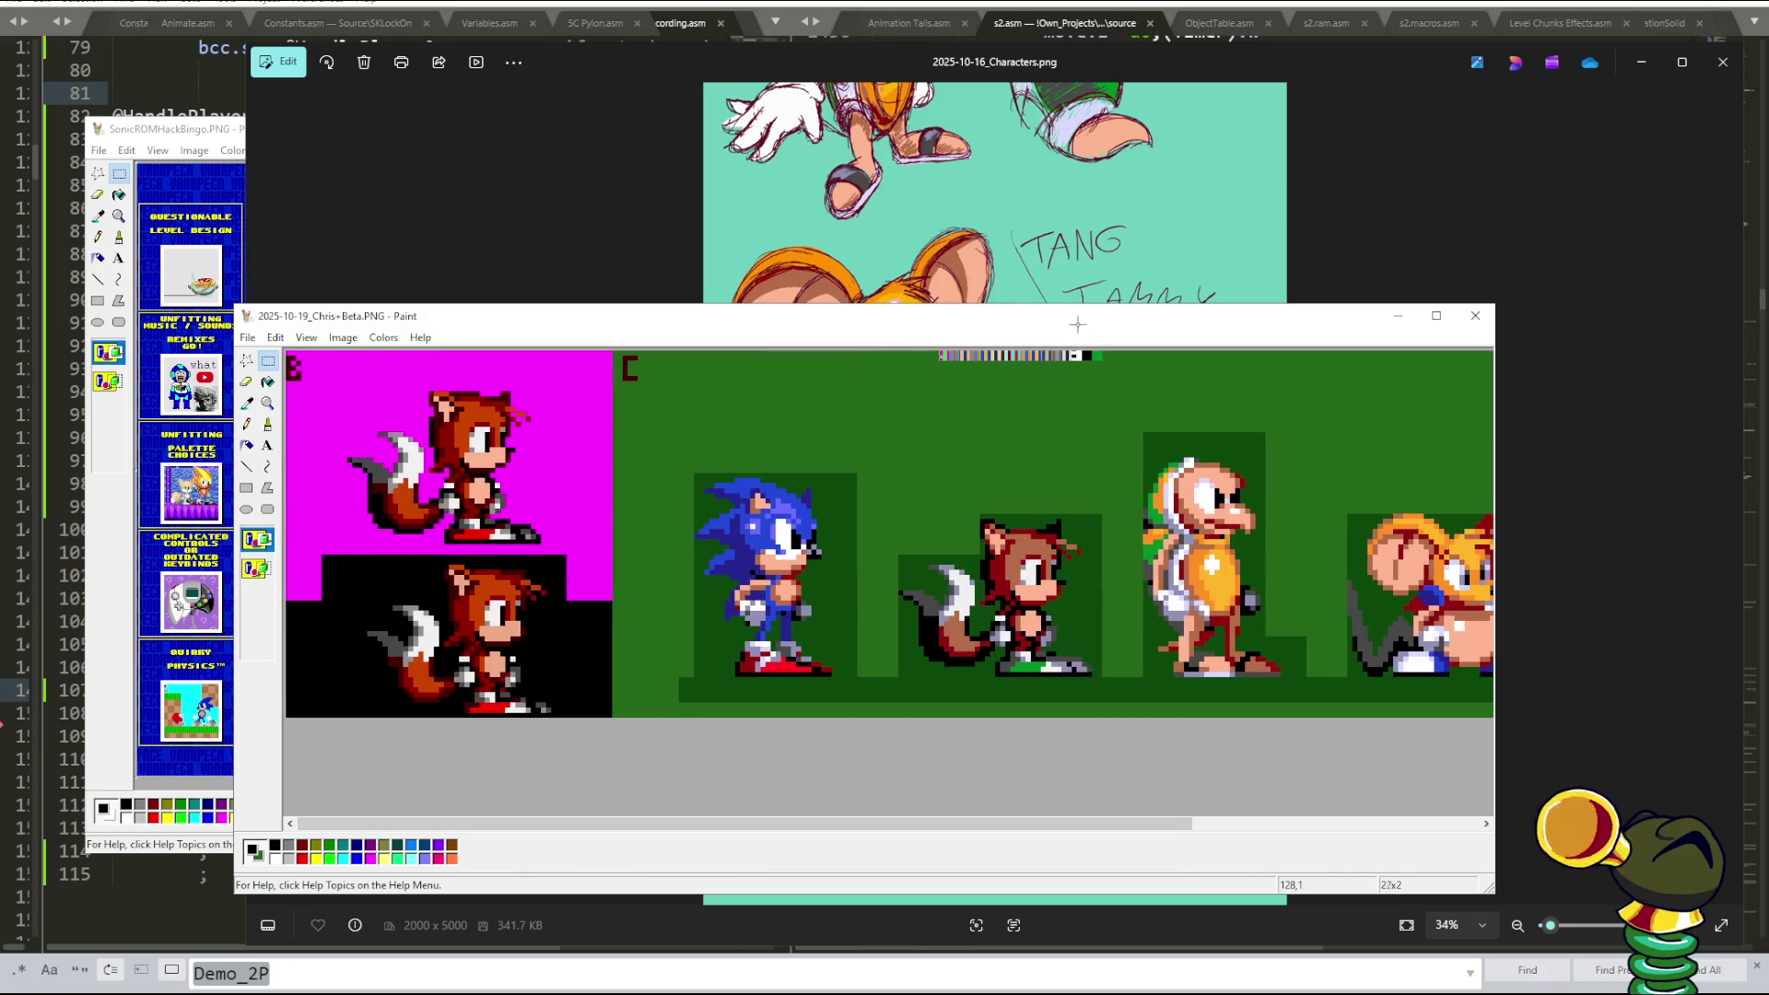
# - Copy and paste the palette strip, enlarging the copy and placing it above the sprites
pyautogui.rightClick(1066, 351)
pyautogui.click(1101, 378)
pyautogui.rightClick(1070, 396)
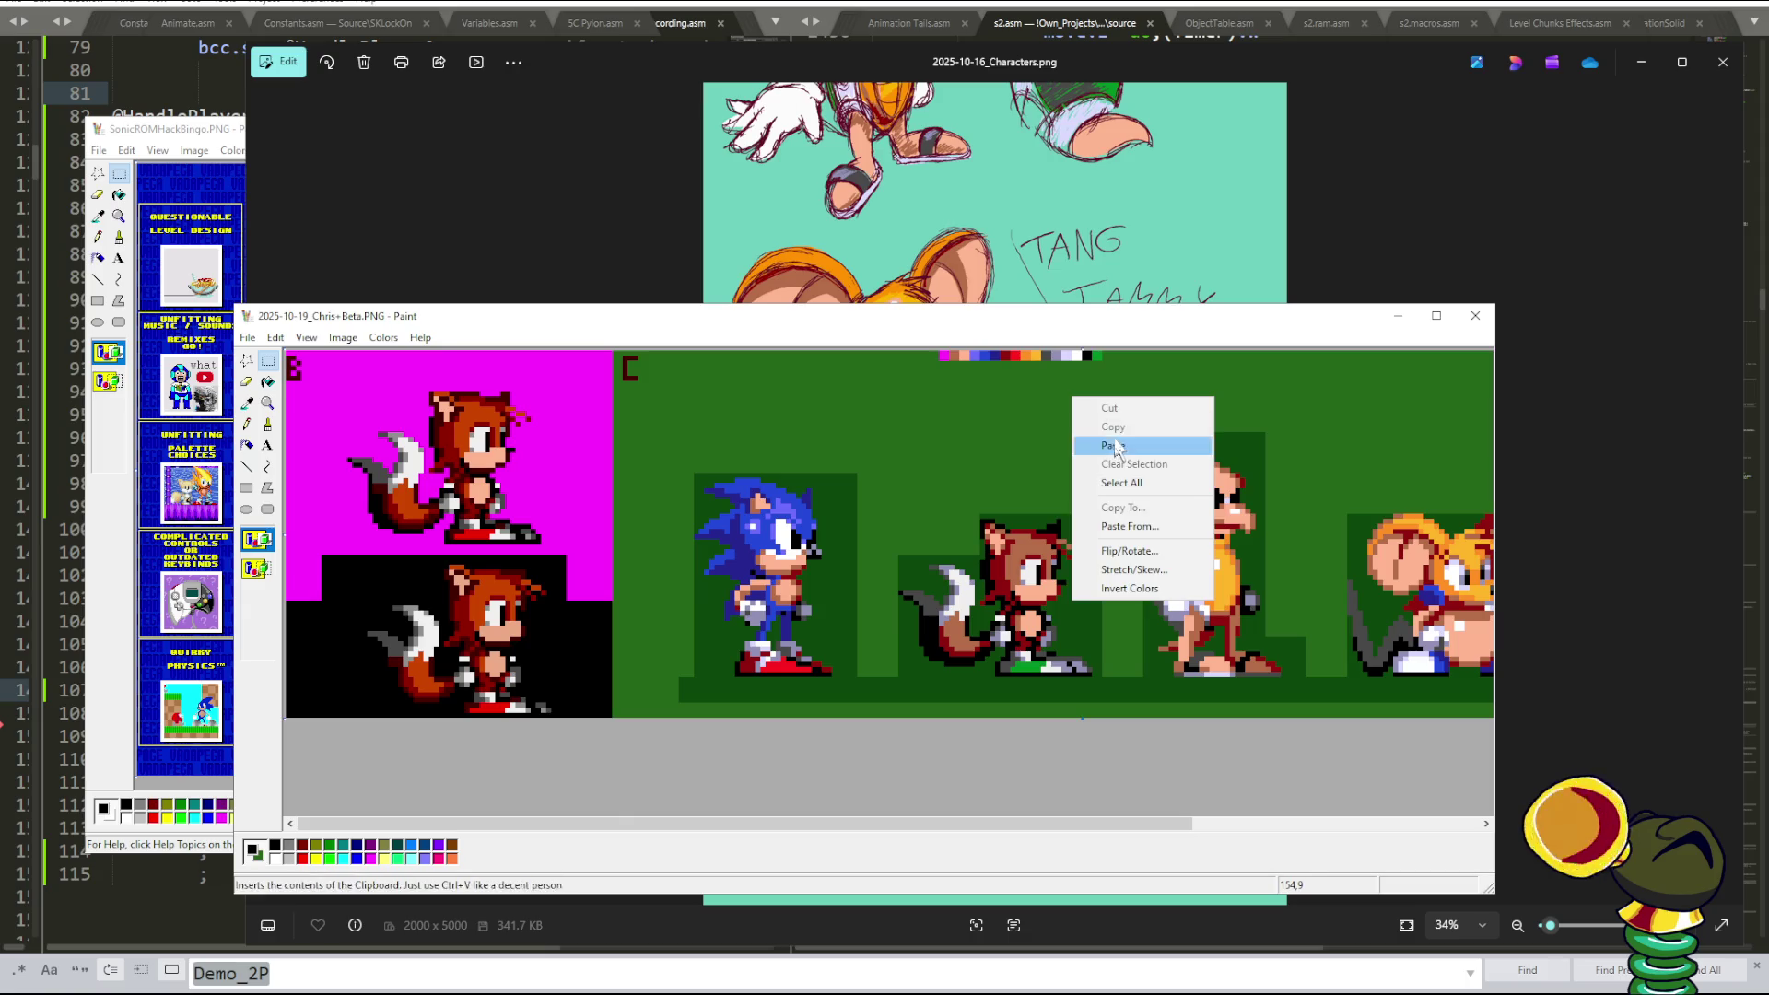
pyautogui.click(1117, 441)
pyautogui.moveTo(451, 362)
pyautogui.mouseDown()
pyautogui.moveTo(1322, 392)
pyautogui.moveTo(1303, 409)
pyautogui.mouseUp()
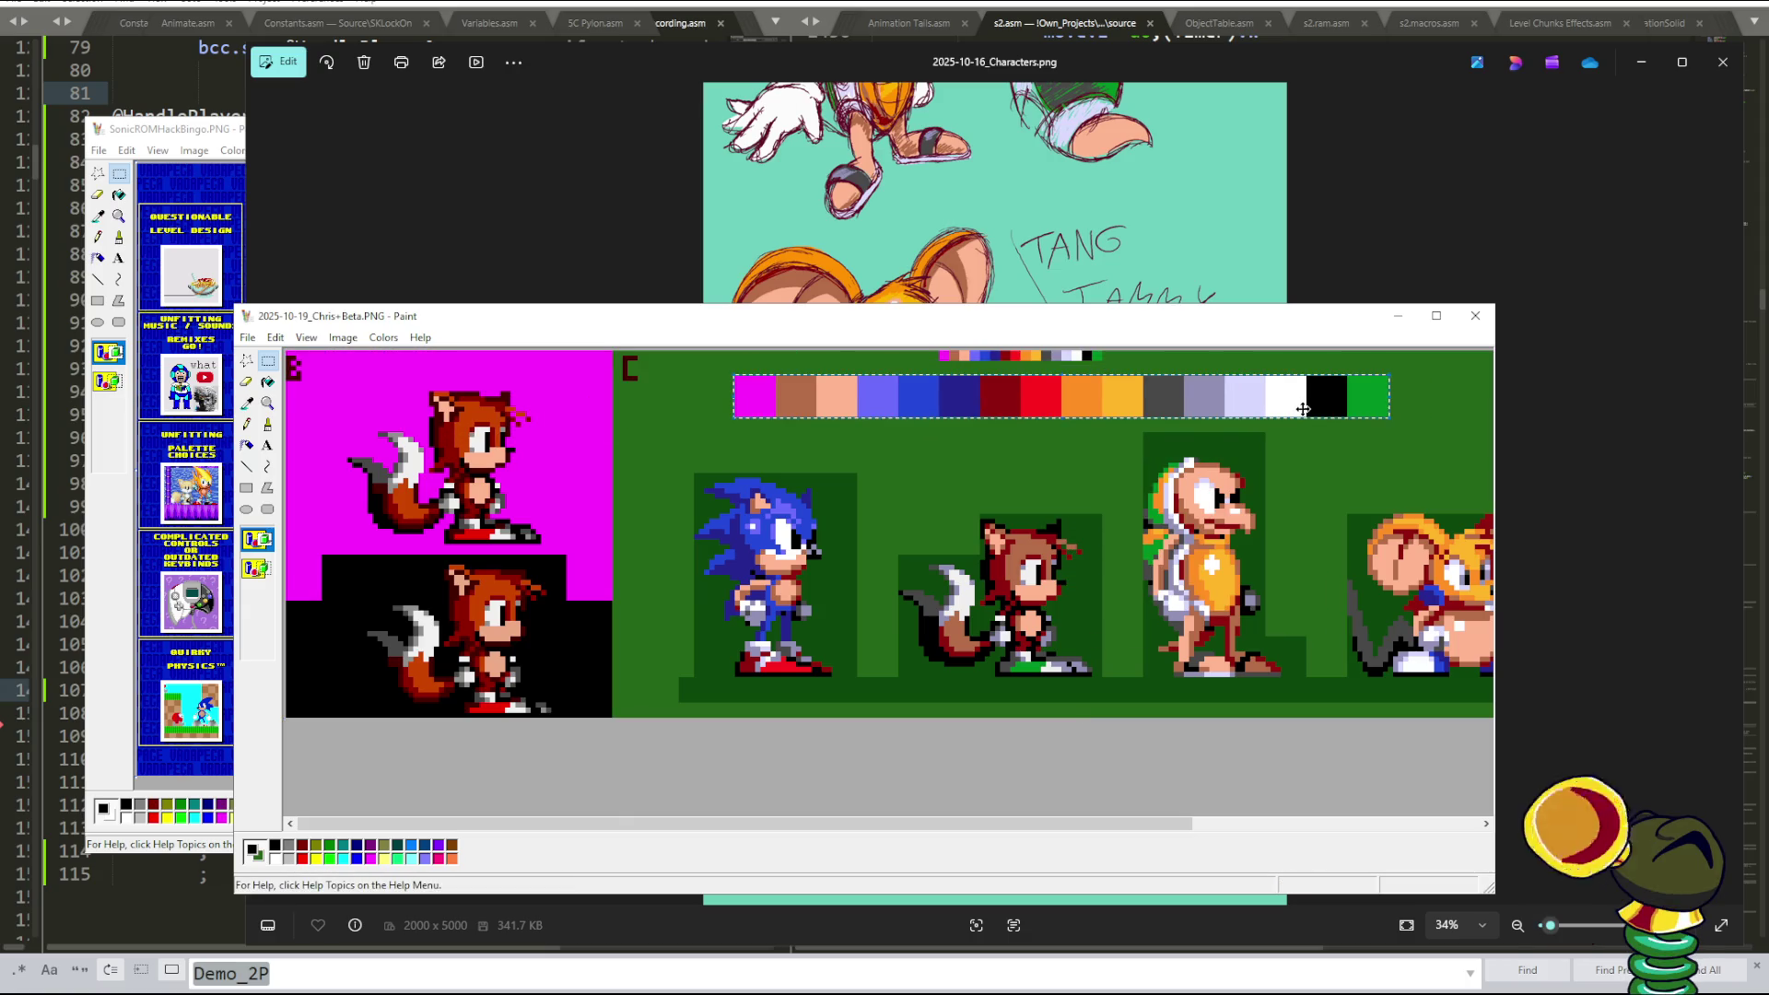
# - Fine-tune the enlarged palette strip's position and move the Paint window higher
pyautogui.hscroll(3, 1292, 474)
pyautogui.hscroll(-2, 1292, 474)
pyautogui.hscroll(2, 1292, 473)
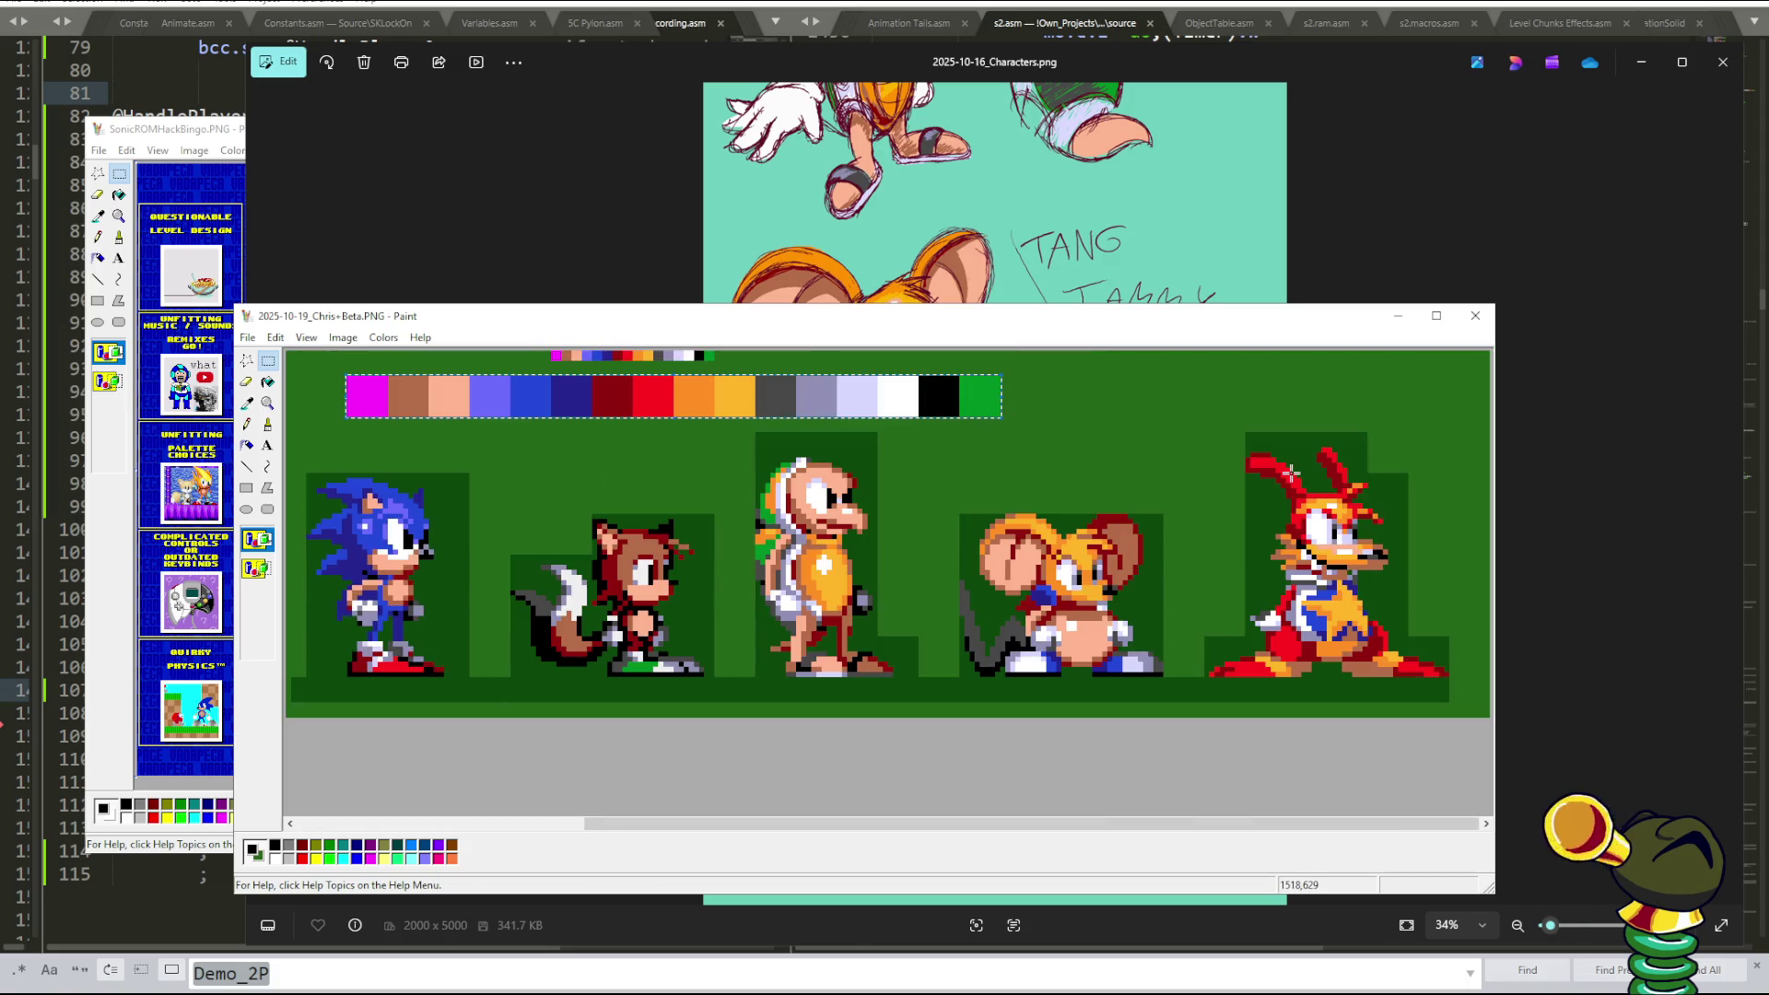
pyautogui.moveTo(1349, 823); pyautogui.dragTo(1339, 823)
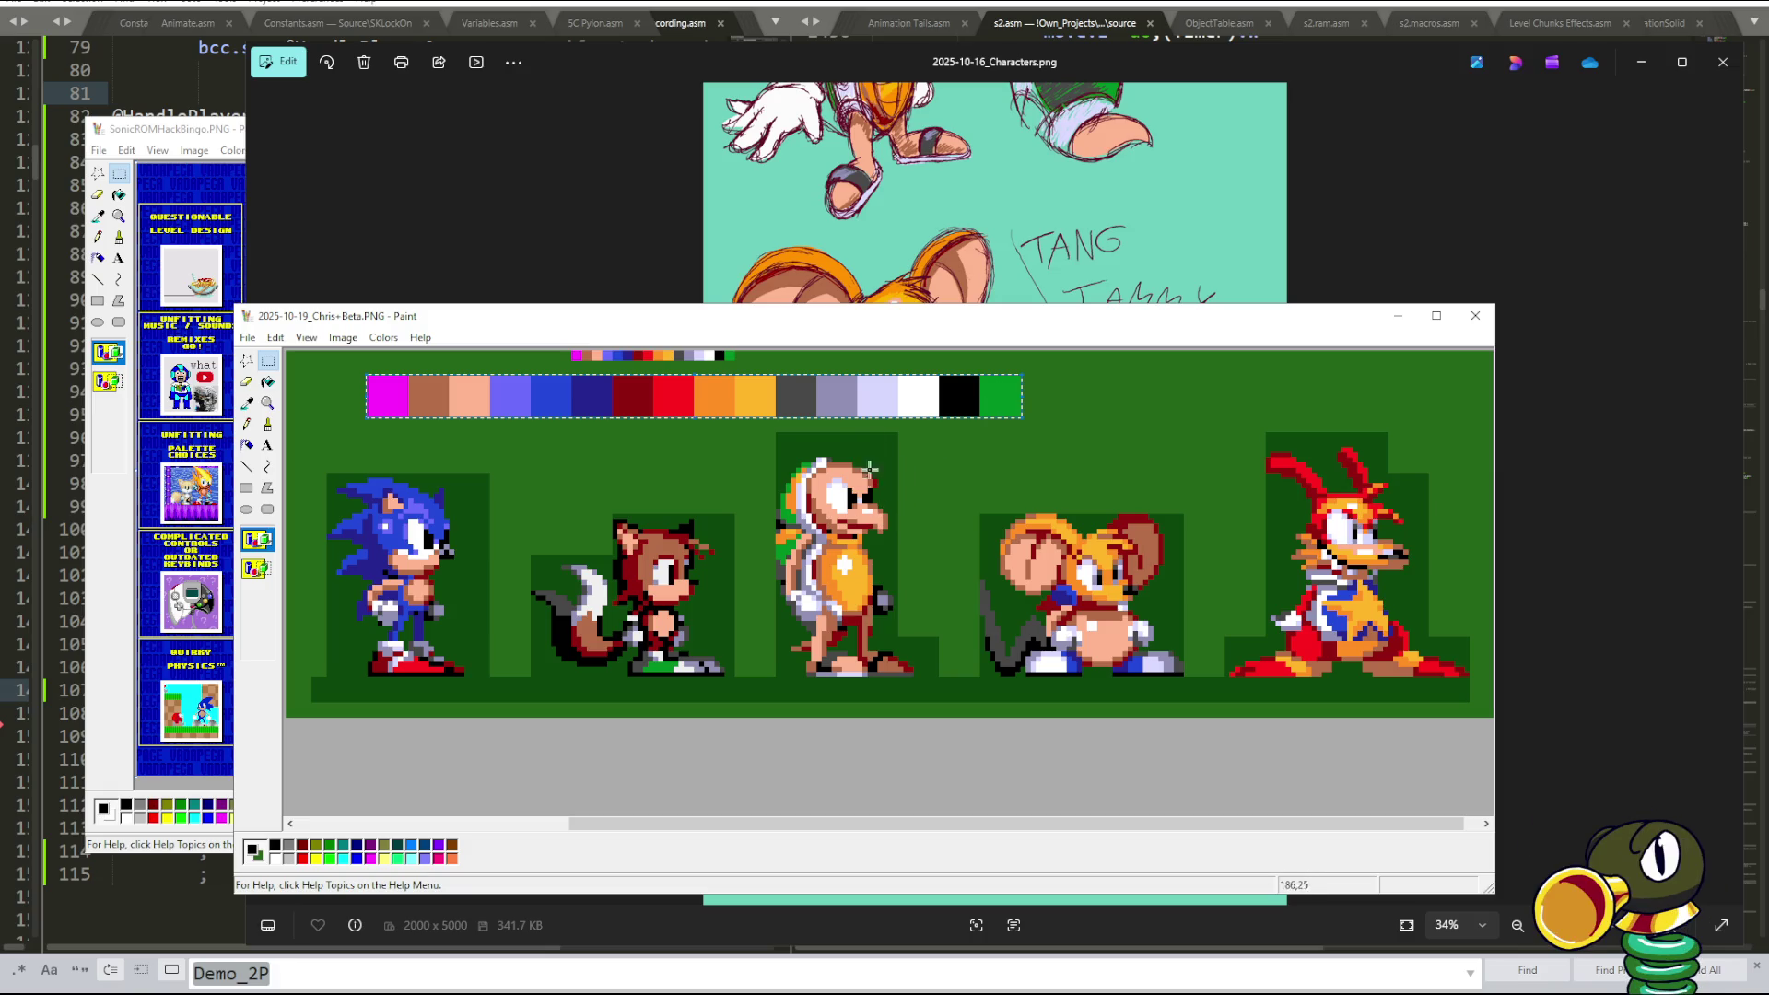
pyautogui.moveTo(879, 396); pyautogui.dragTo(908, 393)
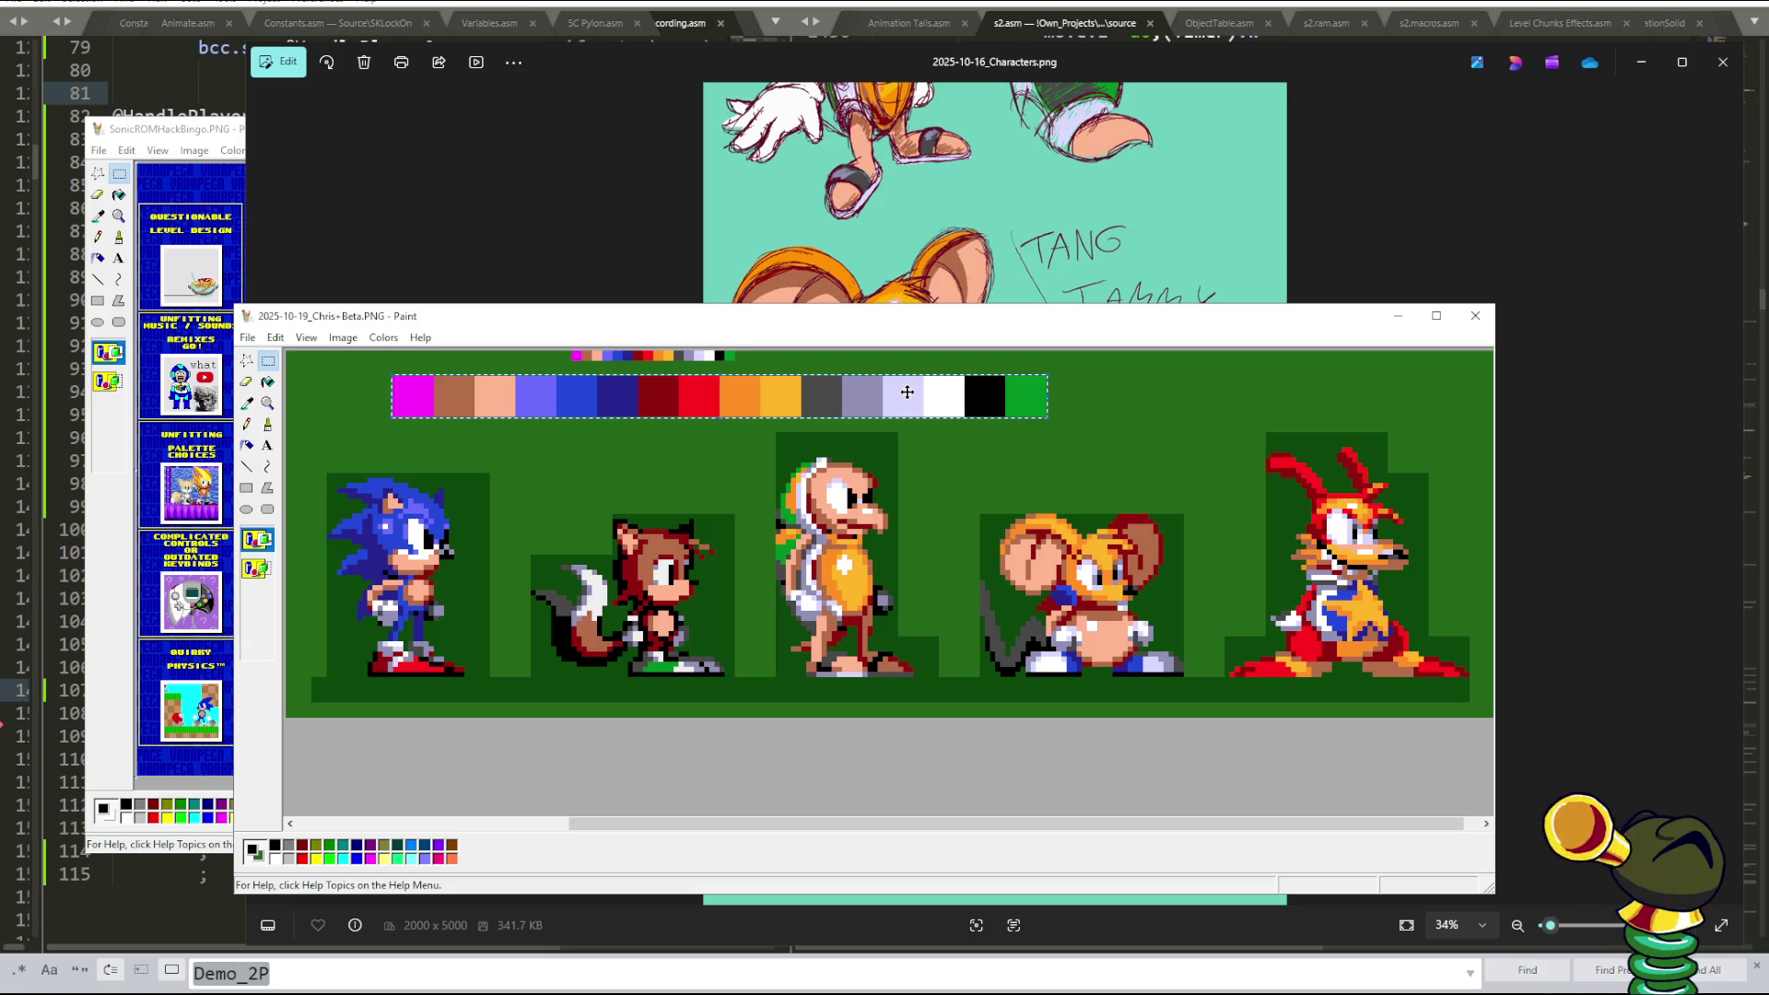
pyautogui.moveTo(908, 393); pyautogui.dragTo(892, 388)
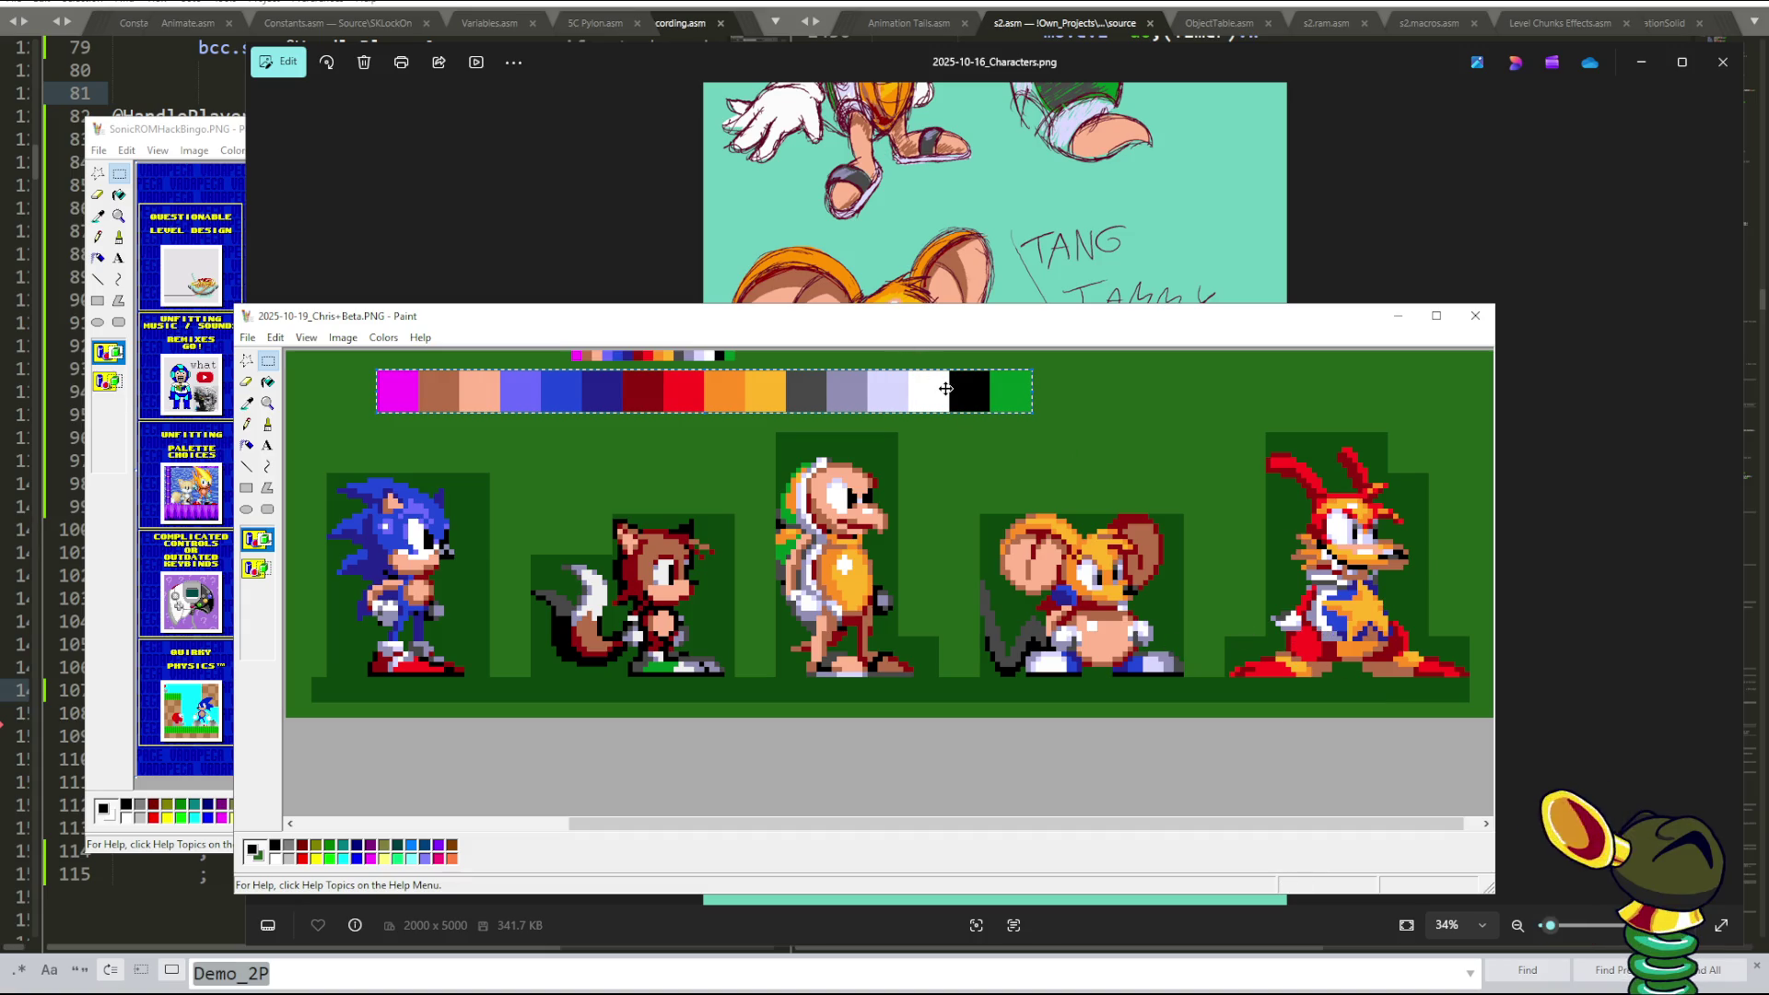
pyautogui.moveTo(948, 330); pyautogui.dragTo(940, 242)
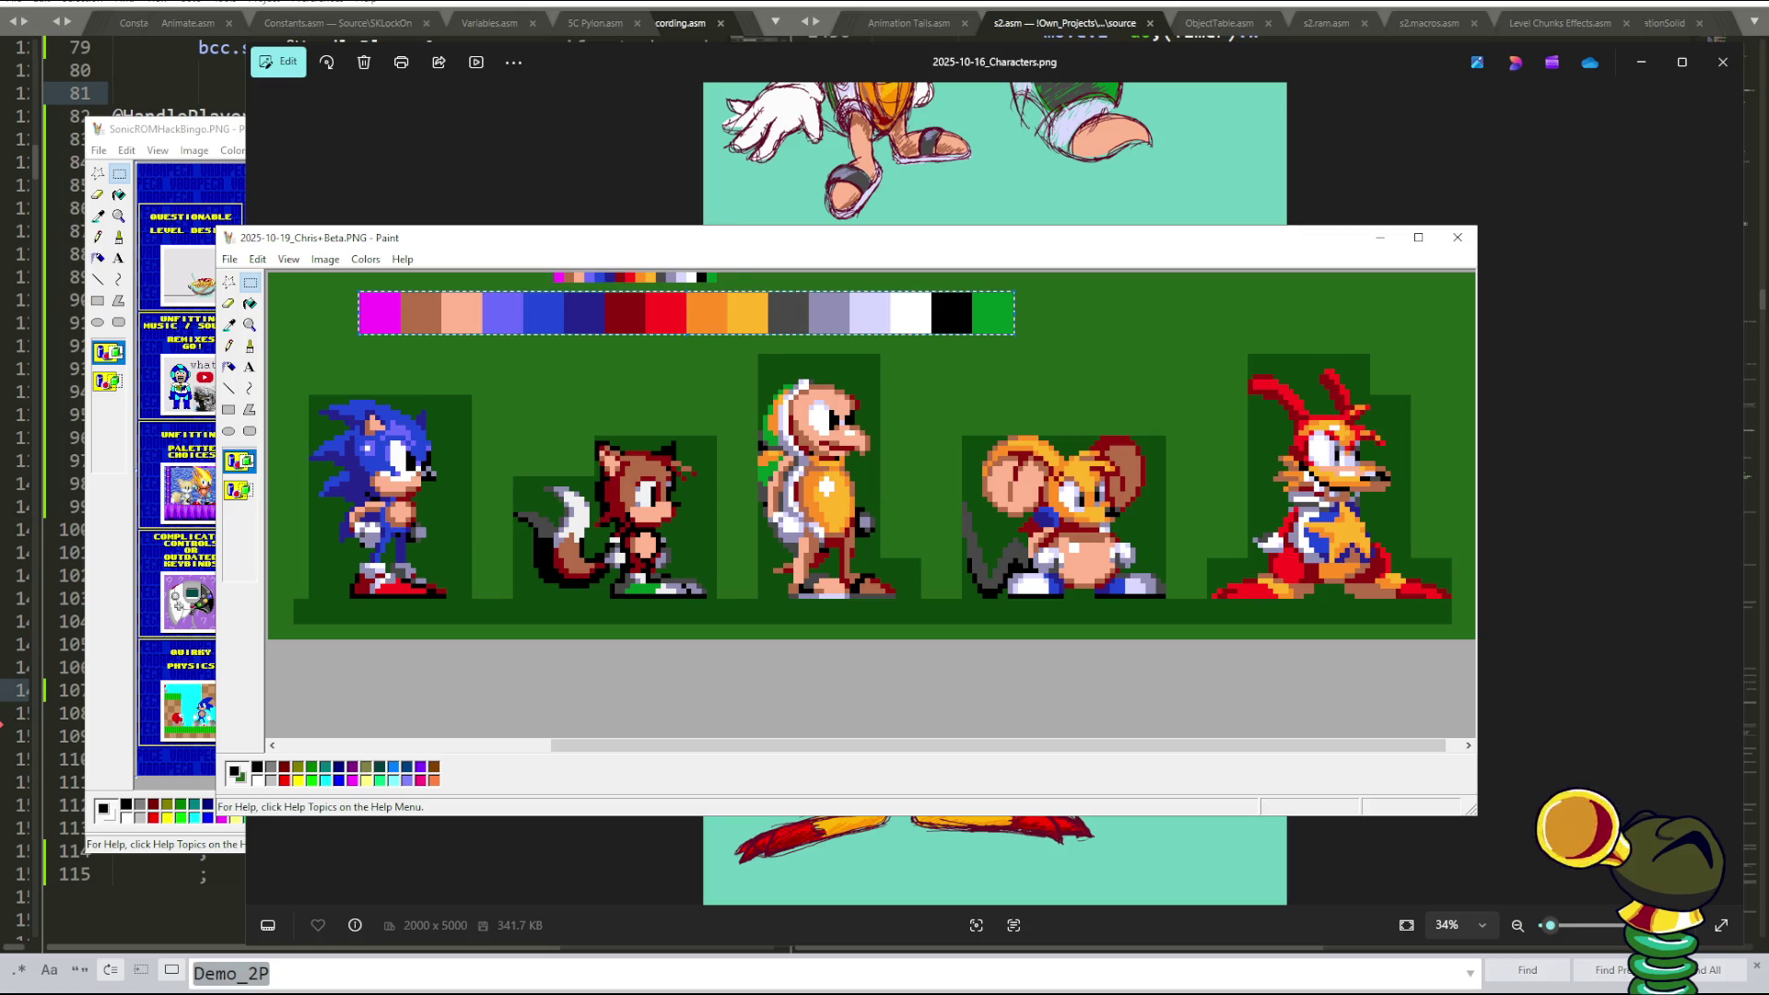
# - Reset SONIC PROTO SLOP, fast-forward into the level, pause and resume, then open File History
pyautogui.hotkey('alt', 'Tab')
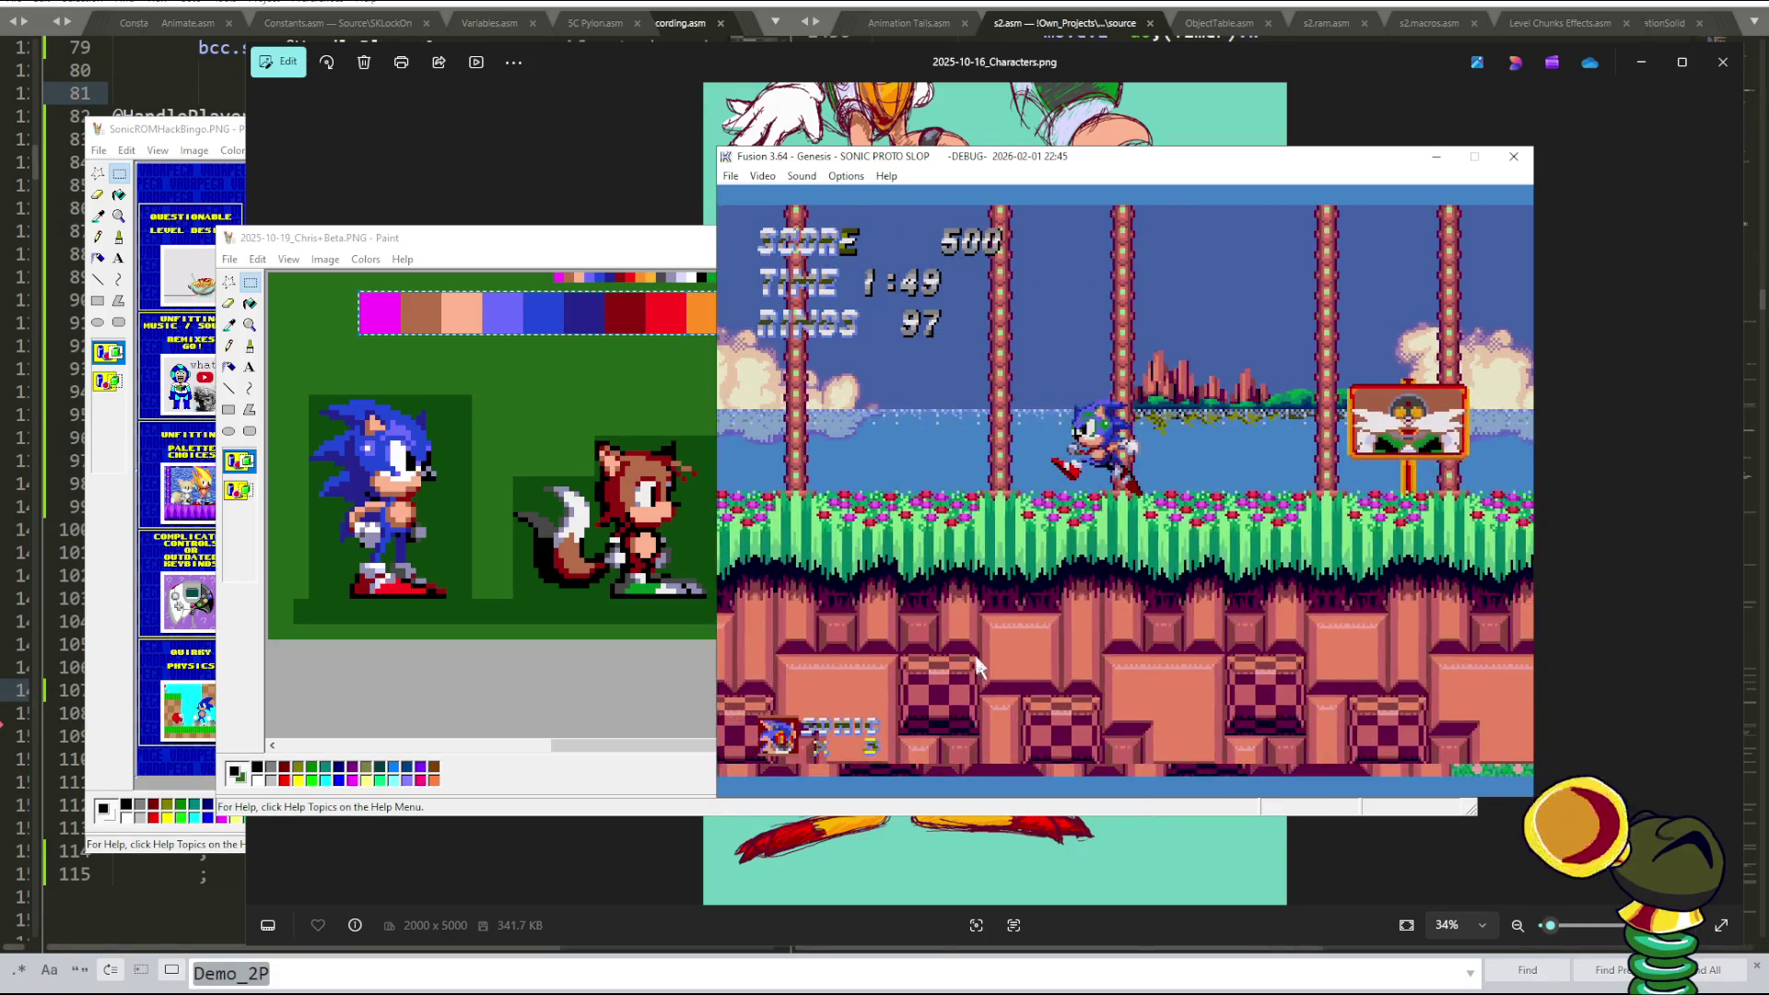
pyautogui.press('Tab')
pyautogui.press('Return')
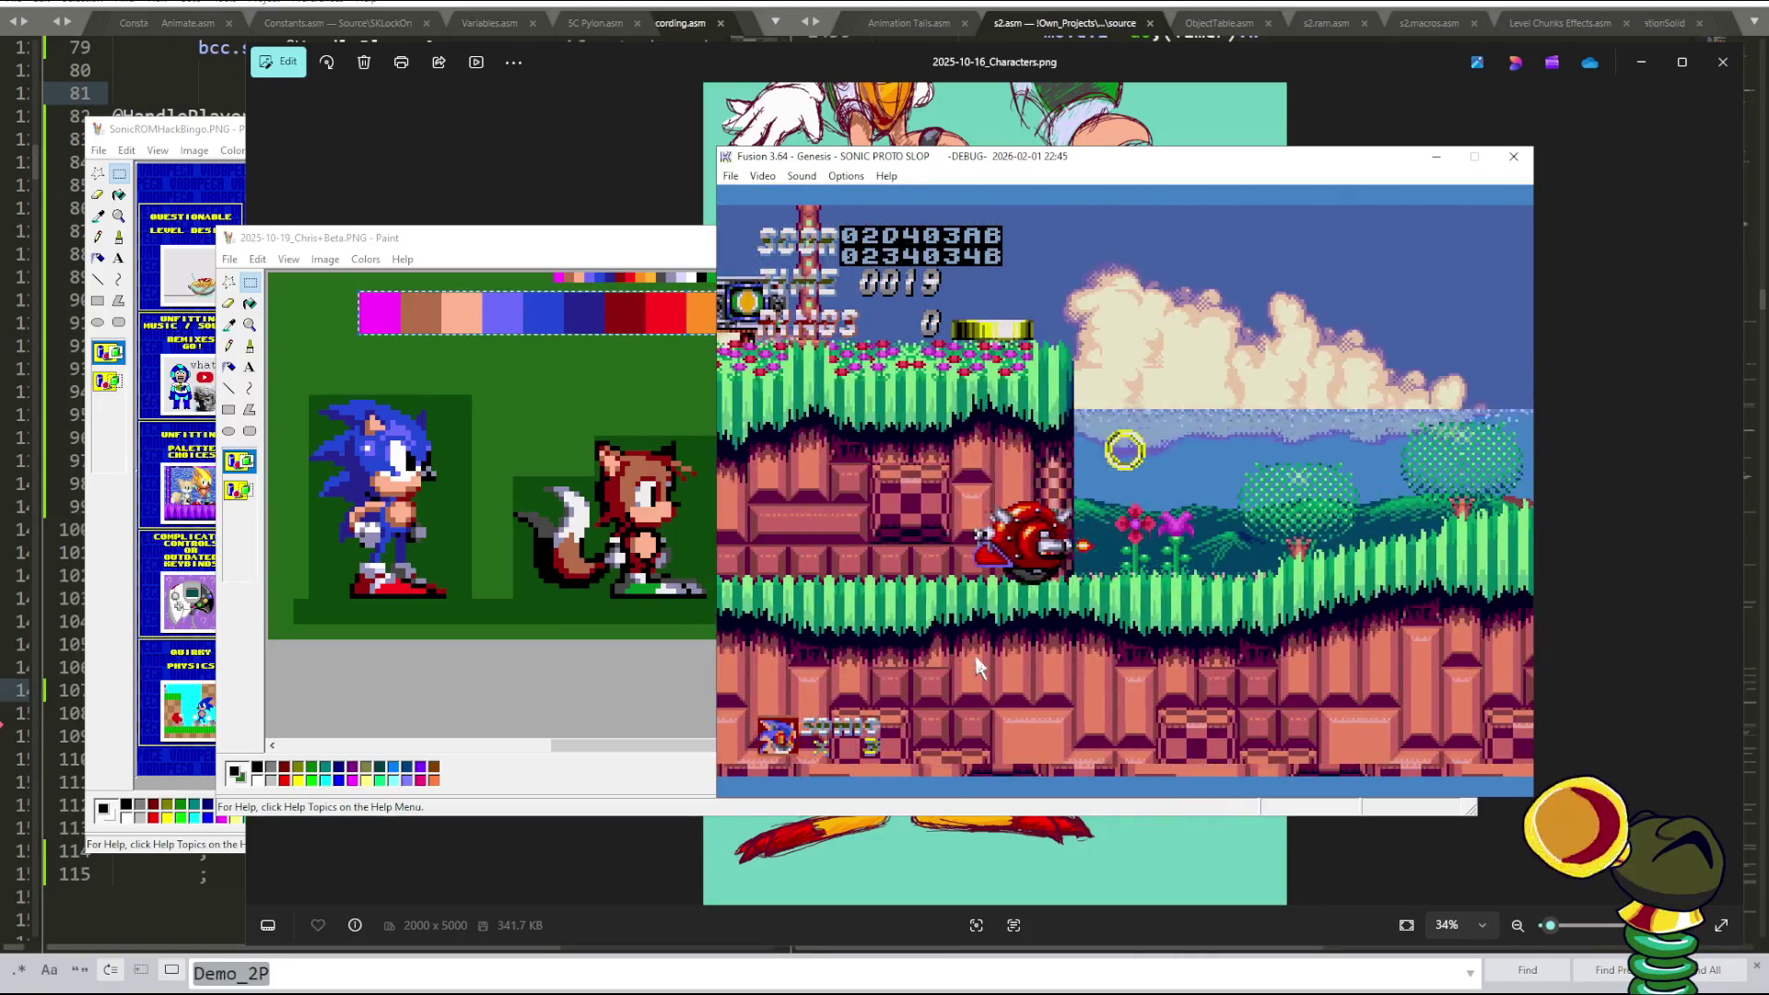
pyautogui.press('Pause')
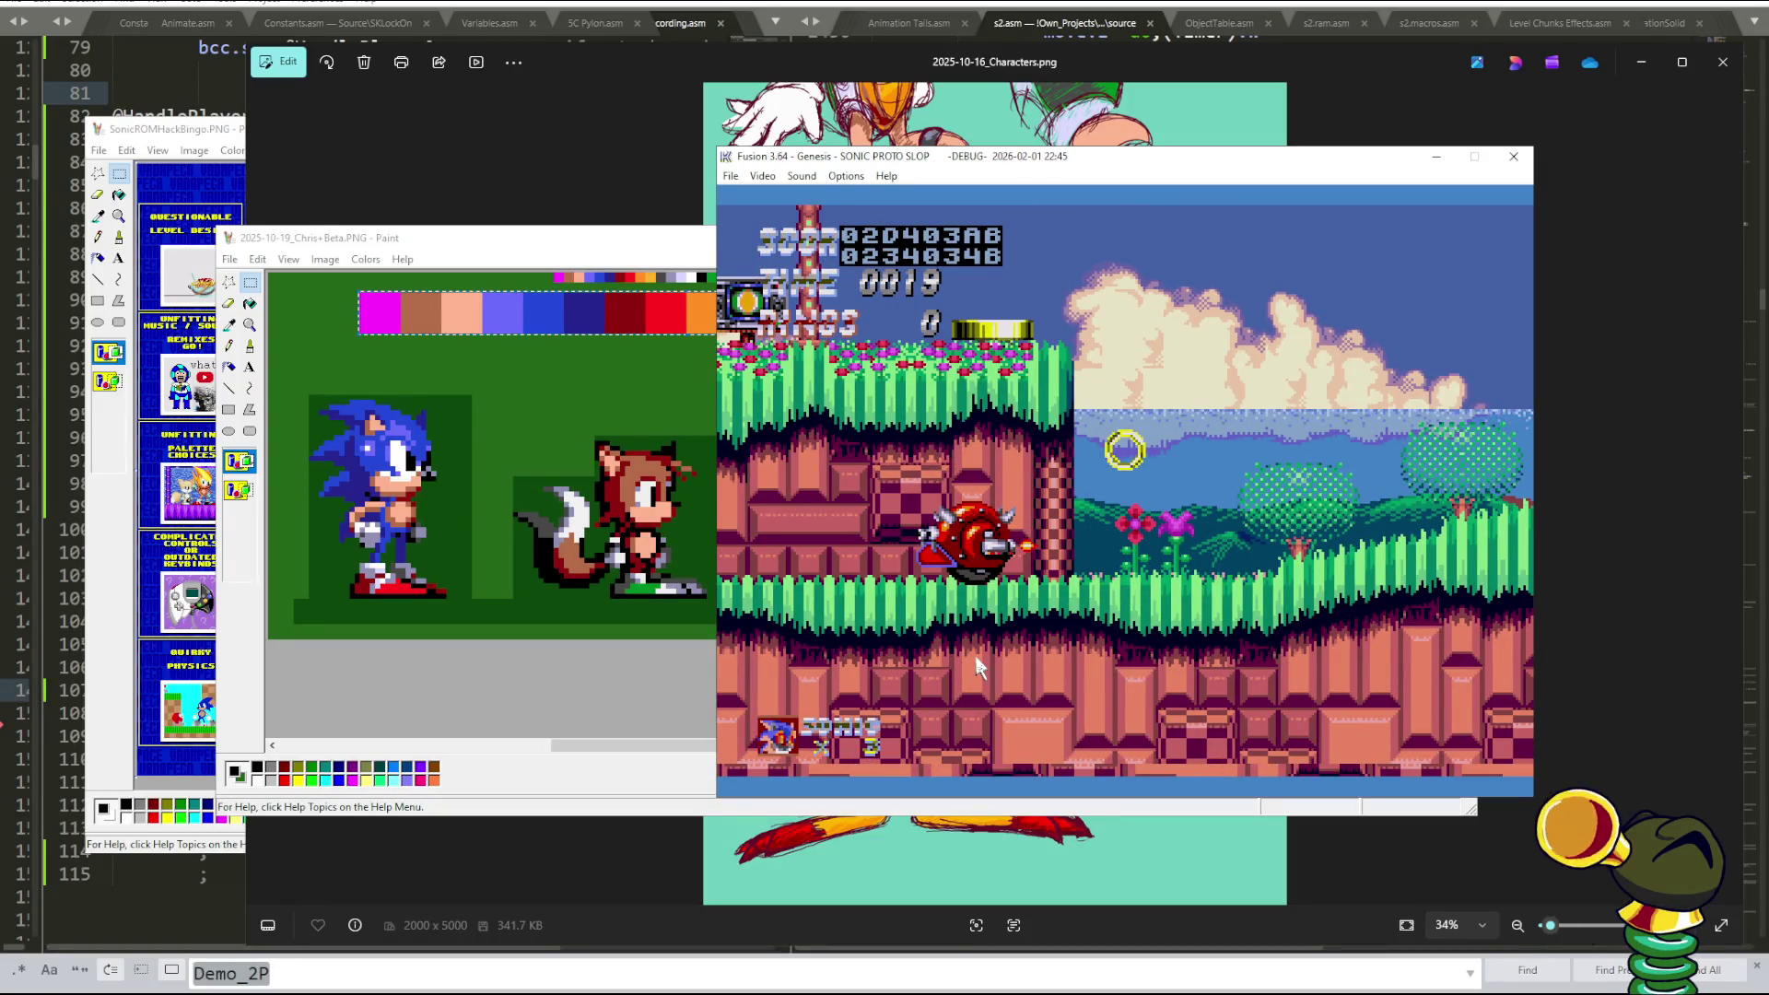
pyautogui.press('Pause')
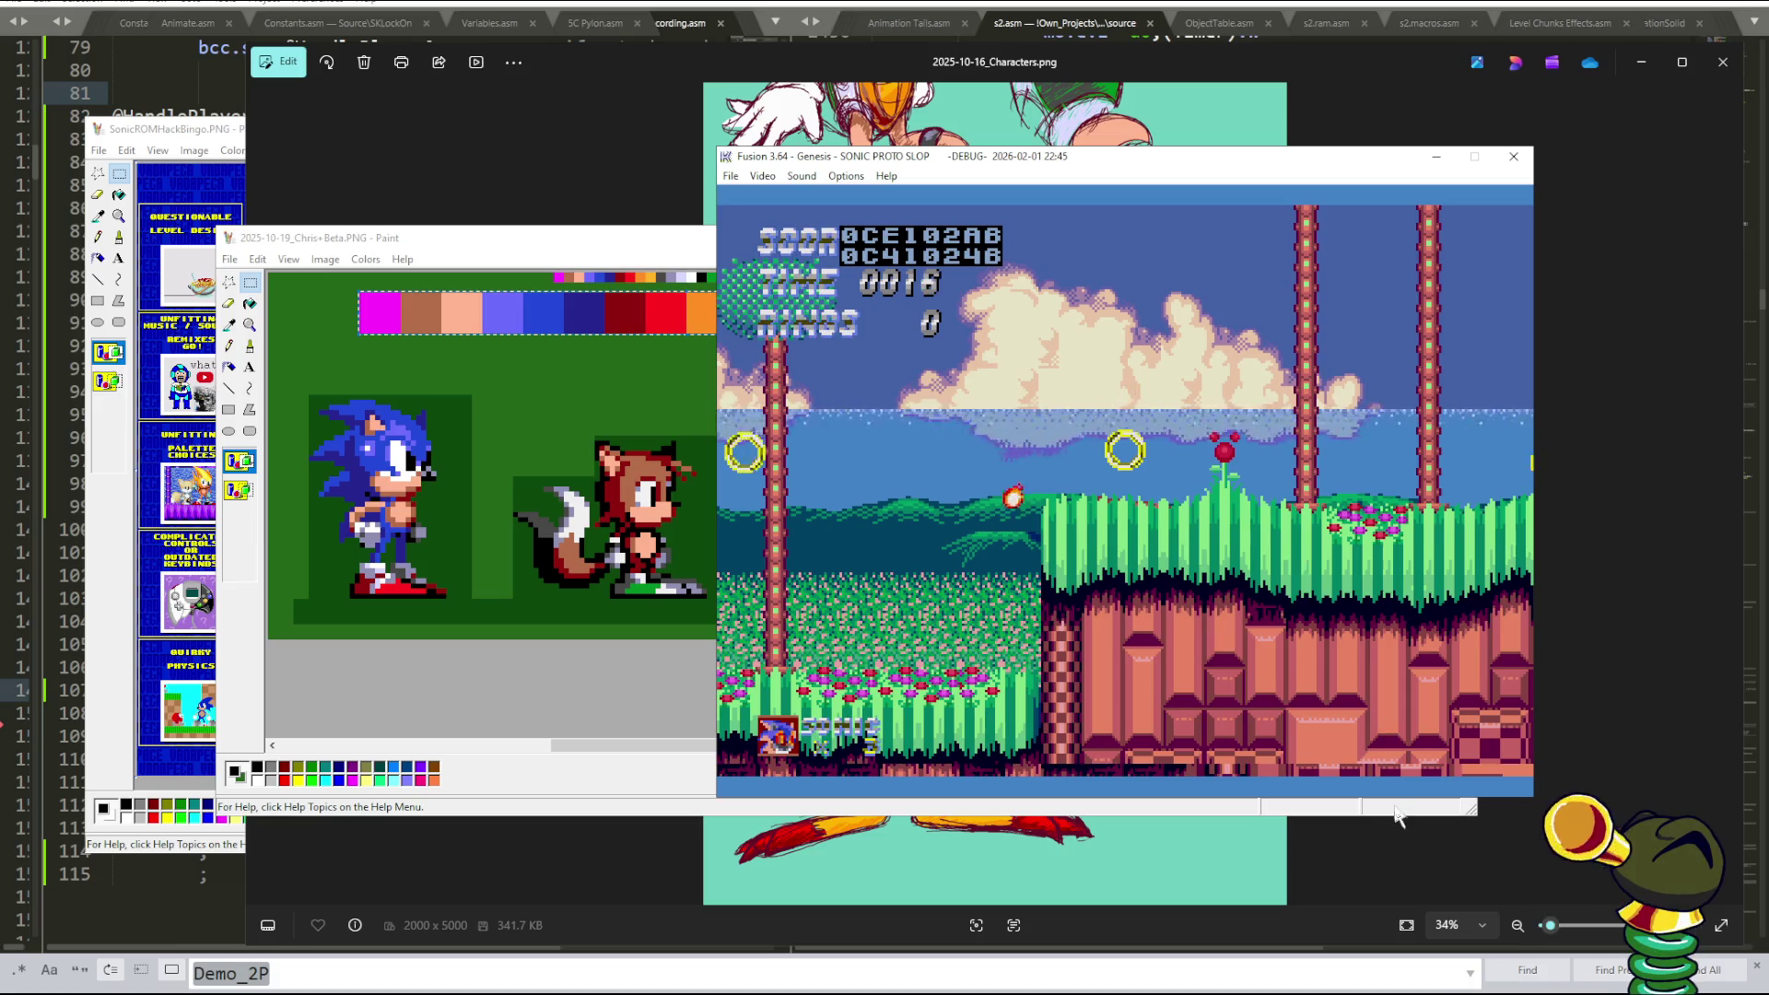
pyautogui.click(733, 176)
pyautogui.moveTo(829, 586)
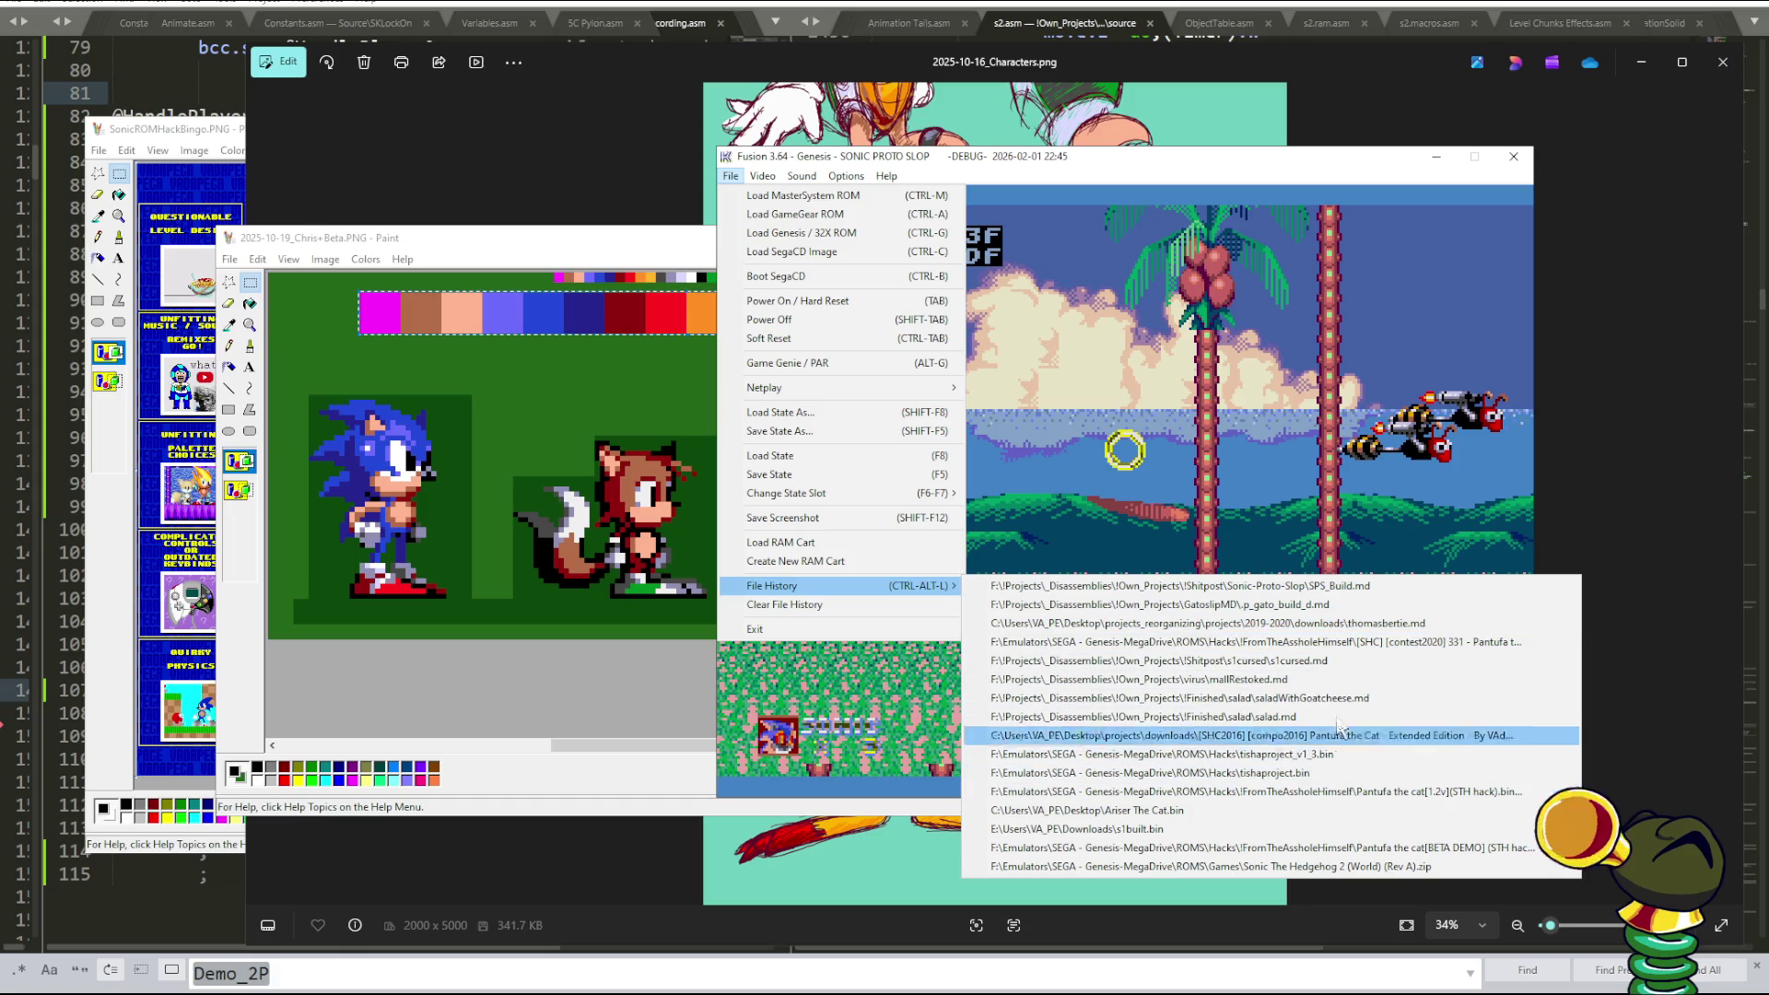
# - Load Sonic The Hedgehog 2 from File History with state slot 0, then reset to its level select
pyautogui.click(1276, 866)
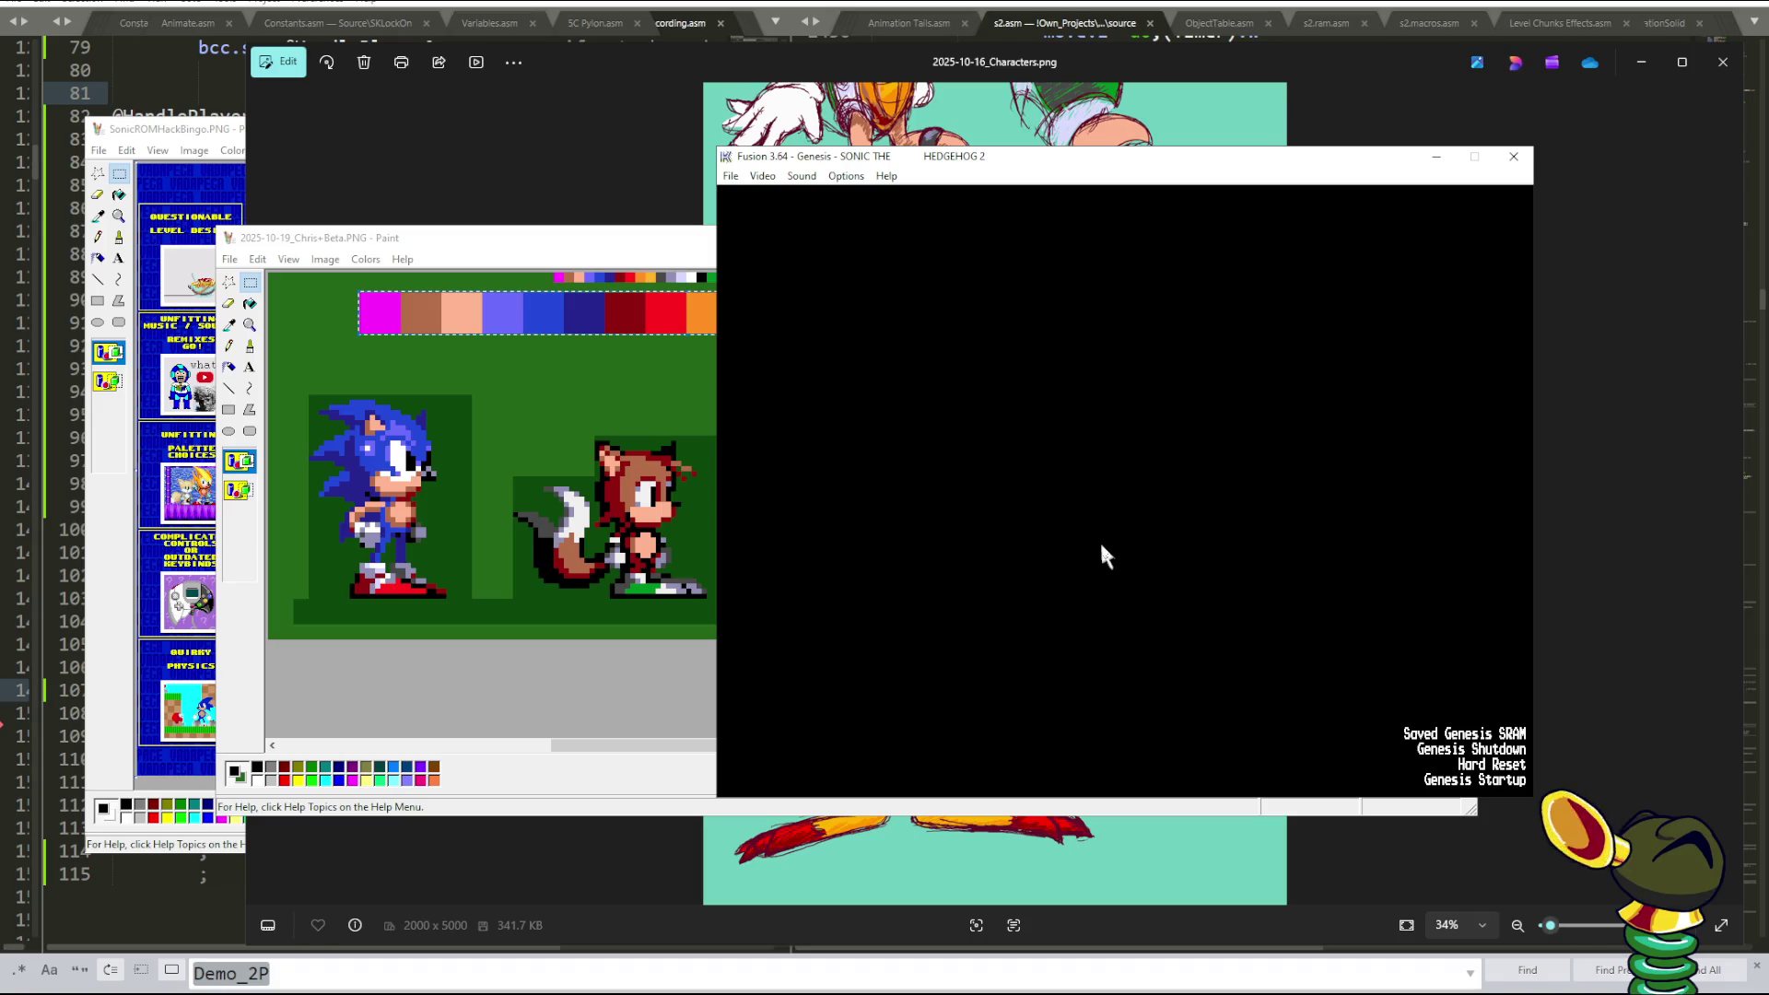
pyautogui.press('F8')
pyautogui.press('Tab')
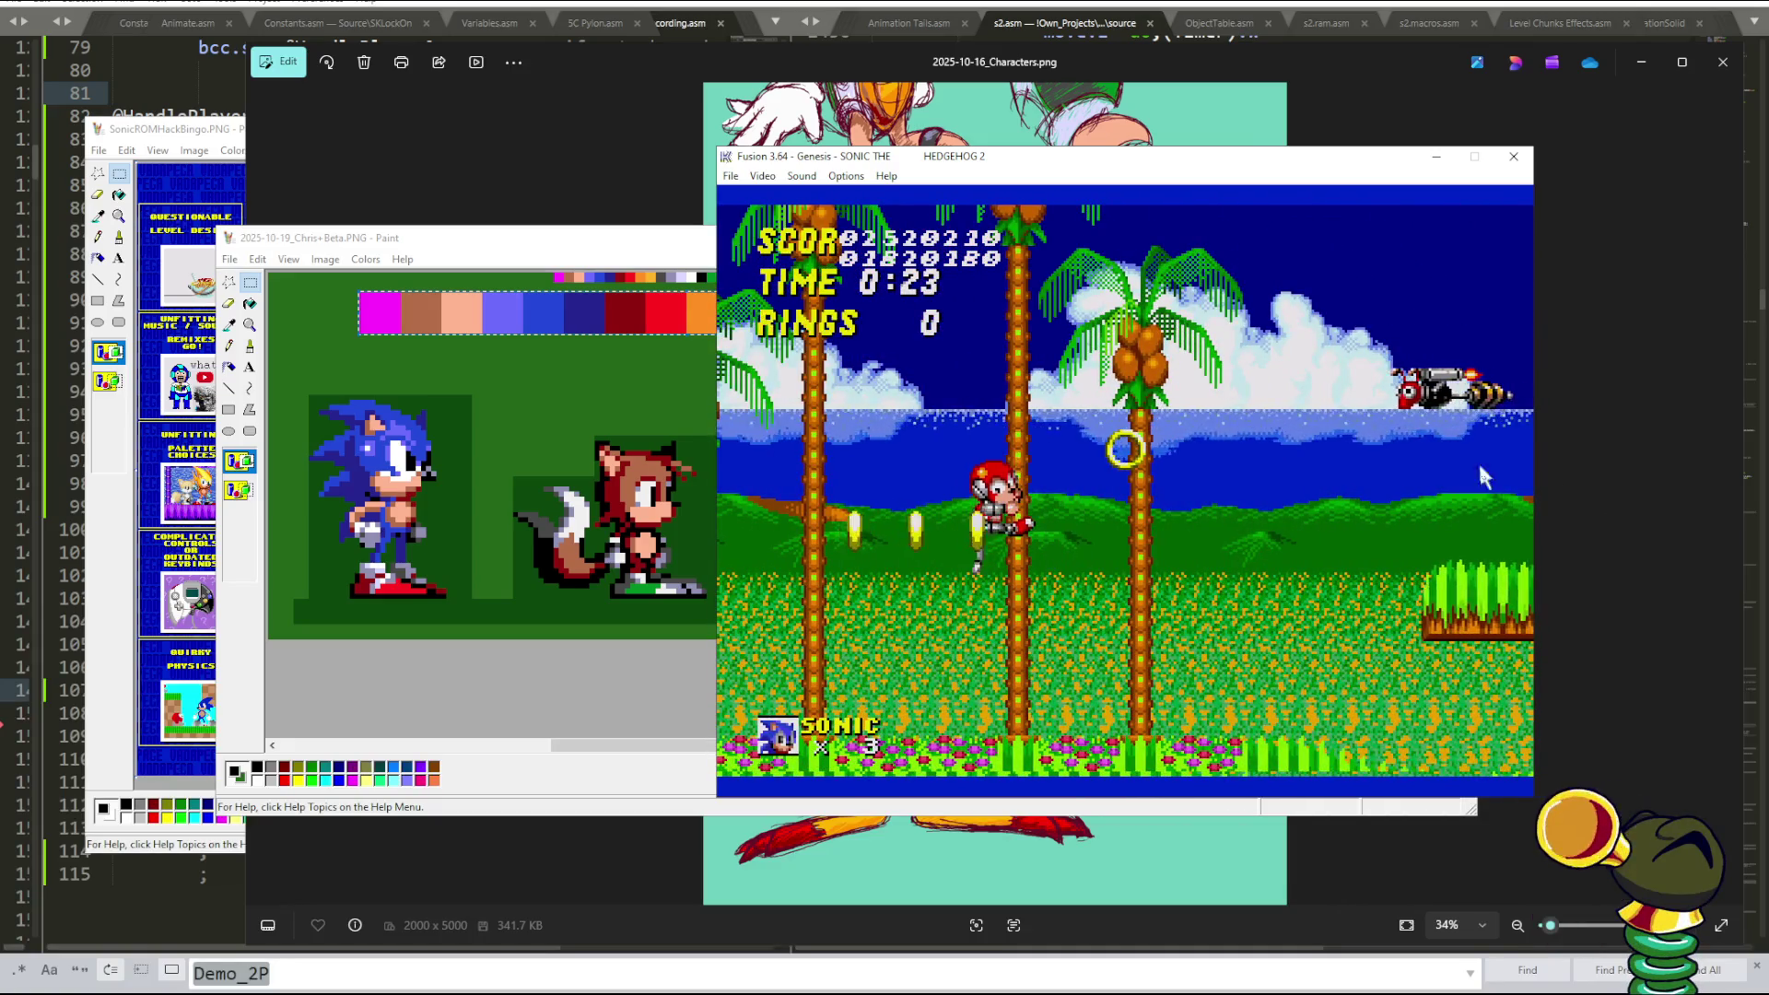
pyautogui.click(731, 177)
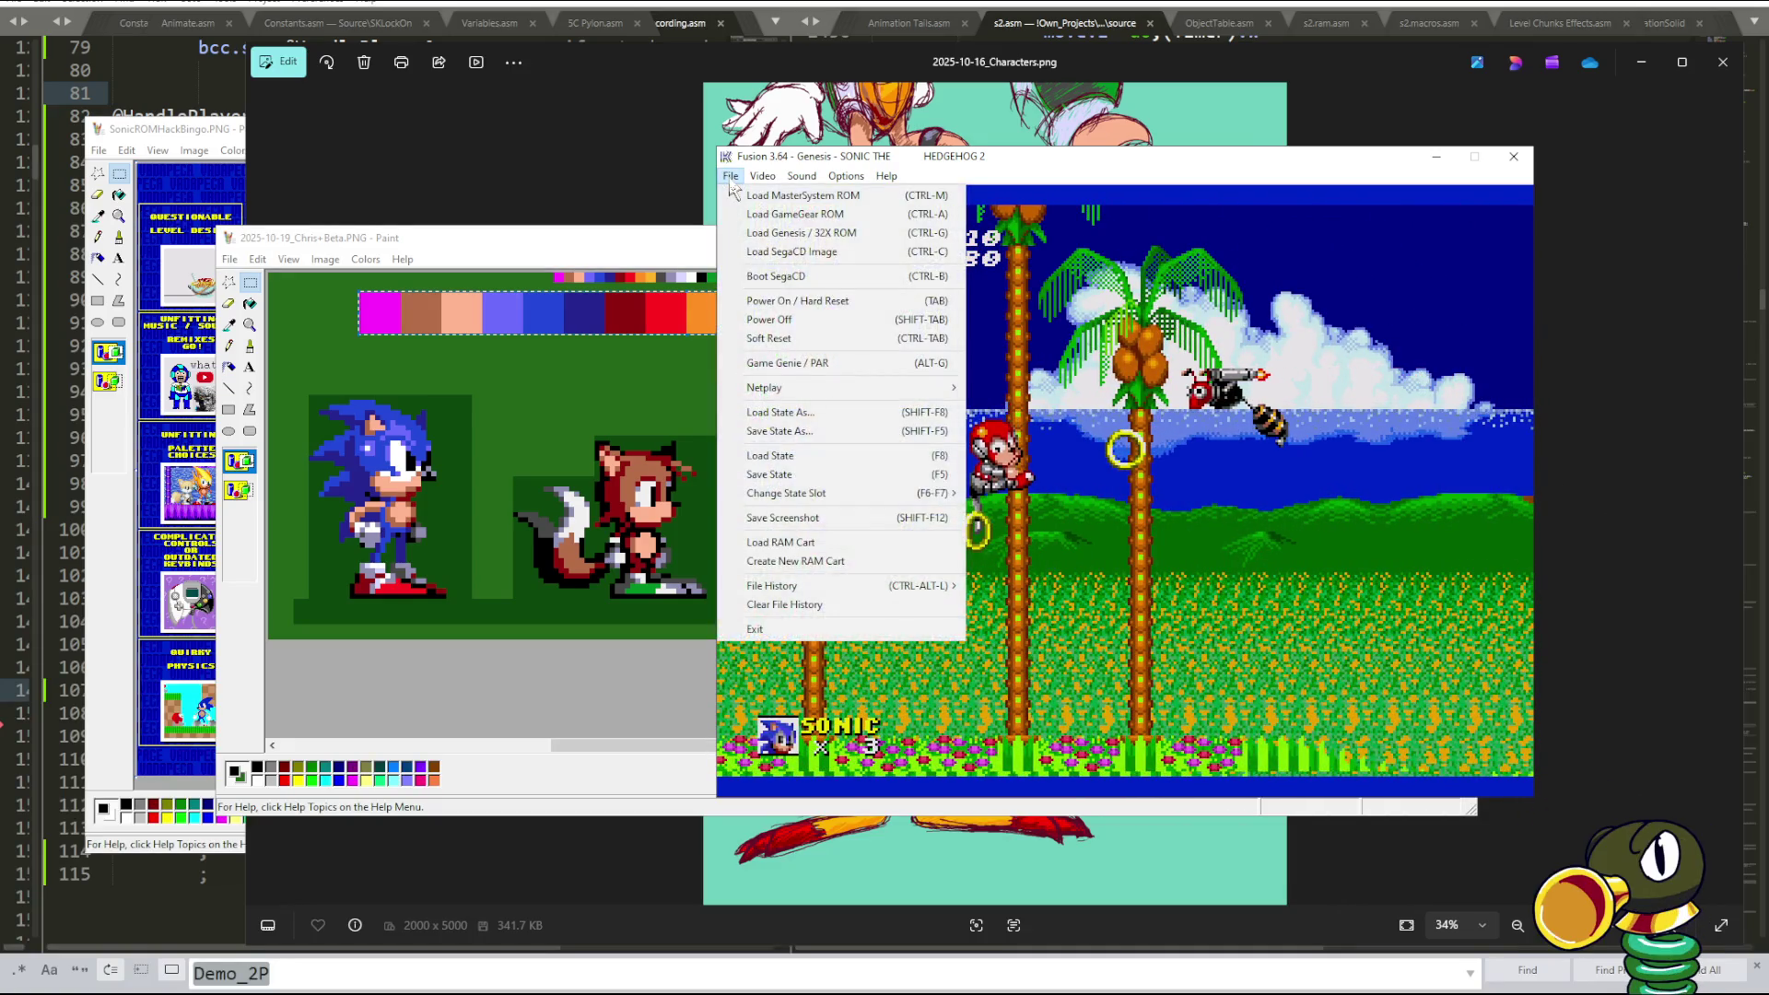
pyautogui.press('Escape')
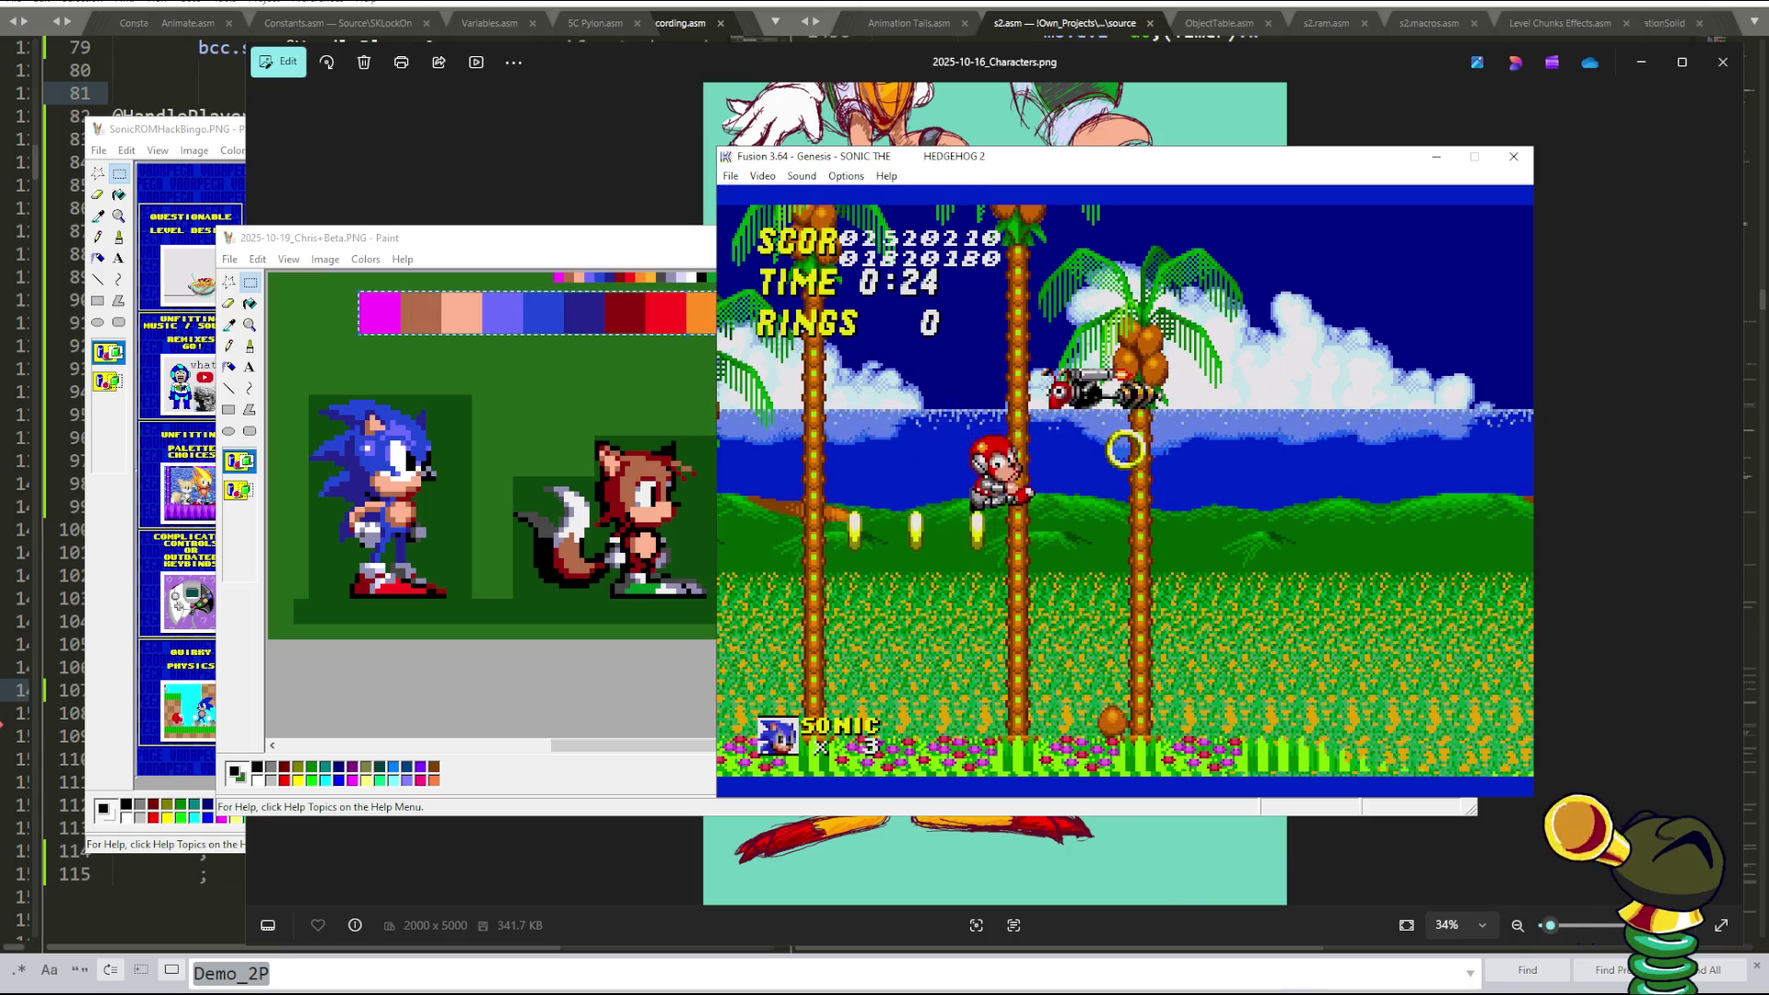
pyautogui.press('Tab')
pyautogui.press('Return')
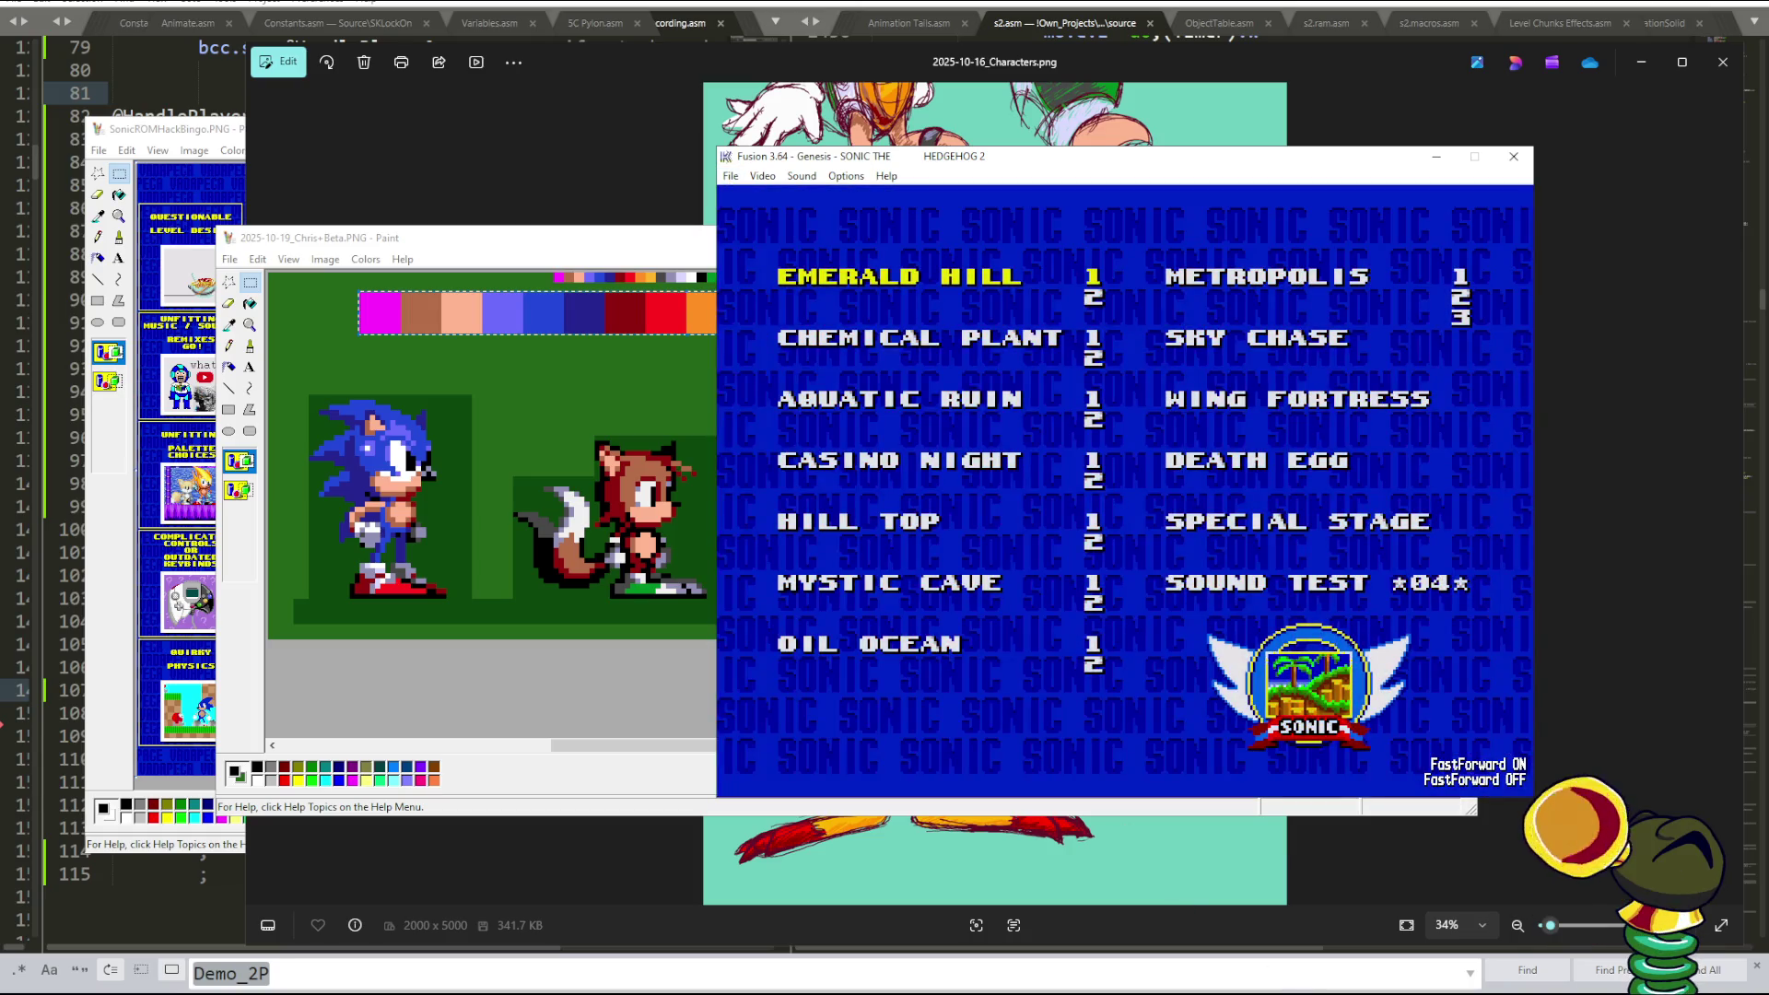
# - Play Chemical Plant briefly, reset to the level select, and highlight Aquatic Ruin
pyautogui.press('Down')
pyautogui.press('Return')
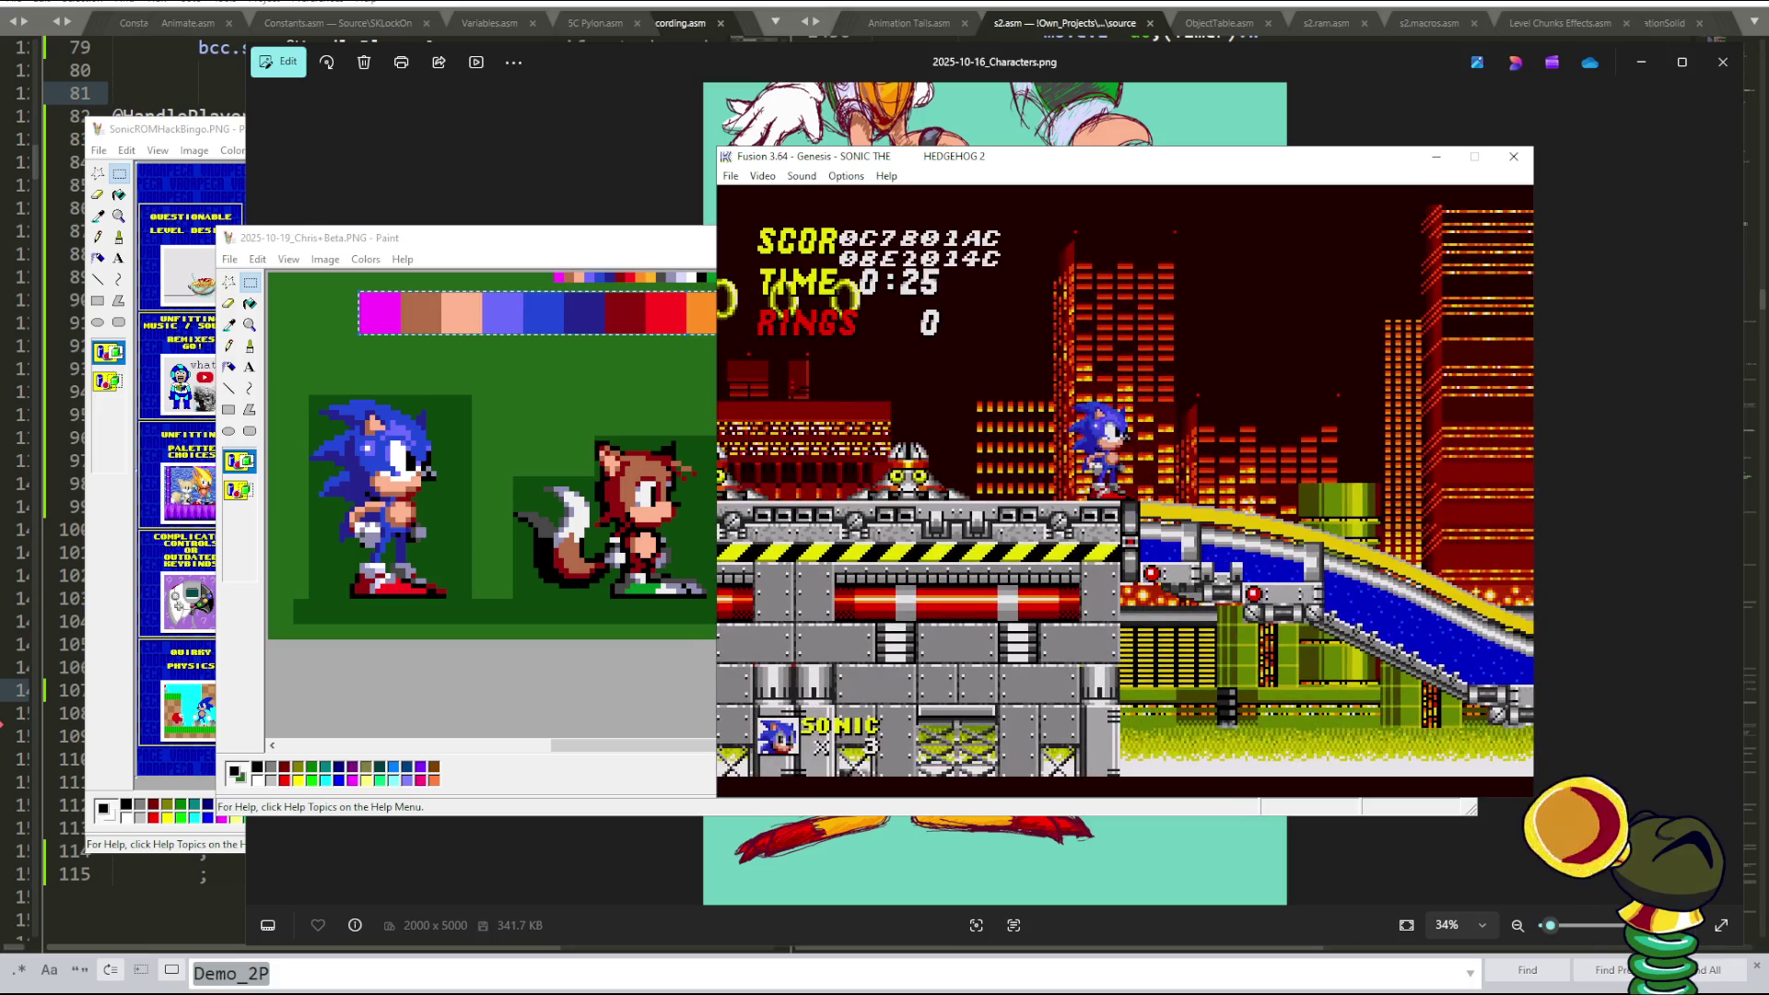
pyautogui.press('Tab')
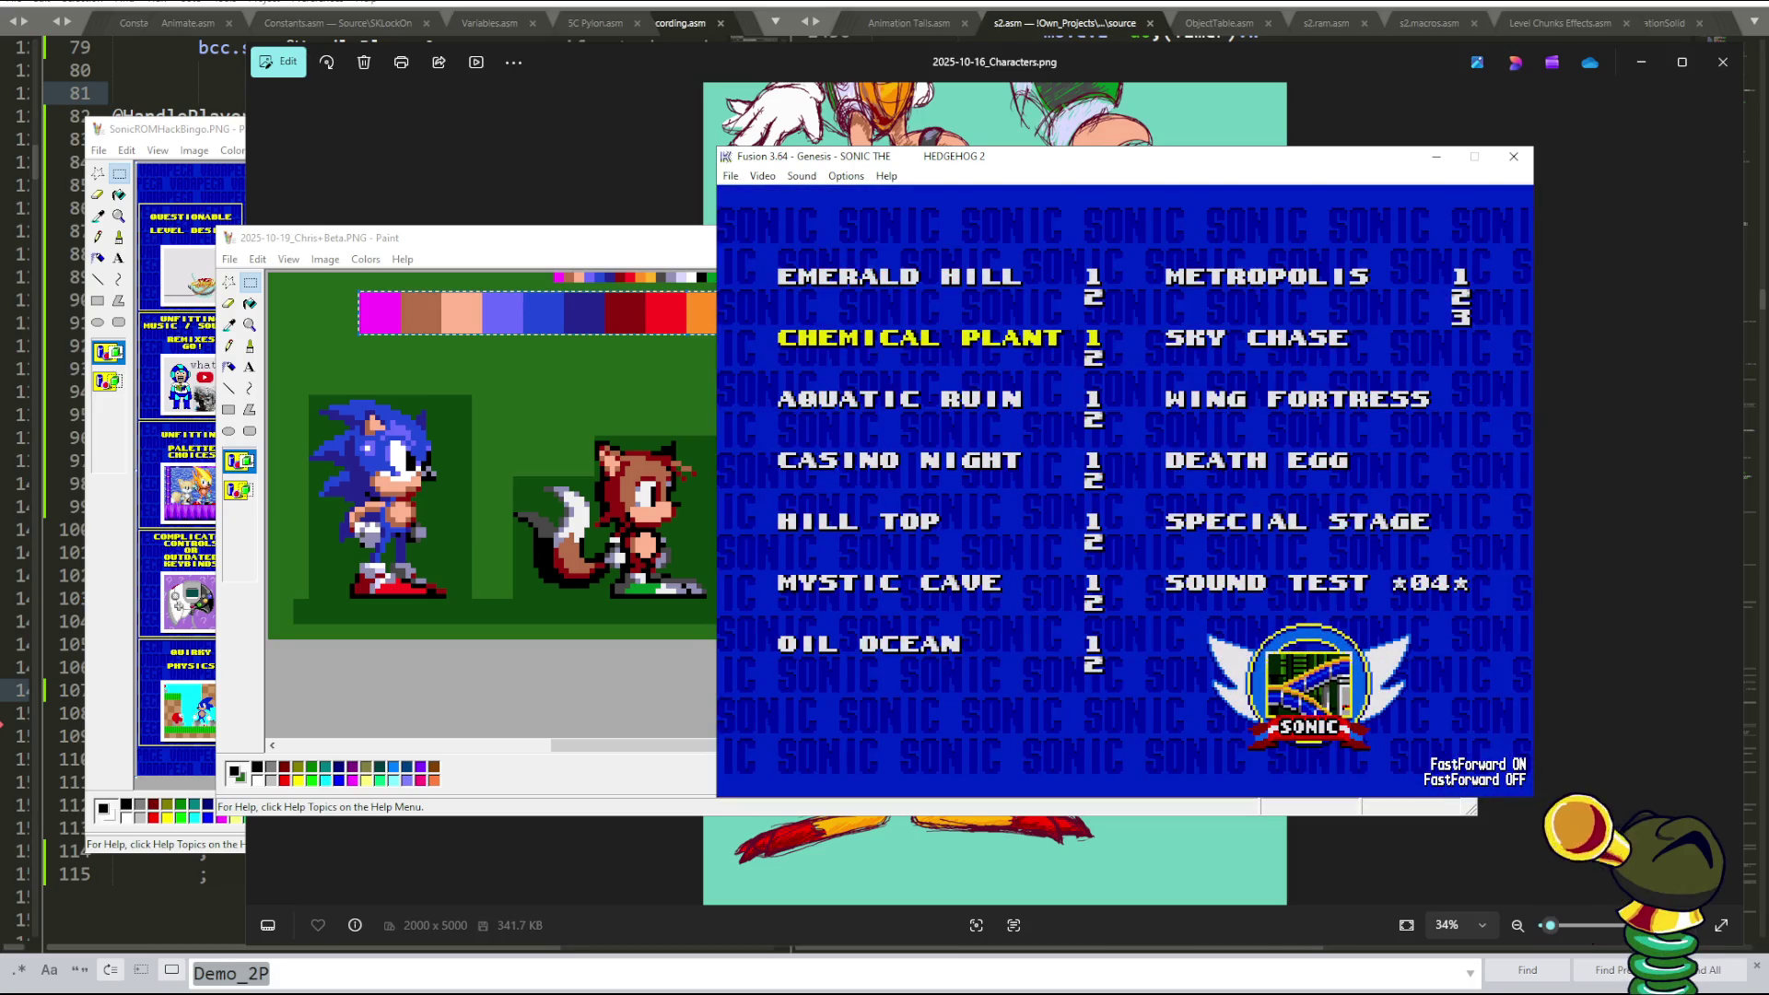
pyautogui.press('Down')
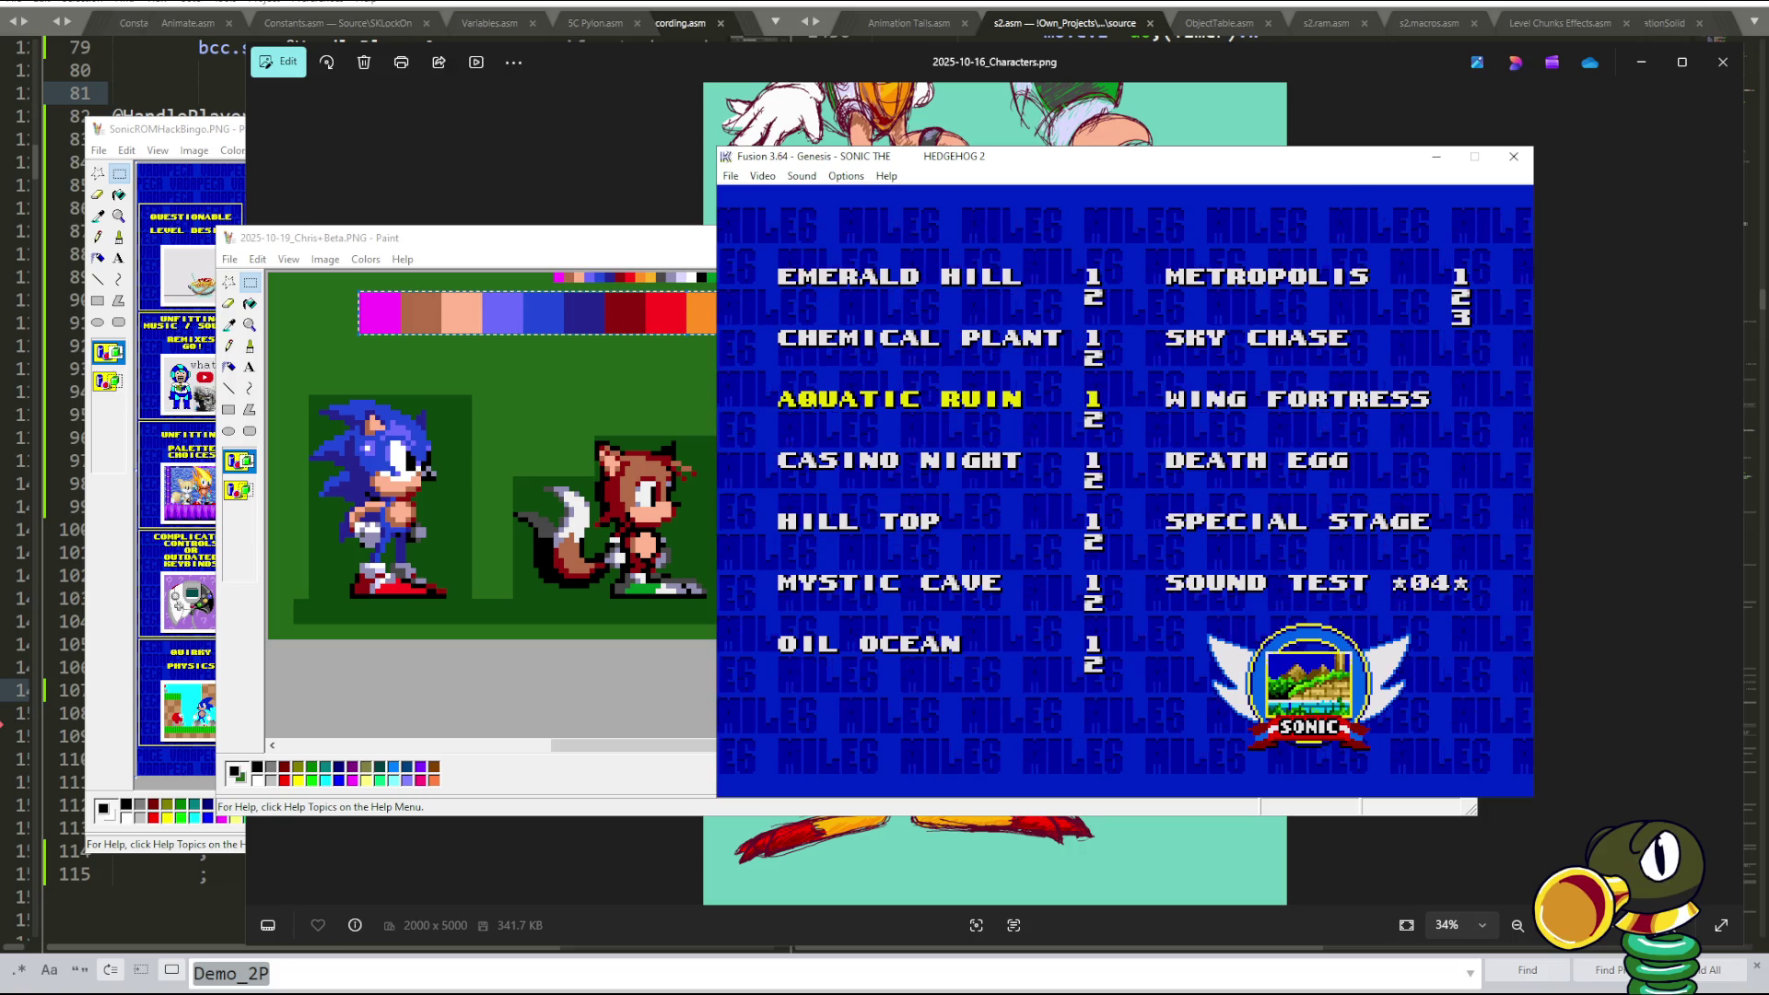
# - Compare the sprite sheet with the level select, then scroll the sheet fully left to the Tails sprites
pyautogui.click(754, 811)
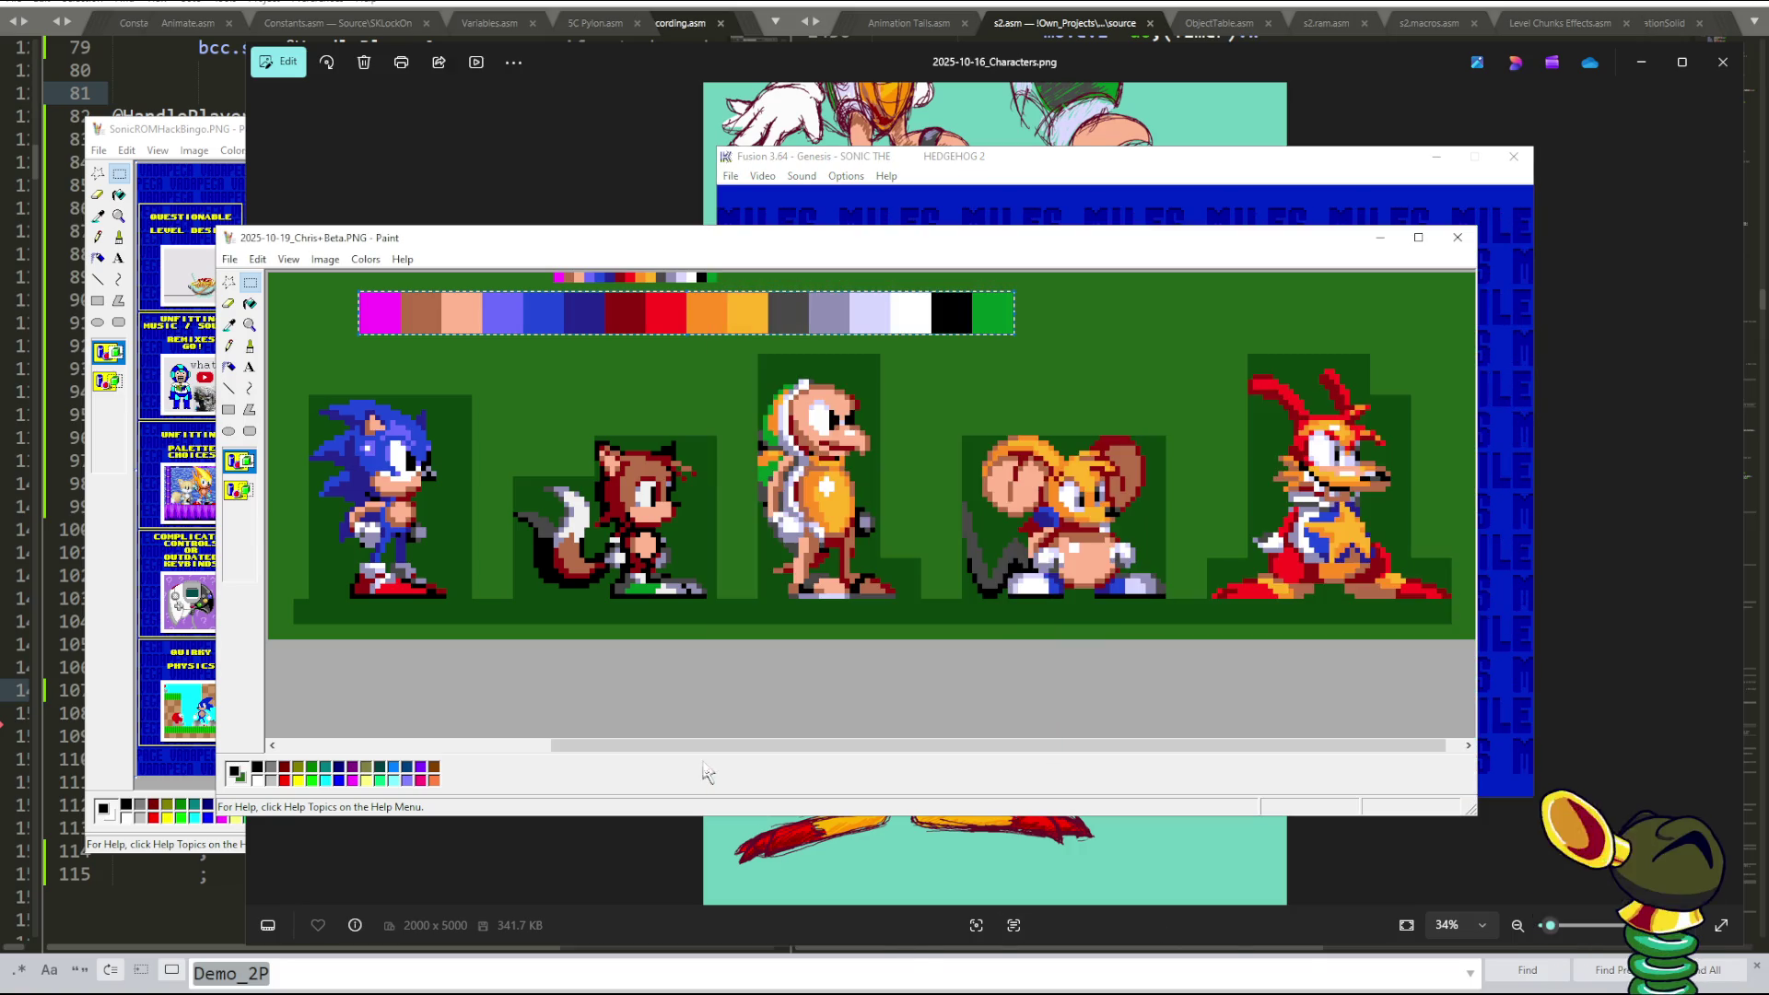
pyautogui.moveTo(664, 748); pyautogui.dragTo(686, 754)
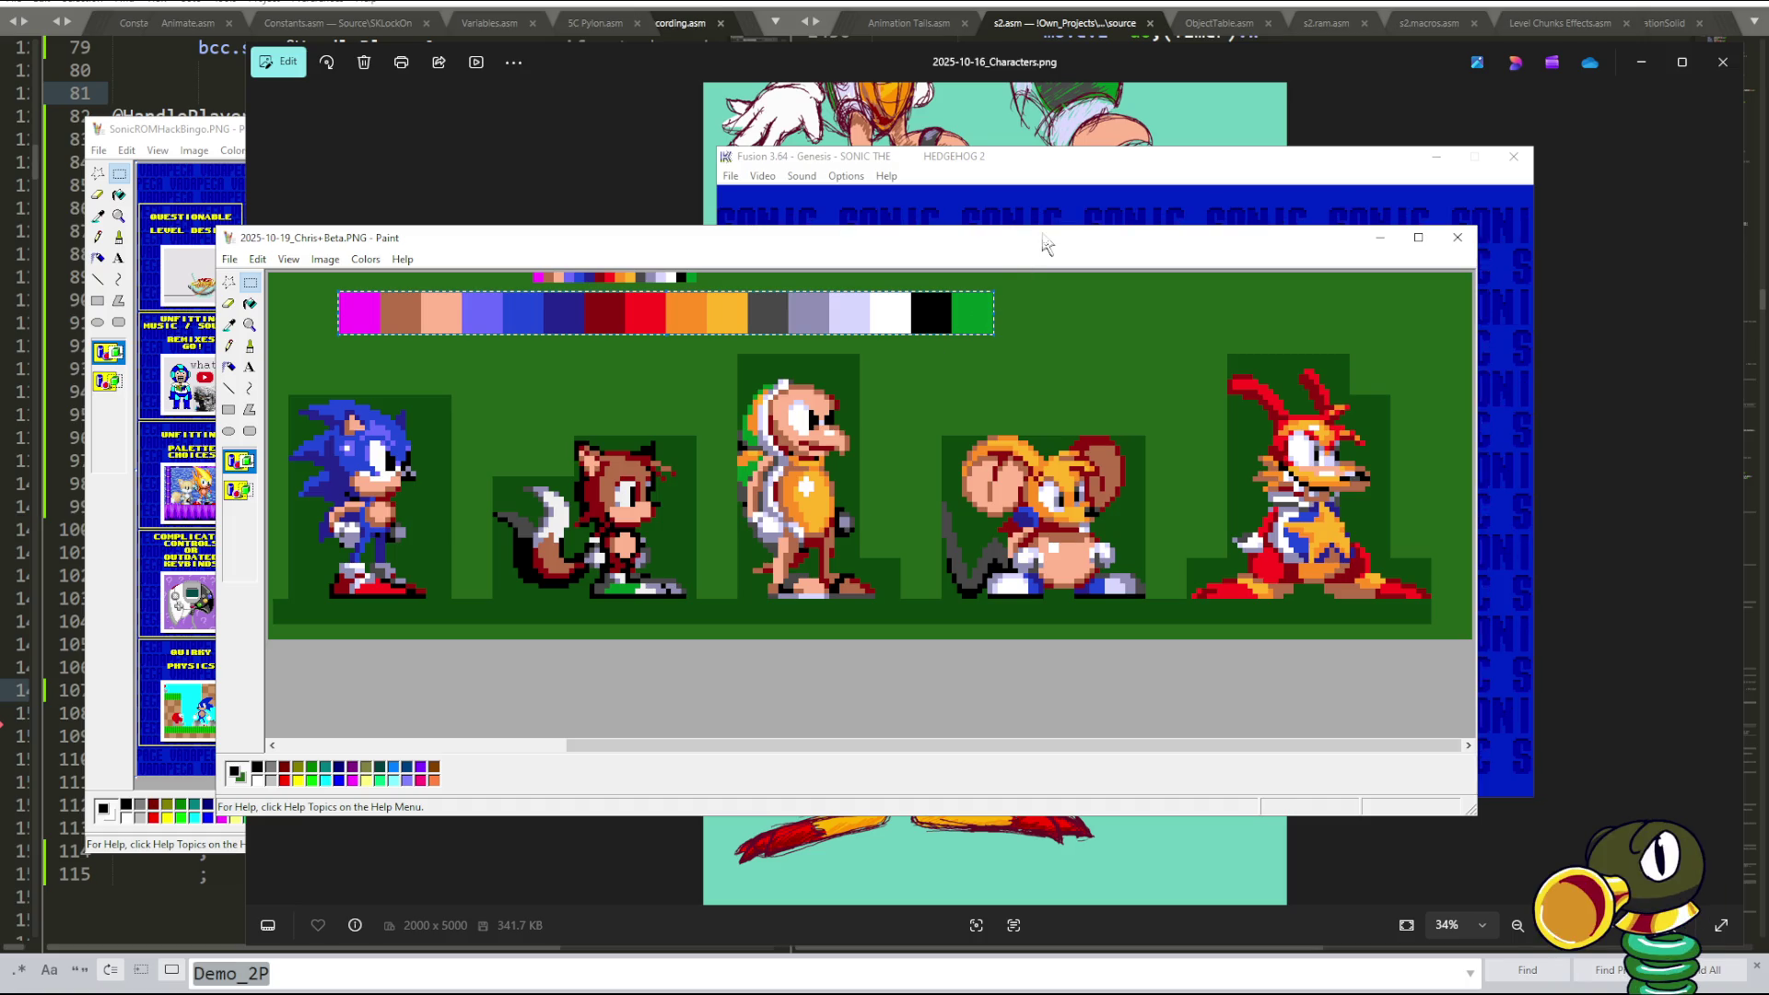
pyautogui.click(992, 223)
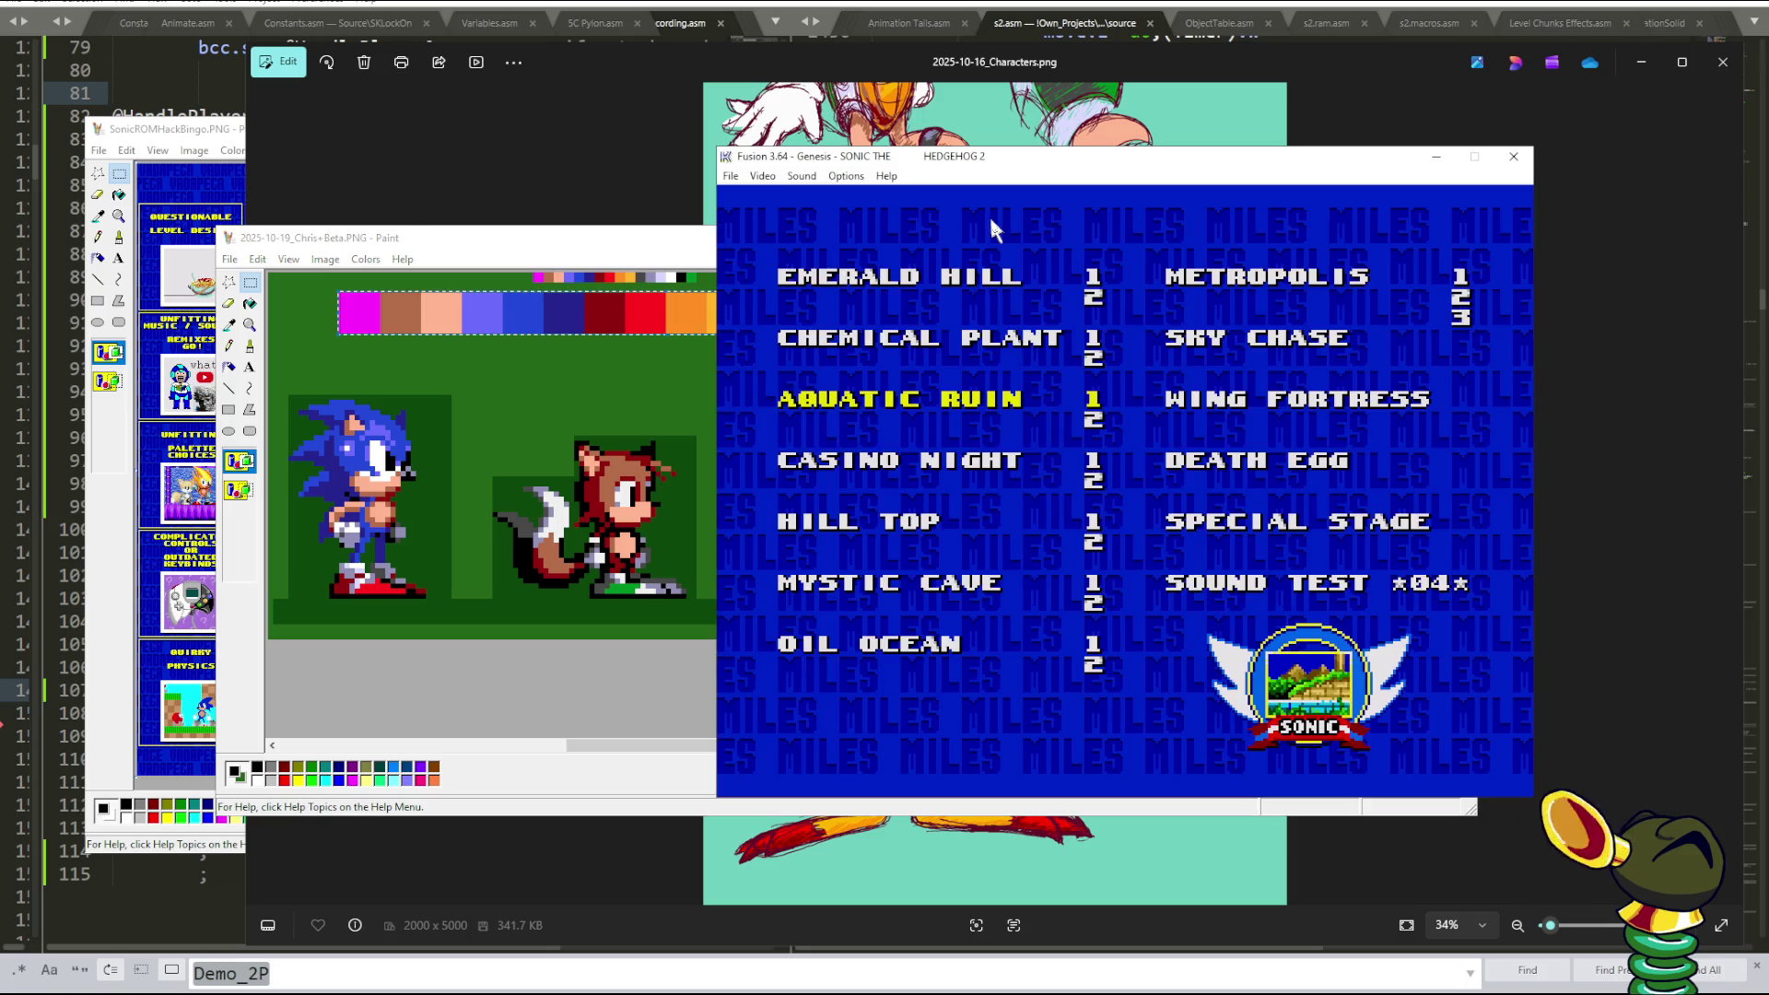
pyautogui.click(619, 694)
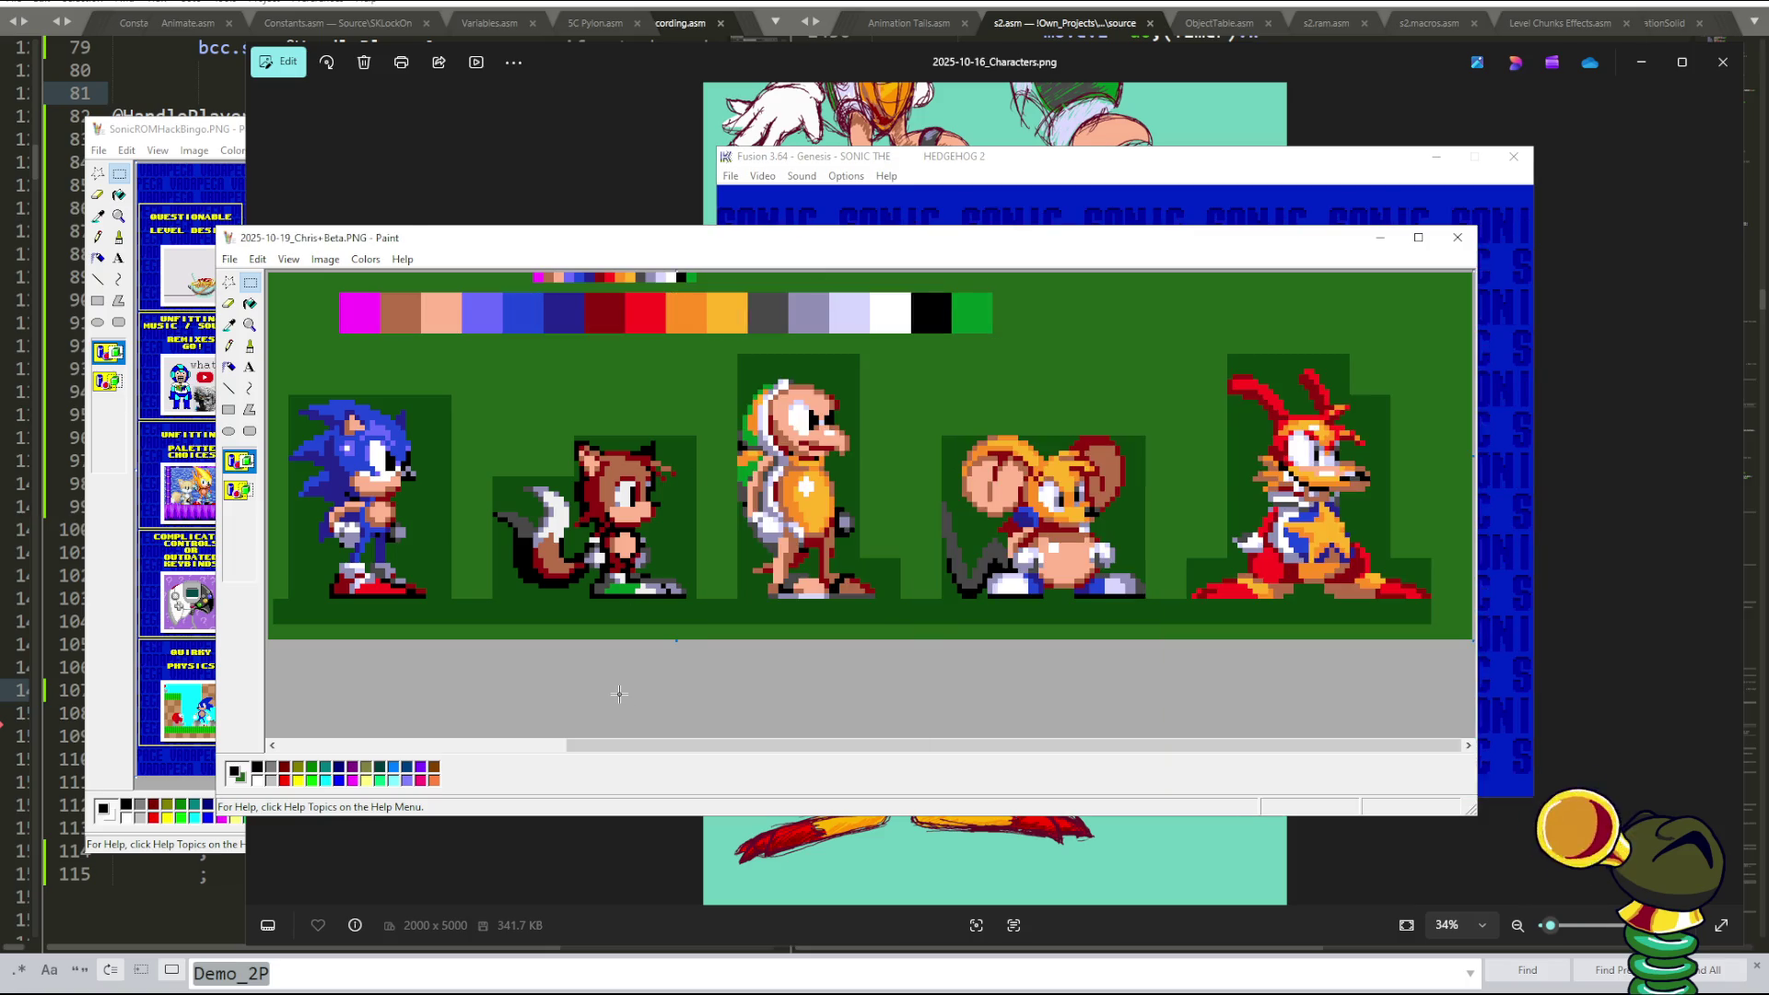
pyautogui.click(1046, 208)
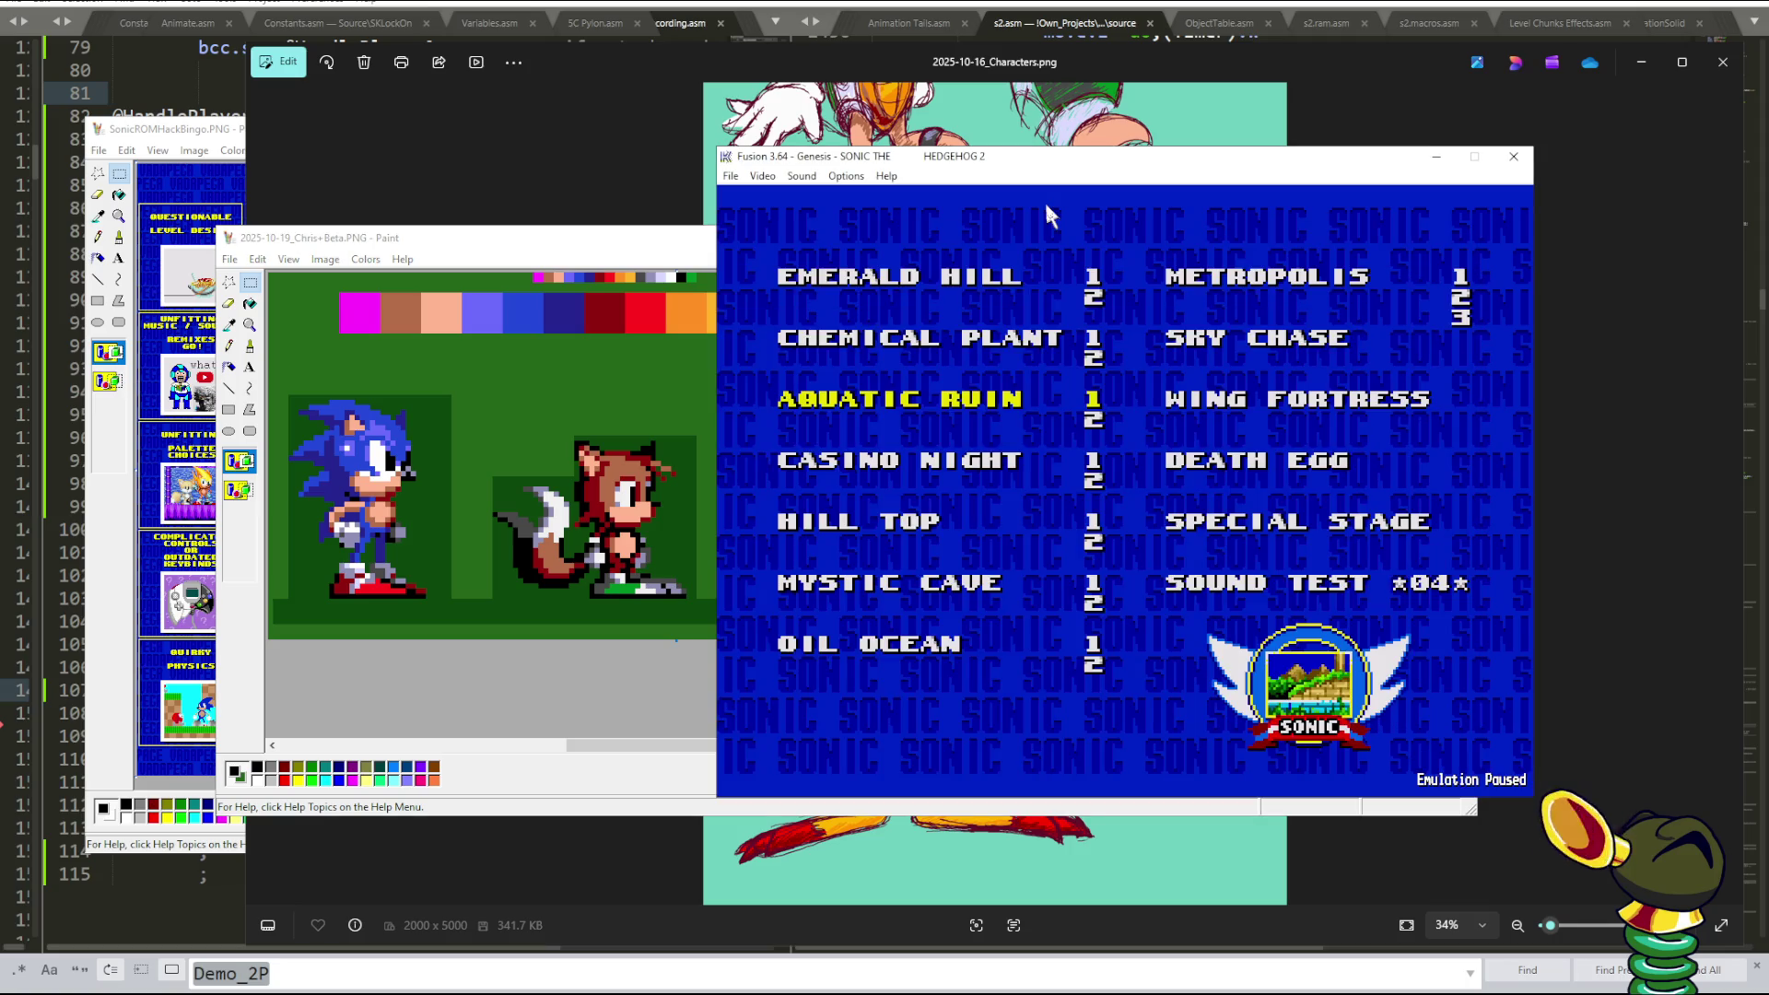
pyautogui.click(570, 256)
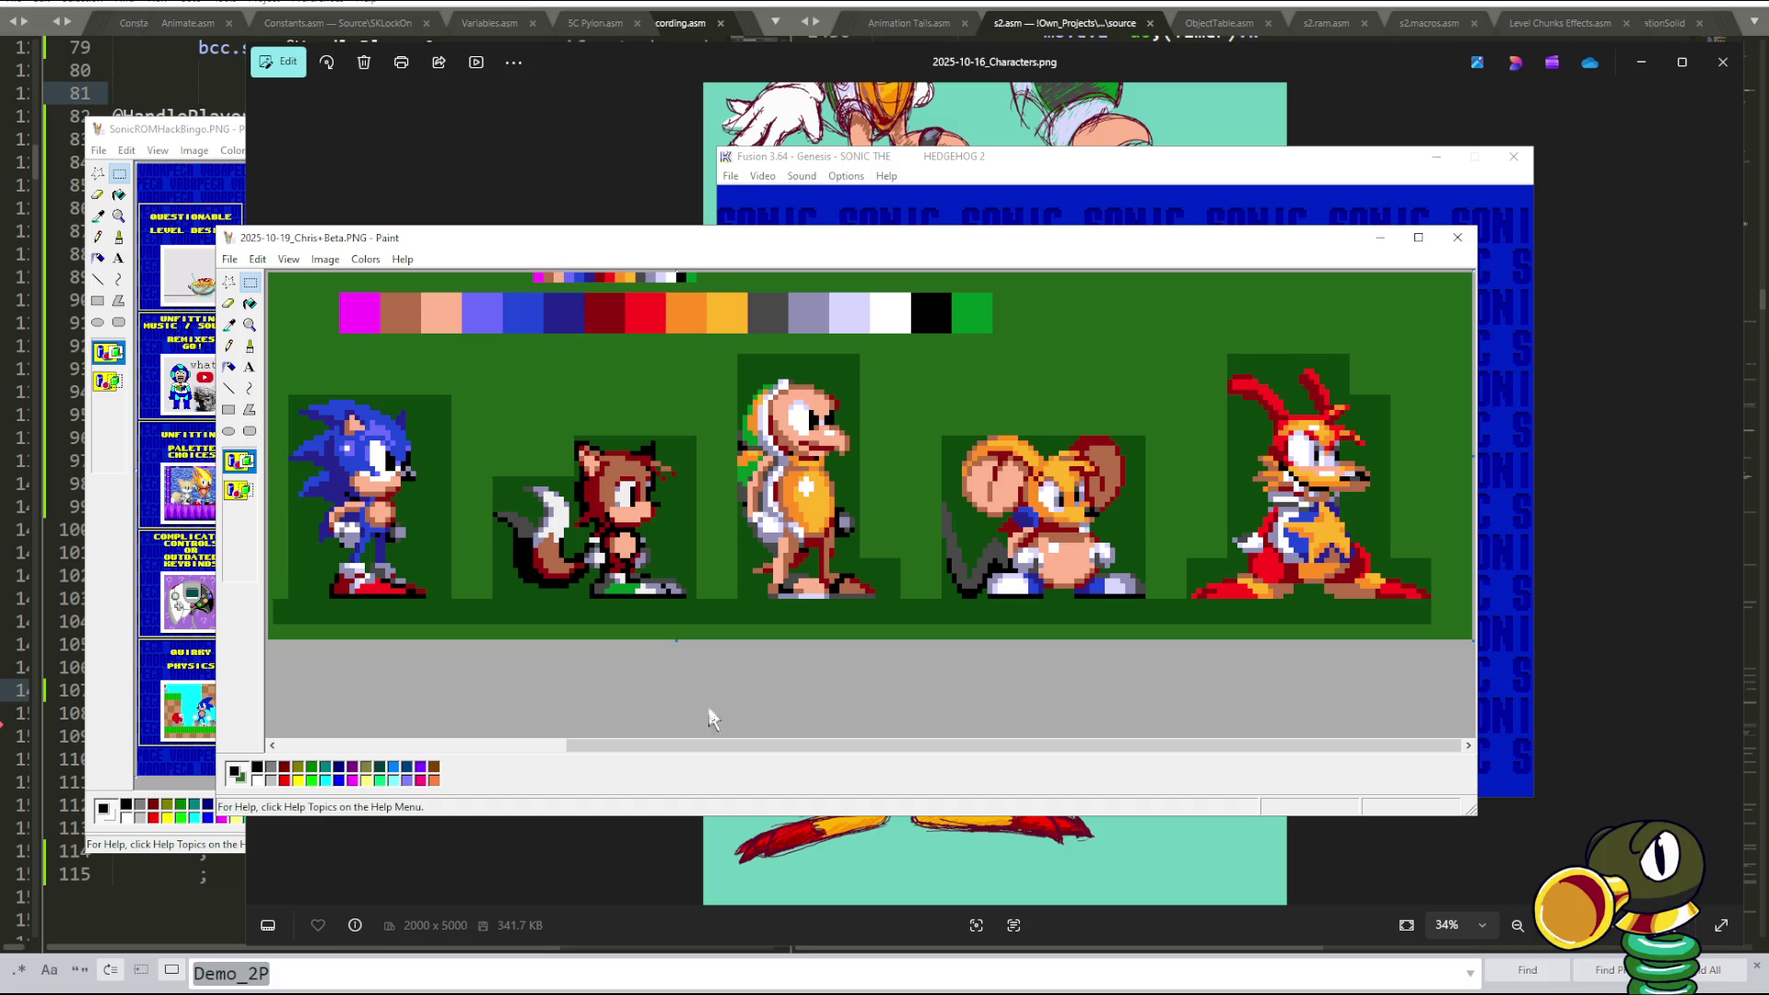
pyautogui.moveTo(710, 745); pyautogui.dragTo(307, 733)
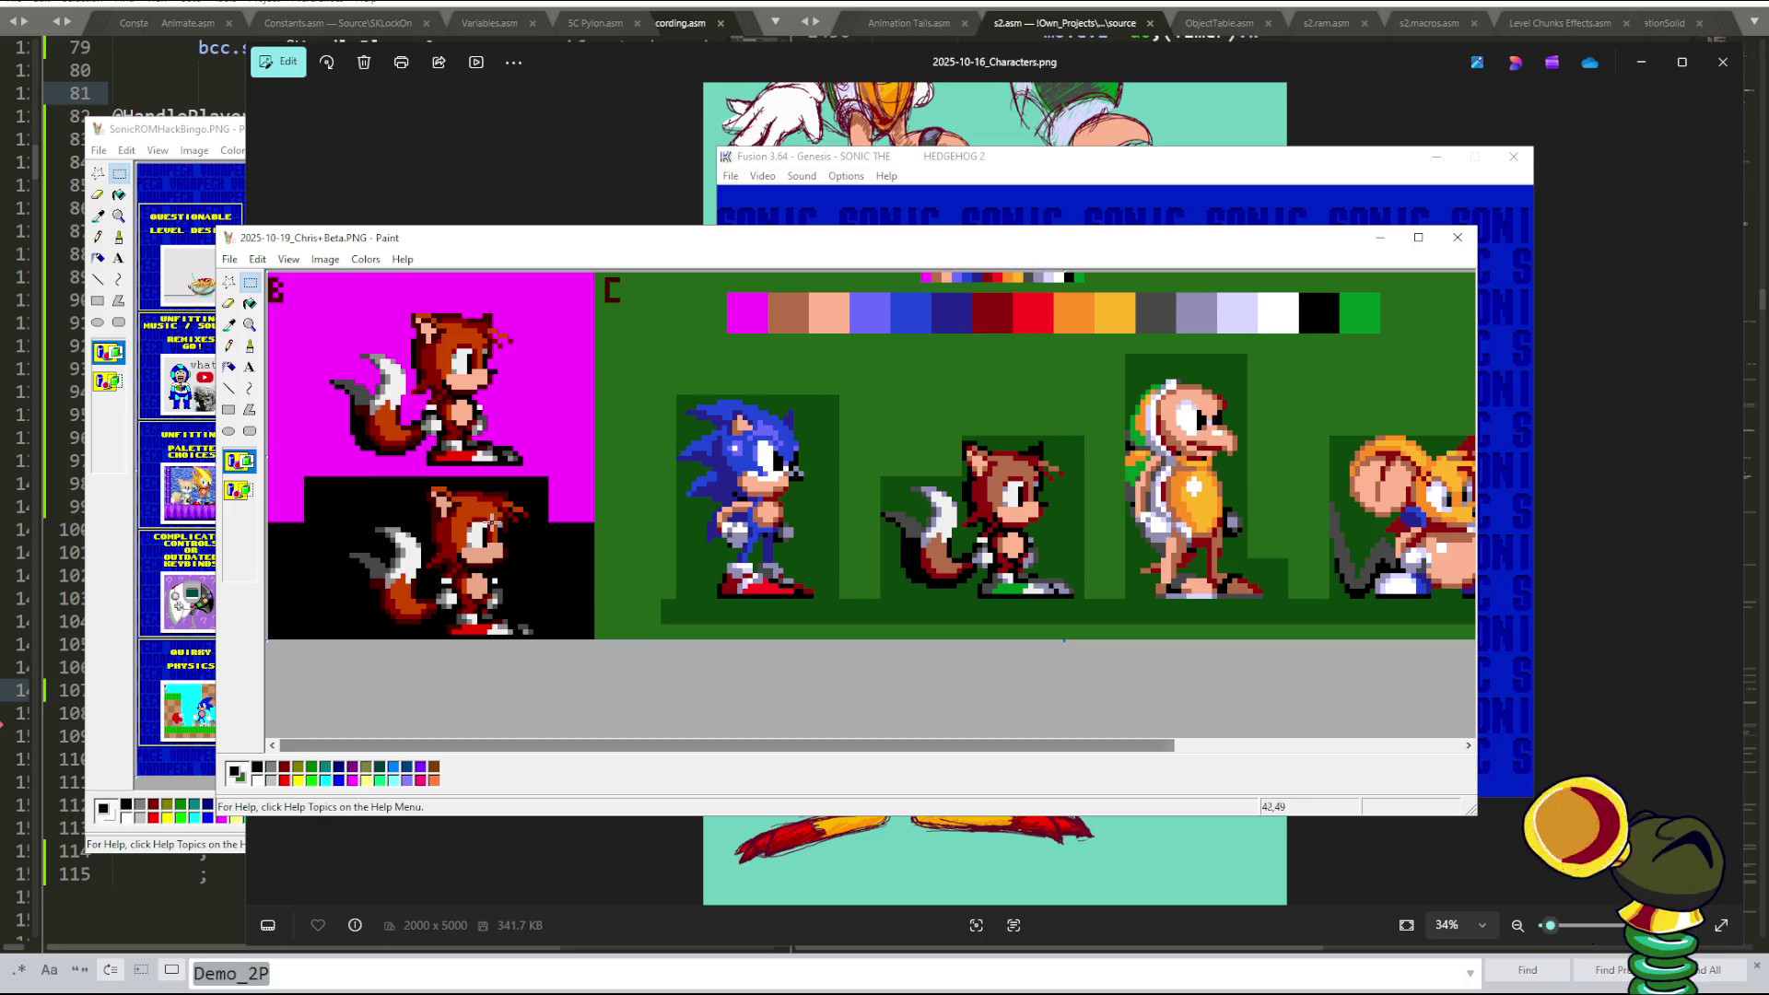
# - Box the Tails sprite on black and the raccoon sprite, then move the level choice to Hill Top
pyautogui.moveTo(549, 480); pyautogui.dragTo(339, 645)
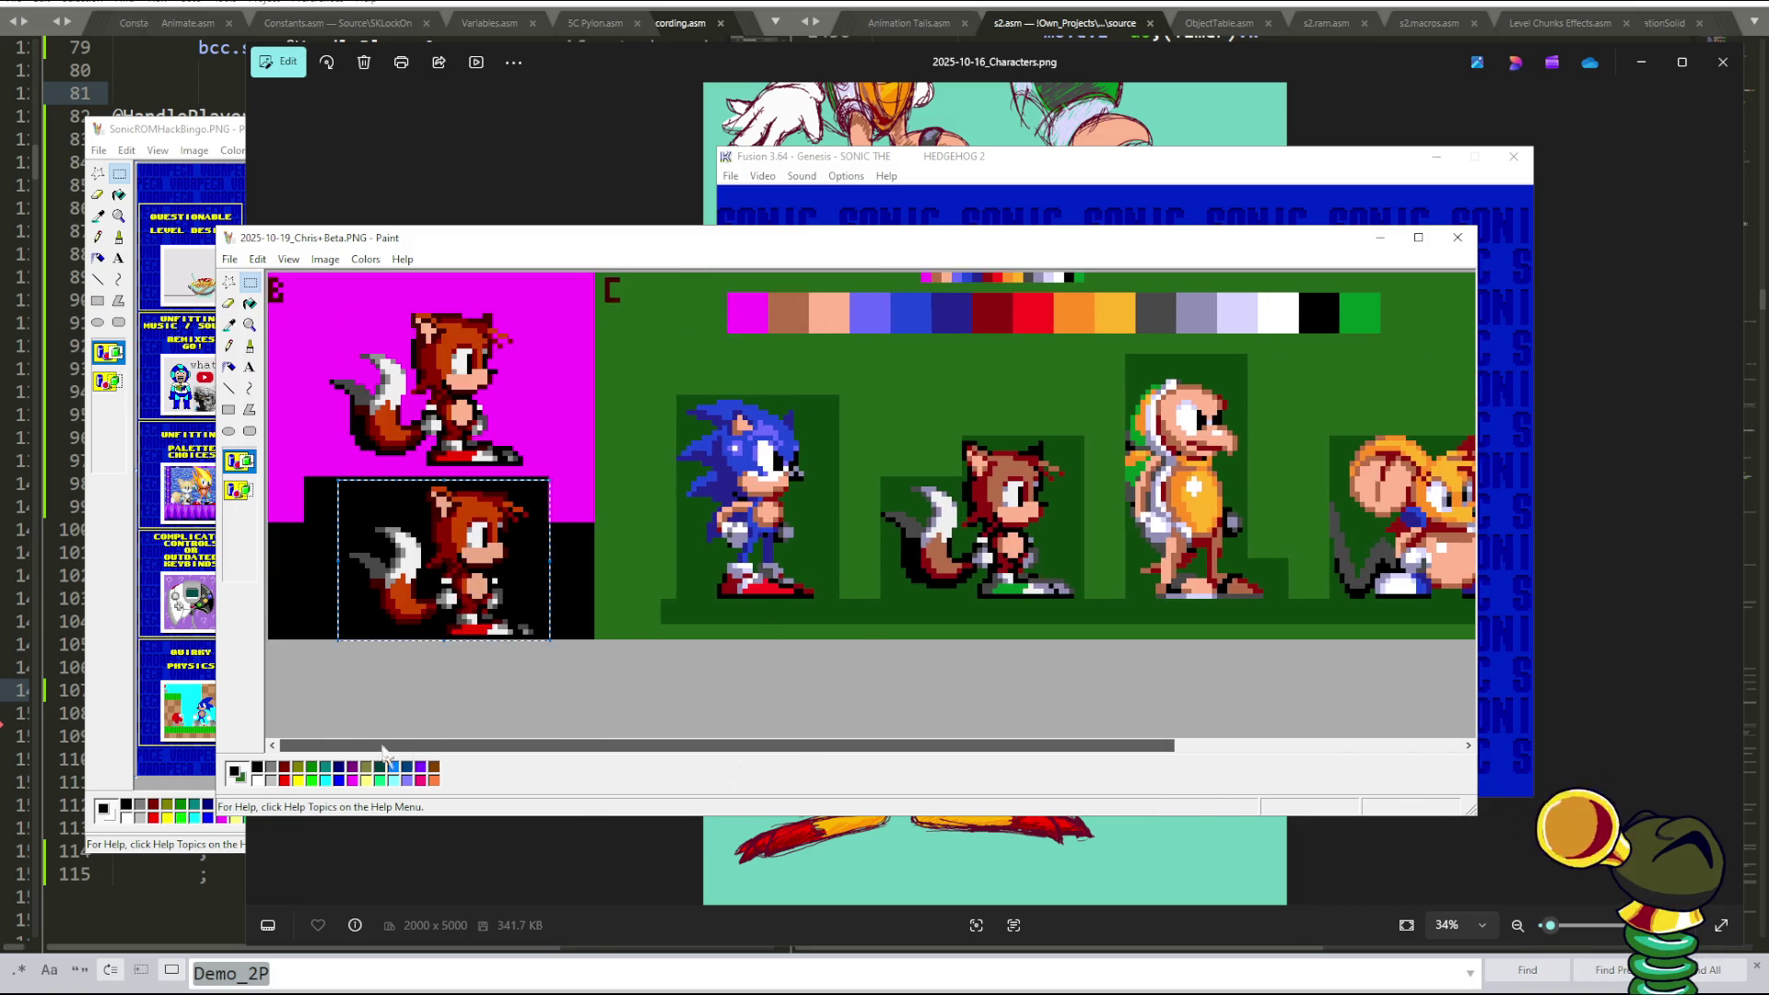
pyautogui.moveTo(477, 745); pyautogui.dragTo(848, 753)
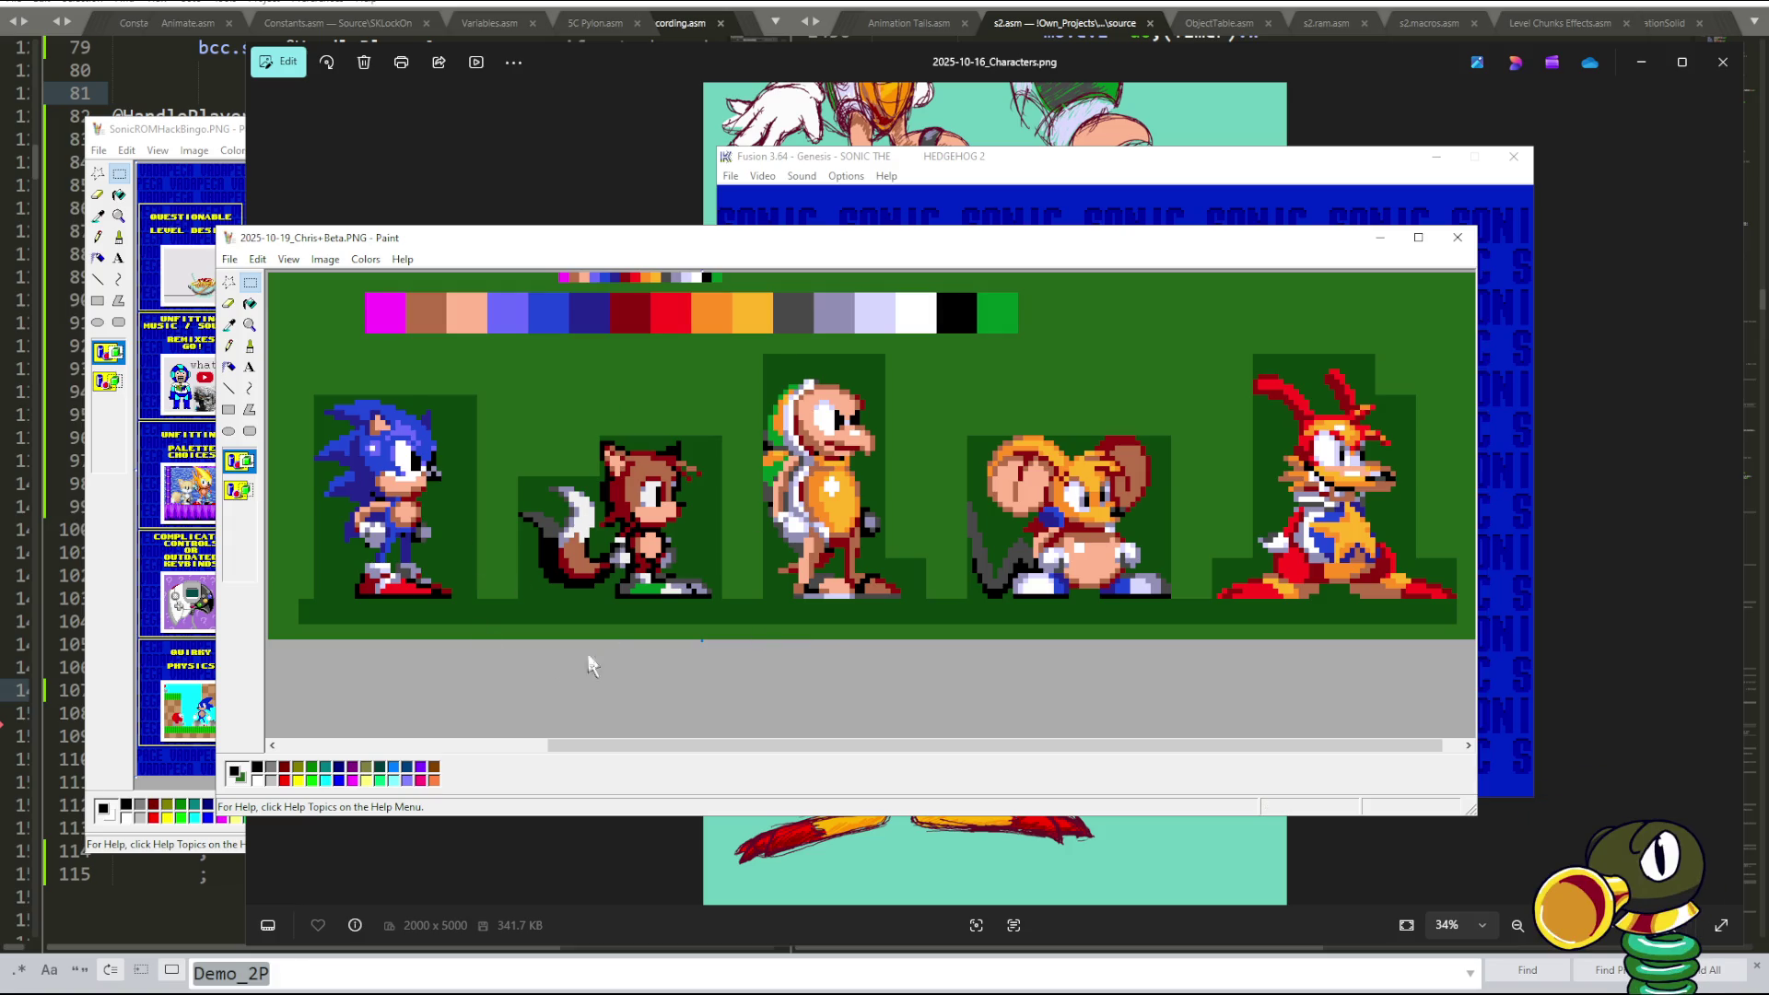
pyautogui.moveTo(752, 453); pyautogui.dragTo(561, 581)
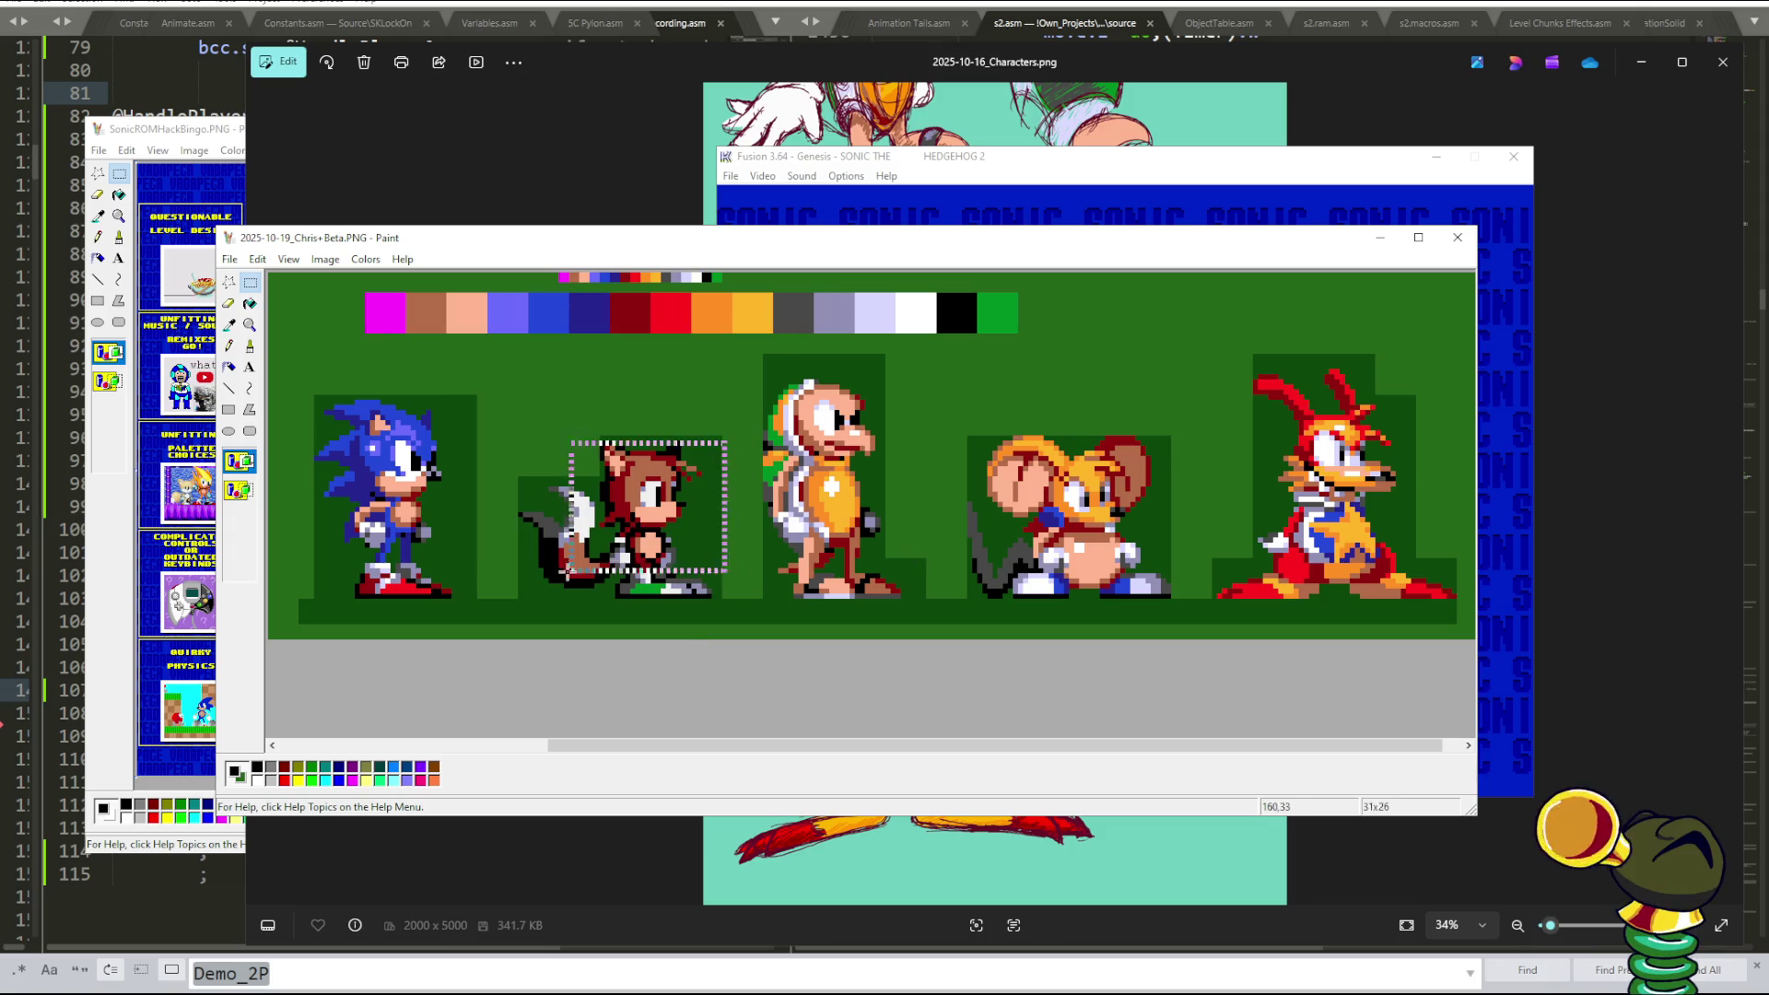
pyautogui.hotkey('alt', 'Tab')
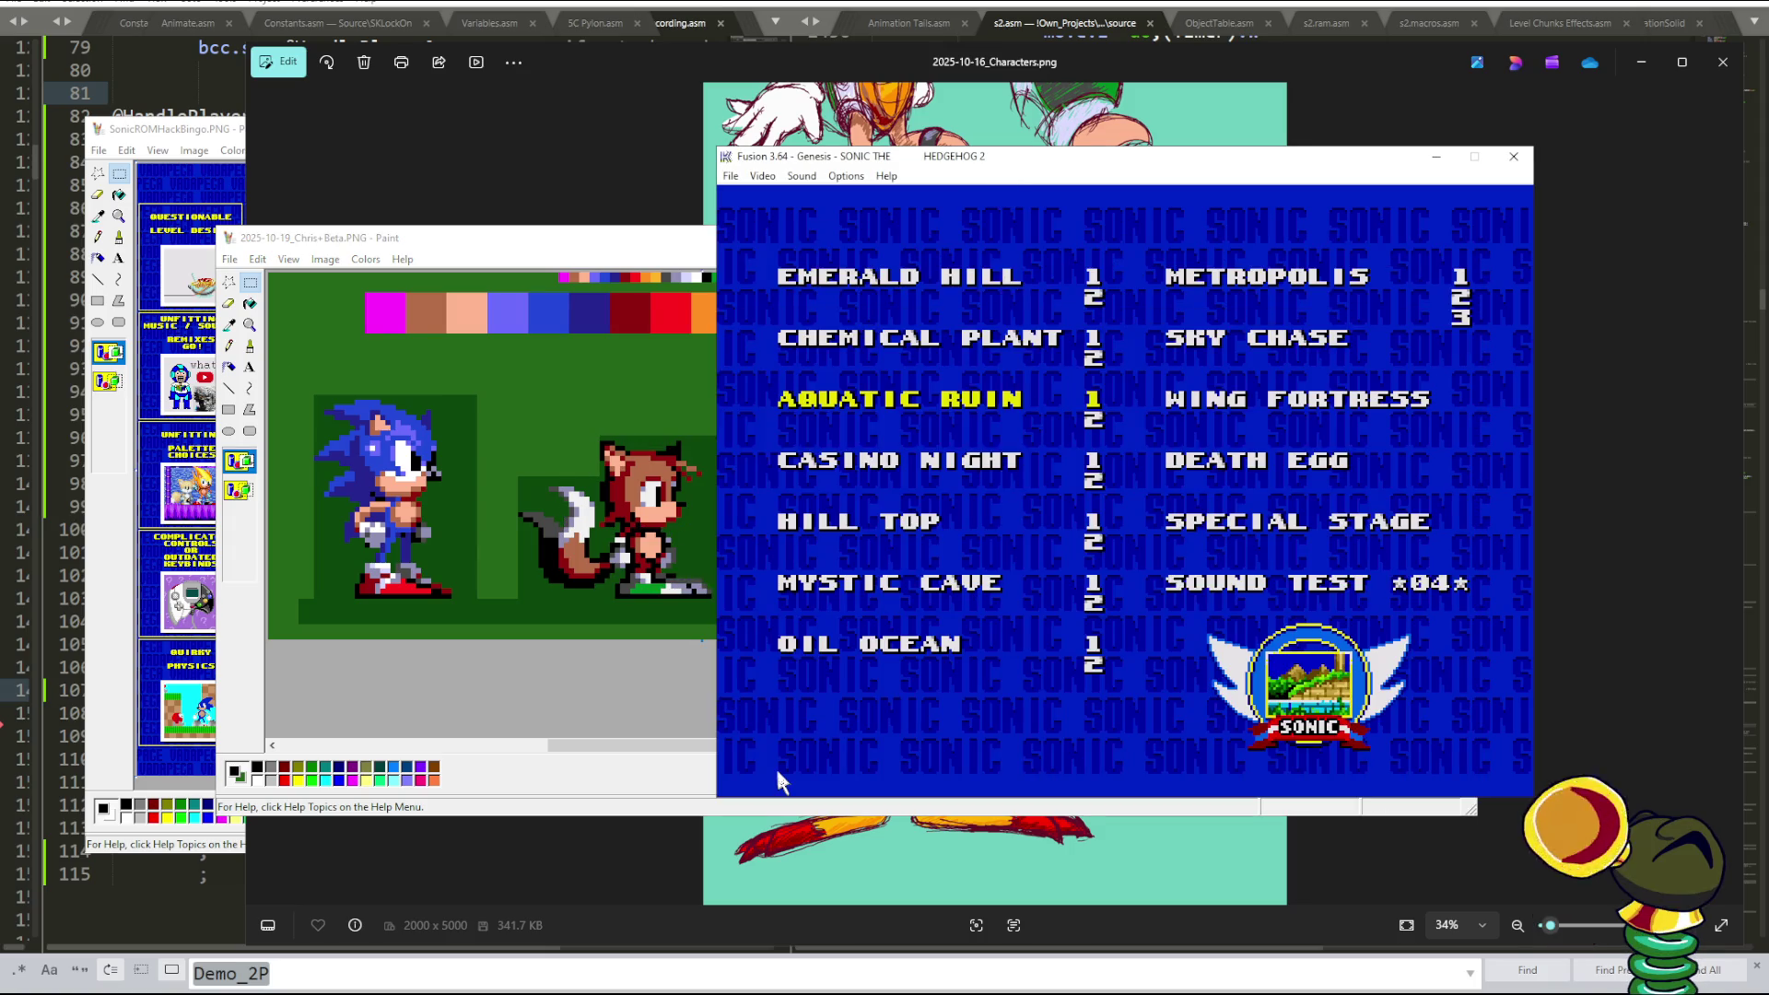
pyautogui.press('Down')
pyautogui.press('Down')
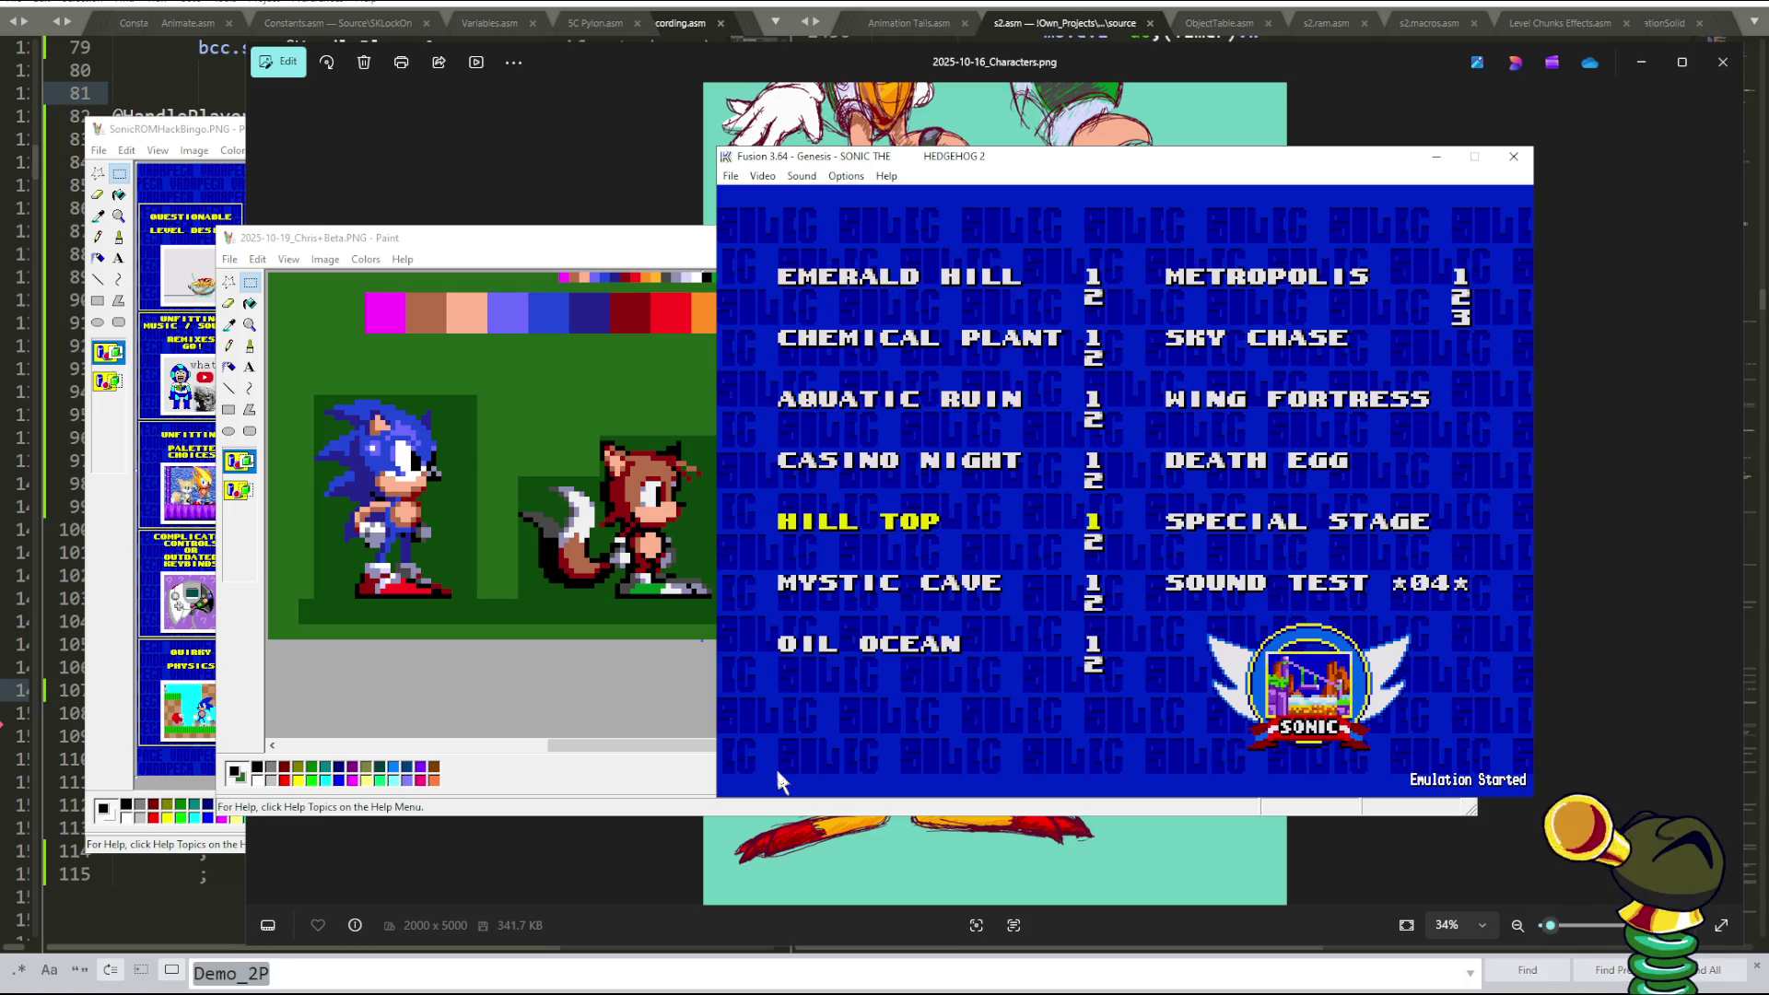
# - Select the upper Tails sprite on magenta, clear the selection, and return to Fusion
pyautogui.click(716, 726)
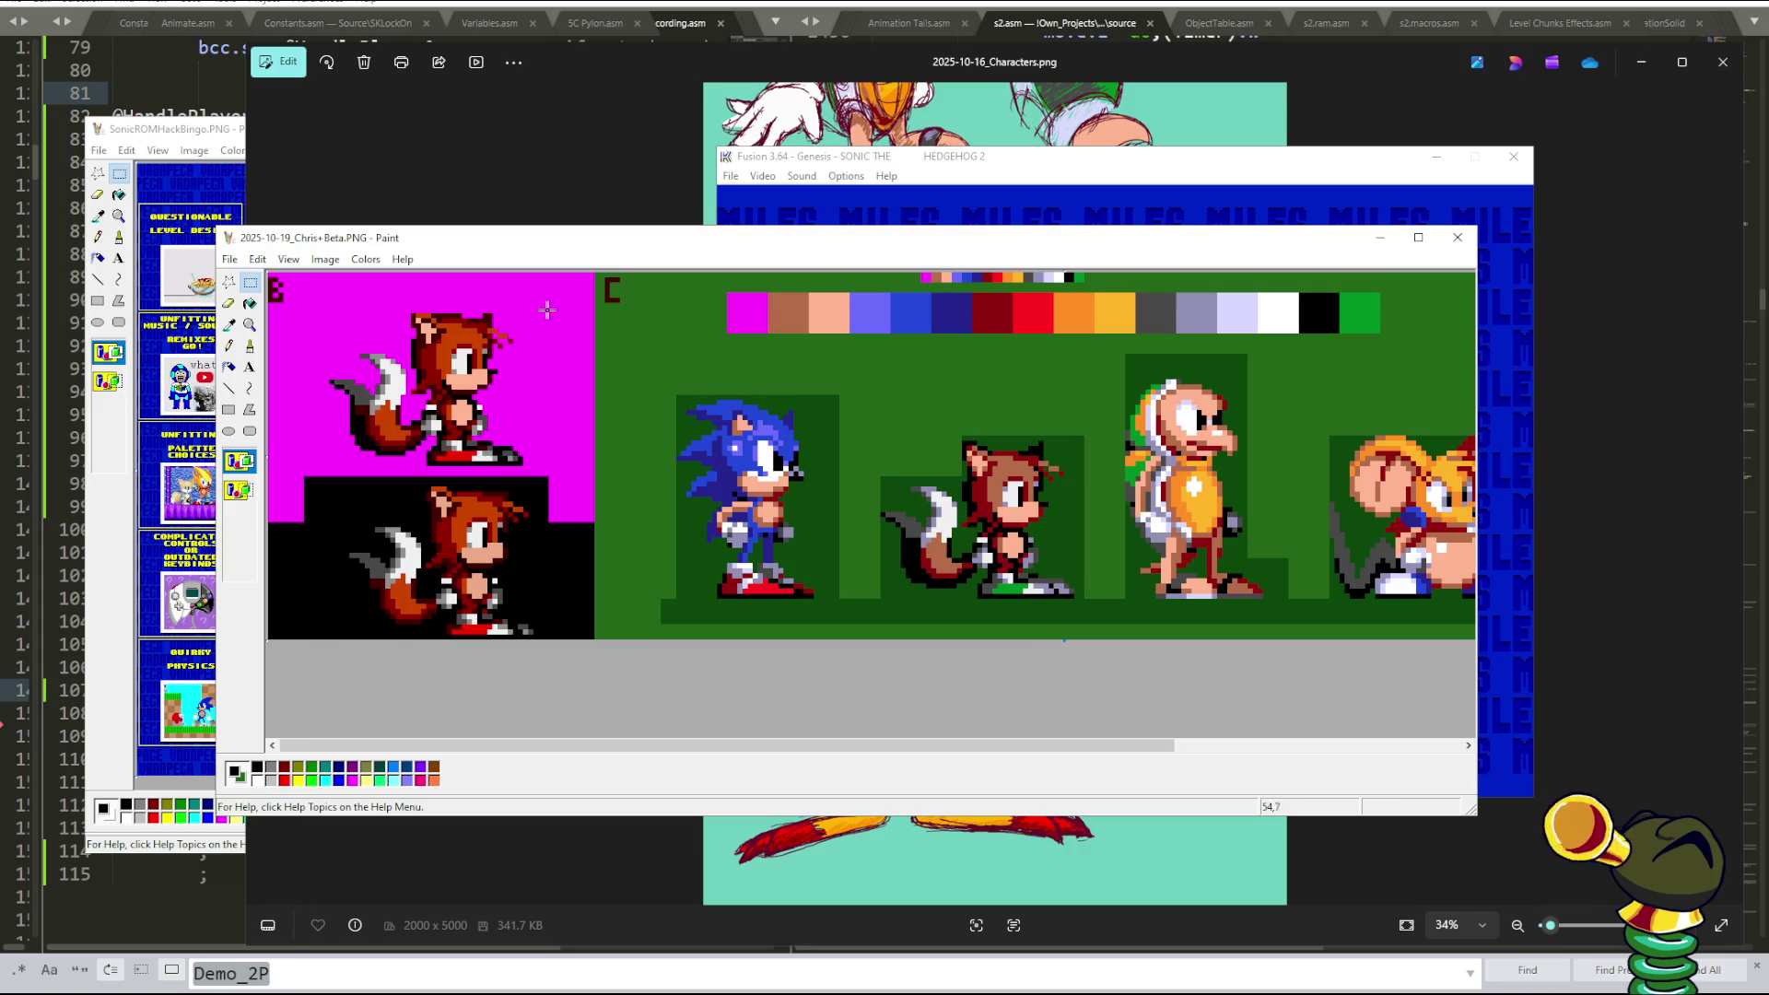
pyautogui.moveTo(538, 287); pyautogui.dragTo(296, 472)
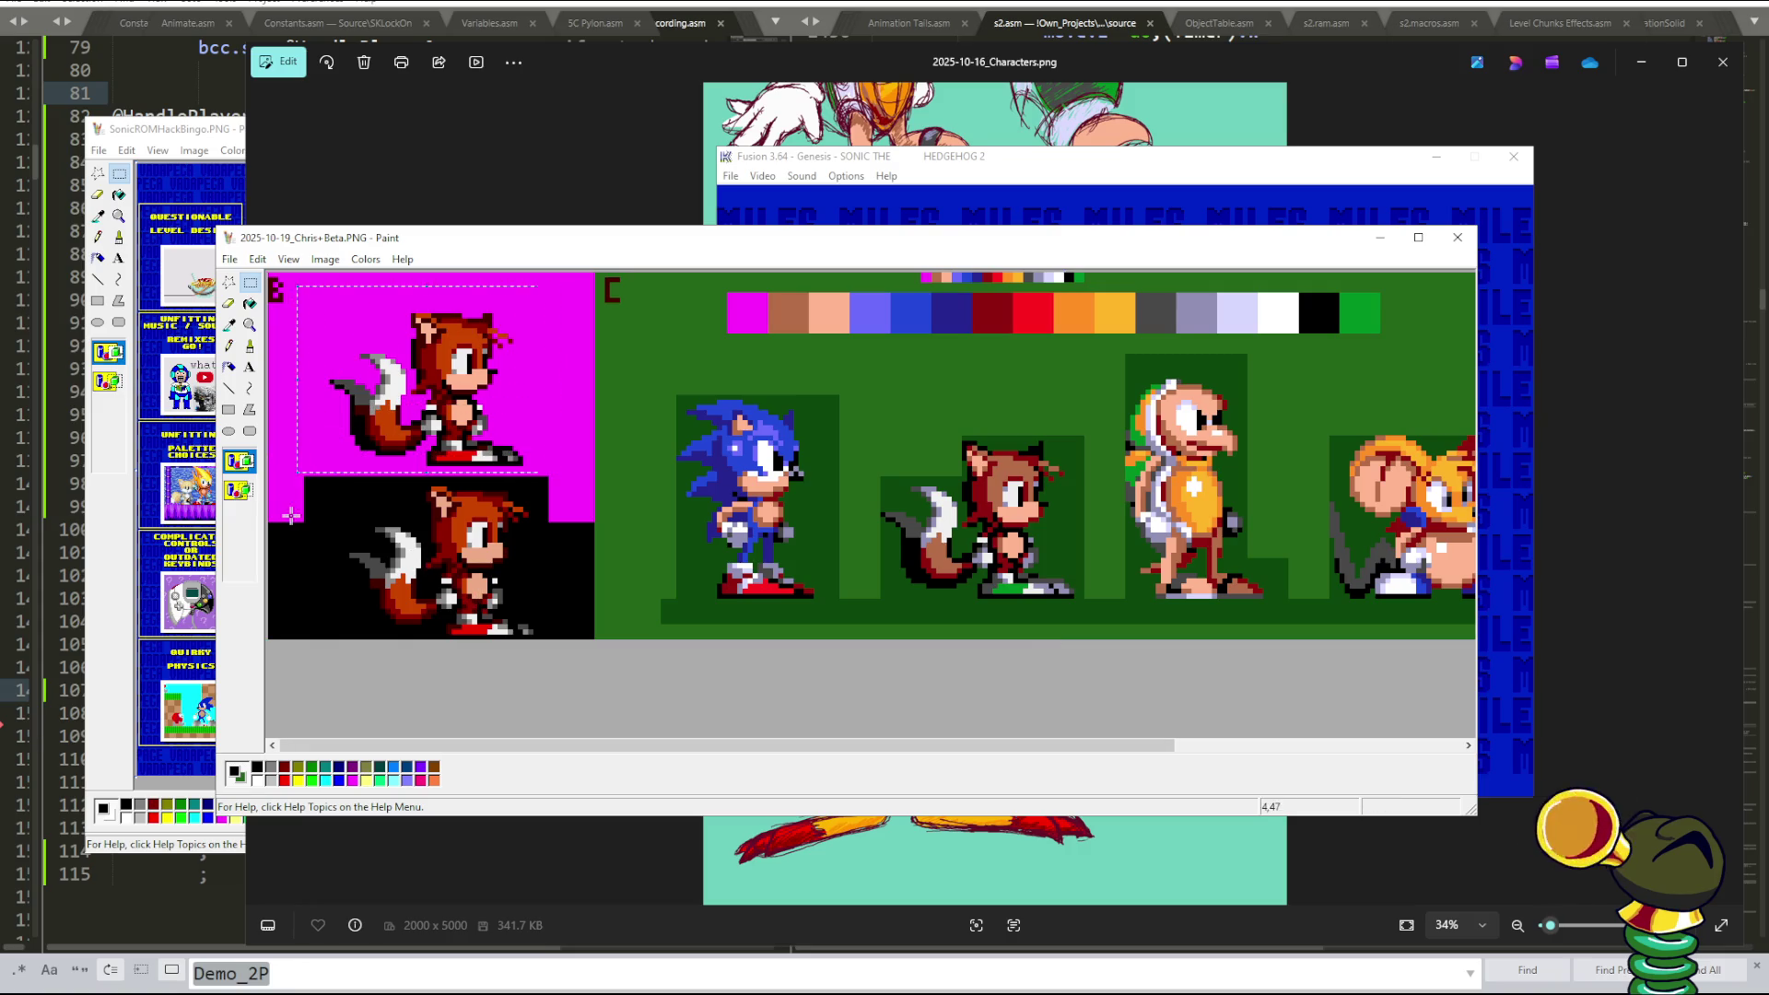
pyautogui.moveTo(295, 270); pyautogui.dragTo(534, 474)
pyautogui.click(620, 469)
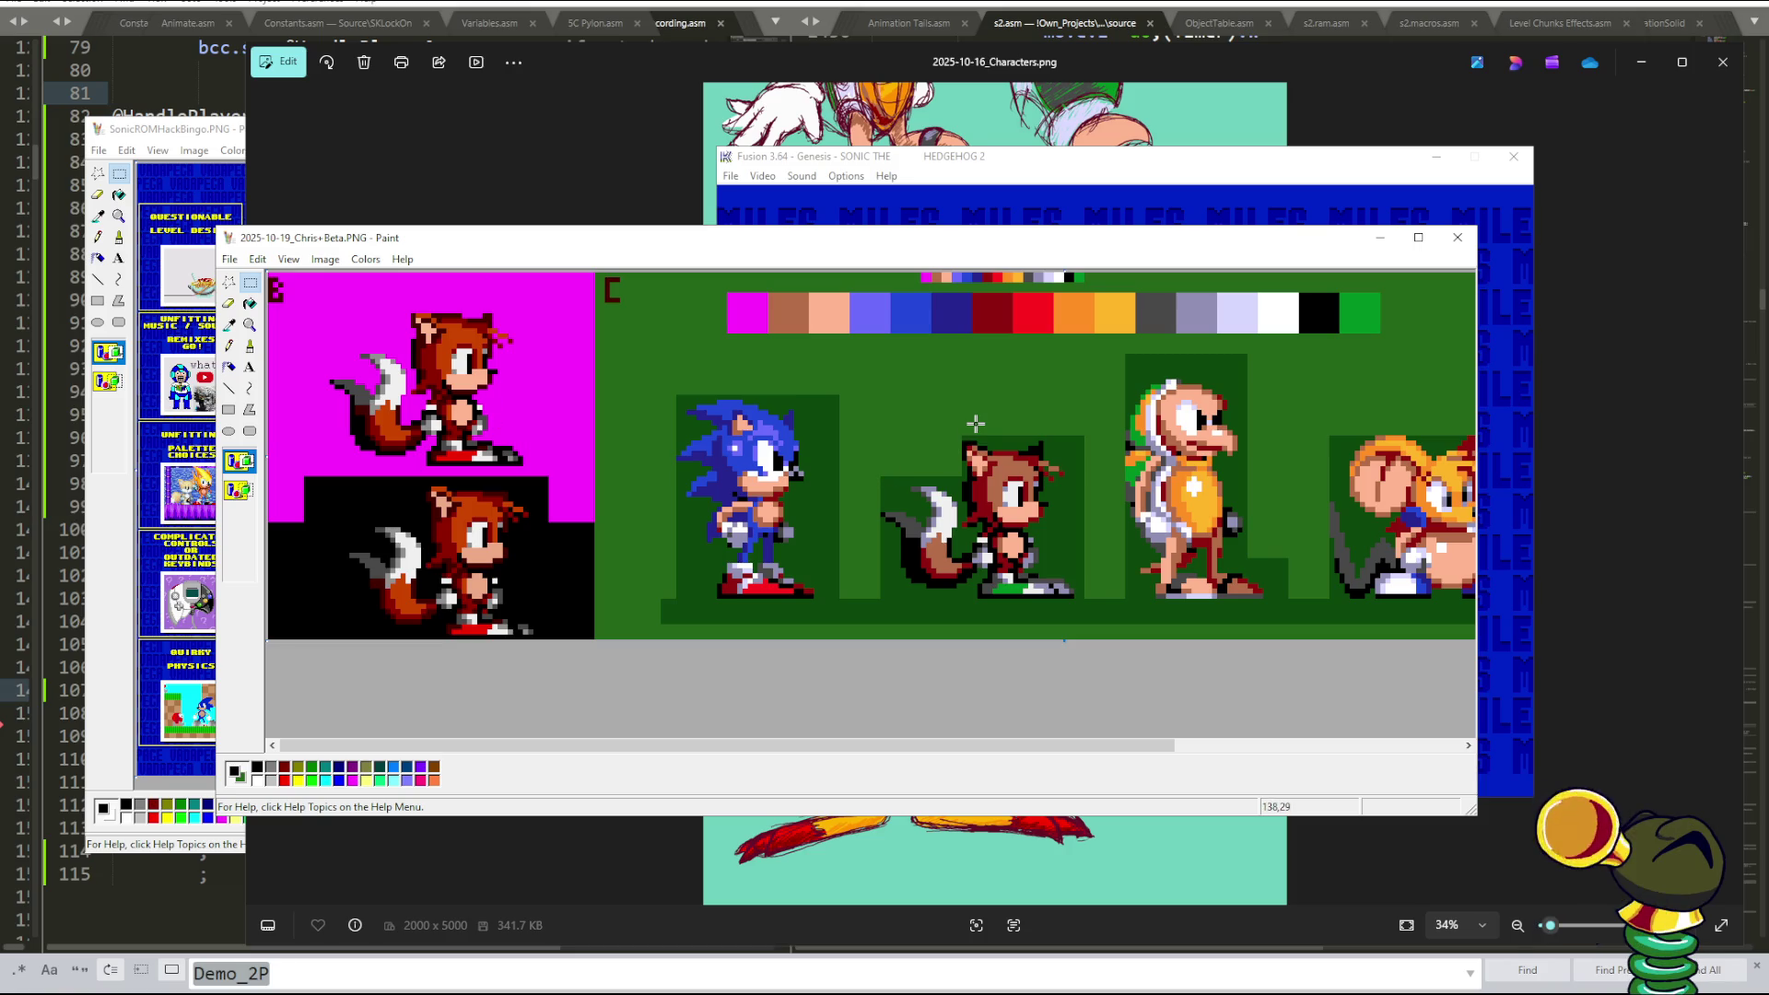
pyautogui.click(1505, 668)
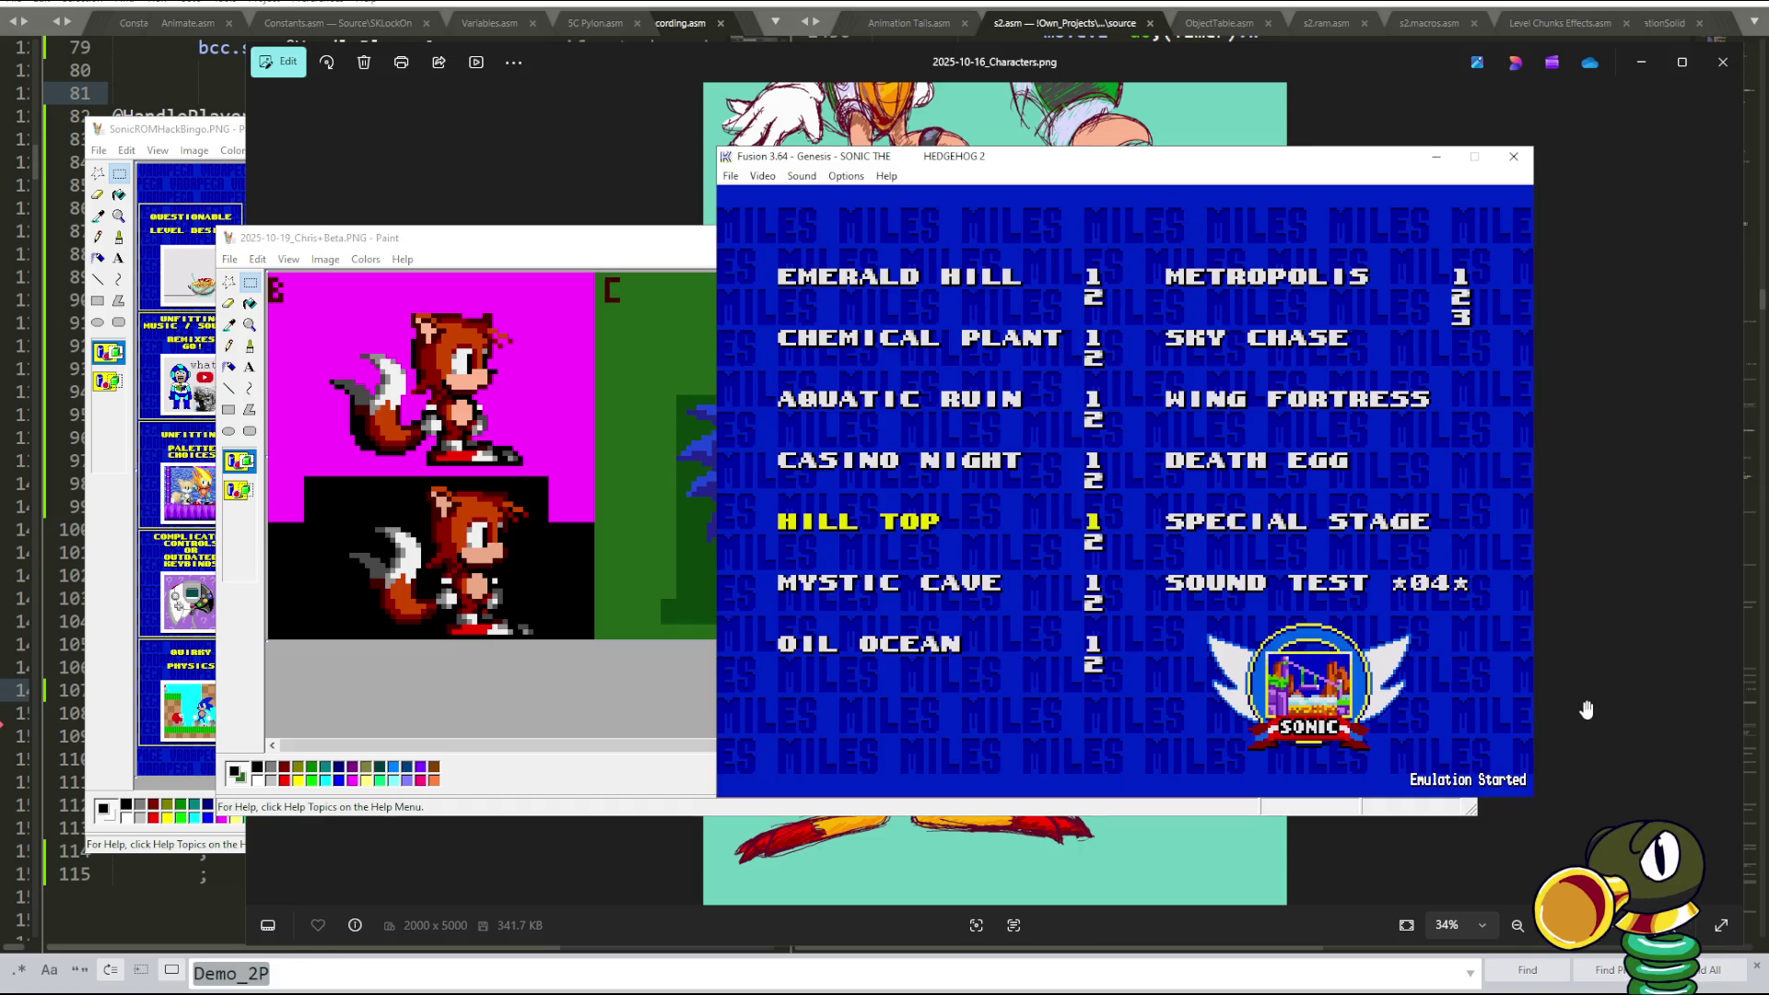
pyautogui.press('Down')
pyautogui.press('Return')
pyautogui.press('Tab')
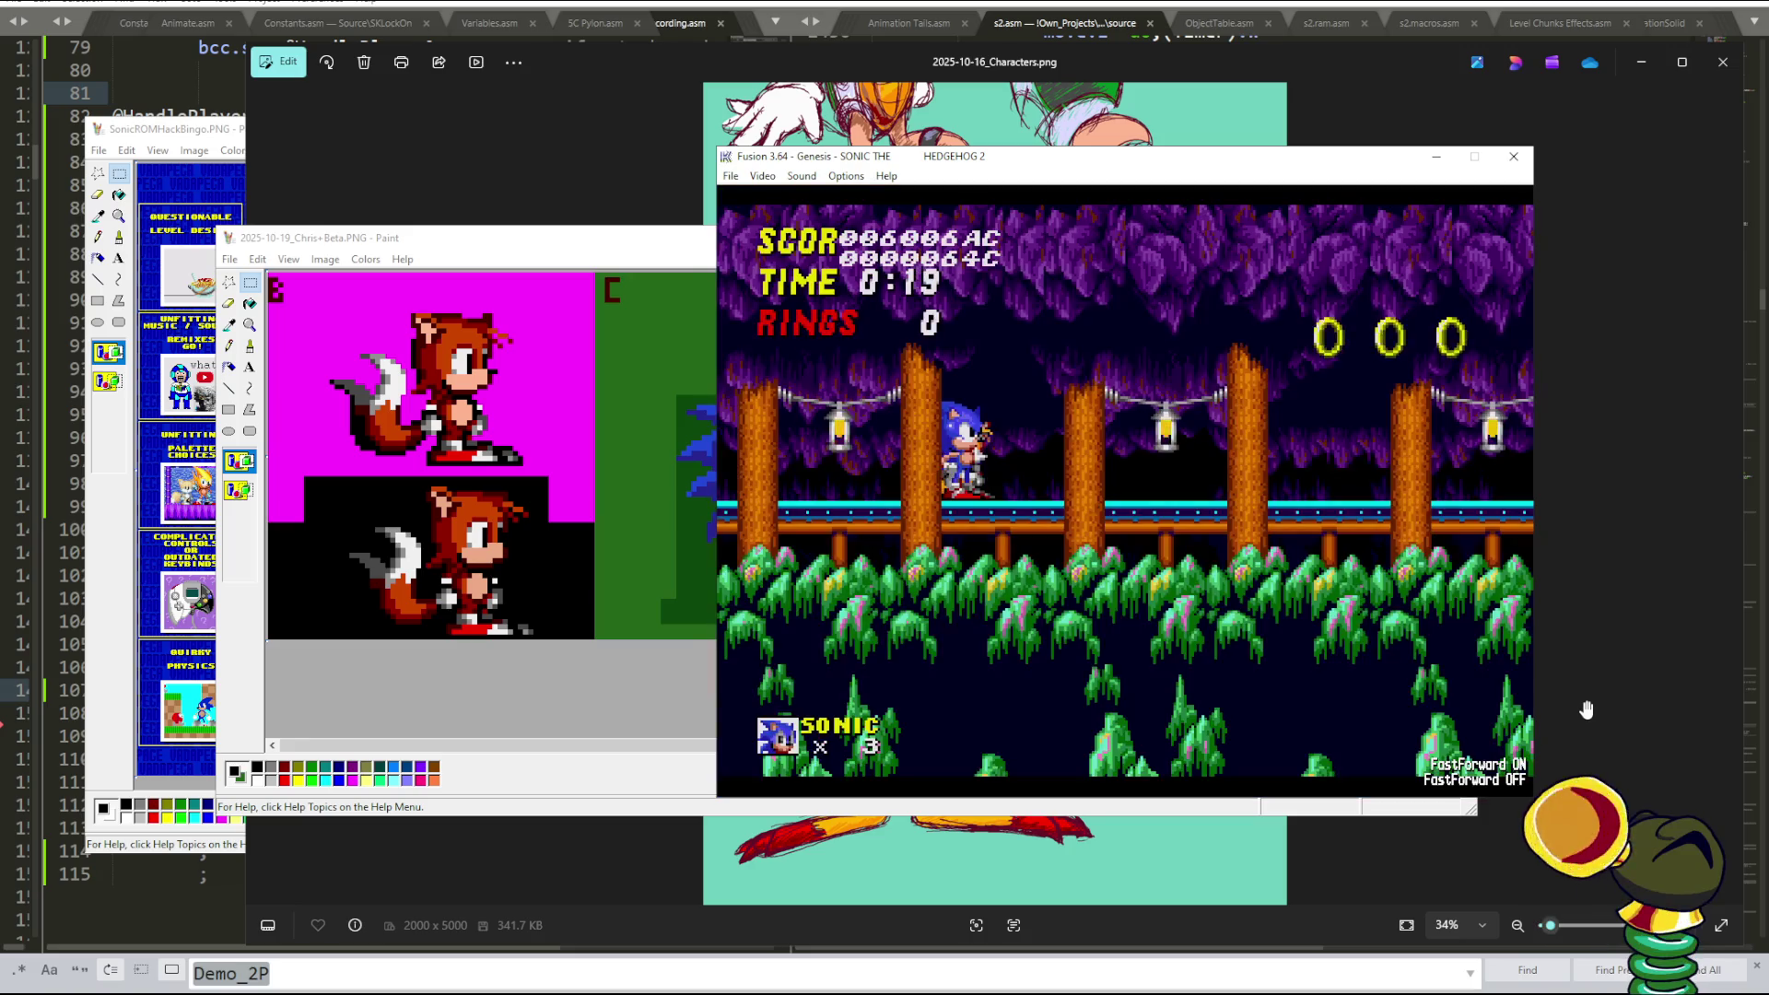
pyautogui.press('Tab')
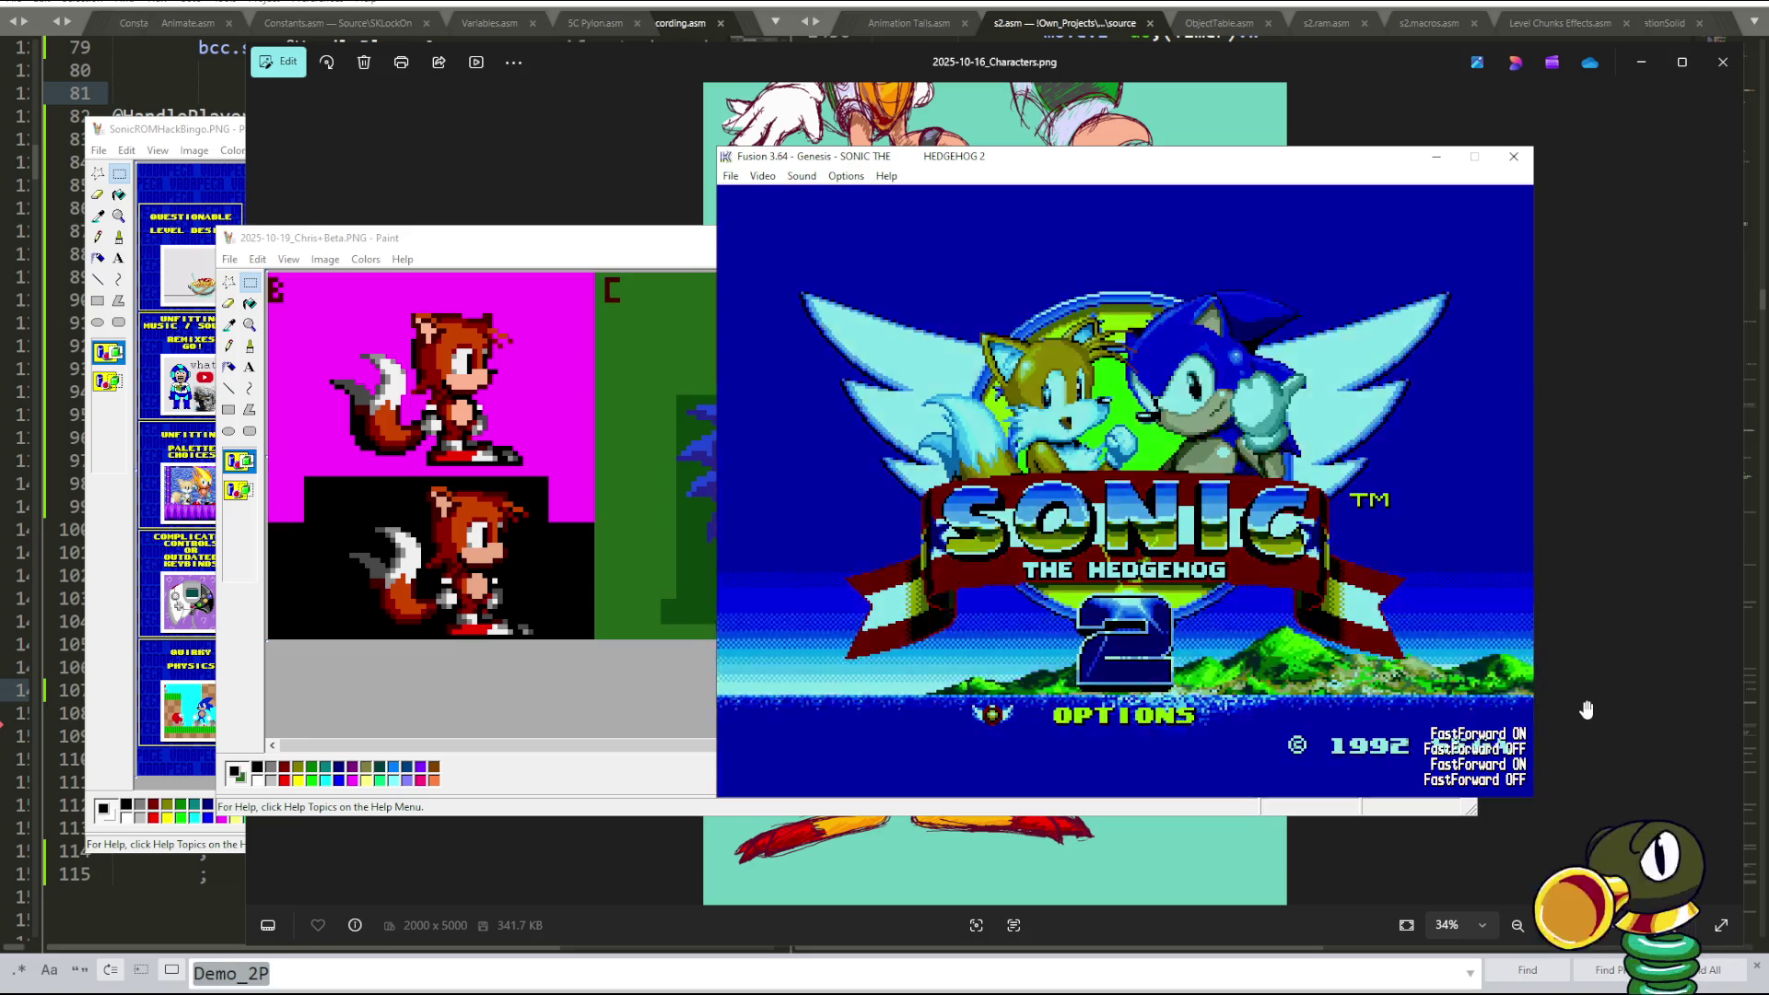
pyautogui.press('Return')
pyautogui.press('Tab')
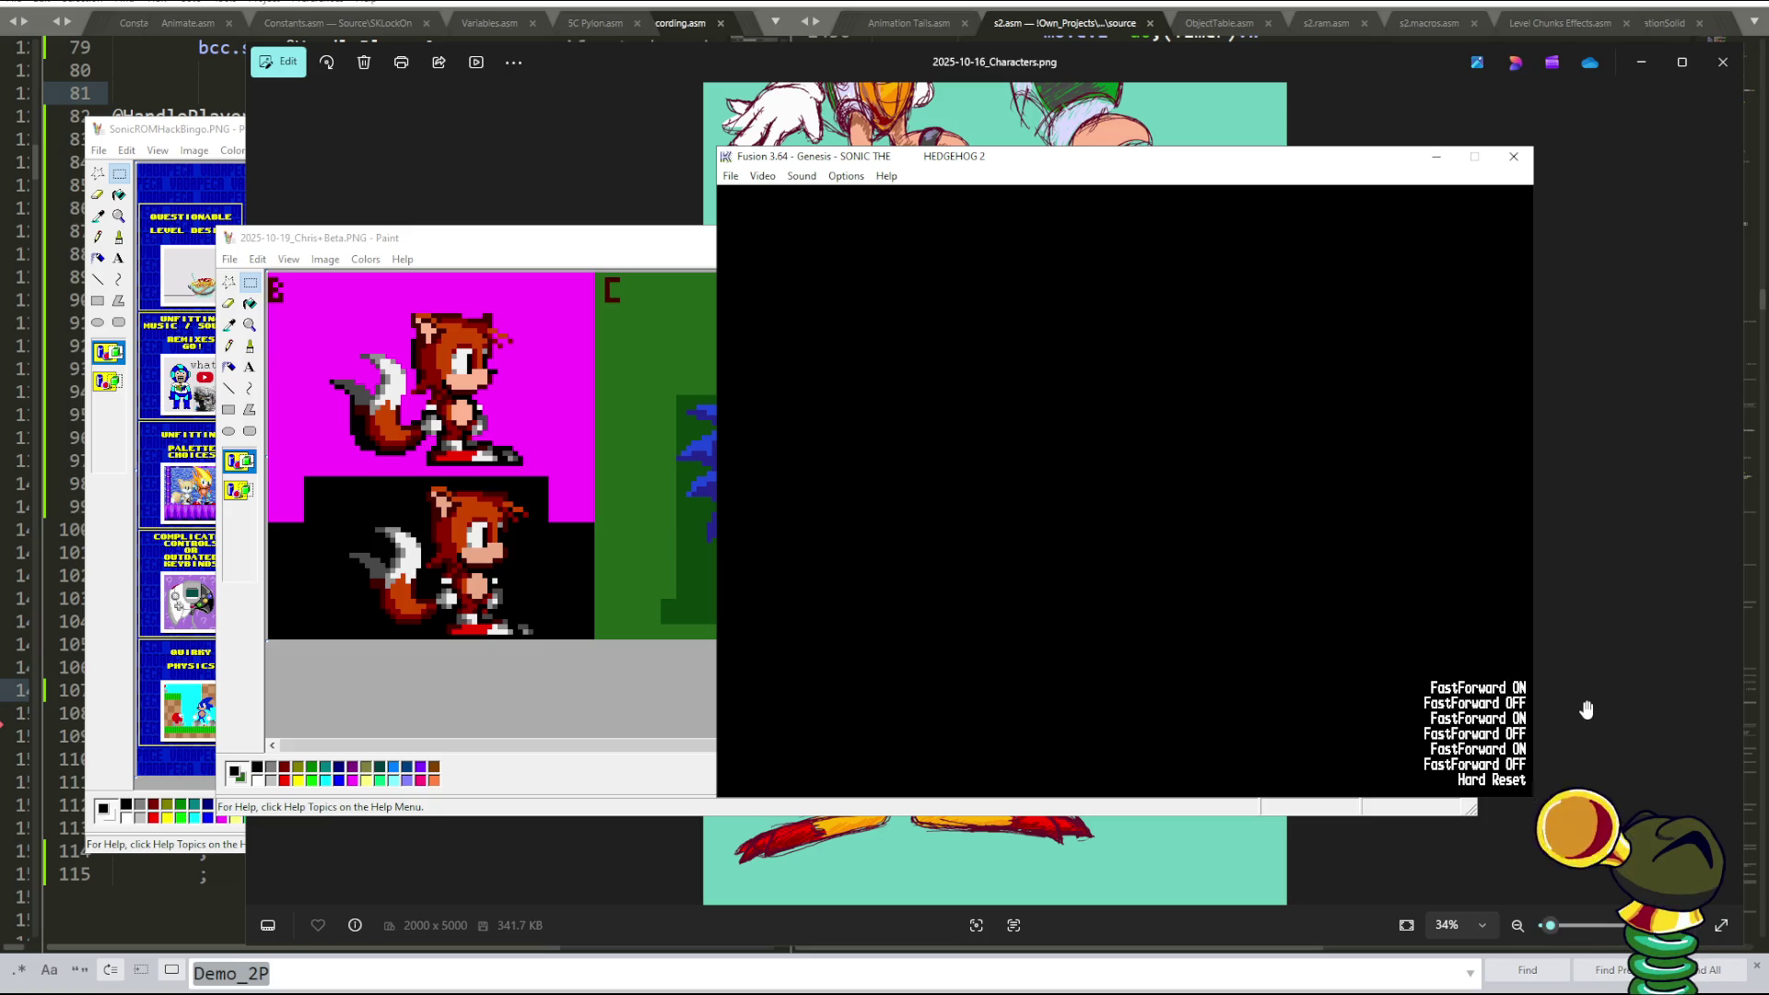
pyautogui.press('F8')
pyautogui.press('Down')
pyautogui.press('Down')
pyautogui.press('Down')
pyautogui.press('Down')
pyautogui.press('Down')
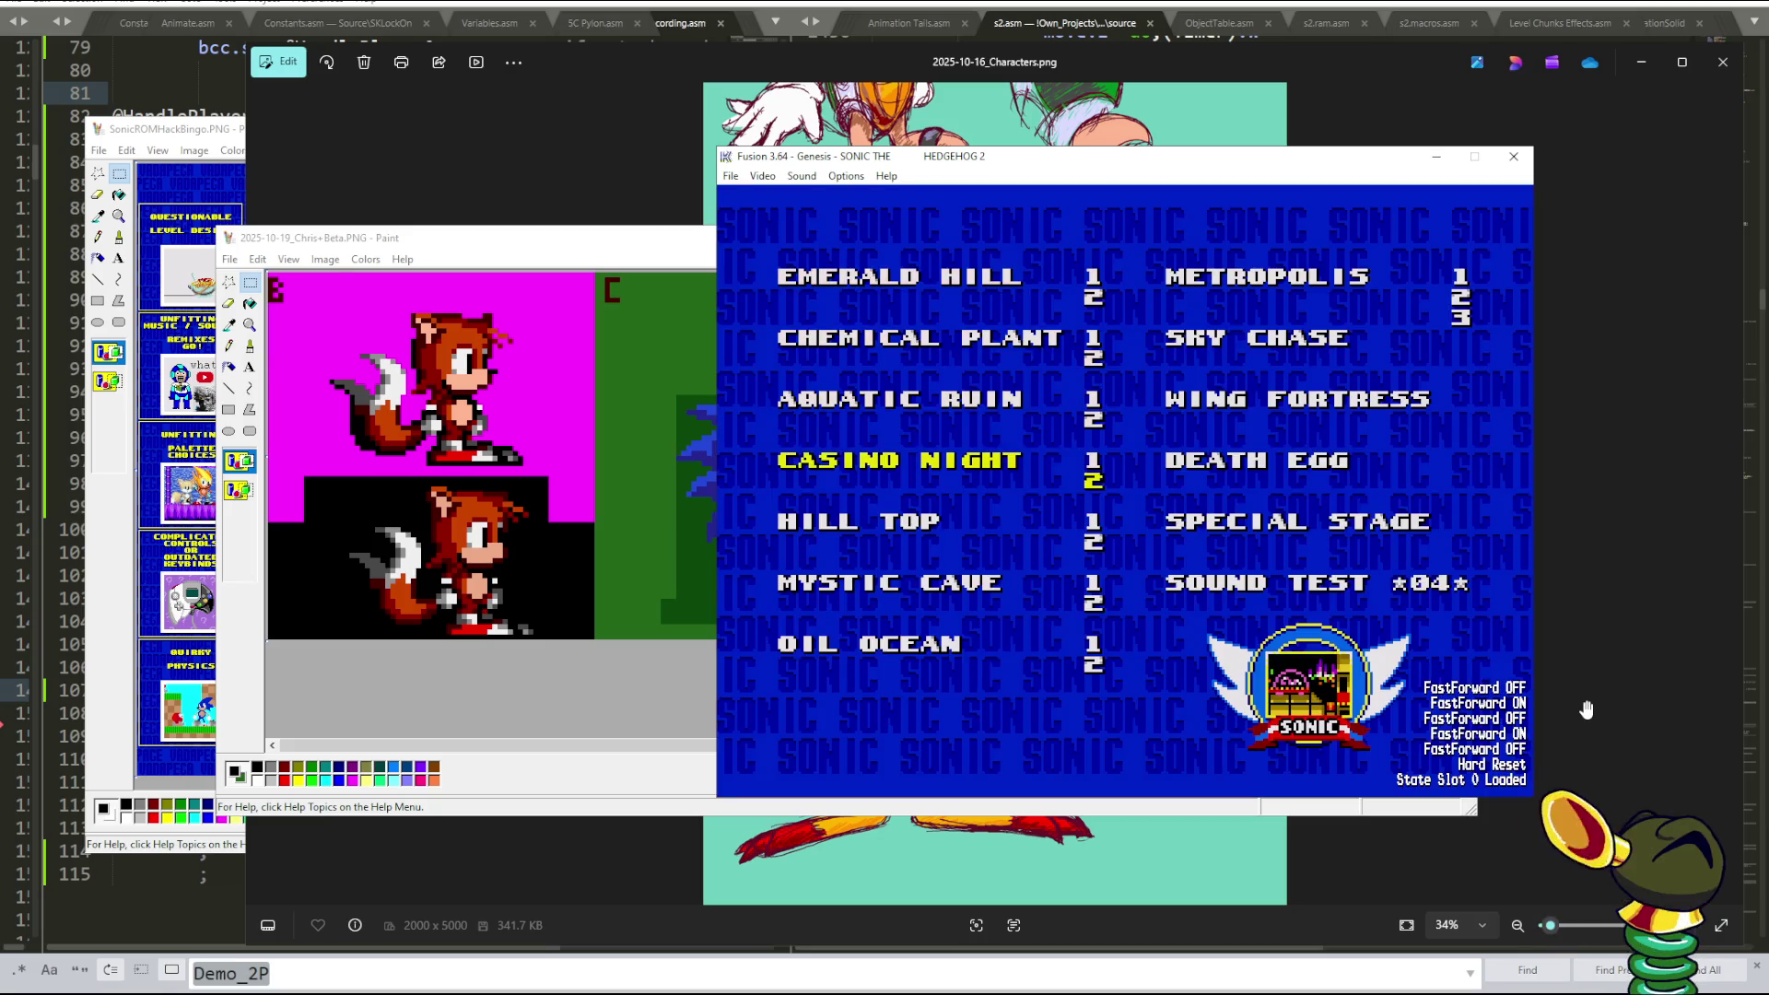
pyautogui.press('Down')
pyautogui.press('Down')
pyautogui.press('Pause')
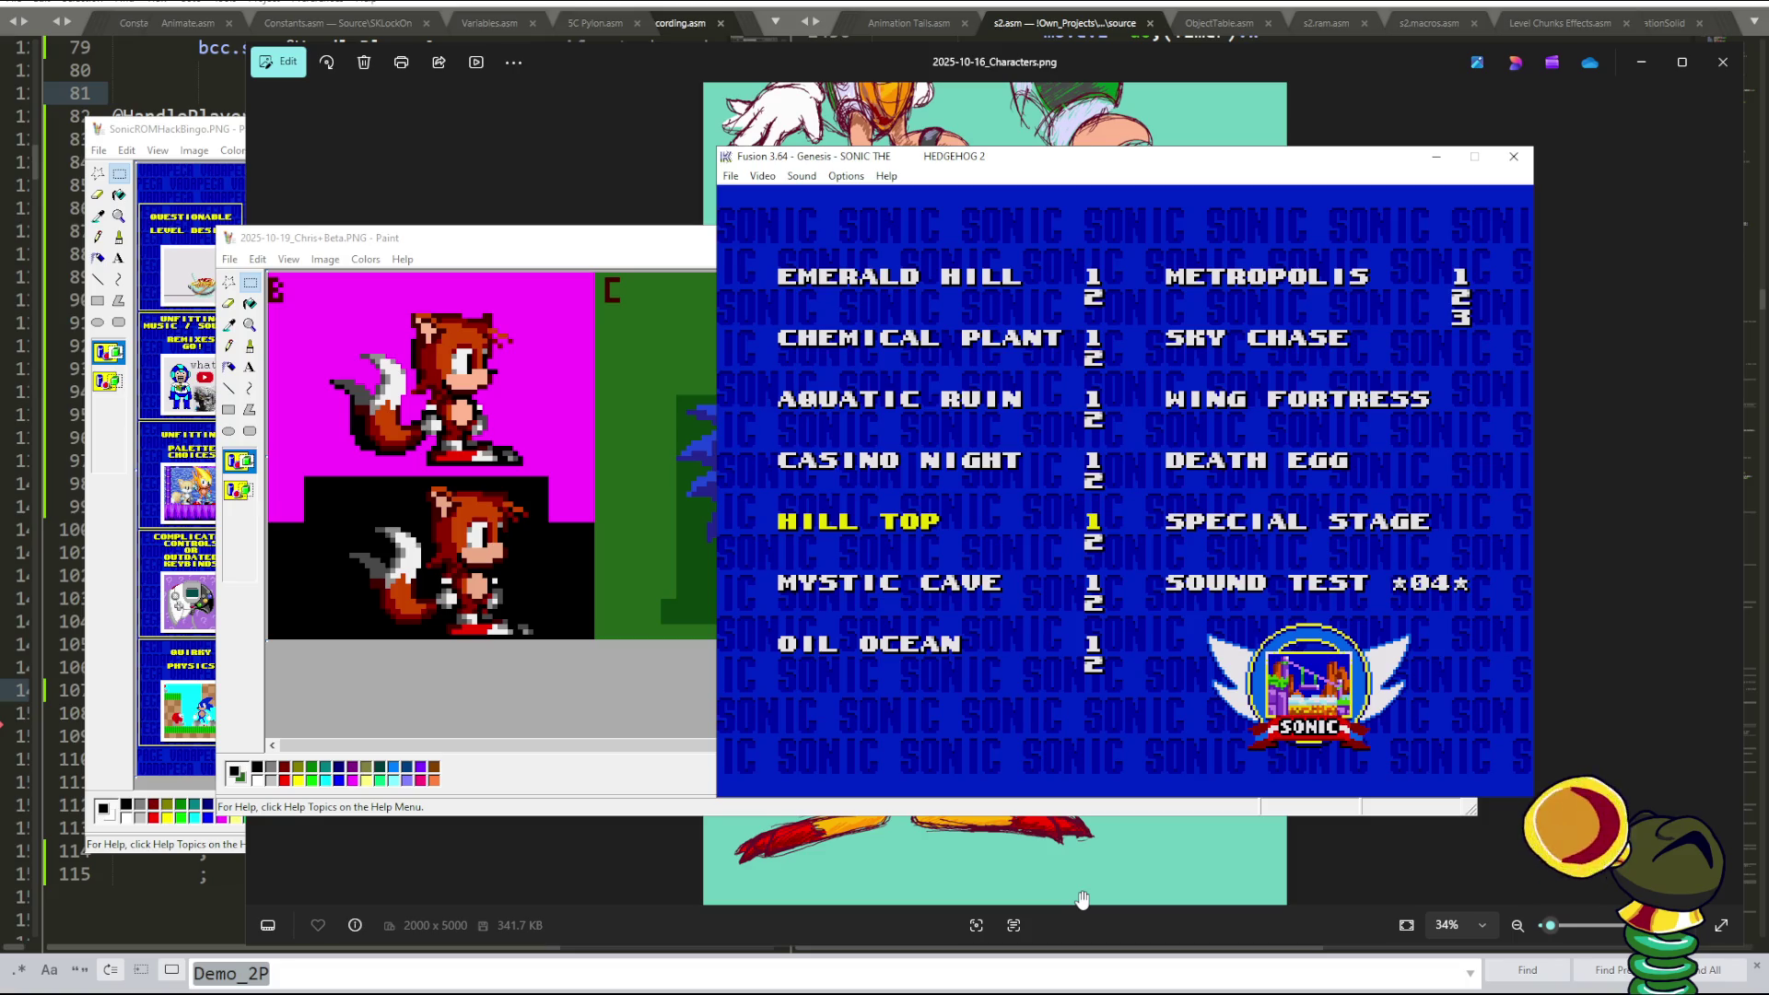
# - Step the level choice through Mystic Cave acts 1–2 and Oil Ocean to Metropolis act 1, then pause
pyautogui.press('Down')
pyautogui.press('Down')
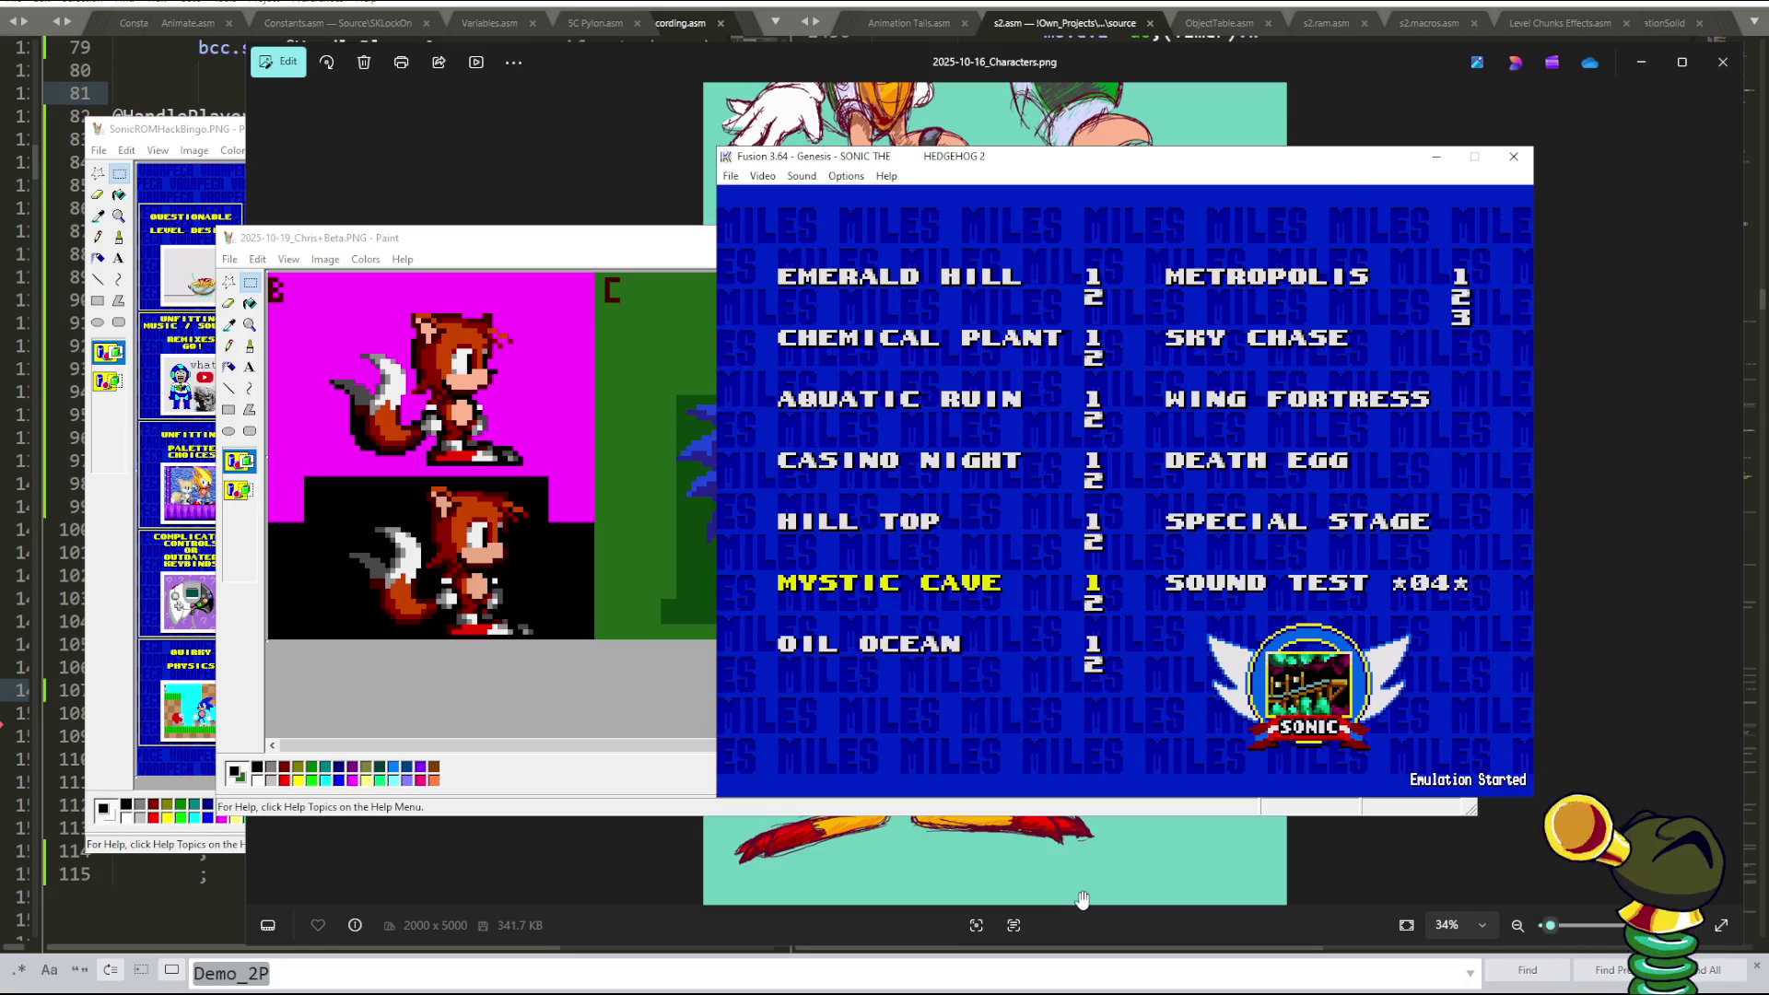
pyautogui.press('Down')
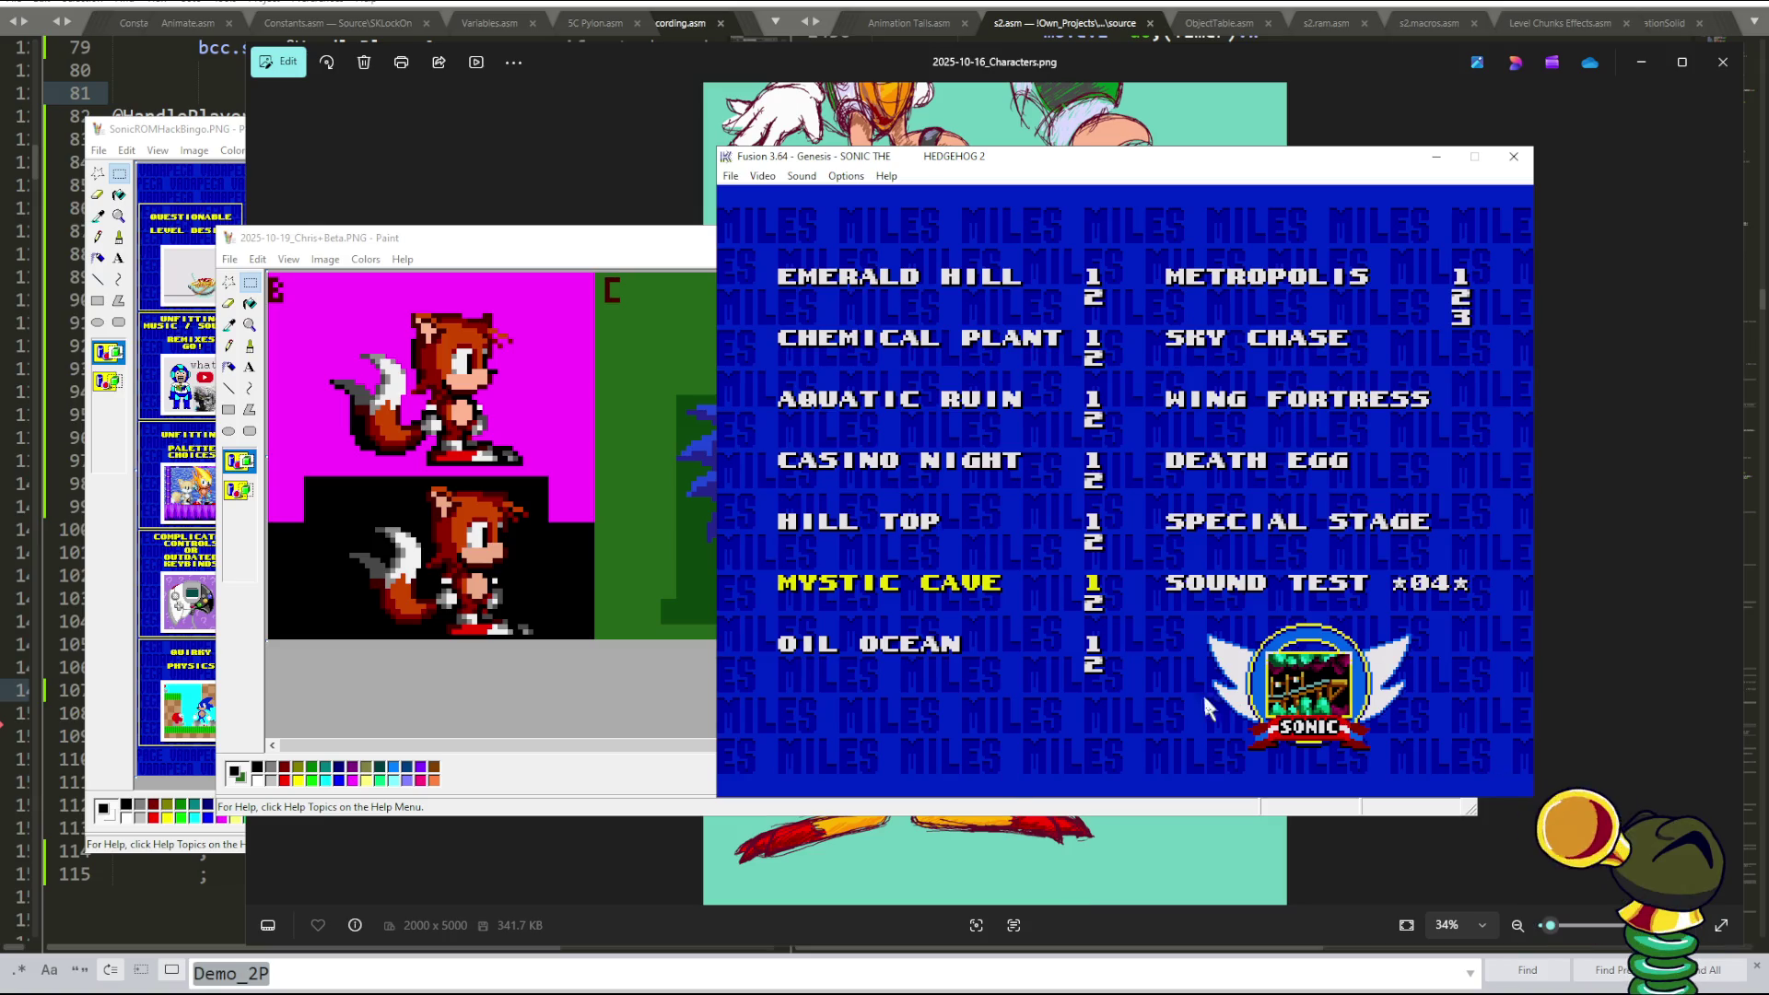
pyautogui.press('Up')
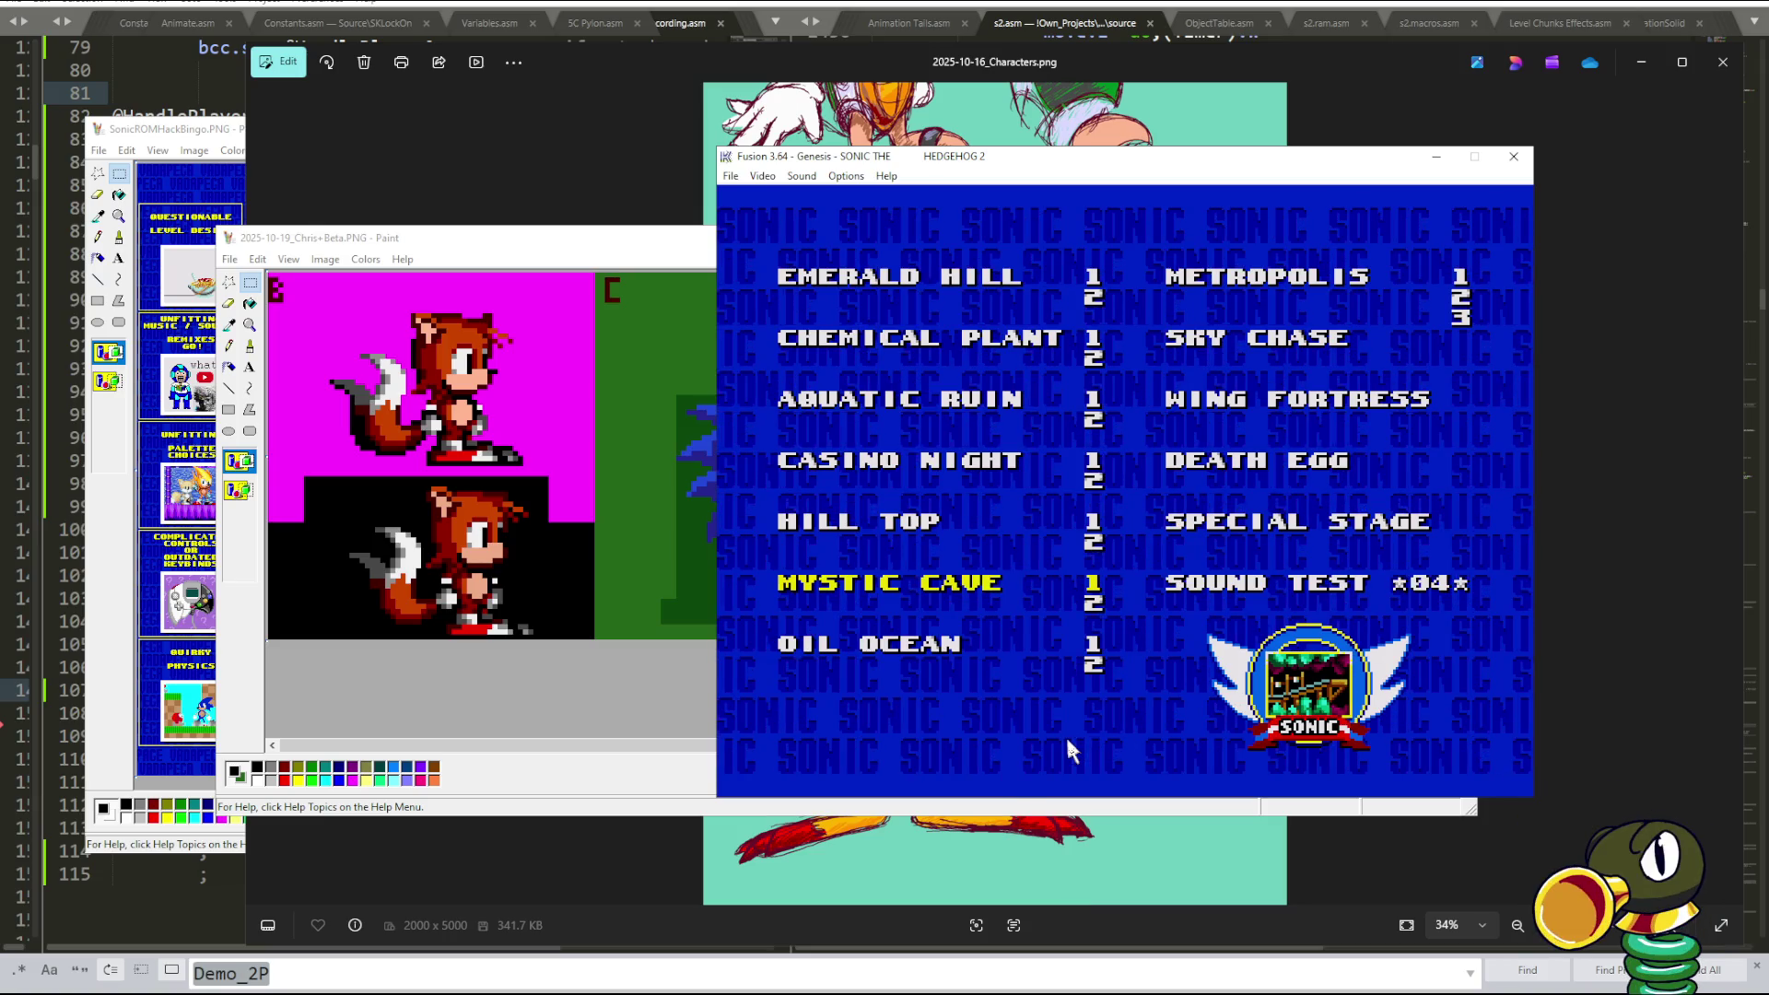
pyautogui.press('Down')
pyautogui.press('Down')
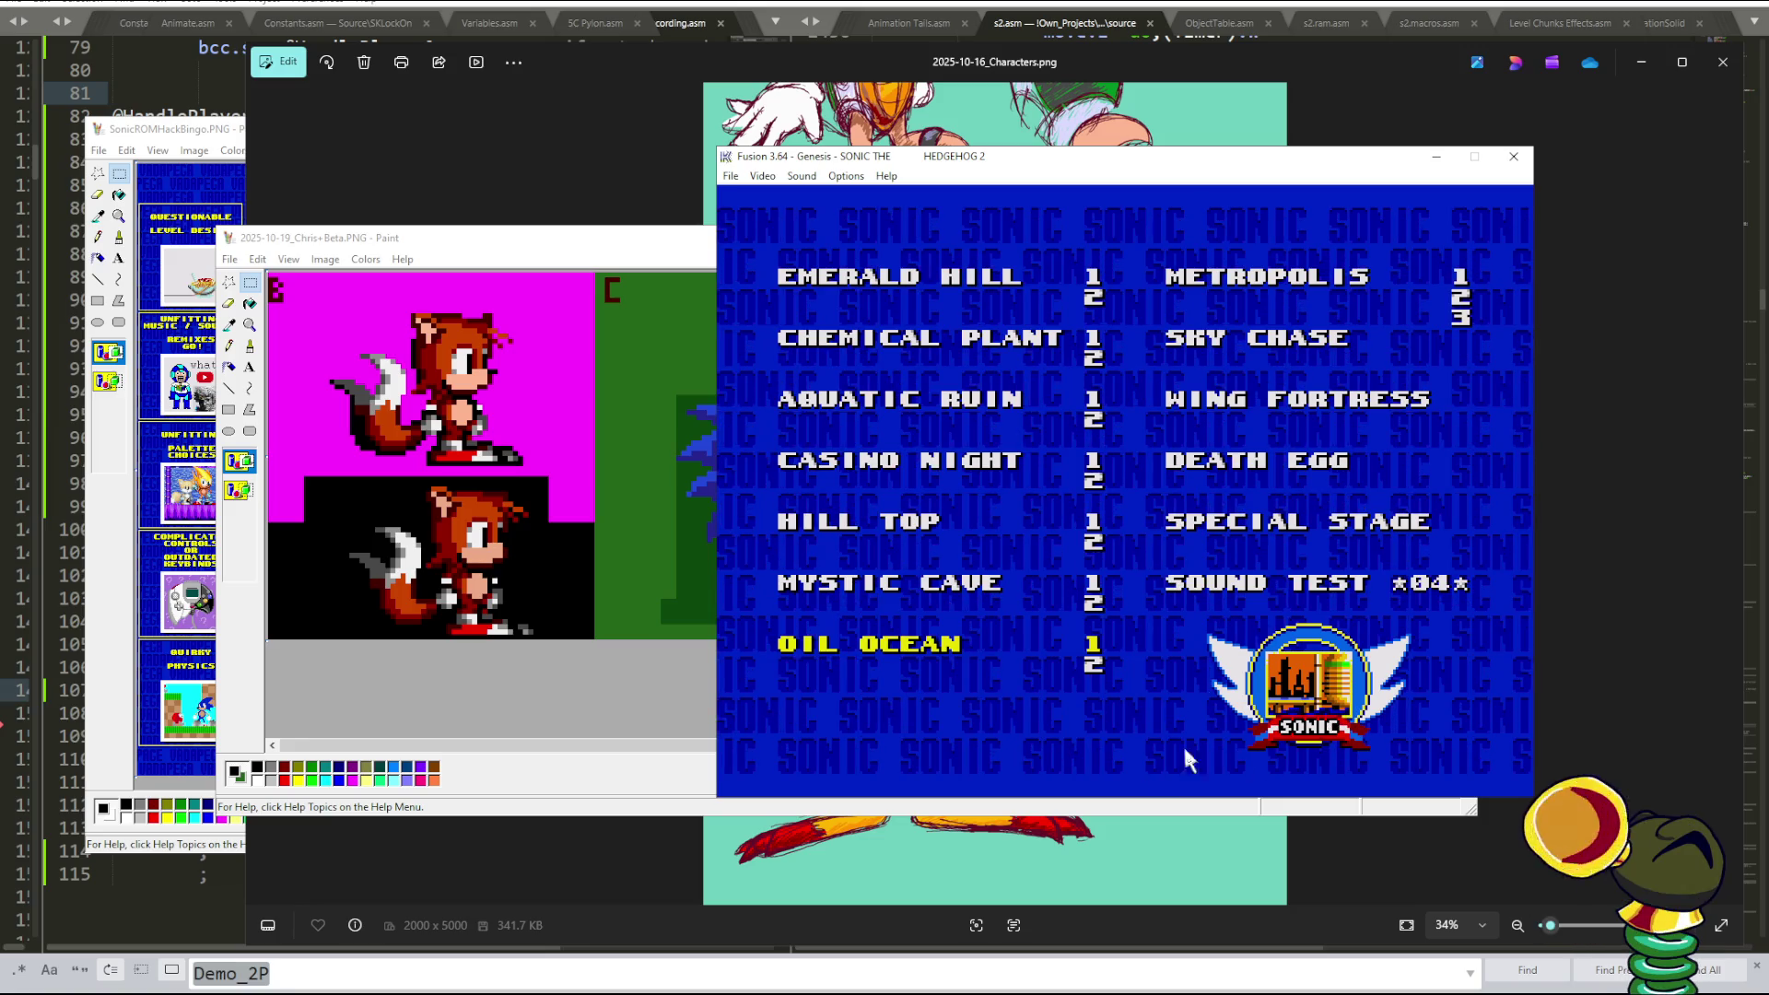
pyautogui.press('Right')
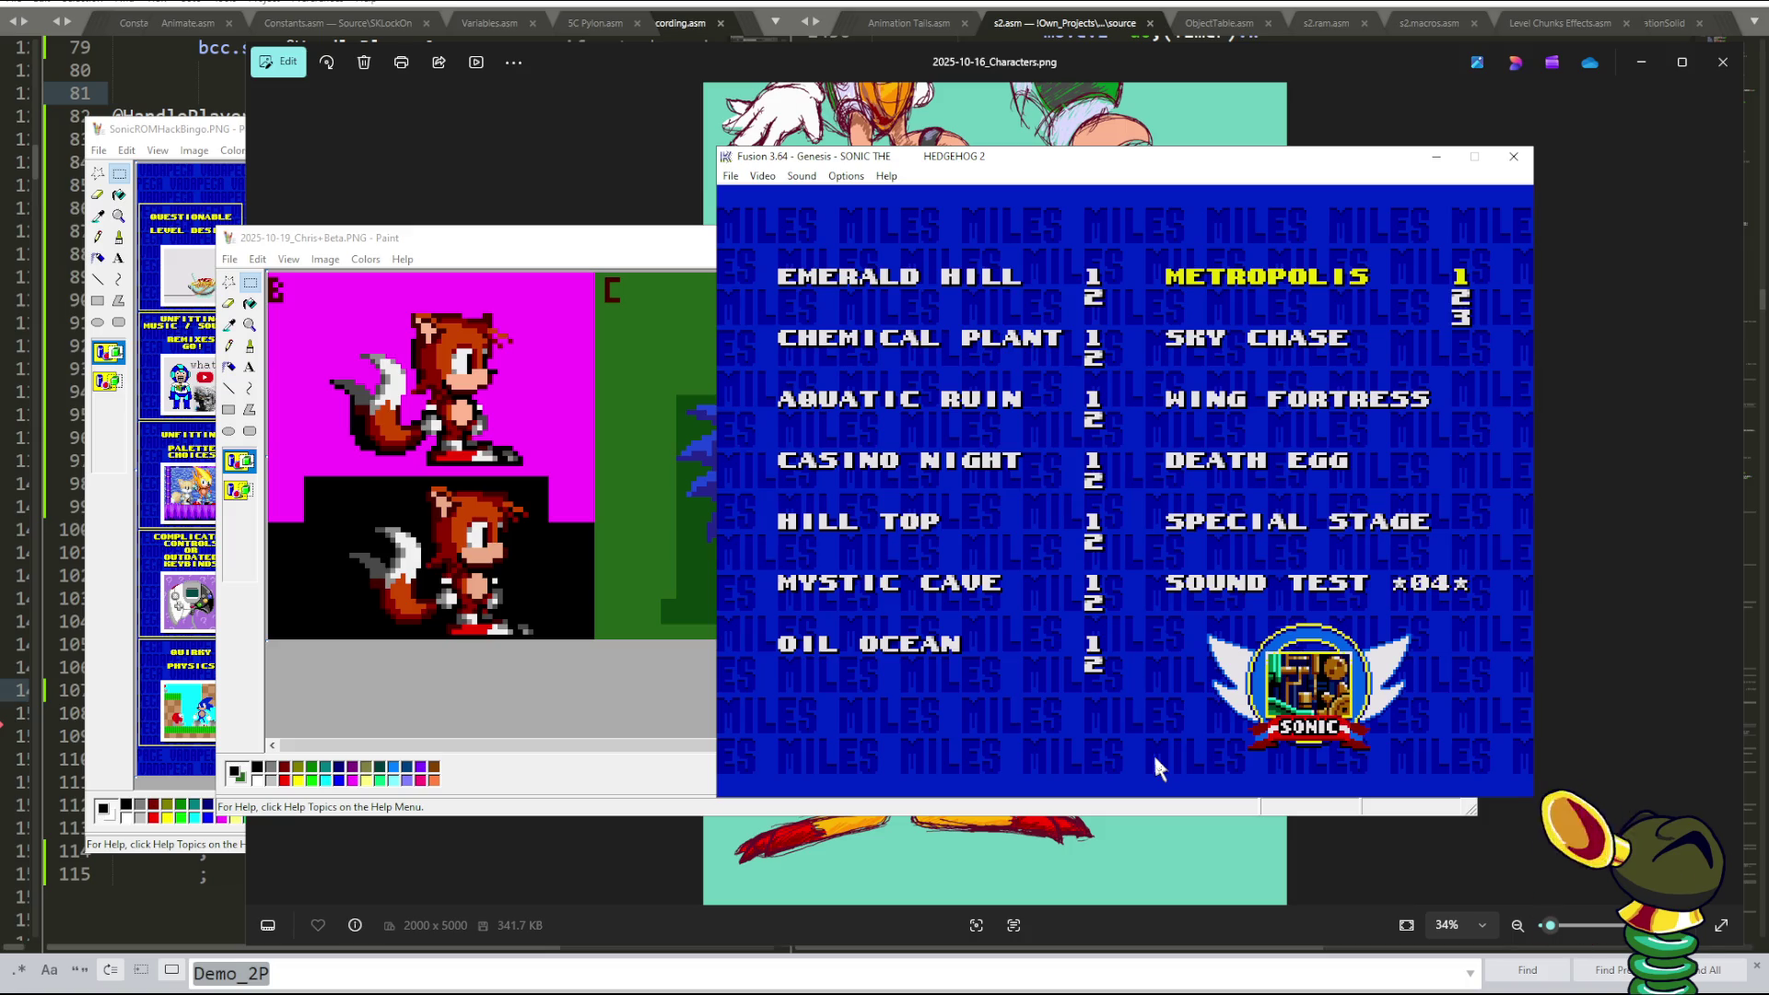
pyautogui.press('Escape')
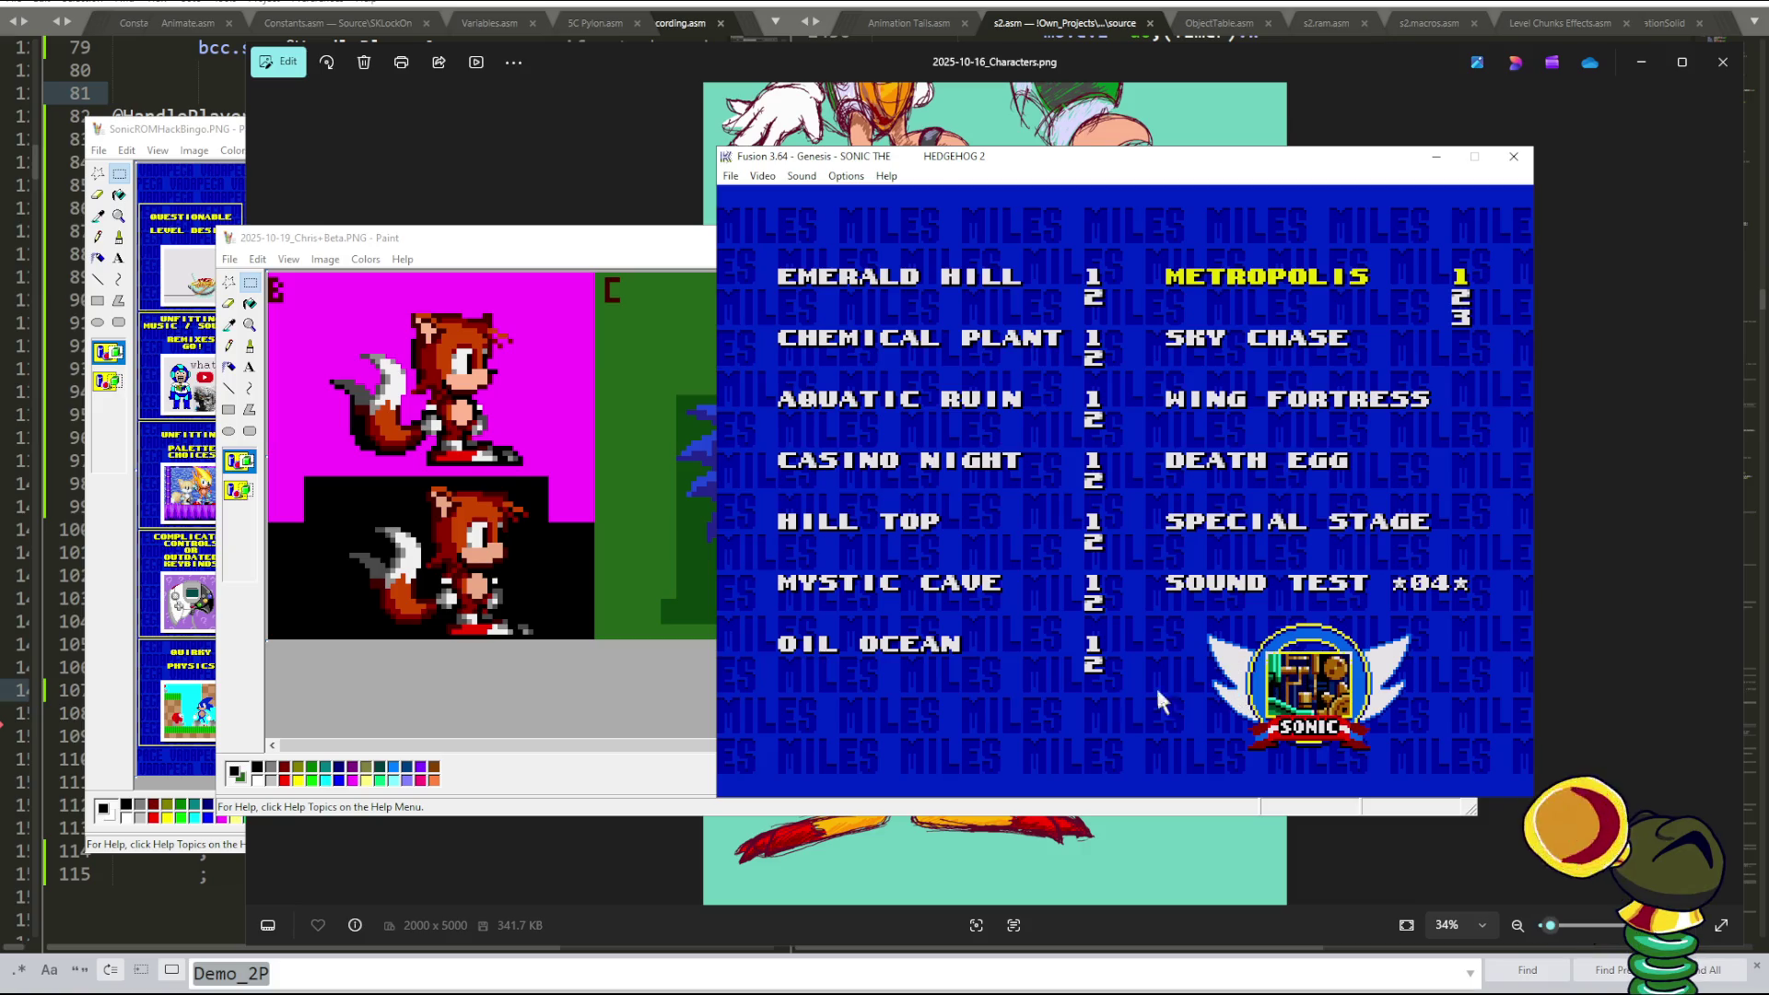
# - Cycle the level choice among Sky Chase, Wing Fortress, Death Egg and Special Stage, then pause
pyautogui.press('Down')
pyautogui.press('Down')
pyautogui.press('Down')
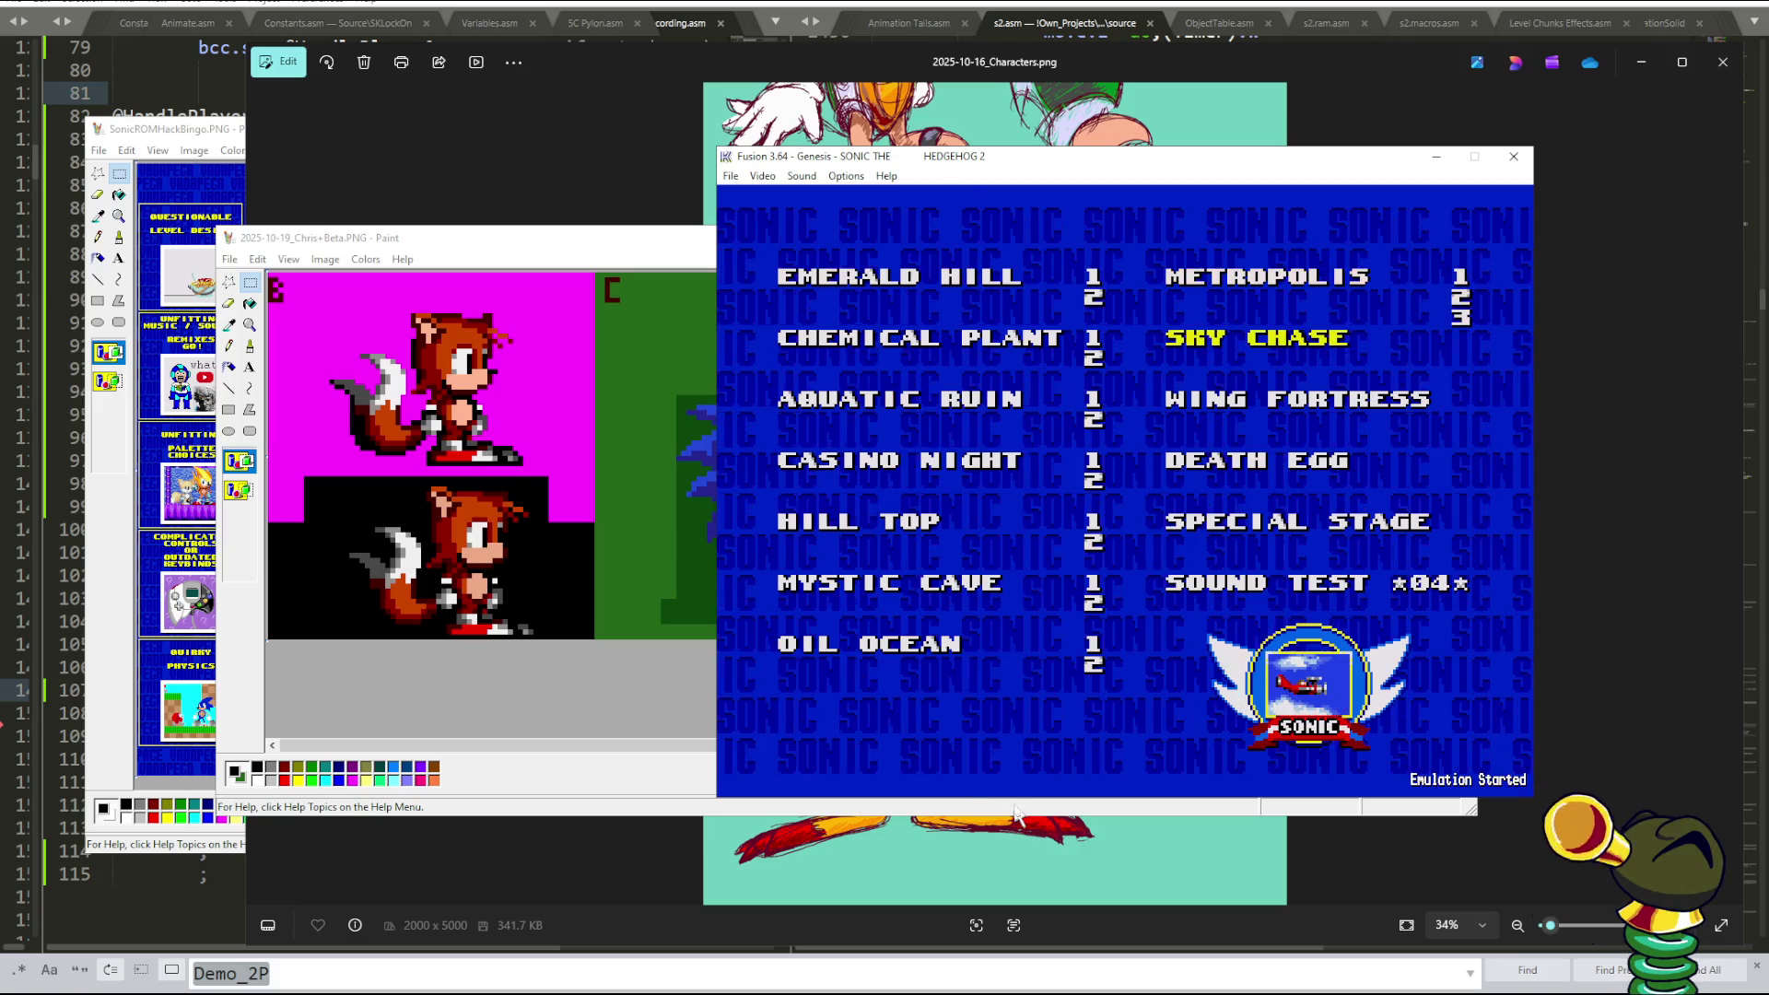
pyautogui.press('Up')
pyautogui.press('Down')
pyautogui.press('Down')
pyautogui.press('Down')
pyautogui.press('Up')
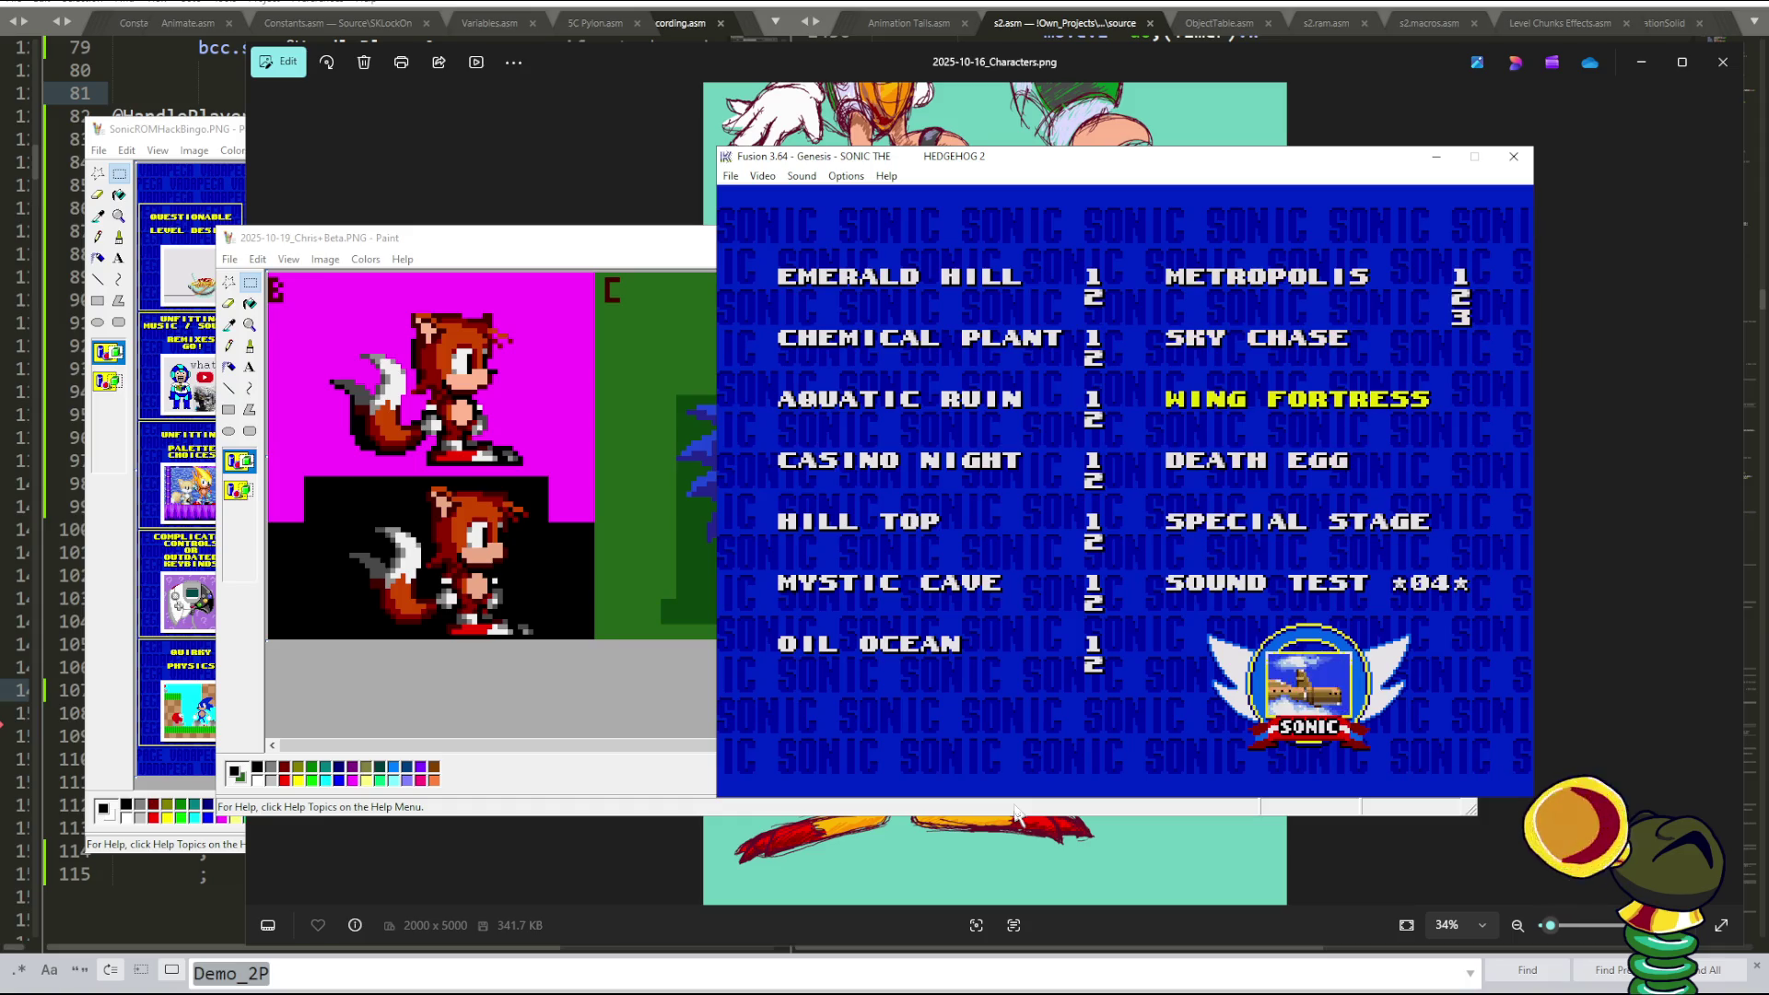
pyautogui.press('Up')
pyautogui.press('Down')
pyautogui.press('Down')
pyautogui.press('Down')
pyautogui.press('Up')
pyautogui.press('Down')
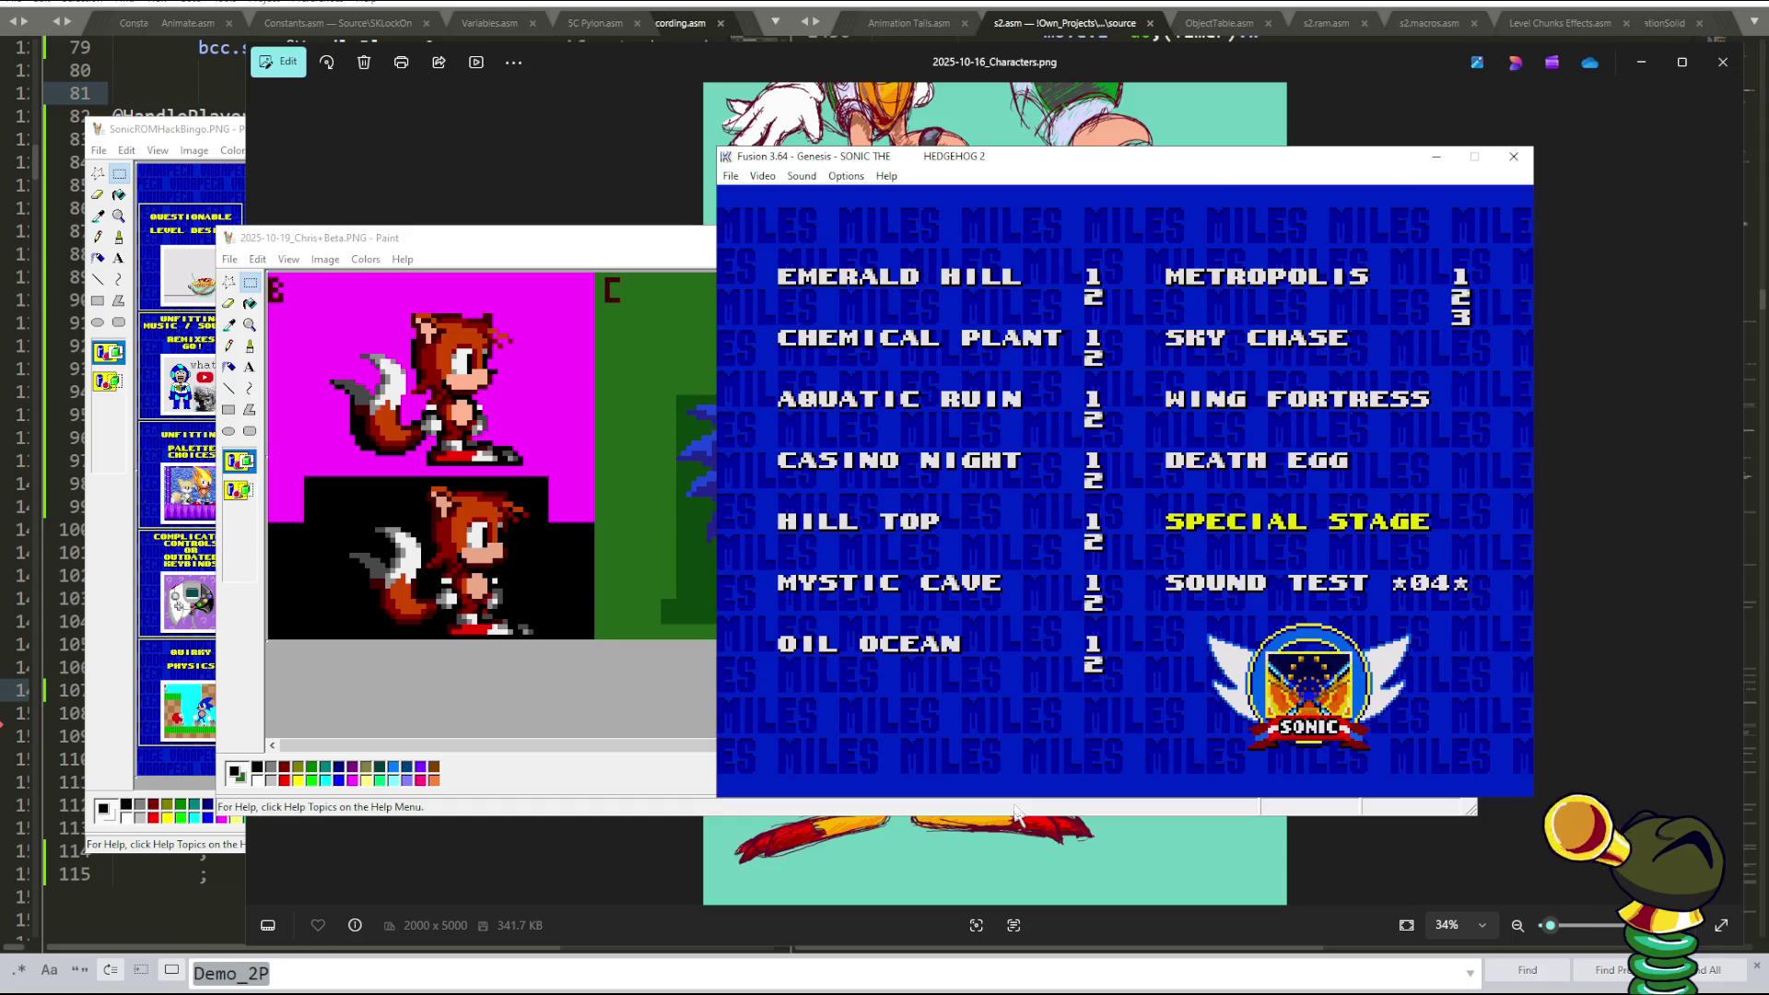
pyautogui.press('Down')
pyautogui.press('Down')
pyautogui.press('Up')
pyautogui.press('Up')
pyautogui.press('Up')
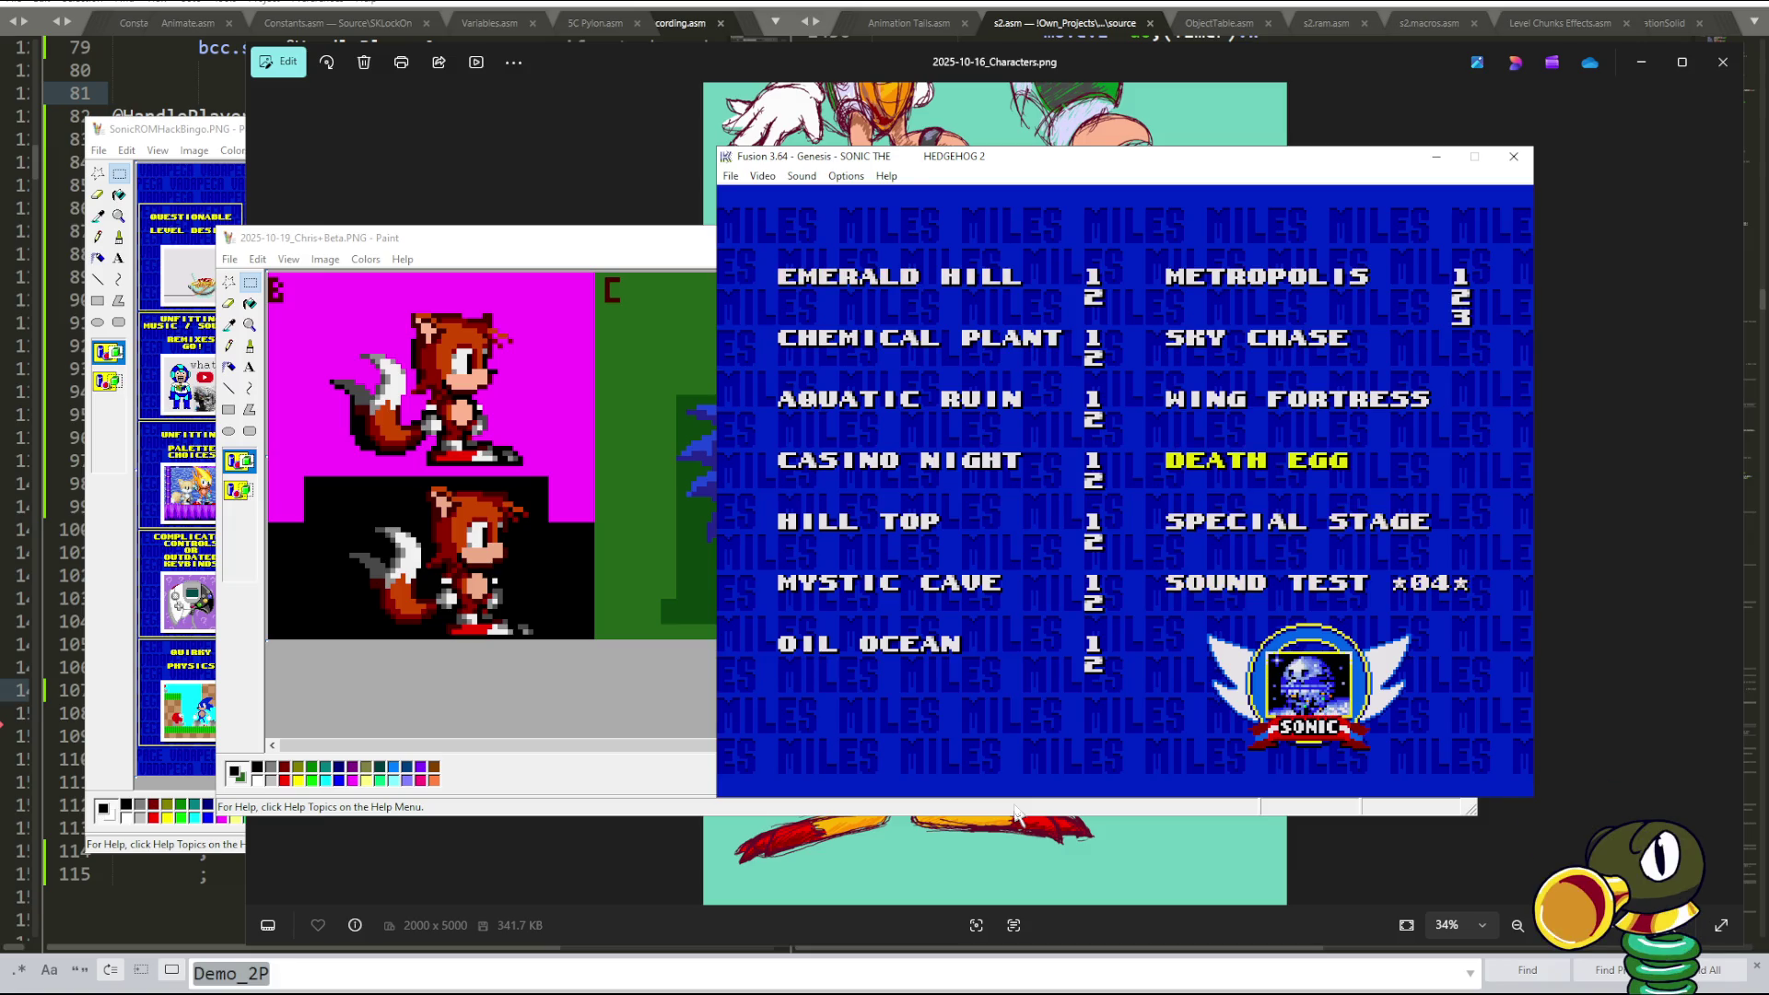
pyautogui.press('Up')
pyautogui.press('Down')
pyautogui.press('Down')
pyautogui.press('Up')
pyautogui.press('Up')
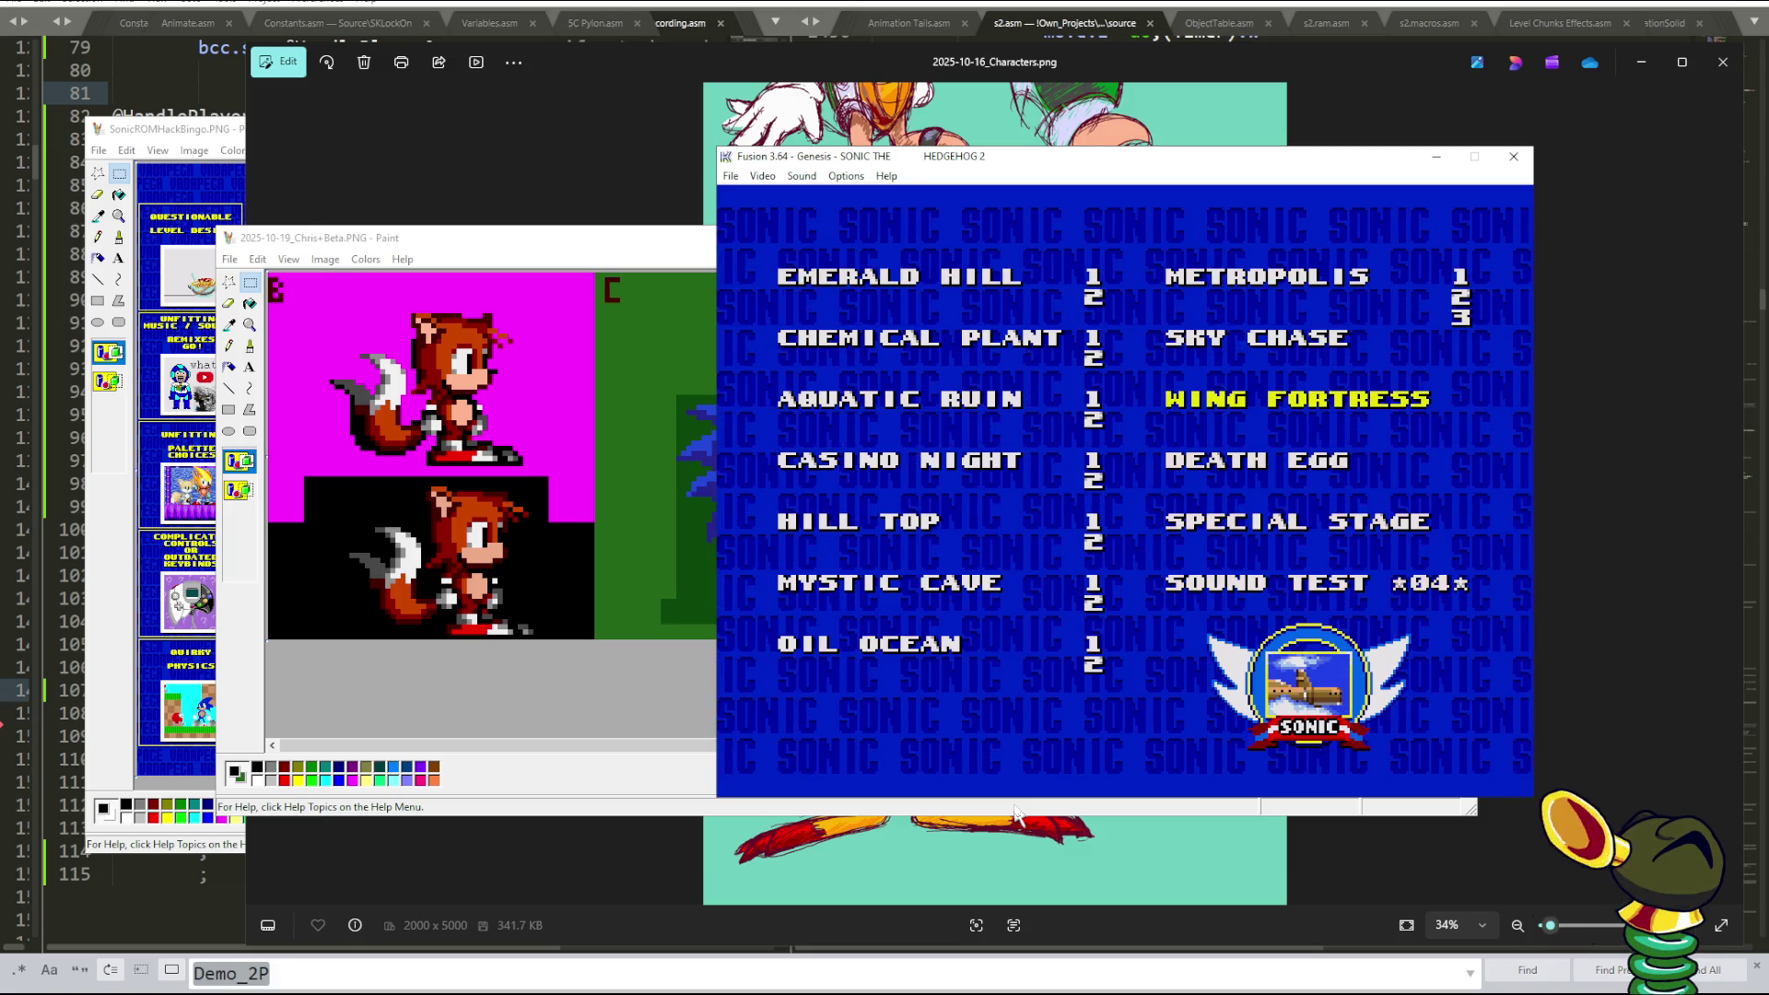
pyautogui.press('Up')
pyautogui.press('Down')
pyautogui.press('Down')
pyautogui.press('Down')
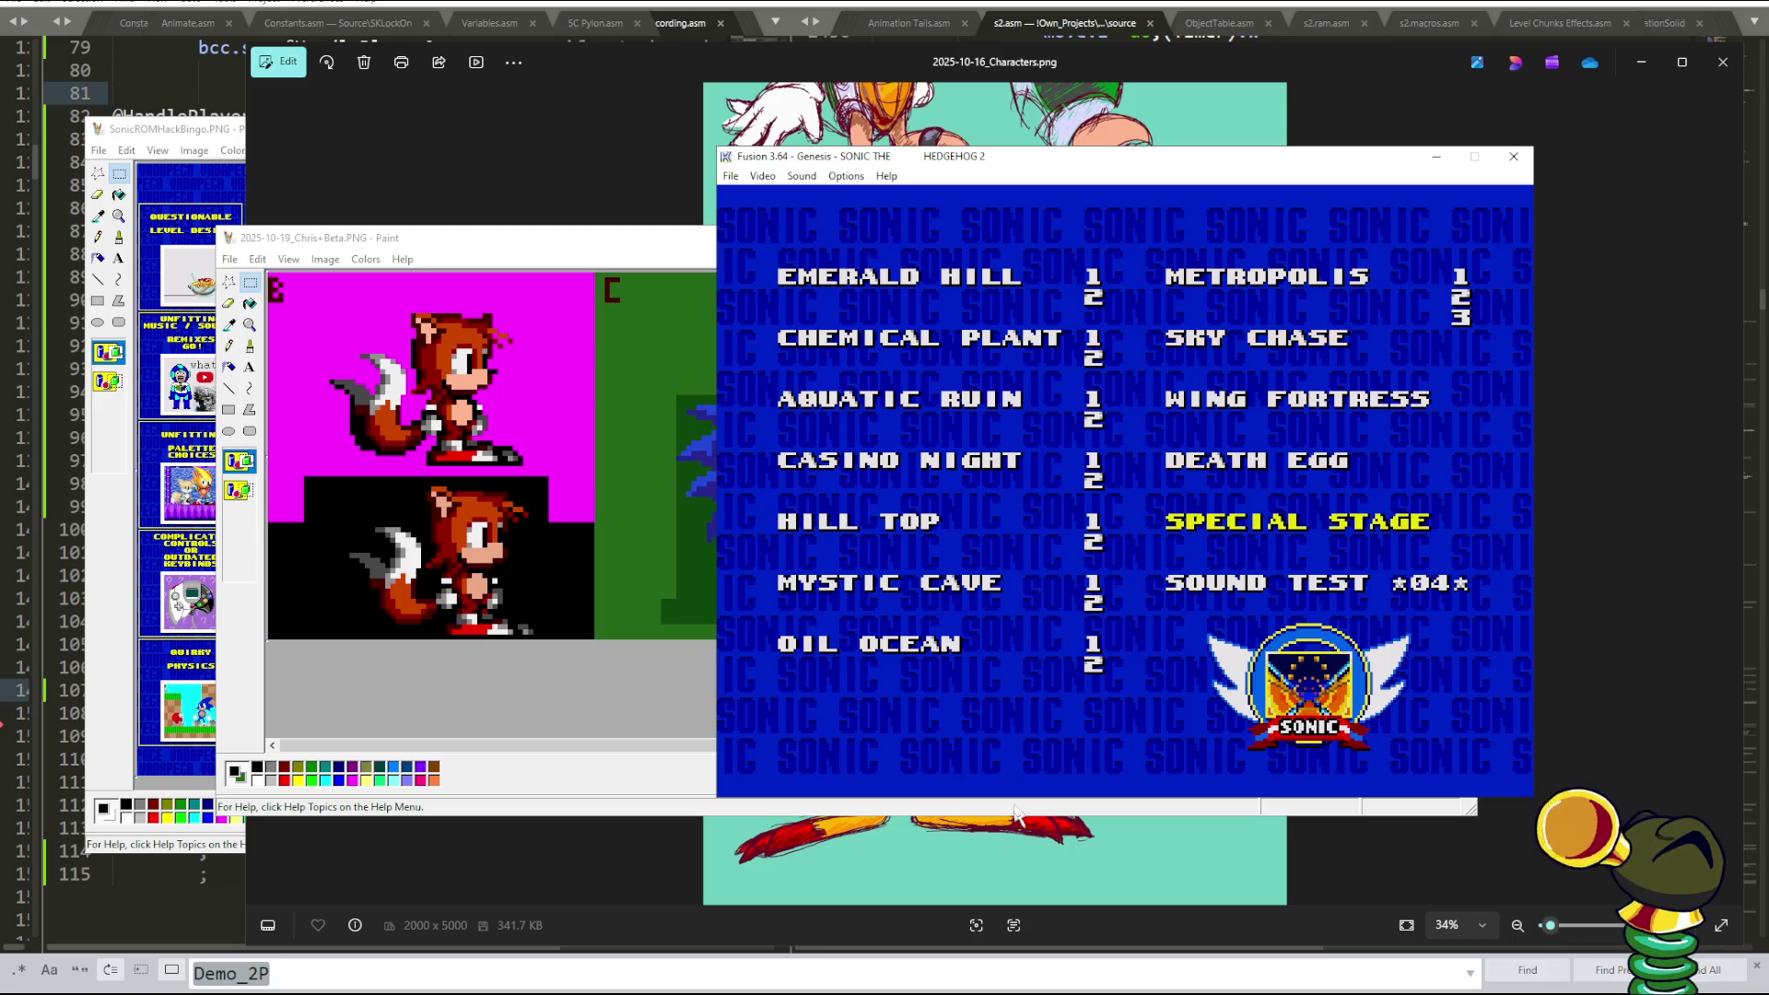
pyautogui.press('Up')
pyautogui.press('Down')
pyautogui.press('Up')
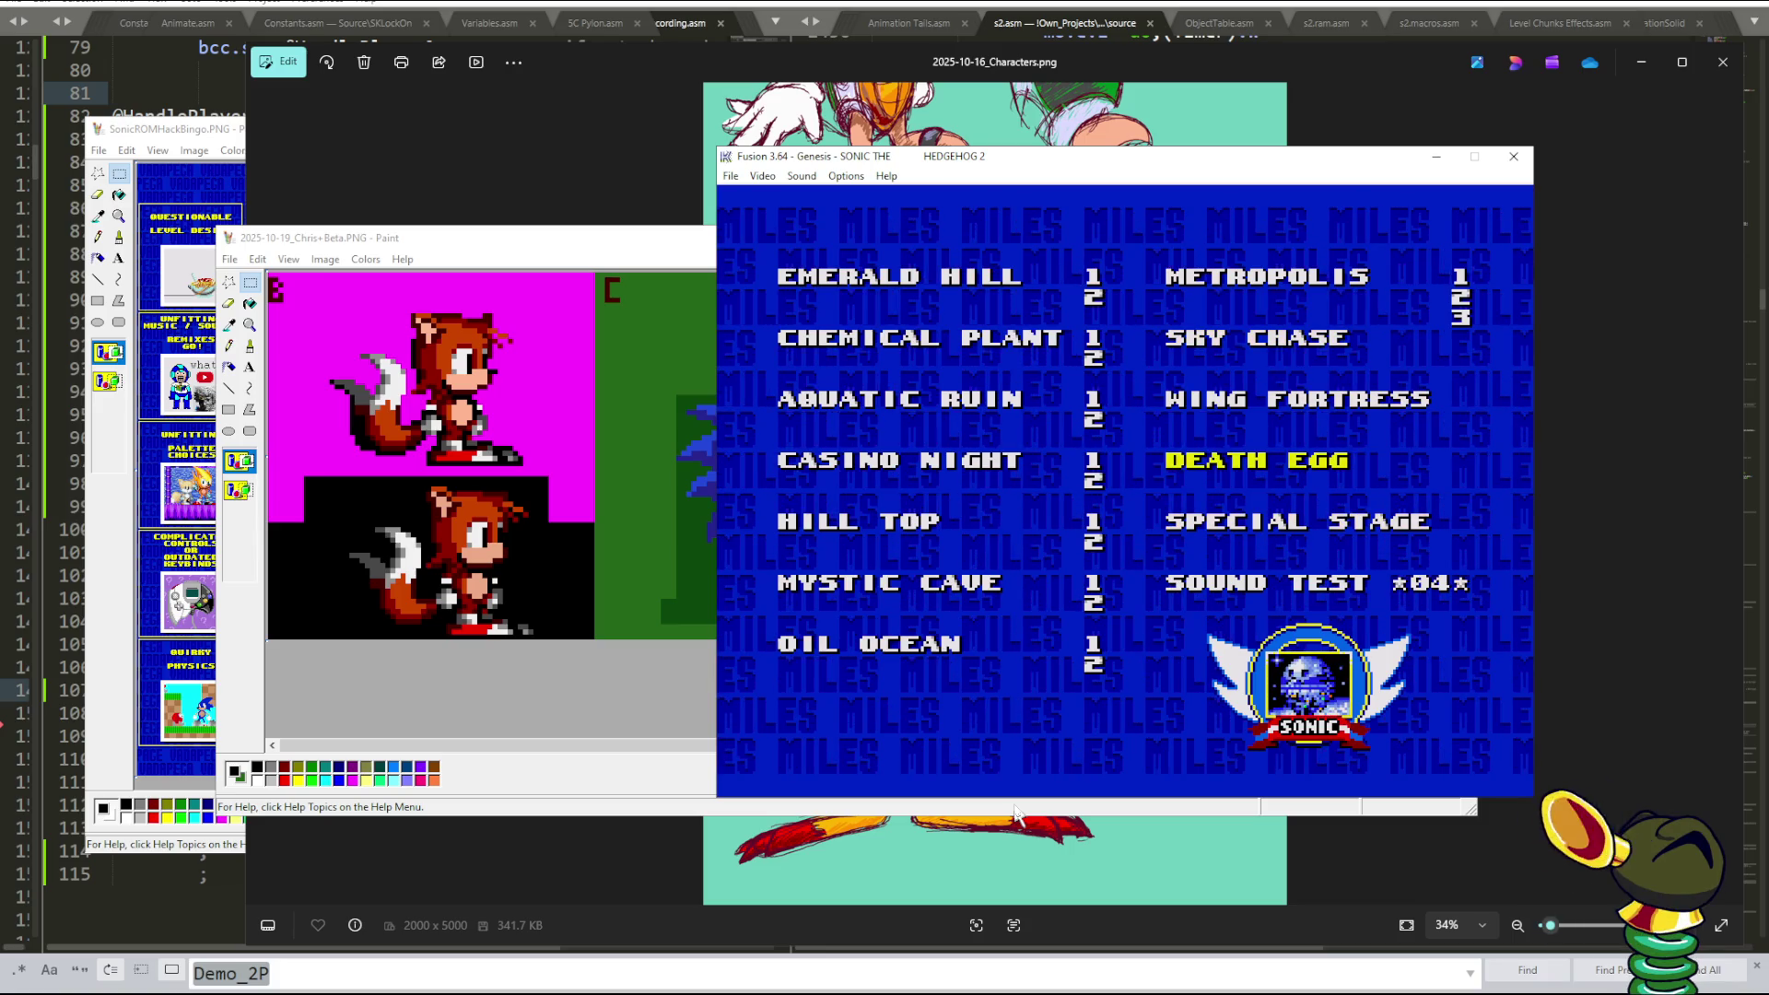
pyautogui.press('Up')
pyautogui.press('Down')
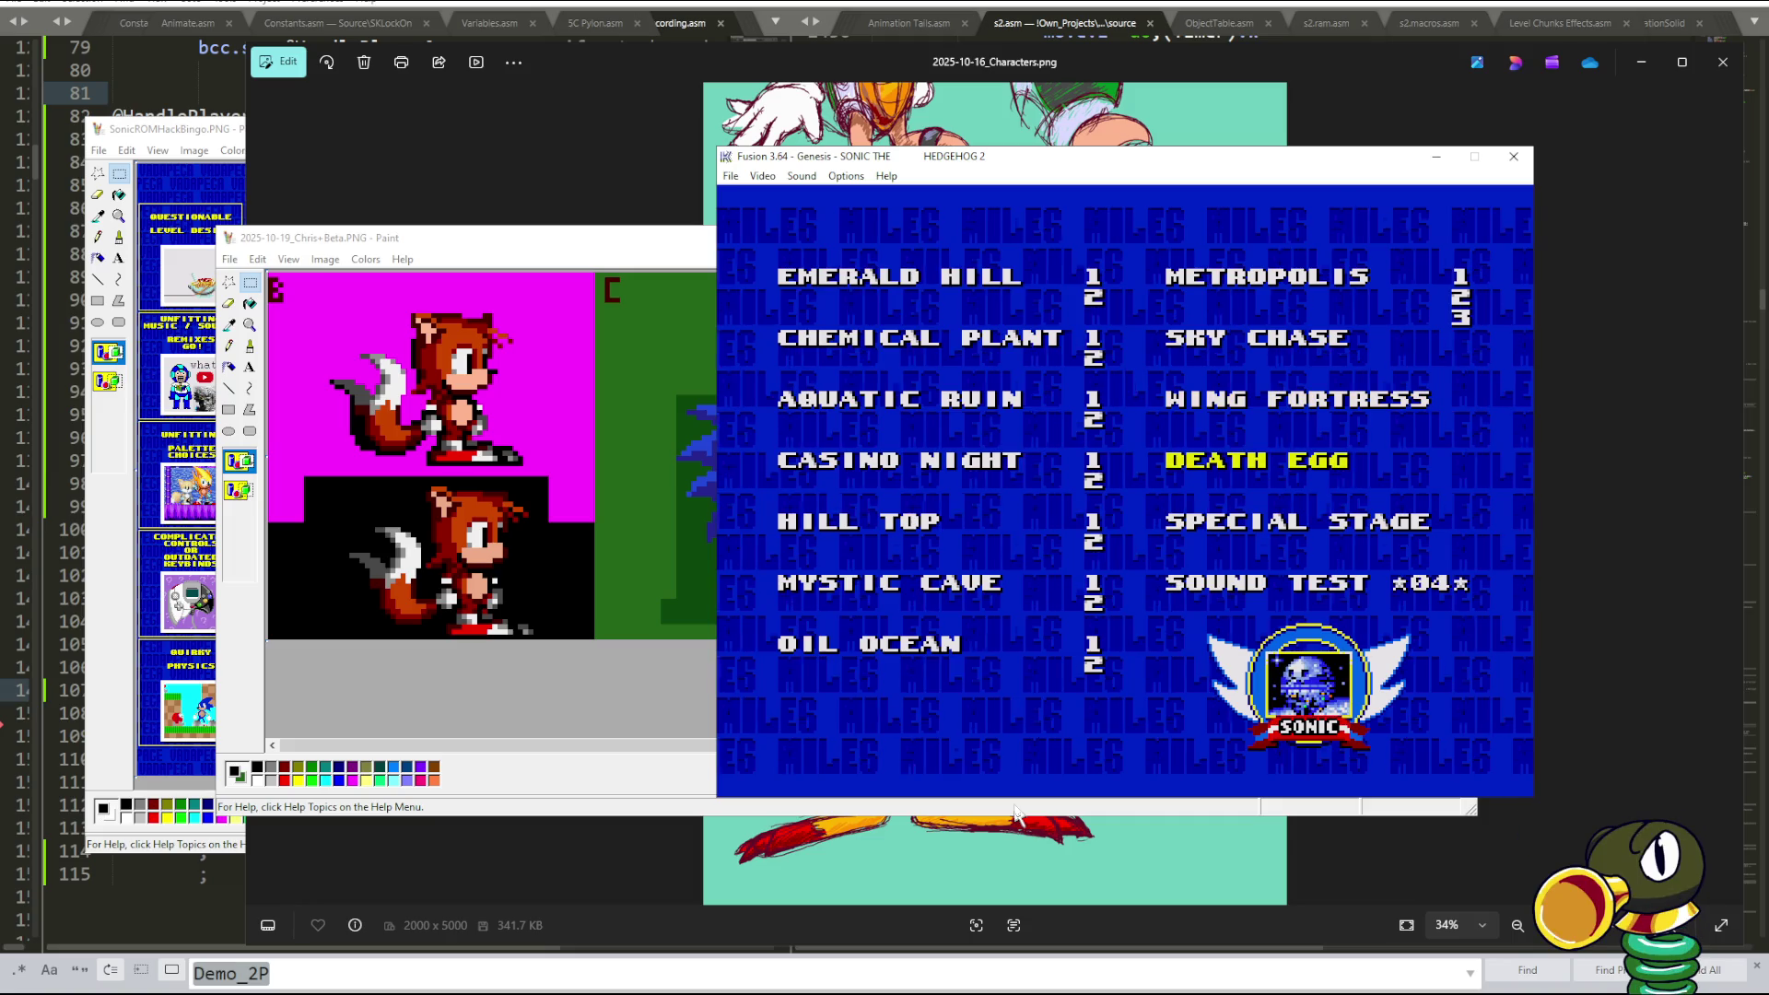
pyautogui.press('Pause')
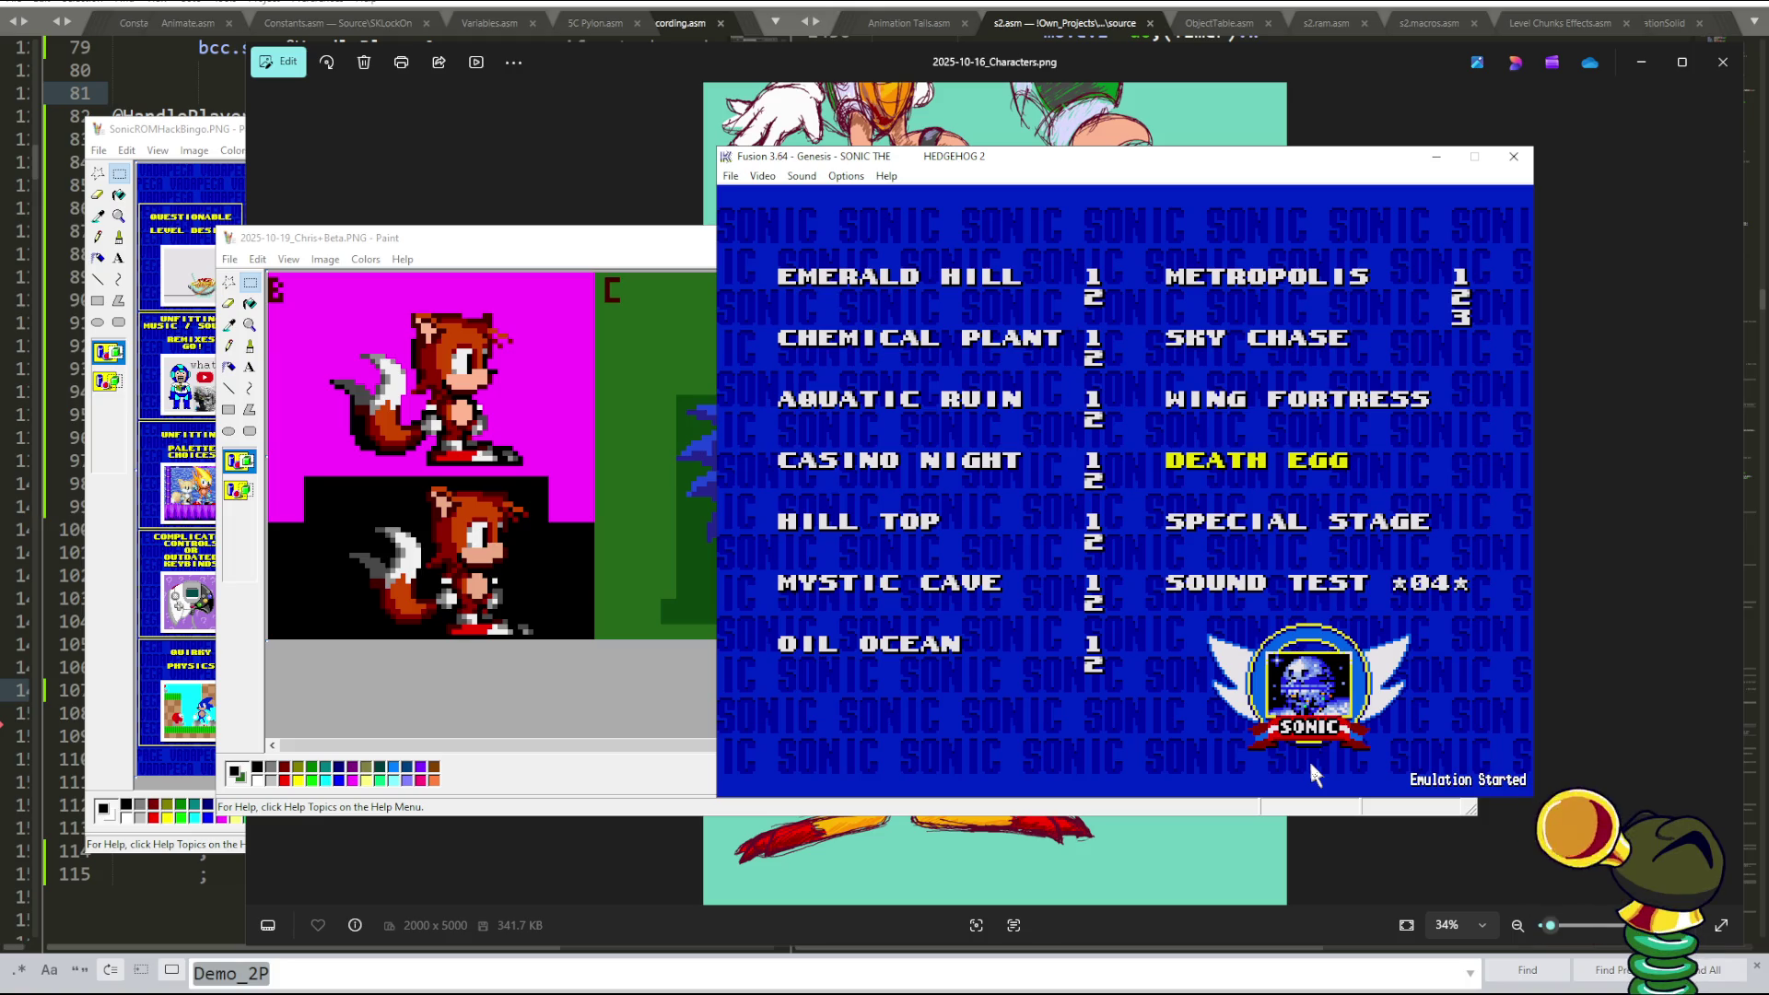
# - Resume and compare the Wing Fortress and Sky Chase previews, settling on Sky Chase and pausing
pyautogui.press('Up')
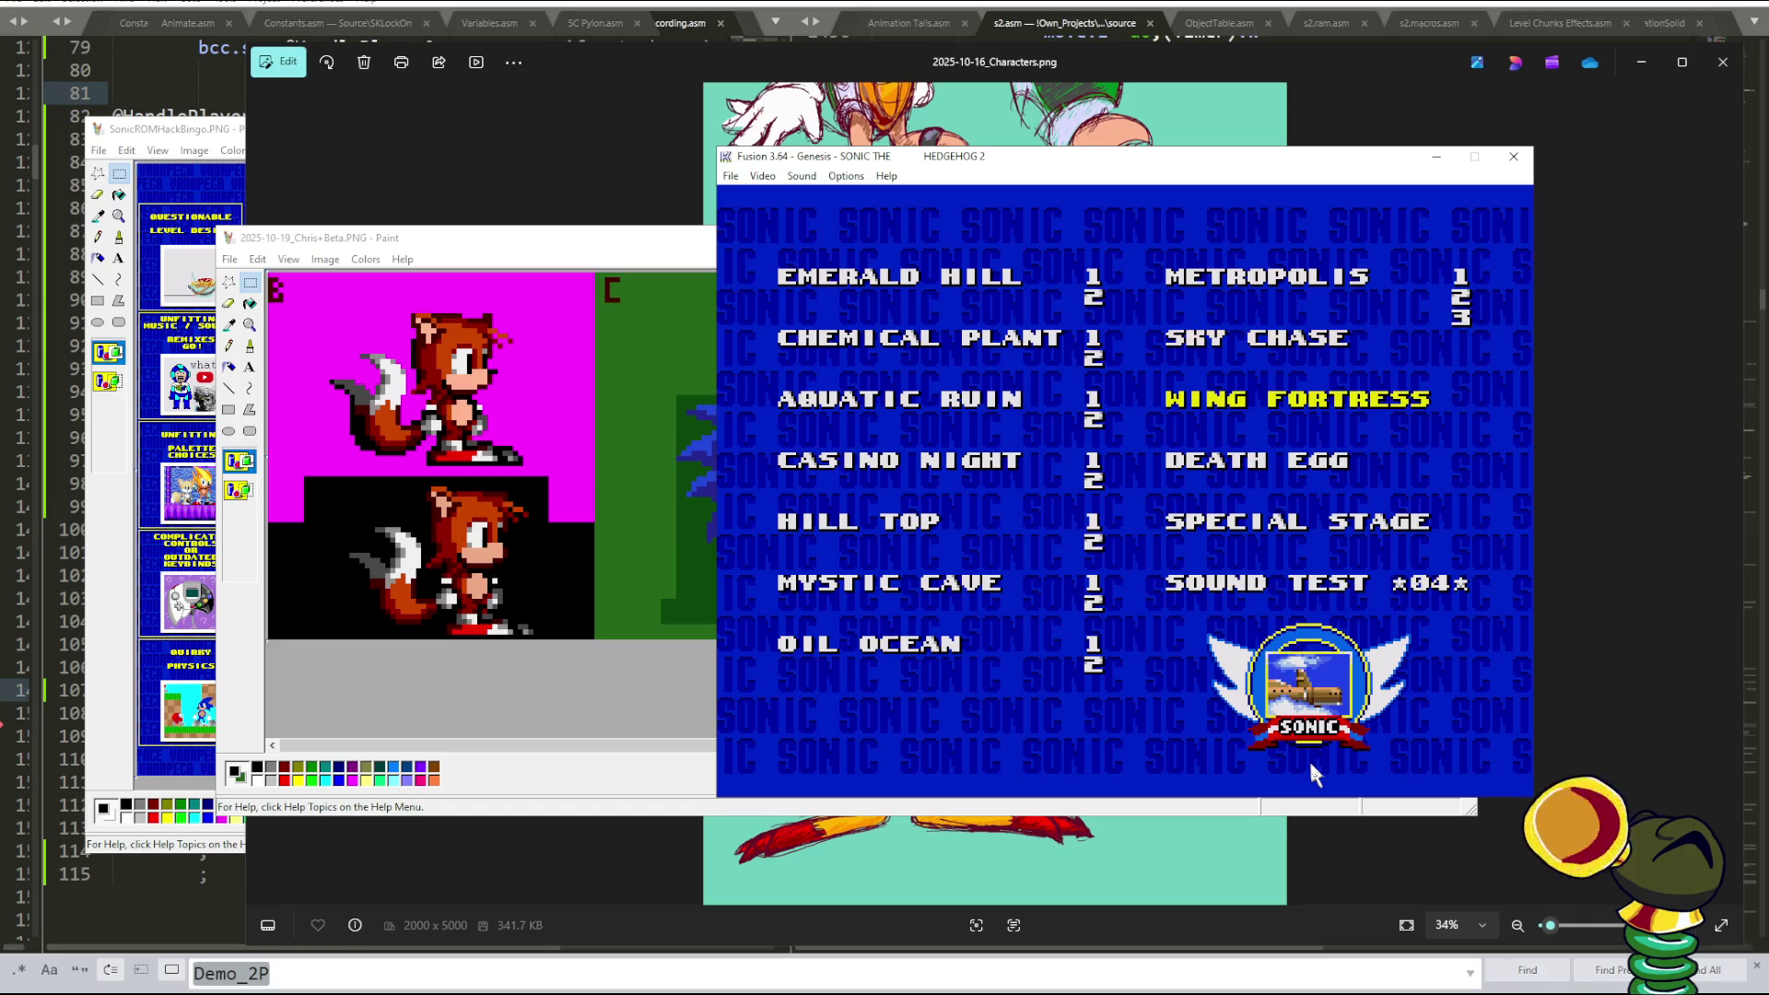
pyautogui.press('Up')
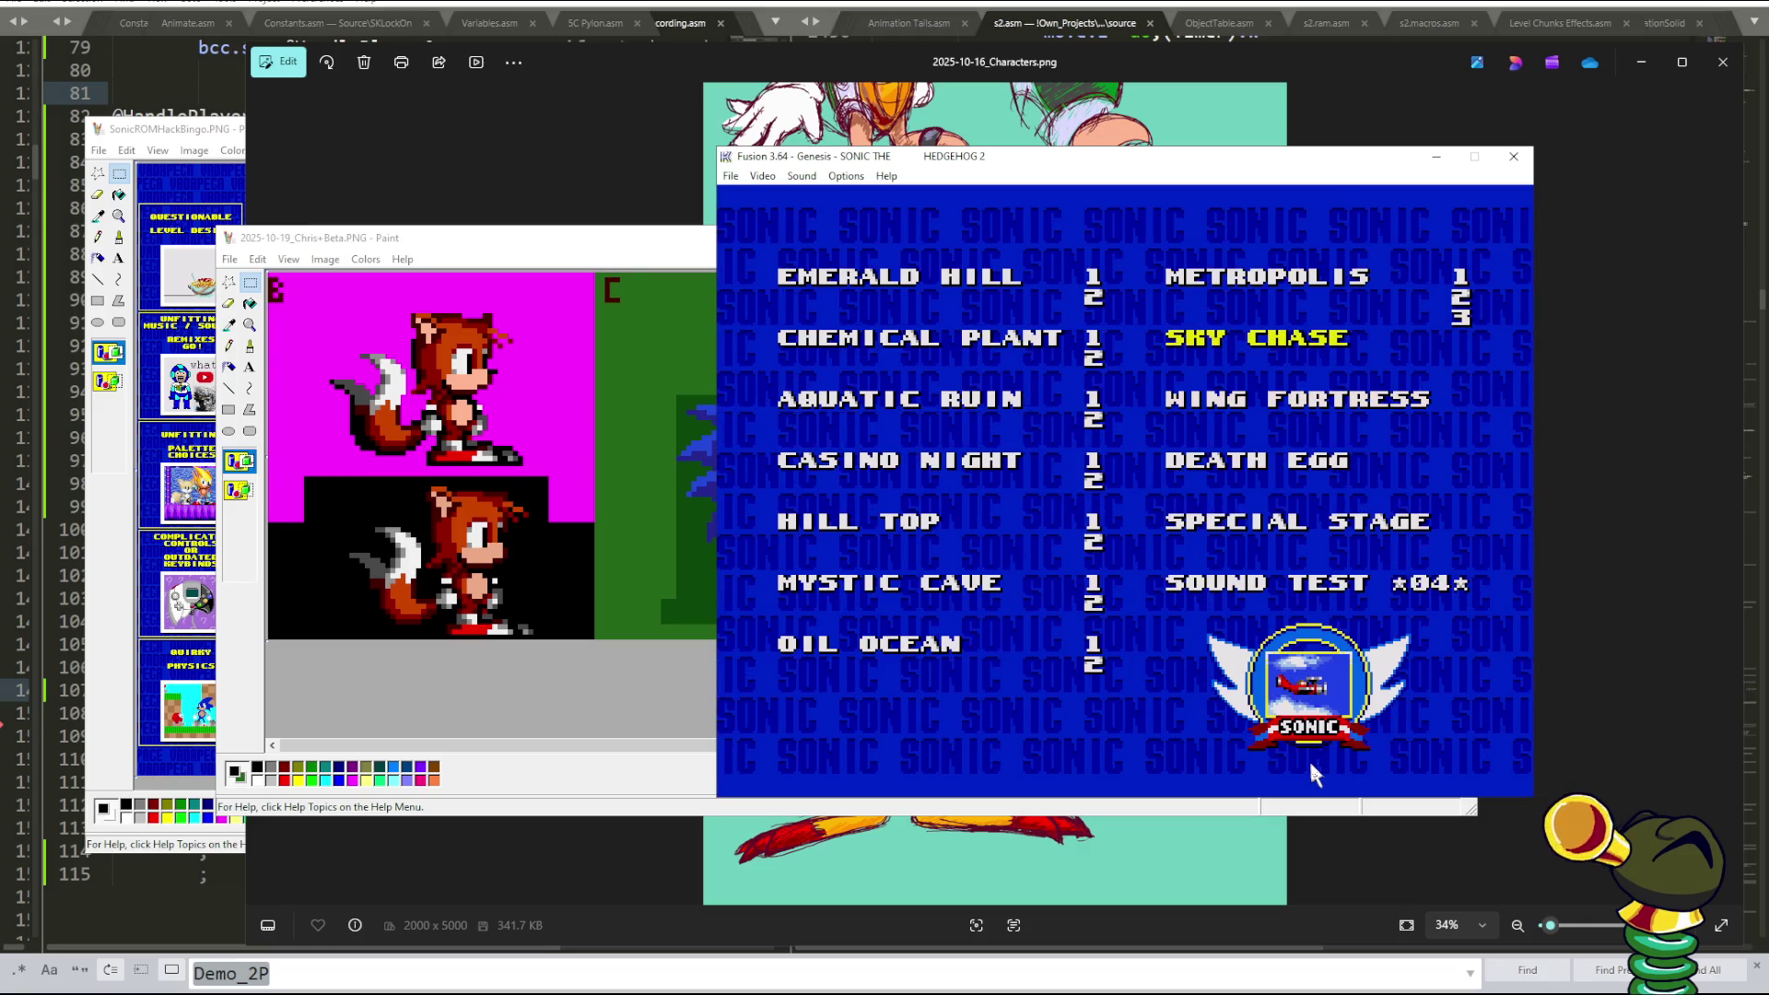
pyautogui.press('Down')
pyautogui.press('Up')
pyautogui.press('Down')
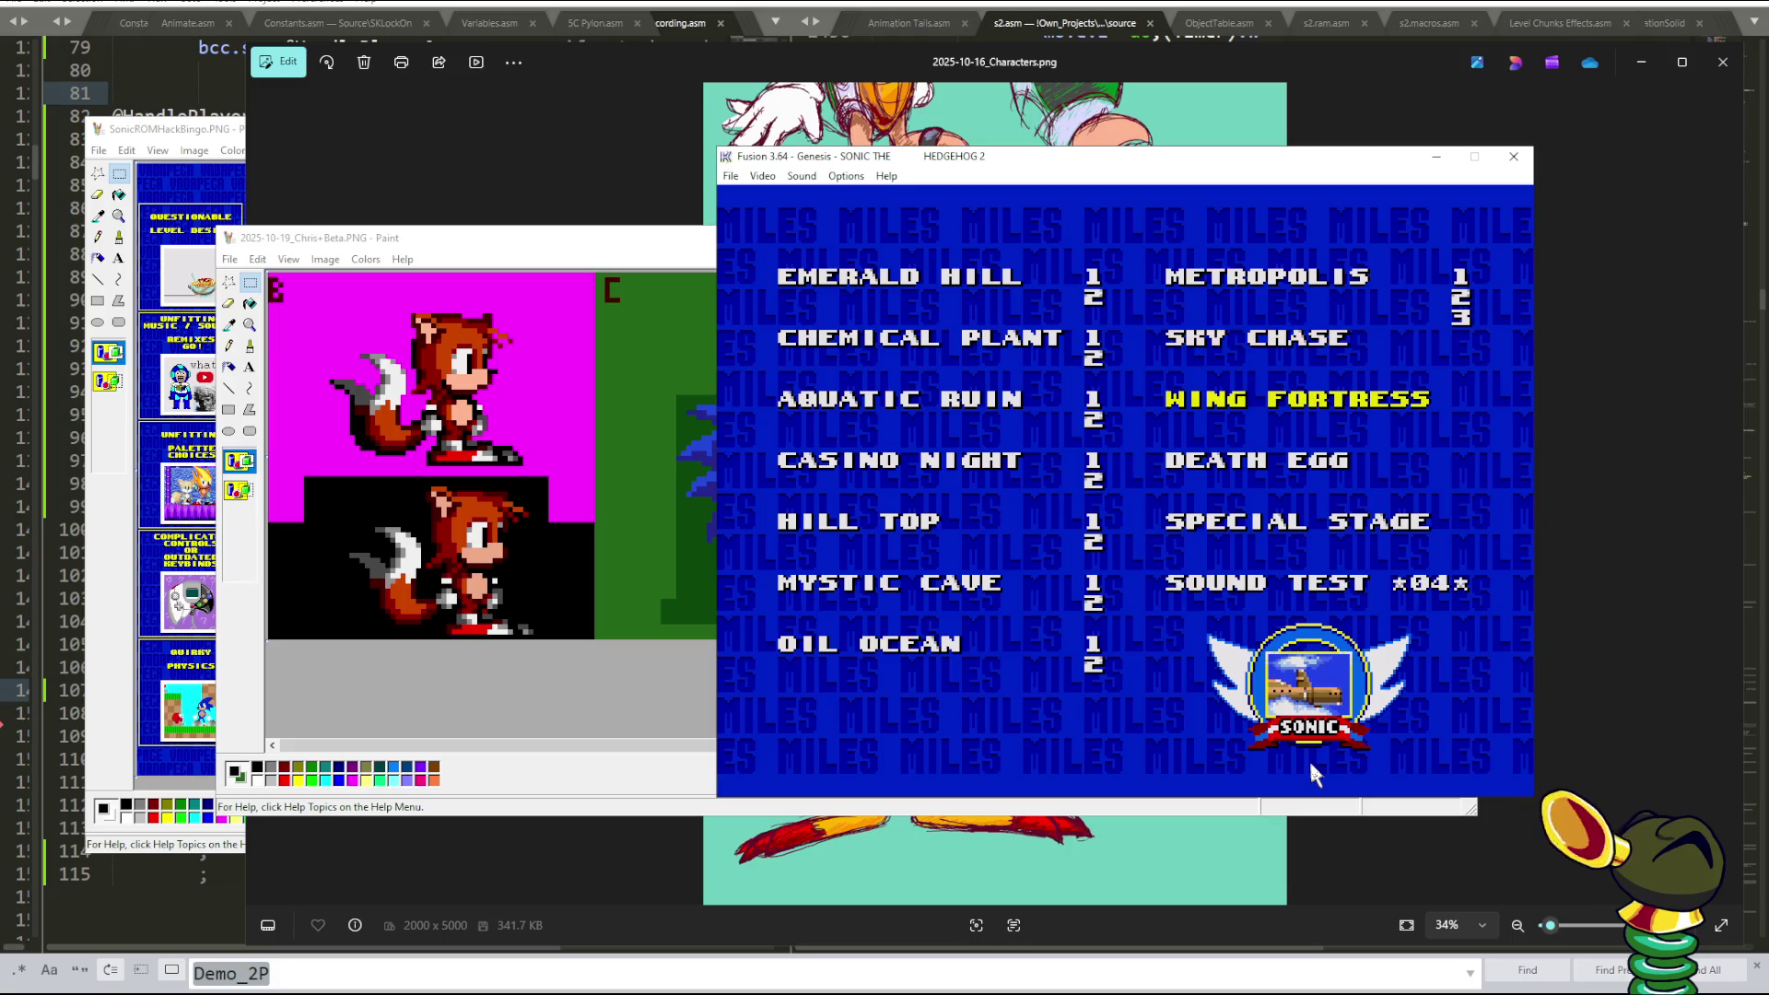
pyautogui.press('Up')
pyautogui.press('Down')
pyautogui.press('Up')
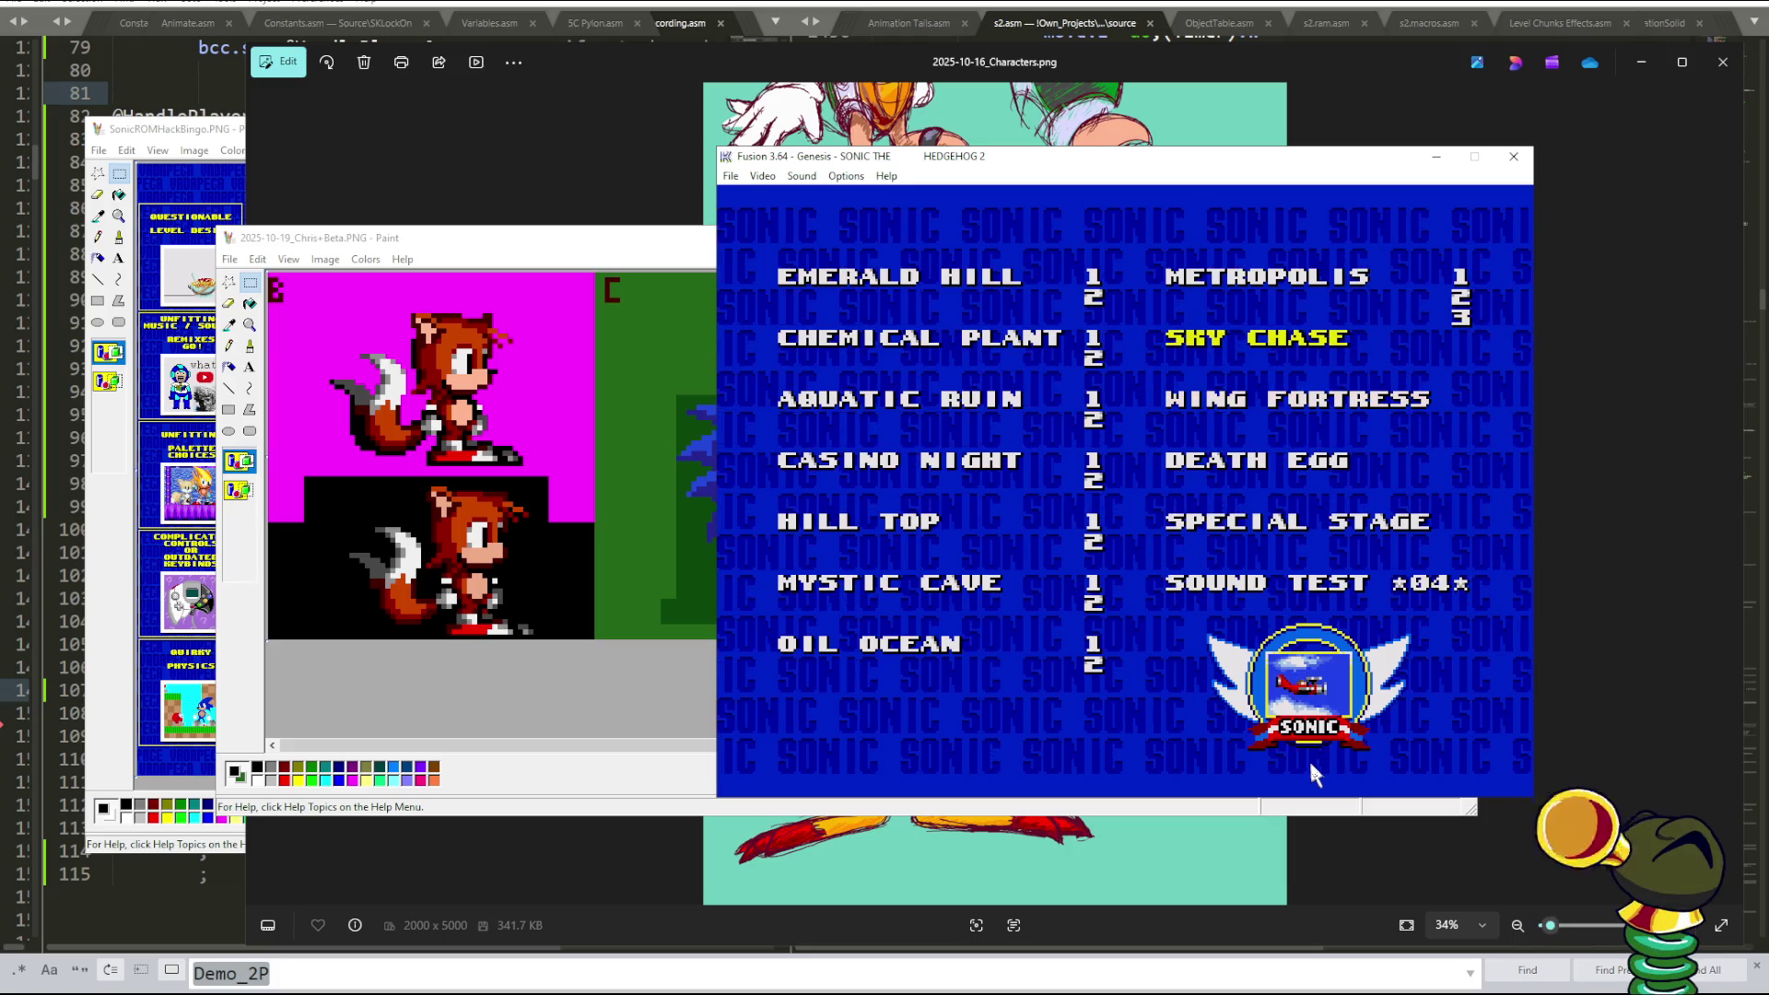
pyautogui.press('Escape')
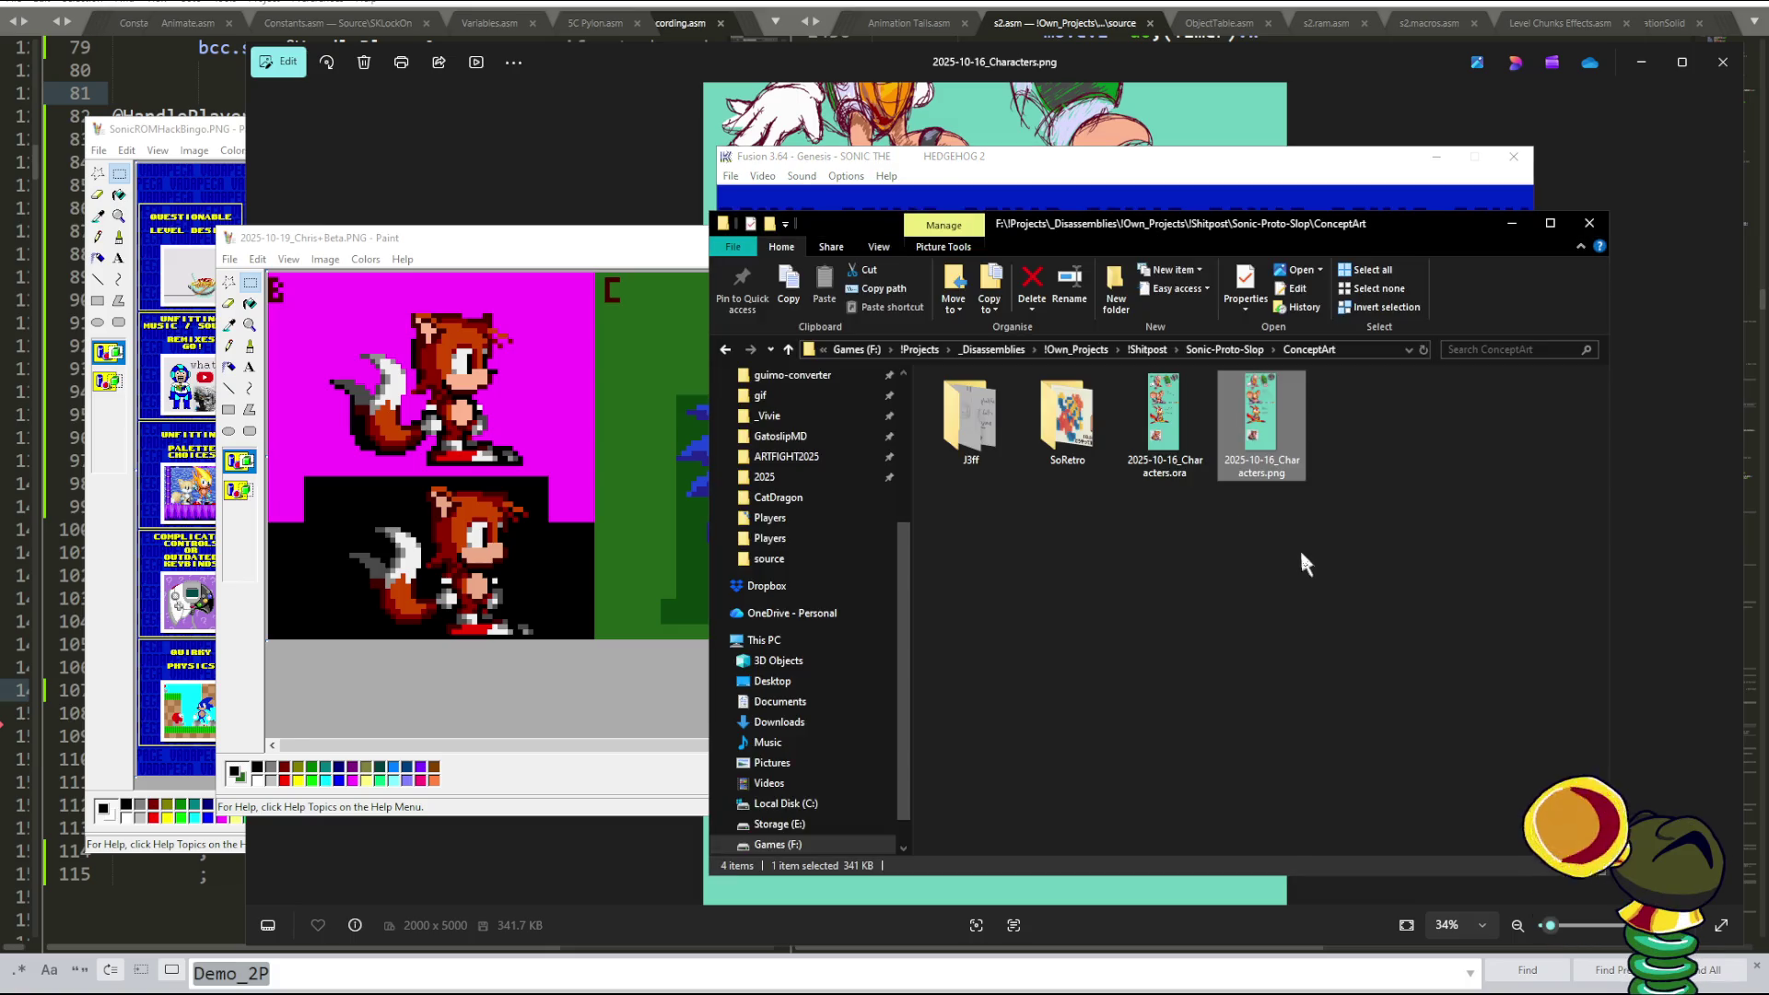
# - Scroll the Explorer navigation pane up and close the ConceptArt folder window
pyautogui.moveTo(903, 619); pyautogui.dragTo(910, 468)
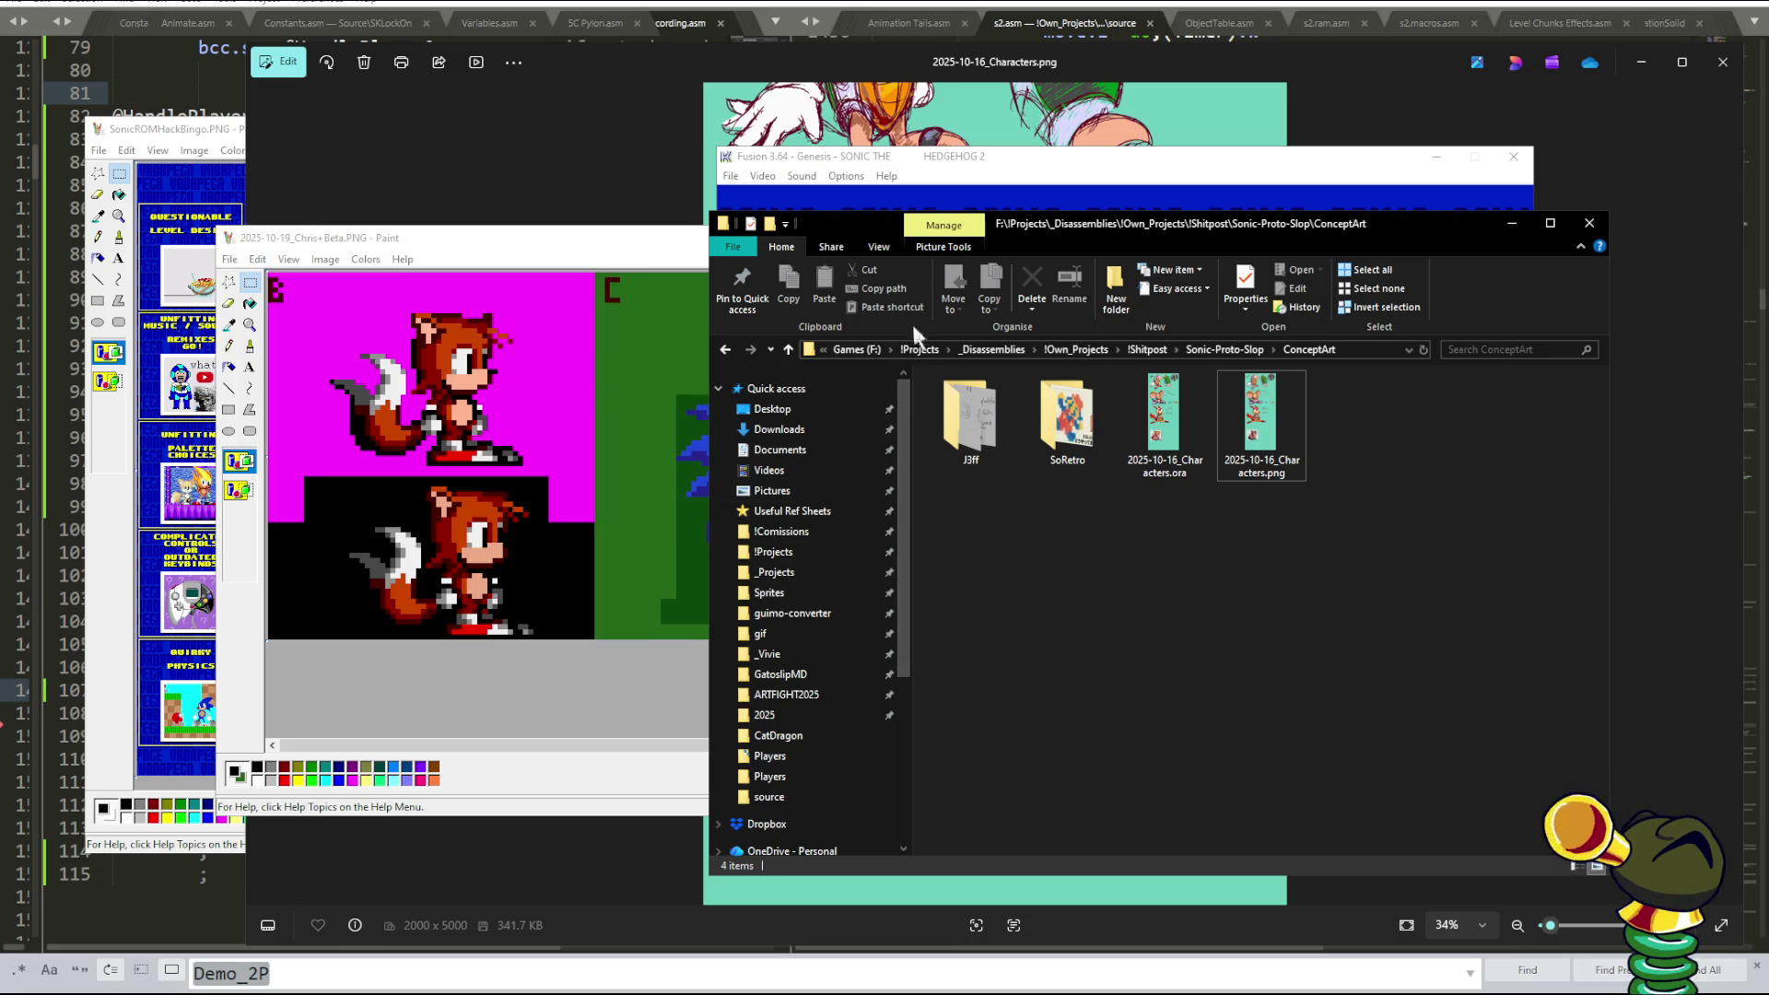
pyautogui.hotkey('ctrl', 'w')
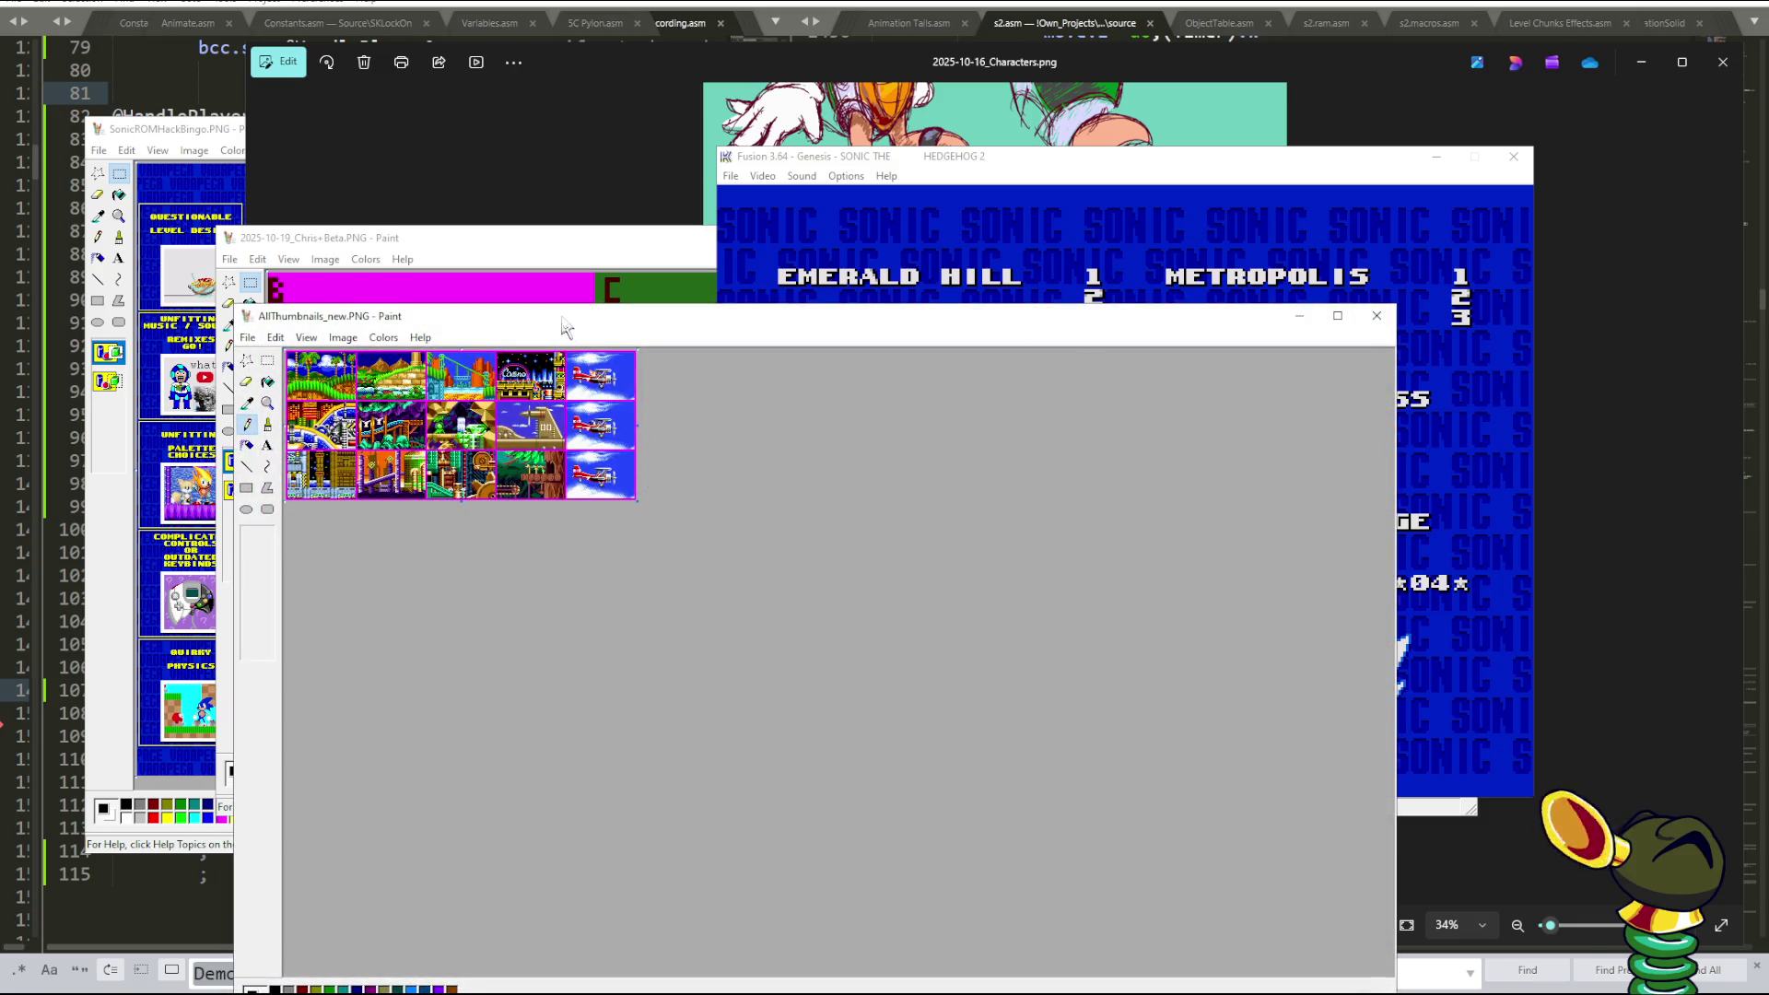
# - Zoom the AllThumbnails_new grid to 3x, select the bottom-row tree tile, and move the window up-left
pyautogui.moveTo(565, 239)
pyautogui.mouseDown()
pyautogui.moveTo(686, 221)
pyautogui.moveTo(600, 198)
pyautogui.mouseUp()
pyautogui.click(305, 278)
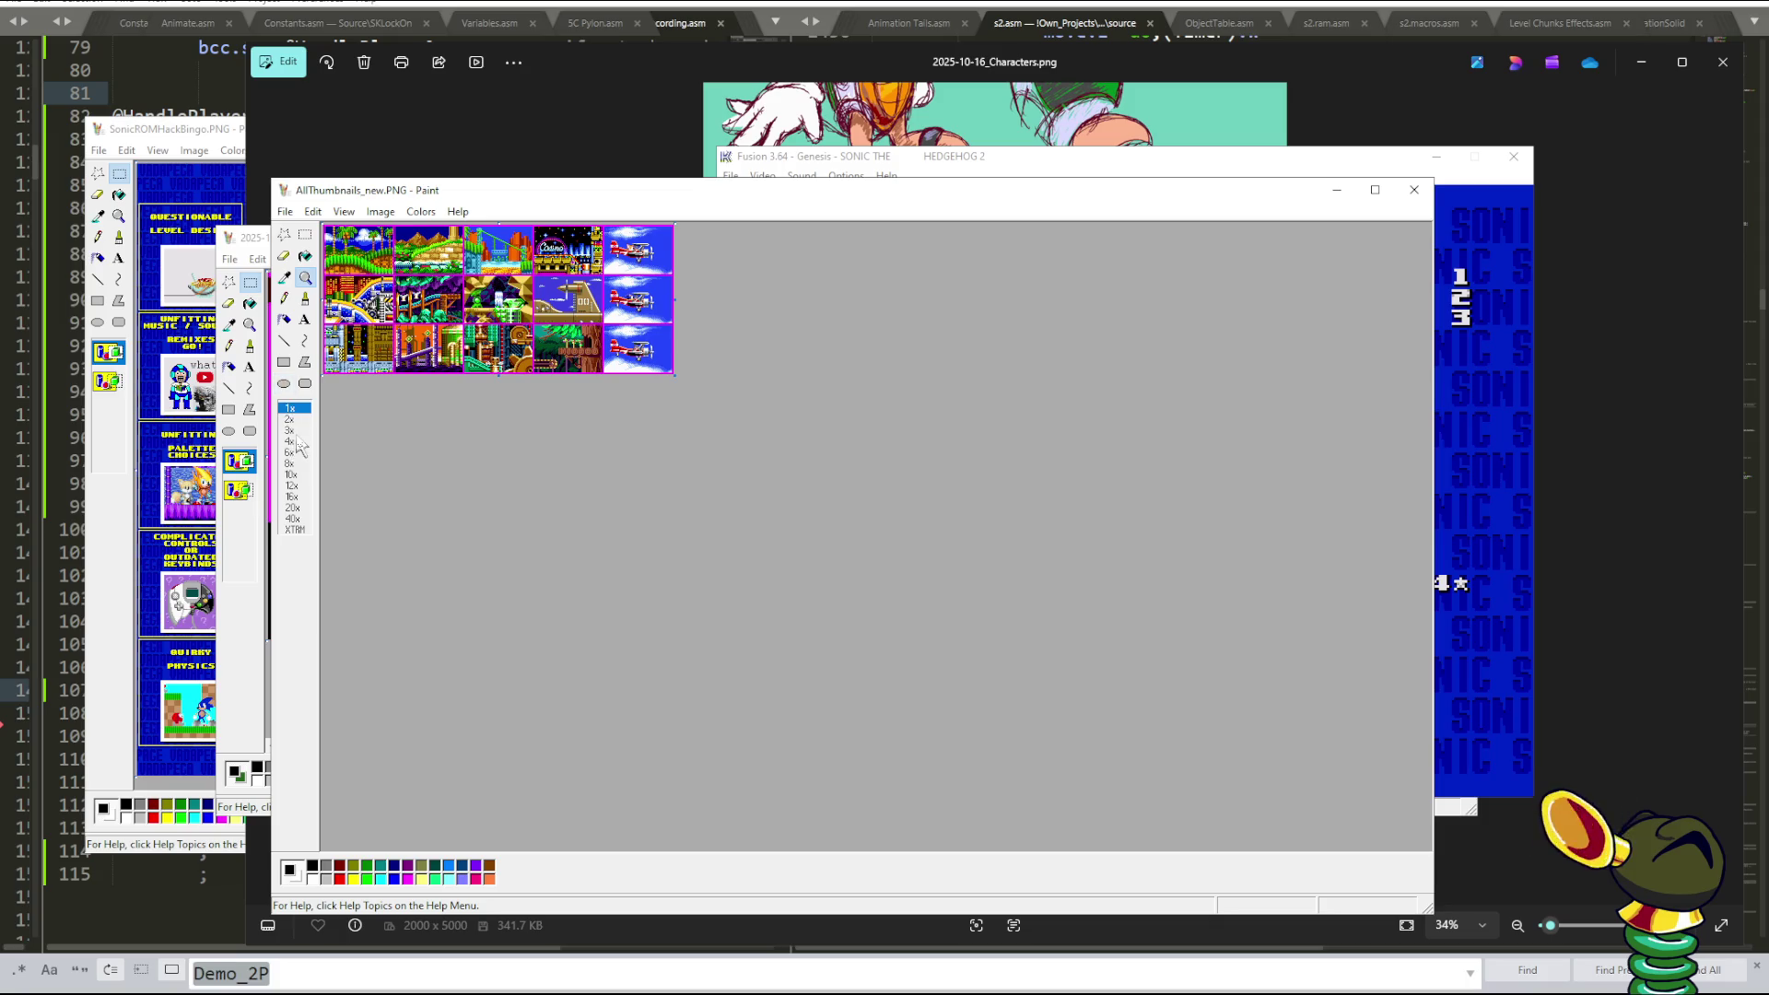
pyautogui.click(290, 431)
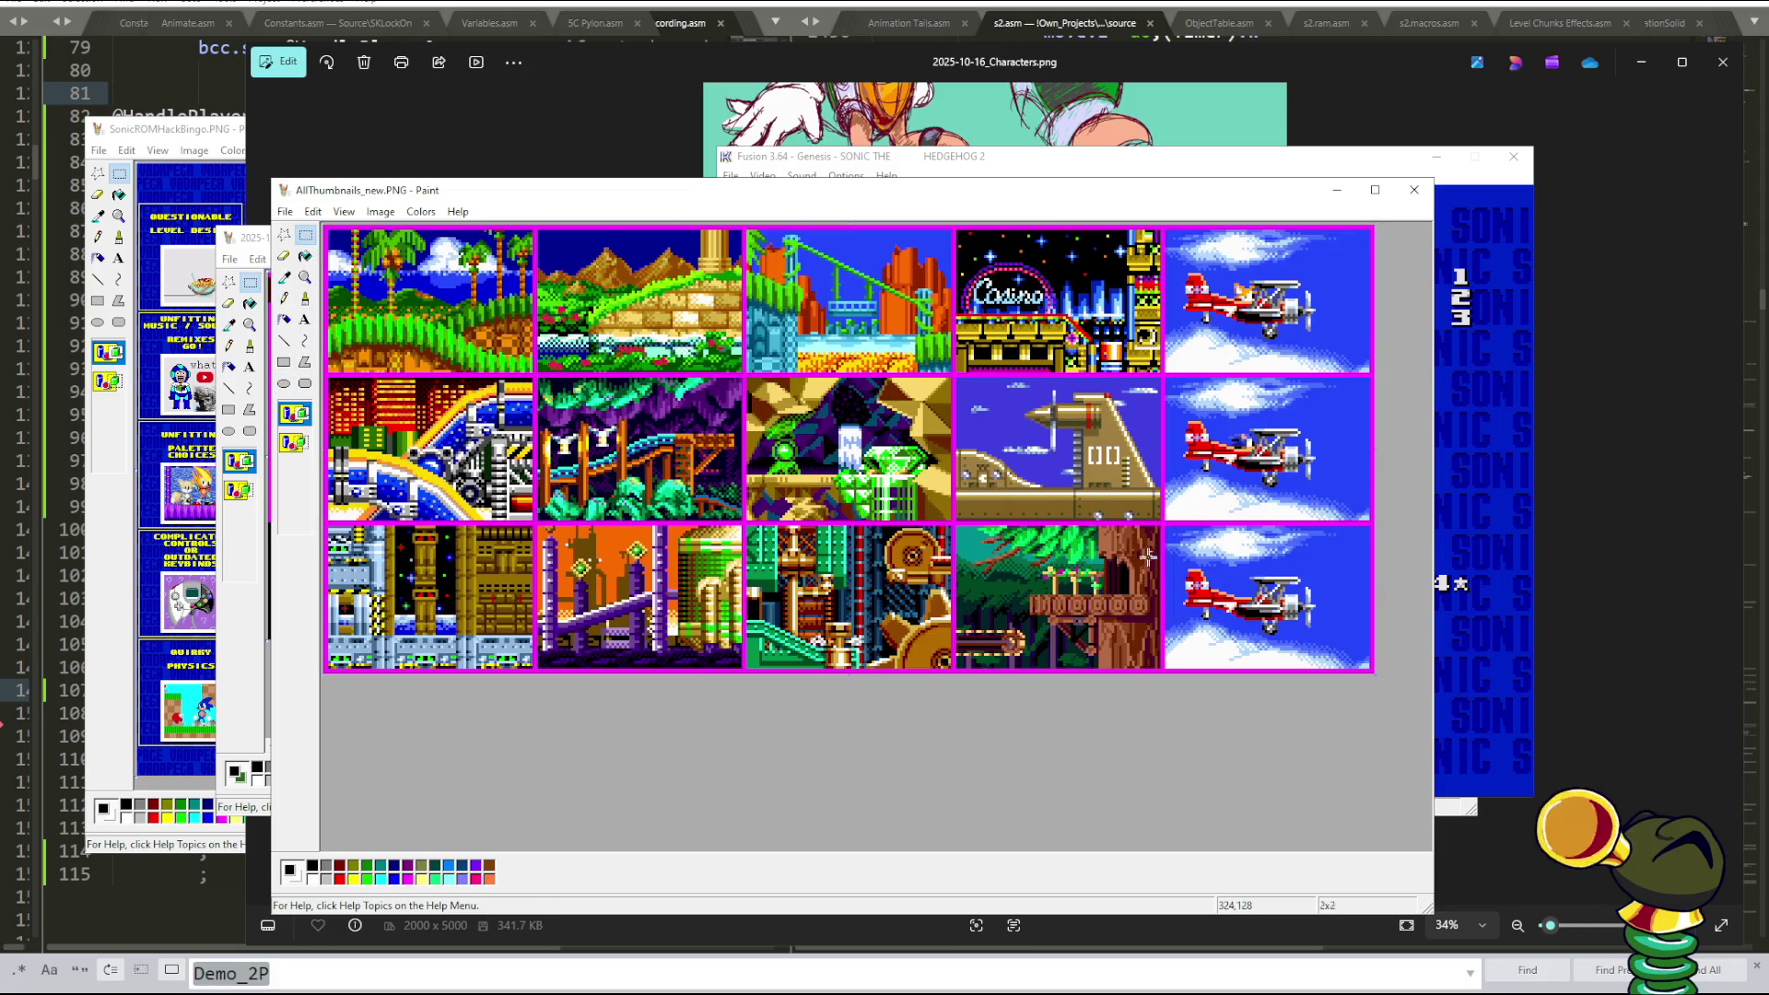
pyautogui.moveTo(944, 517); pyautogui.dragTo(1147, 653)
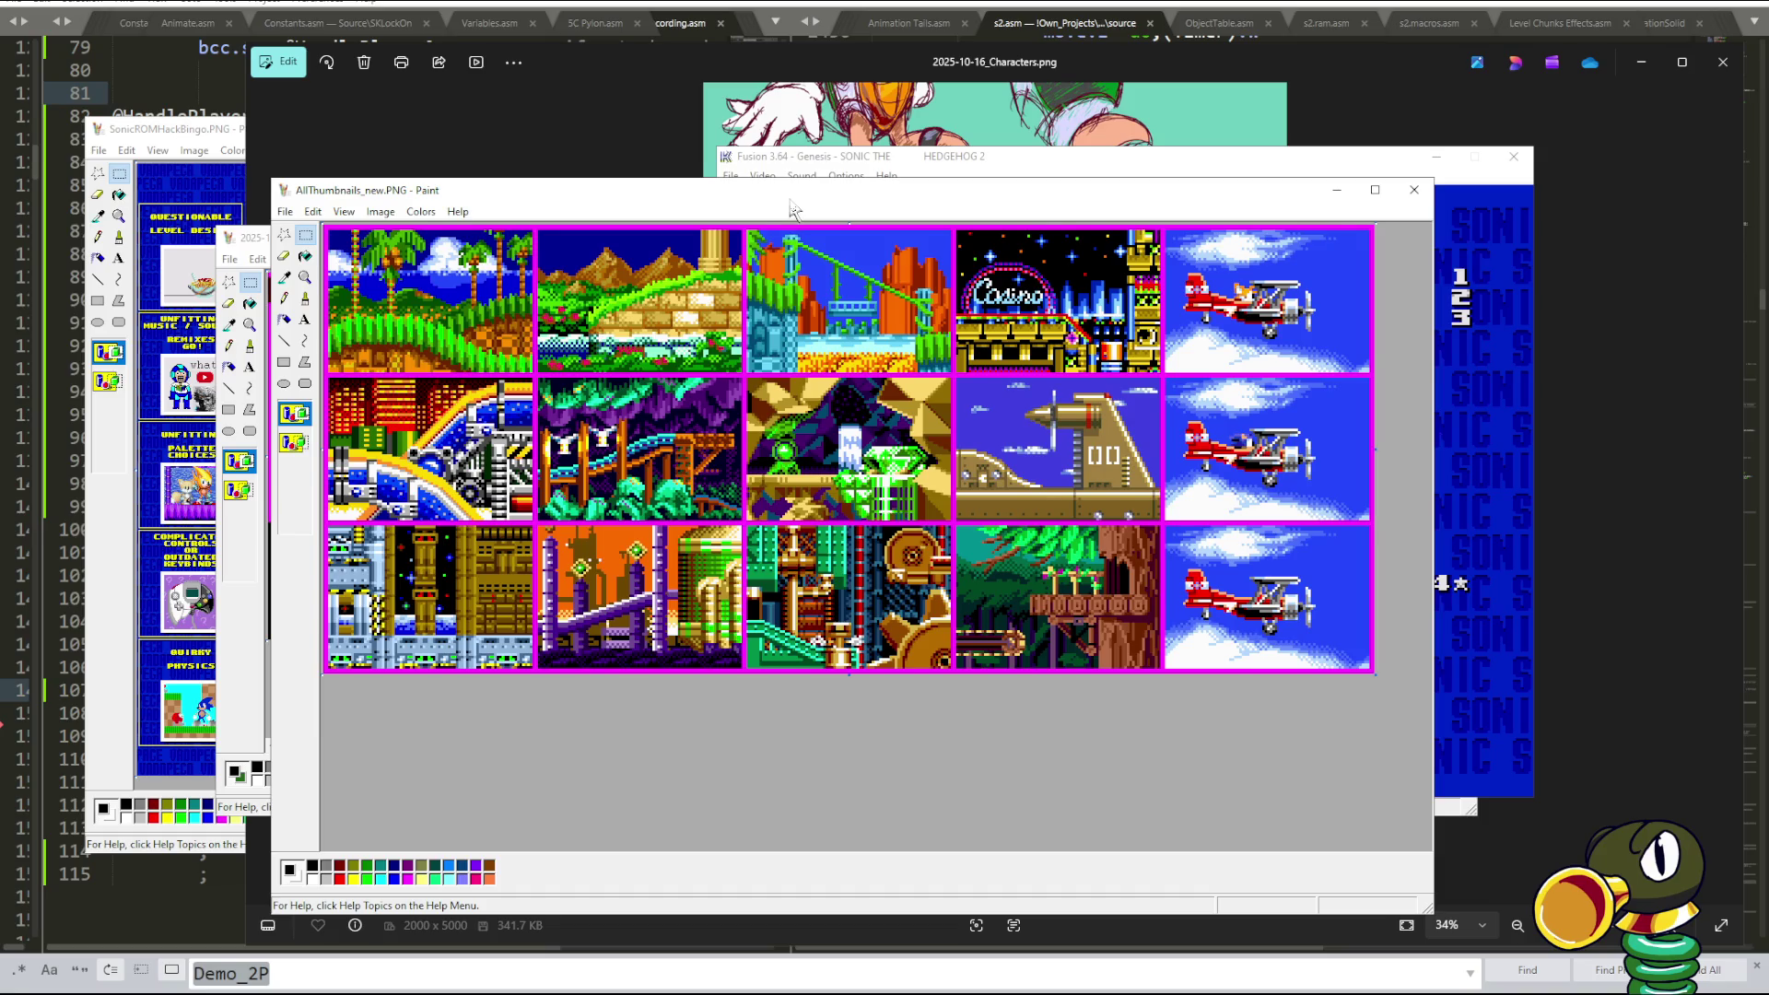
pyautogui.moveTo(791, 203); pyautogui.dragTo(716, 163)
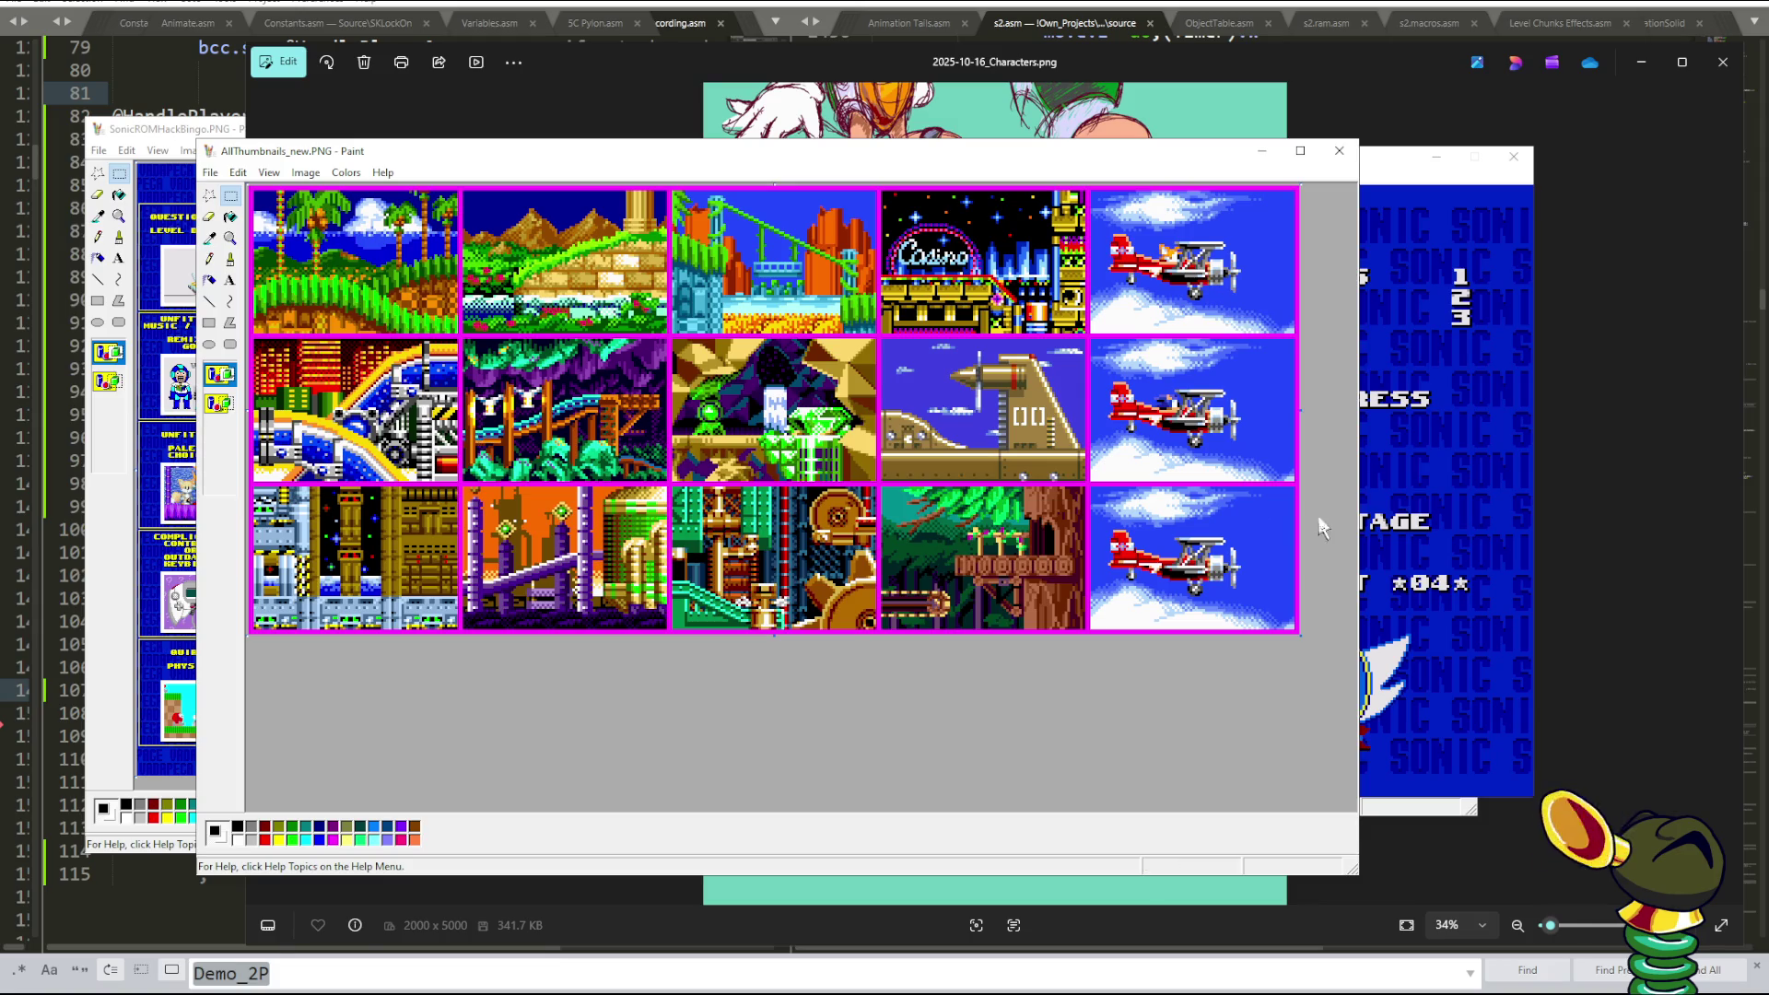
# - Check the grid against the level select, nudge its window slightly up-left, and bring up the Icons folder
pyautogui.click(1393, 507)
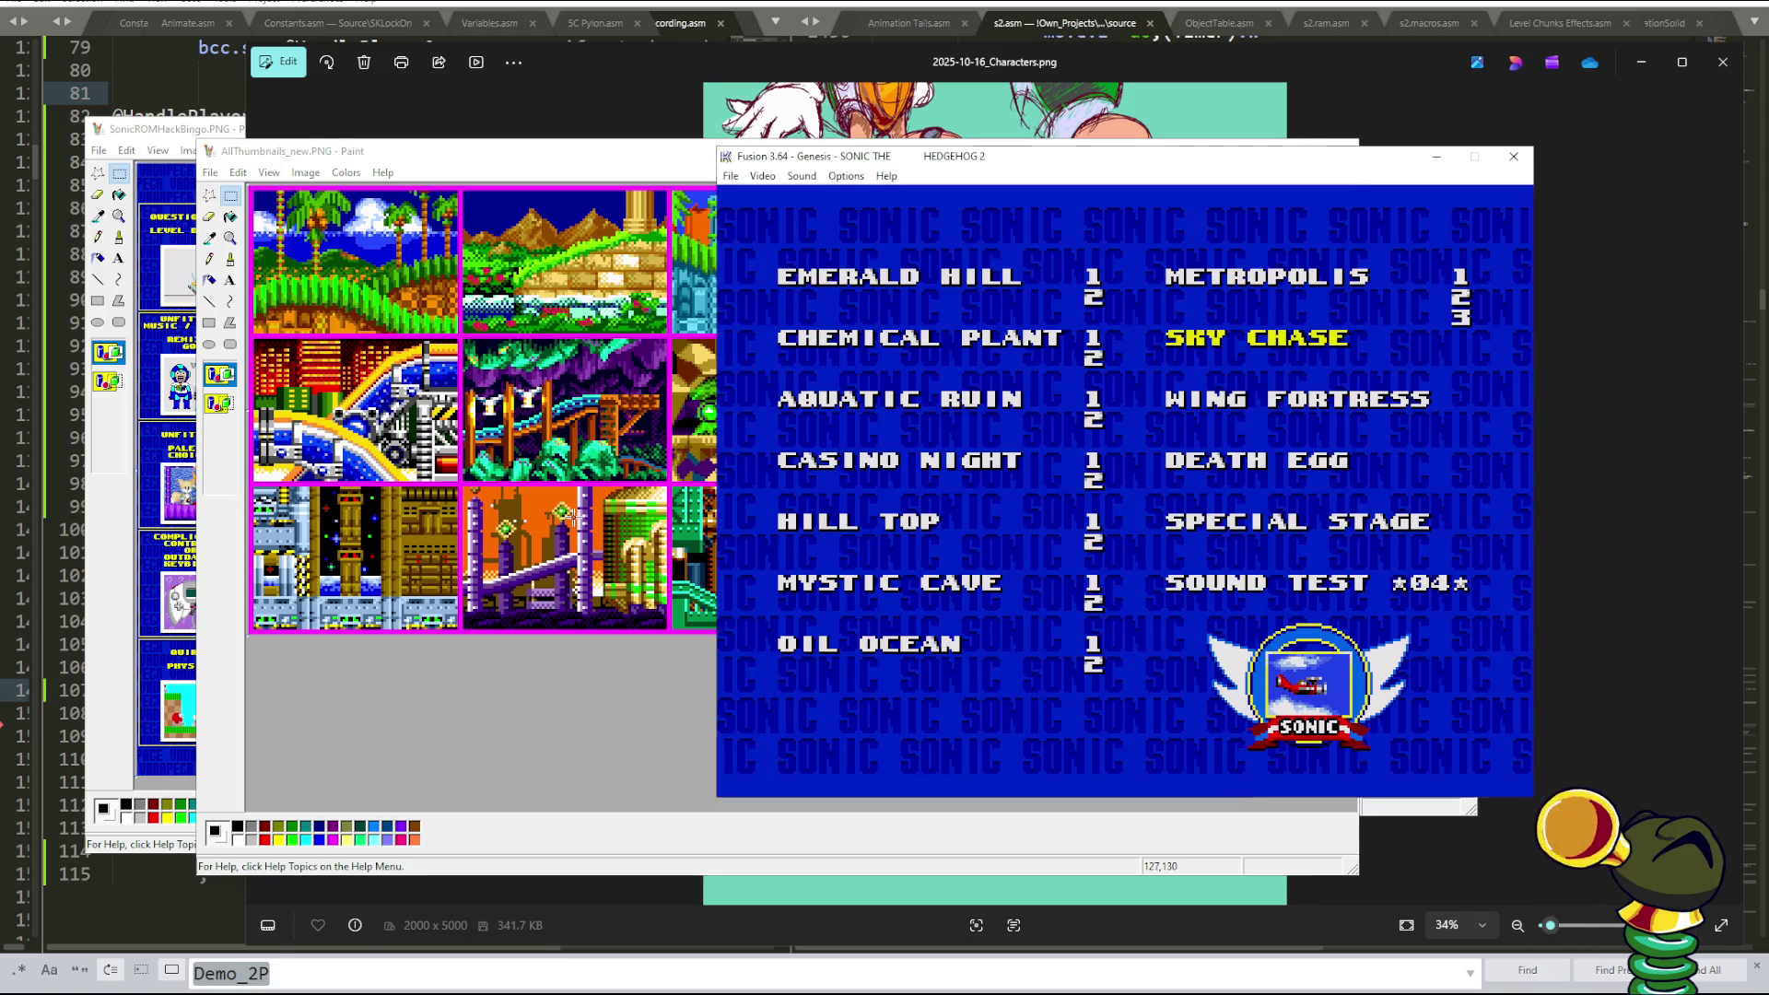
pyautogui.click(636, 548)
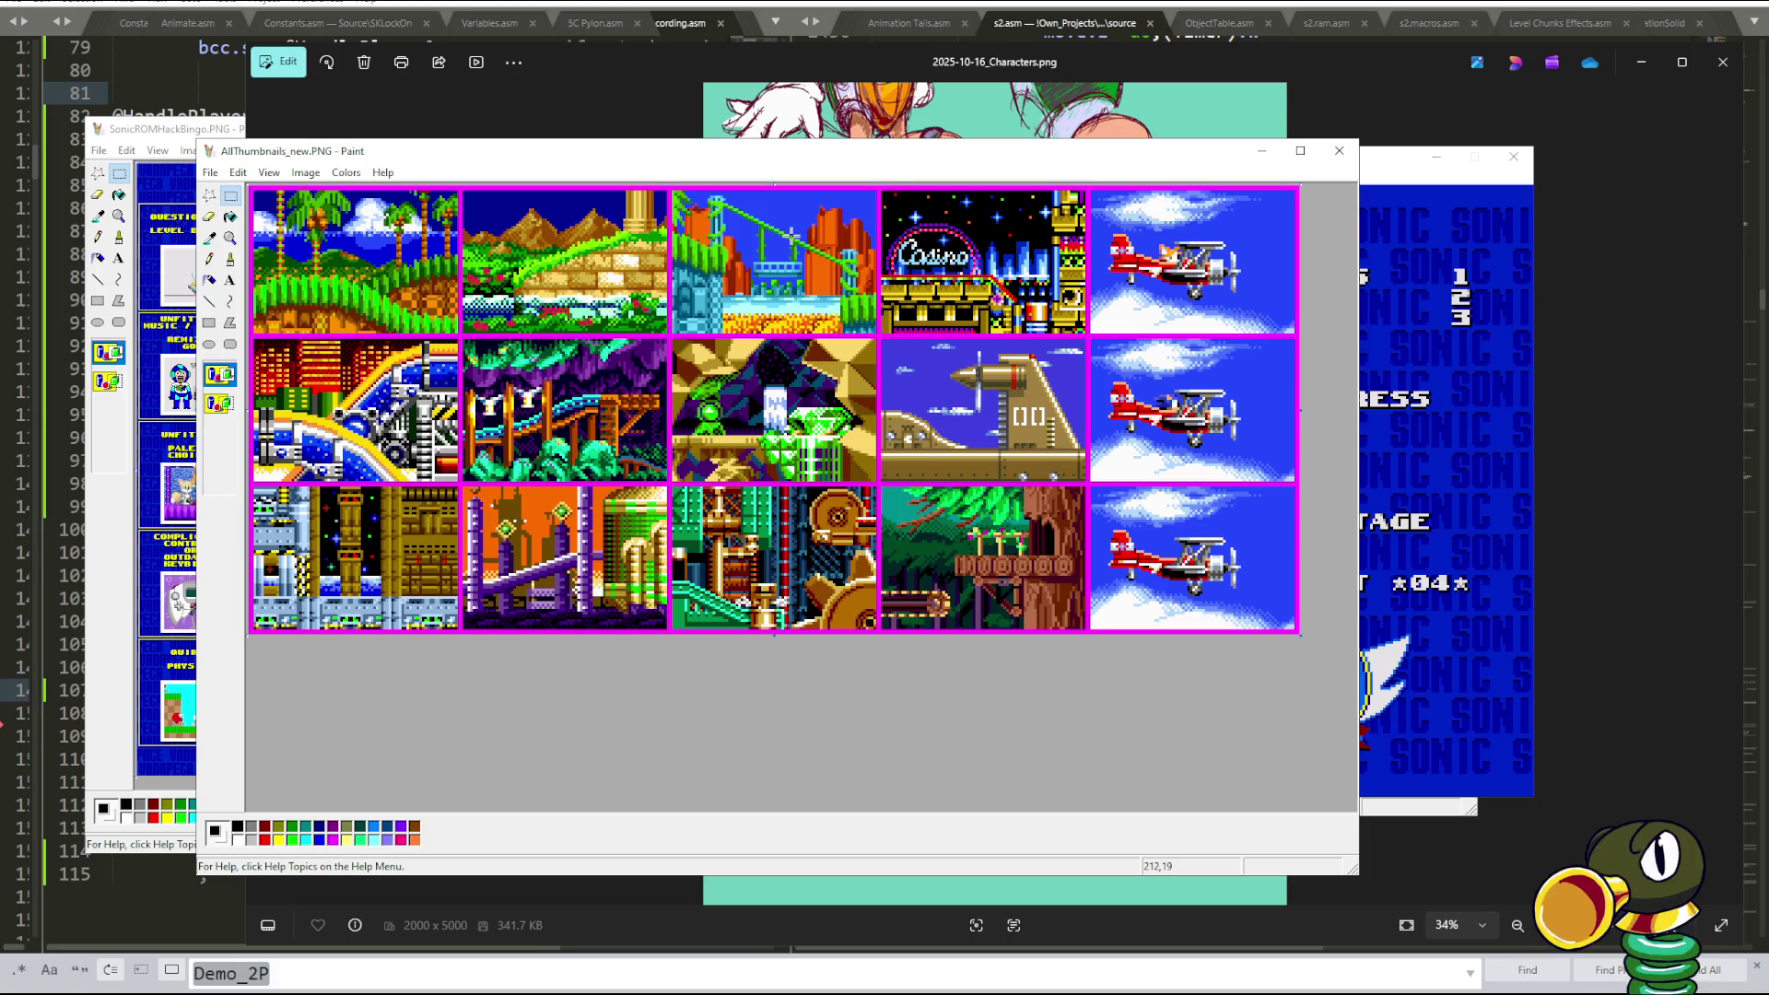
pyautogui.moveTo(285, 151); pyautogui.dragTo(281, 139)
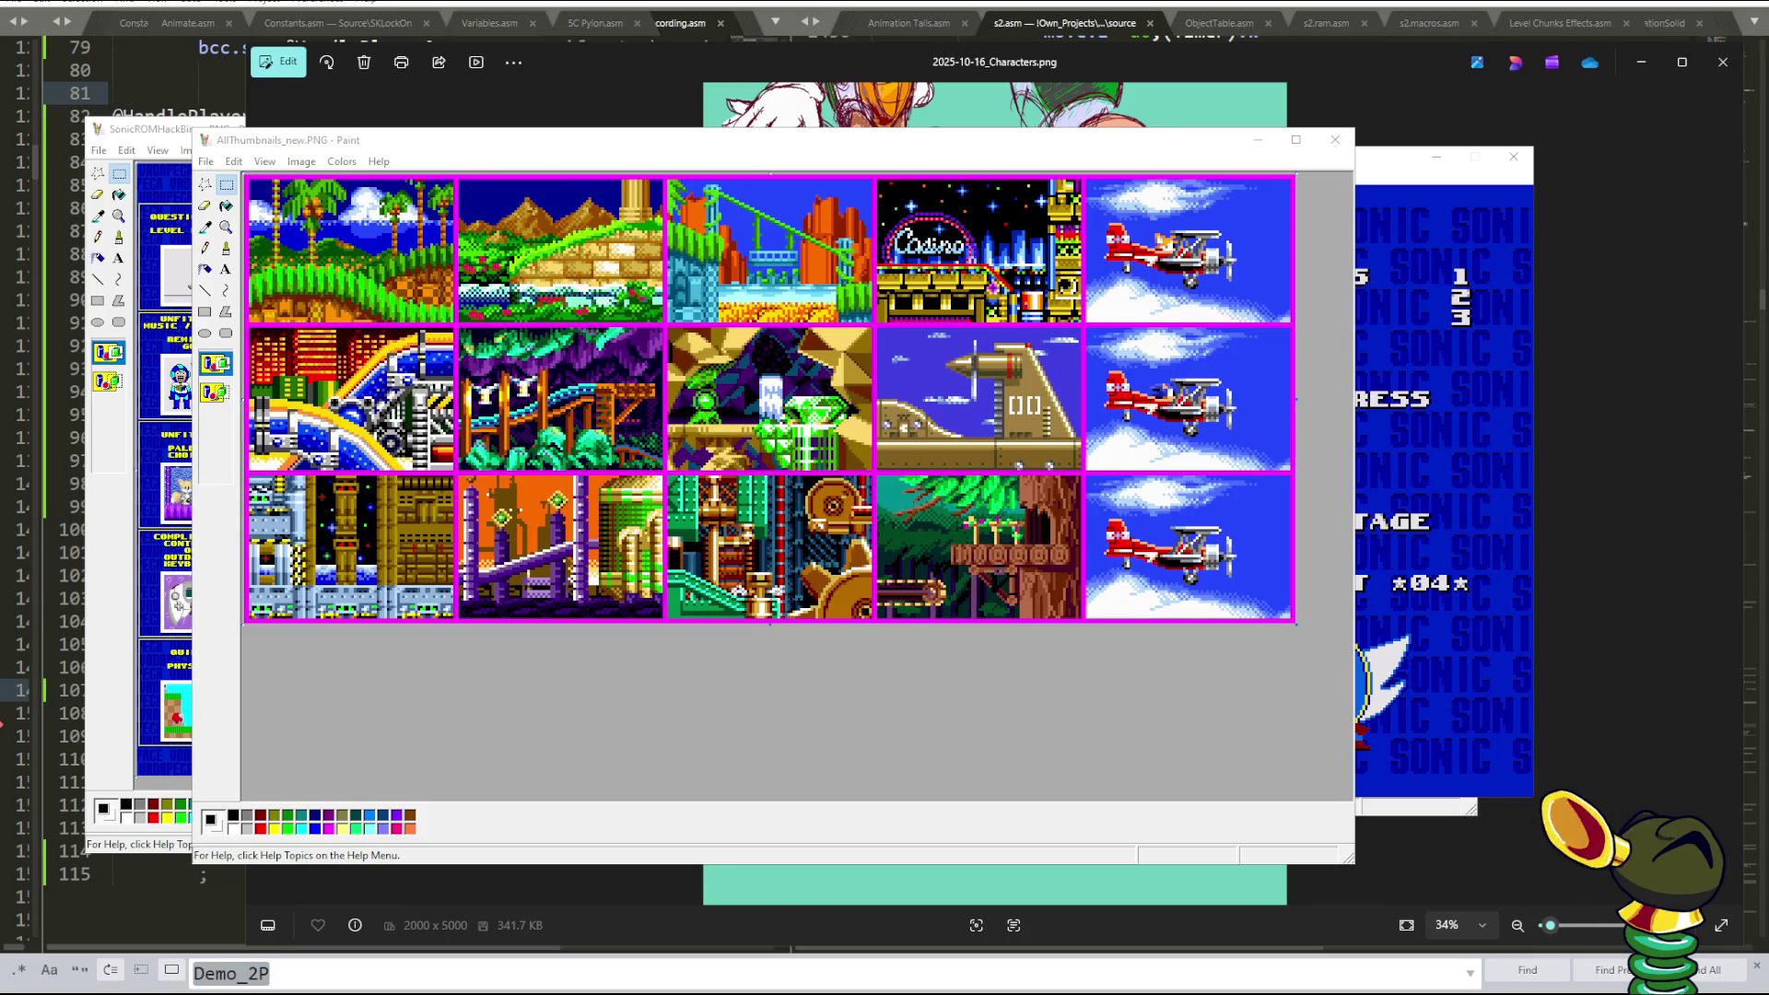
pyautogui.hotkey('alt', 'Tab')
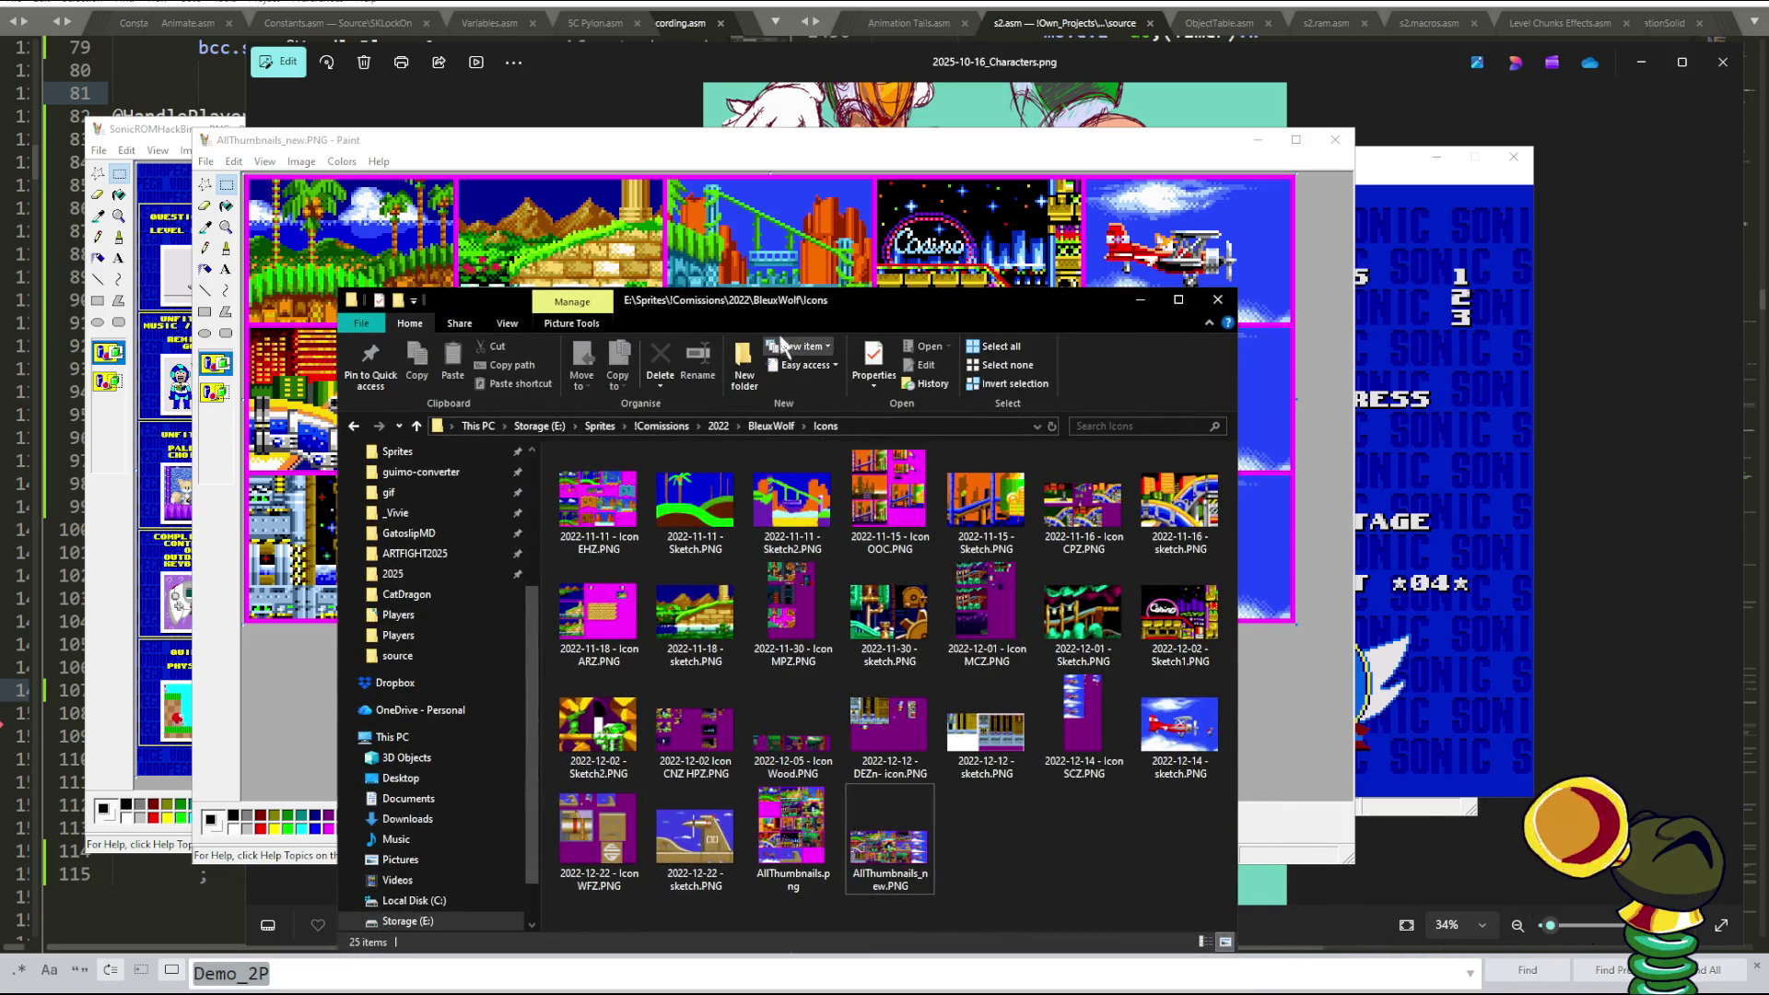
# - Open 2022-12-05 - Icon Wood.PNG from the Icons folder and zoom in on it
pyautogui.moveTo(793, 309); pyautogui.dragTo(722, 265)
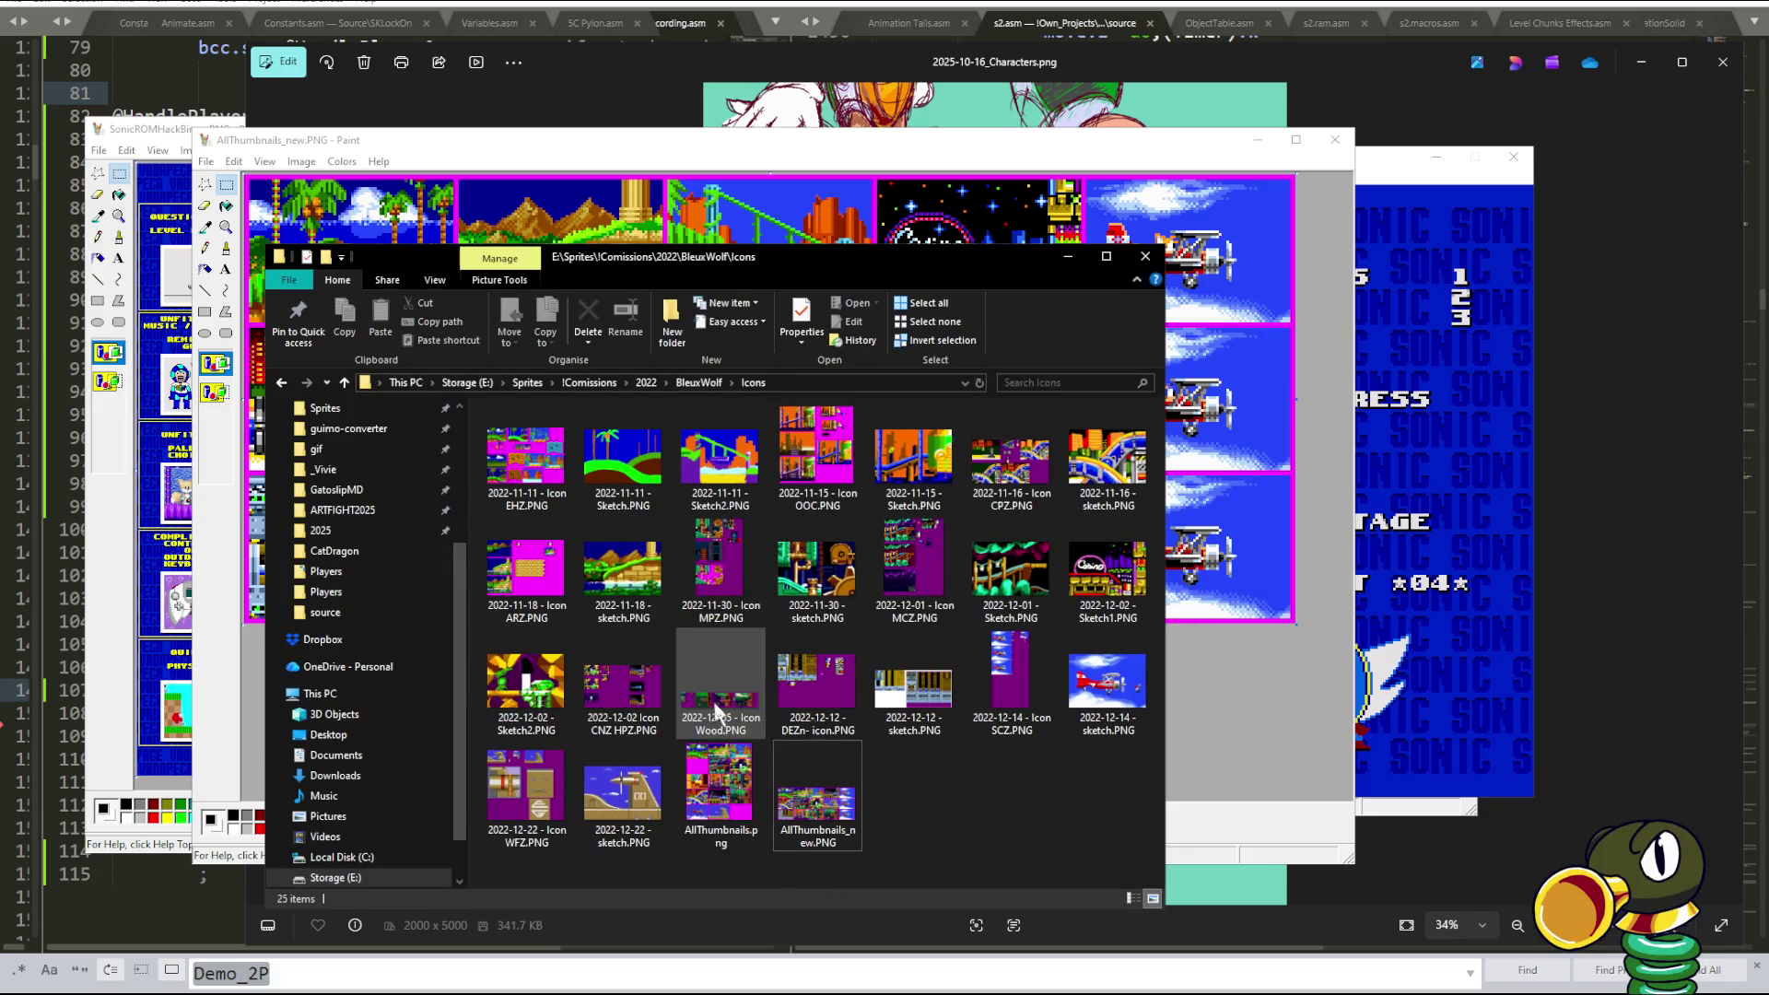
pyautogui.doubleClick(720, 691)
pyautogui.scroll(2, 862, 512)
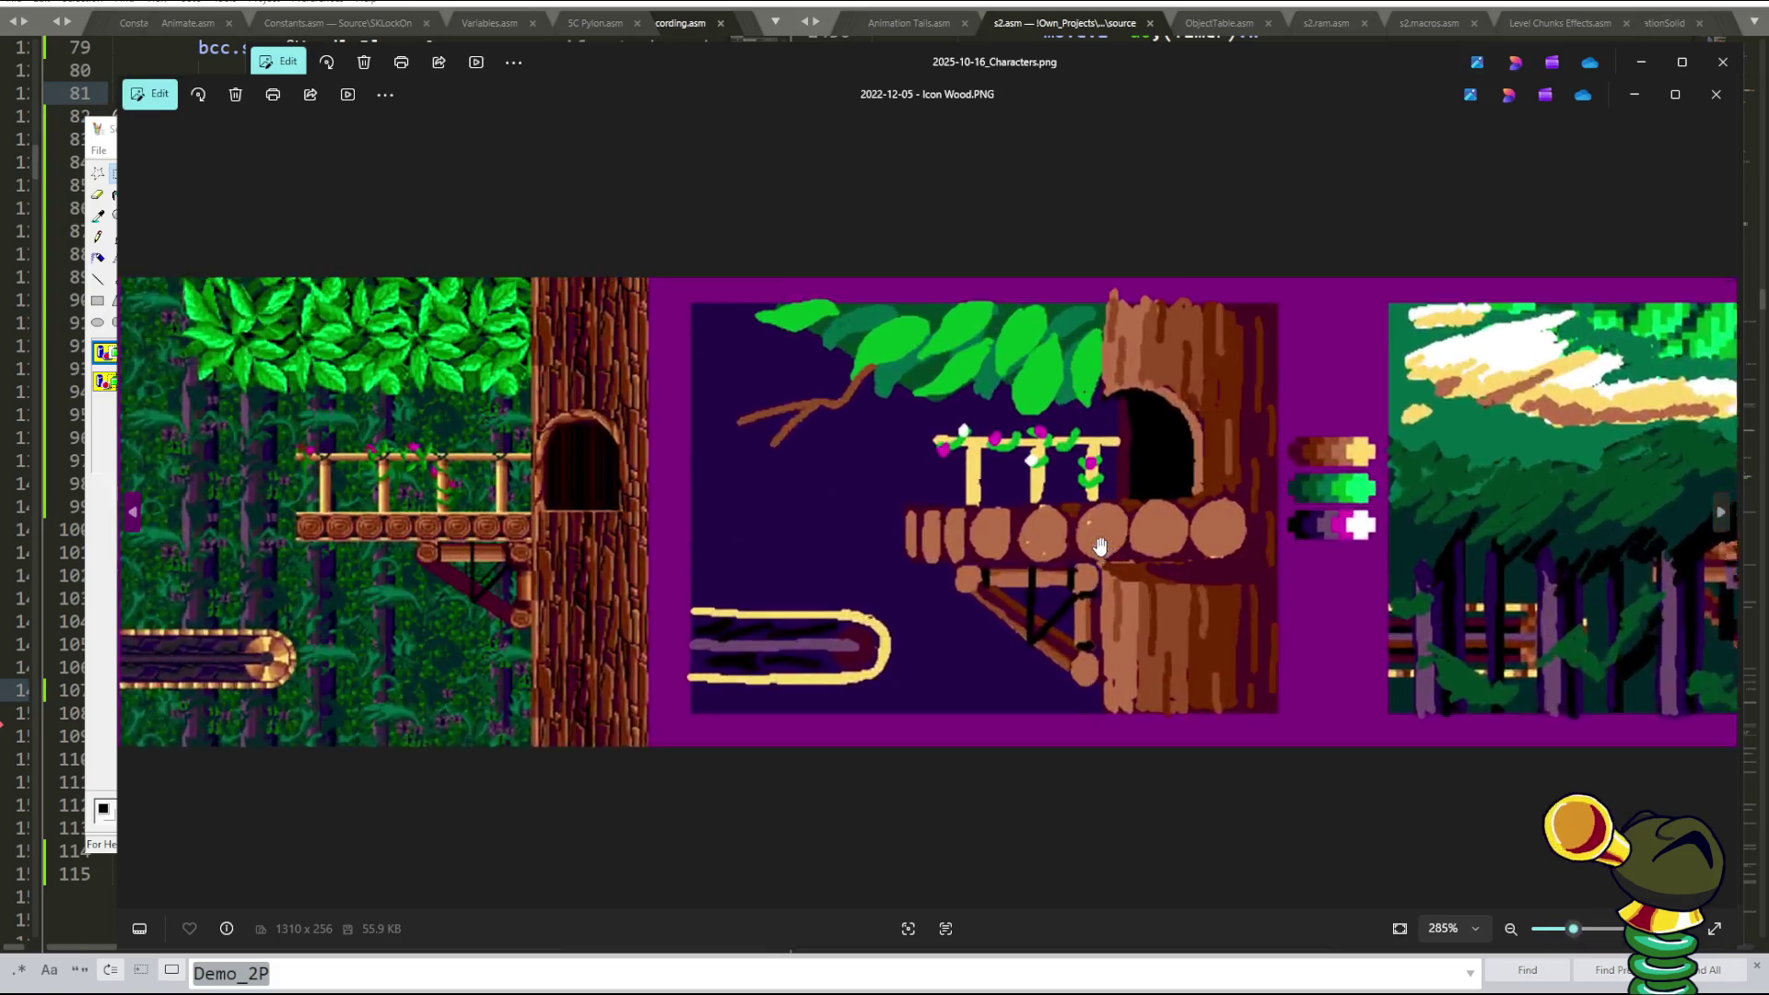
pyautogui.scroll(2, 884, 507)
pyautogui.scroll(2, 908, 500)
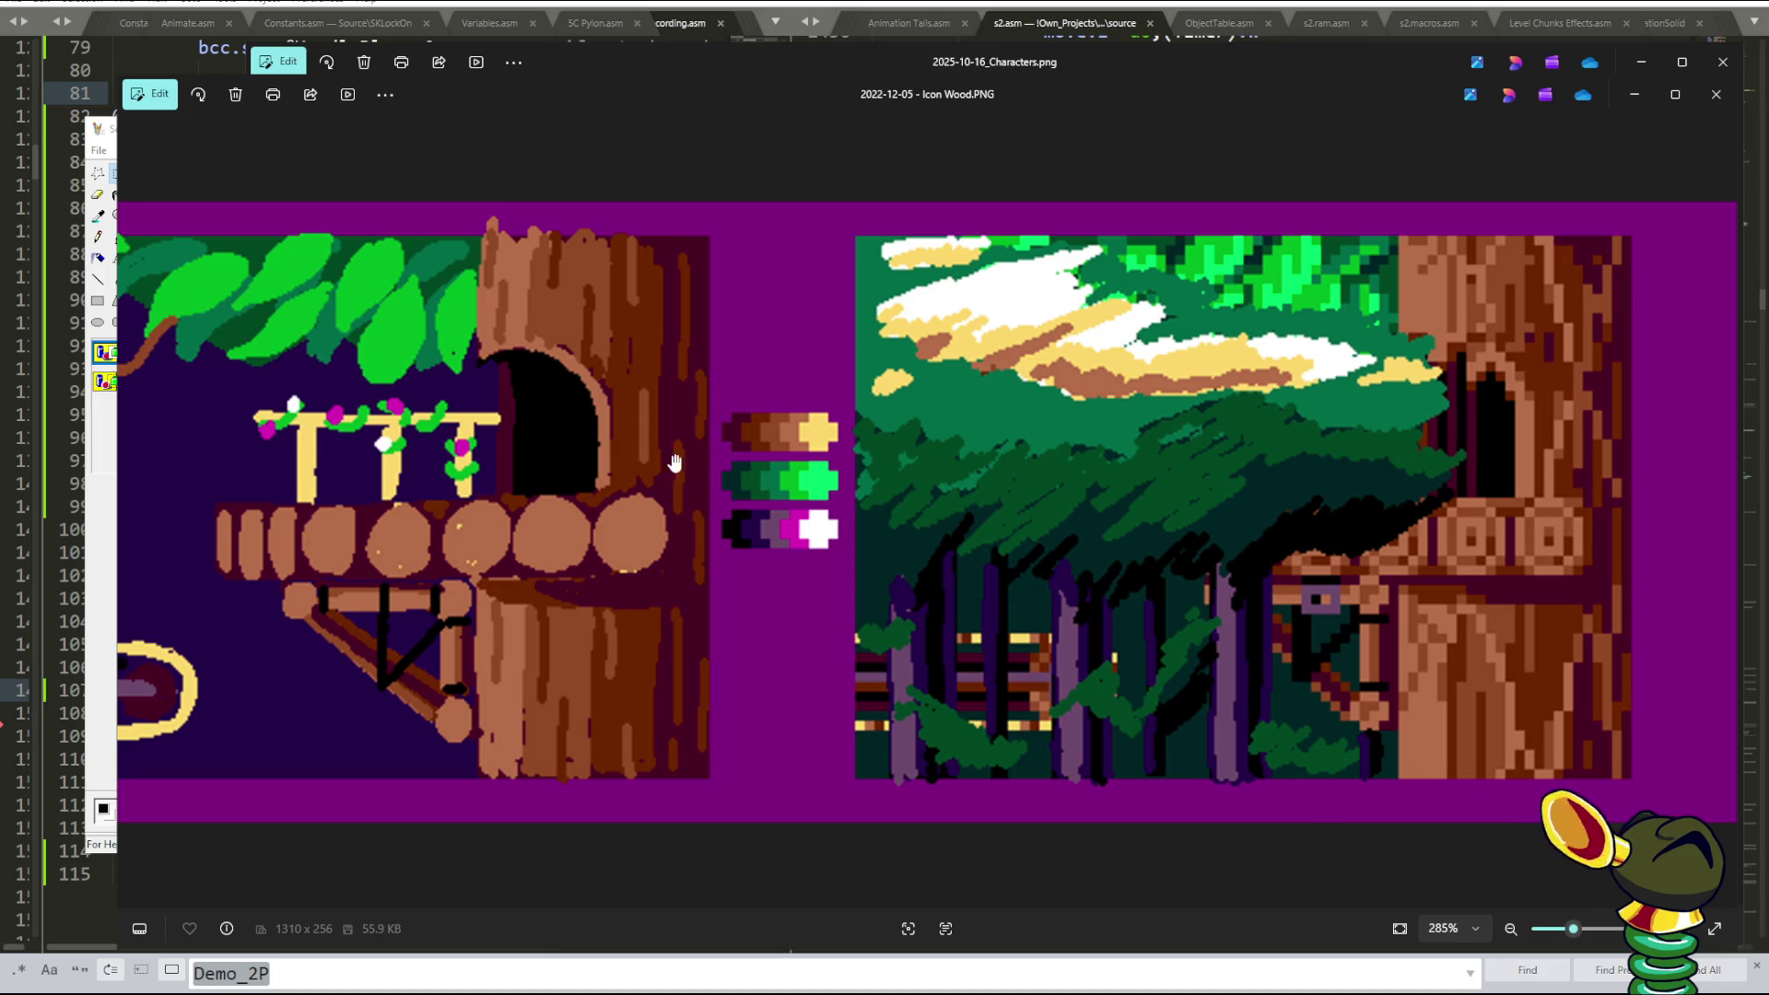
# - Pan to show the wood sketch beside the tree tile, then close the Characters and Icon Wood images
pyautogui.moveTo(516, 448)
pyautogui.mouseDown()
pyautogui.moveTo(999, 440)
pyautogui.moveTo(698, 436)
pyautogui.mouseUp()
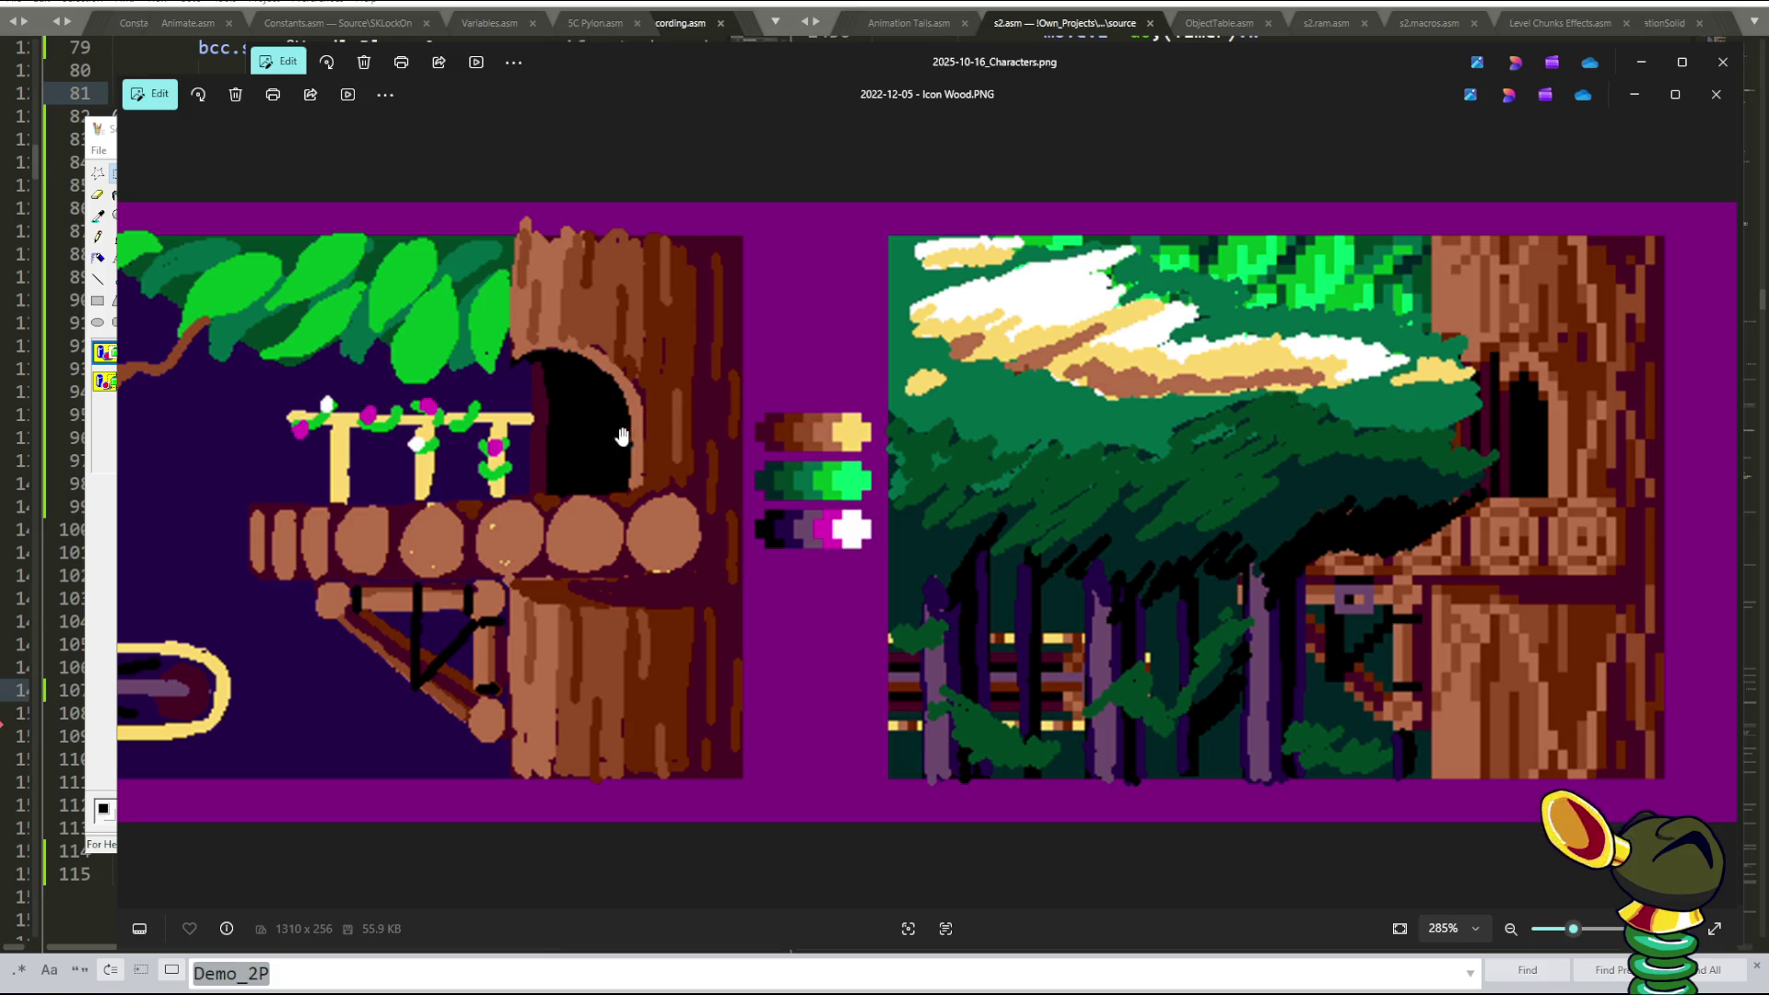
pyautogui.hscroll(-10, 617, 438)
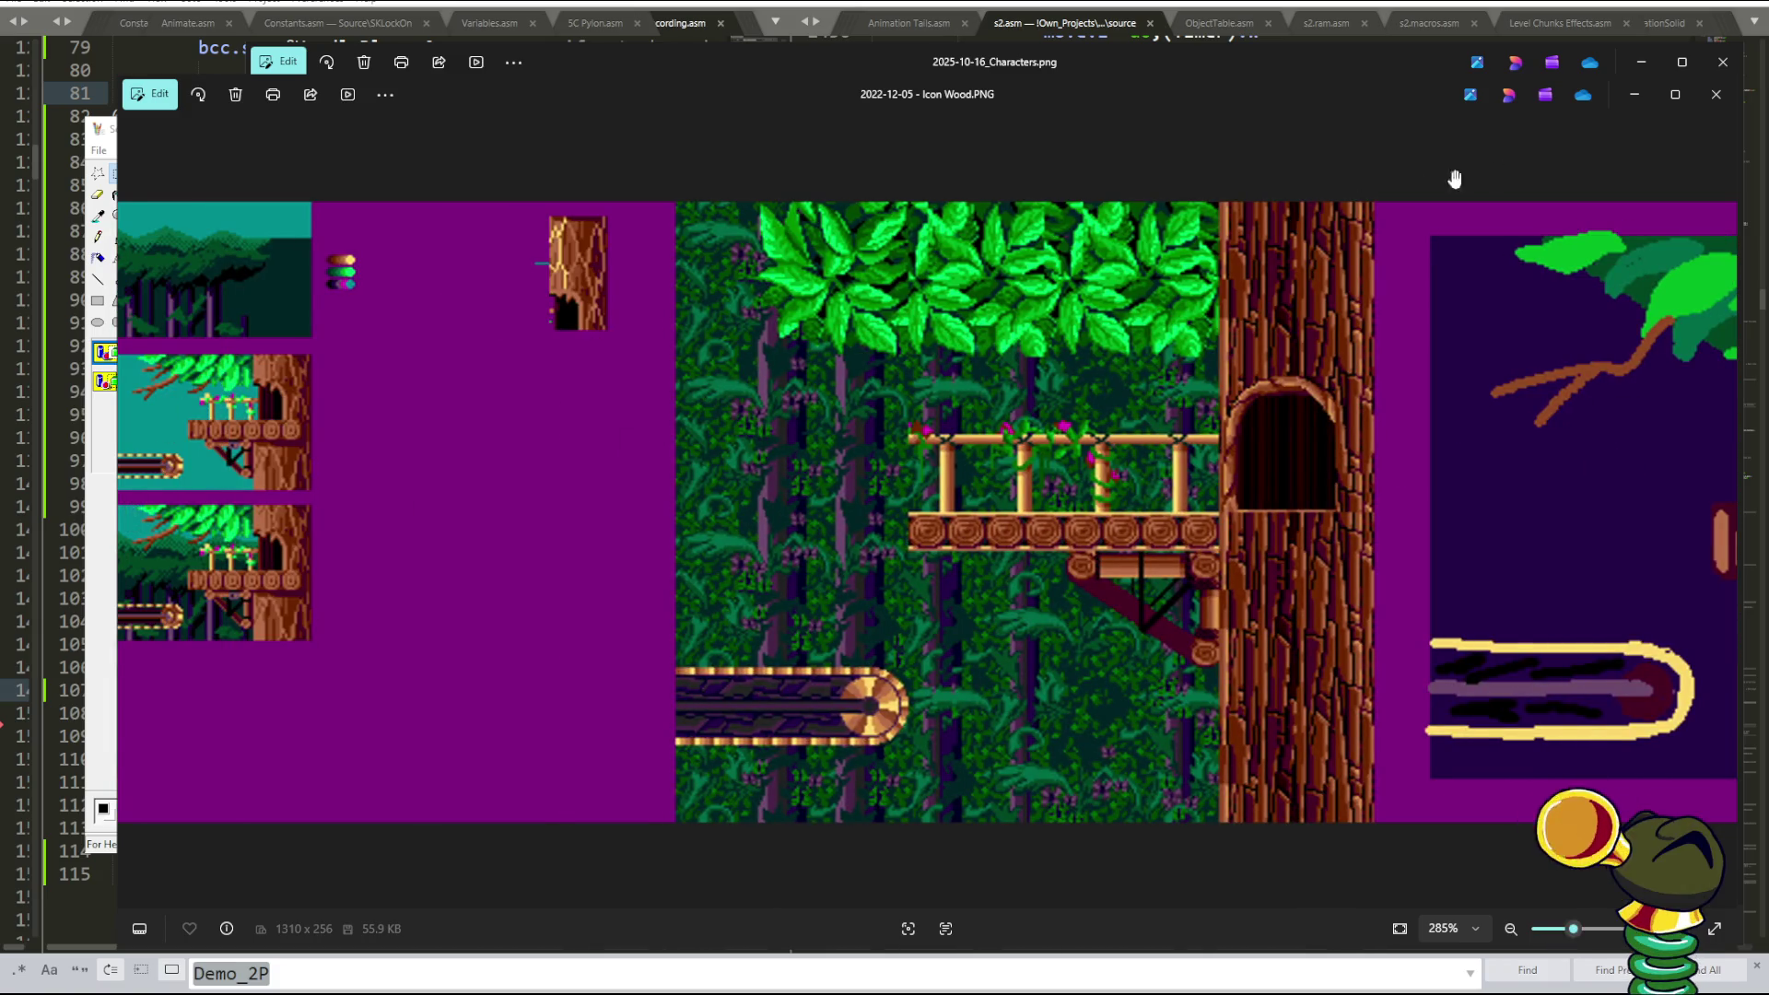
pyautogui.click(1724, 62)
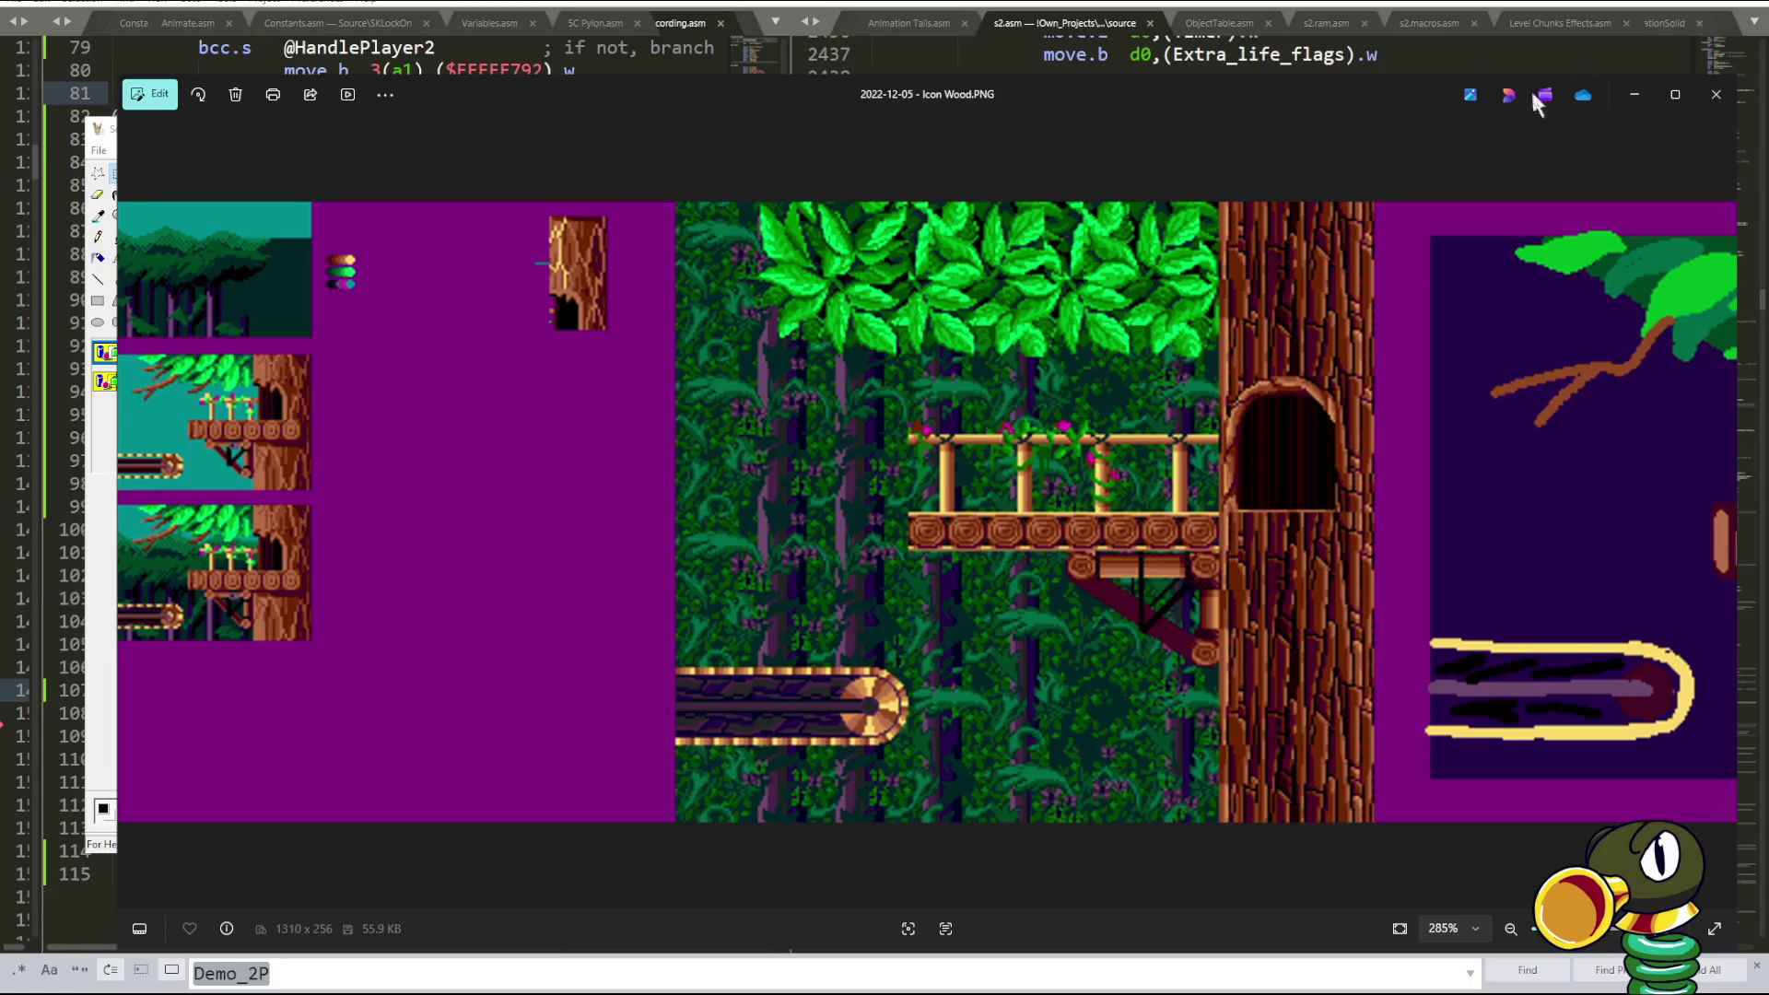
pyautogui.click(1716, 94)
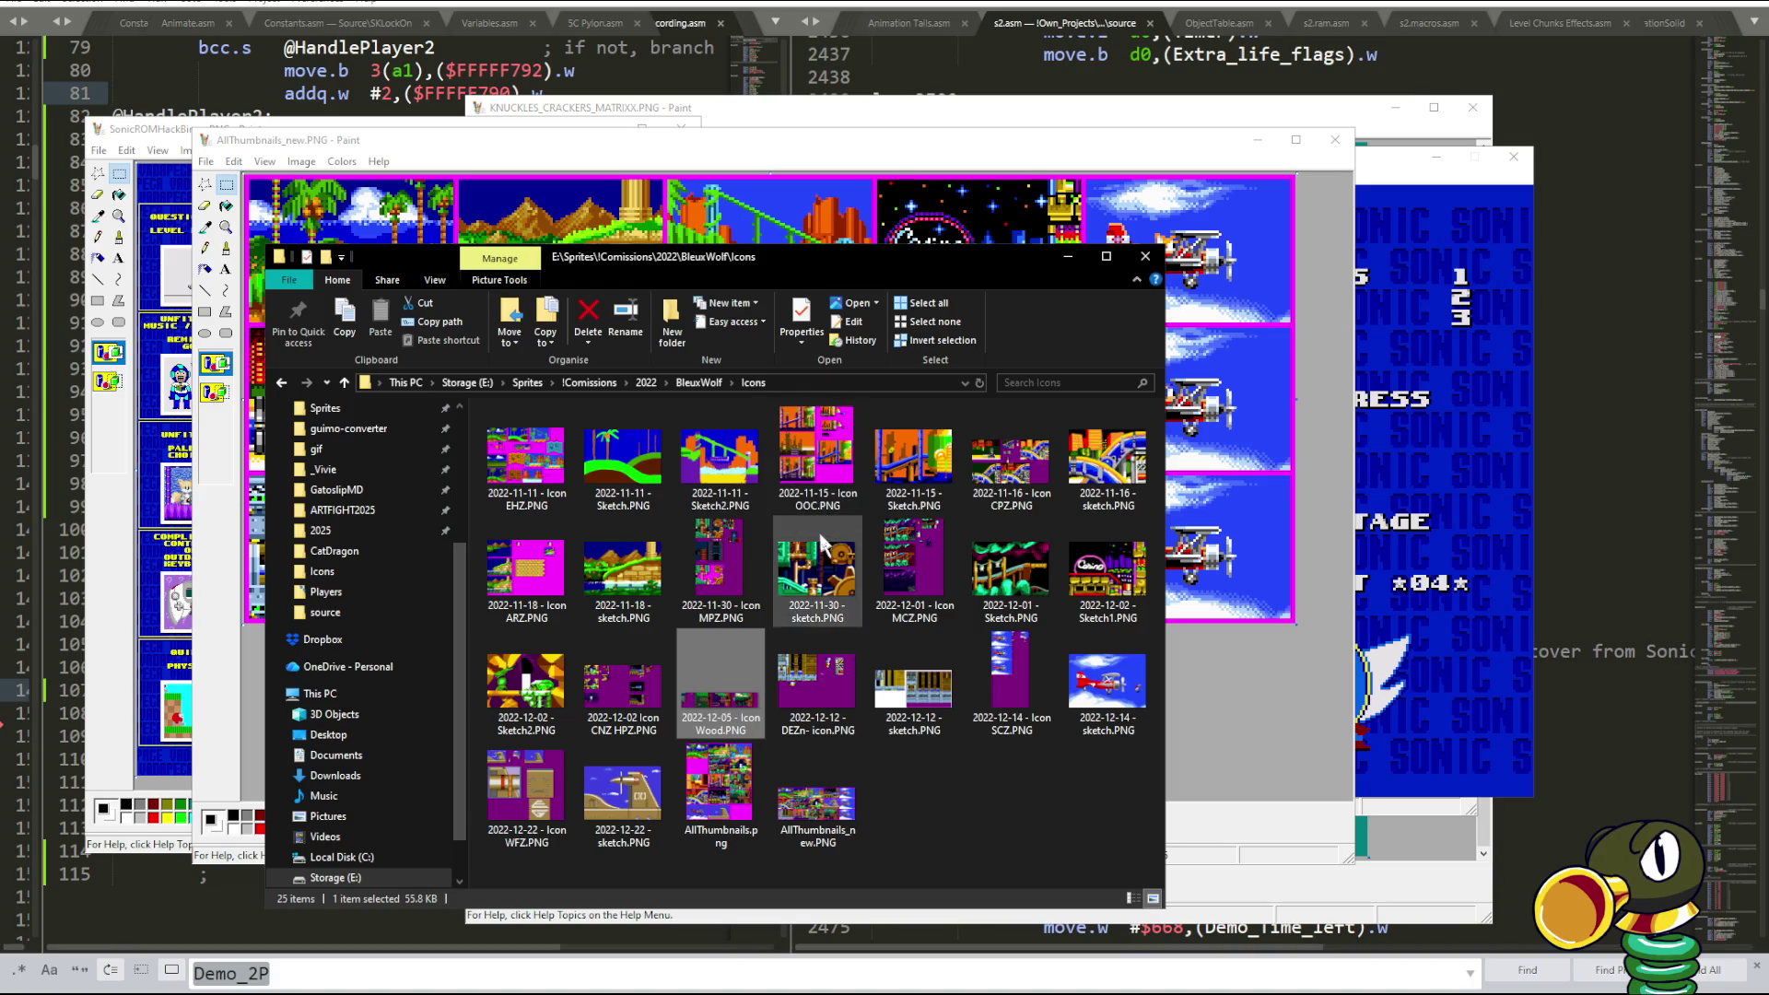
# - Open 2022-11-30 - sketch.PNG, shrink its viewer, and move it to the right
pyautogui.doubleClick(817, 564)
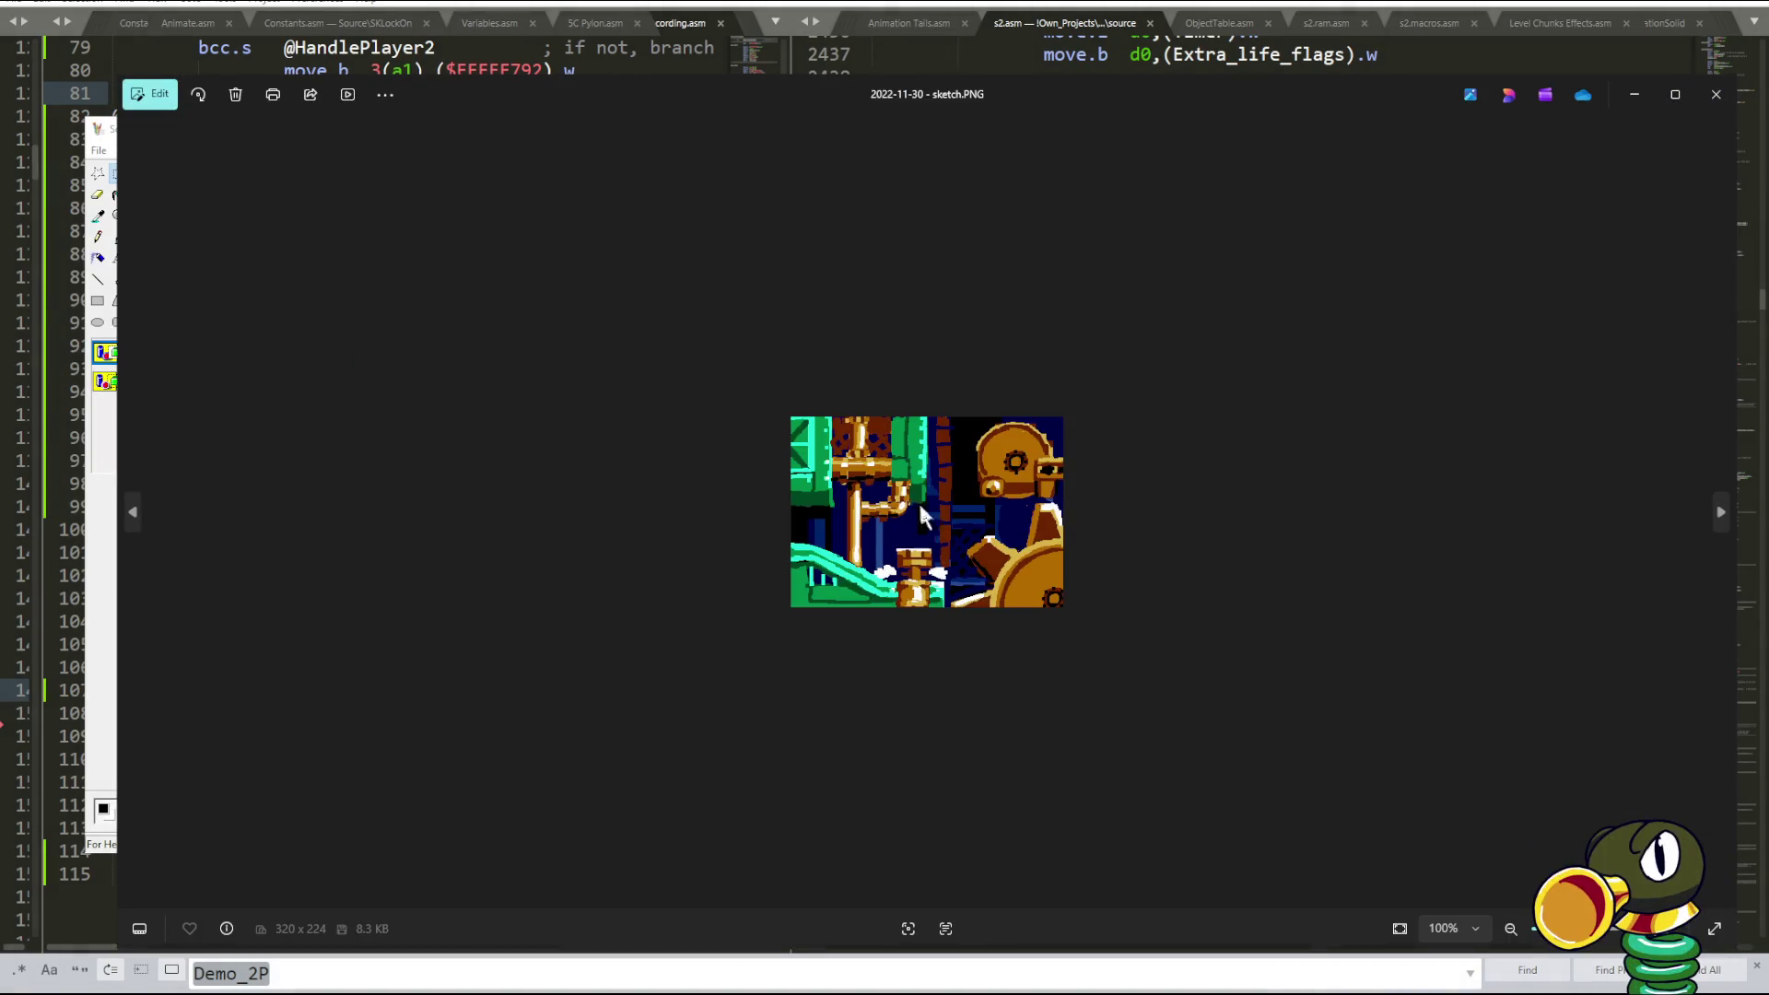
pyautogui.scroll(3, 918, 500)
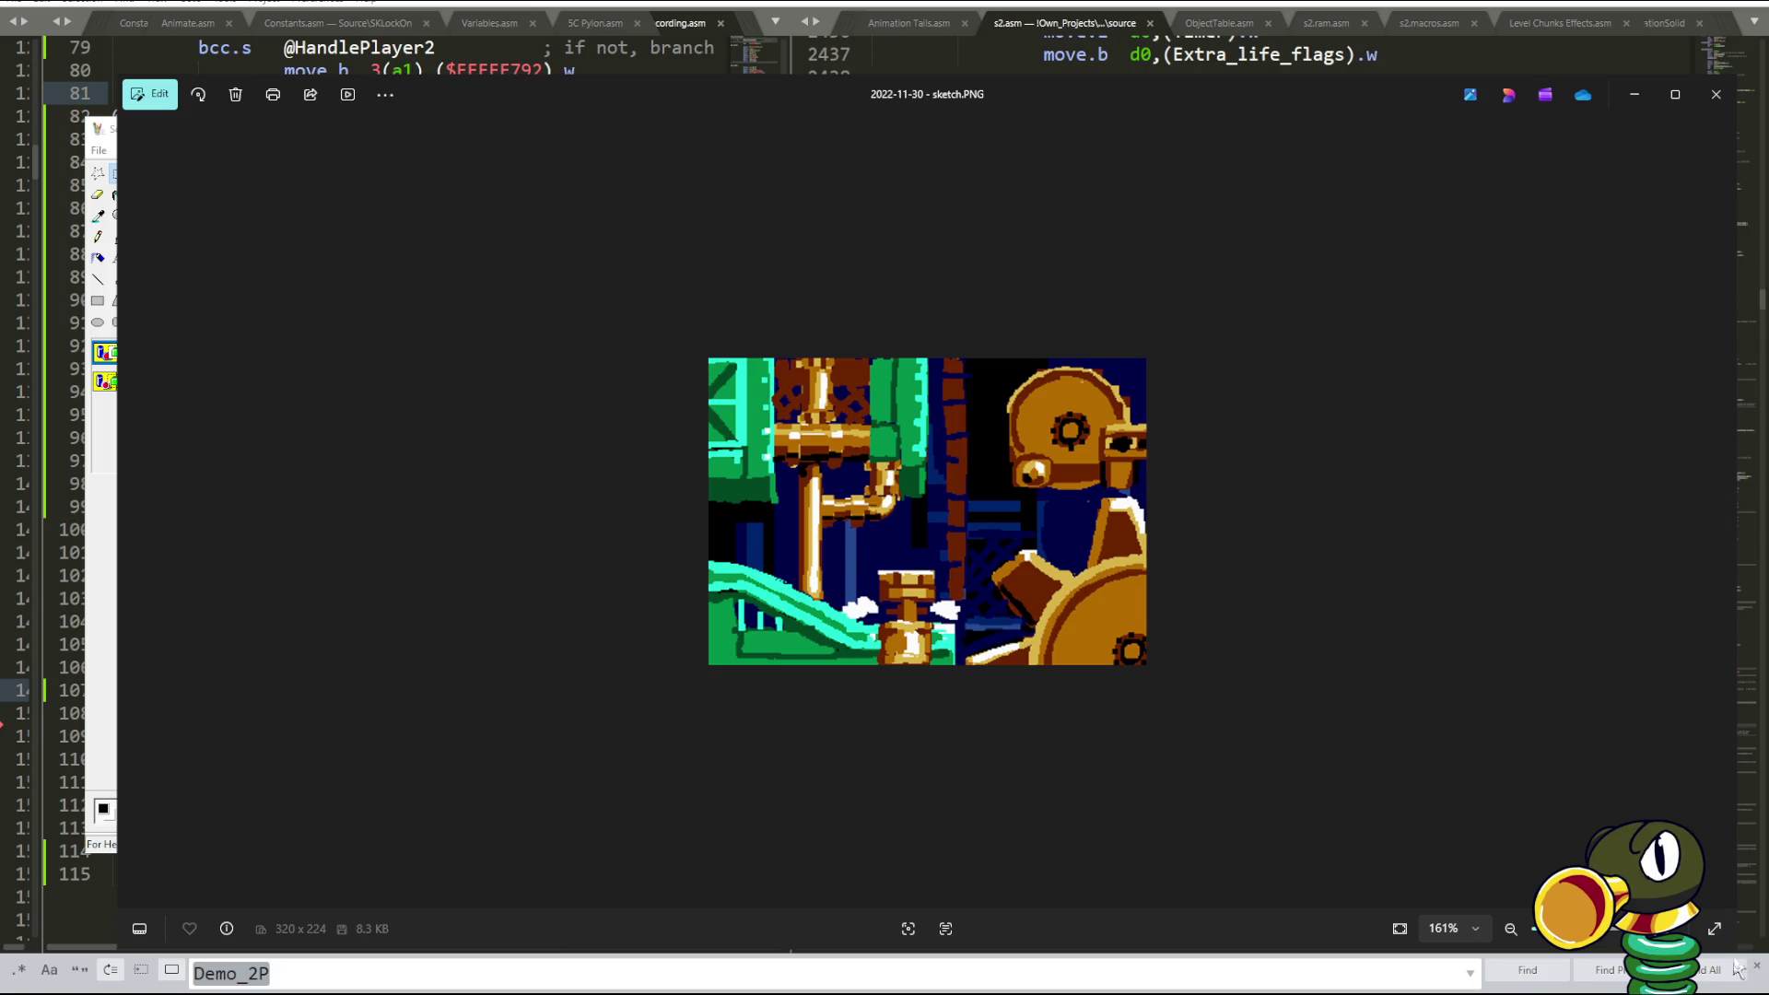
pyautogui.moveTo(1736, 949); pyautogui.dragTo(1030, 787)
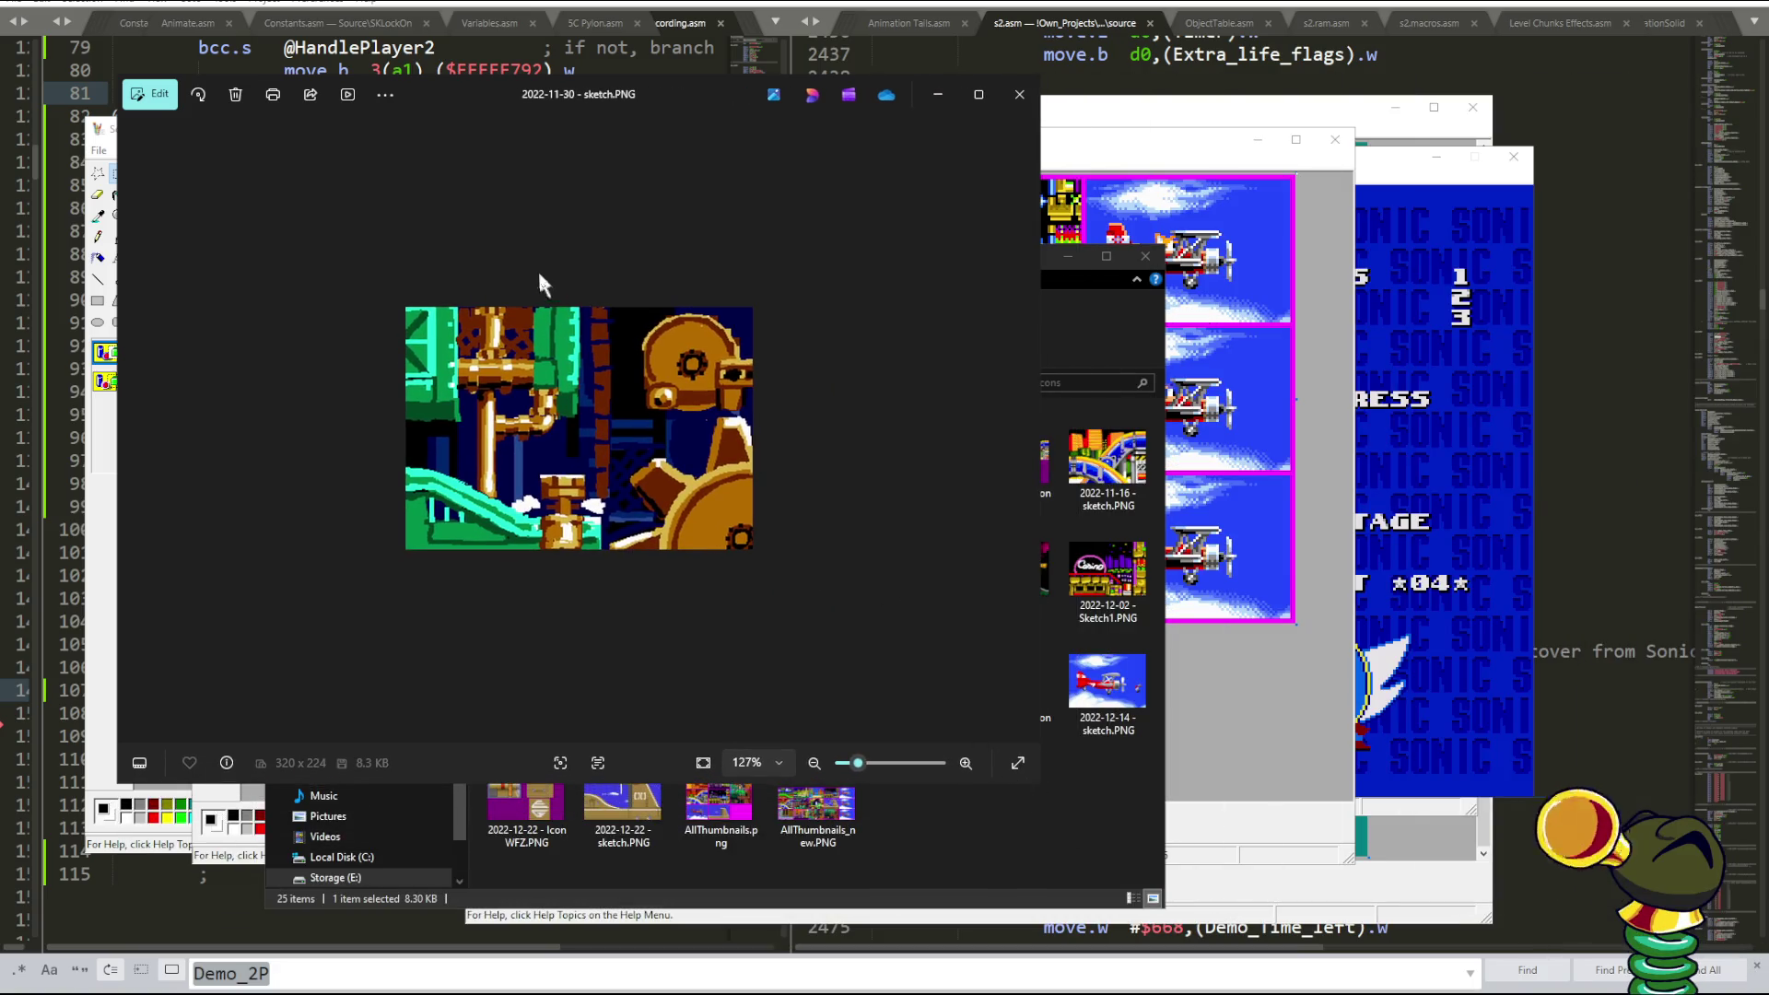
pyautogui.moveTo(463, 94); pyautogui.dragTo(892, 123)
pyautogui.scroll(8, 1060, 450)
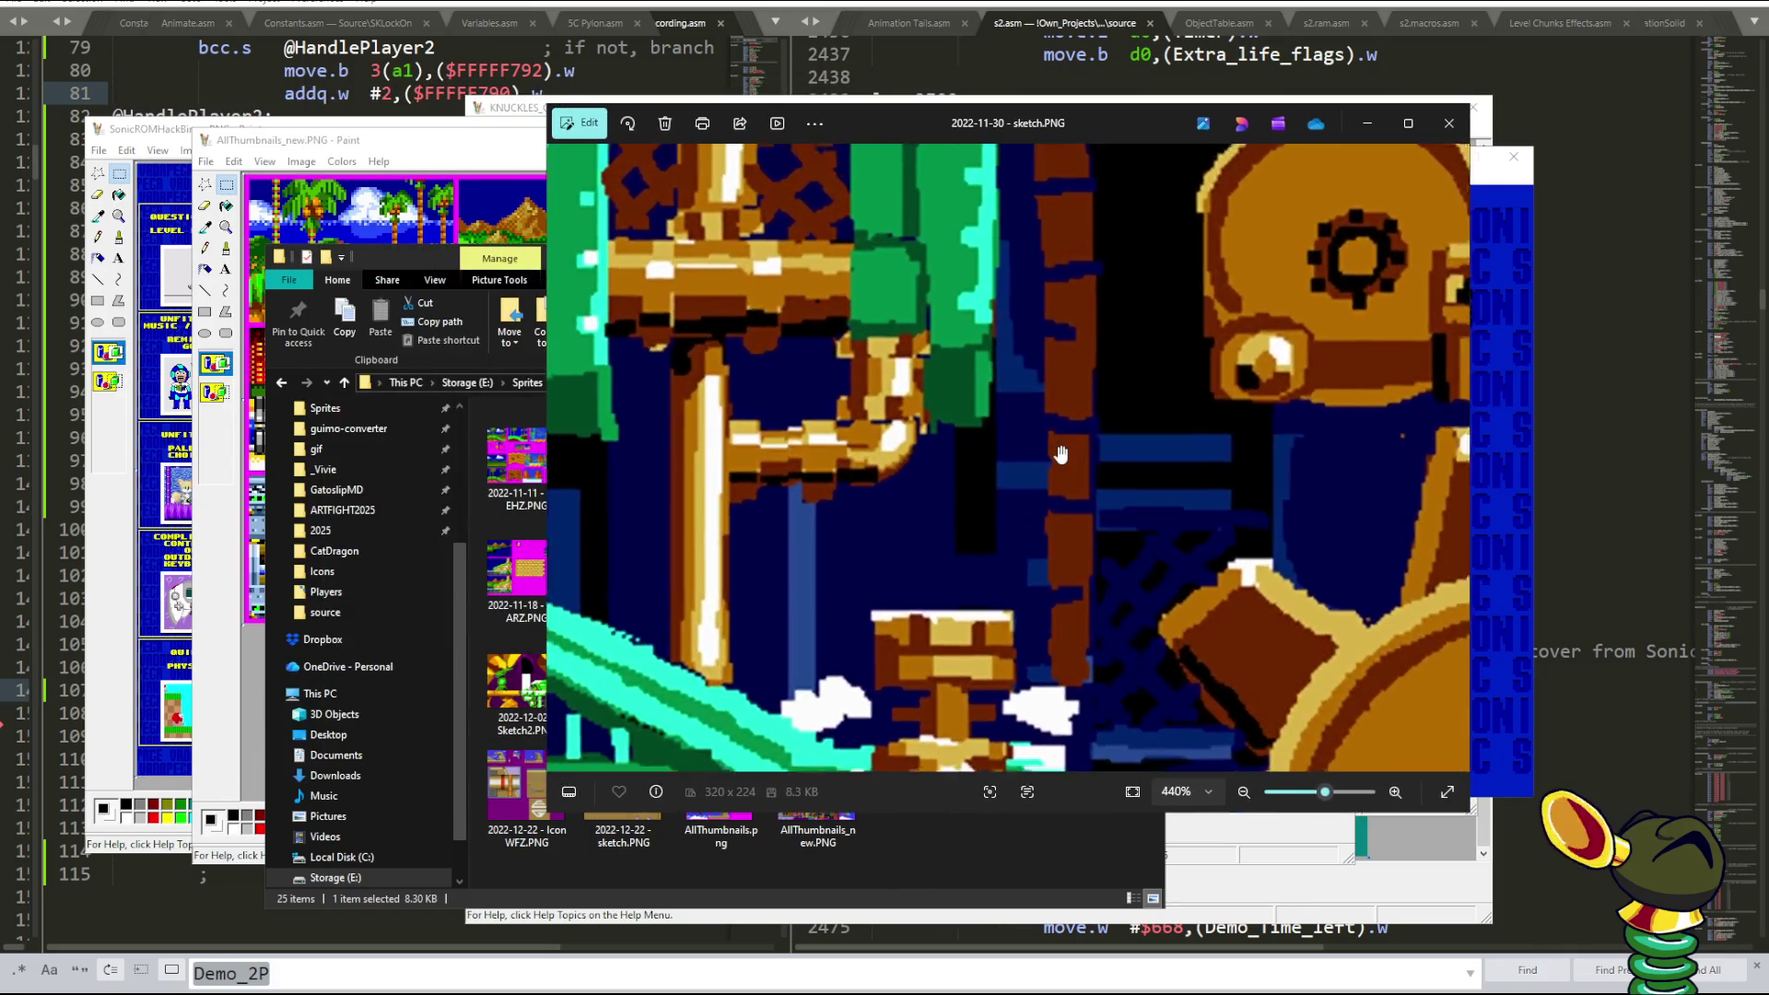
pyautogui.scroll(-1, 1060, 452)
pyautogui.moveTo(853, 129); pyautogui.dragTo(1094, 94)
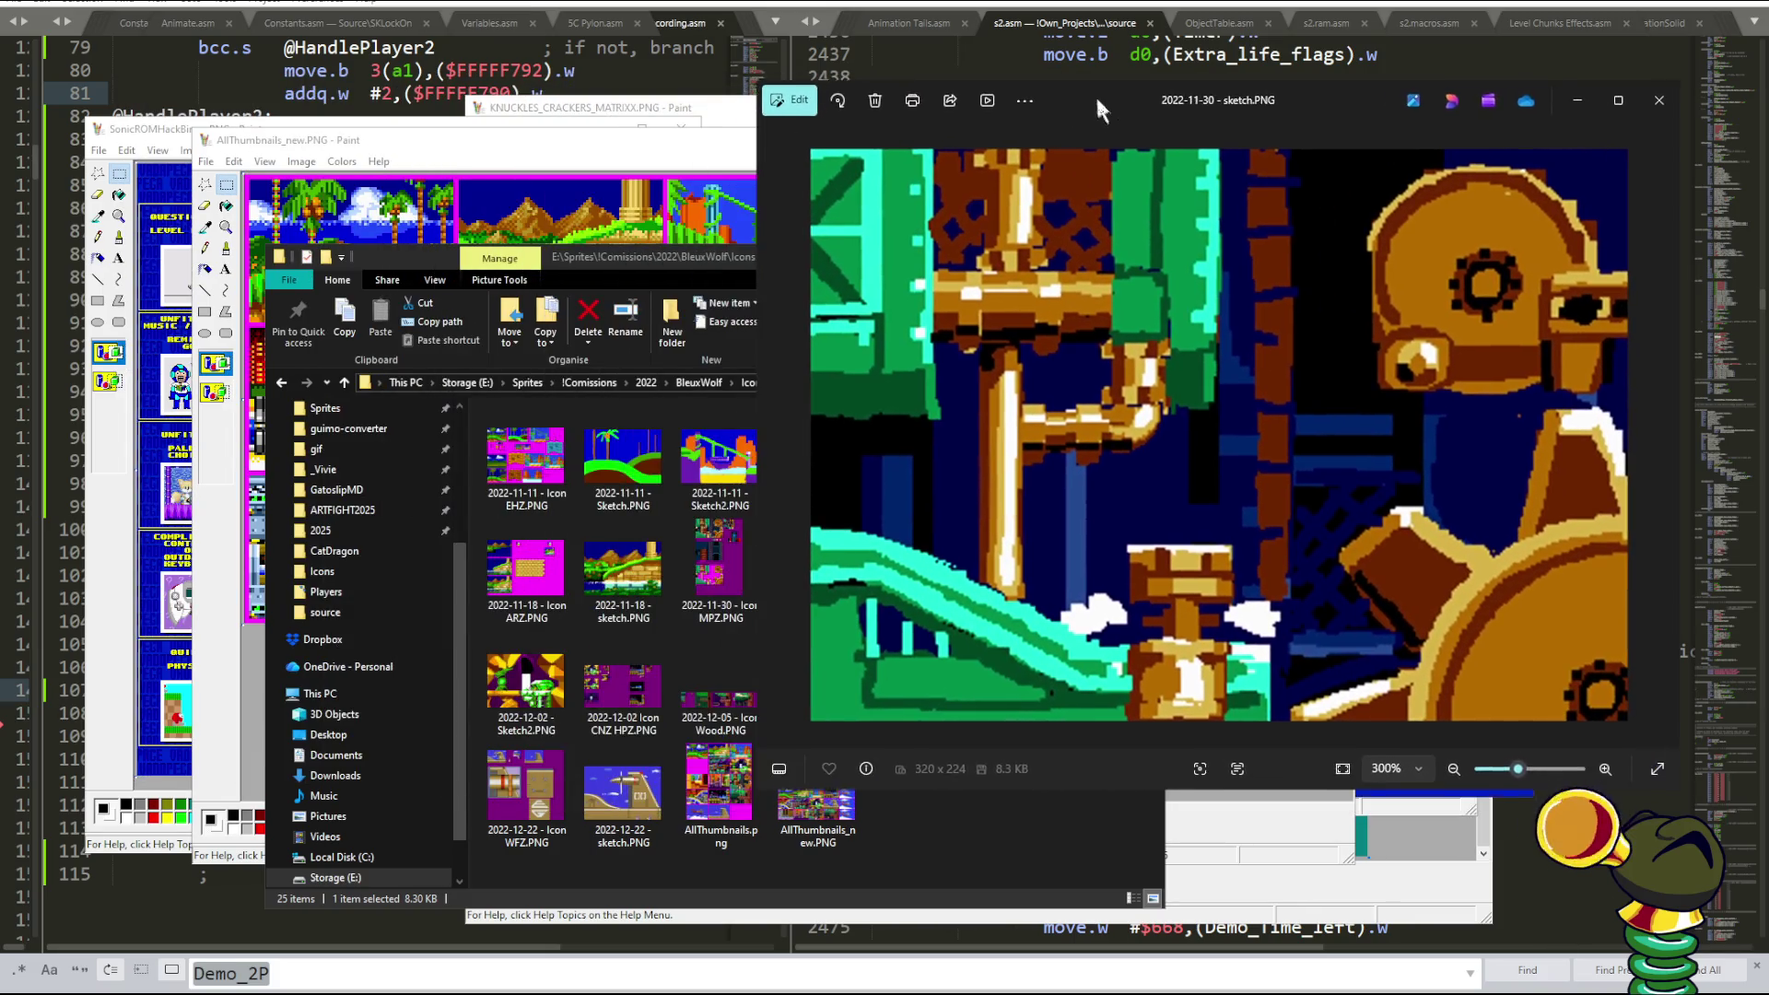
# - Open 2022-12-01 - Sketch.PNG and shrink its viewer to sit beside the 2022-11-30 sketch
pyautogui.click(705, 260)
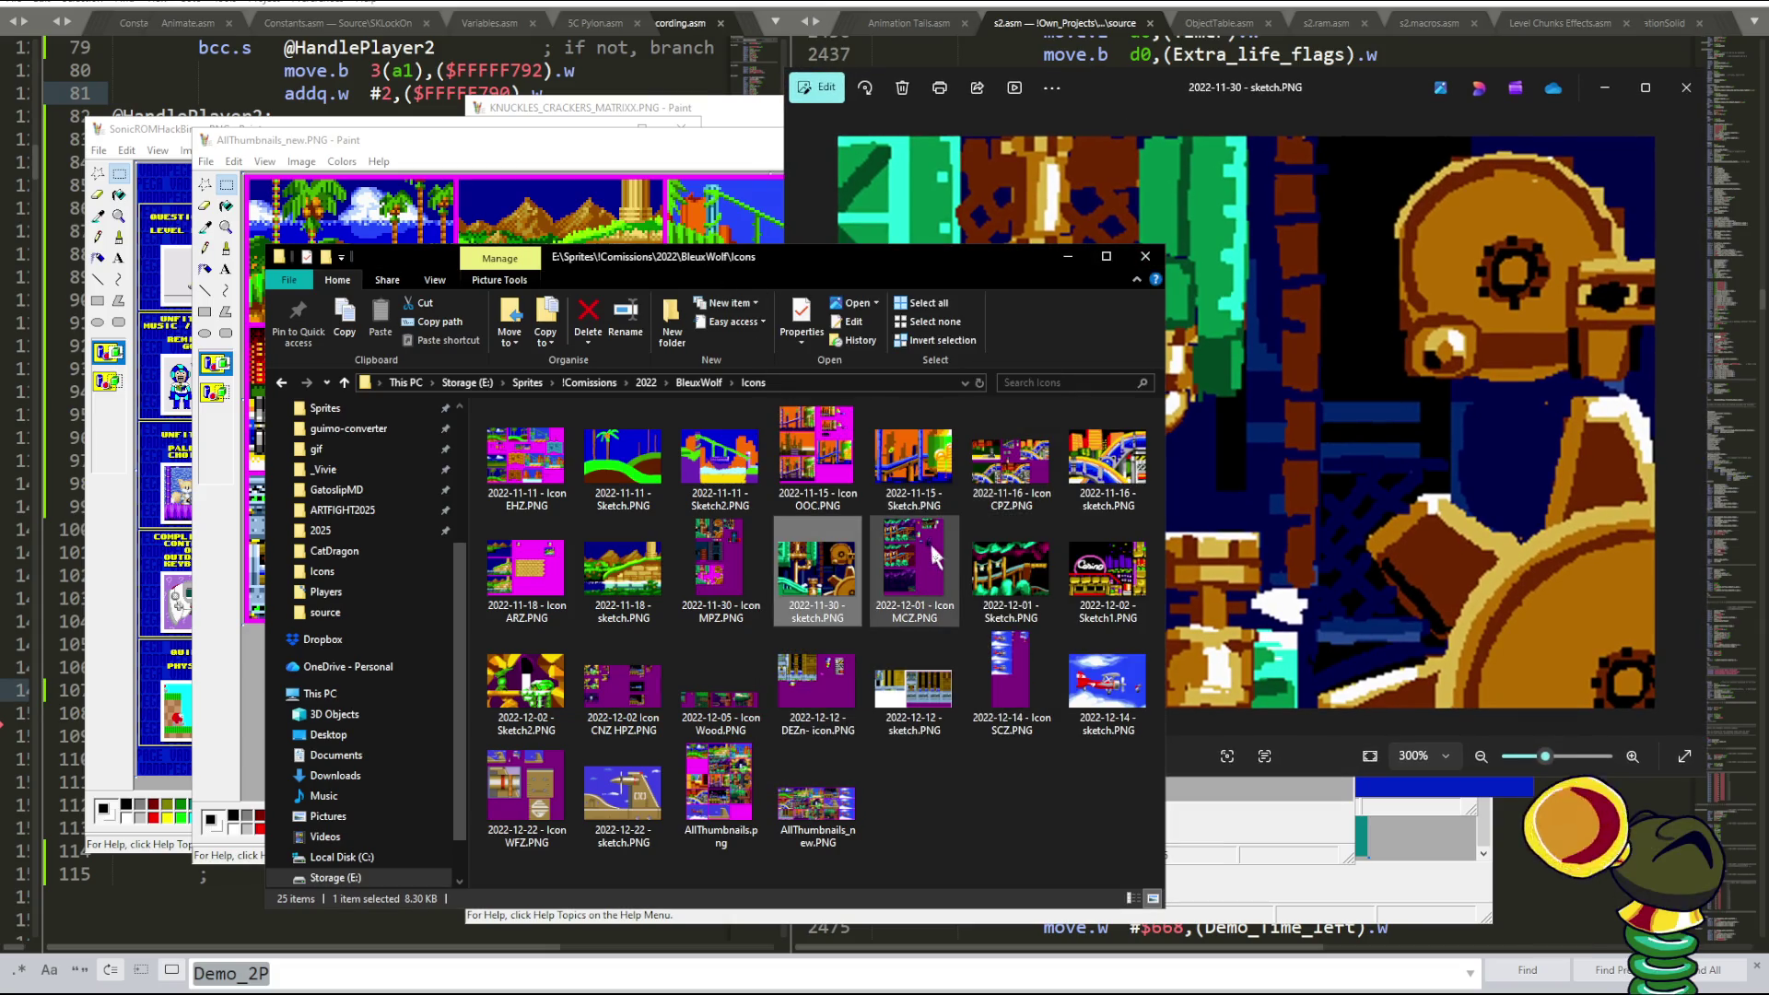
pyautogui.doubleClick(1026, 594)
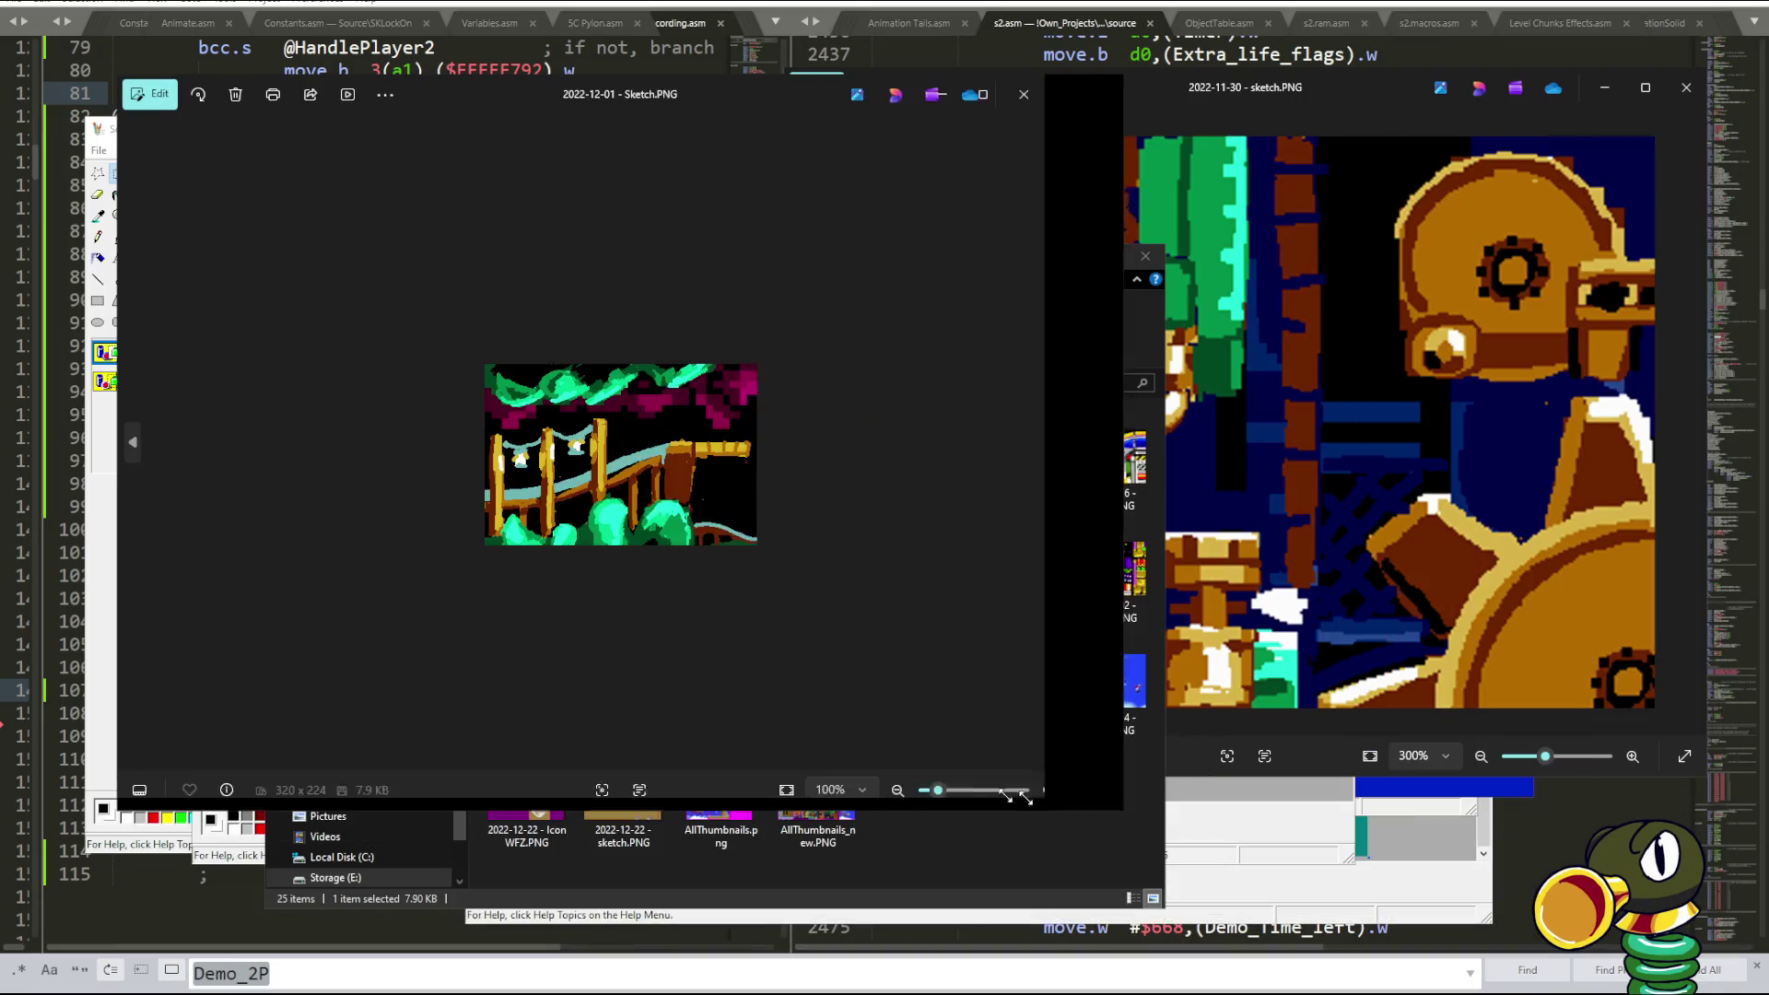
pyautogui.moveTo(1731, 950); pyautogui.dragTo(783, 744)
pyautogui.scroll(3, 473, 392)
pyautogui.scroll(-2, 520, 340)
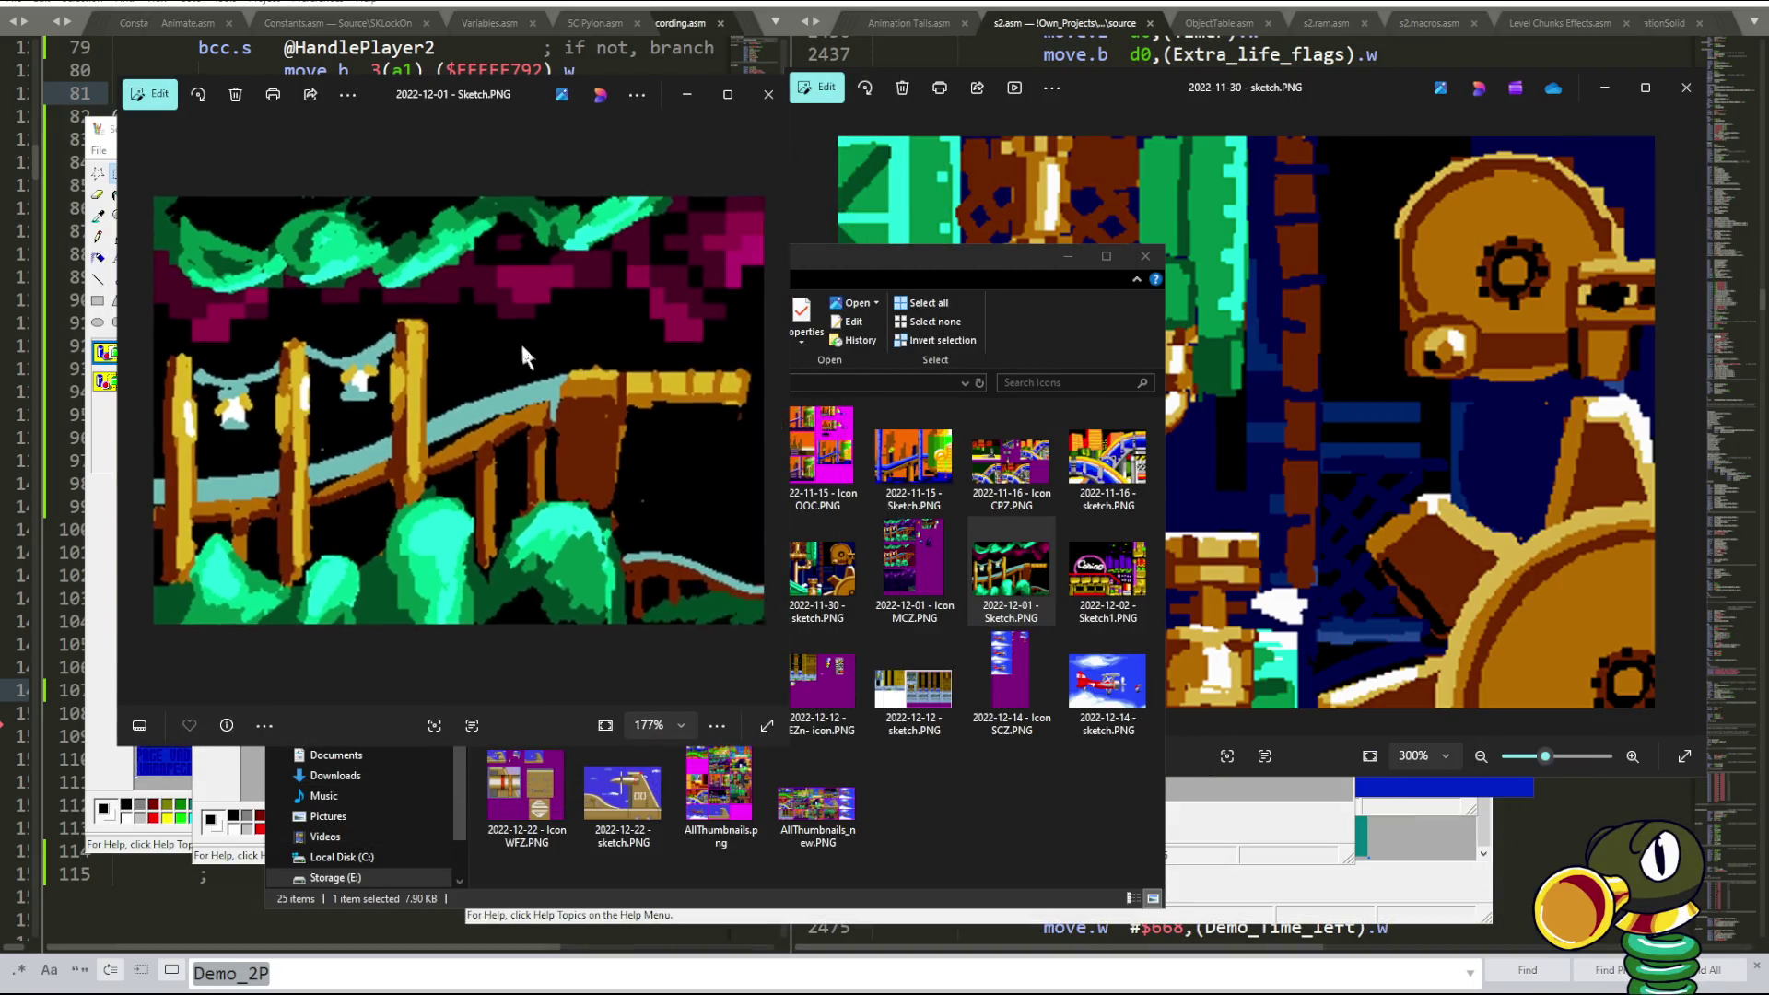
pyautogui.click(1318, 207)
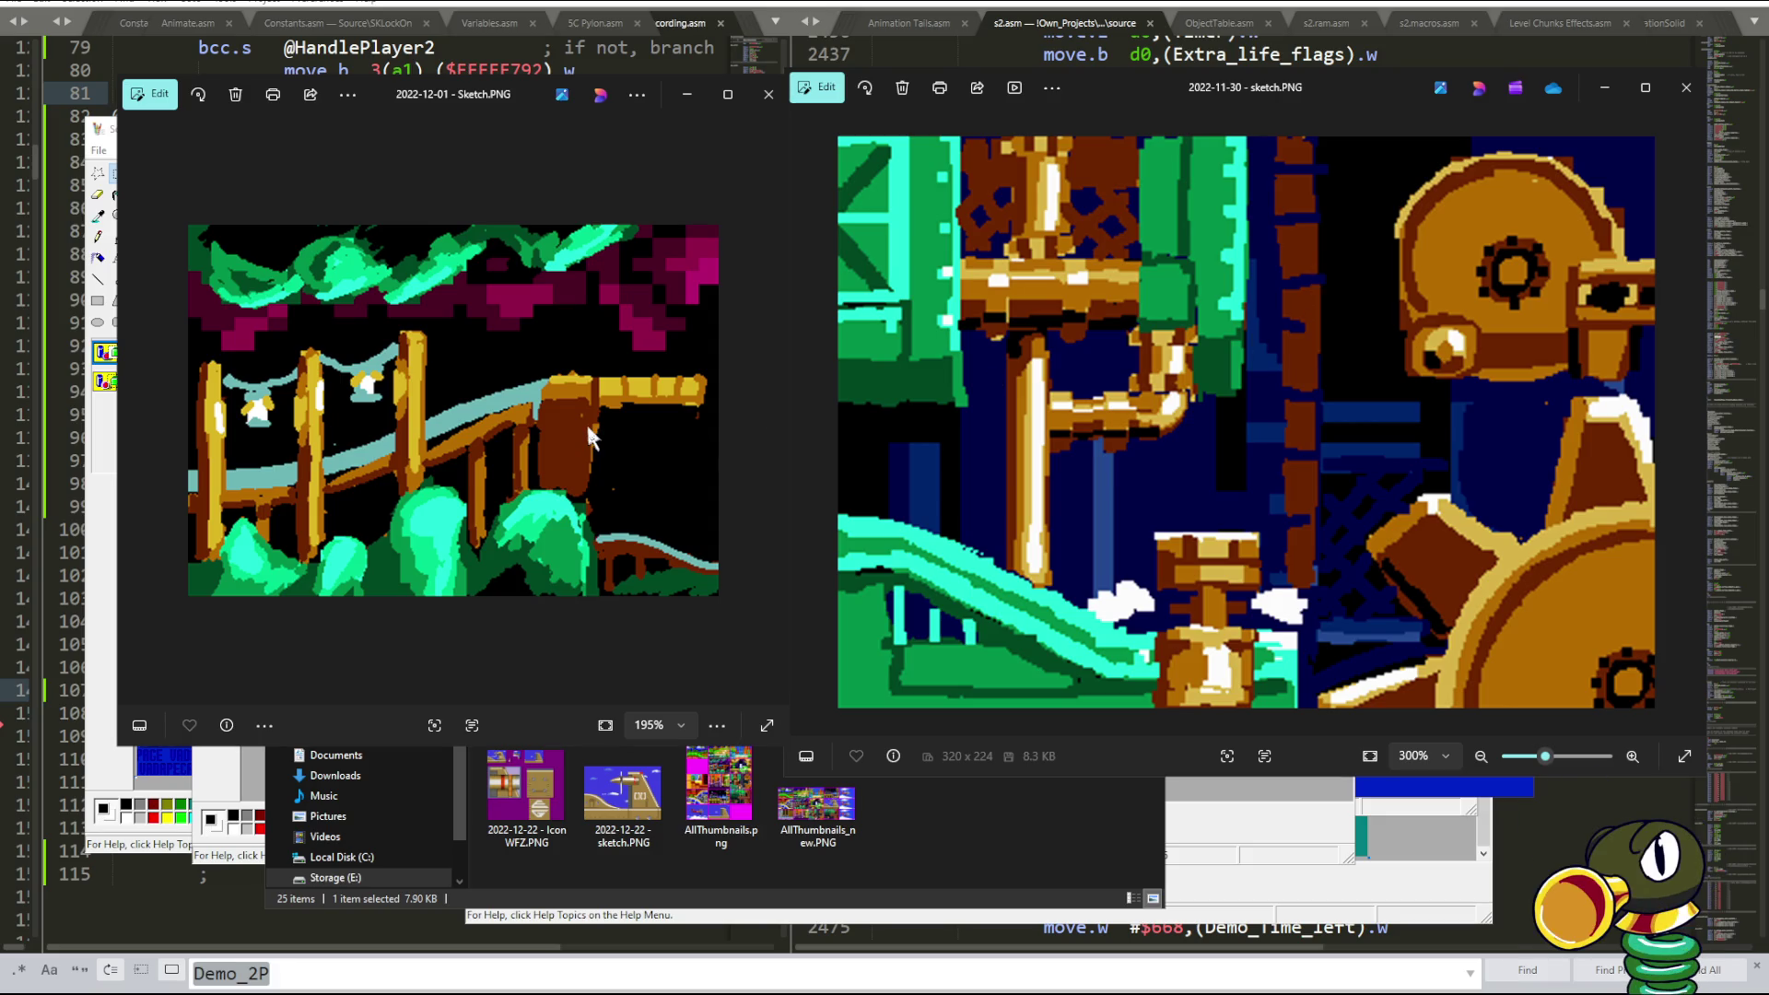
pyautogui.click(1011, 859)
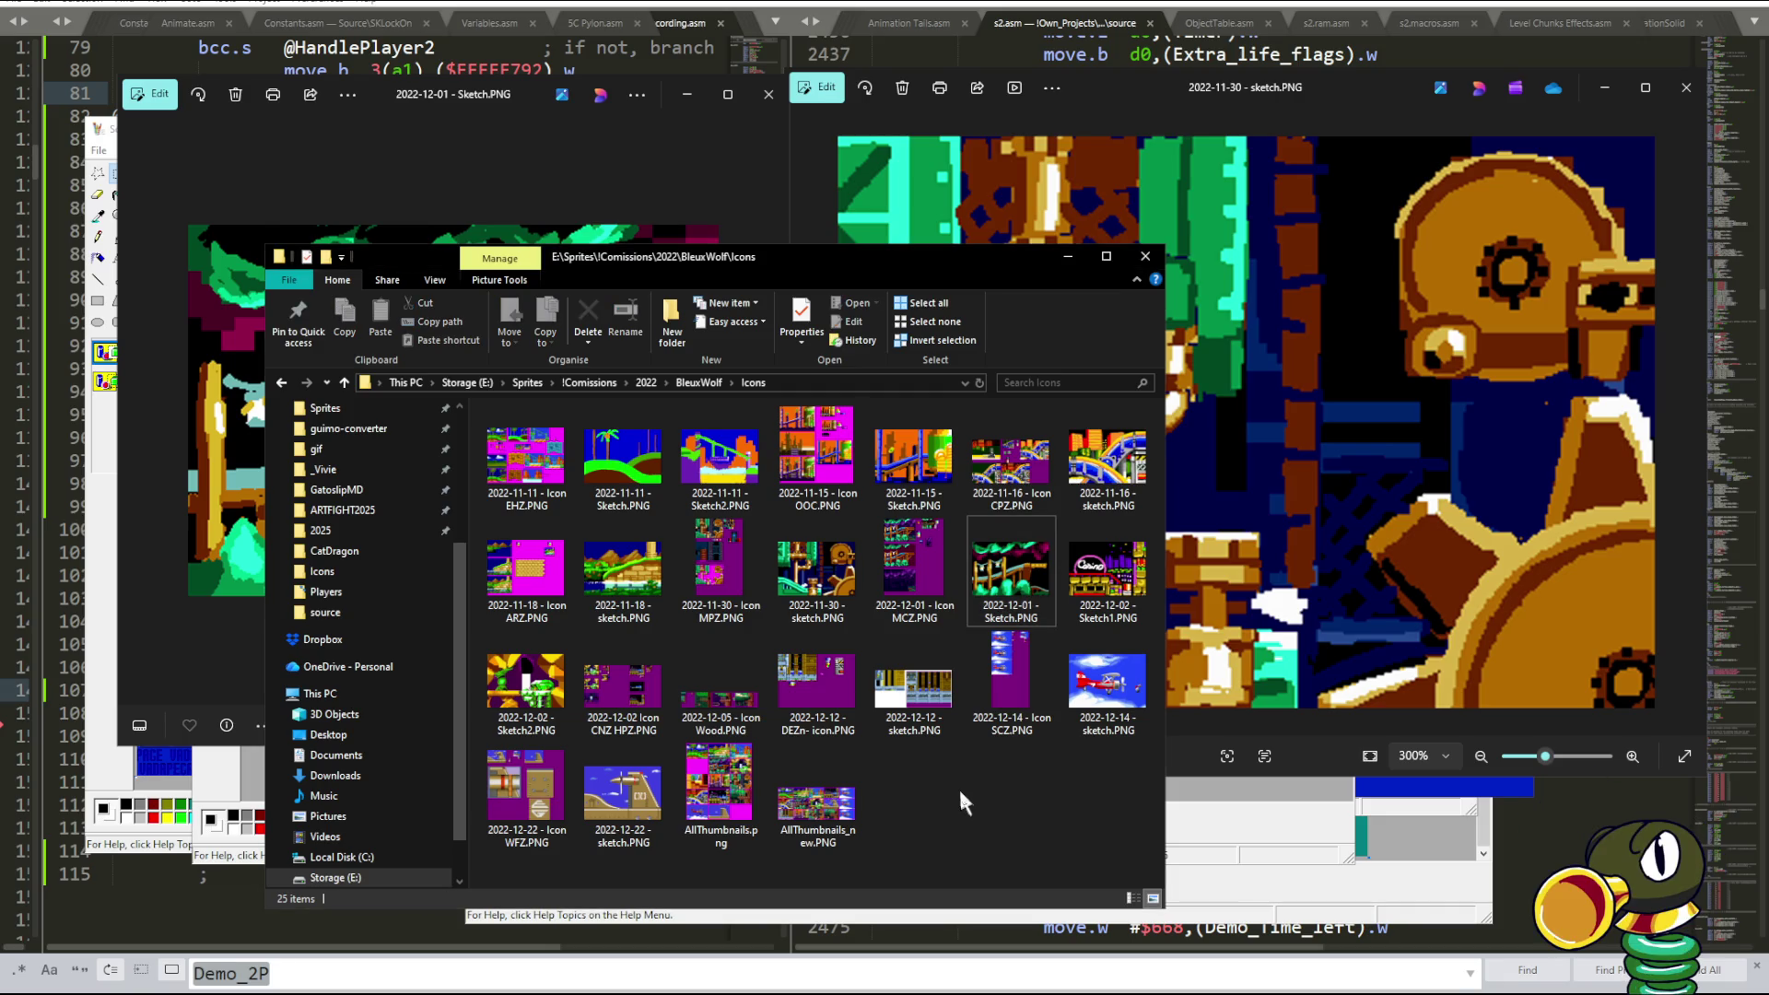
# - Preview 2022-12-01 - Icon MCZ.PNG, close it and the 2022-11-30 sketch, and minimize File Explorer
pyautogui.doubleClick(913, 551)
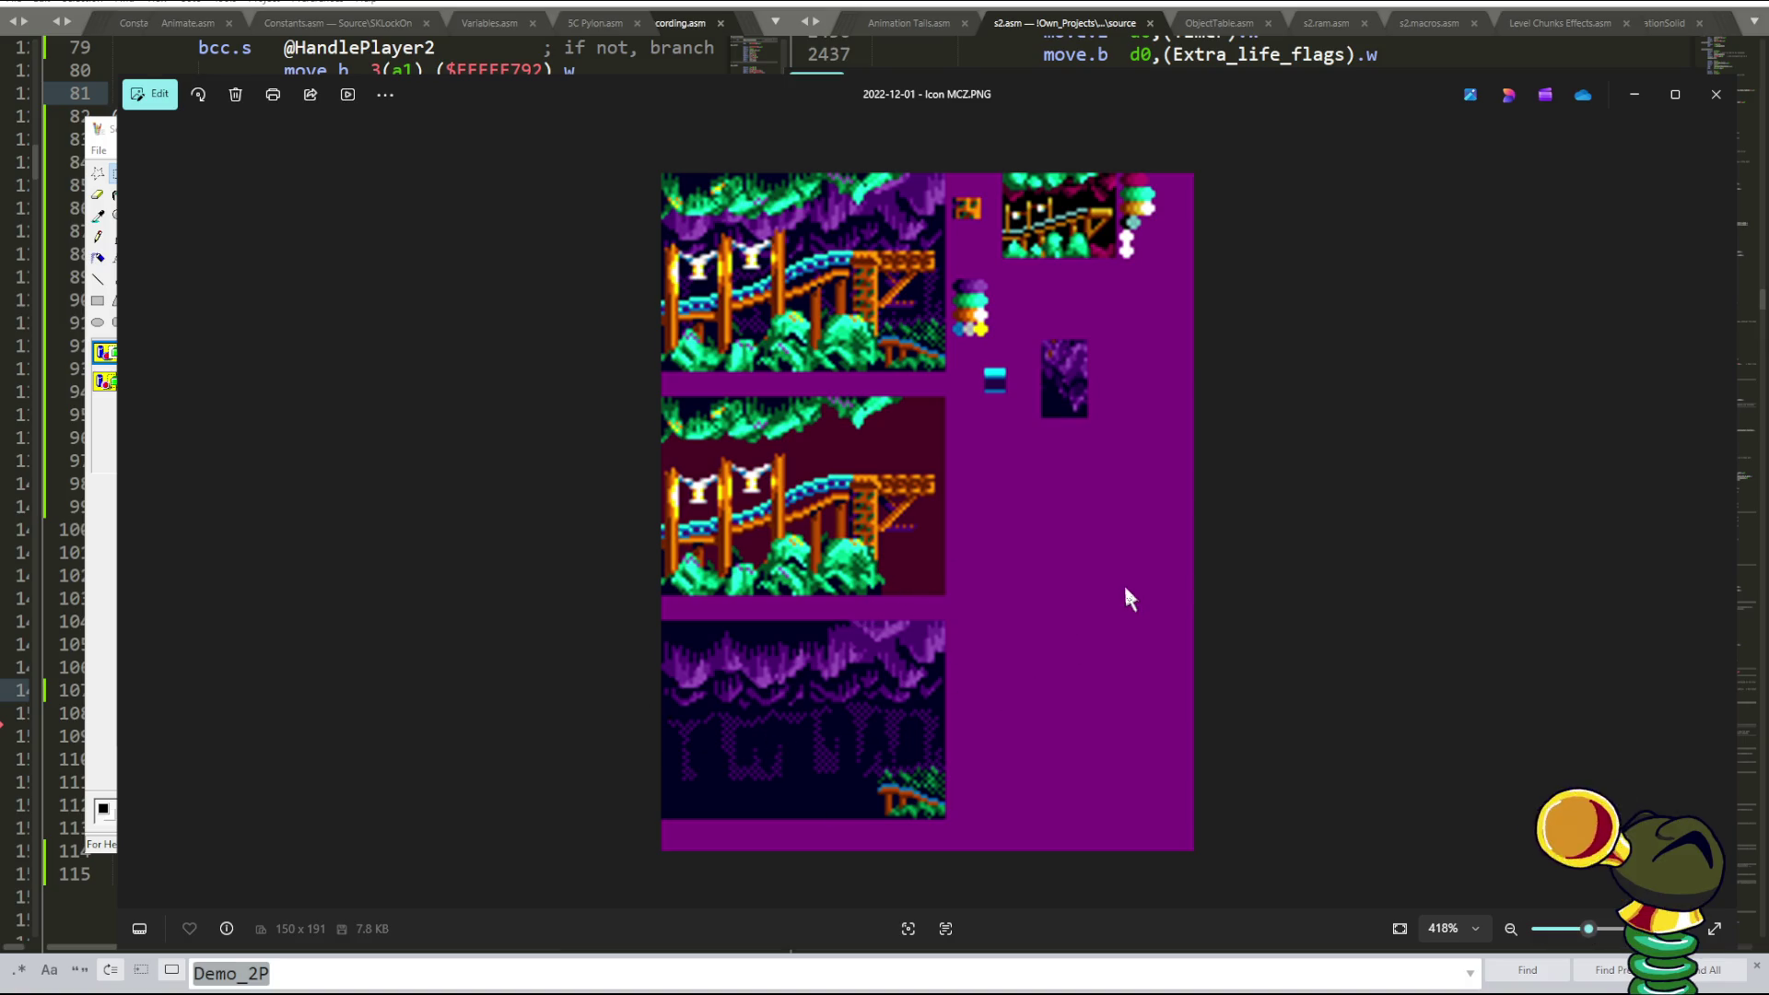
pyautogui.click(1716, 94)
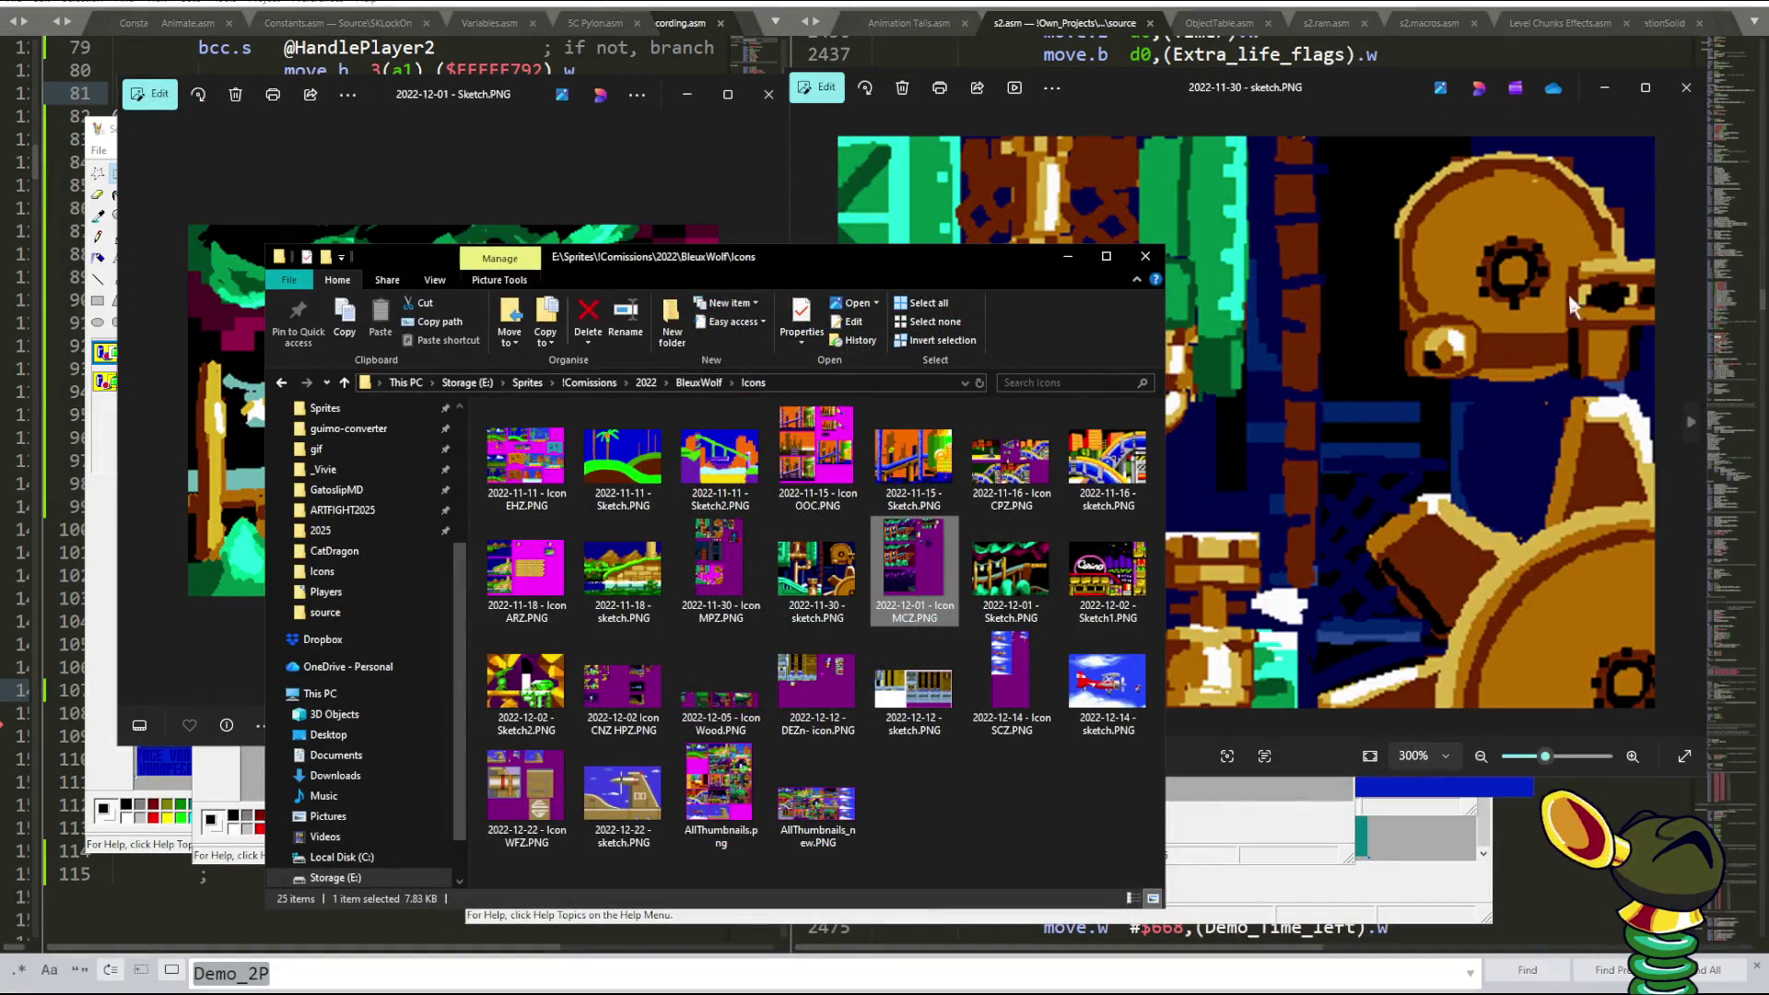
pyautogui.click(1067, 815)
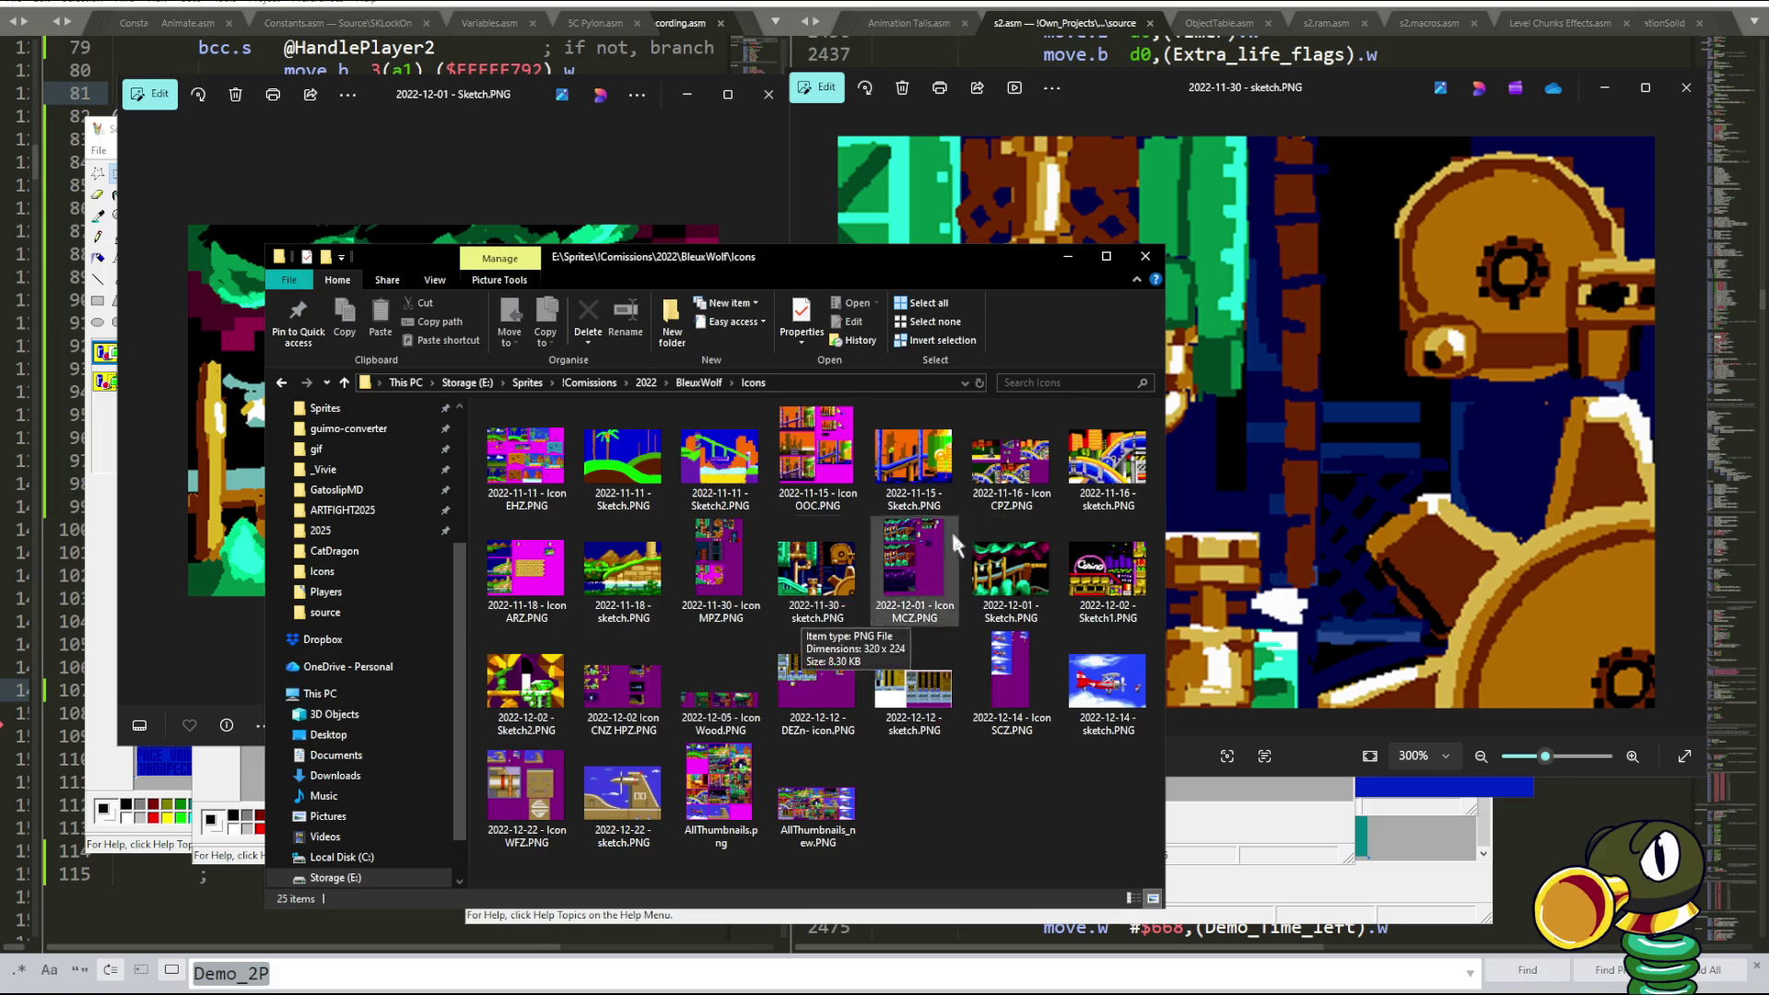
pyautogui.doubleClick(551, 682)
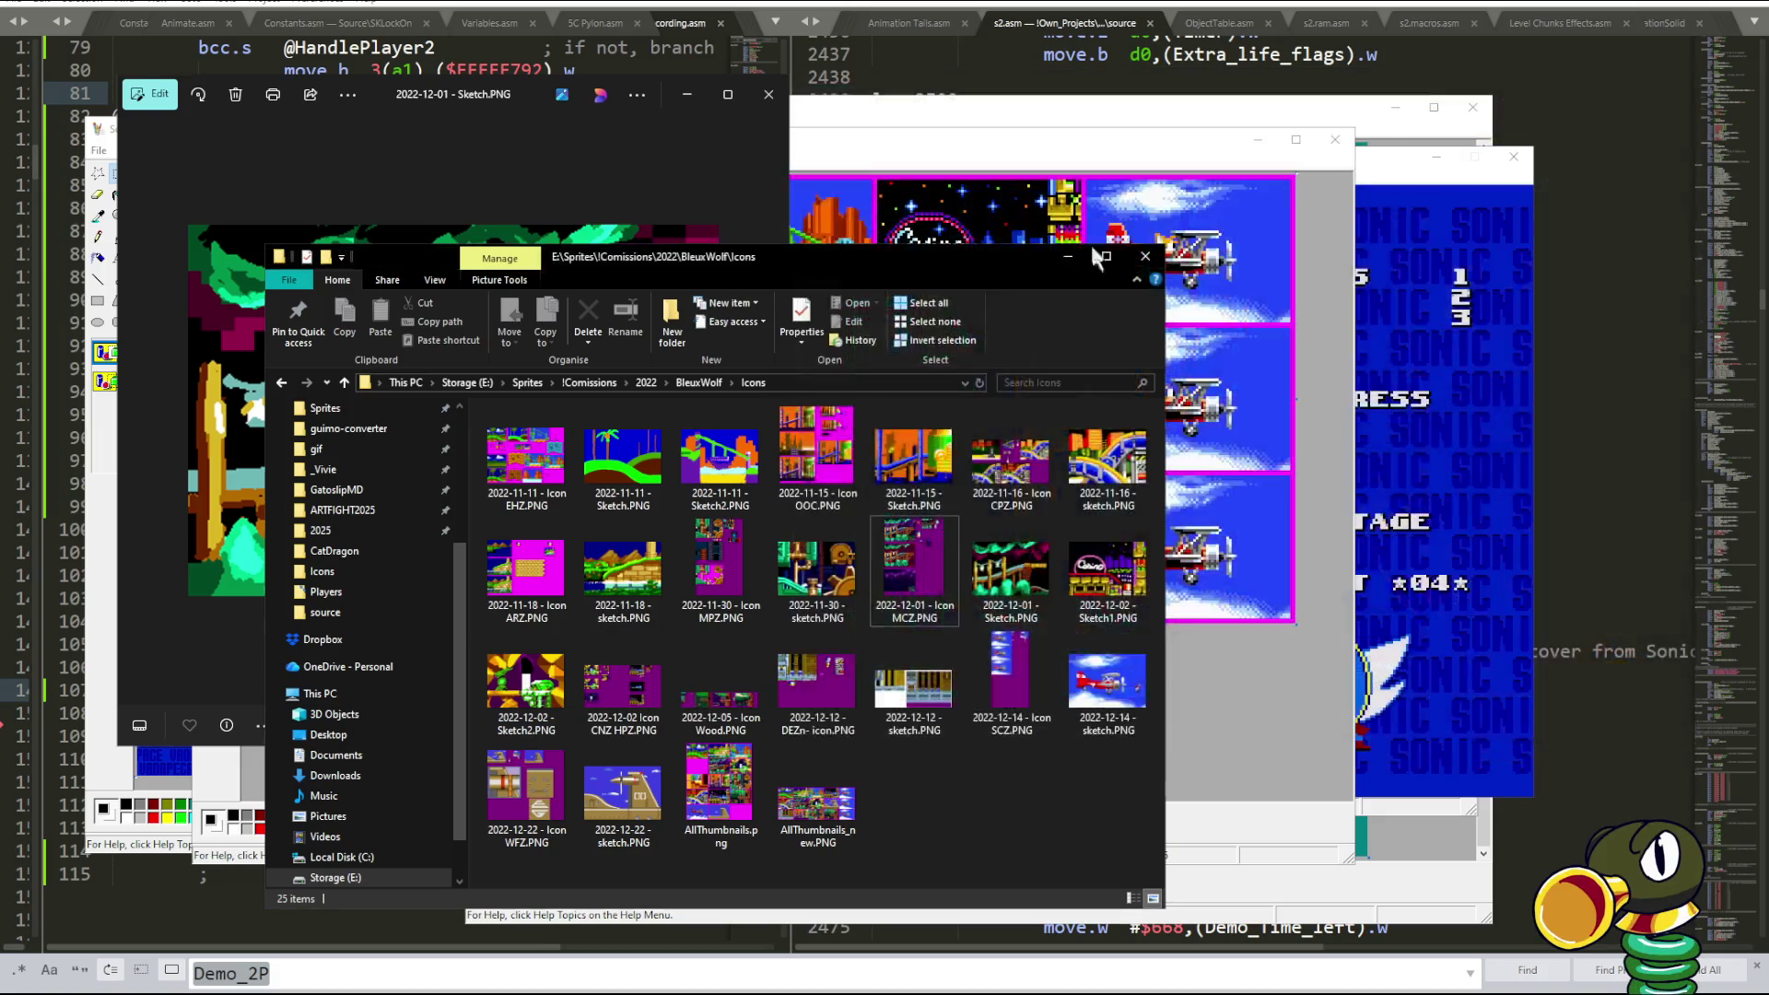
pyautogui.click(1069, 256)
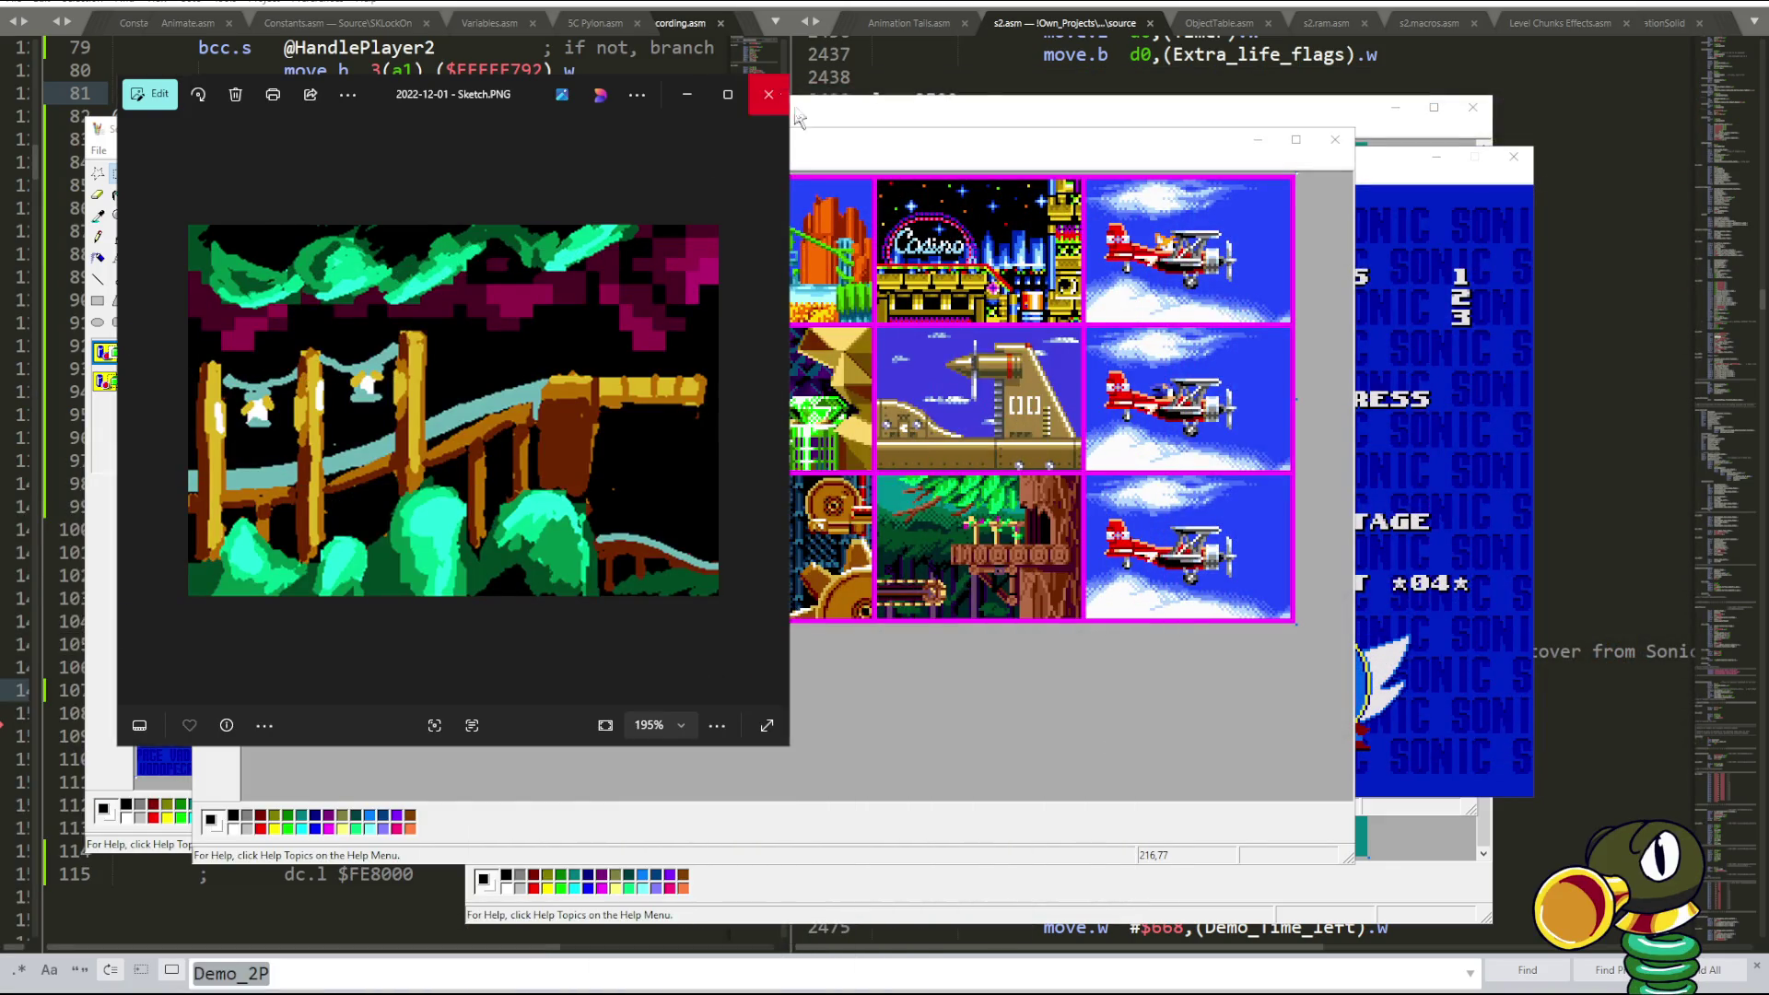
# - Close the 2022-12-01 Sketch viewer, nudge the AllThumbnails window, and compare it with Fusion
pyautogui.click(768, 94)
pyautogui.moveTo(849, 143); pyautogui.dragTo(879, 167)
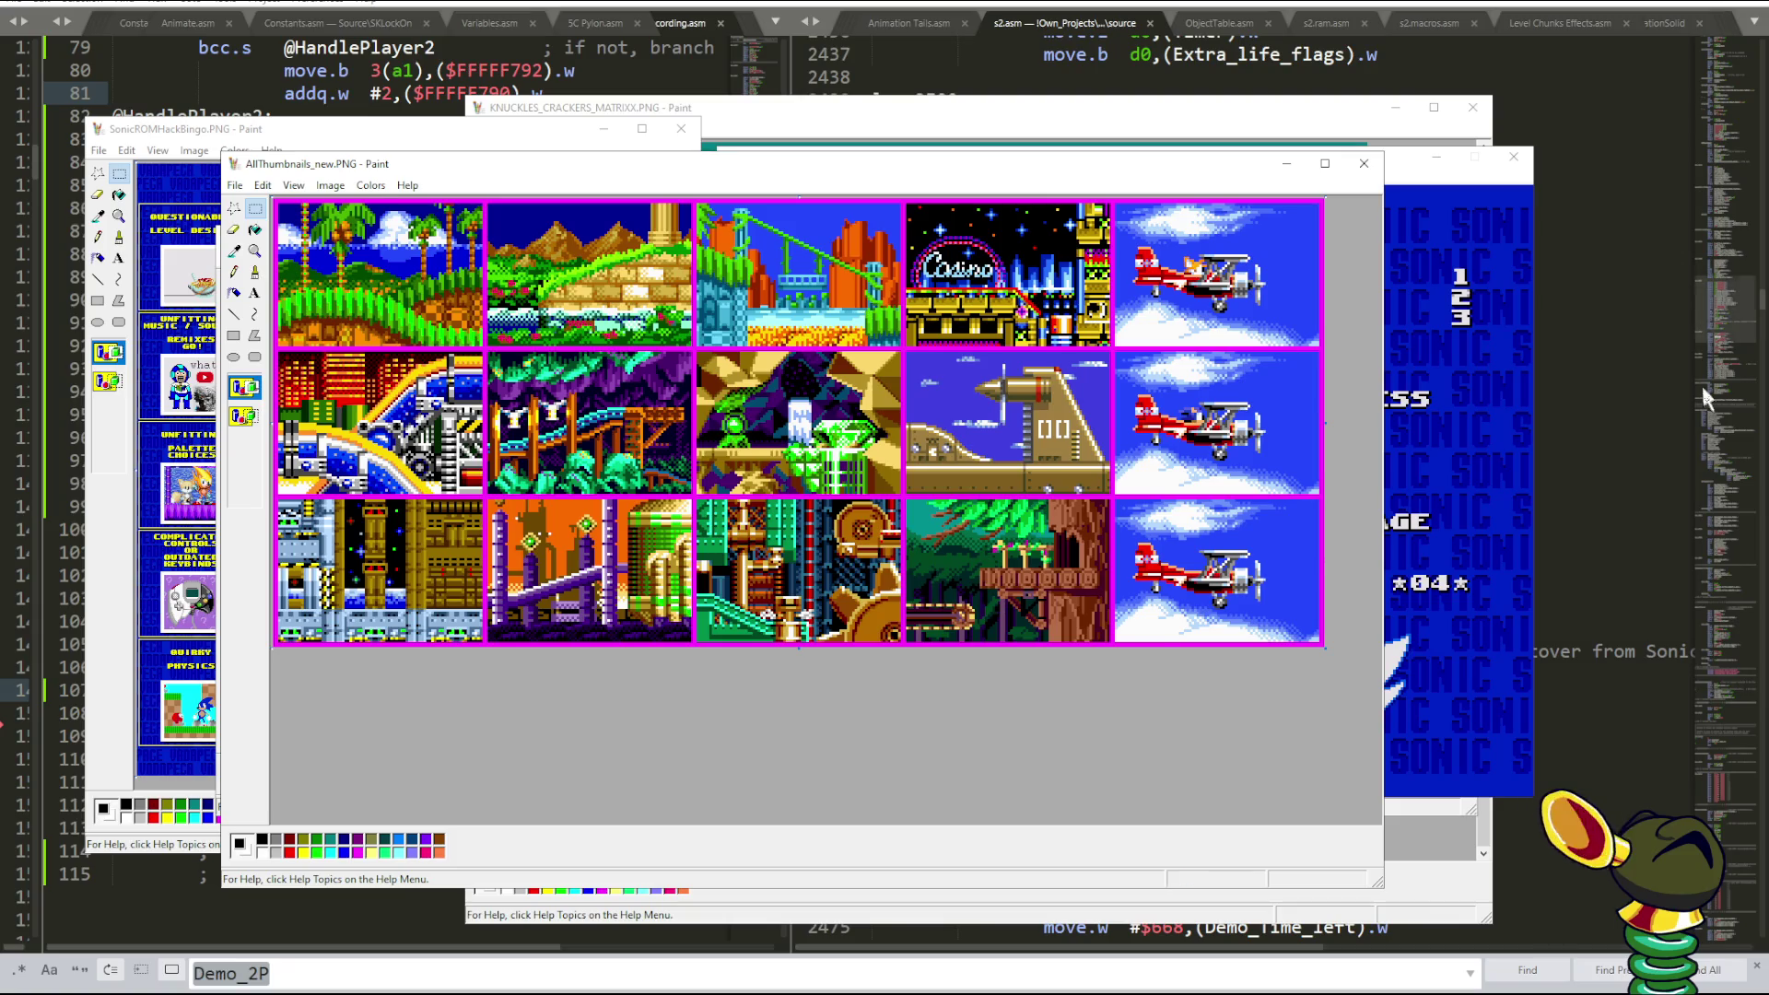
pyautogui.click(1458, 347)
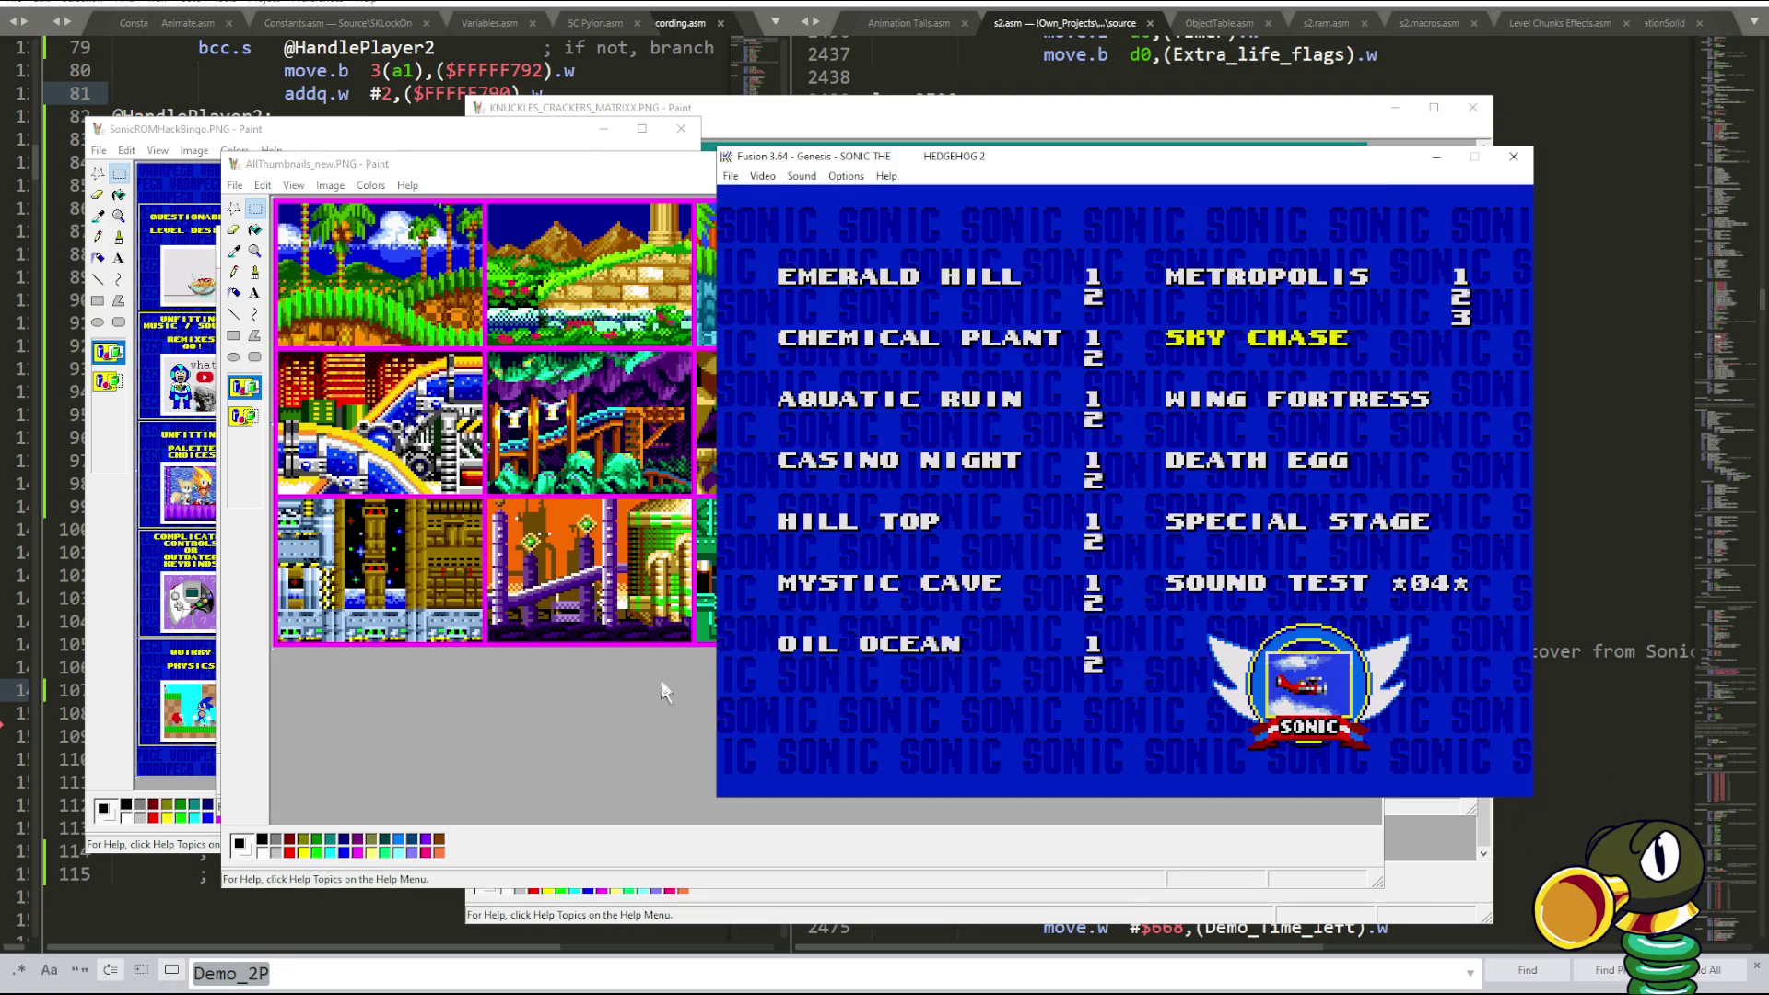
pyautogui.click(423, 380)
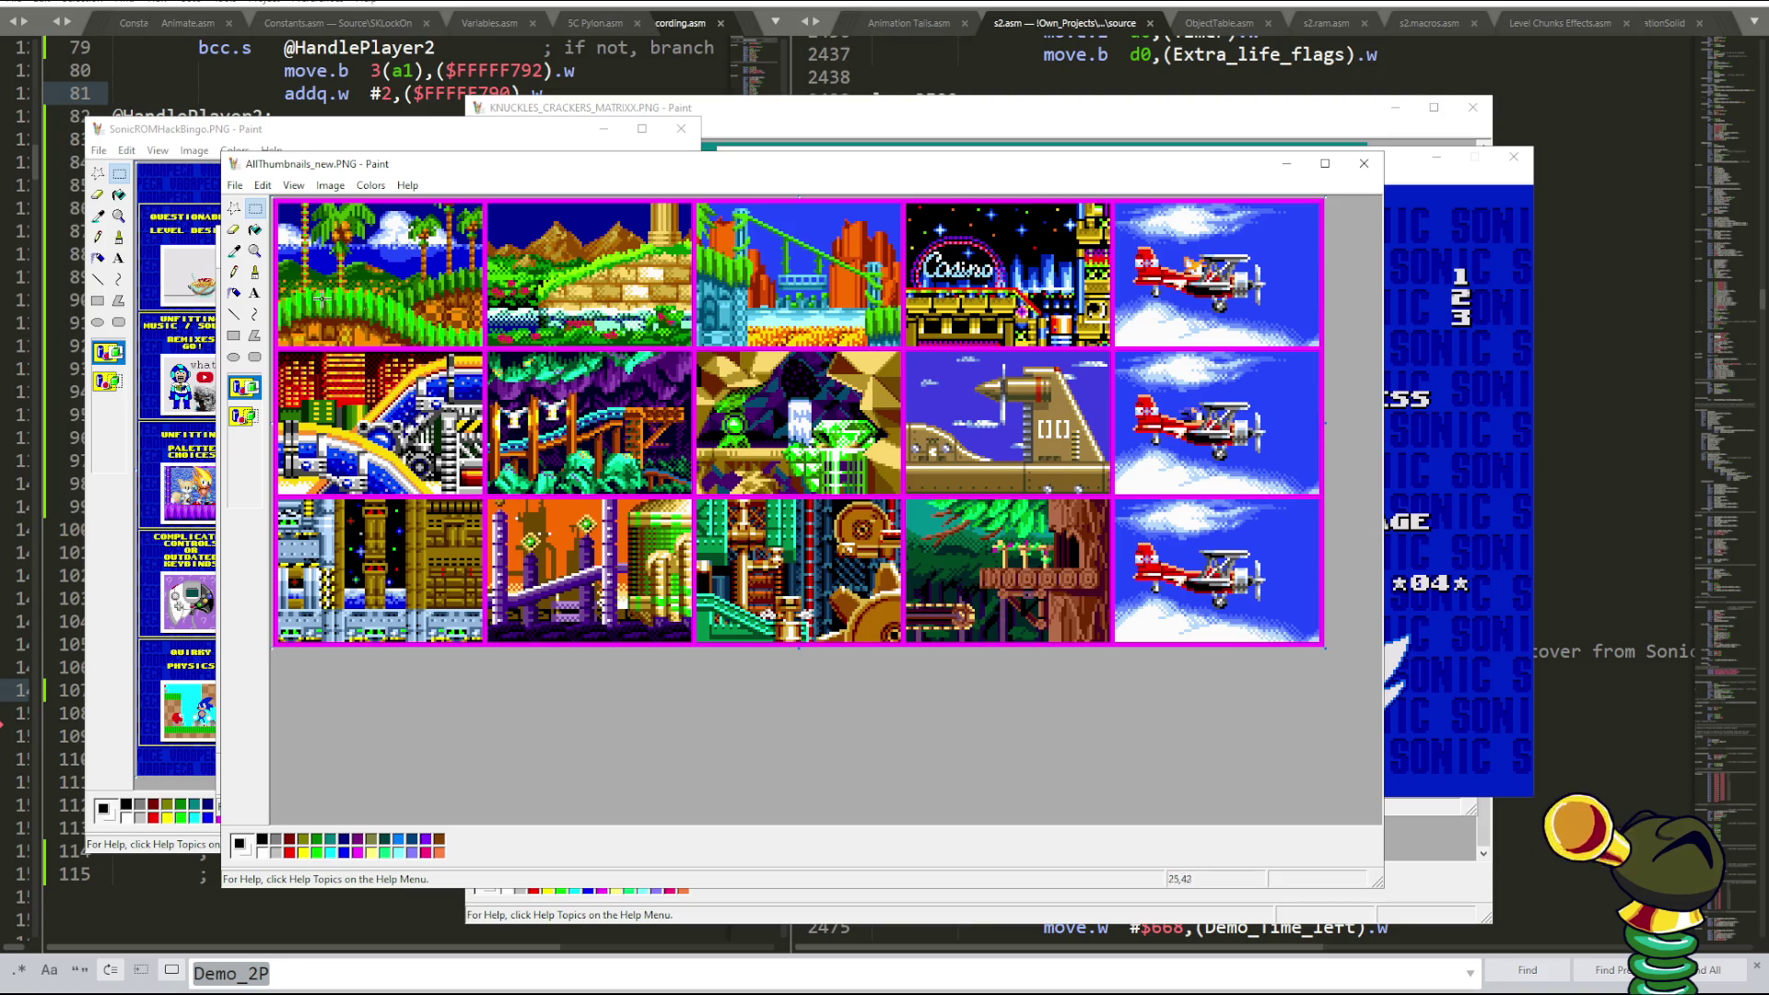
# - Zoom the grid to 2x and select the top-left 80x56 thumbnail, then bring Fusion forward
pyautogui.click(254, 251)
pyautogui.click(254, 436)
pyautogui.click(255, 209)
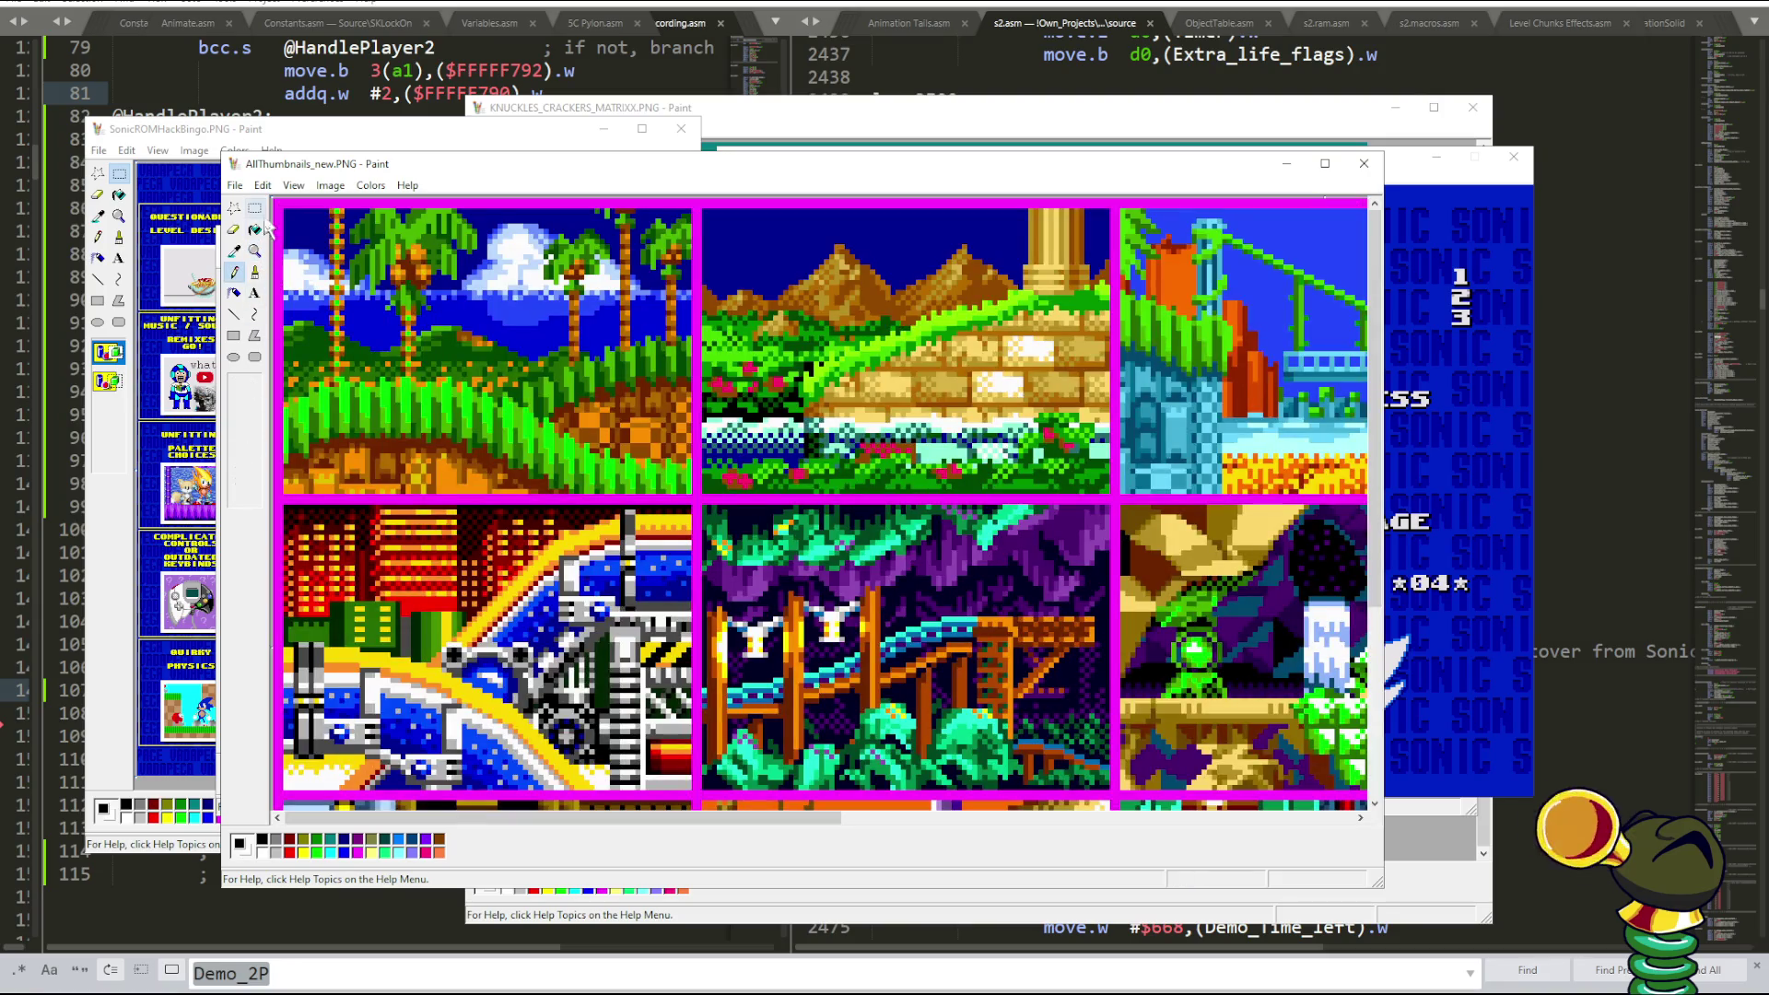
pyautogui.scroll(-3, 450, 302)
pyautogui.scroll(-2, 451, 303)
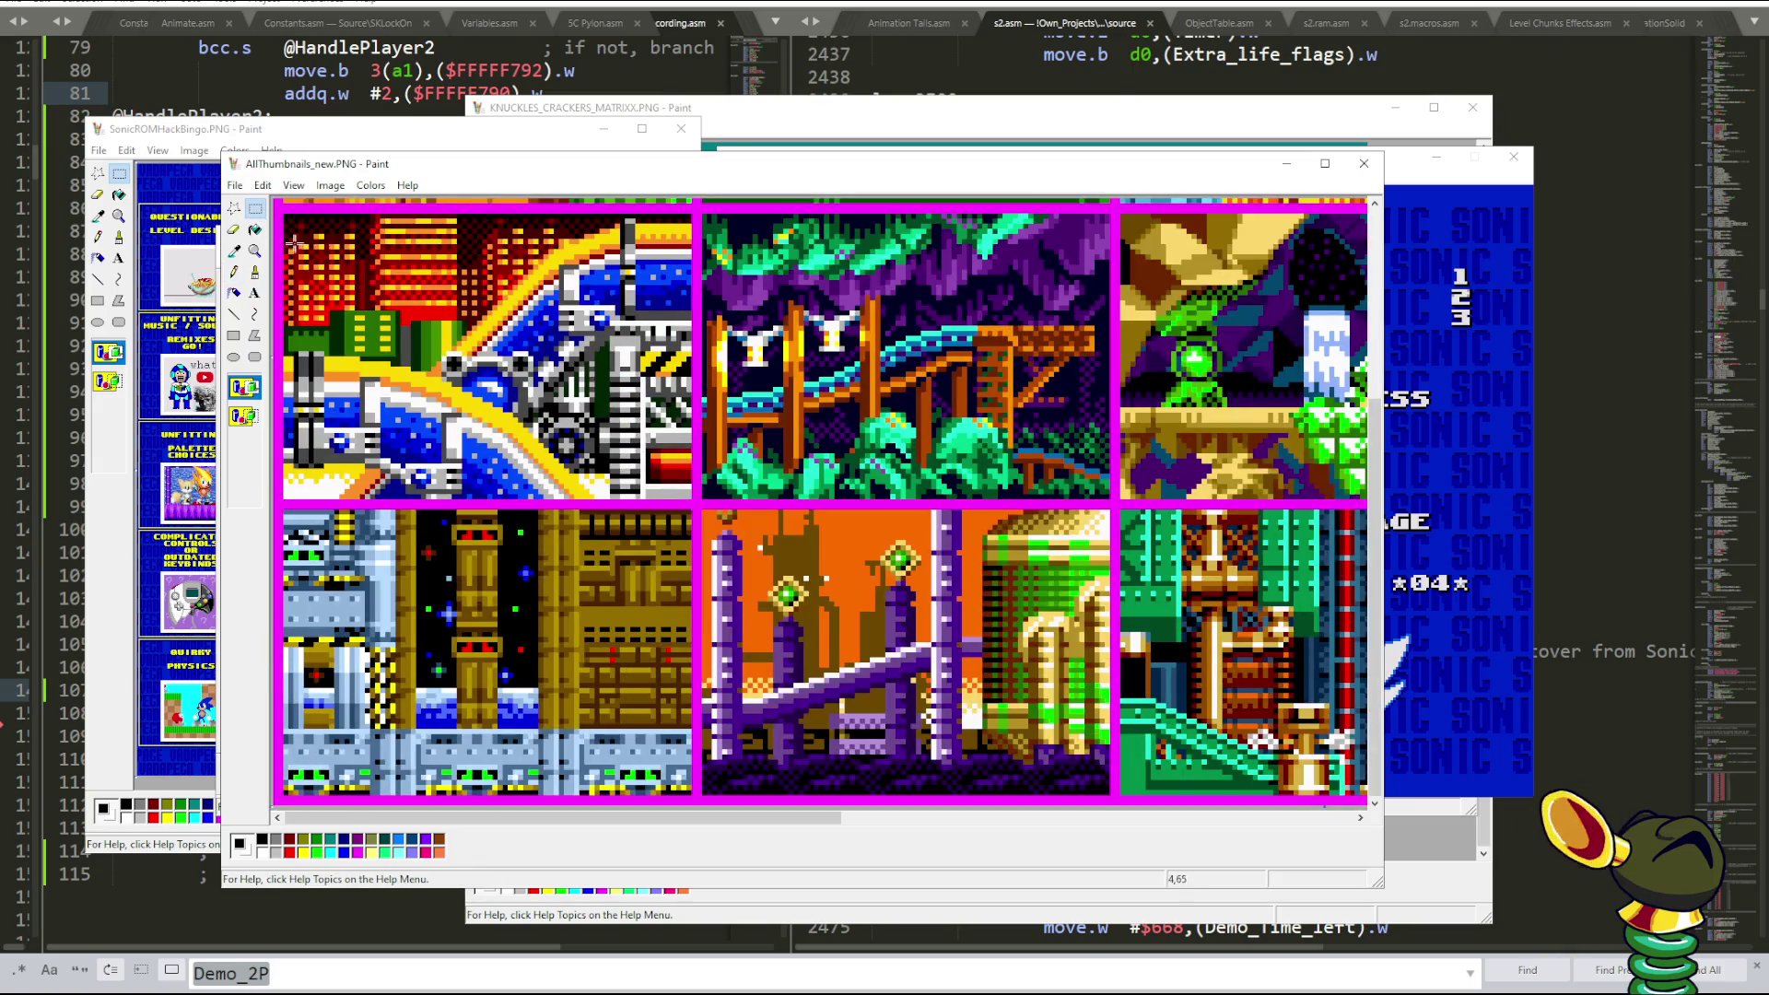
pyautogui.moveTo(283, 214); pyautogui.dragTo(693, 501)
pyautogui.click(1401, 442)
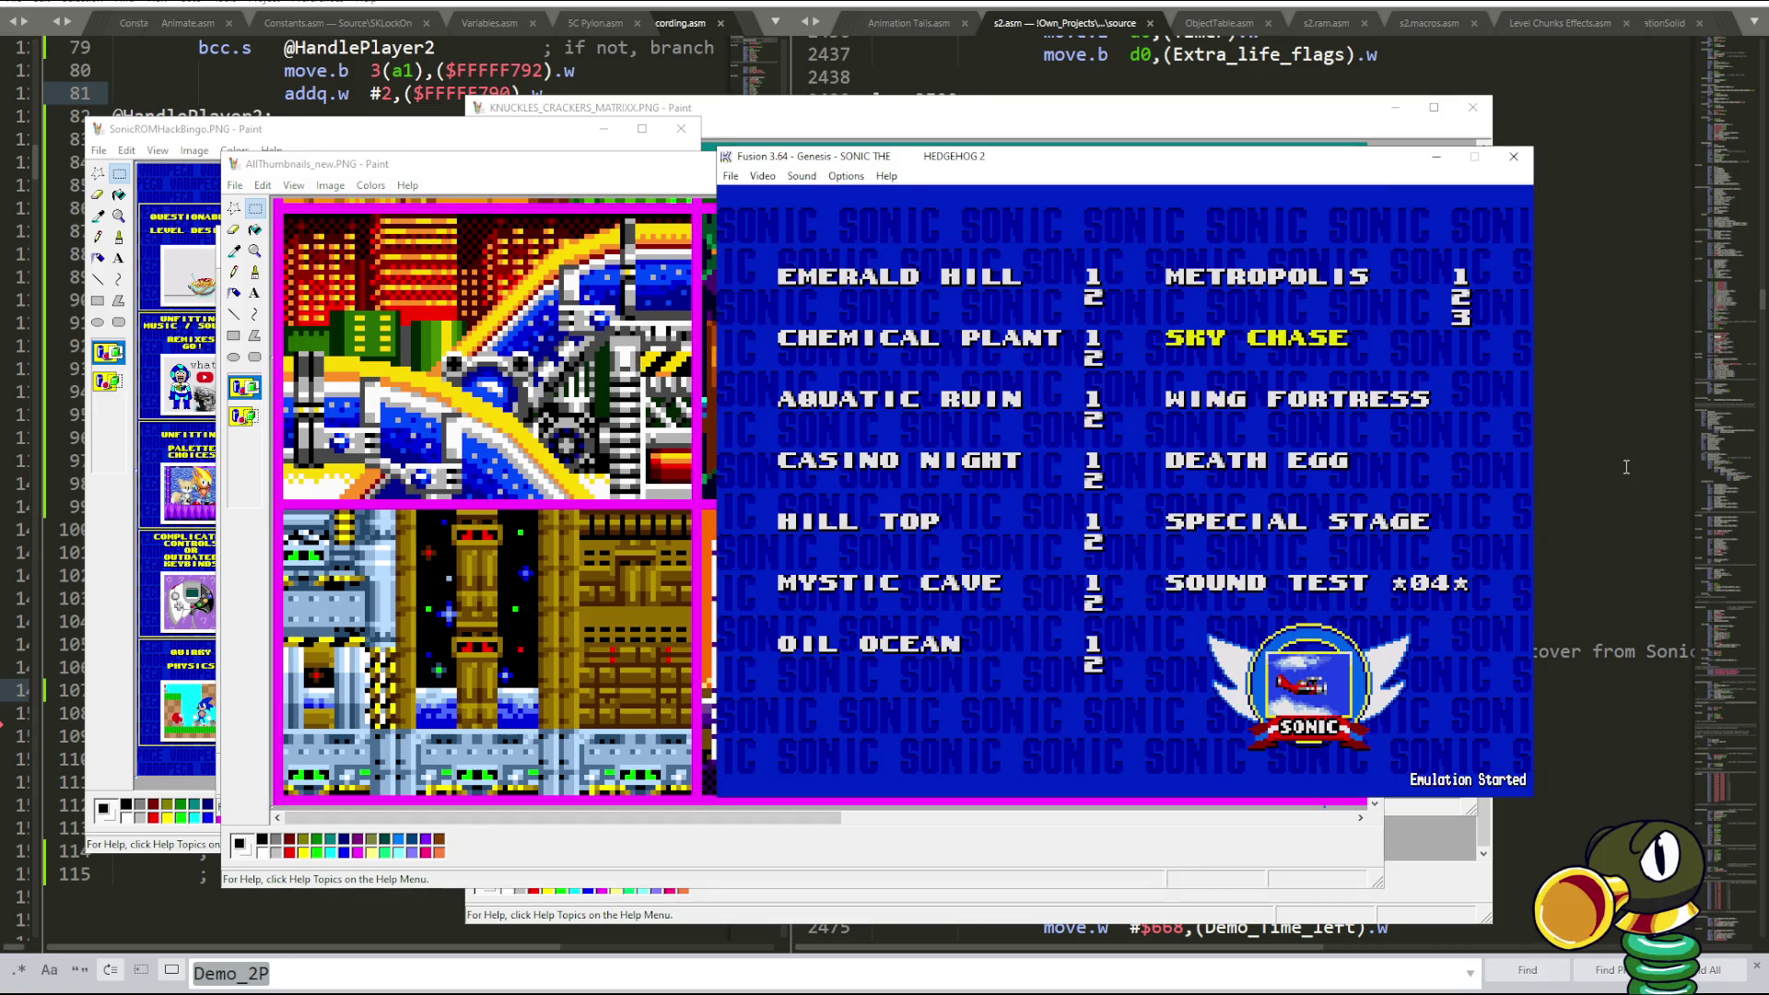
# - Dismiss Fusion's File menu and zoom the SonicROMHackBingo image in Paint with the Magnifier
pyautogui.click(730, 176)
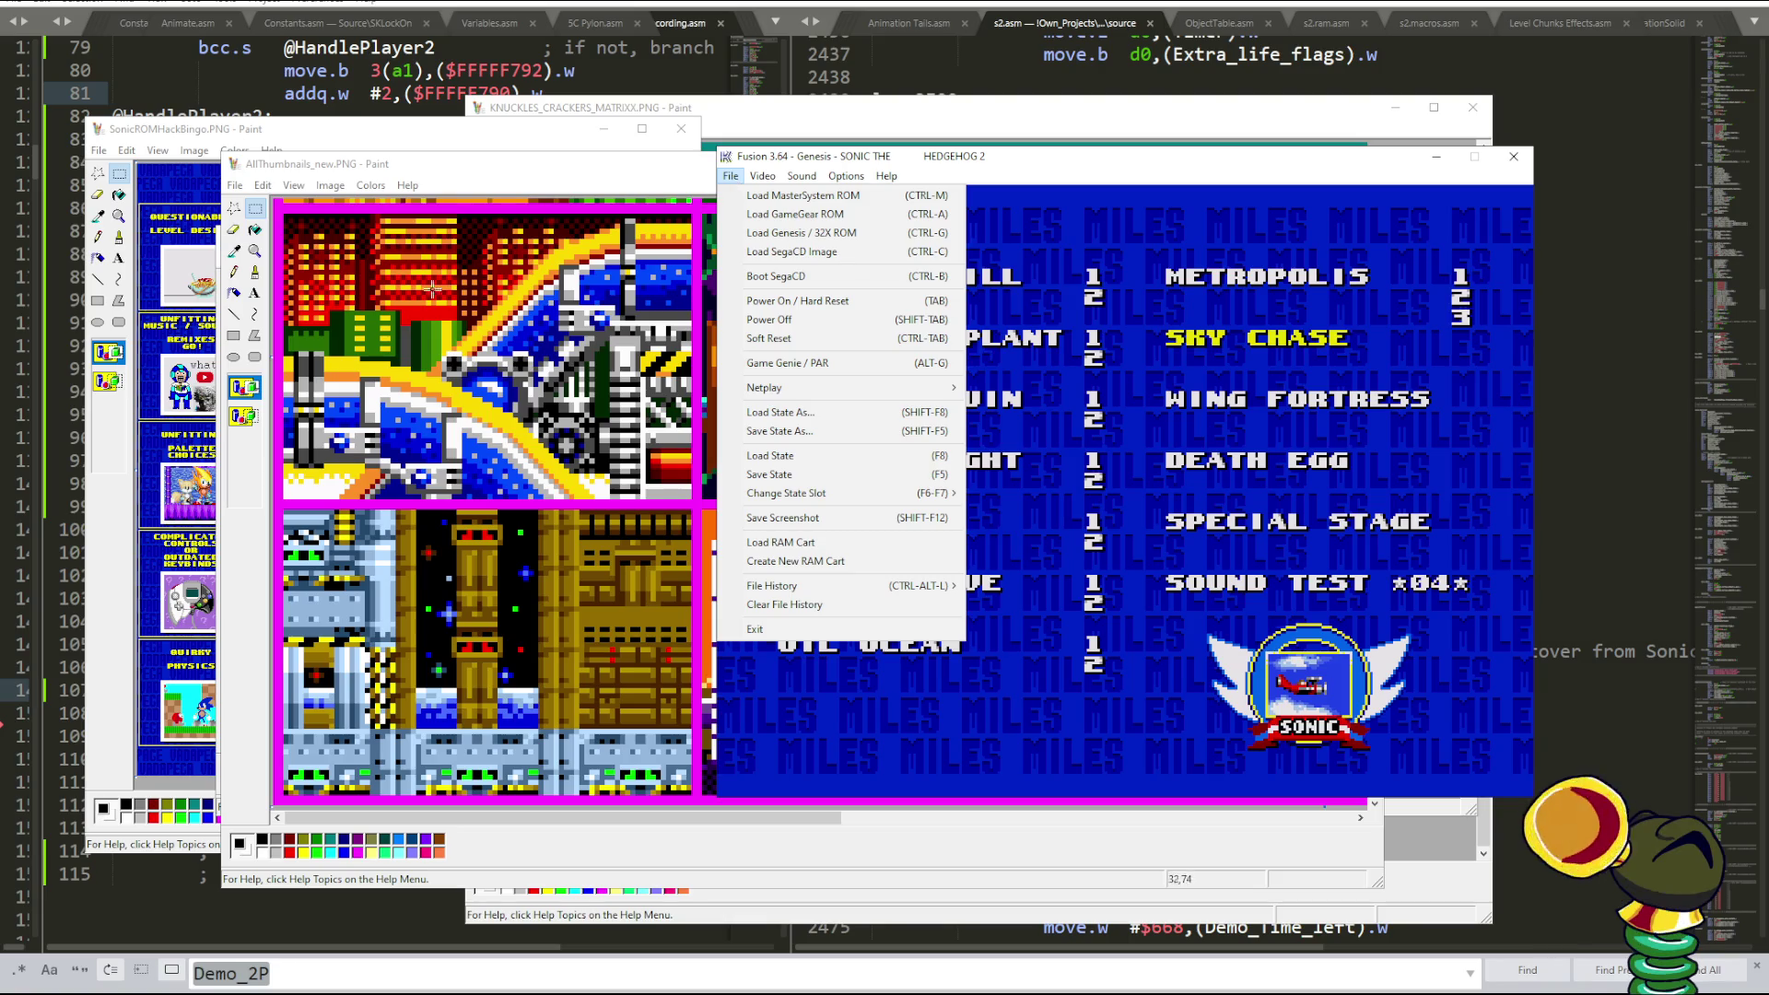
pyautogui.click(118, 216)
pyautogui.click(209, 564)
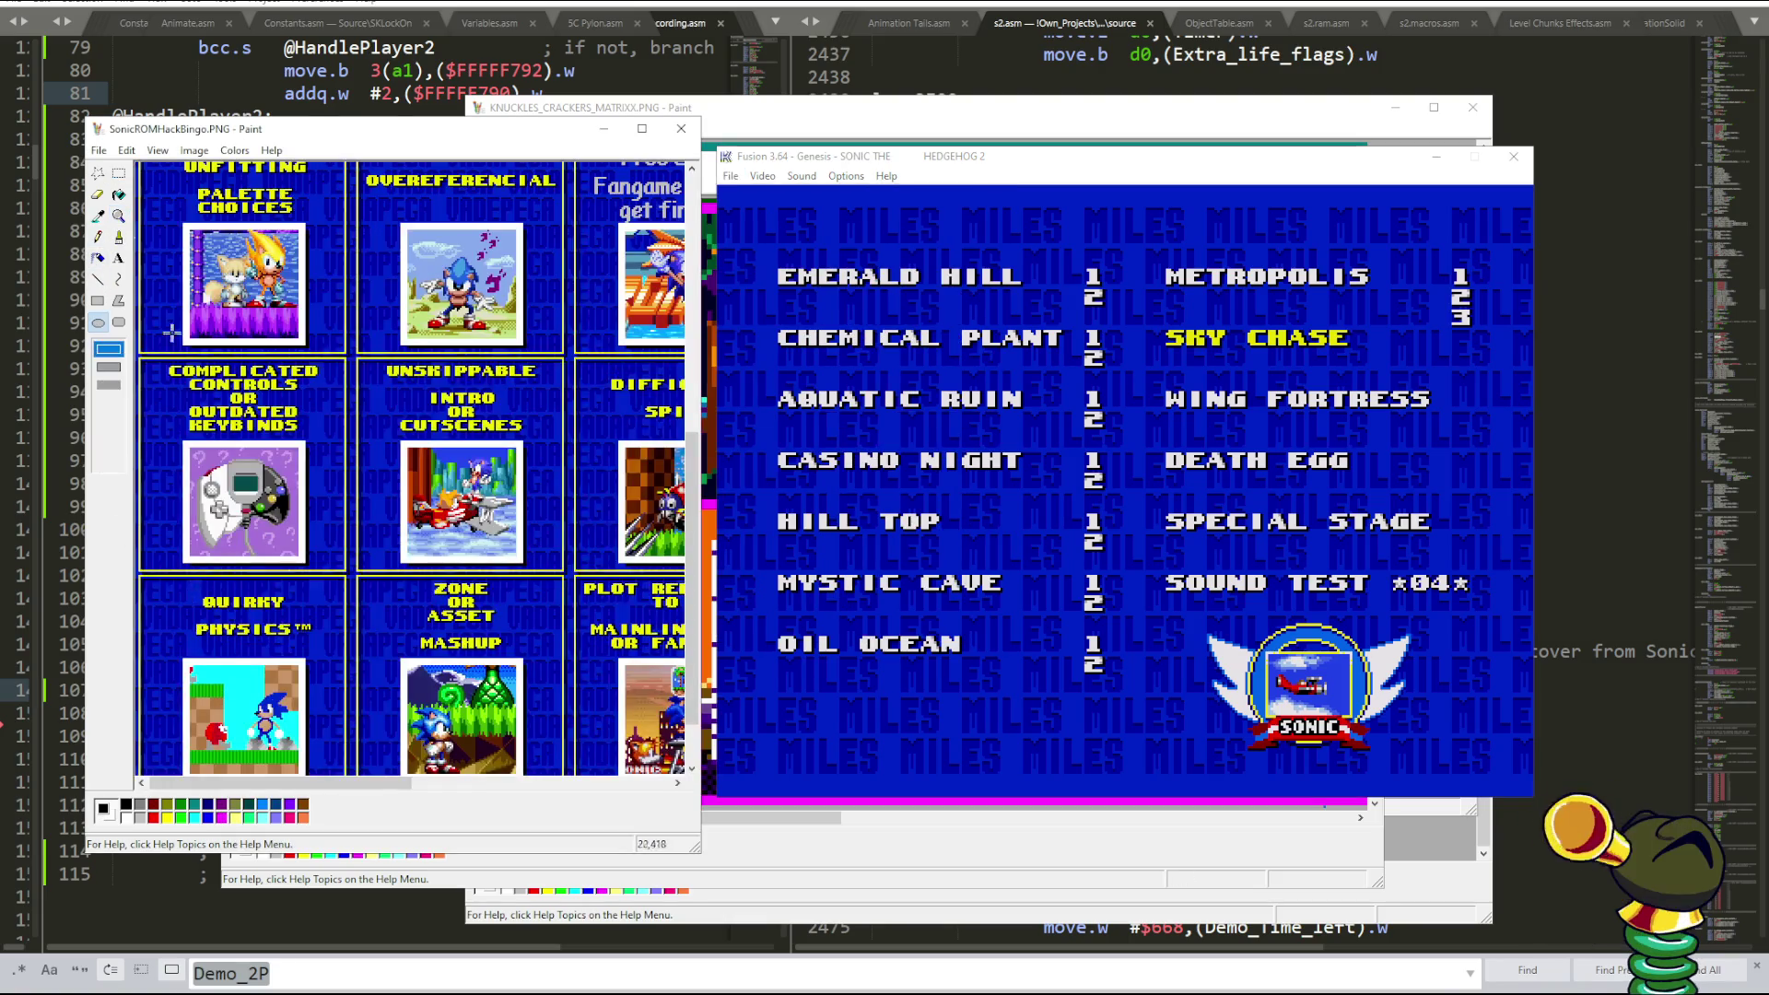
pyautogui.click(110, 424)
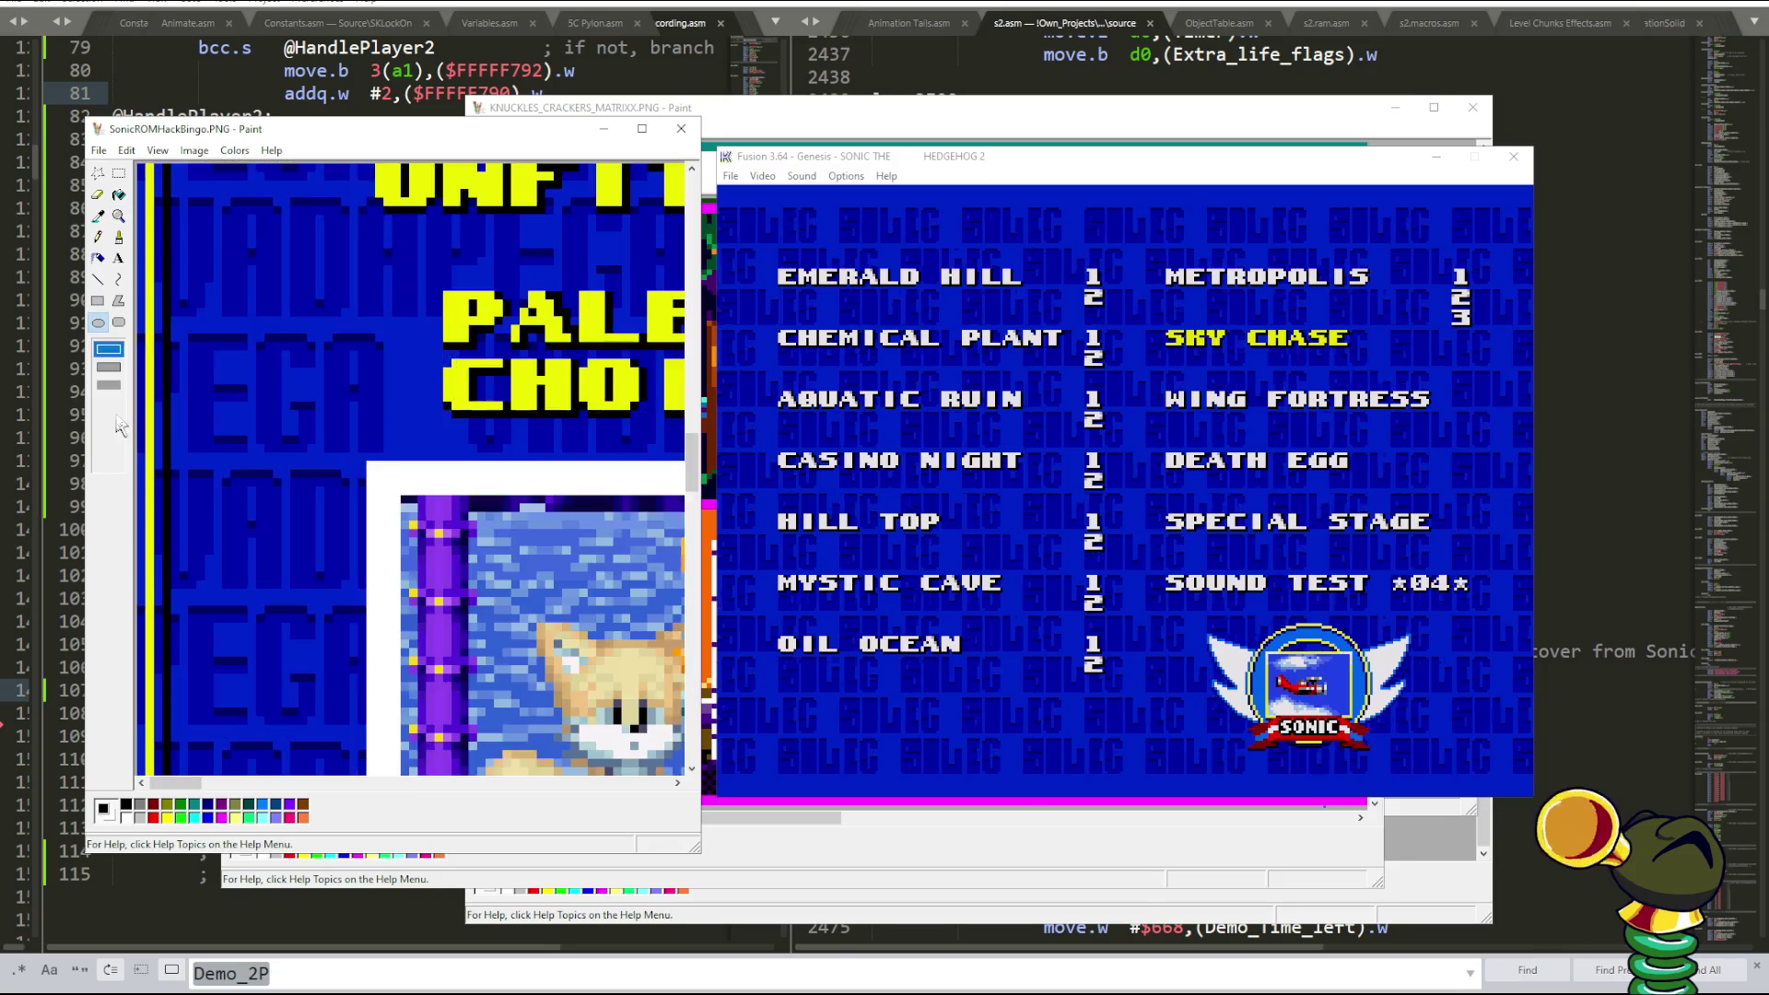
# - Bring the controller tile into view, widen the Paint window to show it fully, and choose Select
pyautogui.scroll(-5, 224, 355)
pyautogui.scroll(-5, 225, 356)
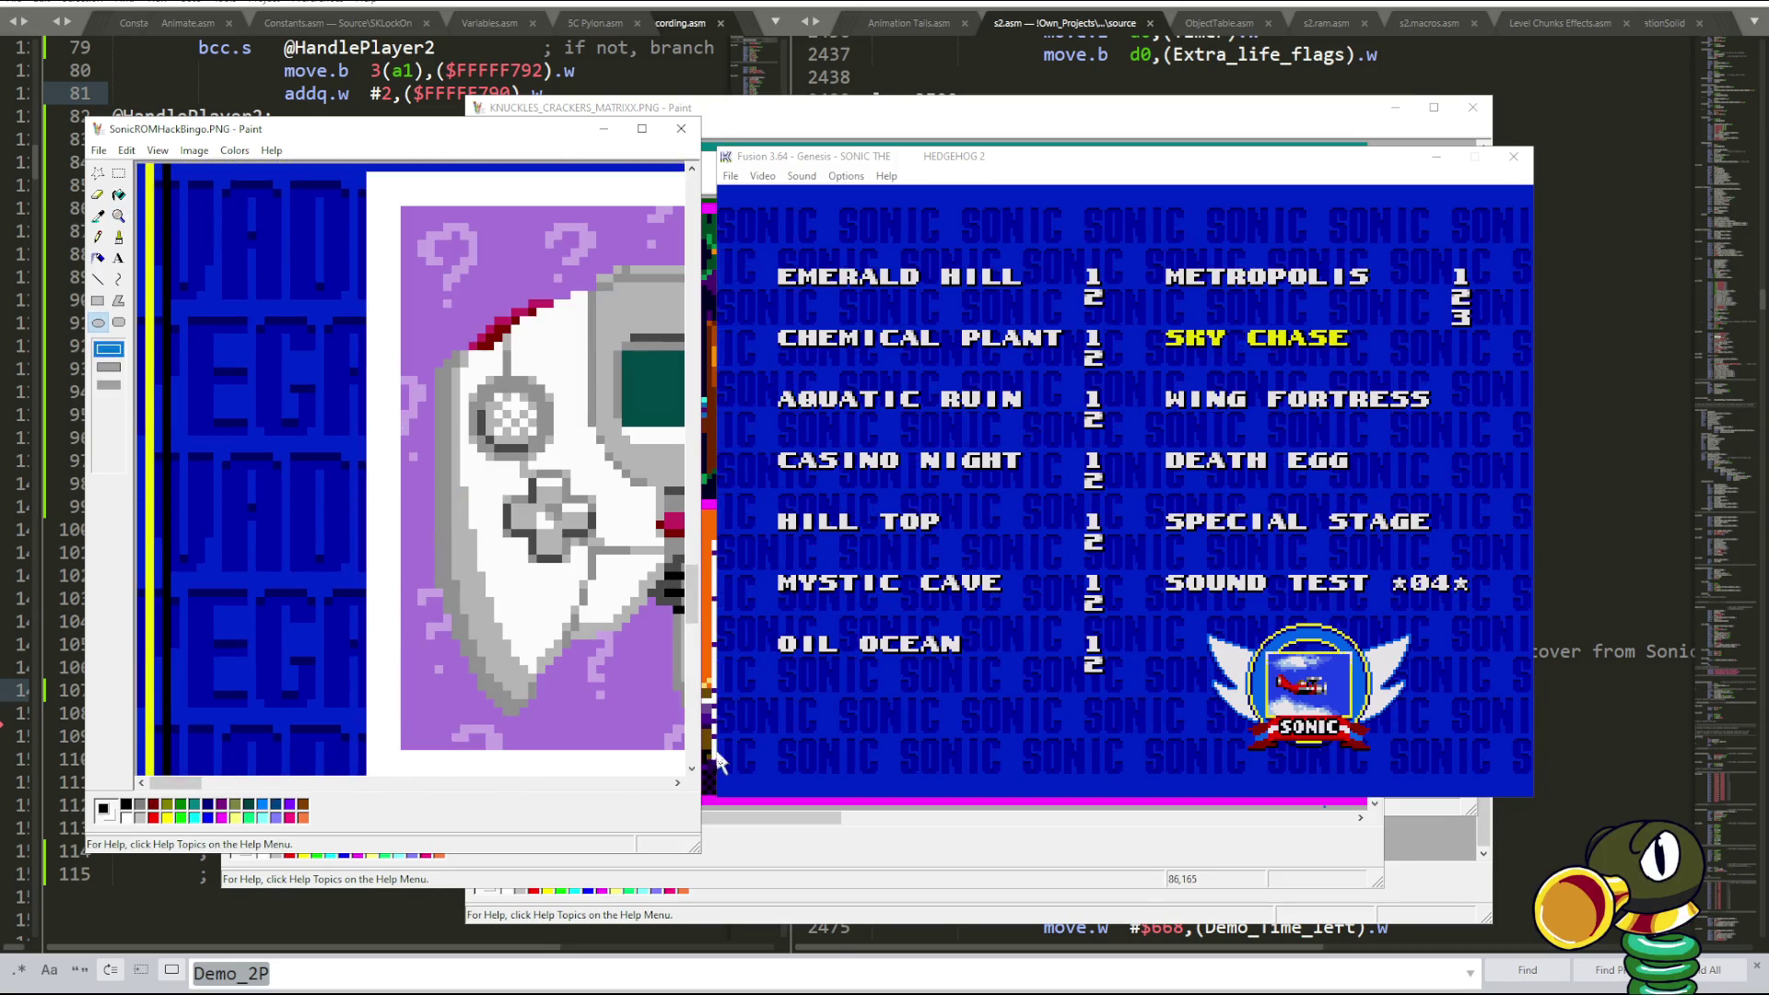
pyautogui.moveTo(700, 756); pyautogui.dragTo(1133, 755)
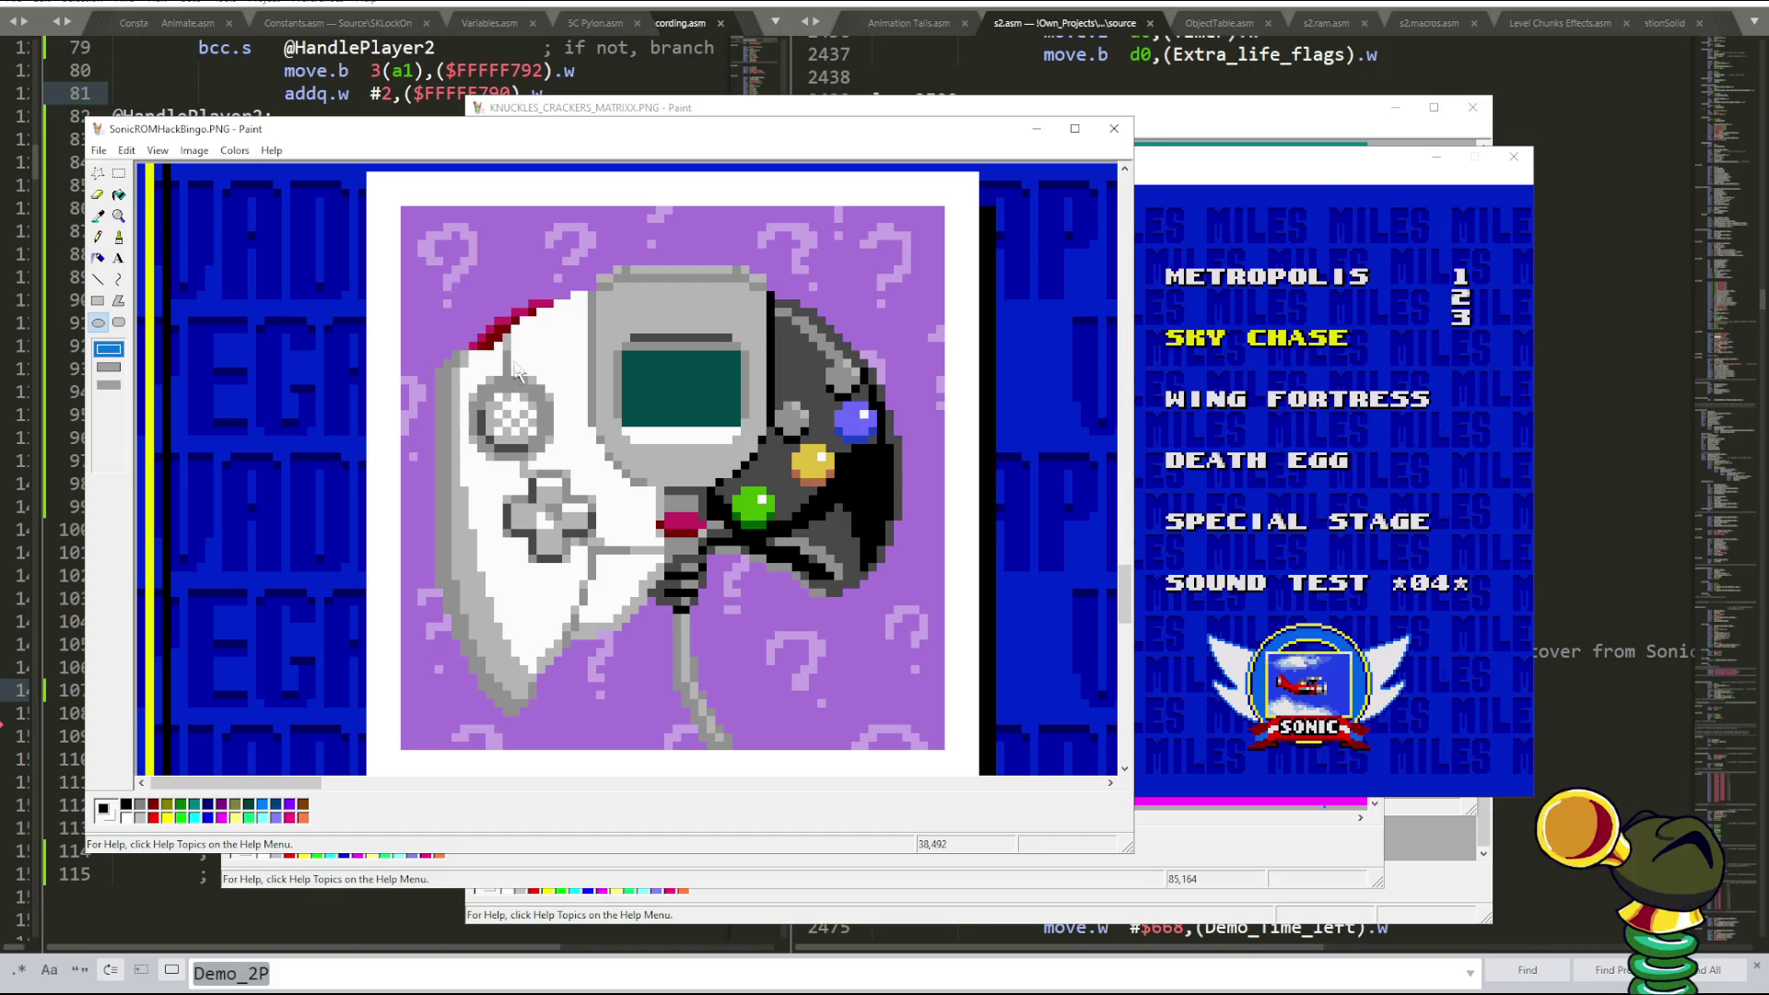
pyautogui.click(119, 173)
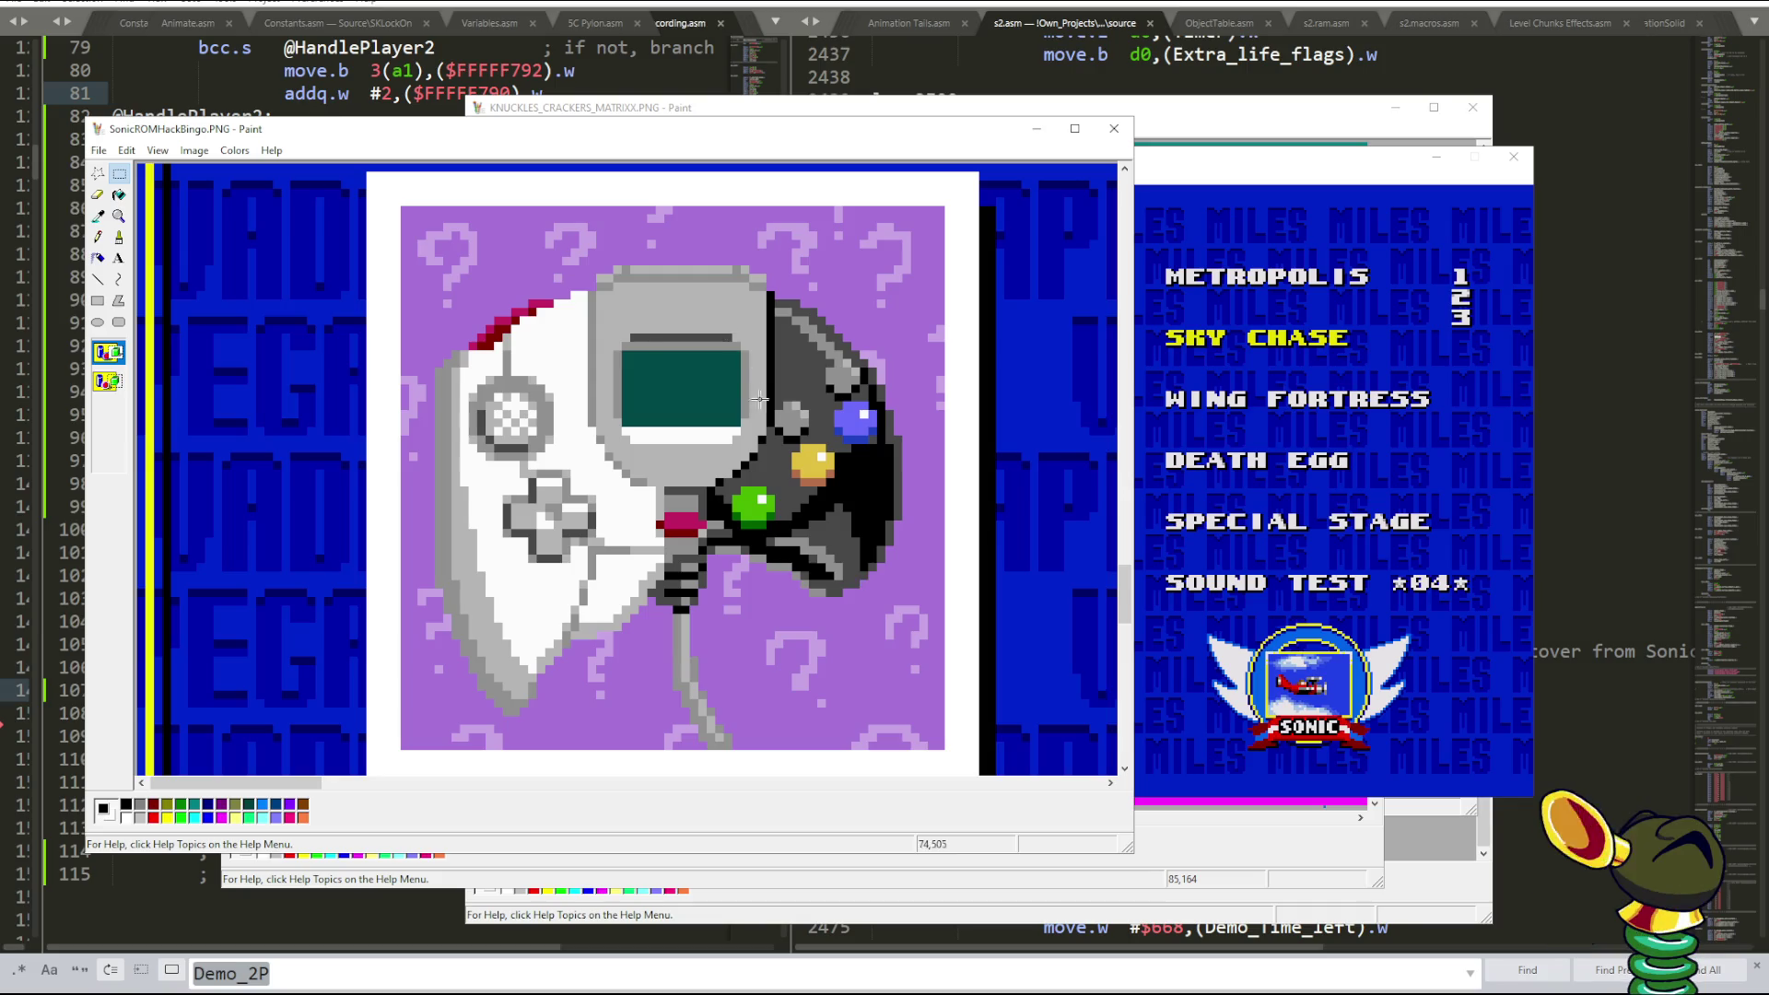
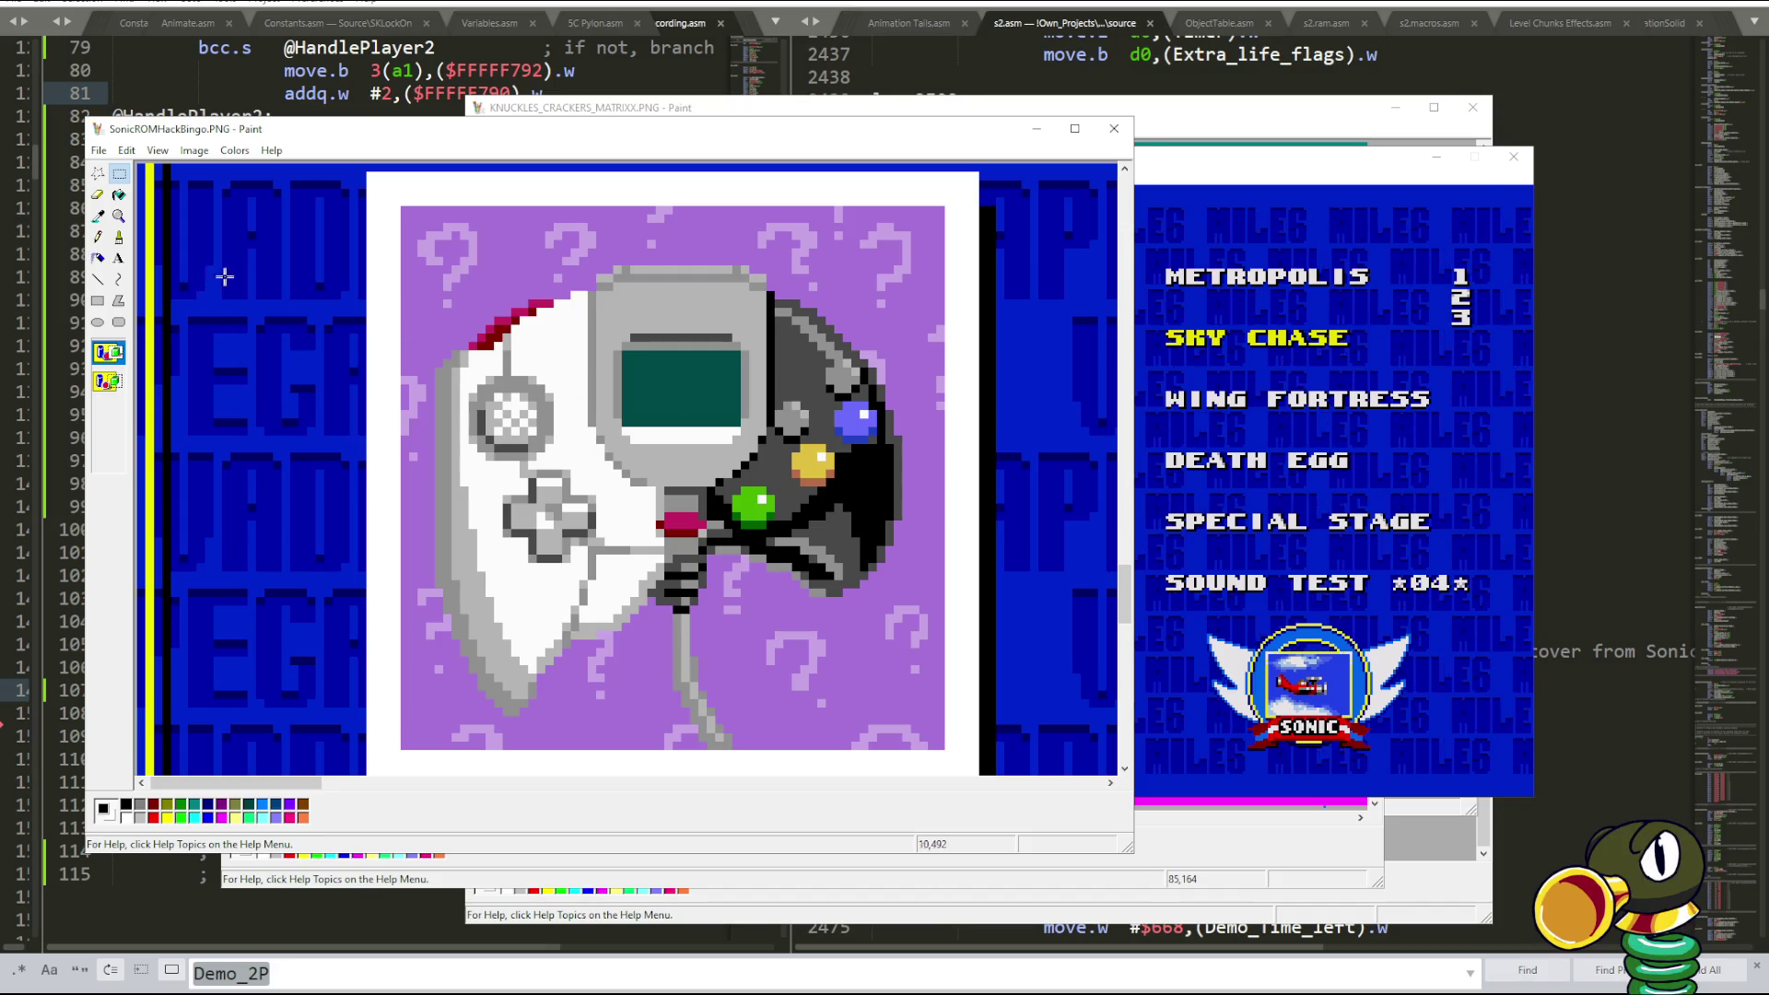
# - Compare the Paint controller icon with the Fusion emulator game, then return to the 'asymmetrical controller' image results
pyautogui.click(1246, 440)
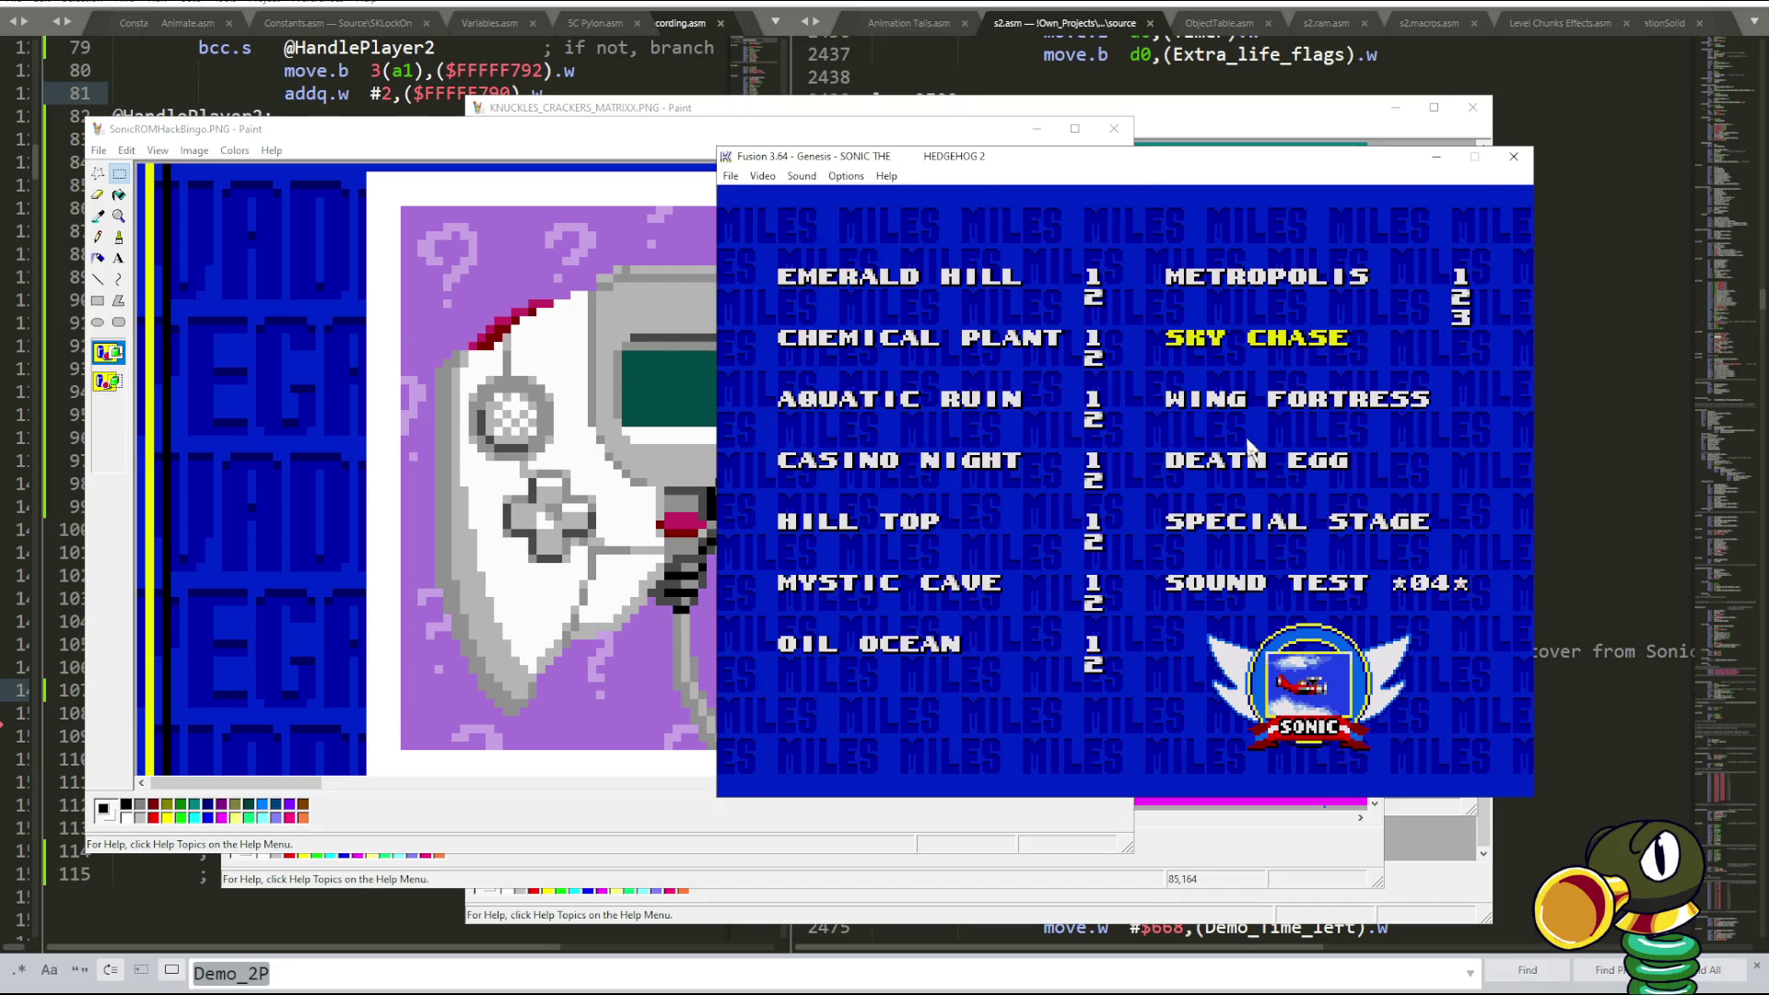
pyautogui.click(536, 828)
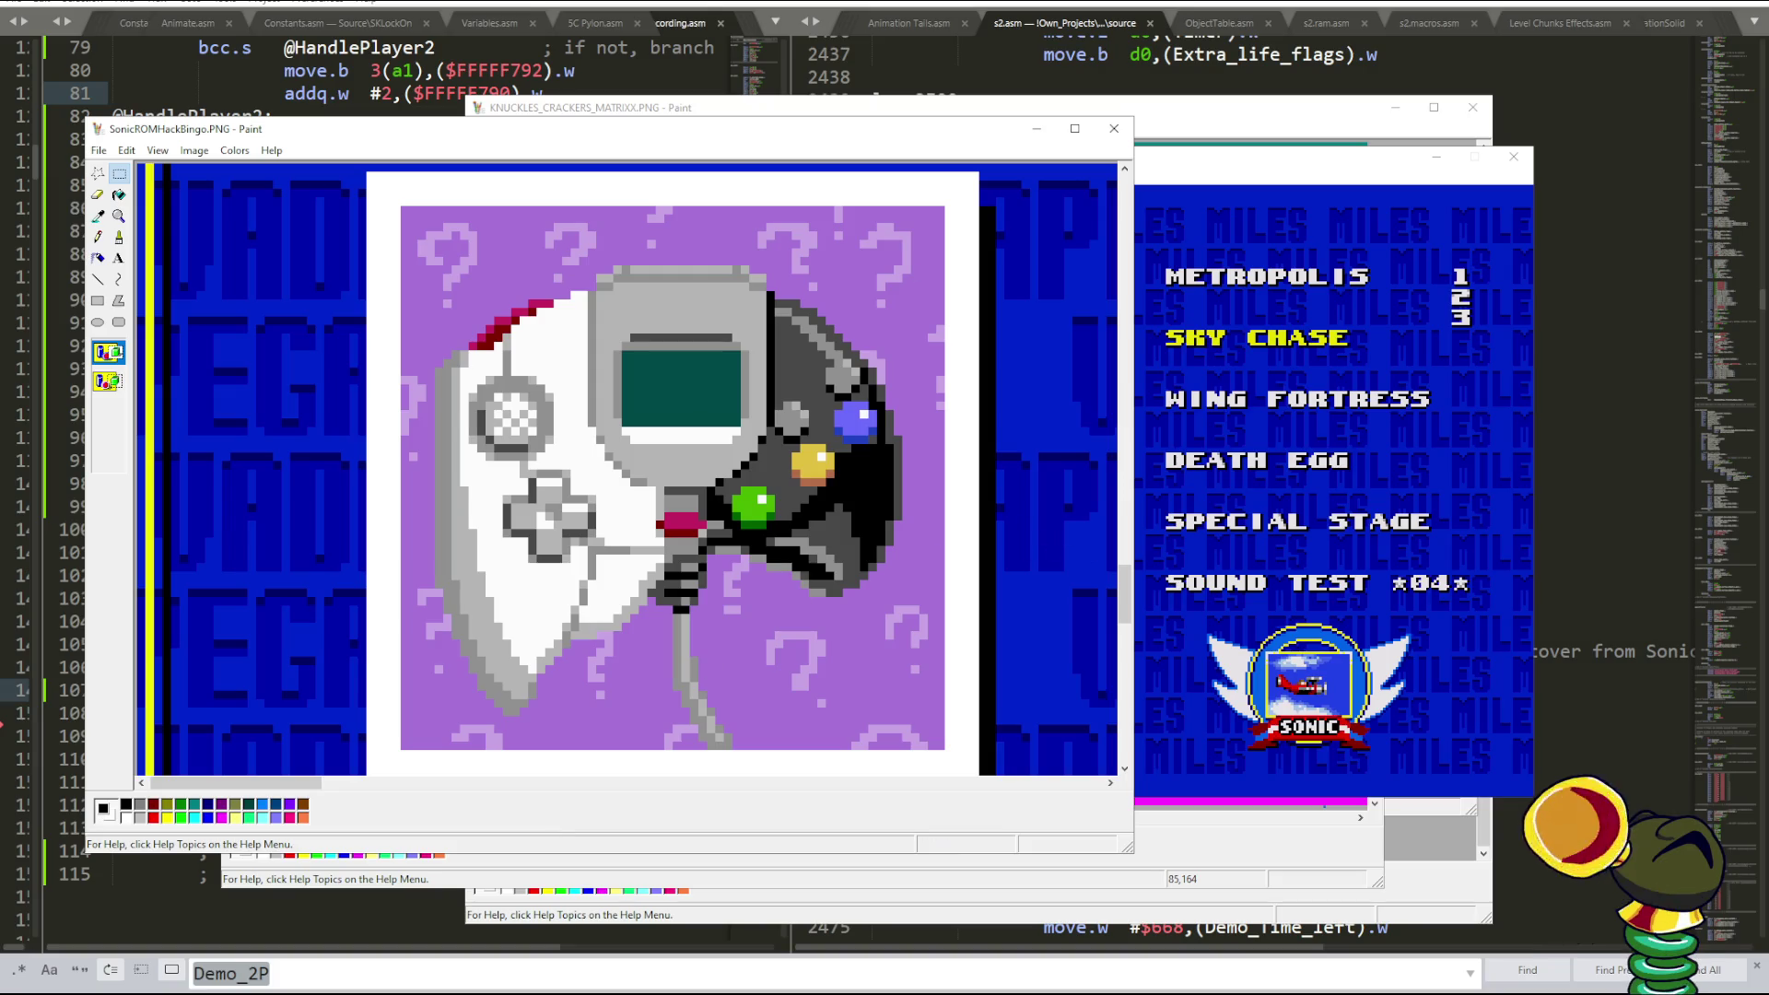
pyautogui.hotkey('alt', 'Tab')
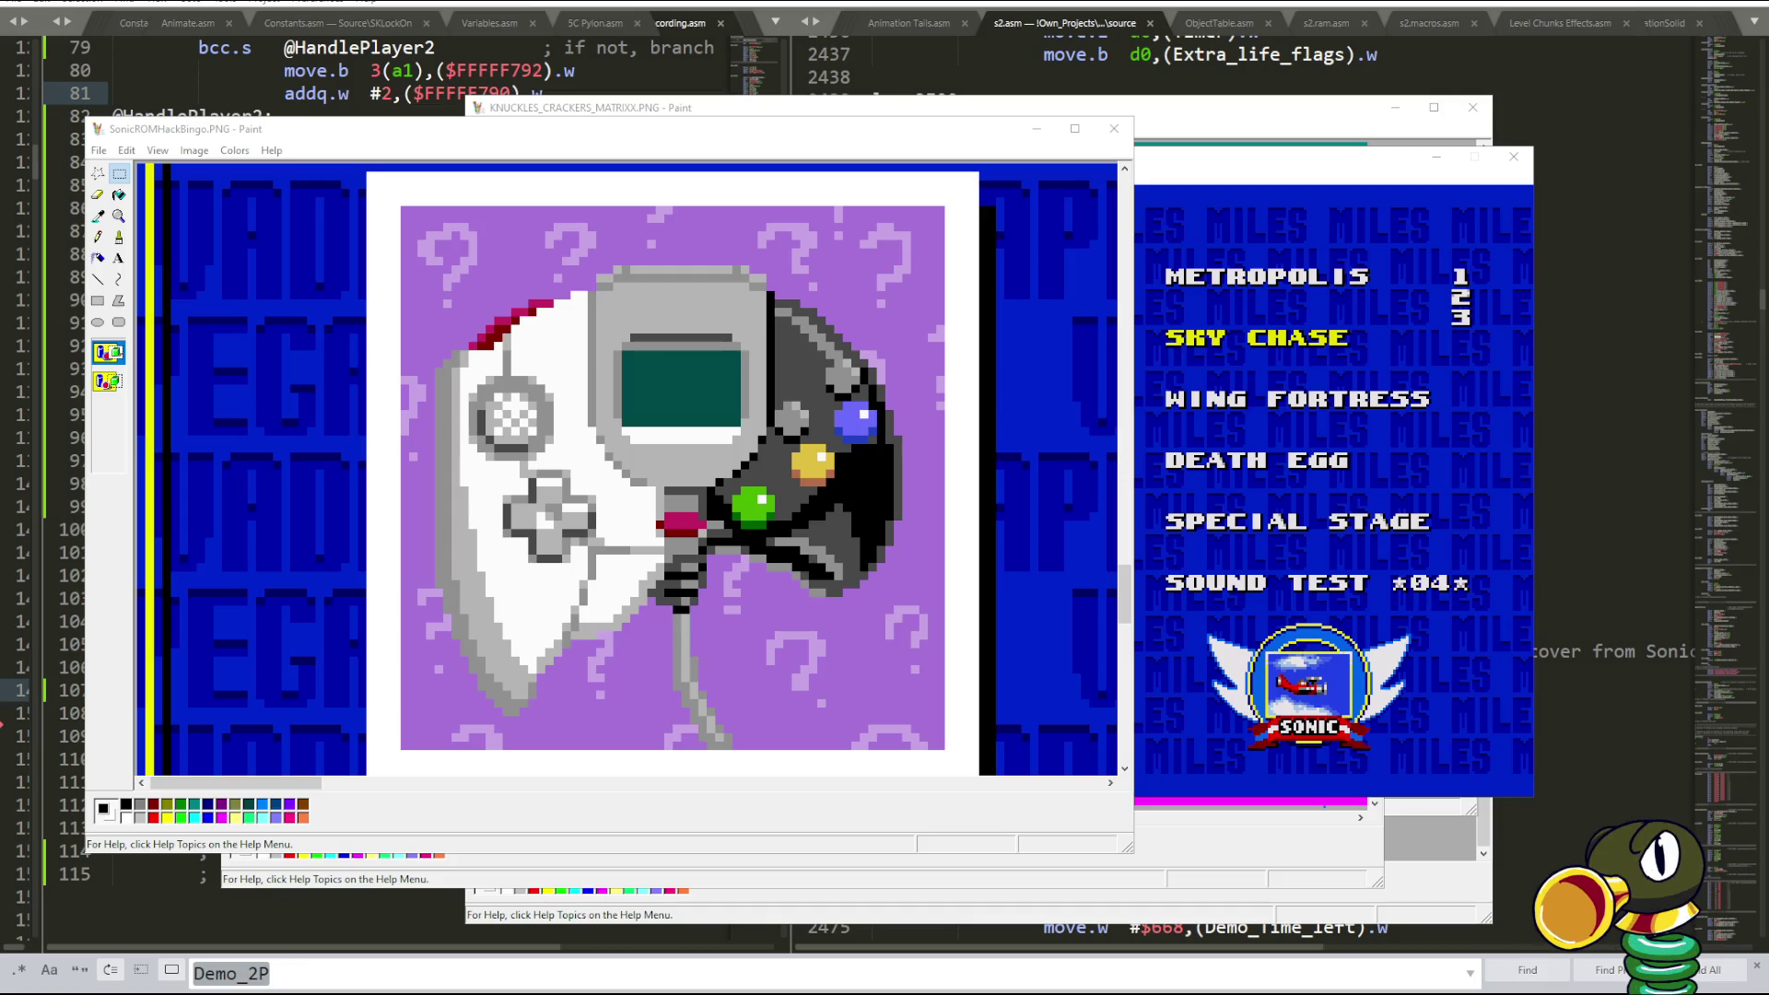
pyautogui.hotkey('alt', 'Tab')
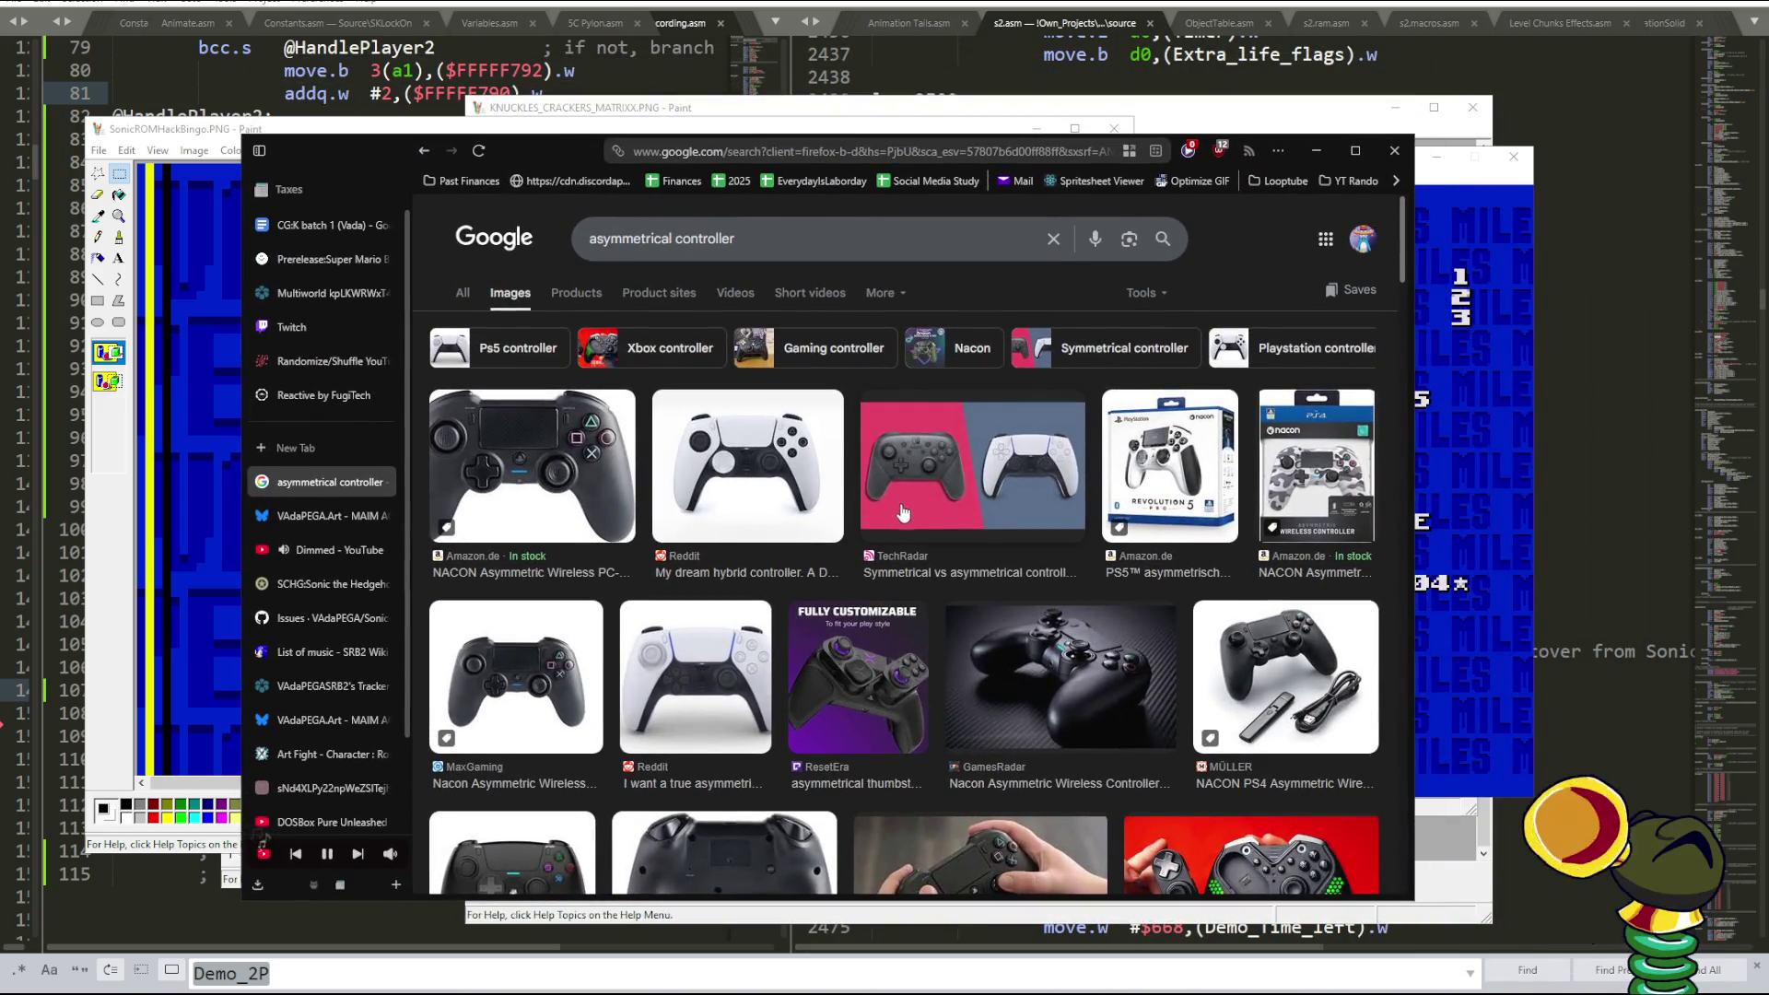
# - Browse the asymmetrical controller results and preview the Fully Customizable controller image
pyautogui.scroll(-3, 994, 537)
pyautogui.scroll(-3, 994, 536)
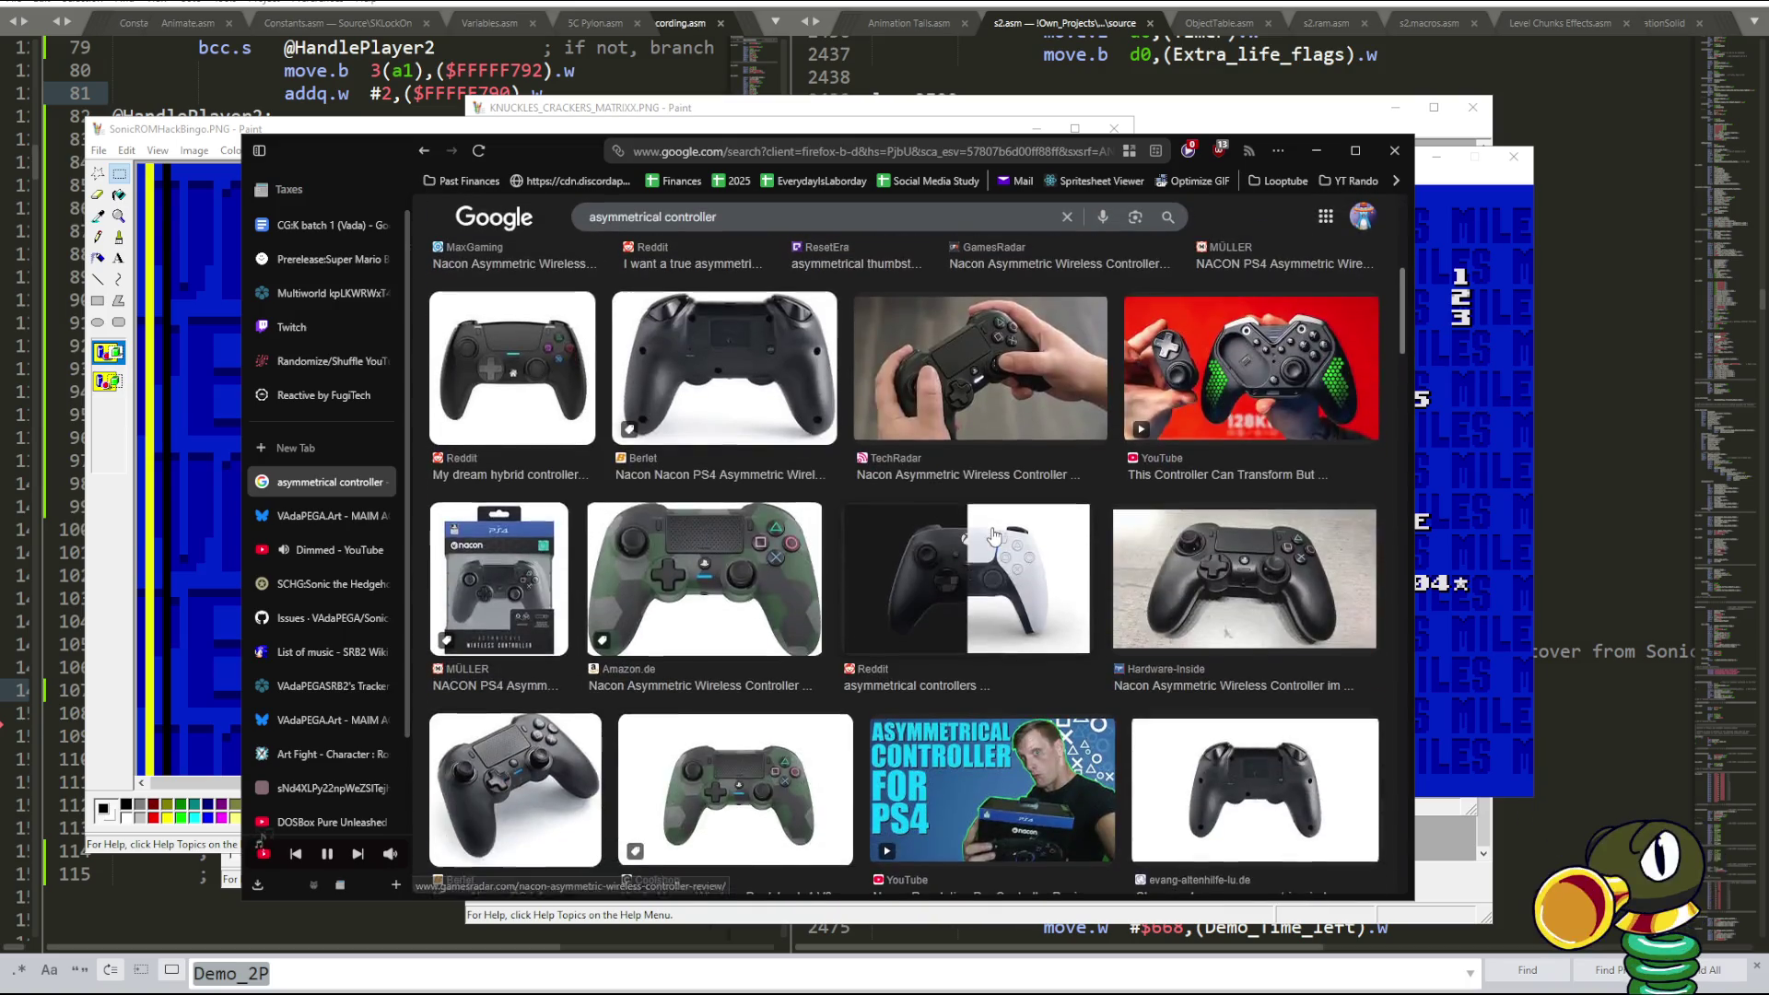
pyautogui.scroll(-3, 968, 544)
pyautogui.scroll(-3, 937, 552)
pyautogui.scroll(-5, 937, 551)
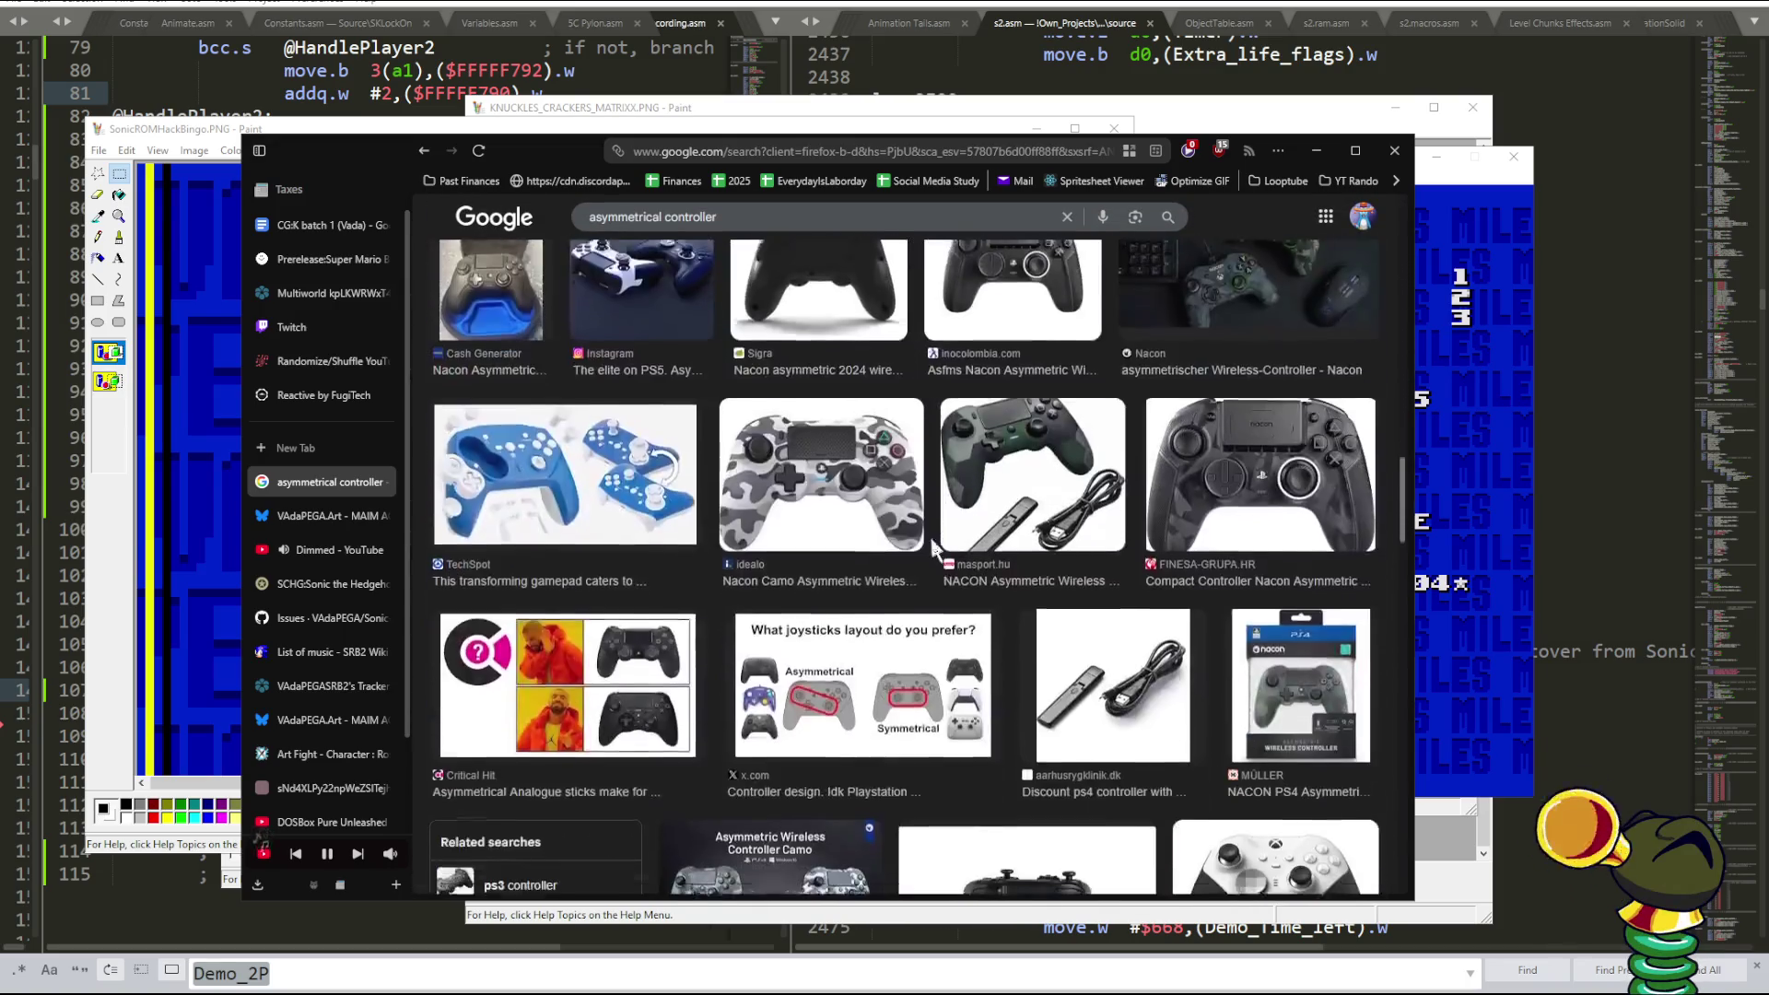
pyautogui.scroll(-3, 934, 548)
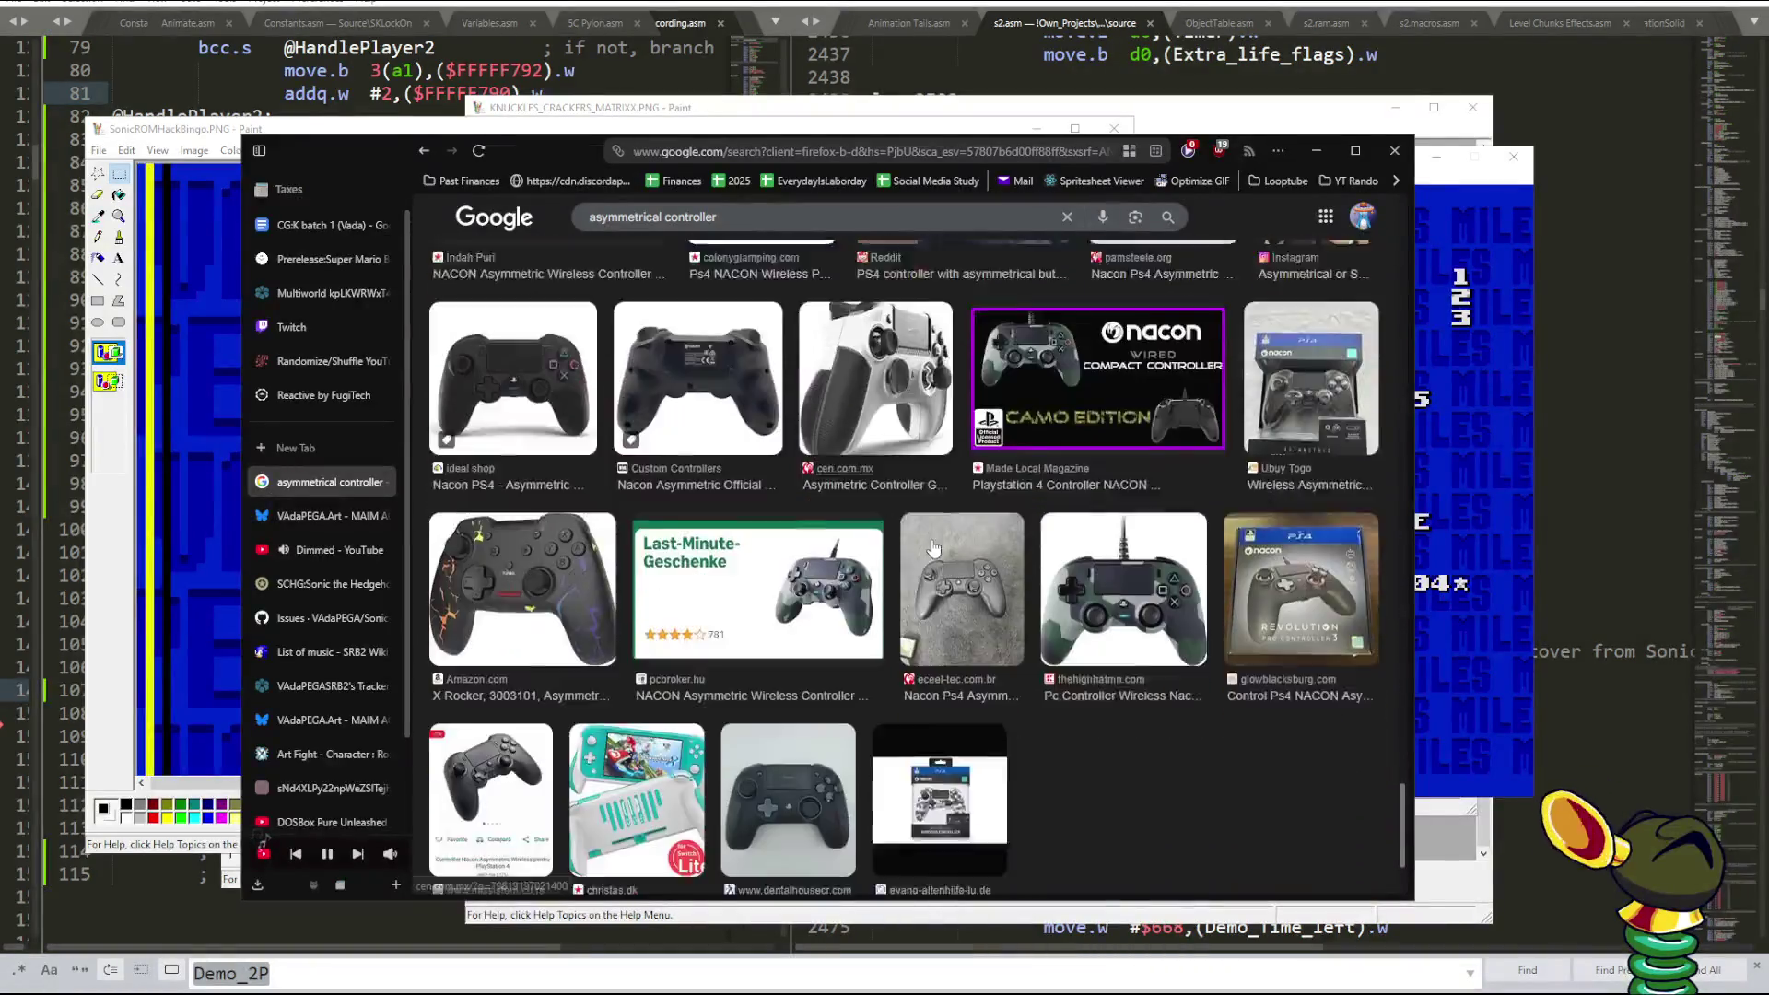
pyautogui.scroll(-3, 935, 549)
pyautogui.scroll(-3, 935, 548)
pyautogui.scroll(-3, 935, 547)
pyautogui.scroll(-3, 934, 548)
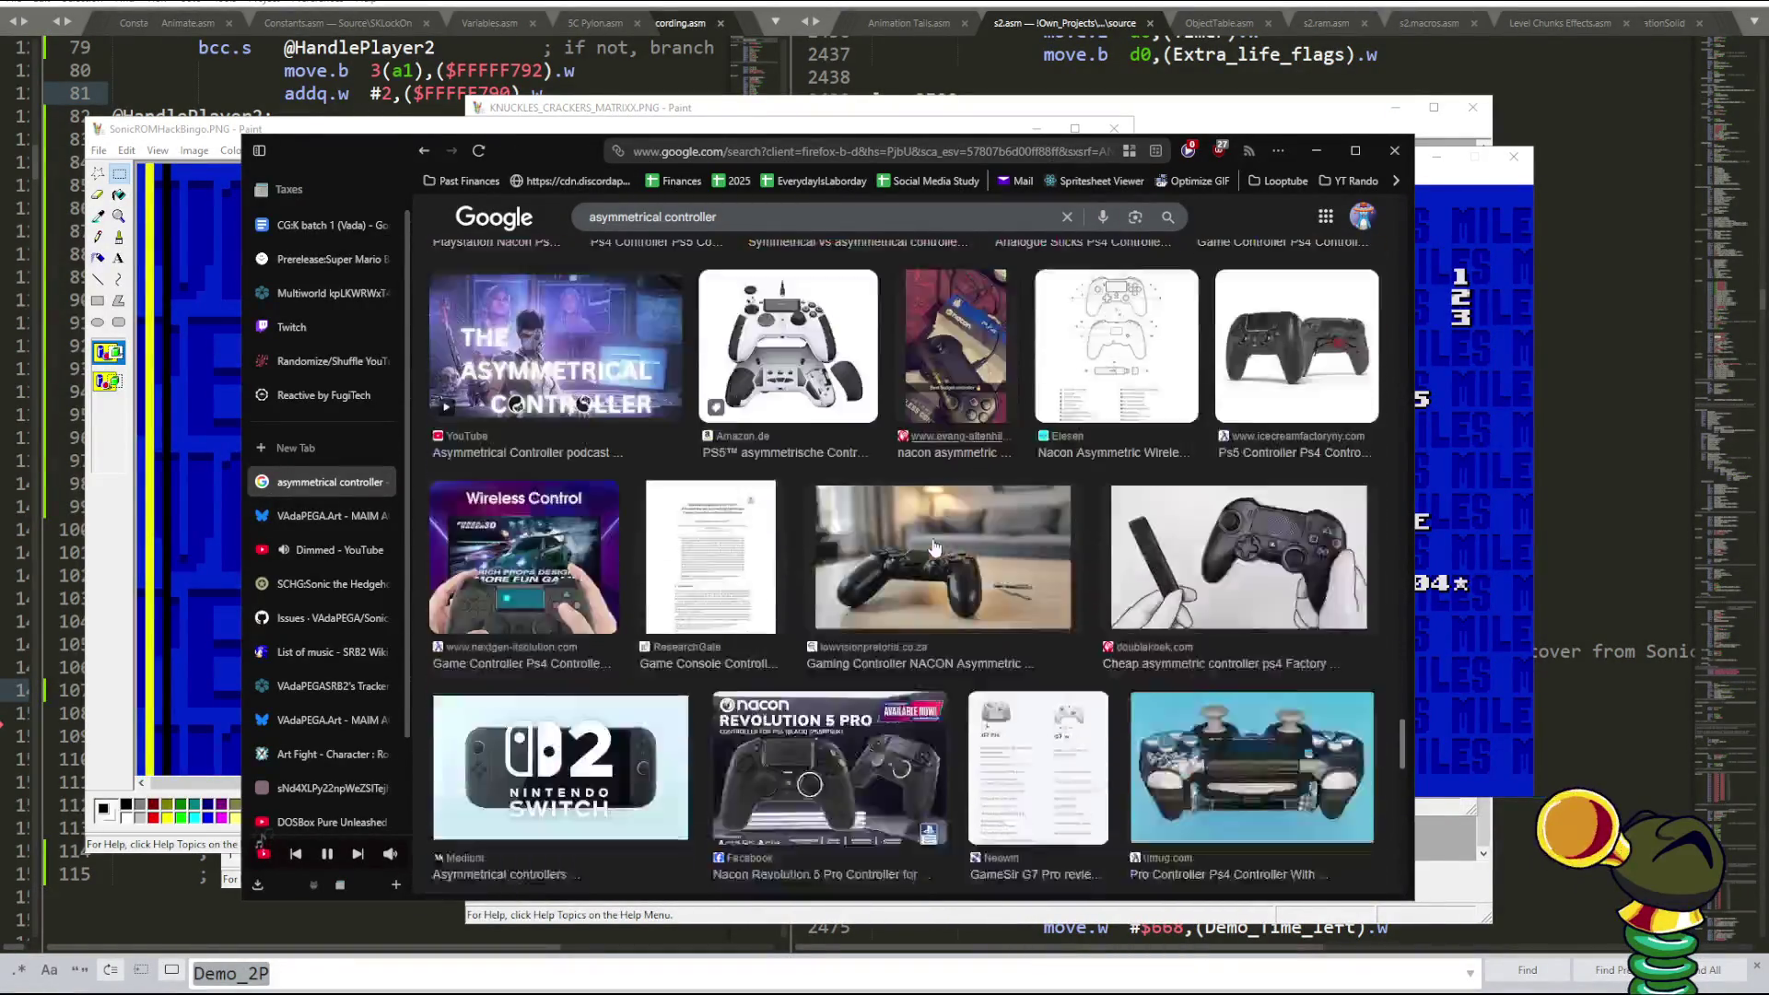
pyautogui.scroll(-3, 935, 547)
pyautogui.scroll(-3, 936, 547)
pyautogui.scroll(-3, 937, 547)
pyautogui.scroll(5, 937, 547)
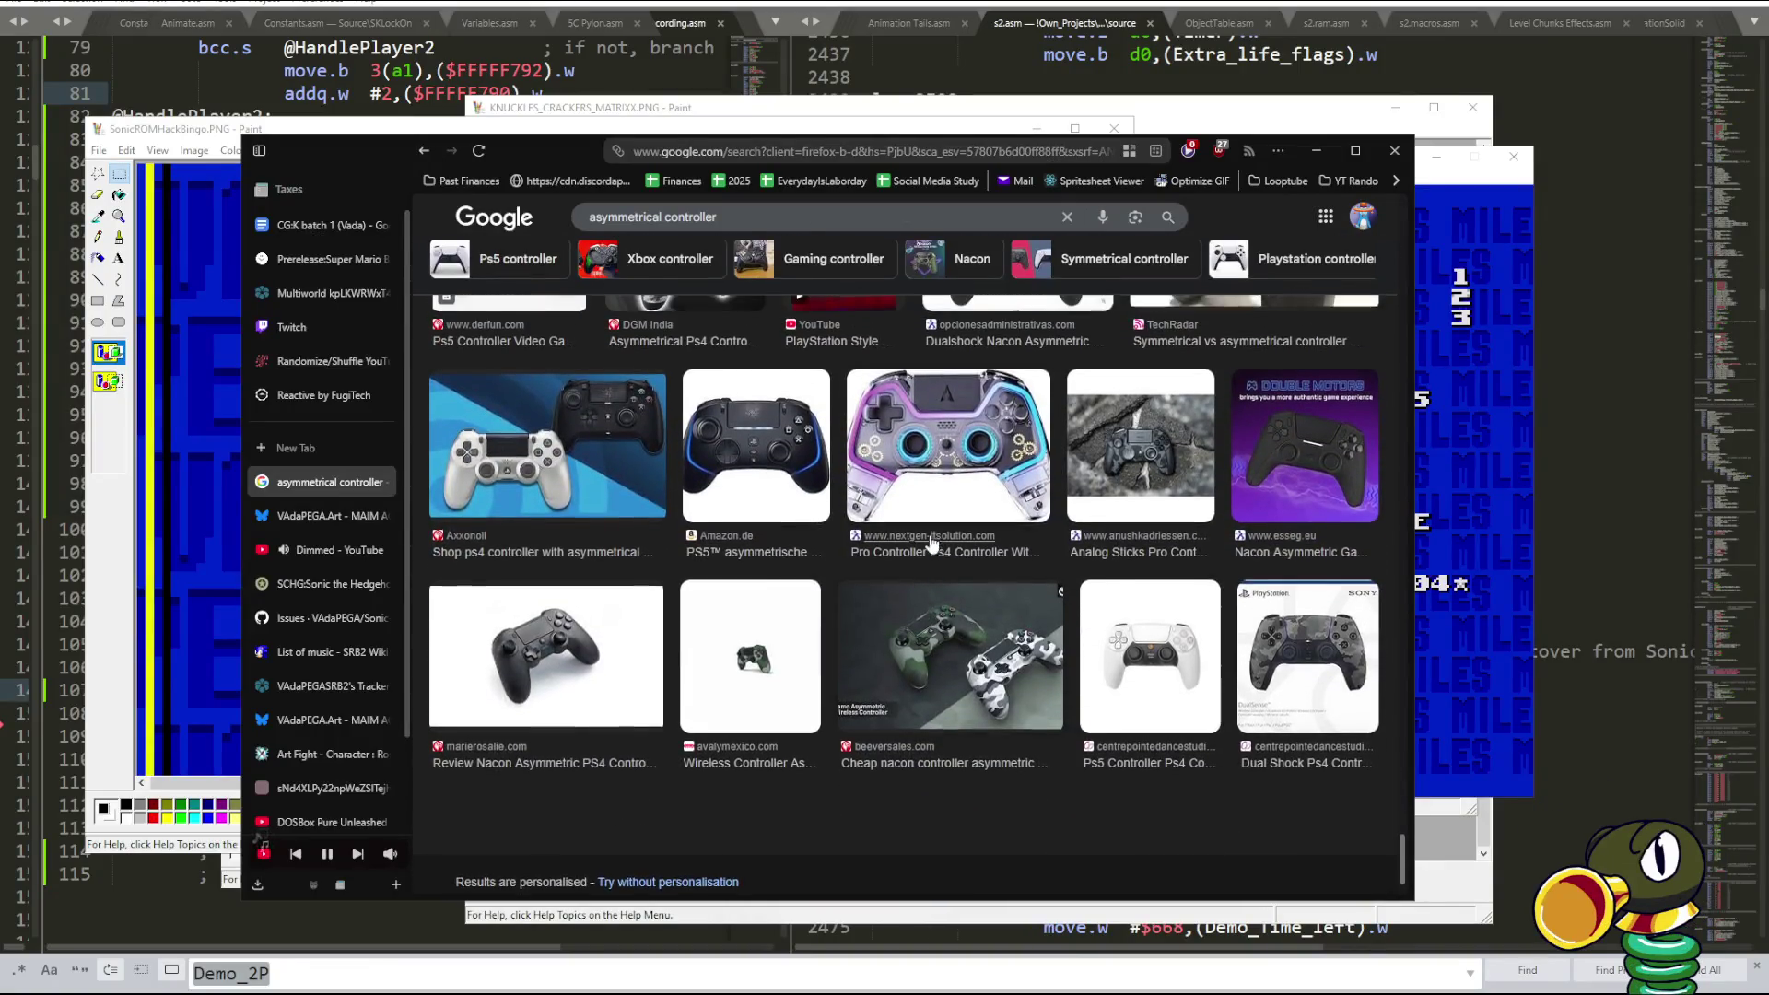
pyautogui.scroll(5, 933, 543)
pyautogui.scroll(5, 929, 541)
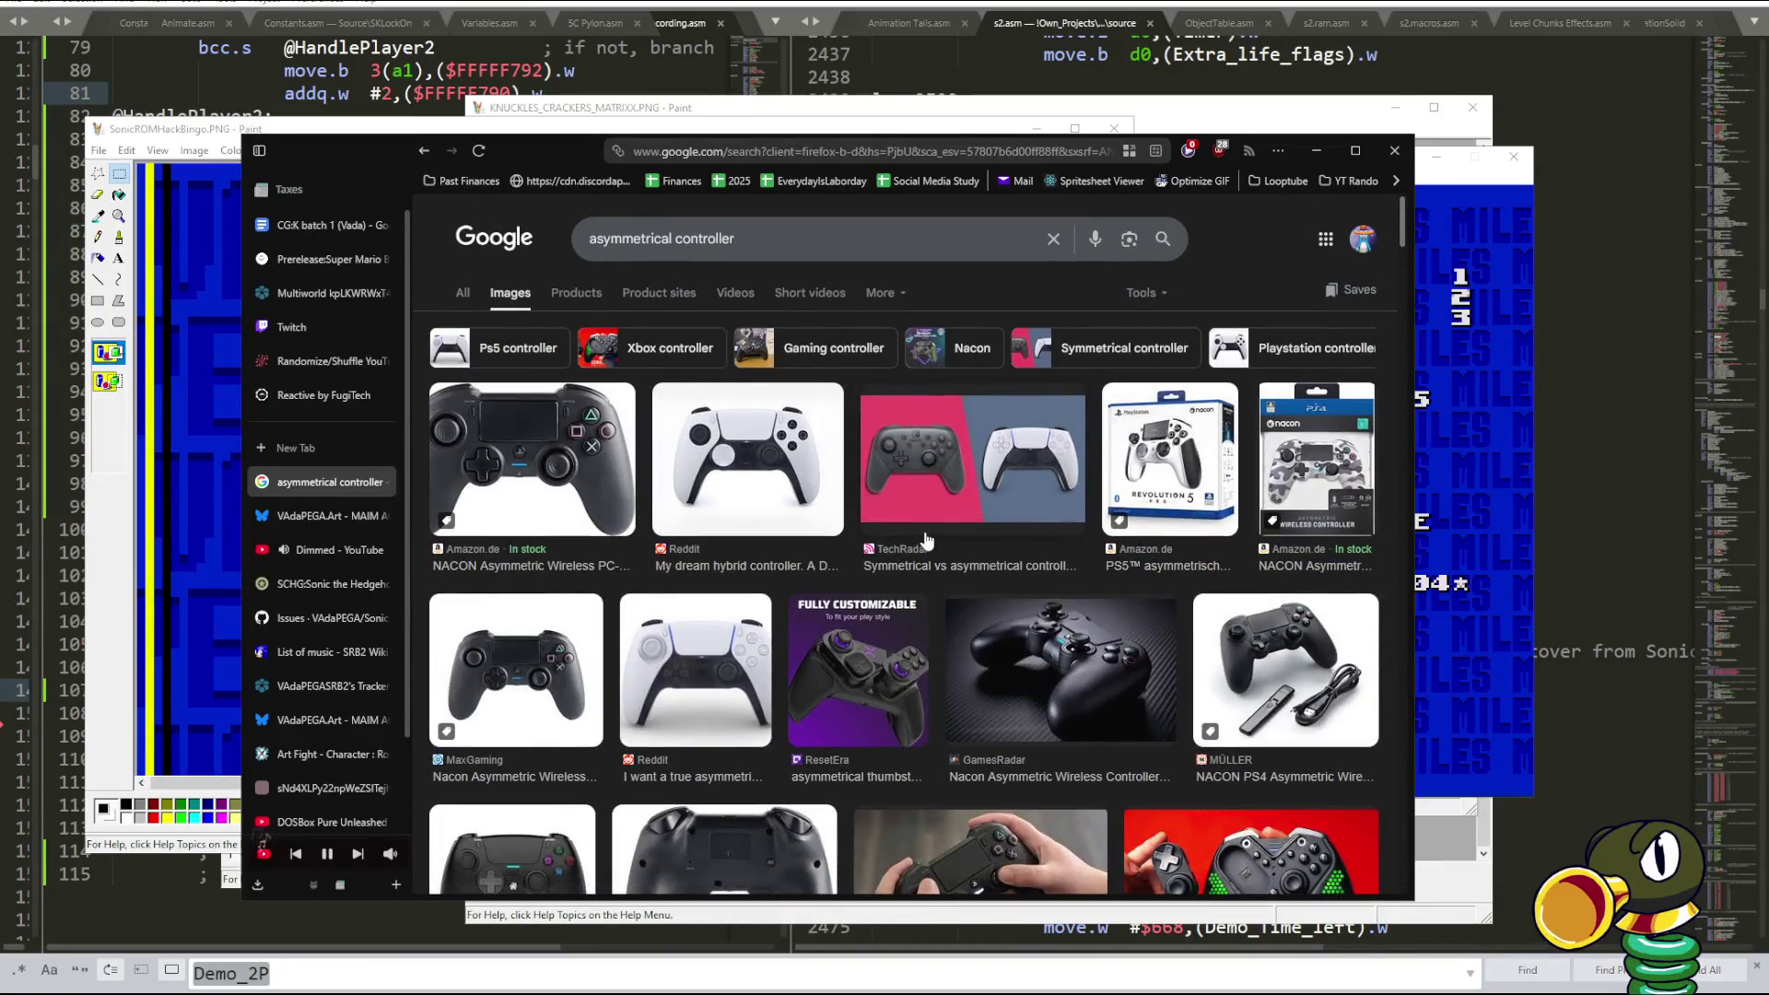
pyautogui.click(833, 700)
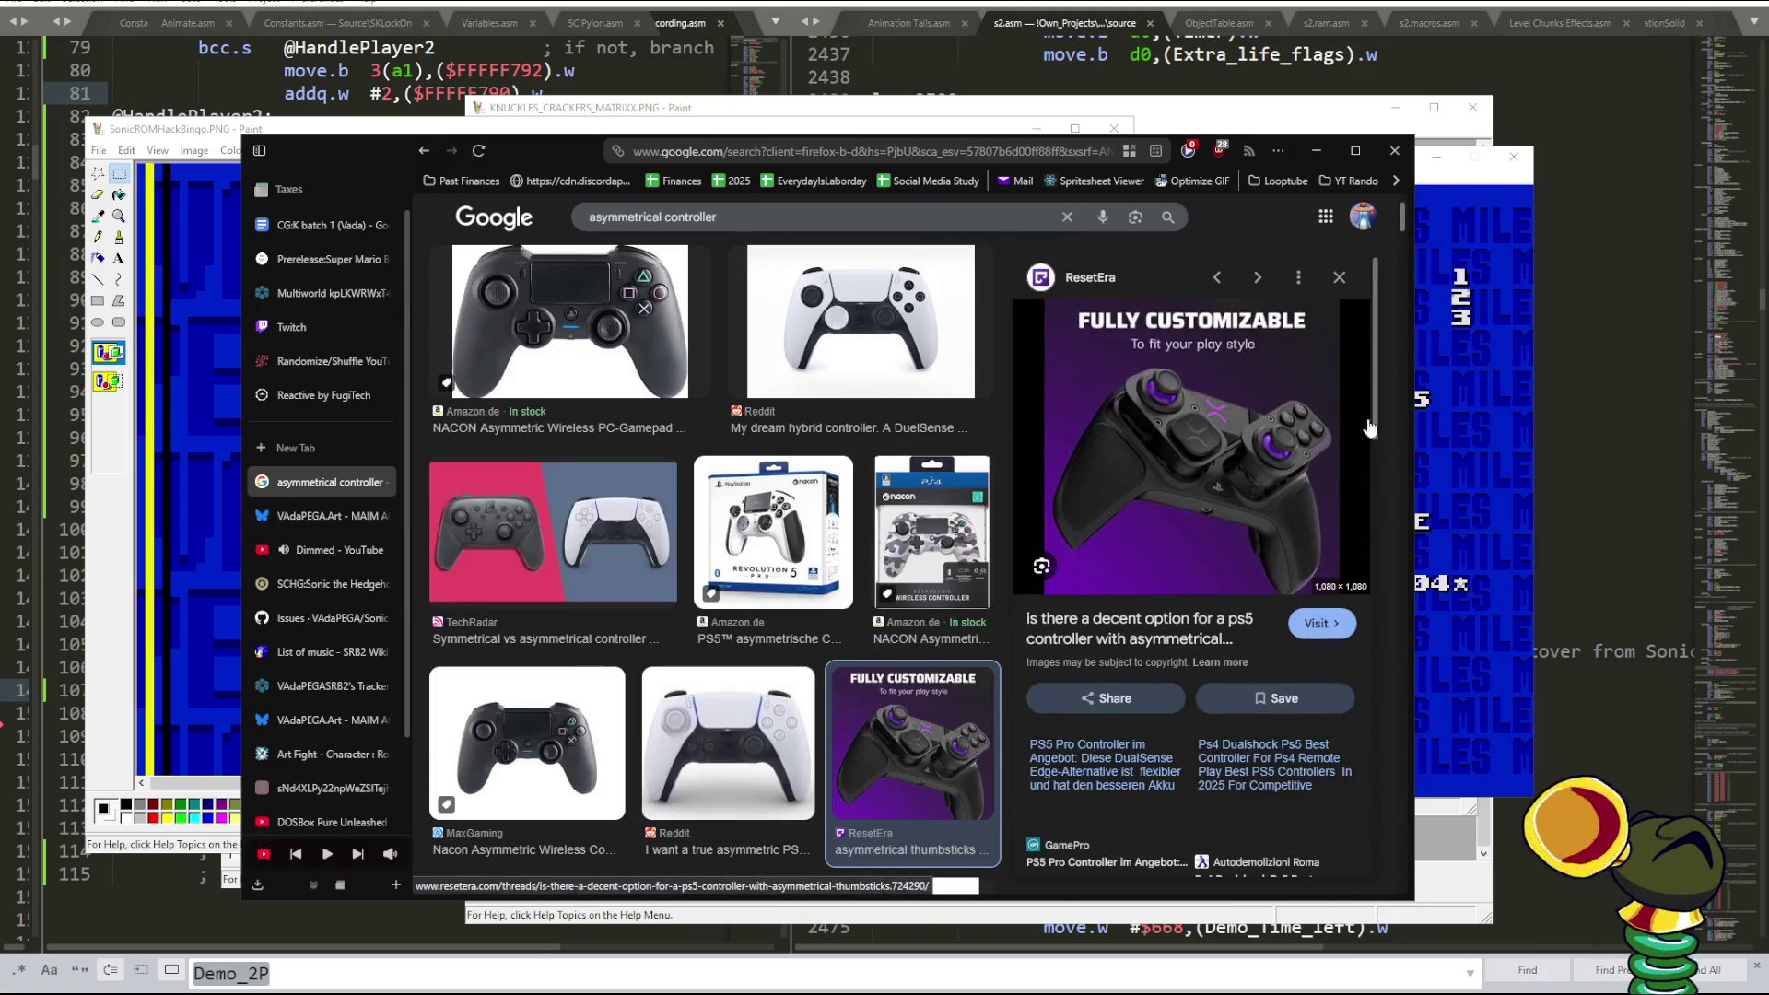
pyautogui.click(1340, 283)
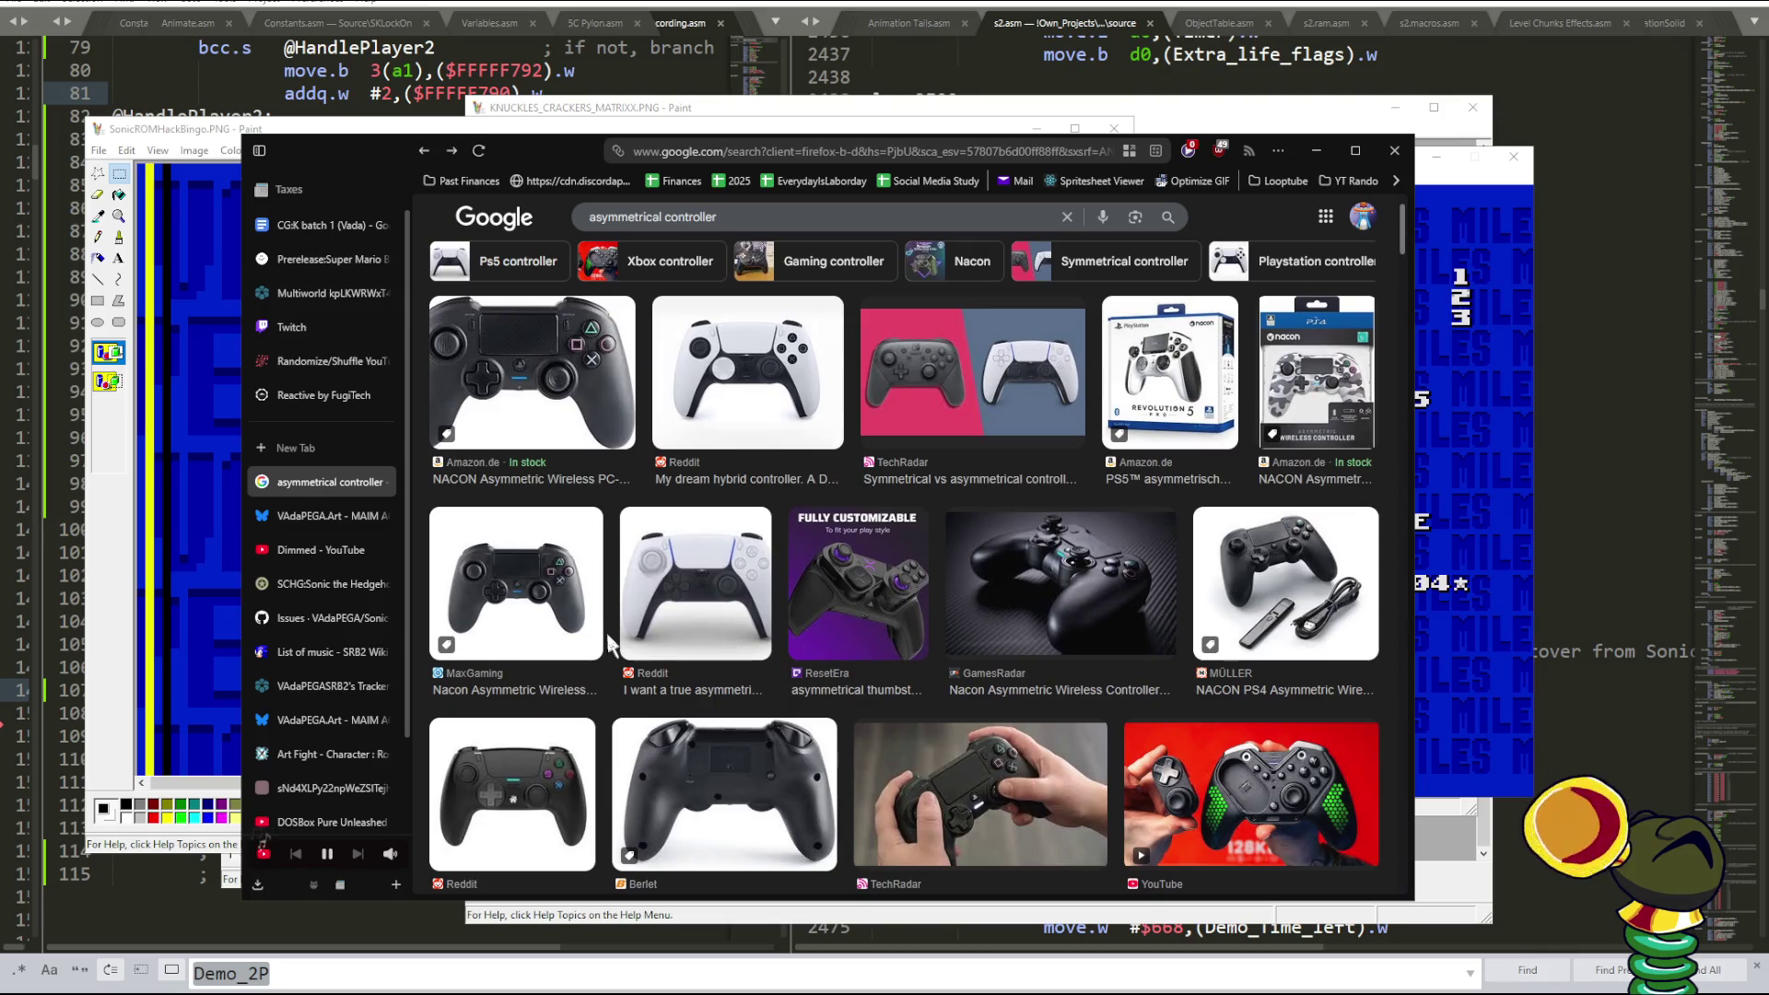
# - Select the entire current search query so it can be replaced
pyautogui.scroll(1, 608, 642)
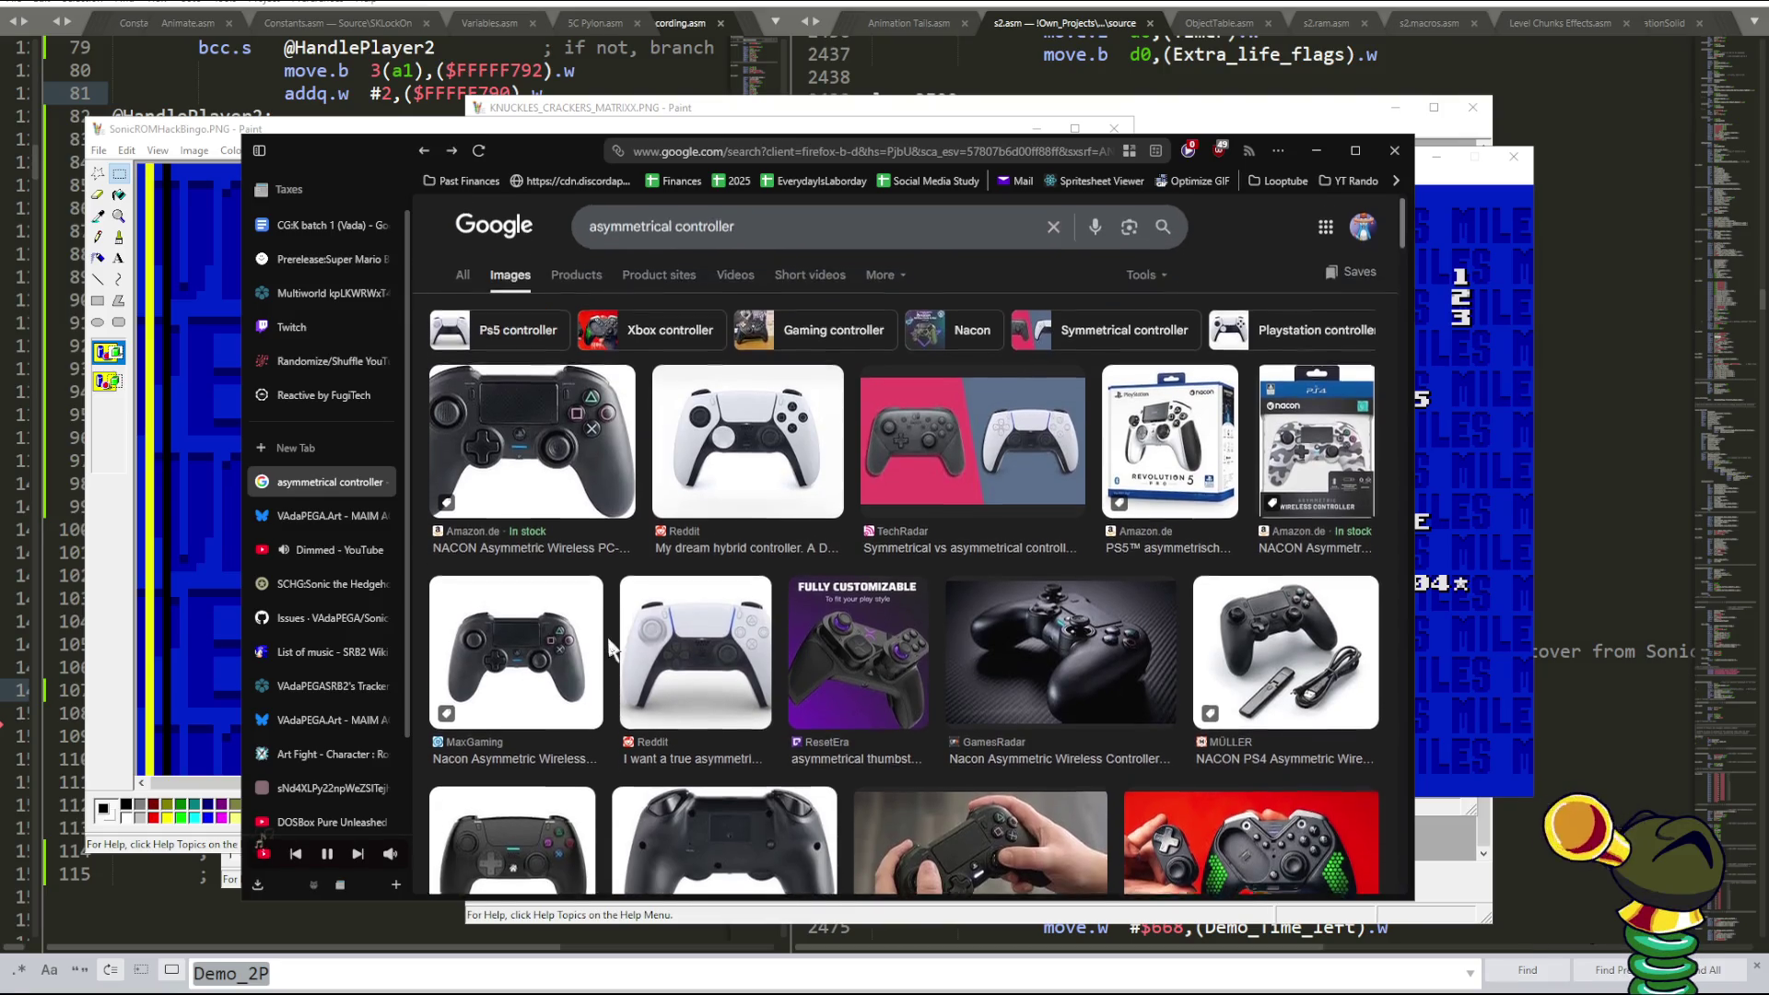
pyautogui.click(737, 242)
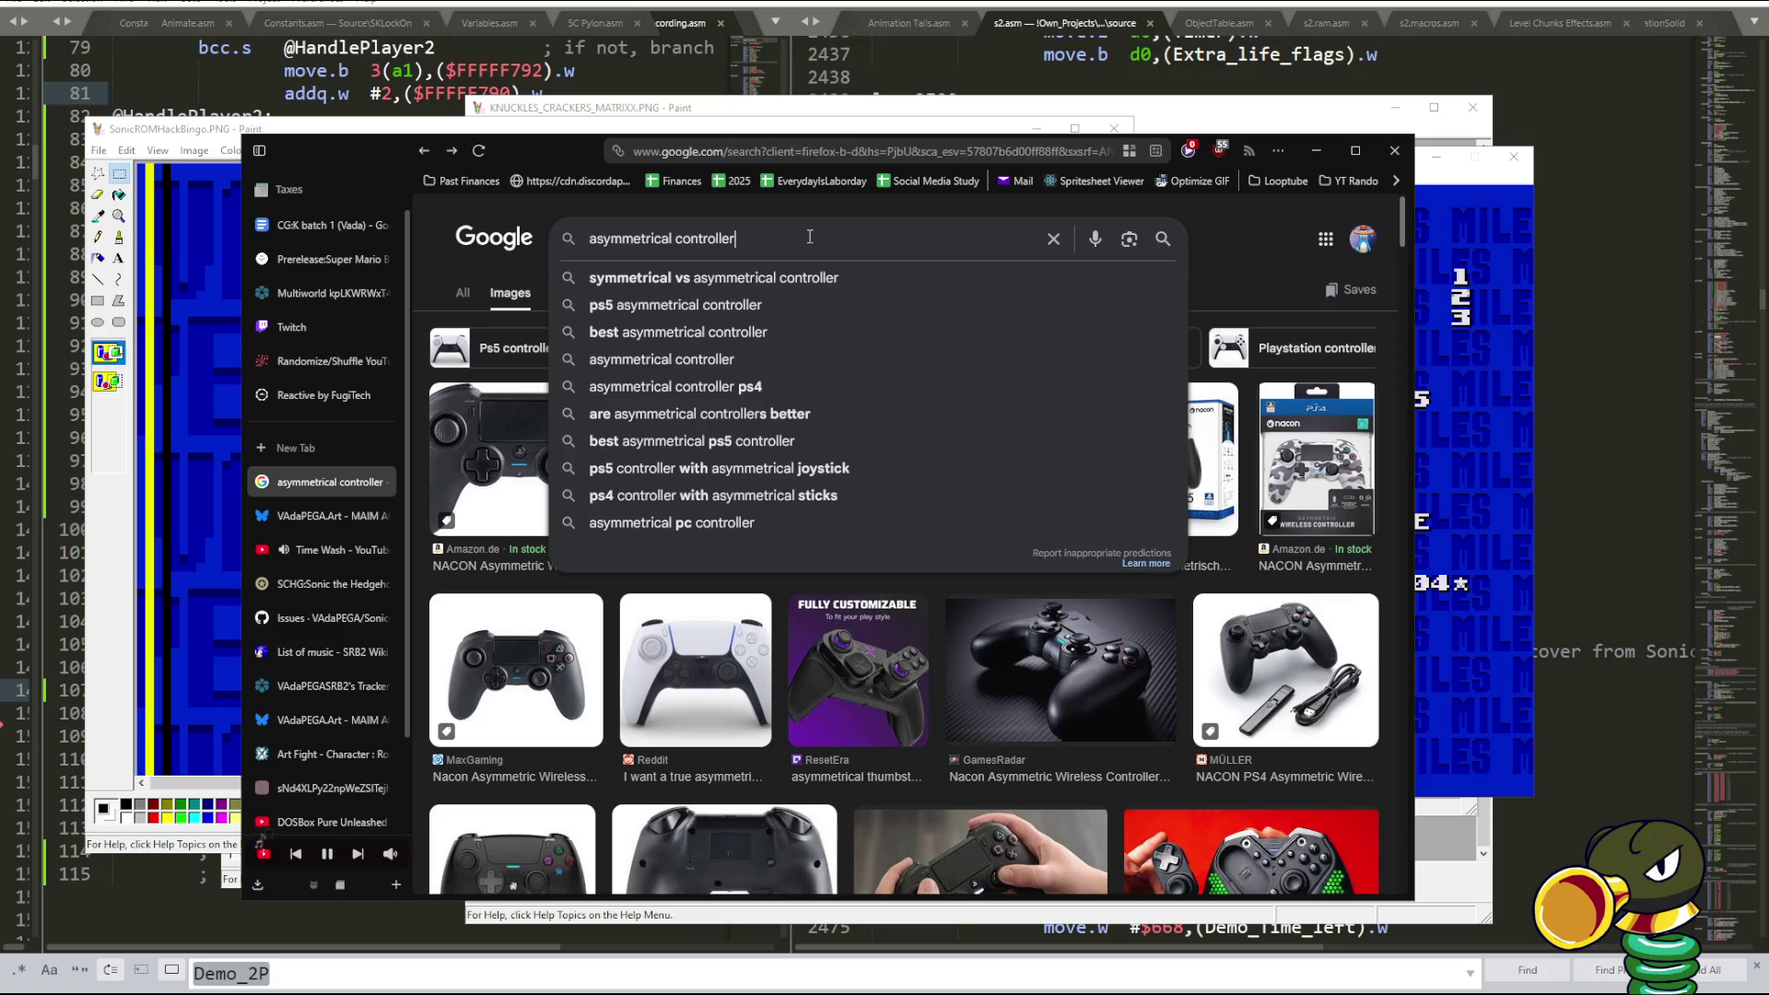
pyautogui.hotkey('ctrl', 'a')
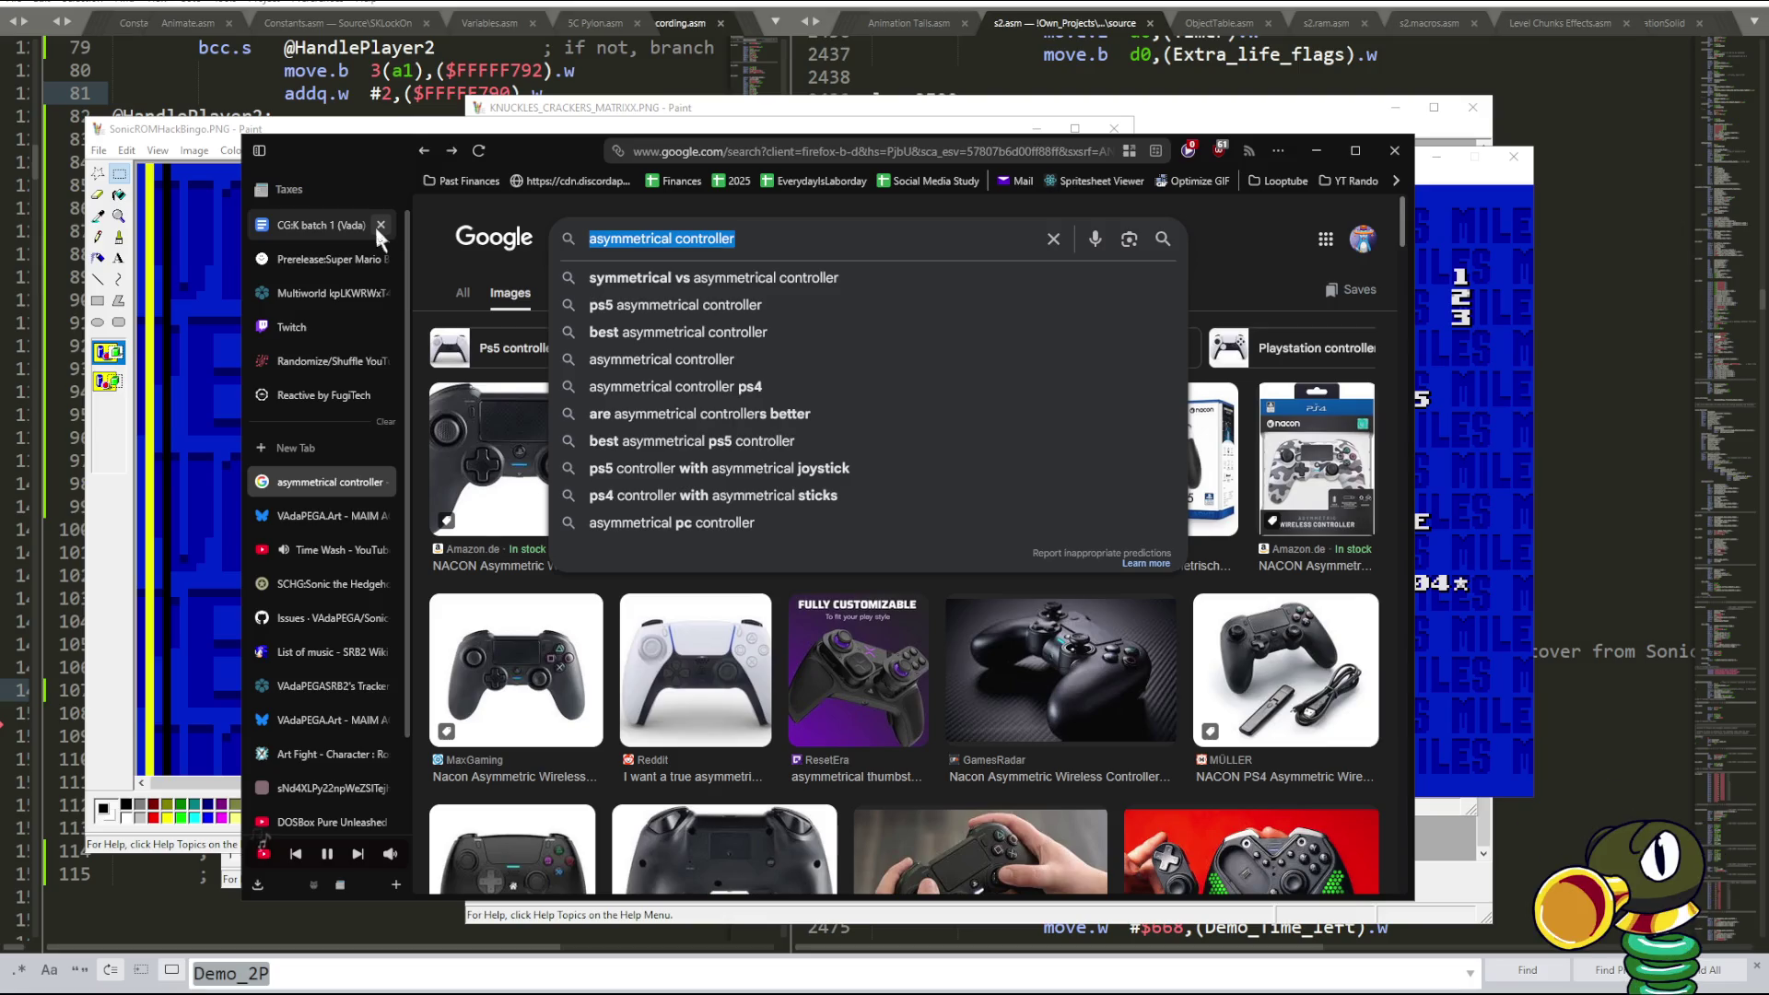
# - Search Google Images for 'ps1 specialty controller' and preview the first and clear Interact controllers
pyautogui.write('ps1 speci')
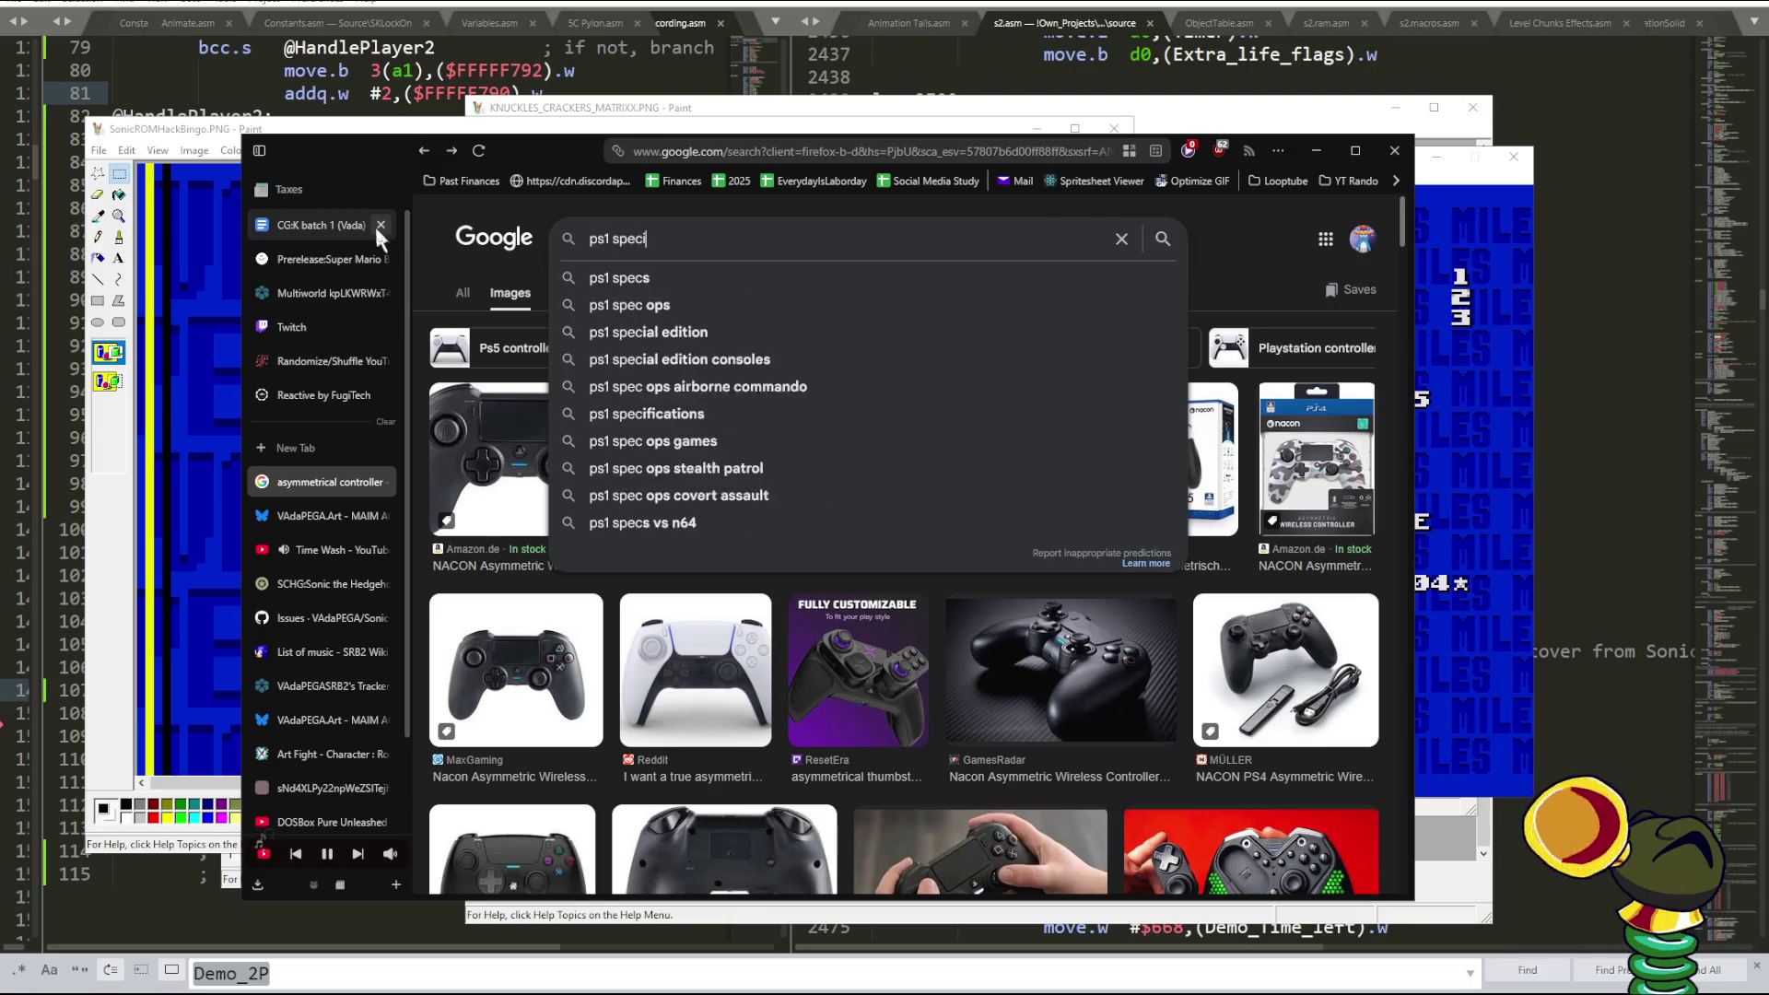
pyautogui.write('alty controller')
pyautogui.press('Return')
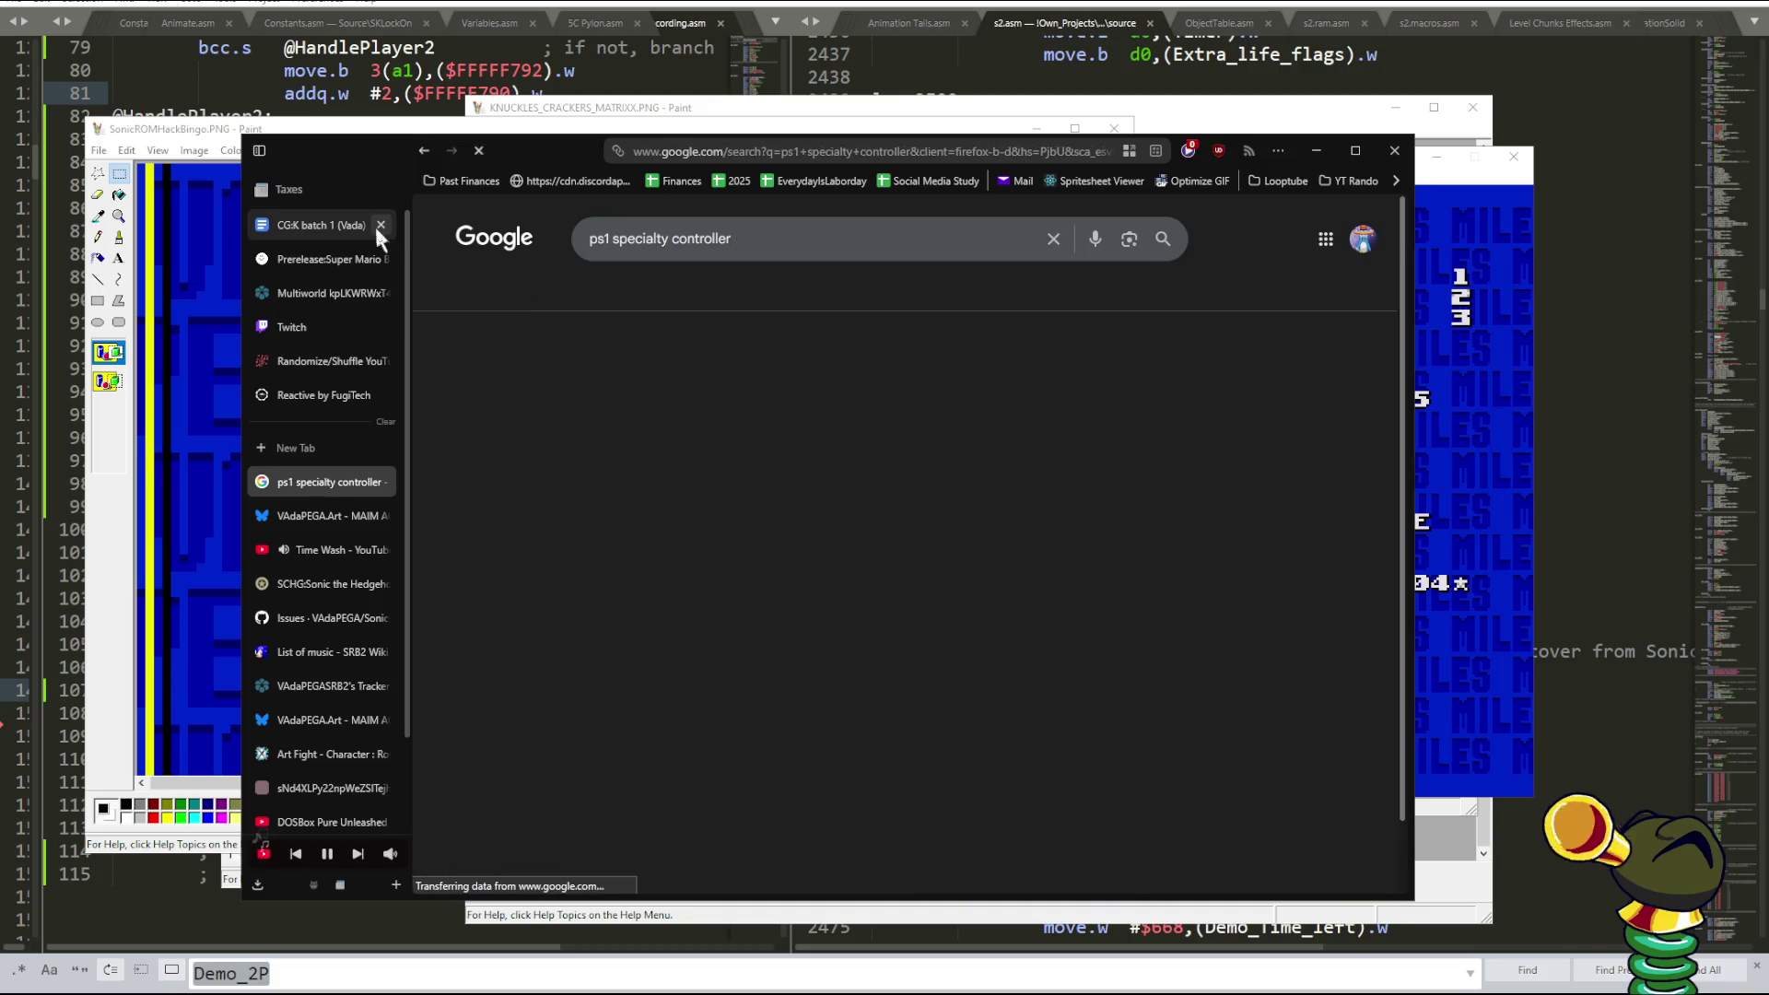
pyautogui.click(516, 489)
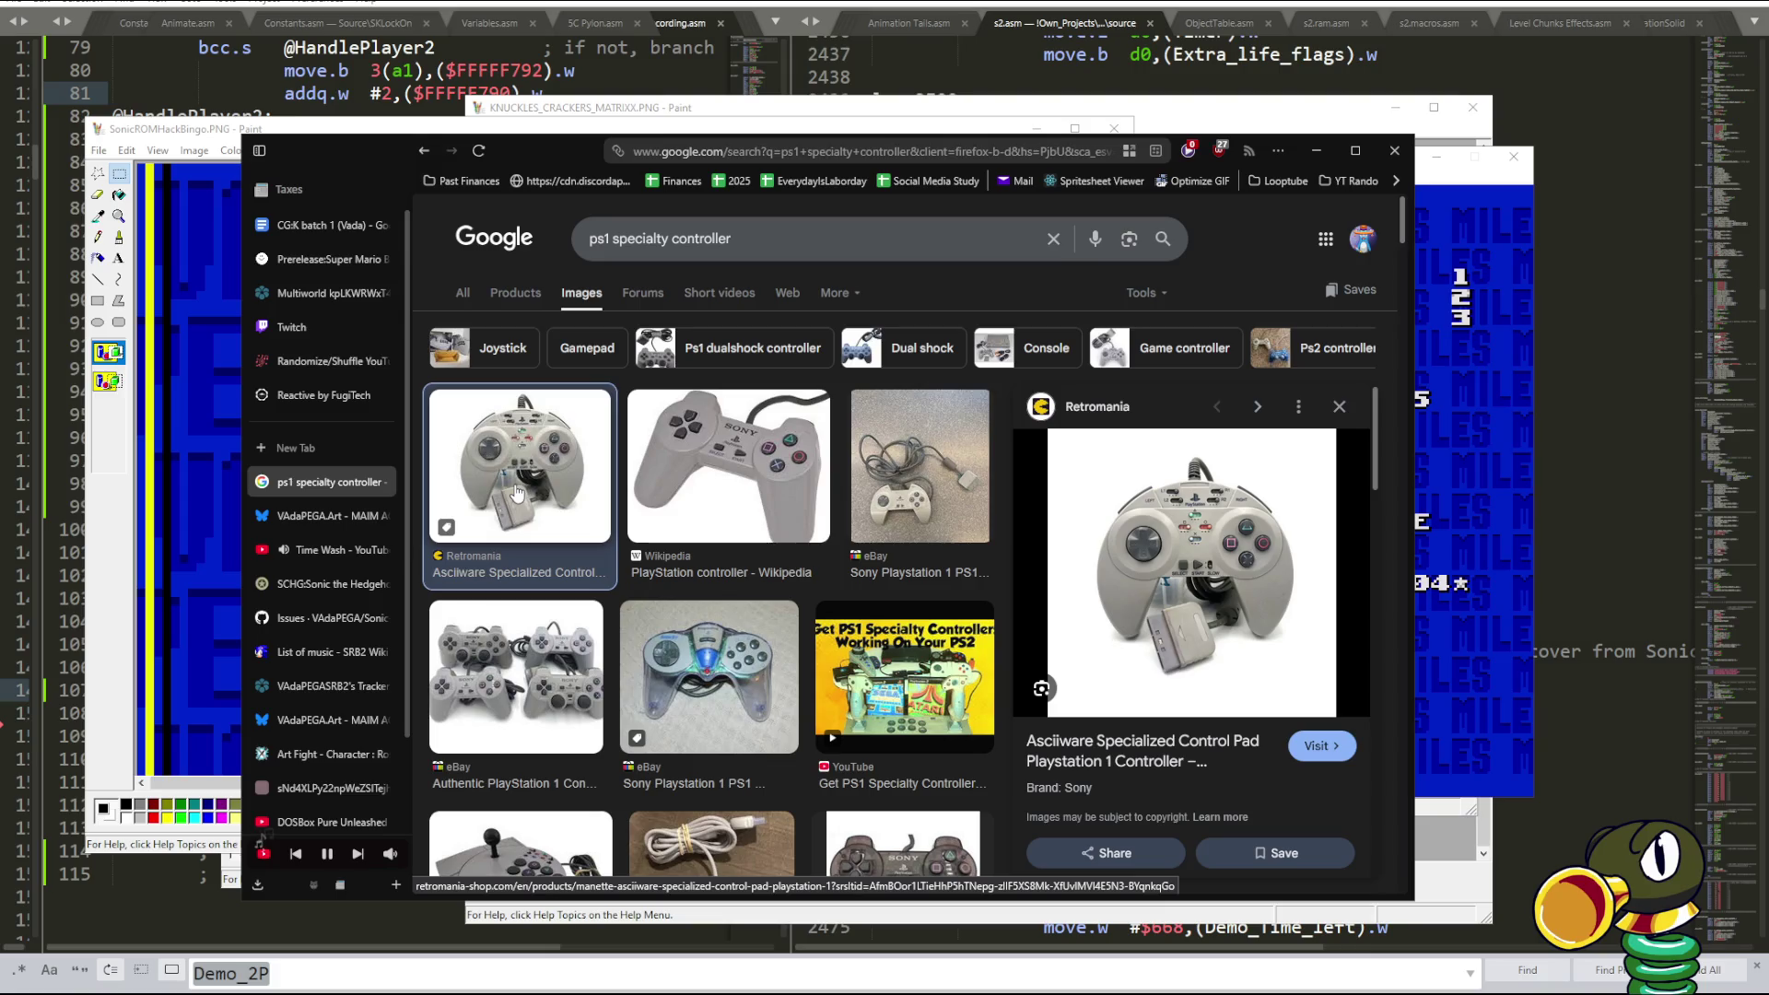
pyautogui.scroll(-2, 712, 490)
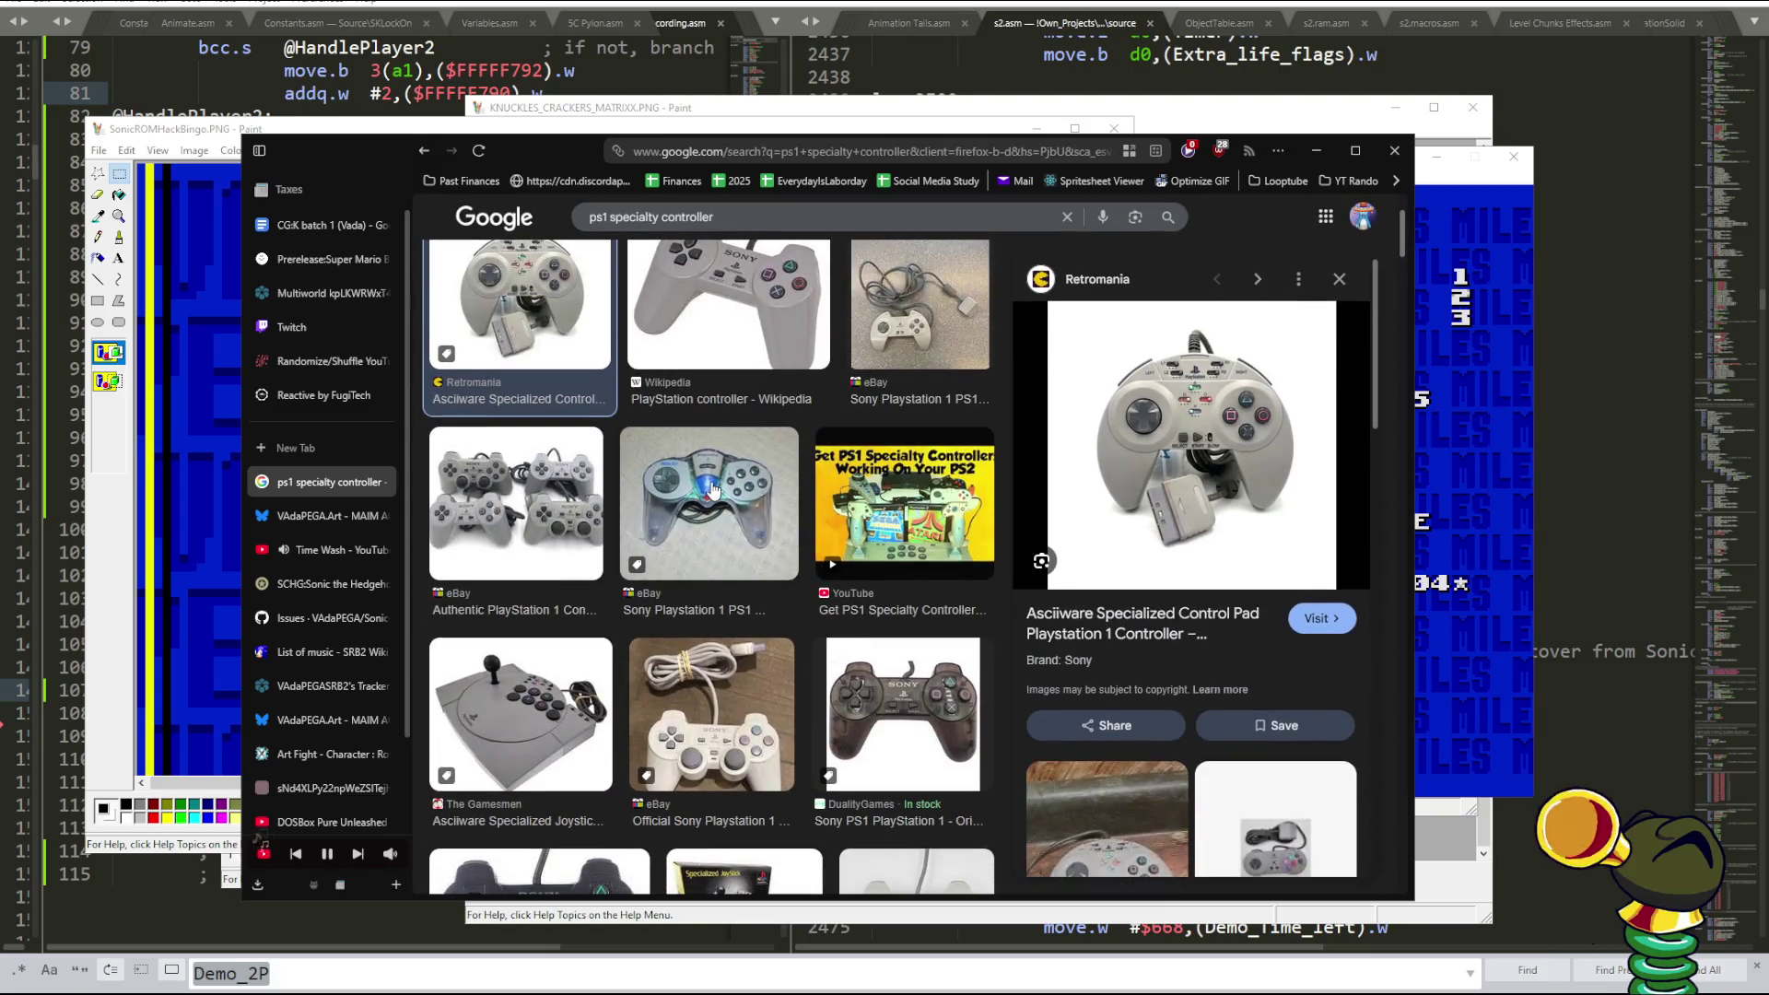
pyautogui.click(713, 490)
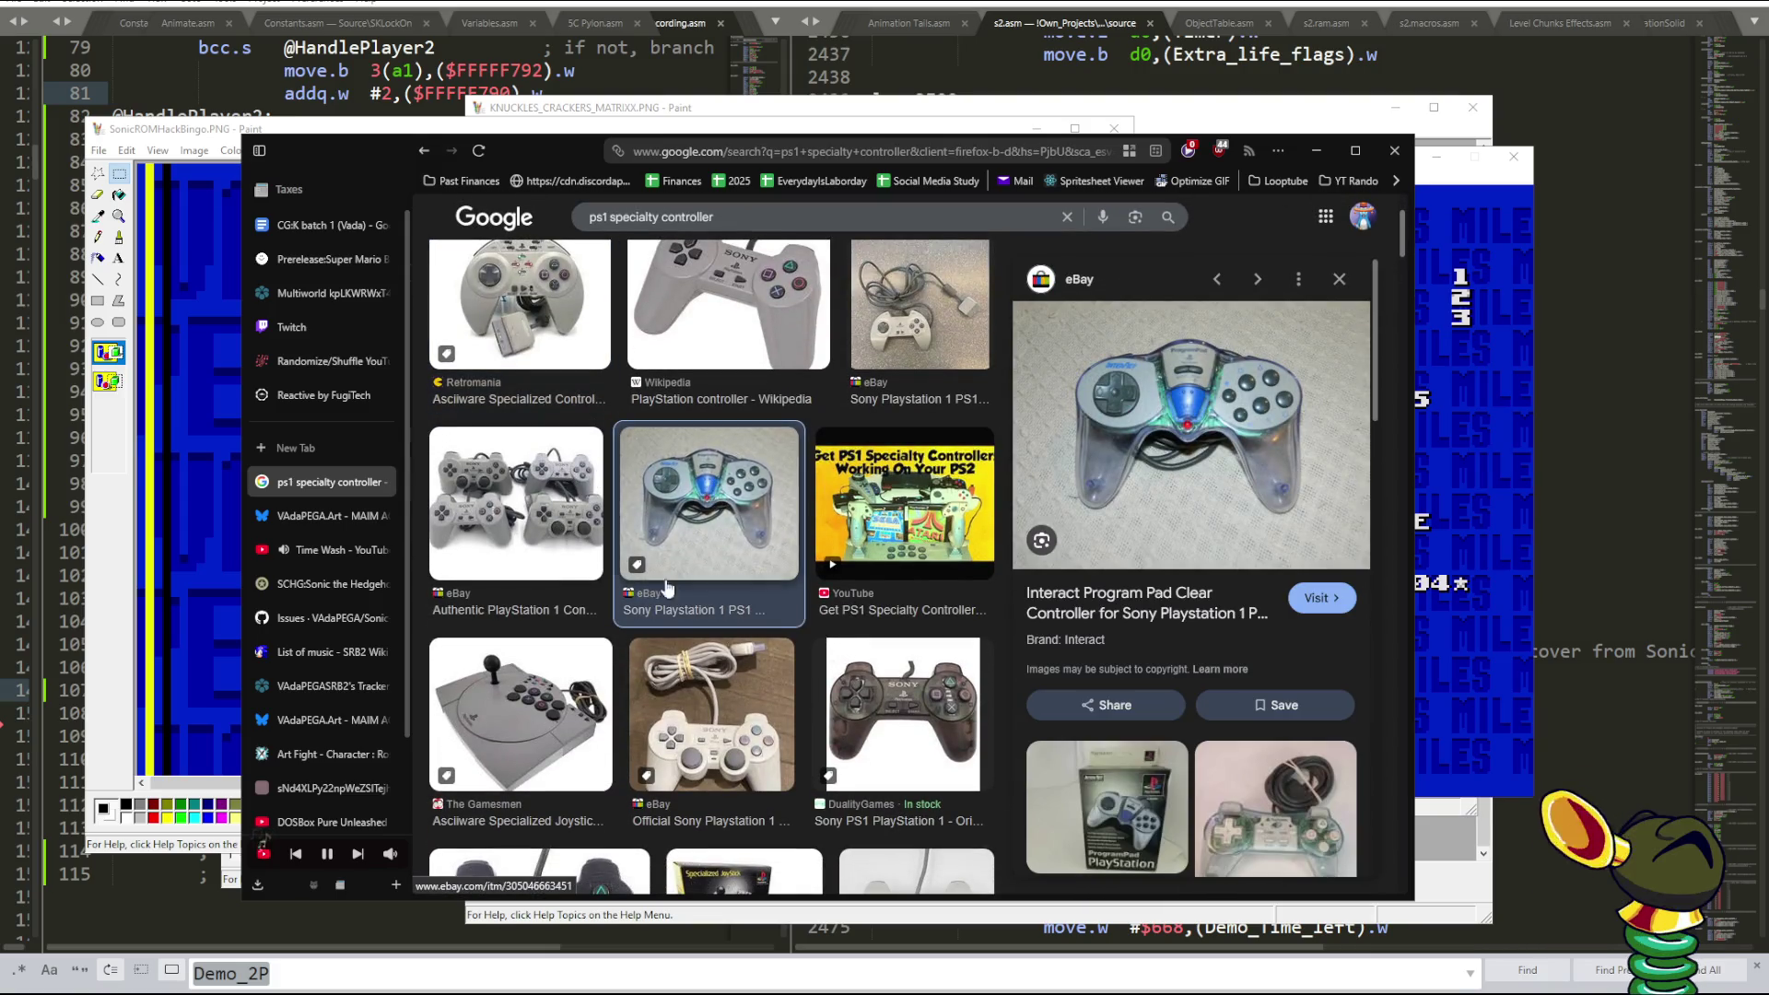
# - Preview the Yanko Design handheld, crystal, Konsolenkost arcade stick and Ascii Enhance controllers
pyautogui.scroll(-3, 668, 588)
pyautogui.scroll(-2, 664, 562)
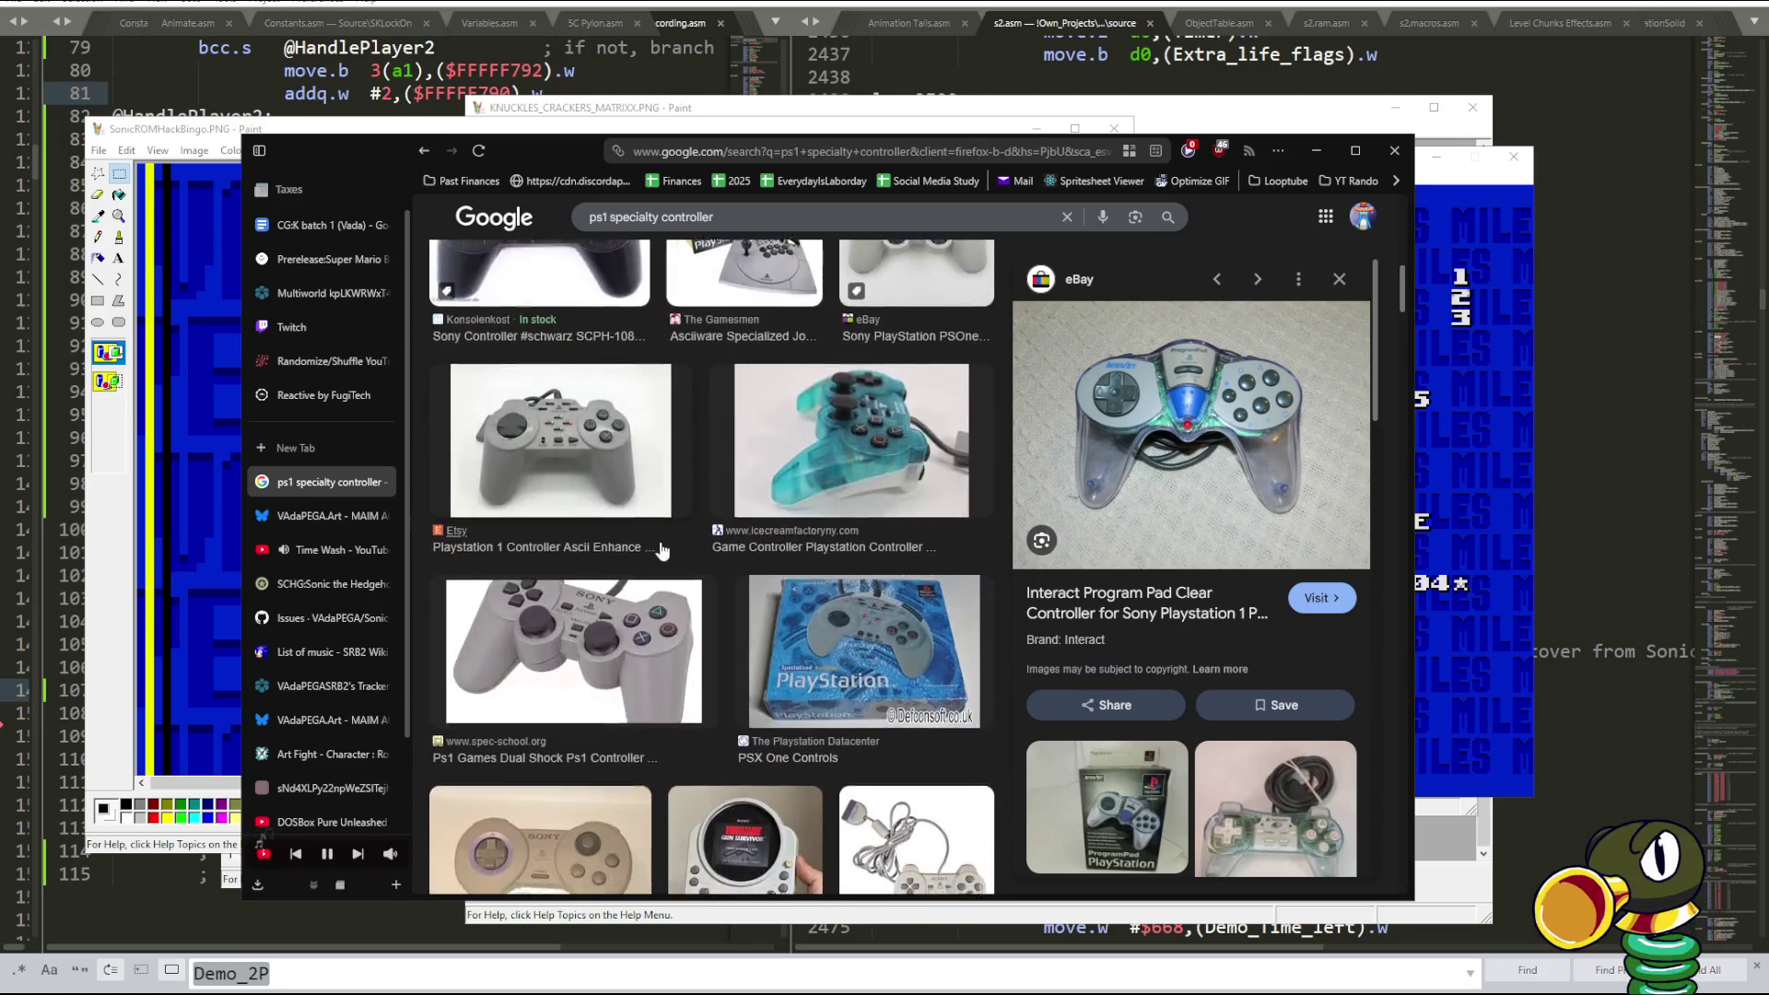
pyautogui.scroll(-4, 660, 550)
pyautogui.click(722, 523)
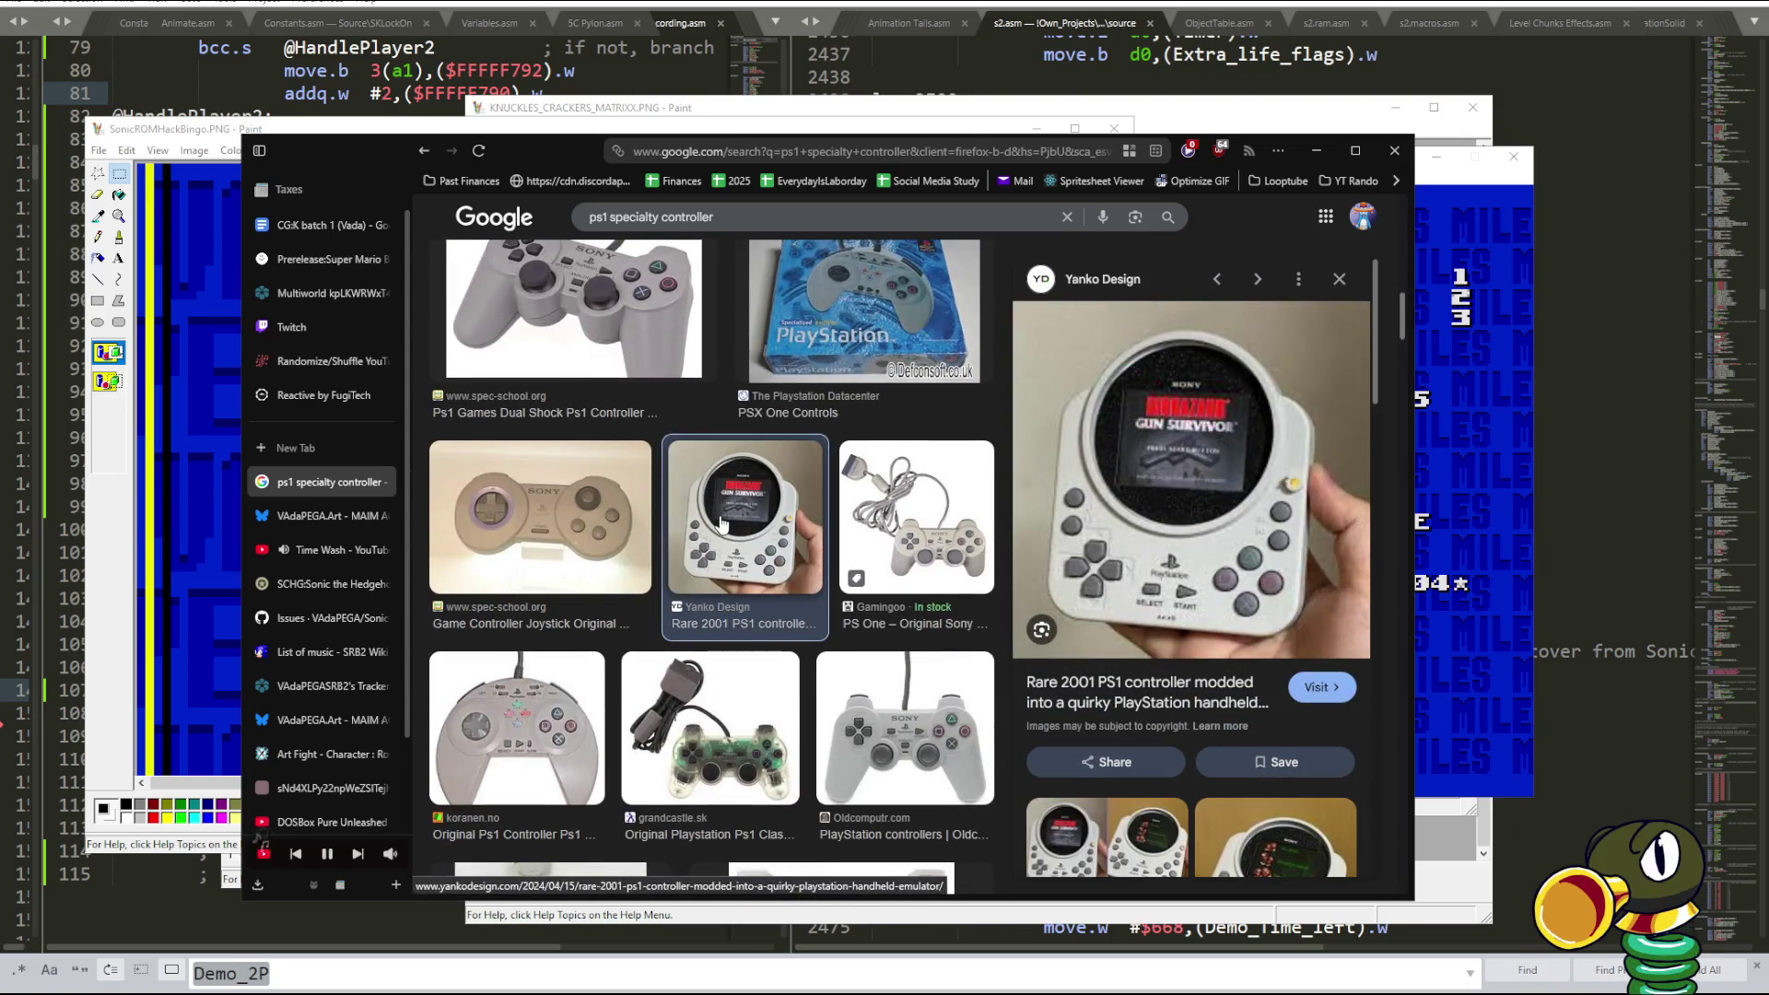
pyautogui.scroll(-3, 714, 522)
pyautogui.click(687, 521)
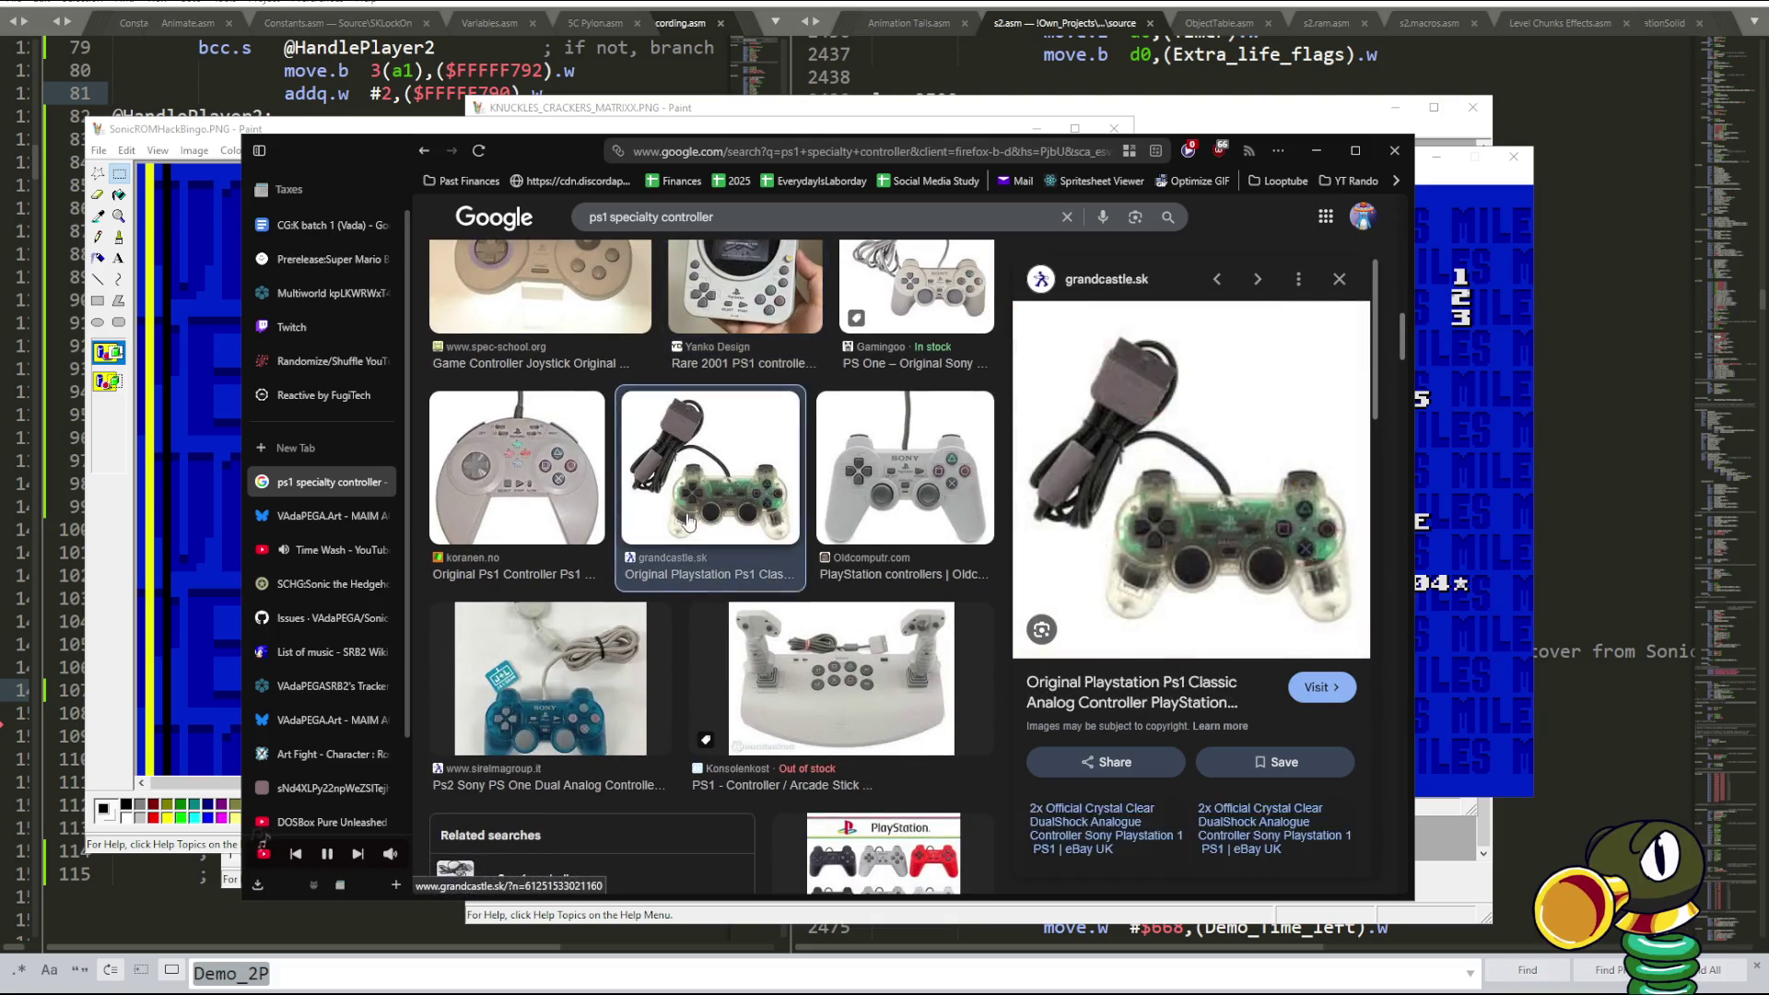
pyautogui.click(800, 673)
pyautogui.scroll(-1, 802, 657)
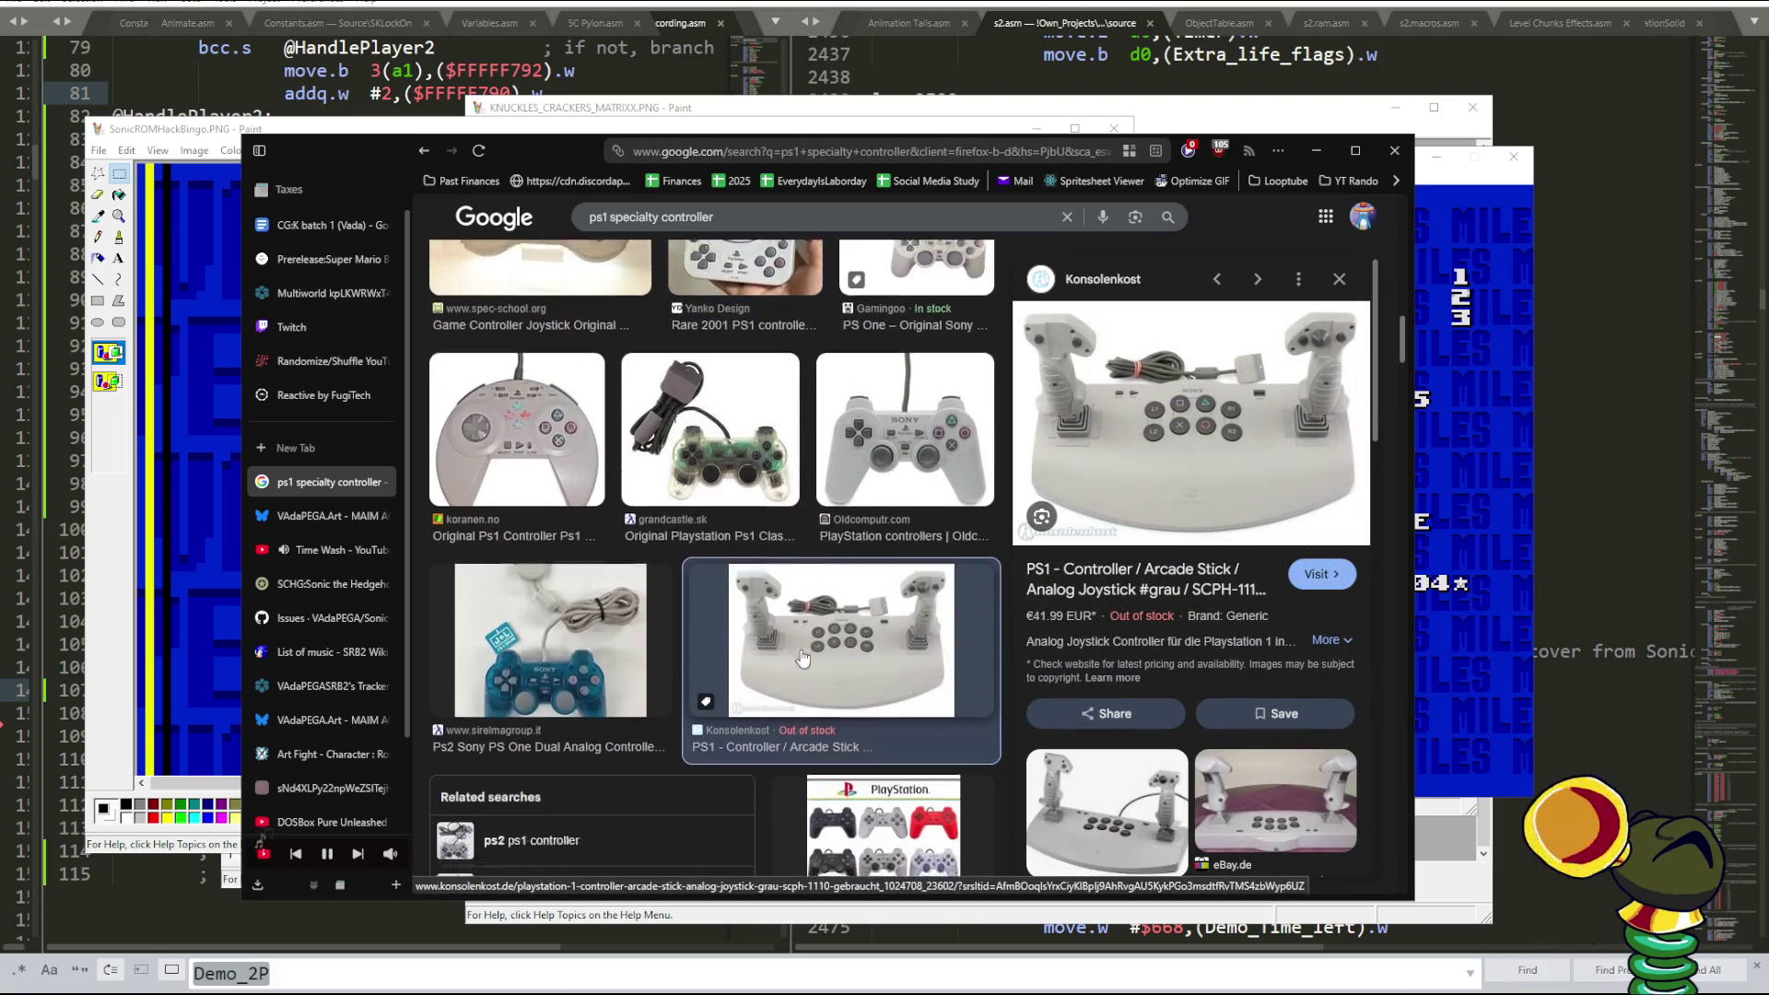
pyautogui.scroll(-3, 802, 657)
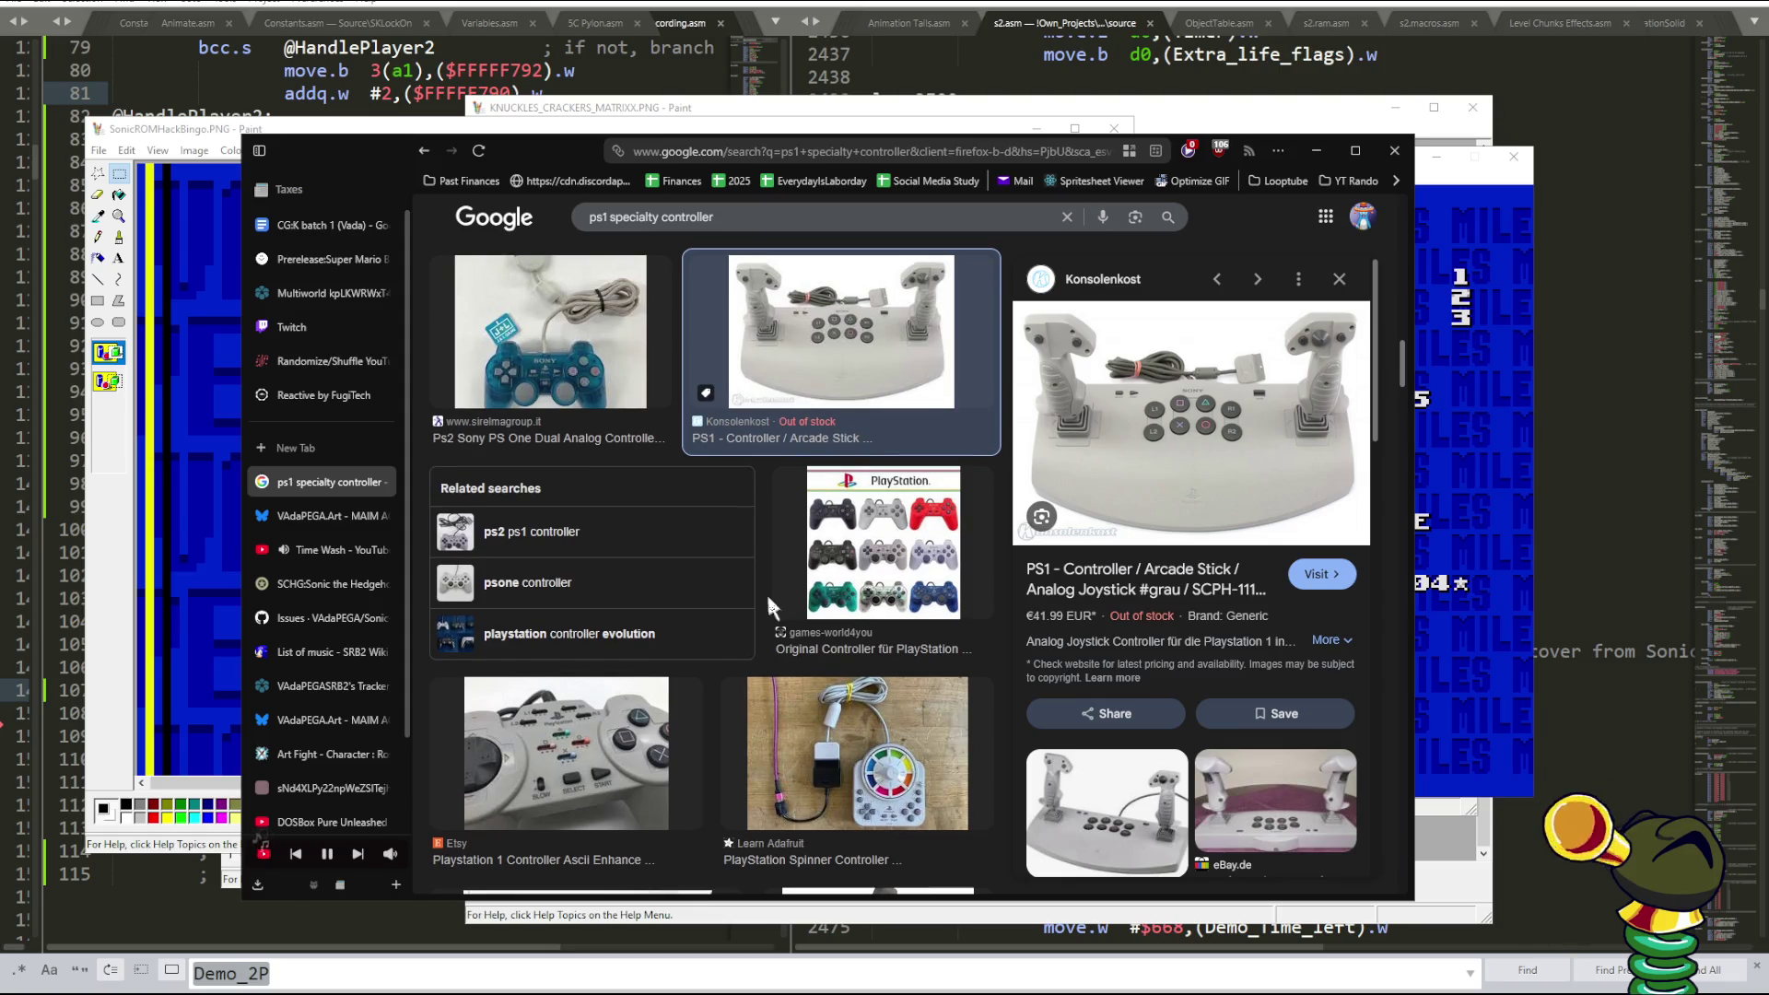
pyautogui.click(635, 700)
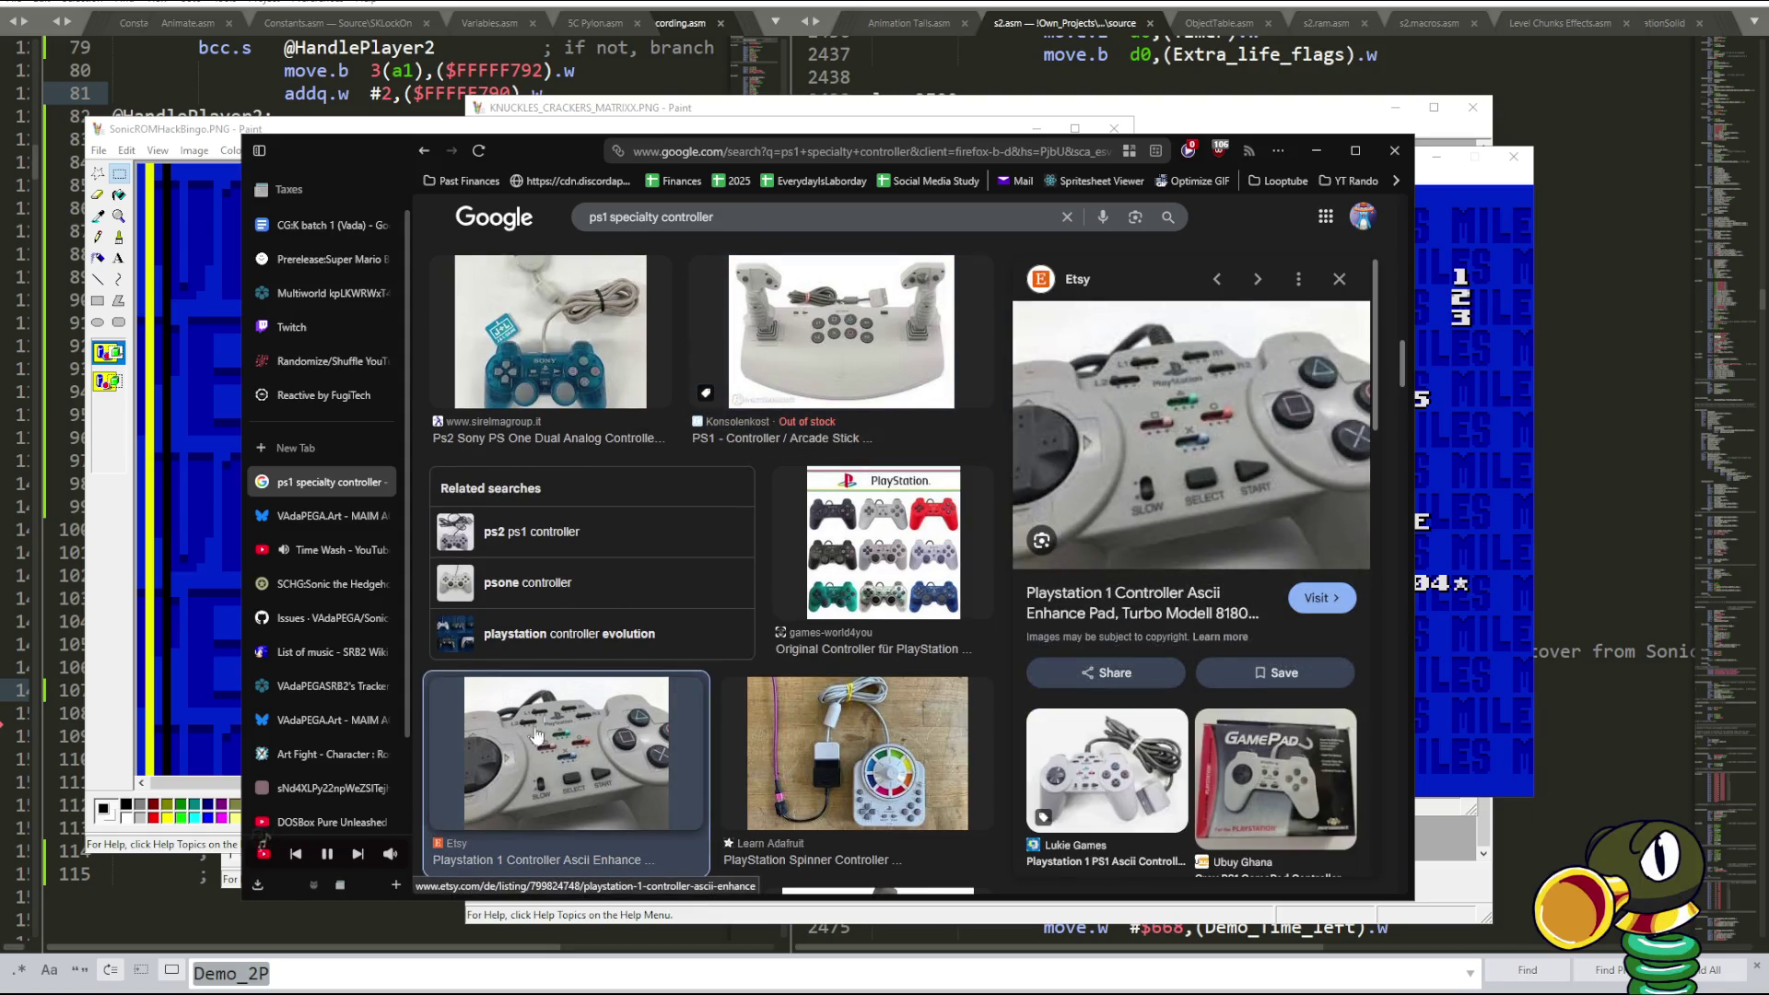
# - Preview the Awesome PS1 Controller video and keep scrolling through further results
pyautogui.scroll(-5, 653, 645)
pyautogui.scroll(-5, 653, 636)
pyautogui.scroll(-5, 654, 627)
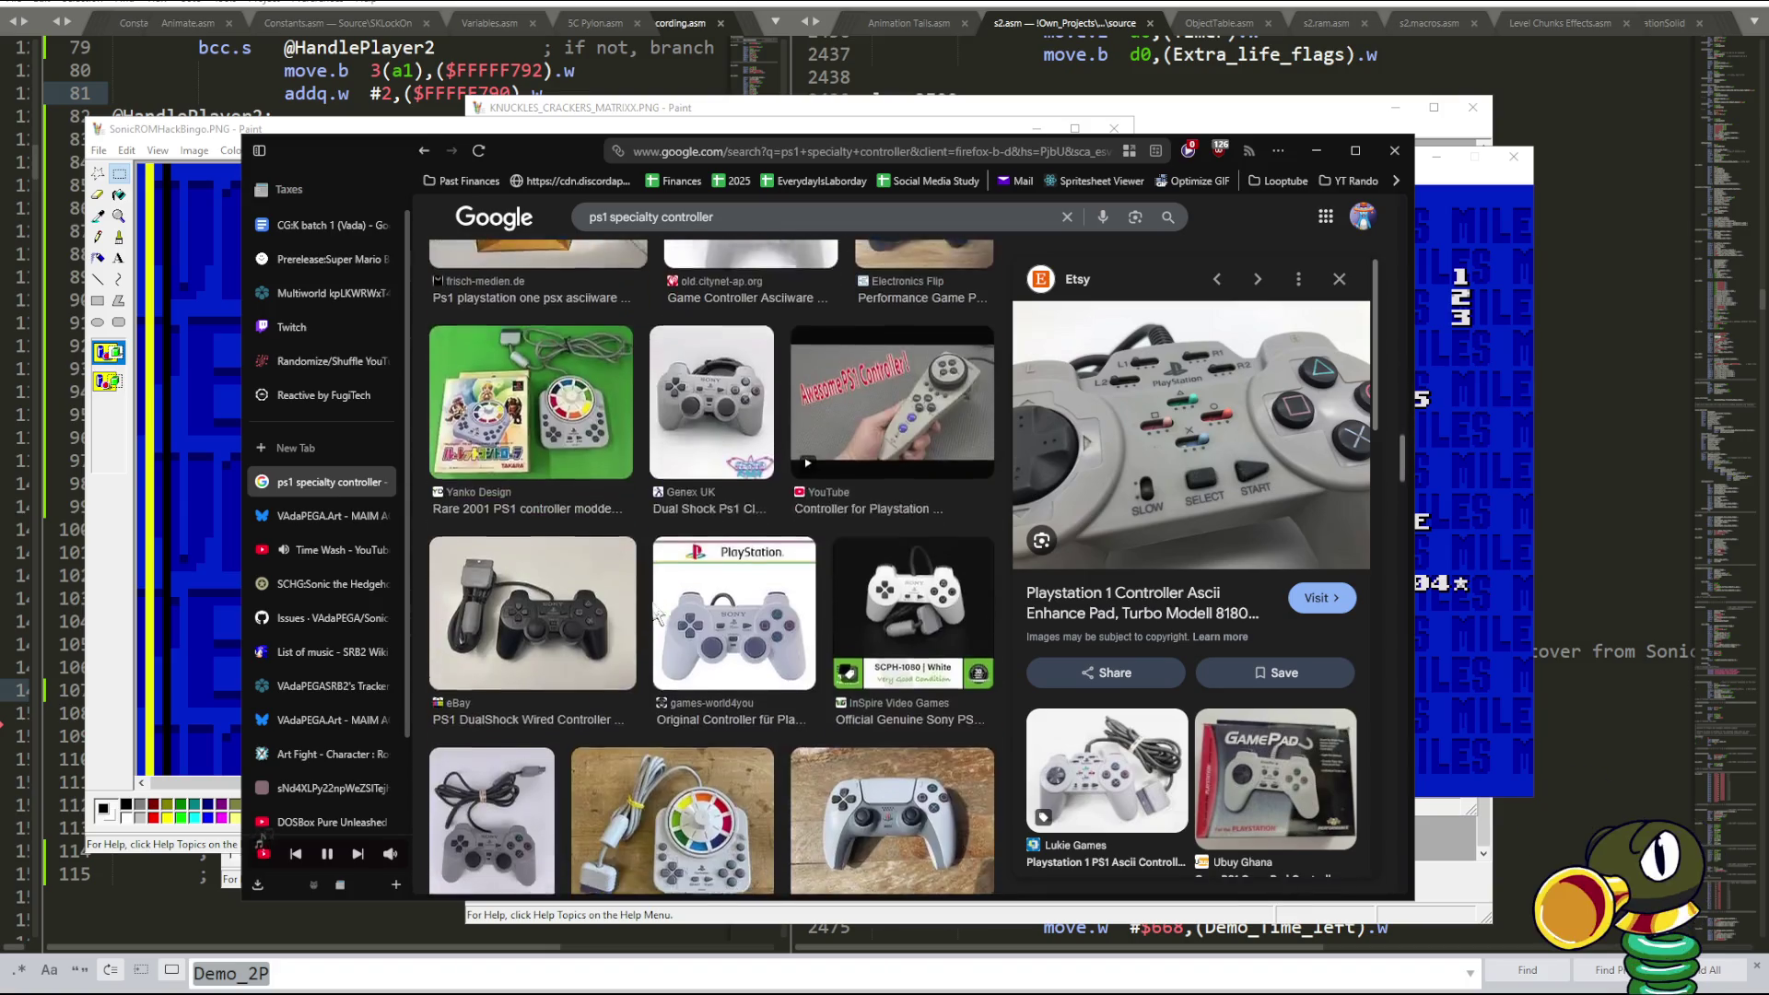
pyautogui.scroll(-5, 656, 616)
pyautogui.scroll(5, 654, 611)
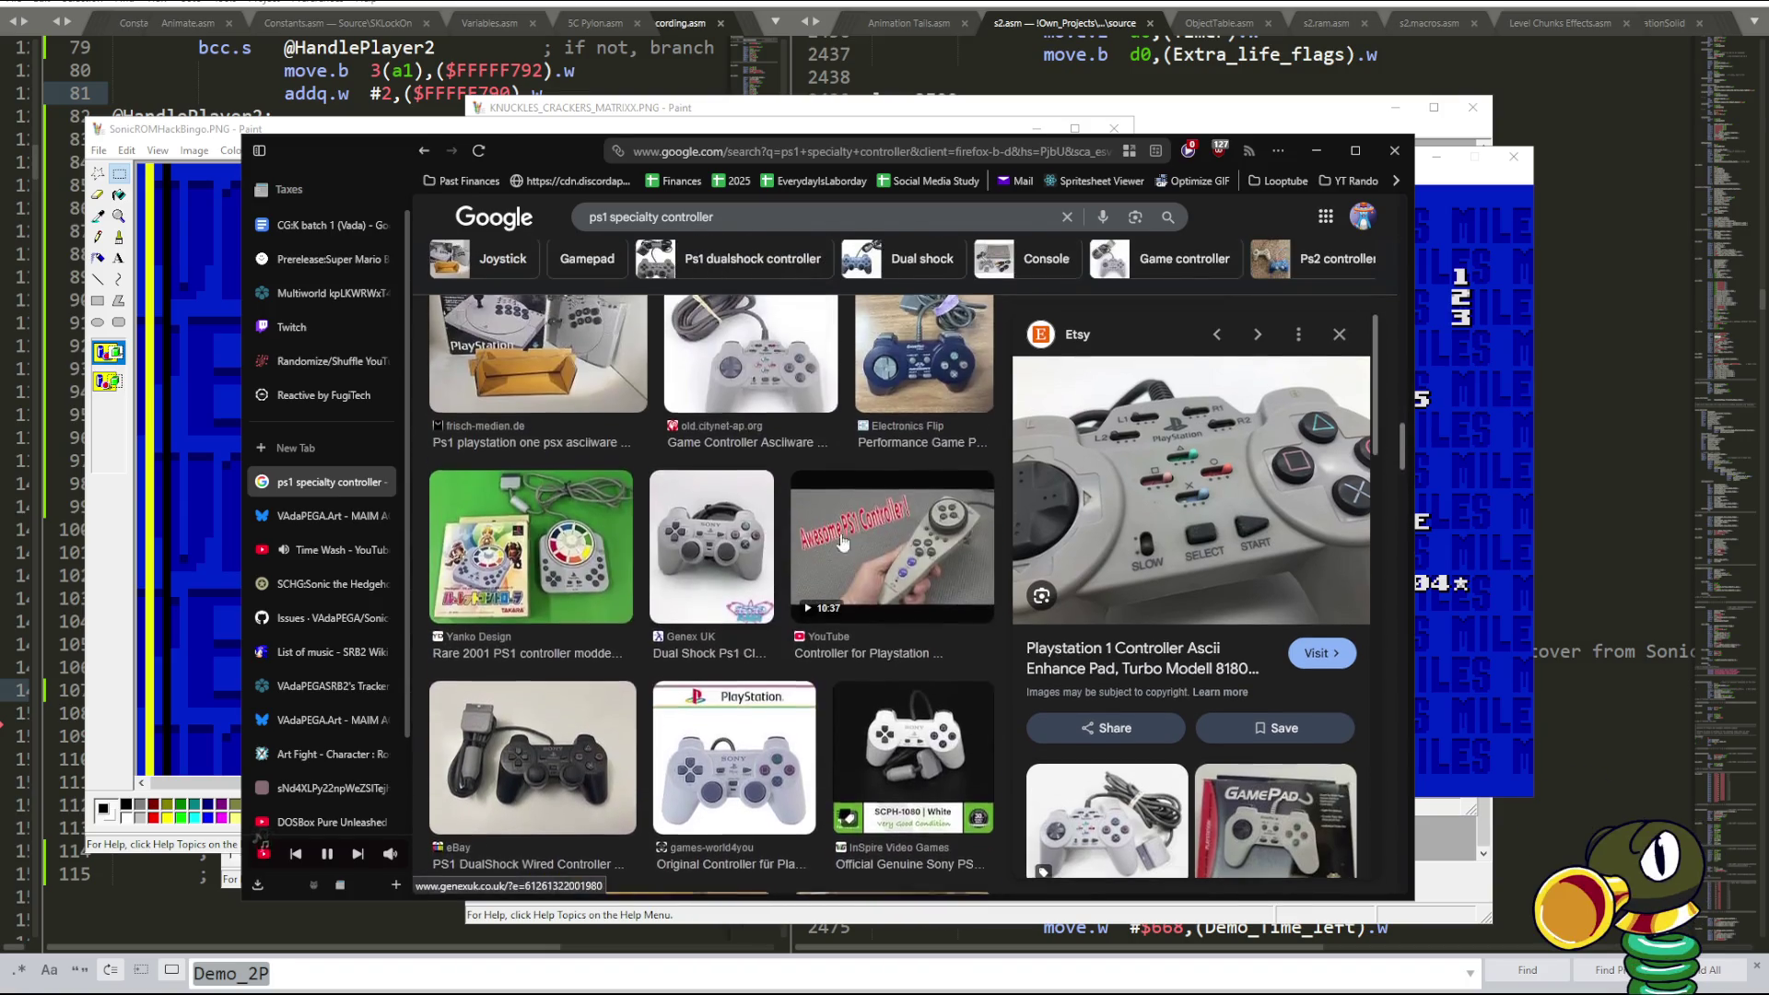
pyautogui.click(902, 515)
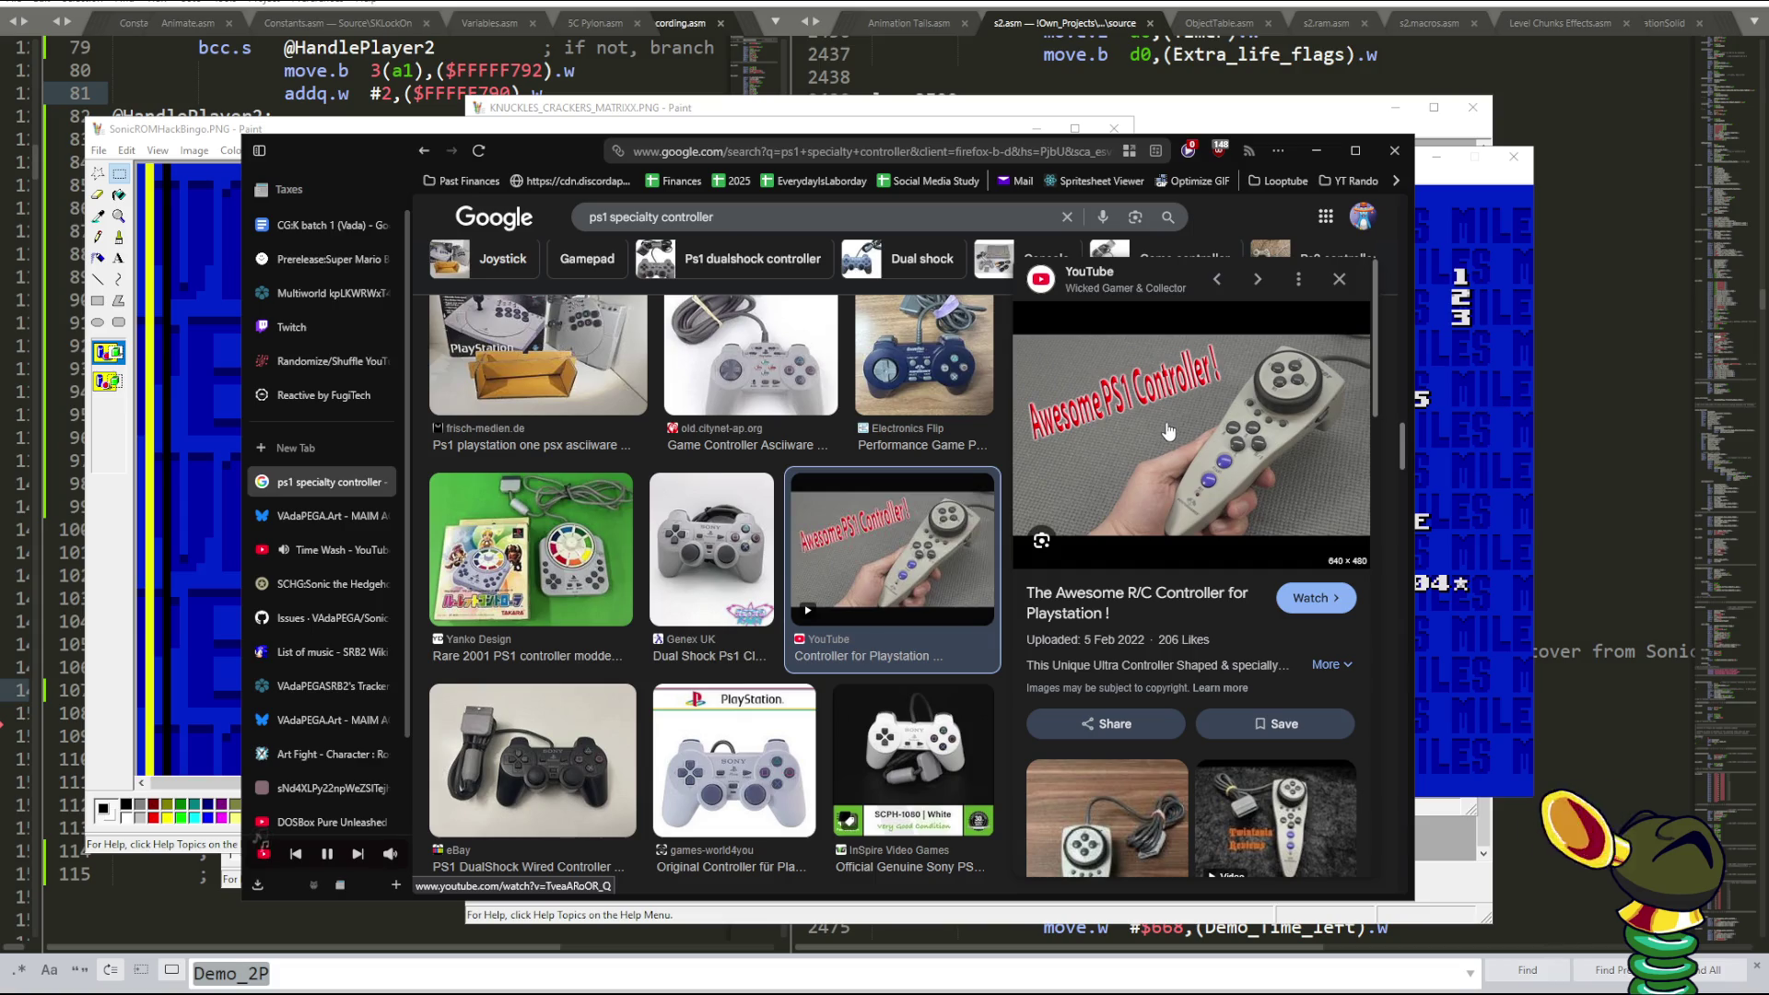
pyautogui.scroll(-4, 818, 593)
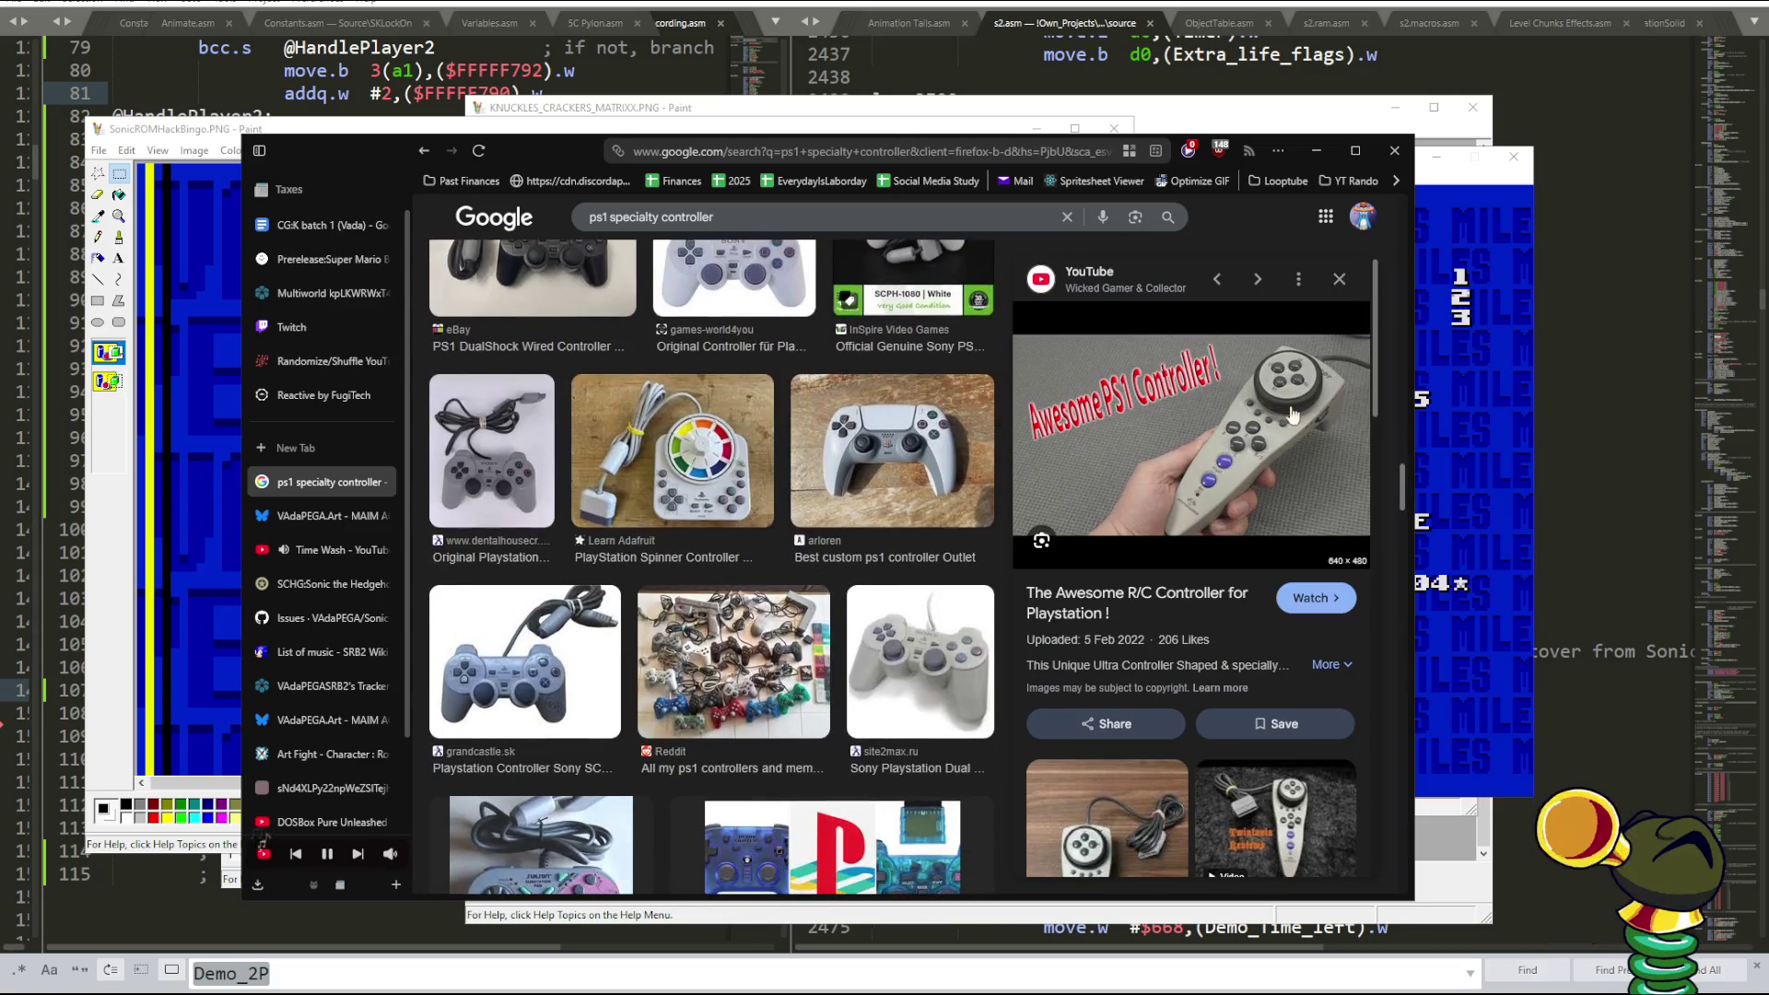
pyautogui.scroll(-3, 788, 500)
pyautogui.scroll(-3, 788, 499)
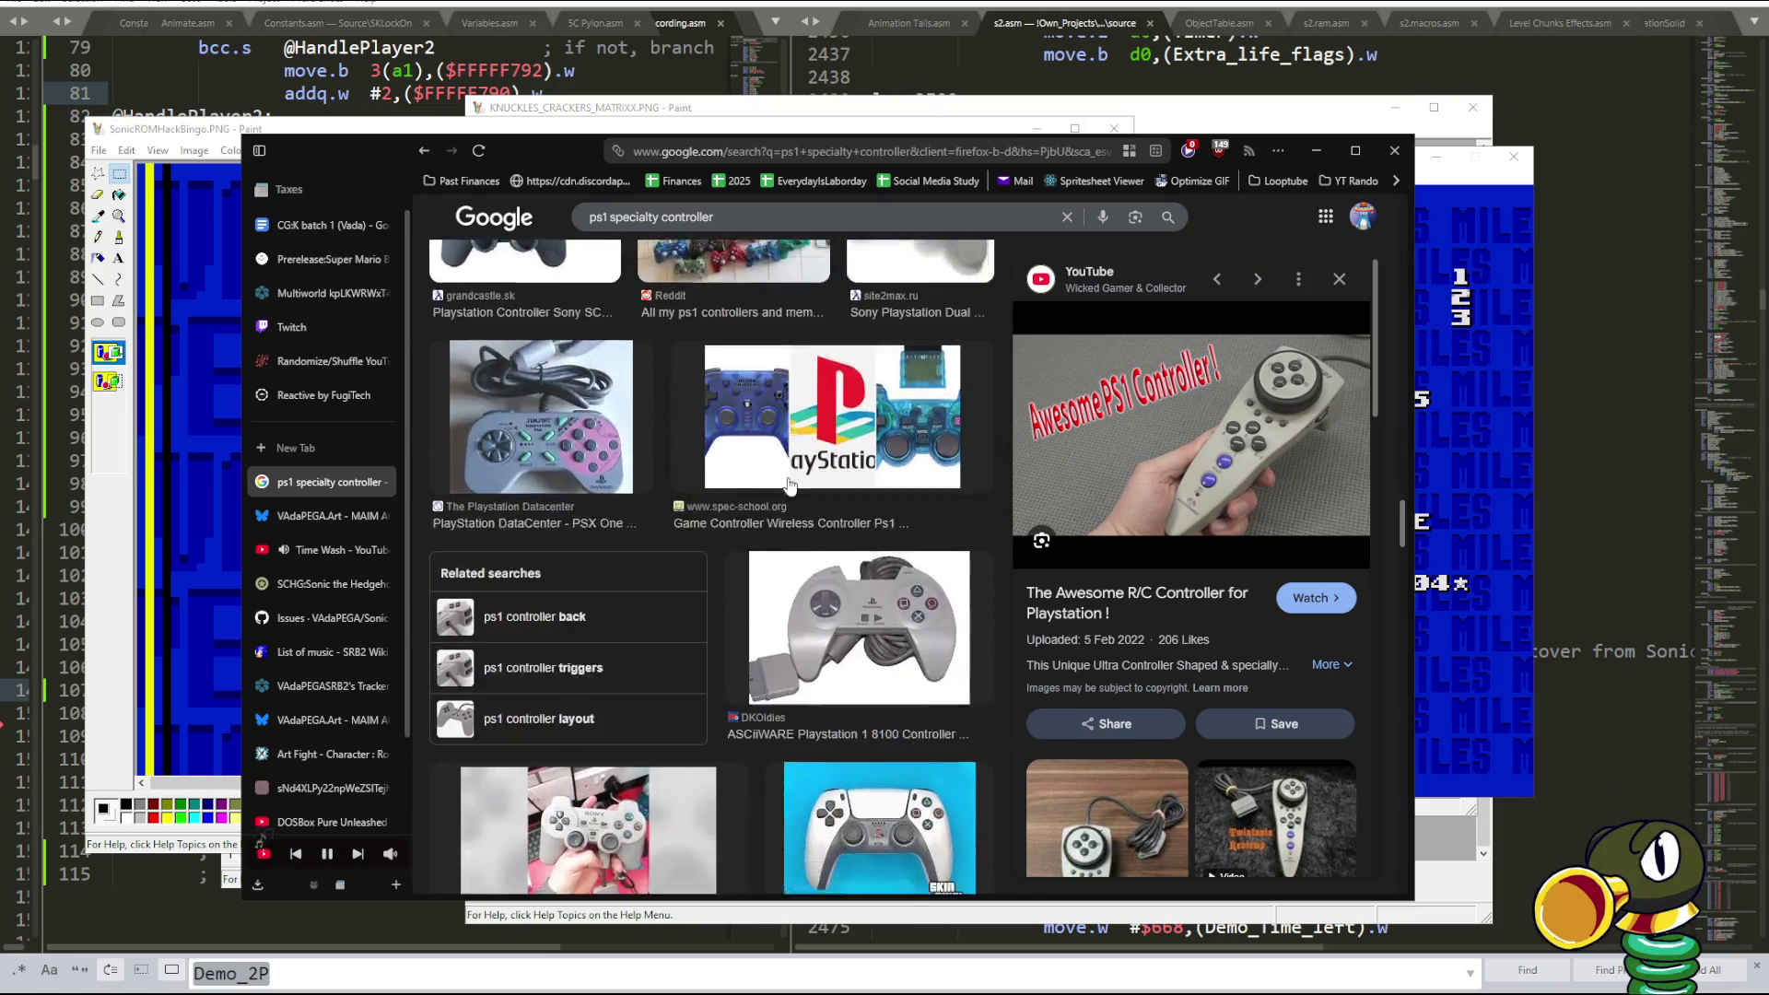
pyautogui.scroll(-3, 788, 498)
pyautogui.scroll(-3, 789, 493)
pyautogui.scroll(-3, 790, 486)
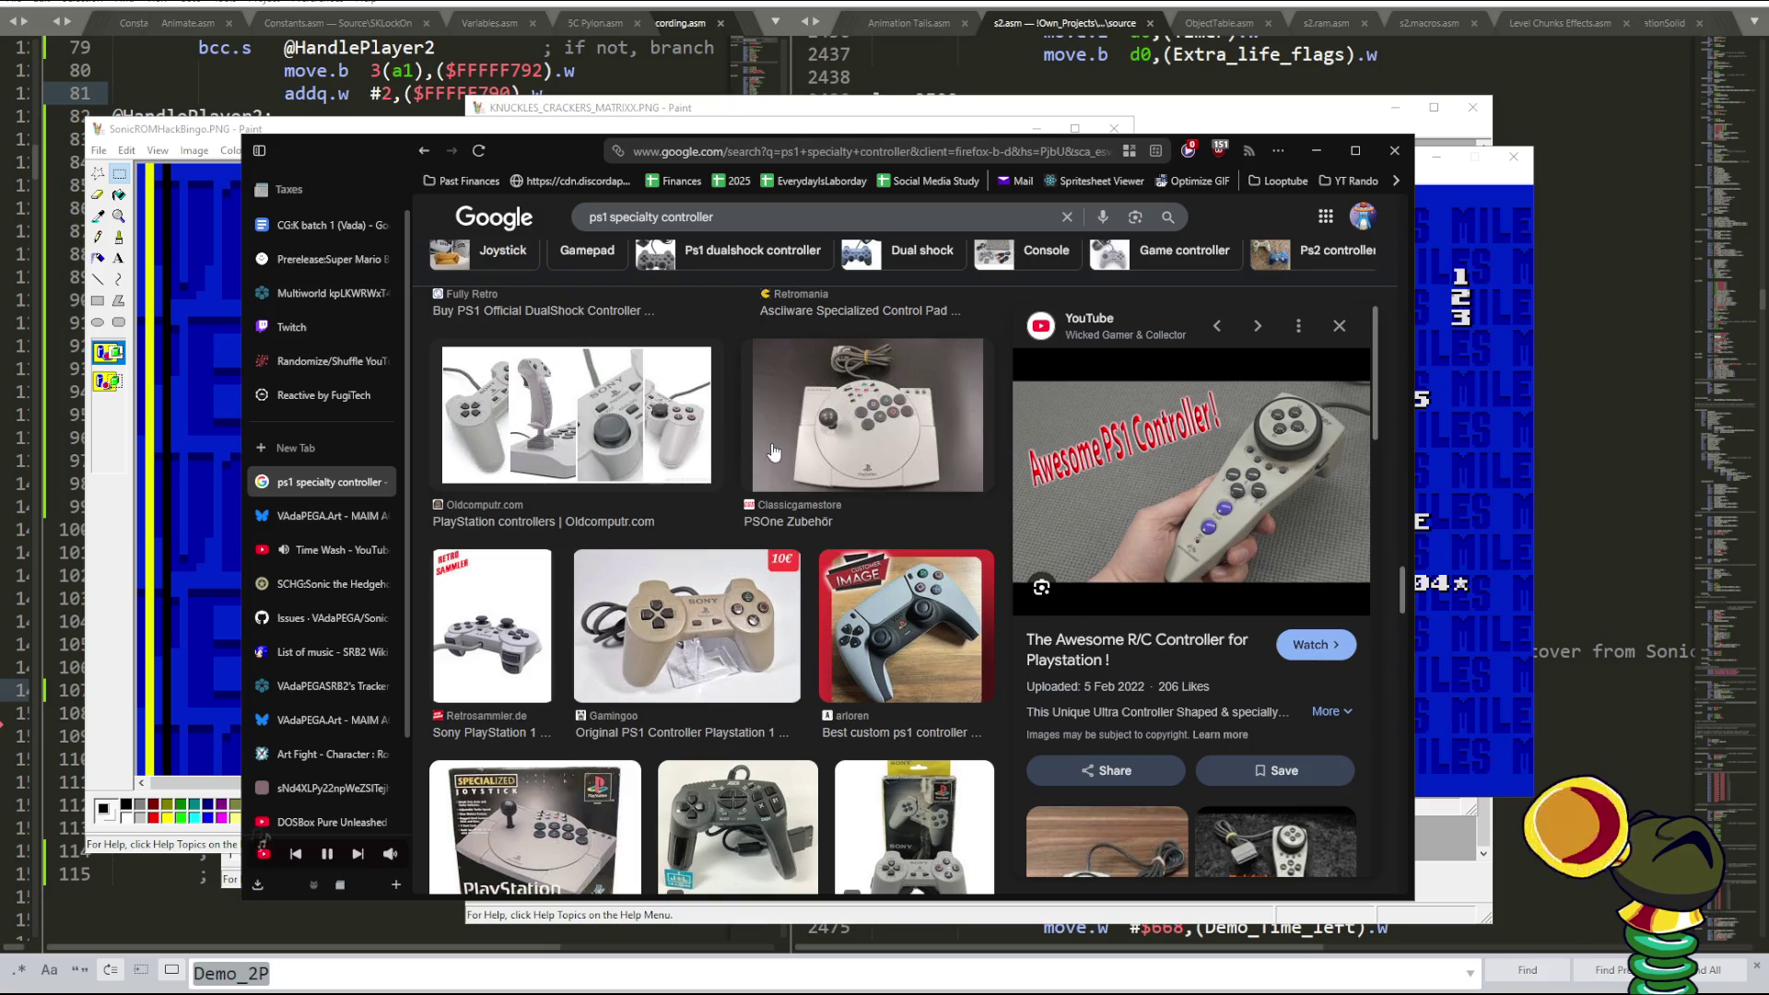
# - Preview the ASCII Biohazard Dedicated Controller photo and bring the Paint controller drawing beside it
pyautogui.scroll(-3, 772, 452)
pyautogui.click(746, 567)
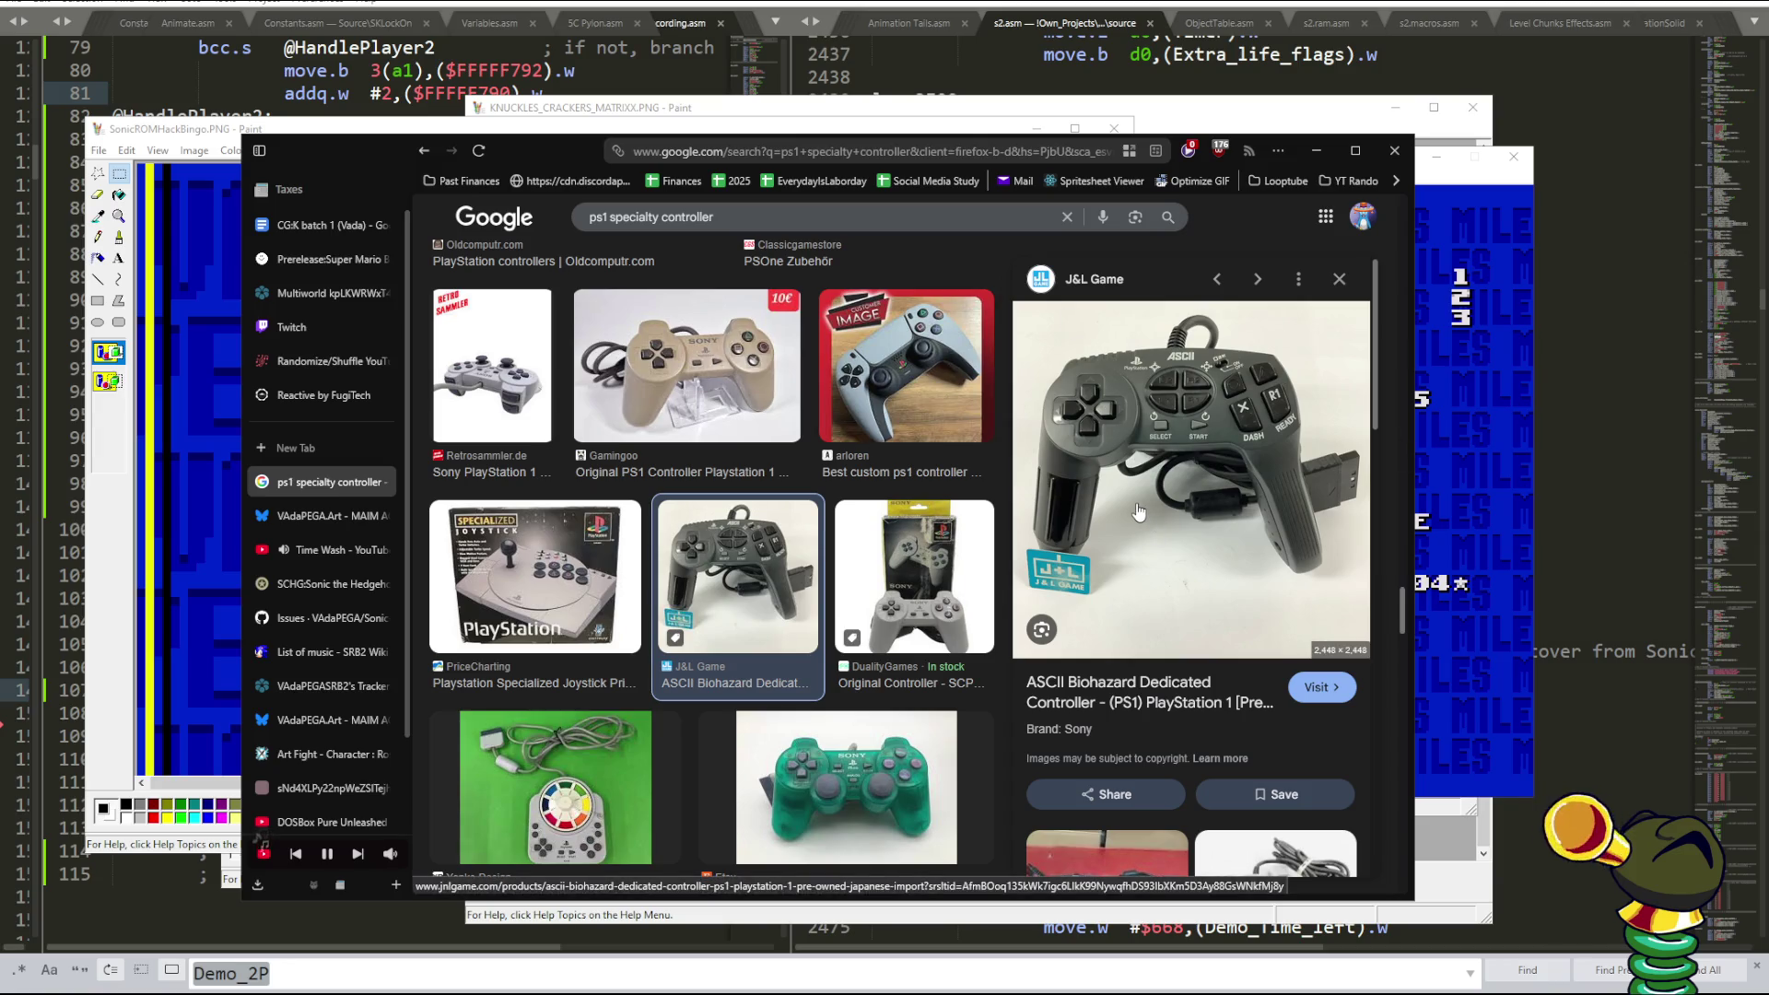
pyautogui.scroll(-3, 1140, 512)
pyautogui.scroll(3, 1113, 478)
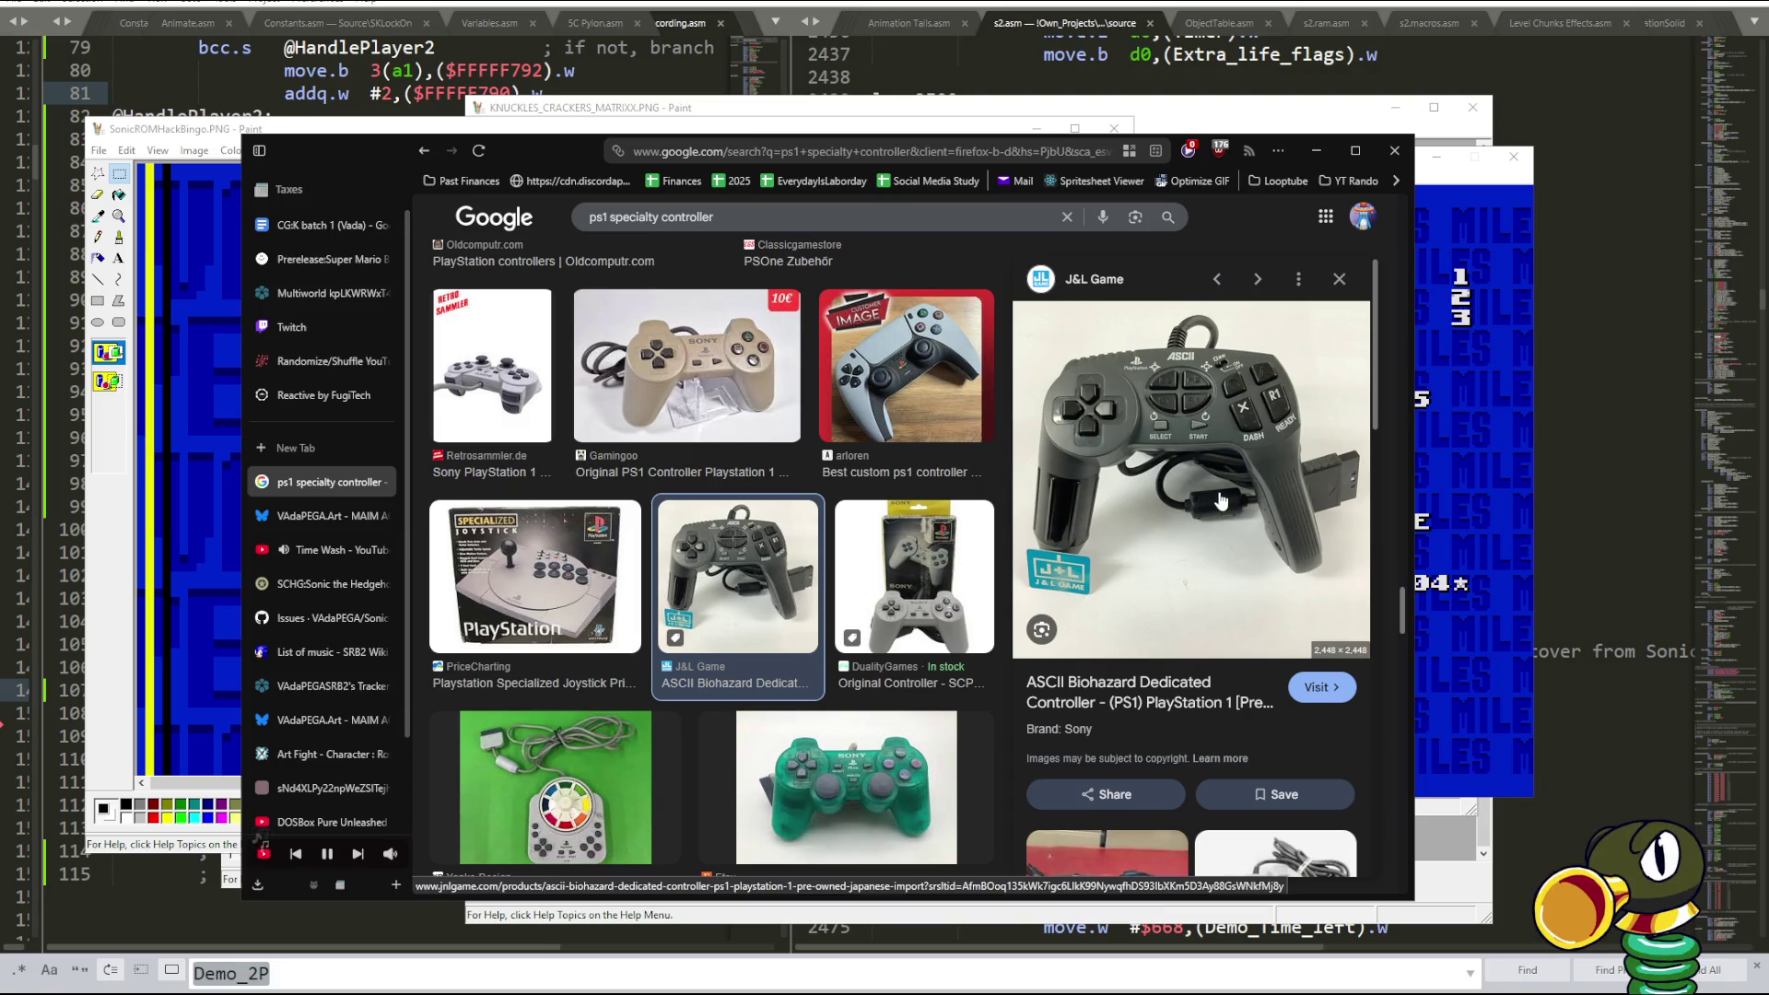
pyautogui.moveTo(281, 122); pyautogui.dragTo(252, 122)
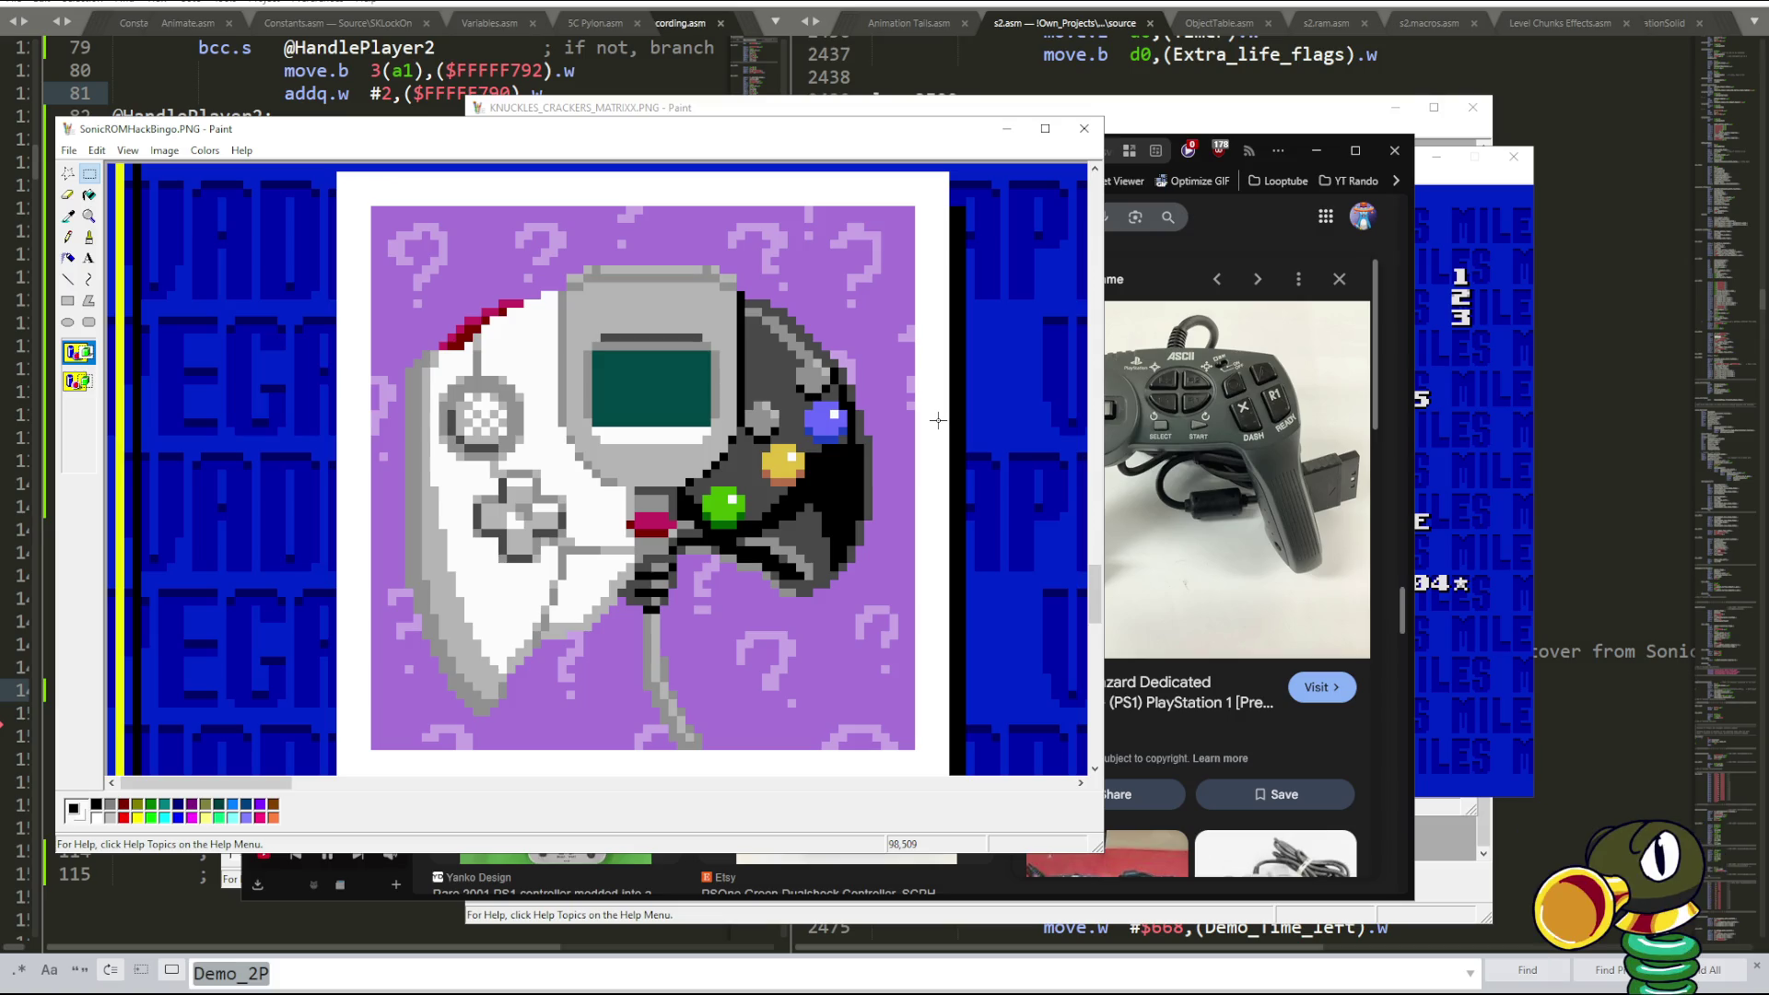
# - Switch between the ASCII controller photo and the pixel-art drawing to compare them
pyautogui.click(1373, 295)
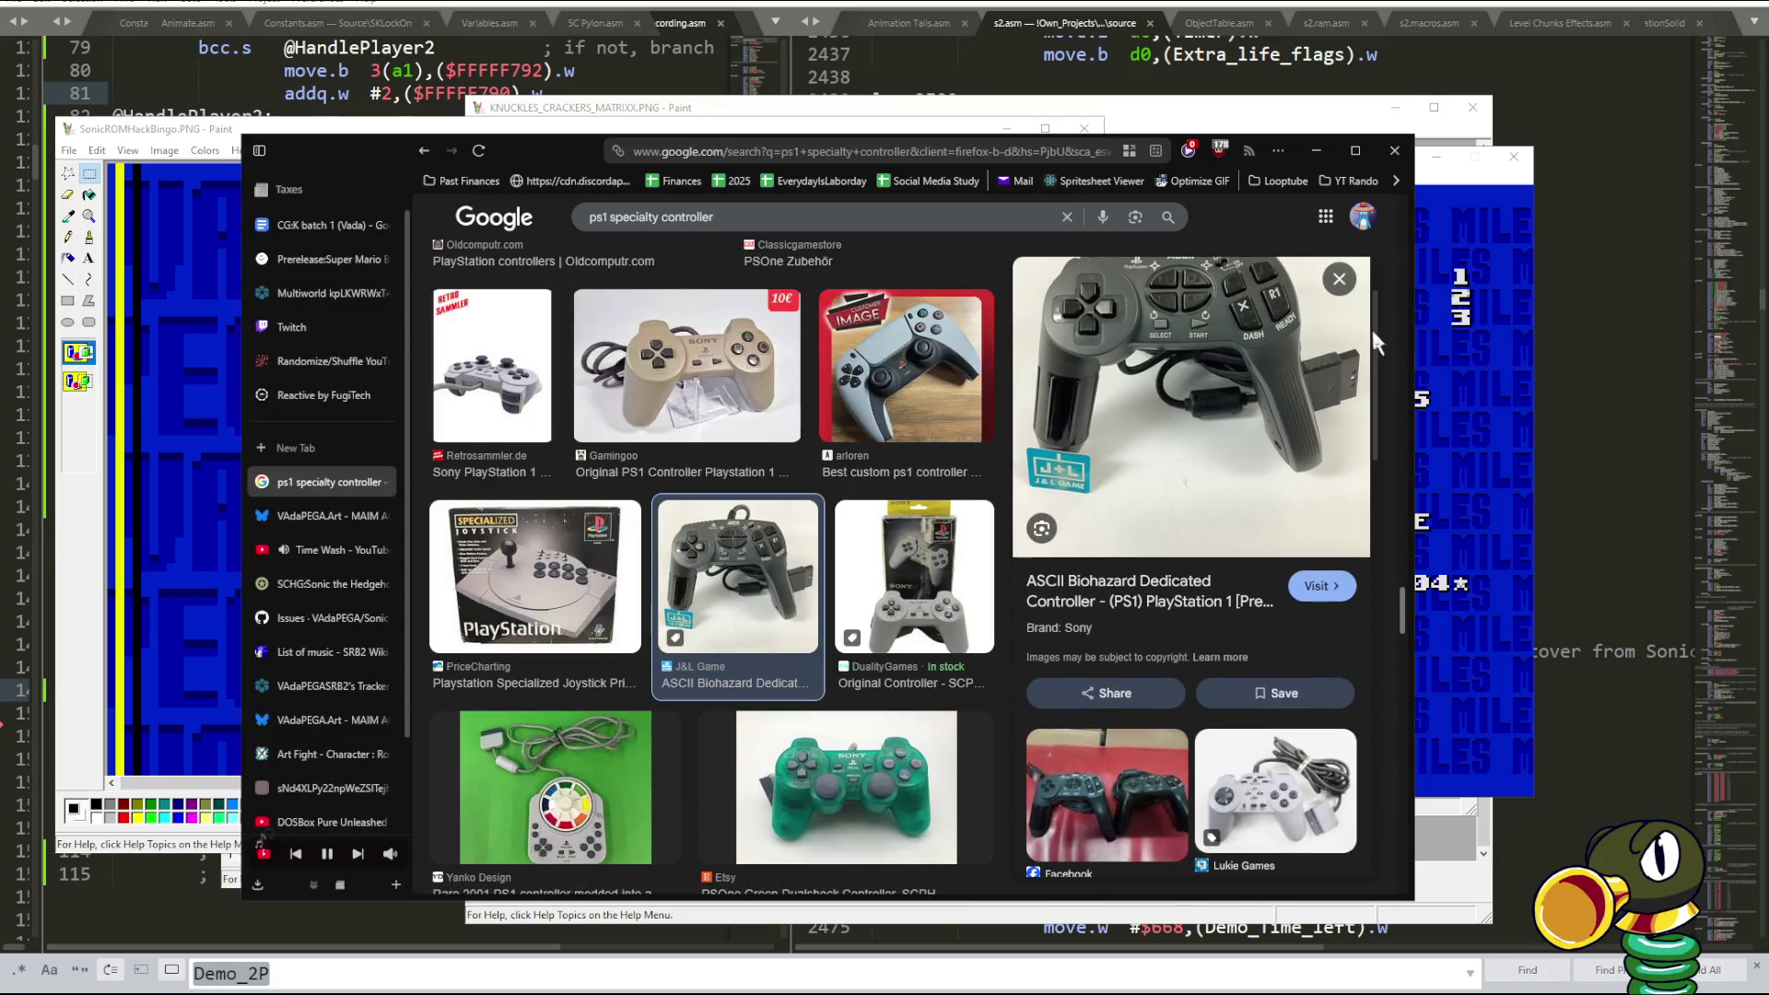
pyautogui.click(197, 135)
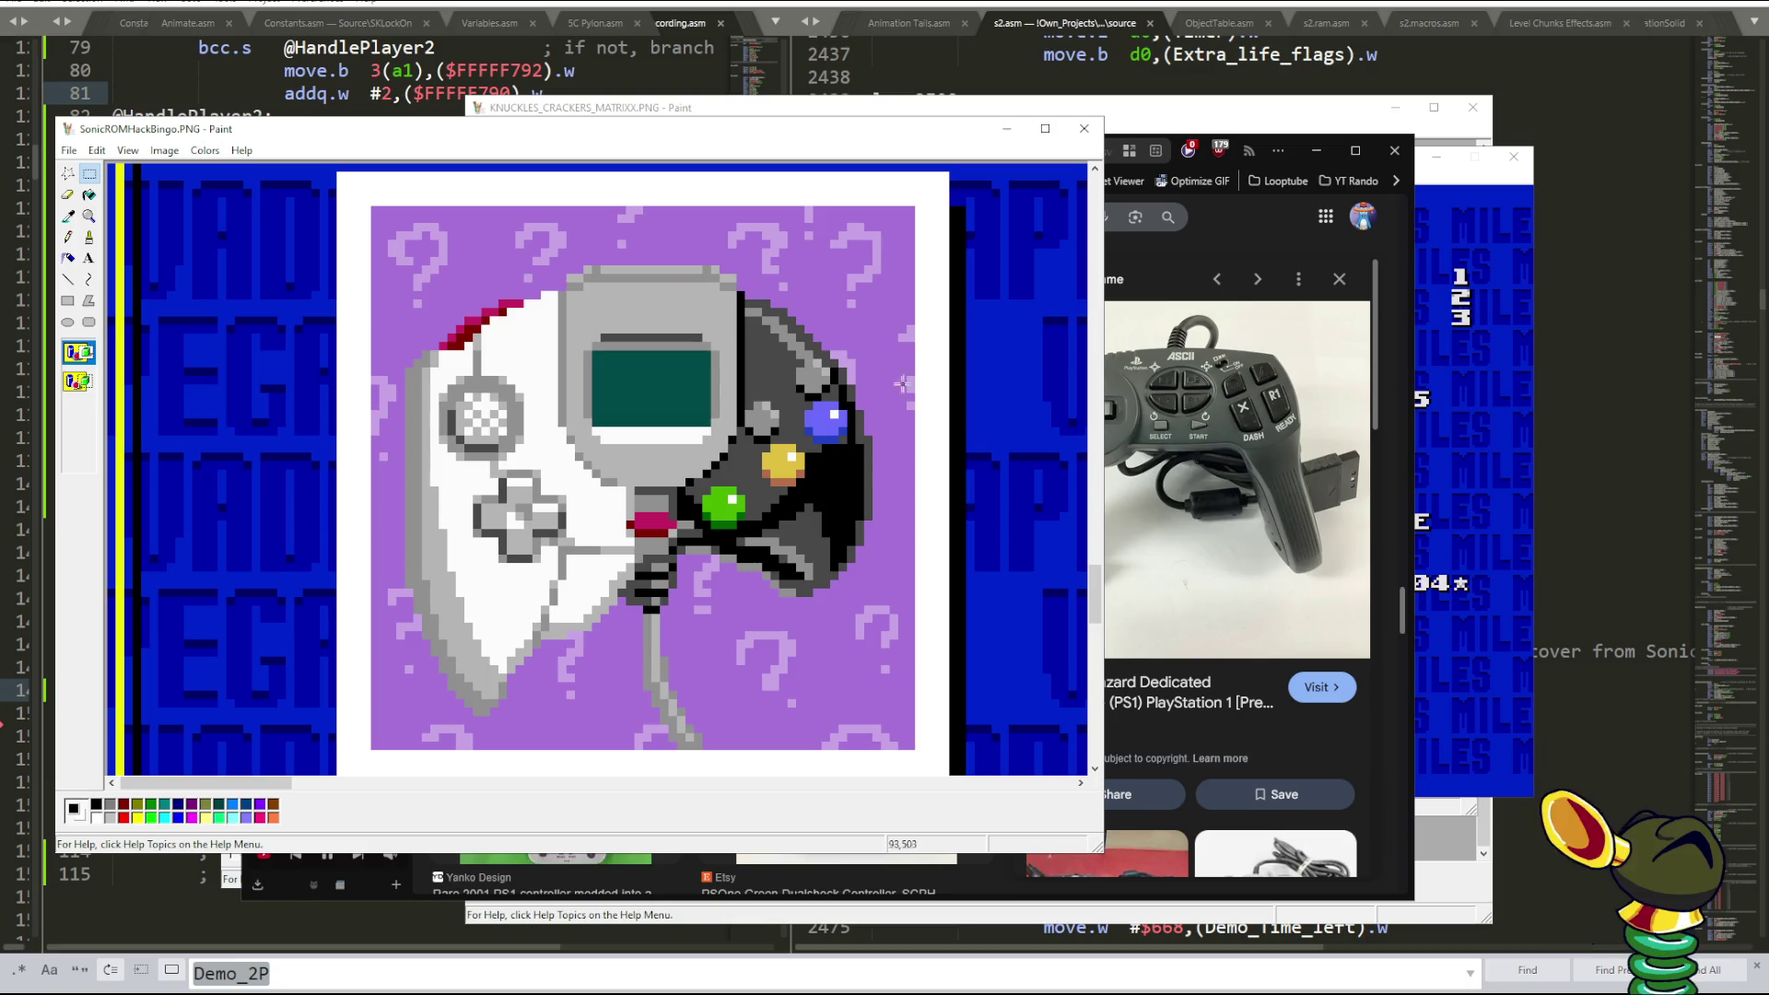
pyautogui.click(1240, 226)
# - Scroll through more controller image results, then switch to GitHub Desktop's pending changes
pyautogui.scroll(-3, 939, 439)
pyautogui.scroll(-3, 939, 440)
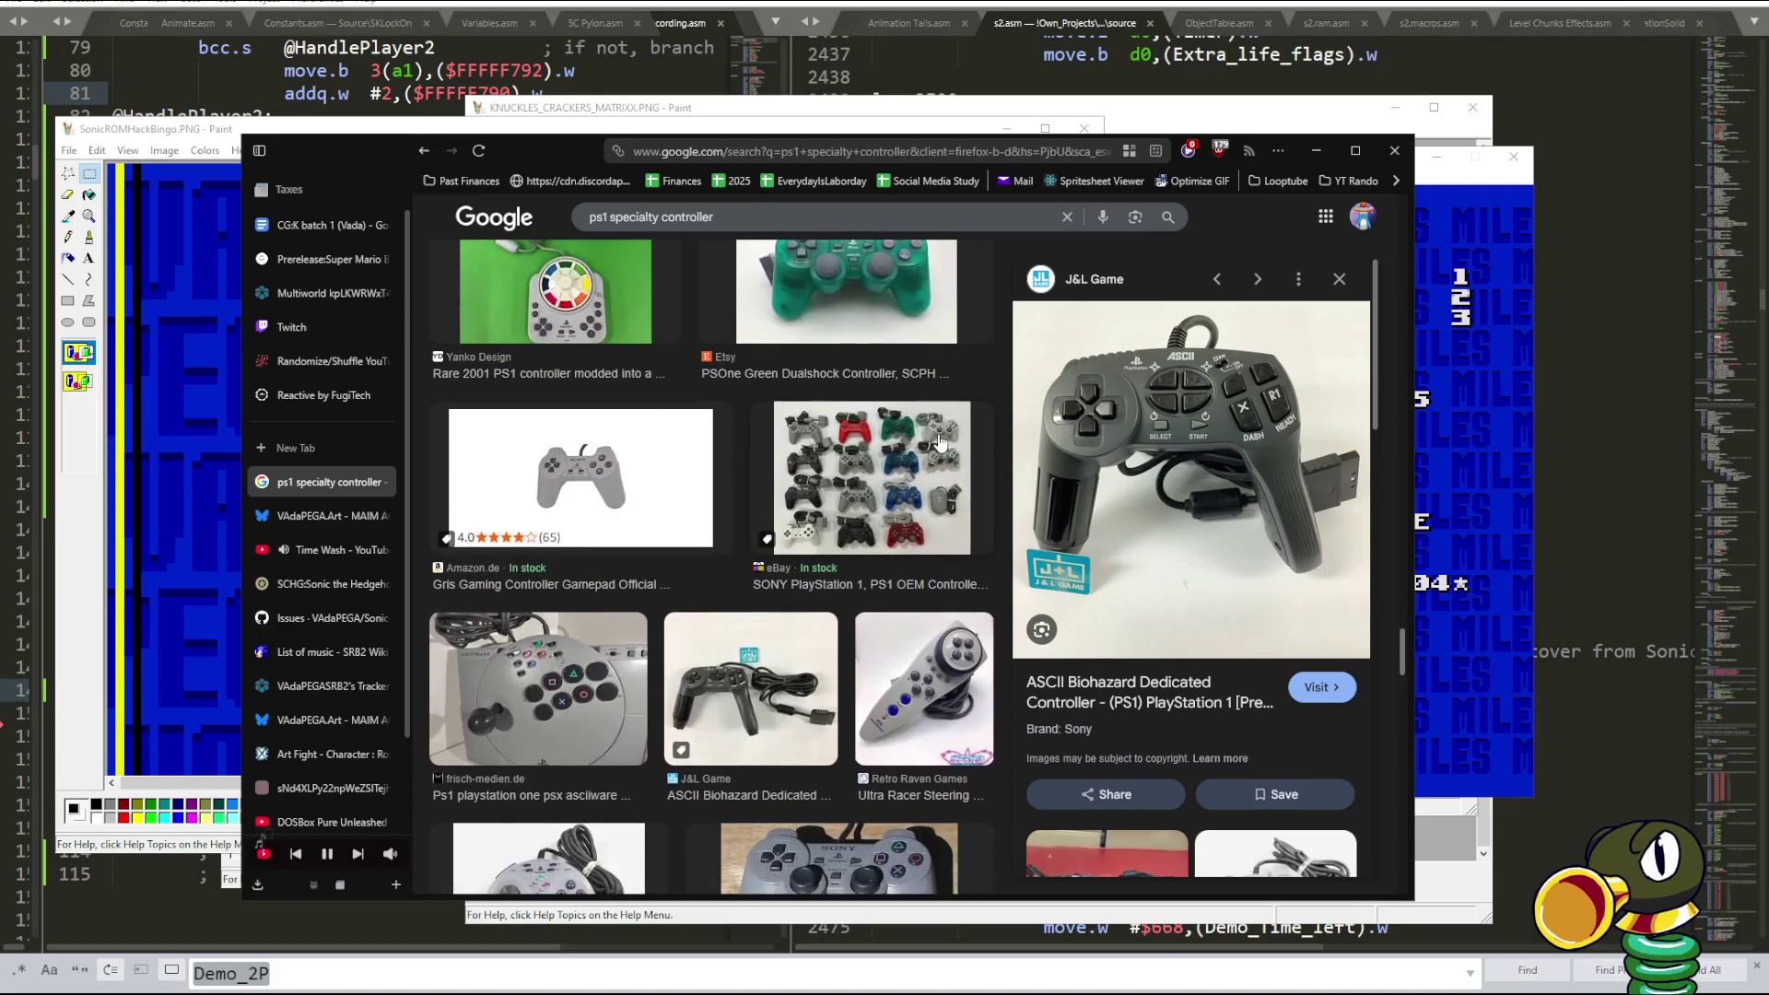
pyautogui.scroll(-3, 939, 440)
pyautogui.scroll(-2, 939, 440)
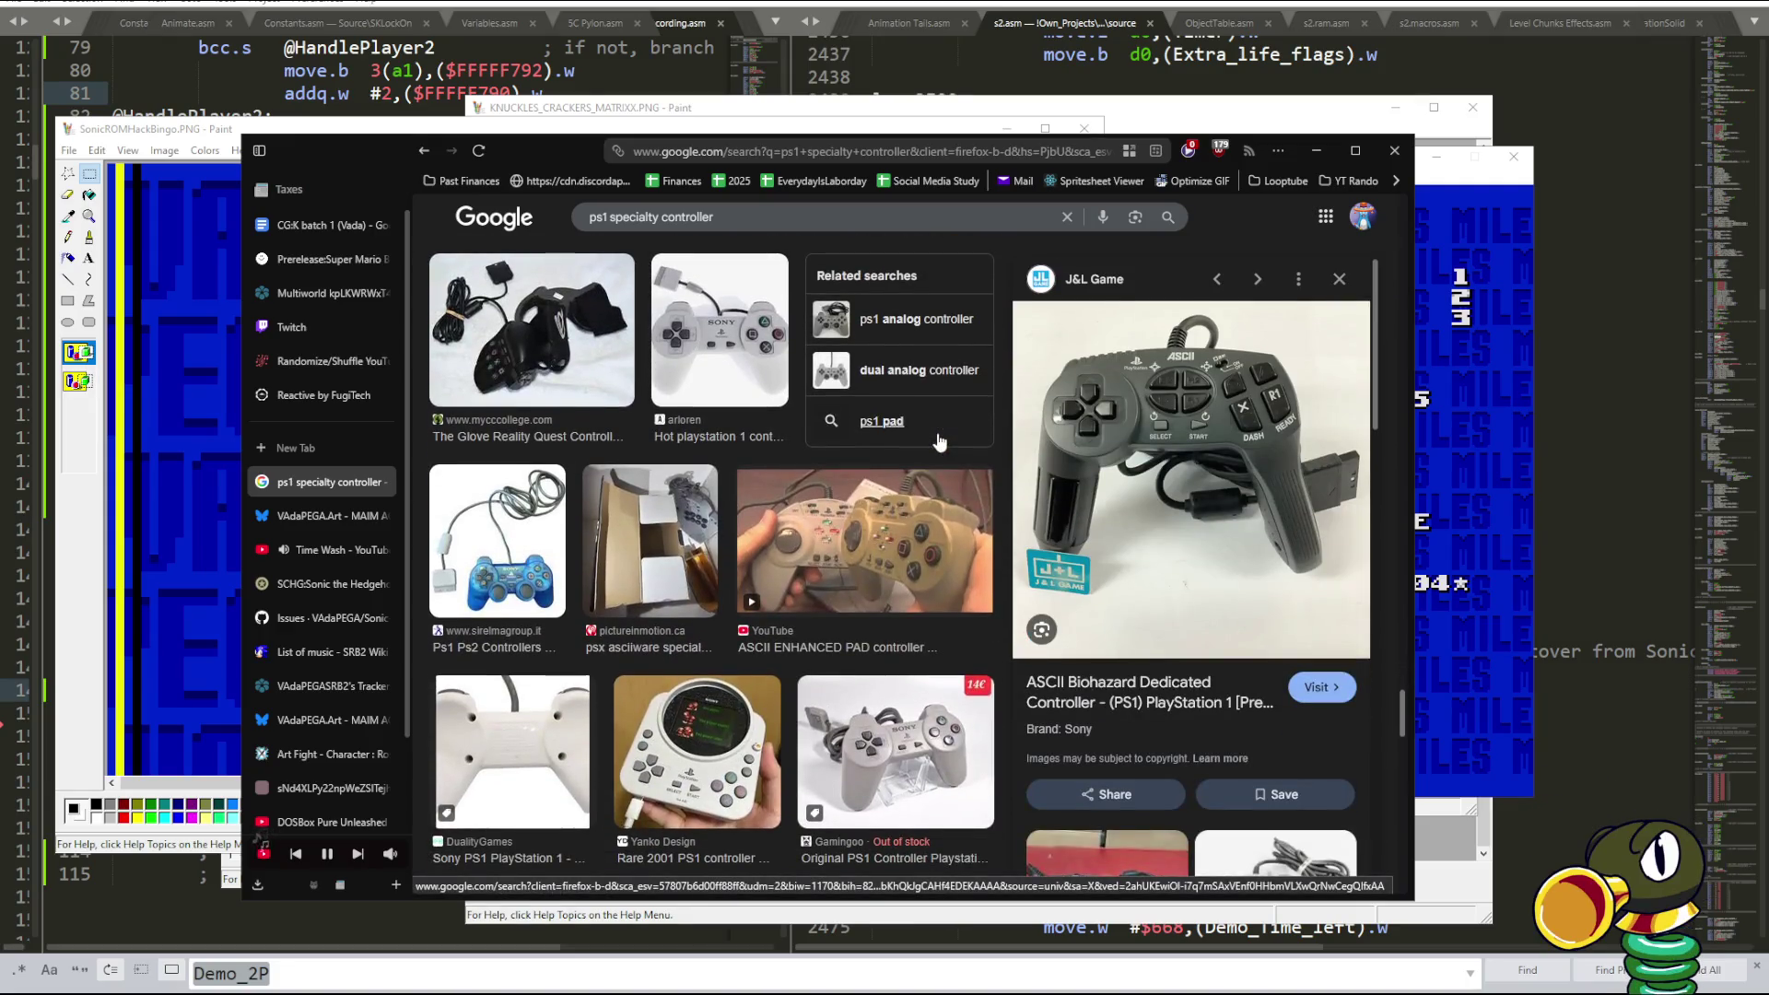
pyautogui.scroll(-2, 939, 442)
pyautogui.scroll(-2, 939, 442)
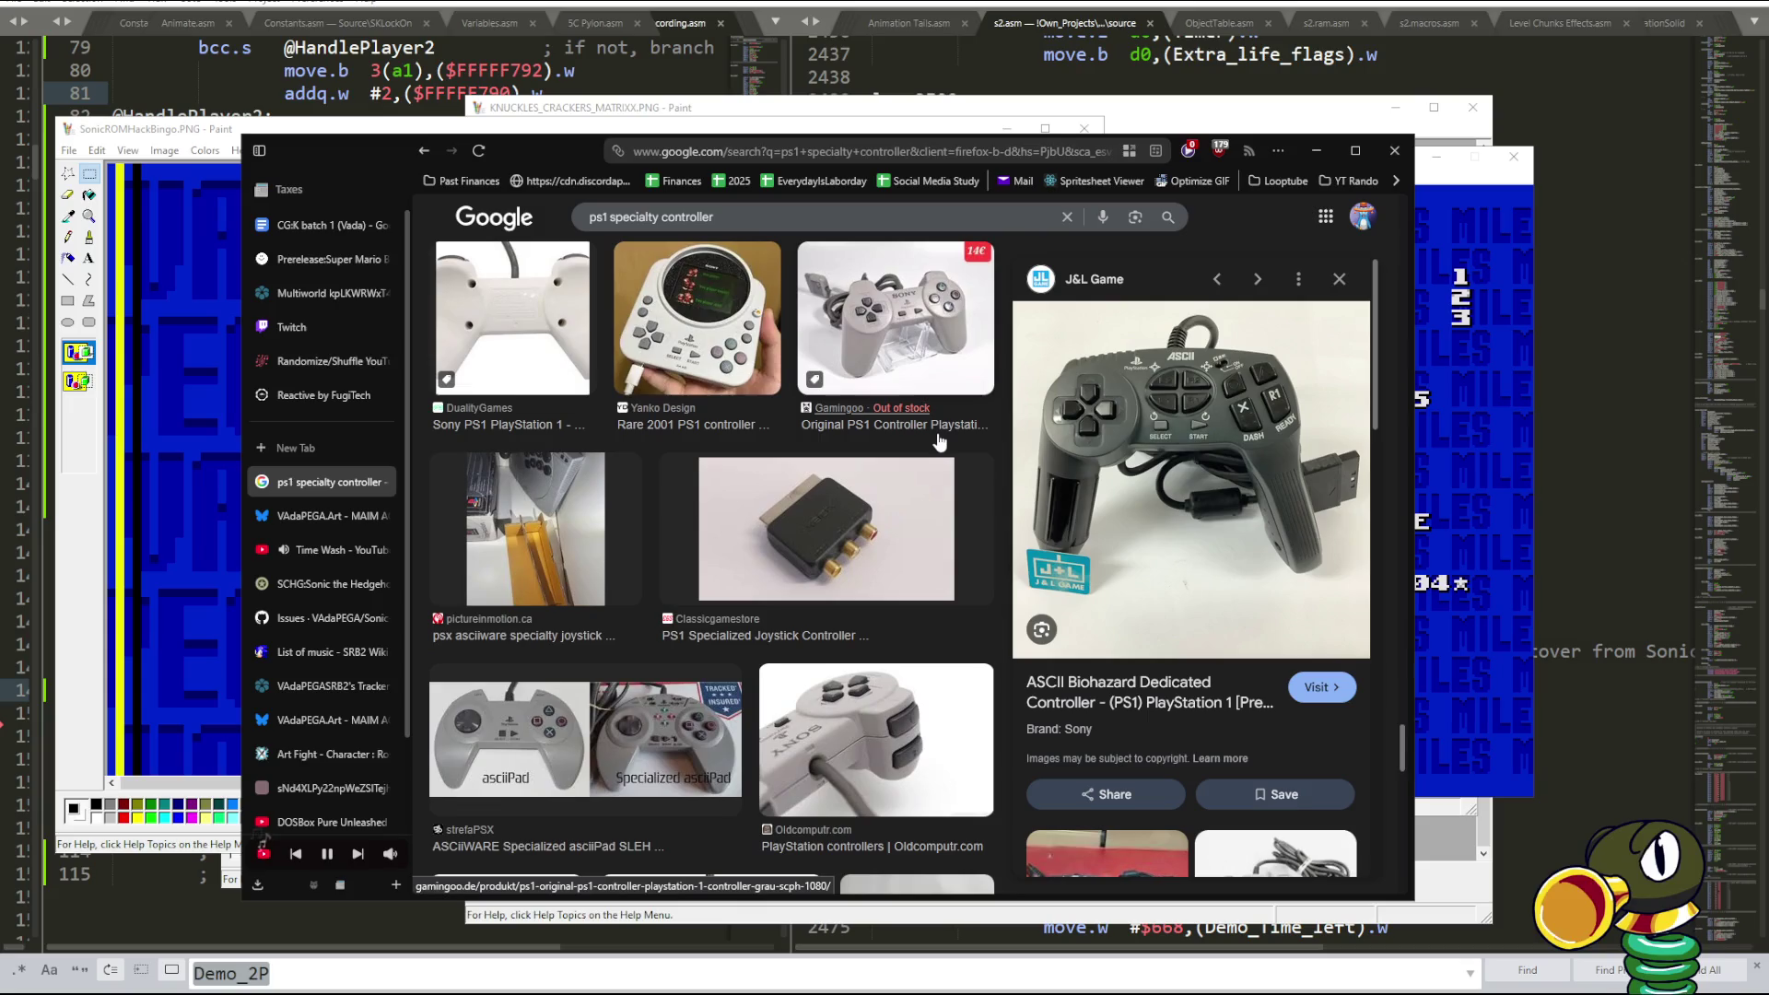
pyautogui.scroll(-2, 939, 441)
pyautogui.scroll(-2, 939, 441)
pyautogui.scroll(-3, 939, 442)
pyautogui.scroll(2, 939, 442)
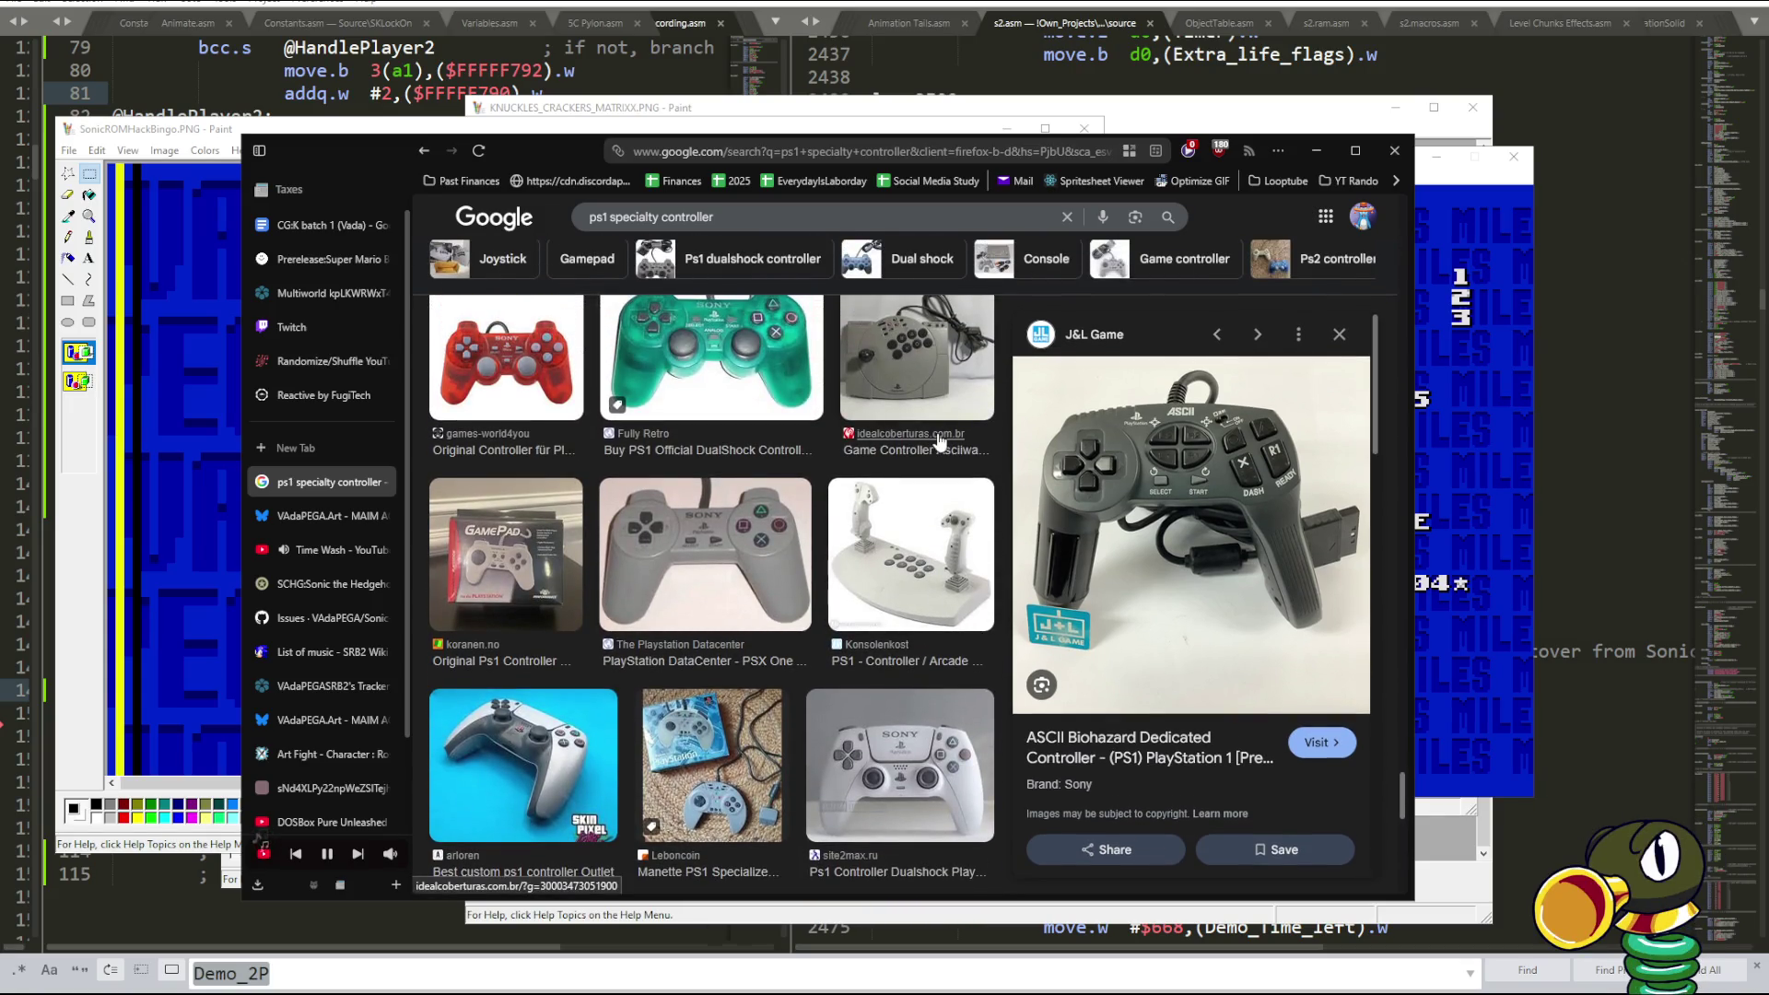
pyautogui.scroll(-3, 939, 441)
pyautogui.scroll(-2, 939, 441)
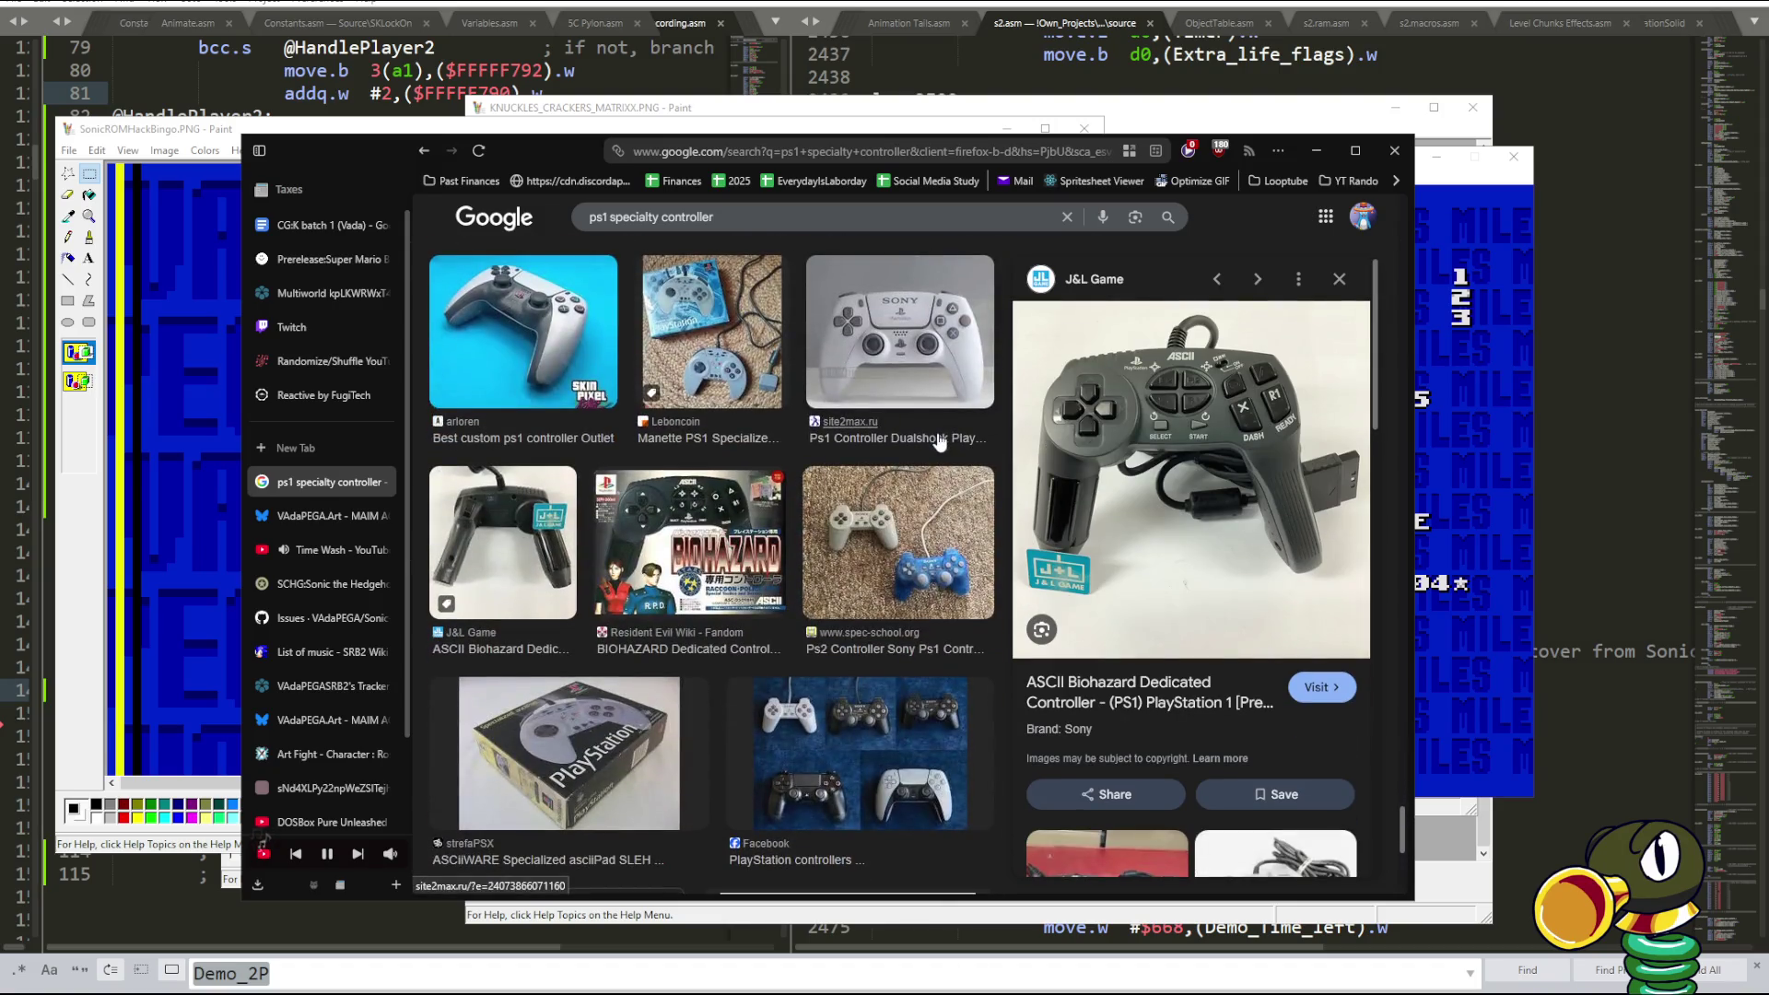
pyautogui.scroll(-3, 939, 442)
pyautogui.scroll(-2, 939, 441)
pyautogui.scroll(-3, 939, 441)
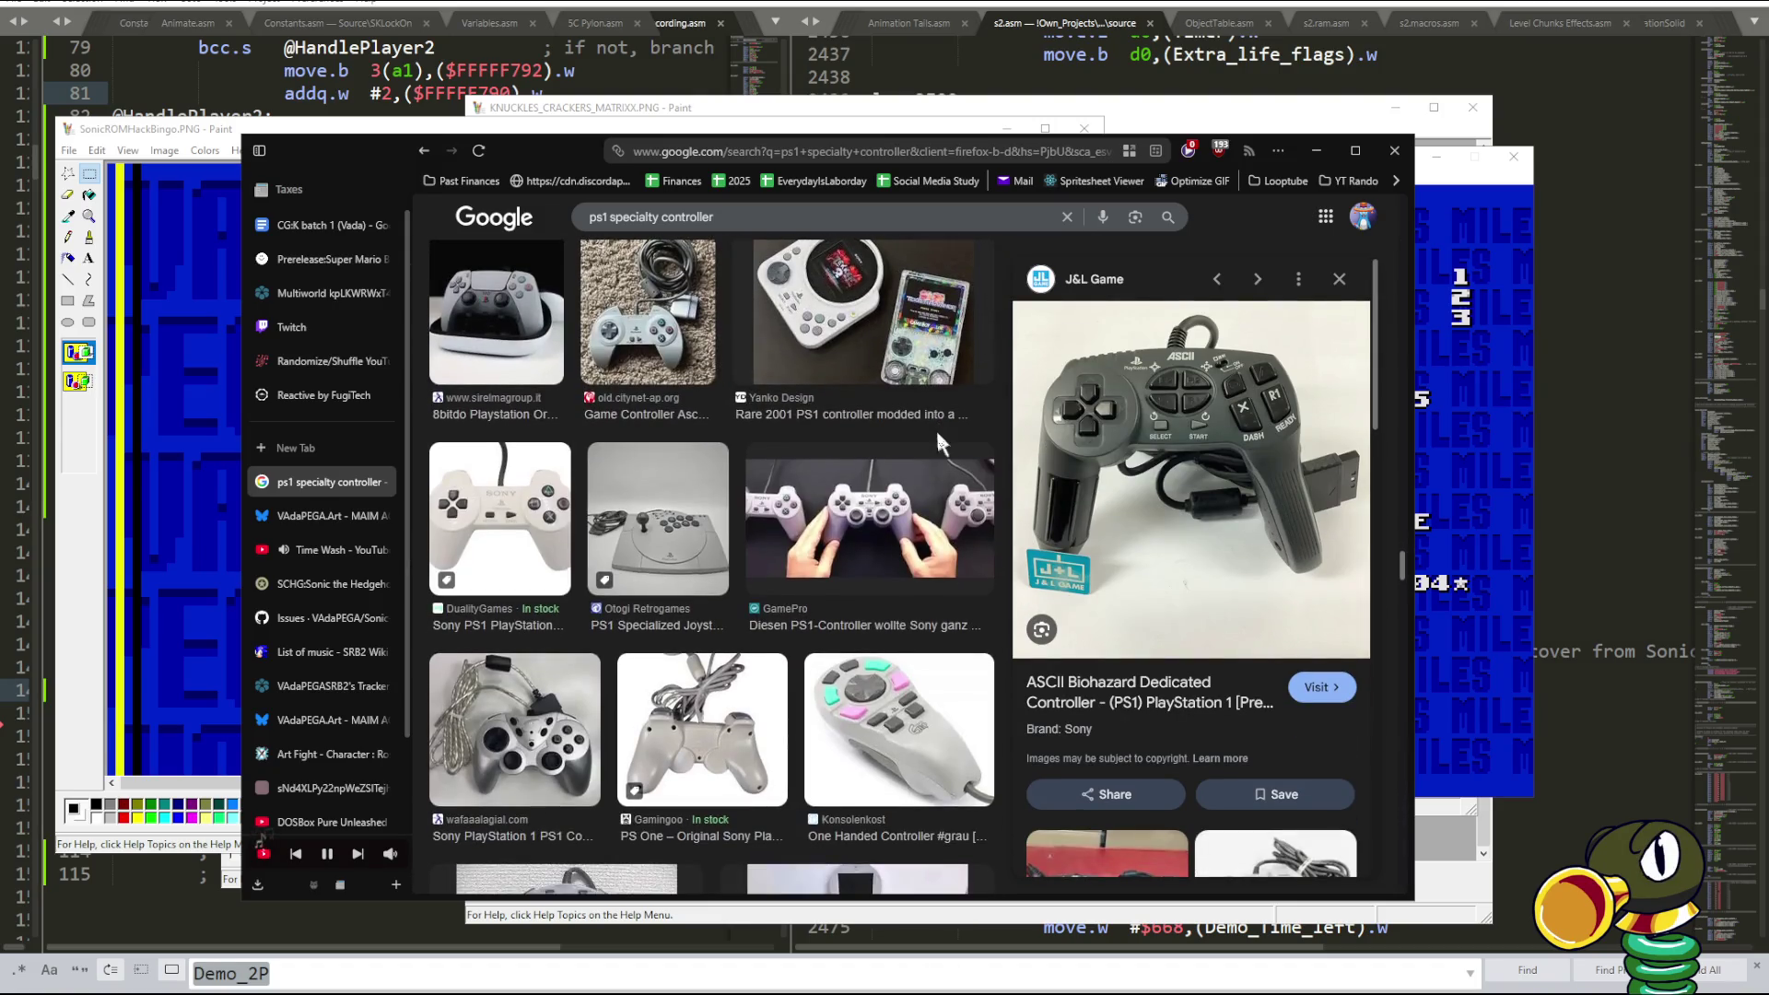
pyautogui.scroll(-4, 937, 434)
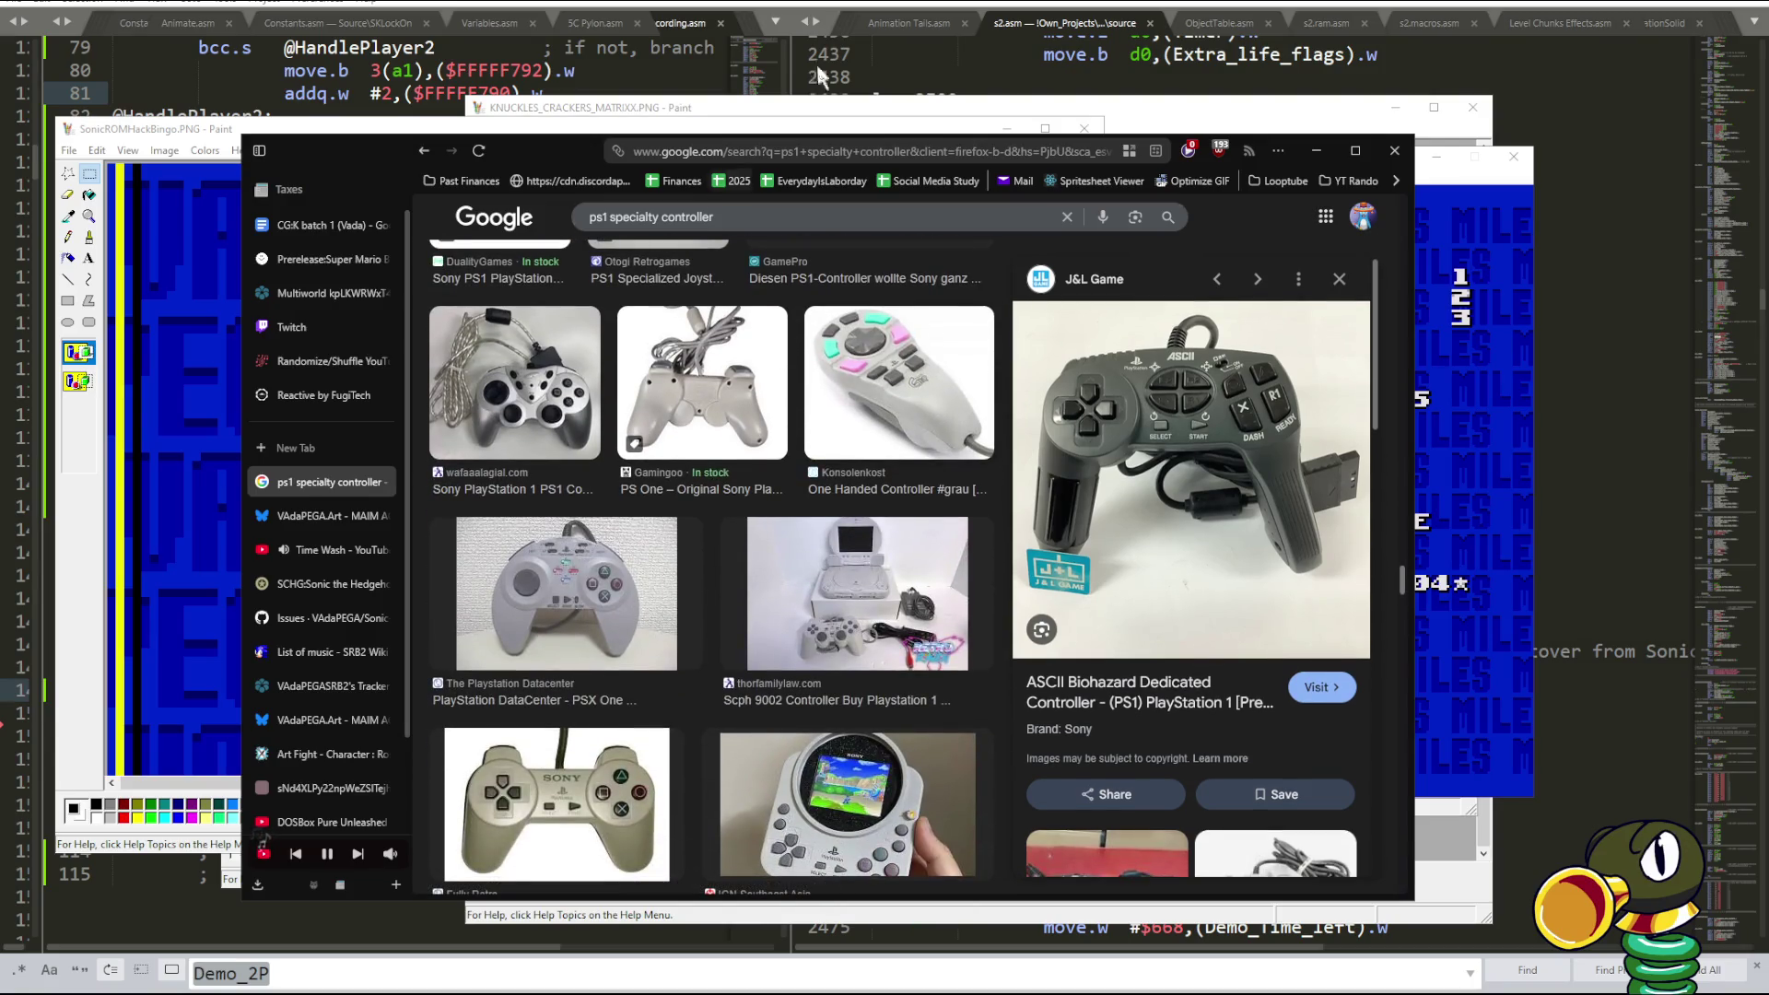
pyautogui.hotkey('alt', 'Tab')
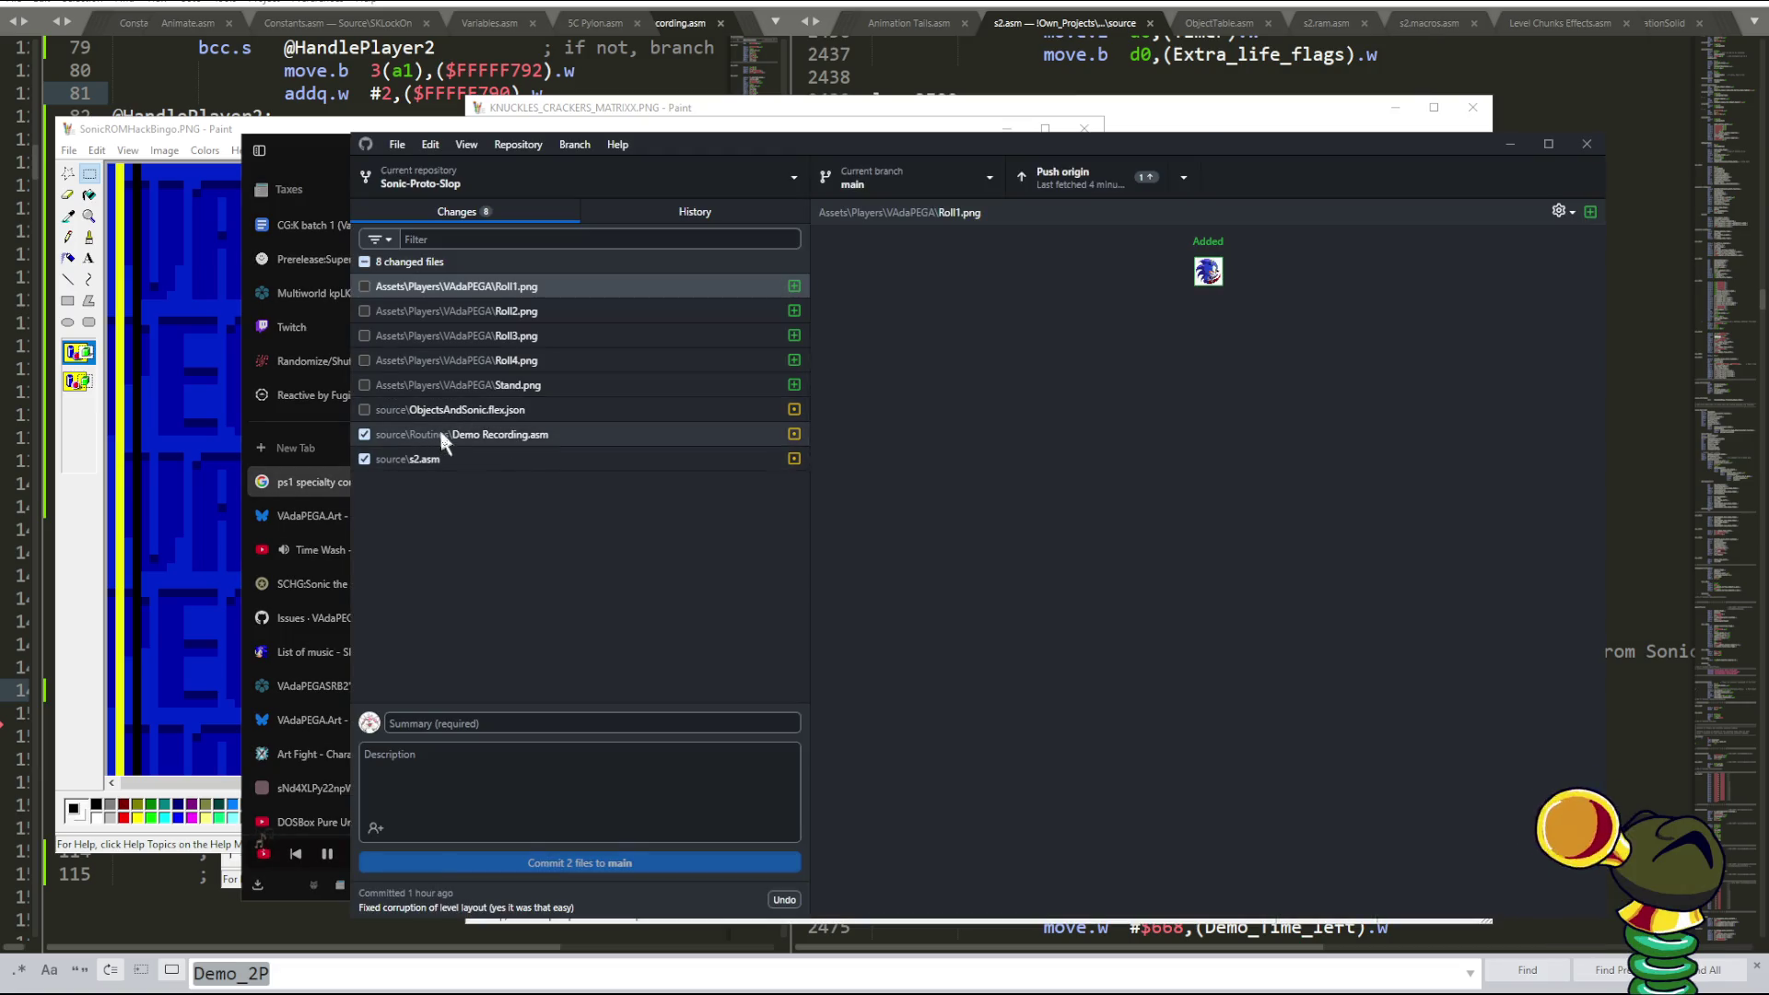
# - Review s2.asm and Demo Recording.asm, then commit them to main as 'Fixed demo playback for real so we can build'
pyautogui.click(438, 456)
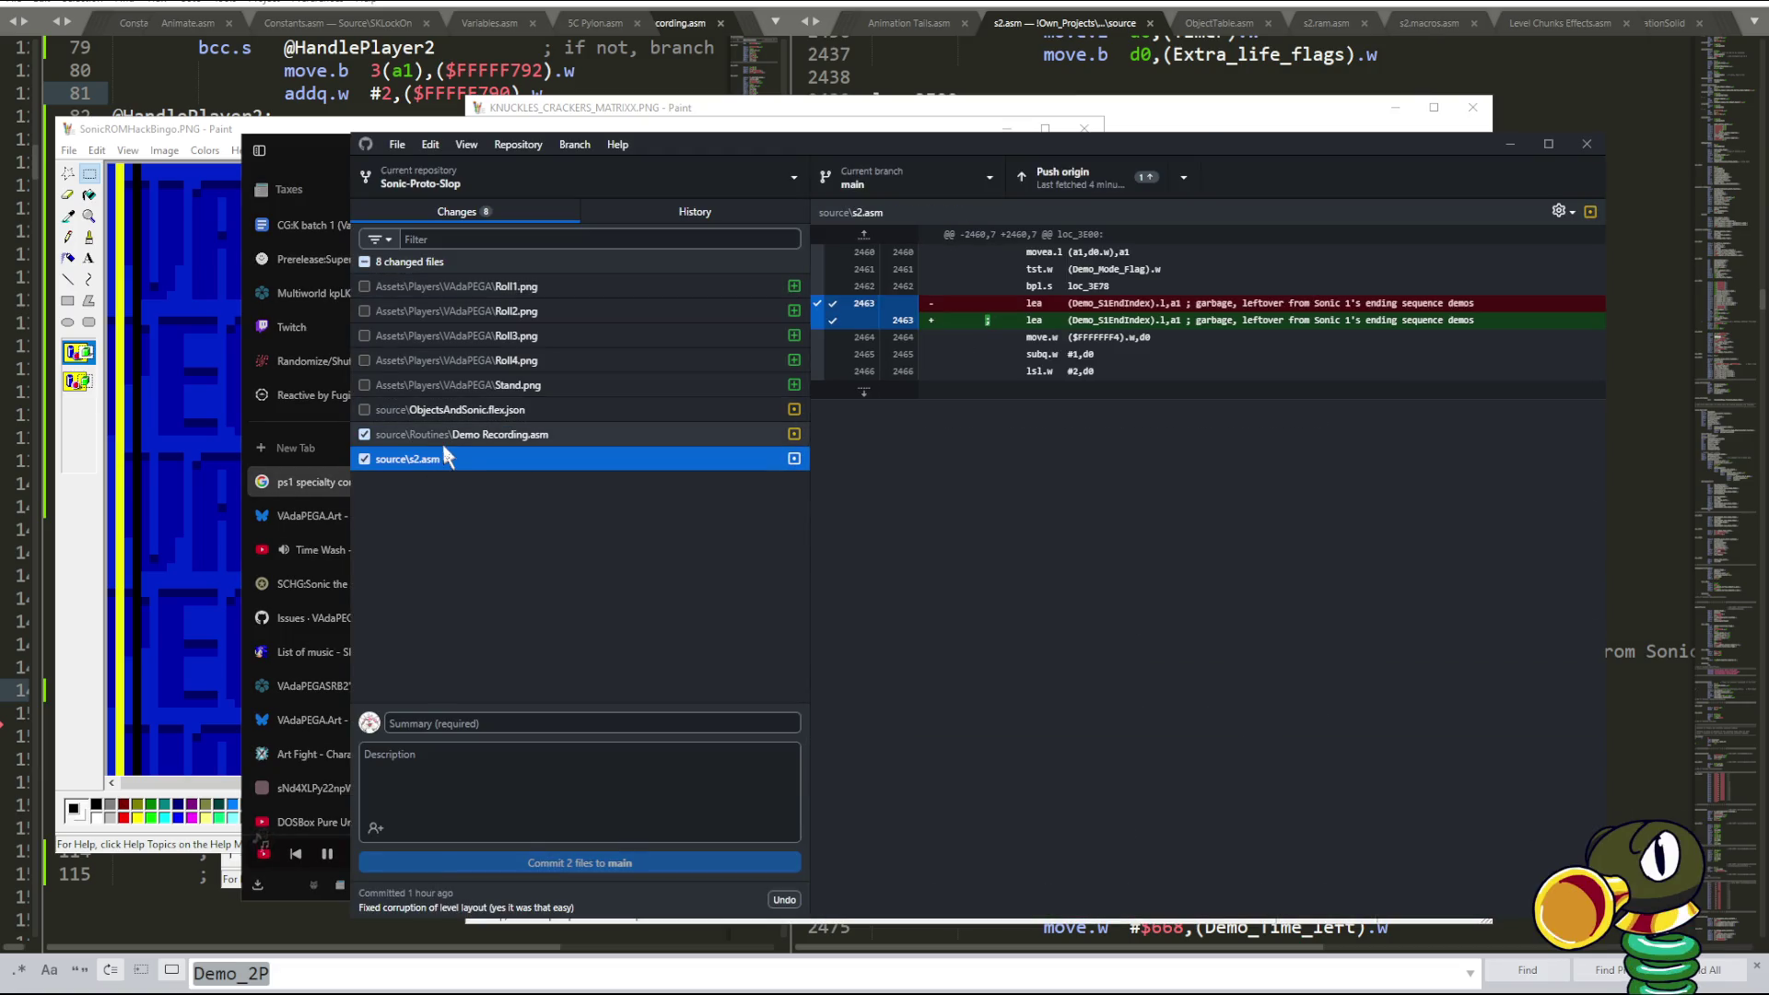
pyautogui.click(447, 435)
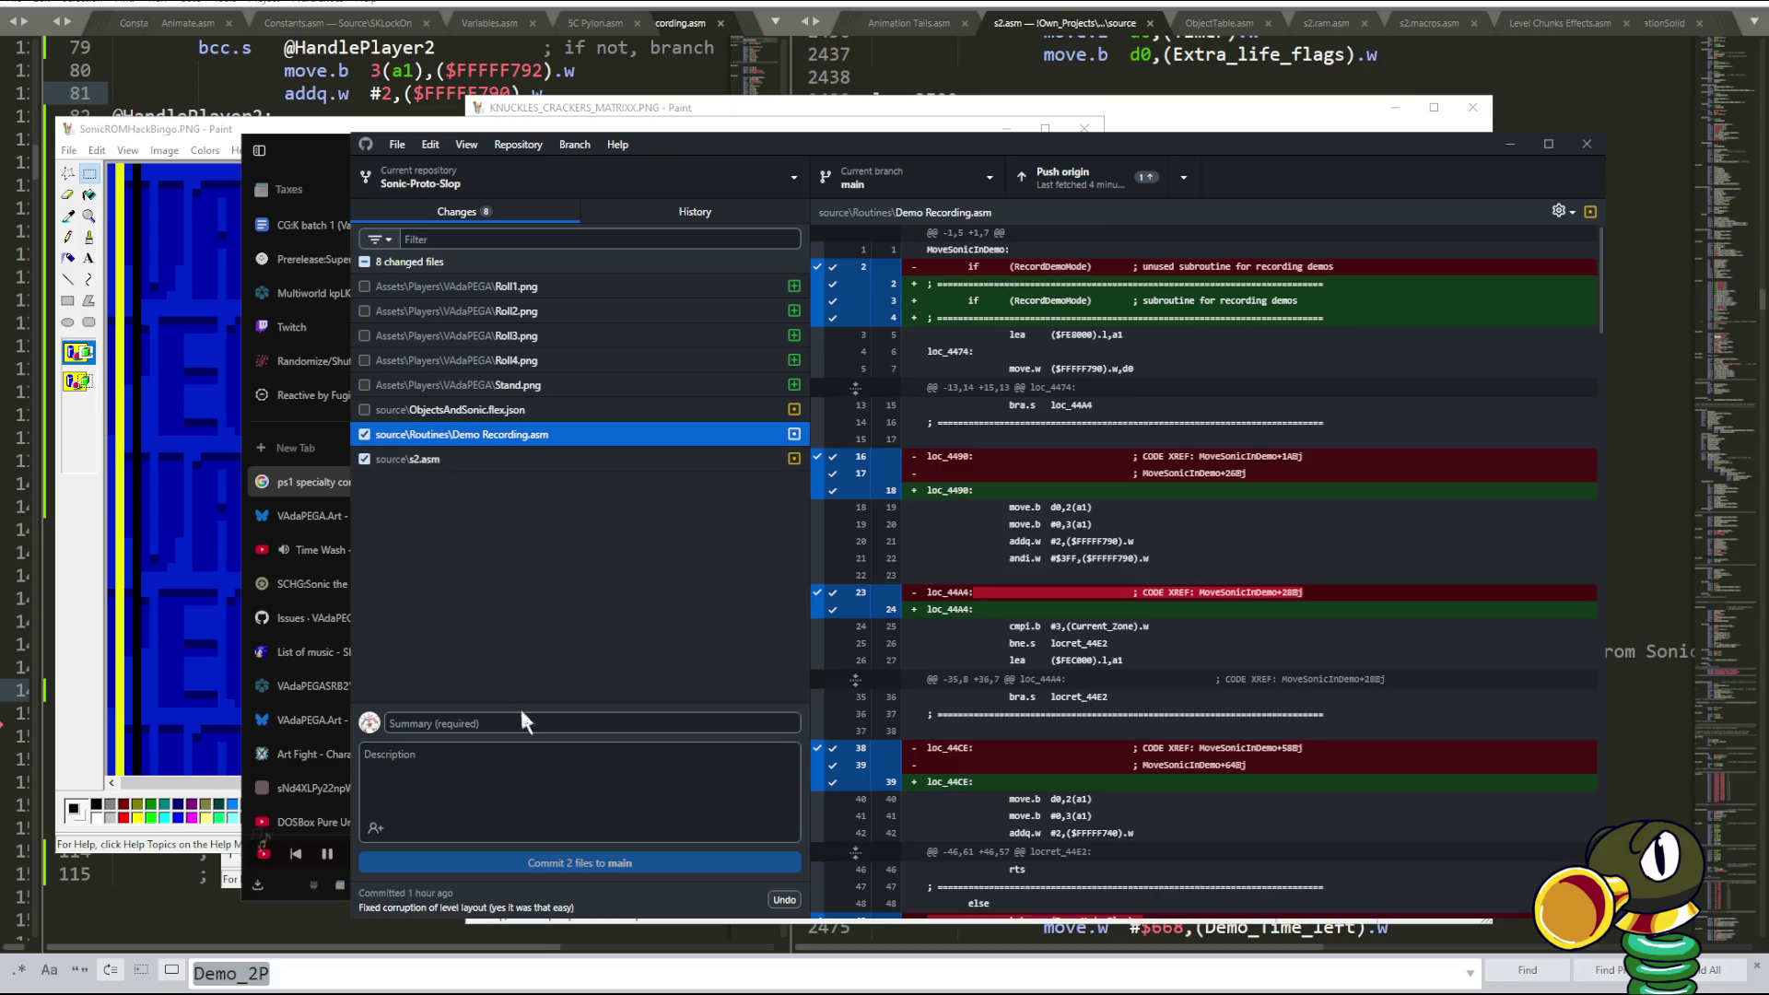
pyautogui.click(553, 723)
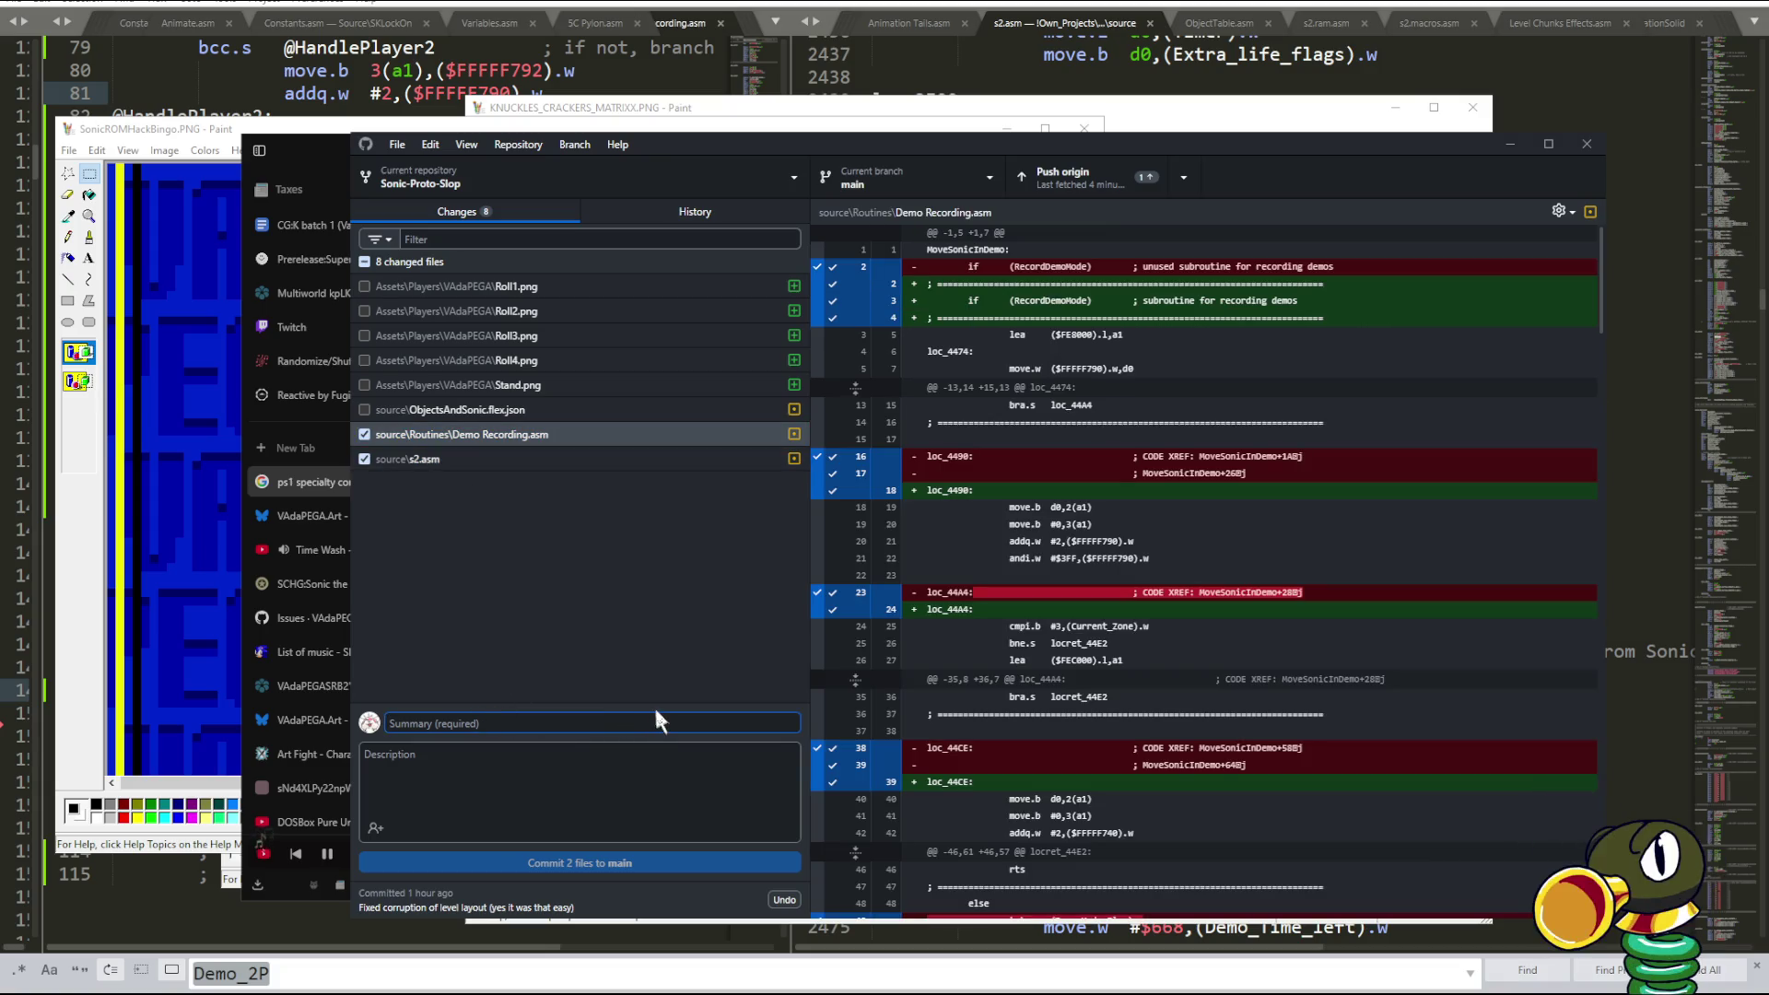
pyautogui.write('Fixed')
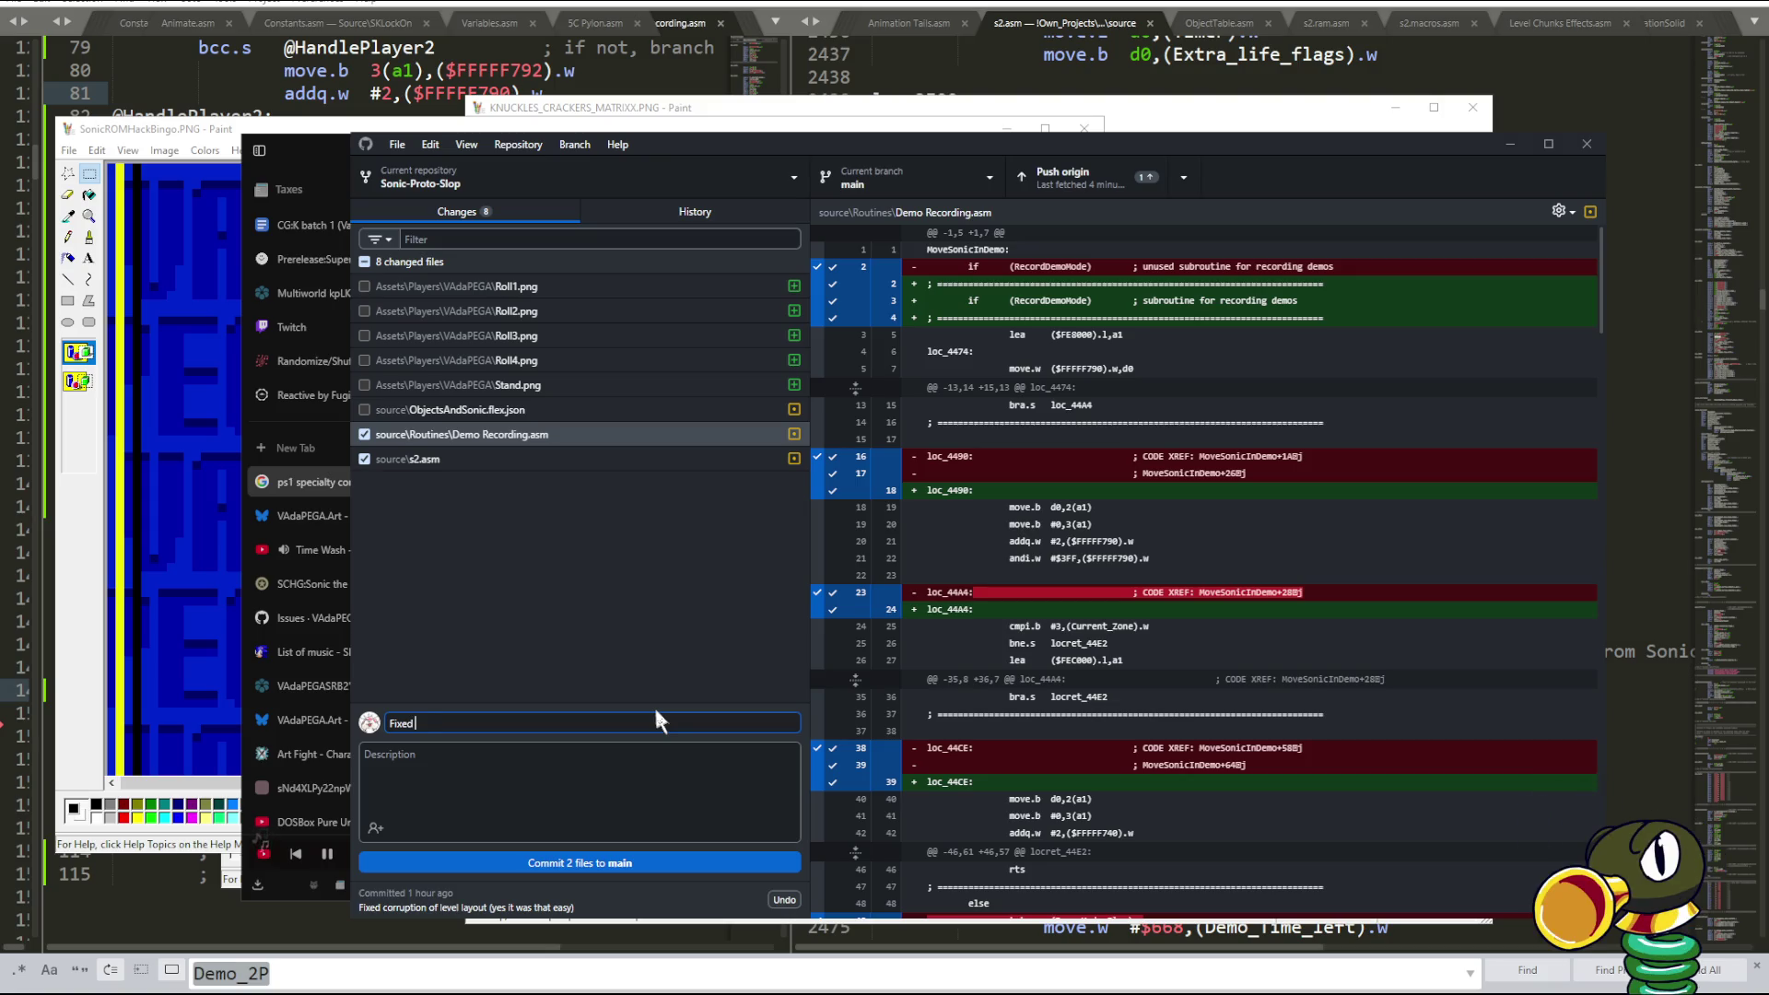
pyautogui.write(' de')
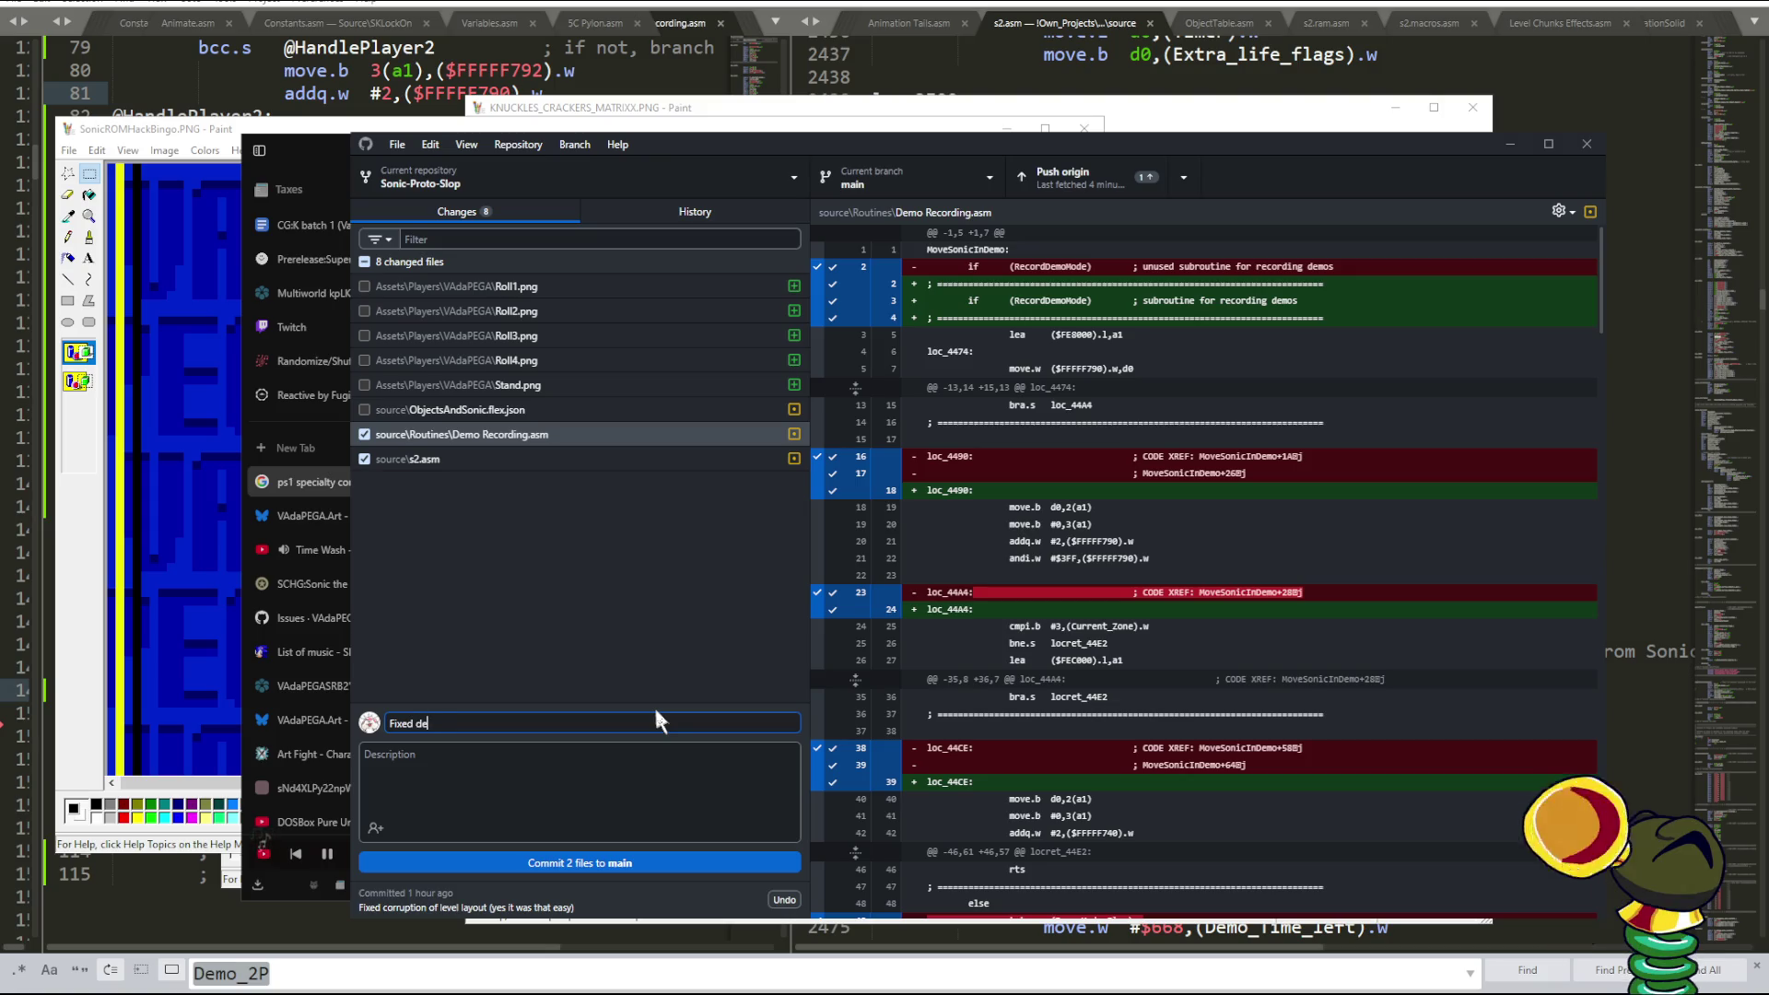
pyautogui.write('mo playback for')
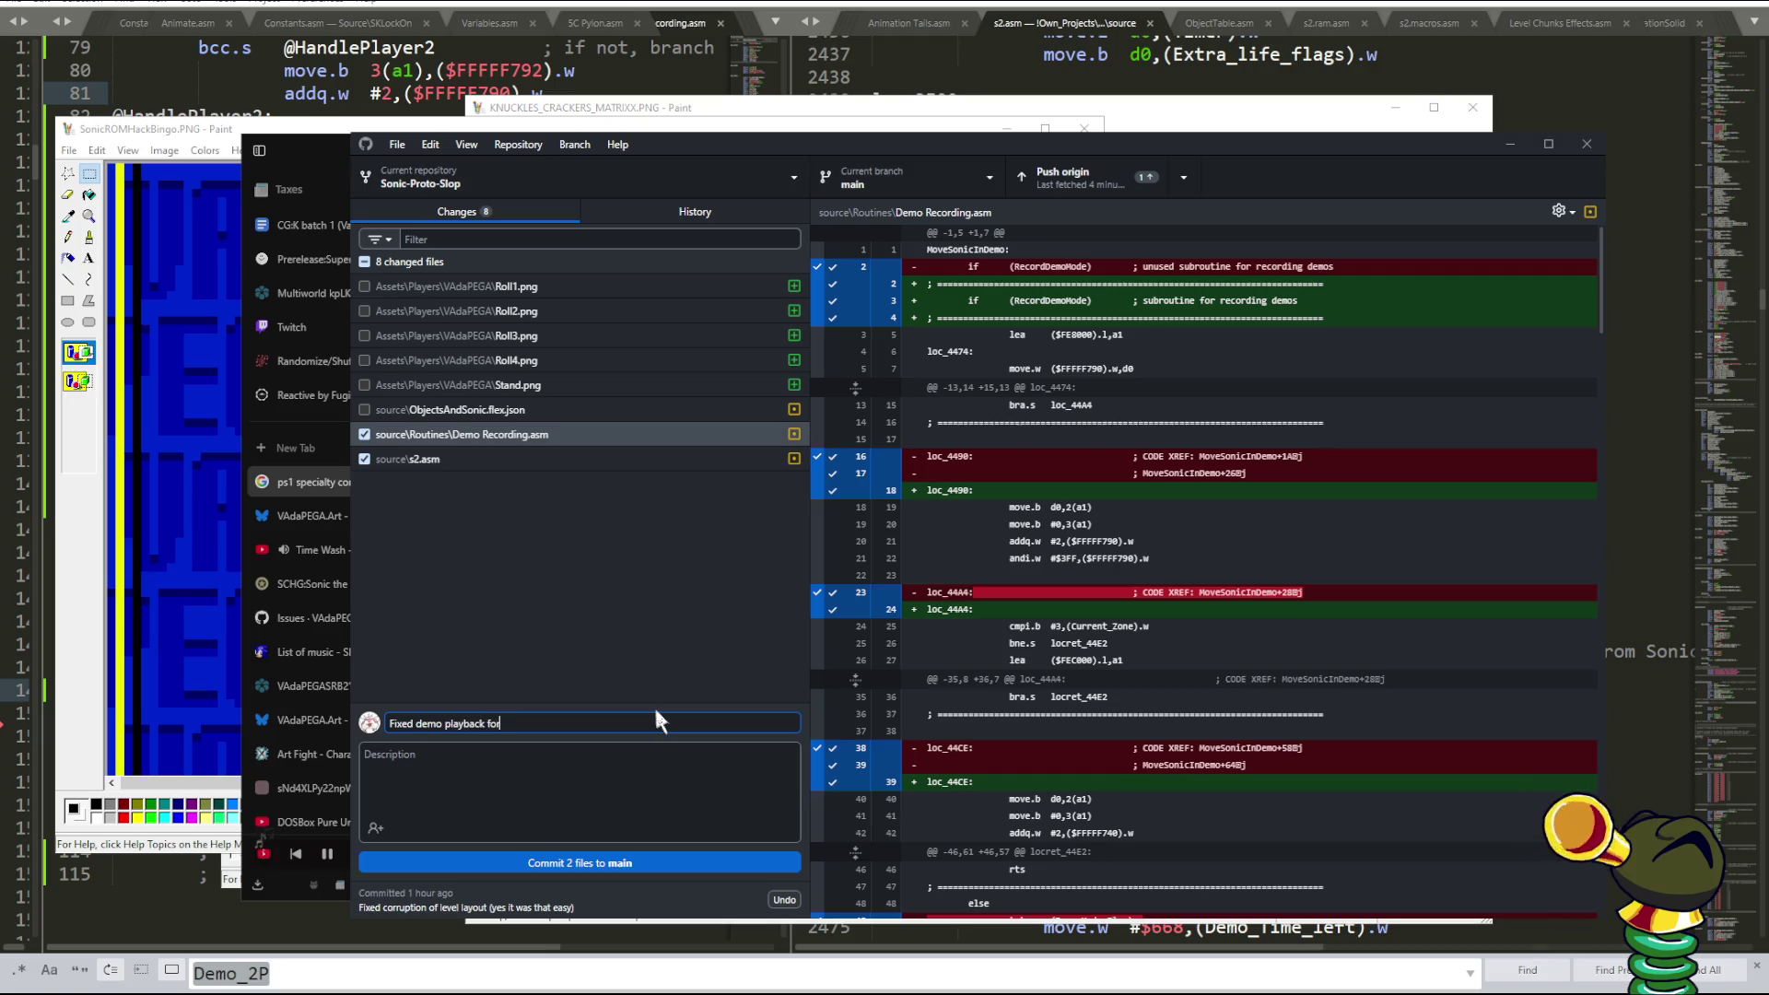
pyautogui.write(' real so we can b')
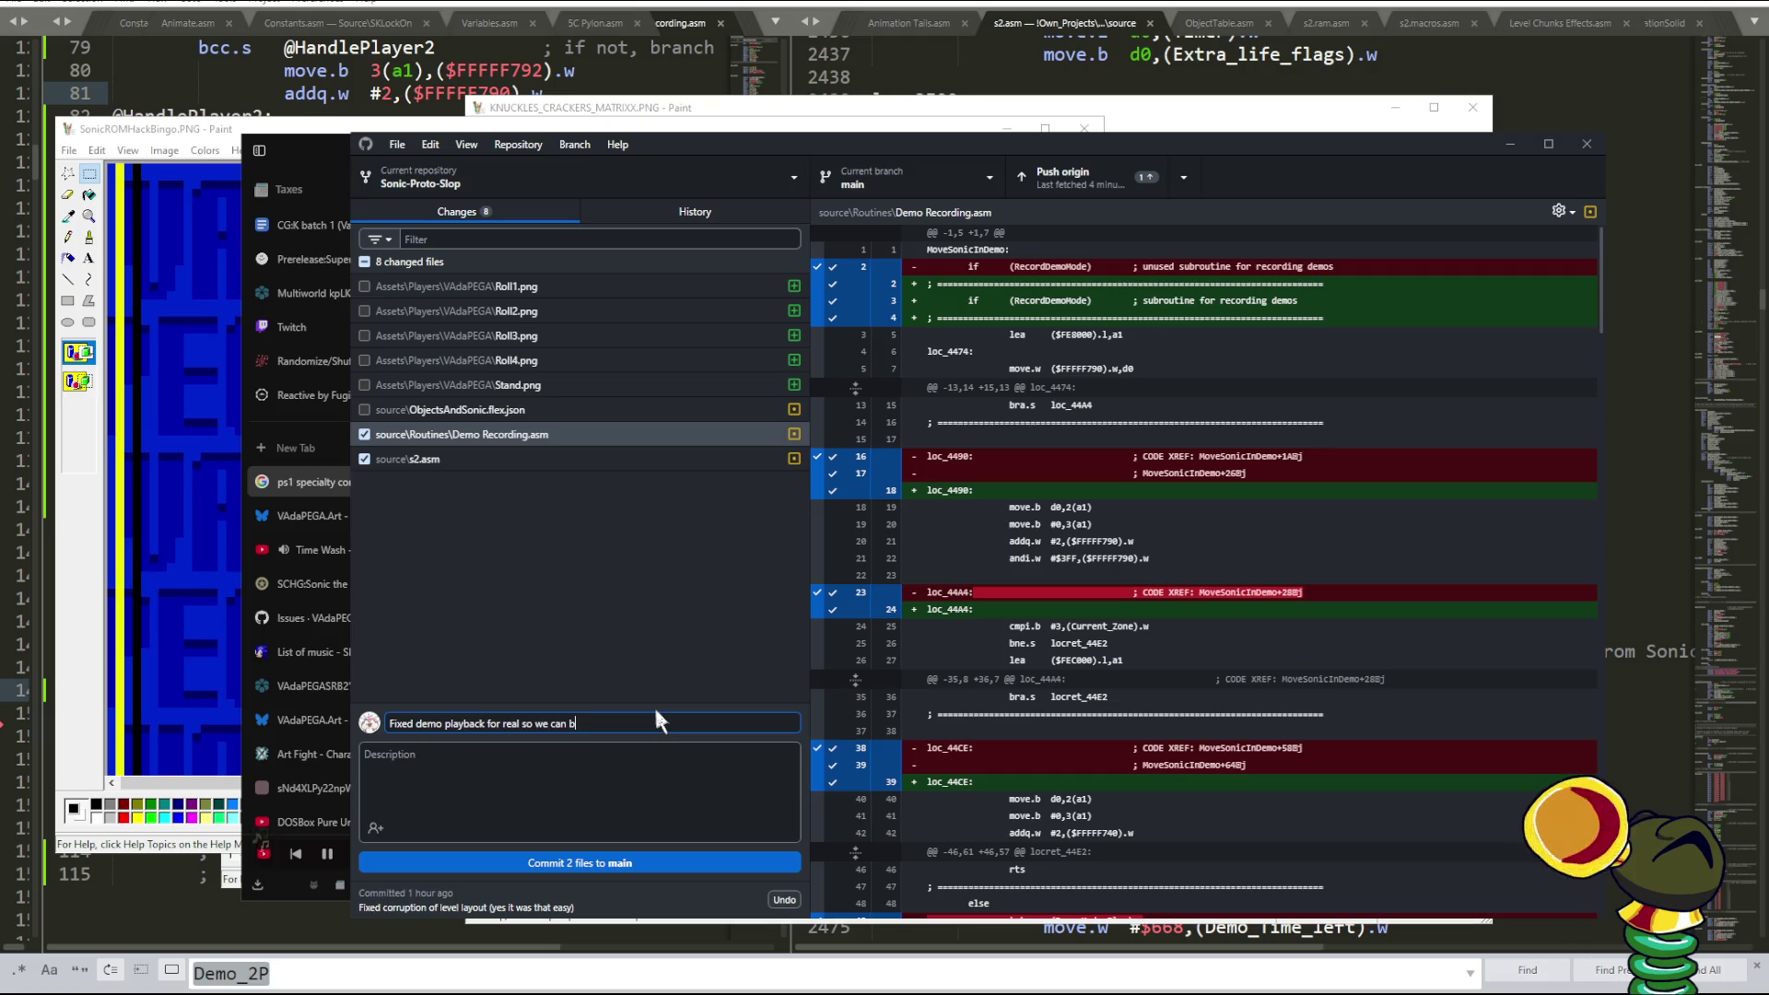
pyautogui.write('uild')
pyautogui.click(591, 781)
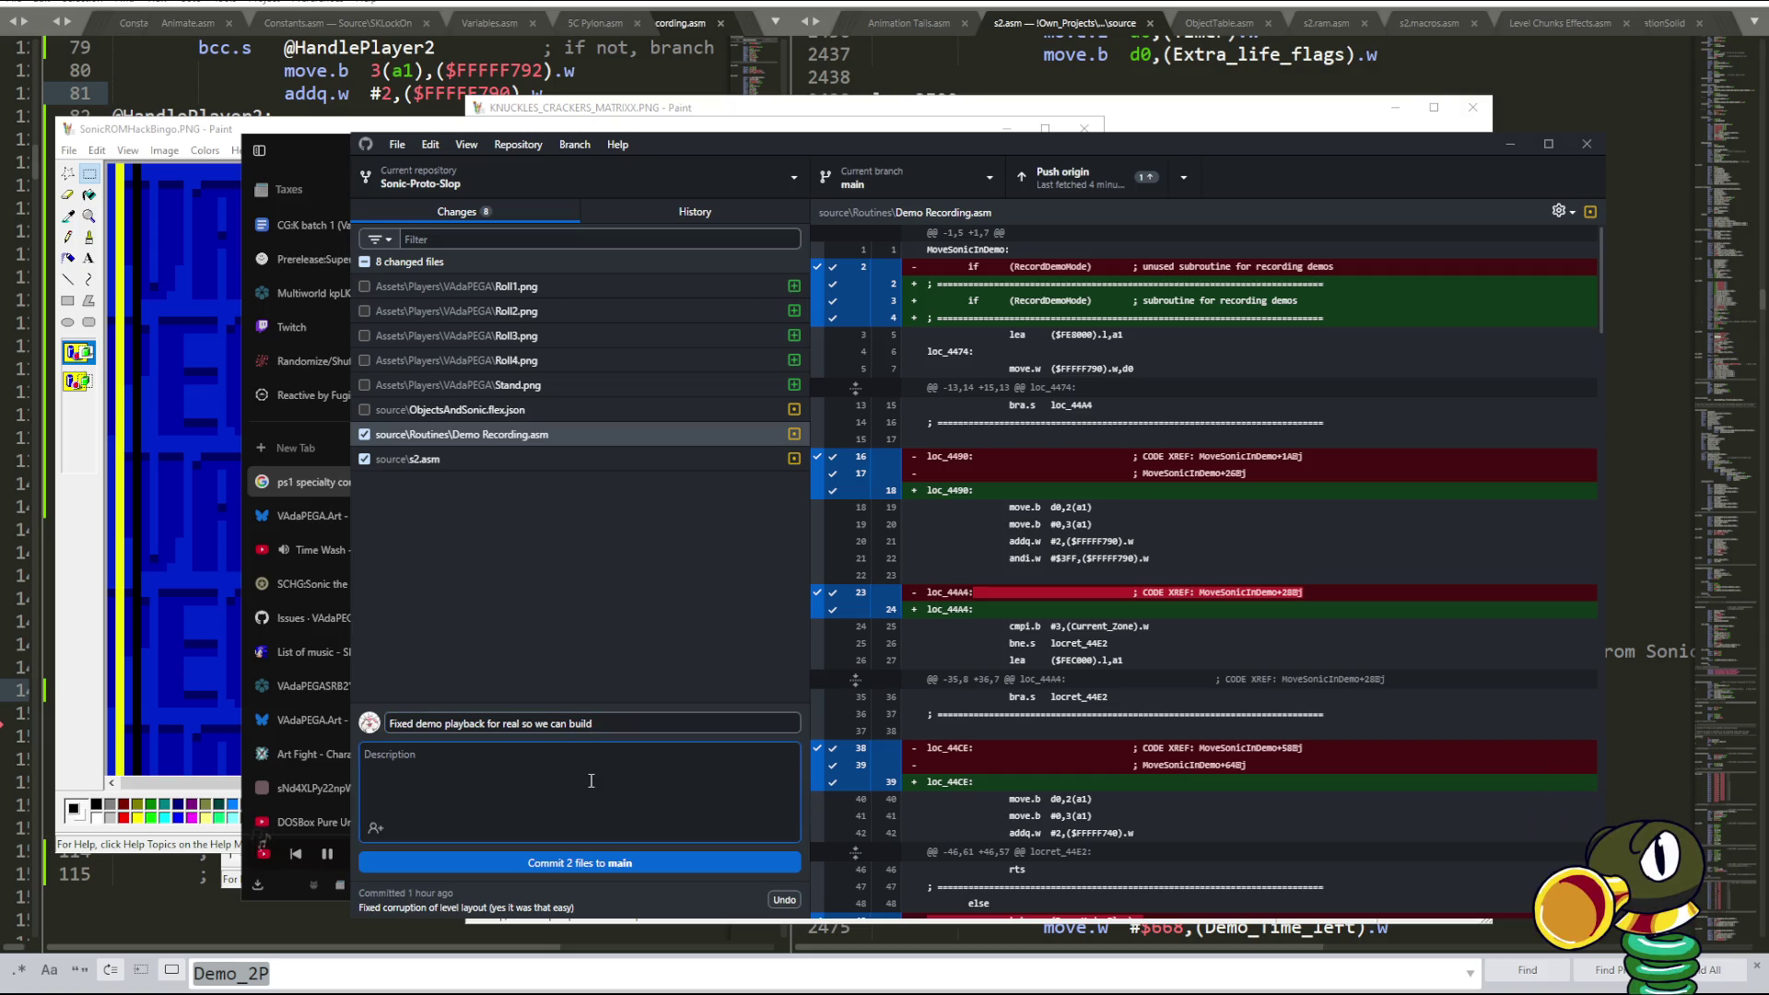
pyautogui.write('OOPS')
pyautogui.write(' MY BAD')
pyautogui.click(516, 858)
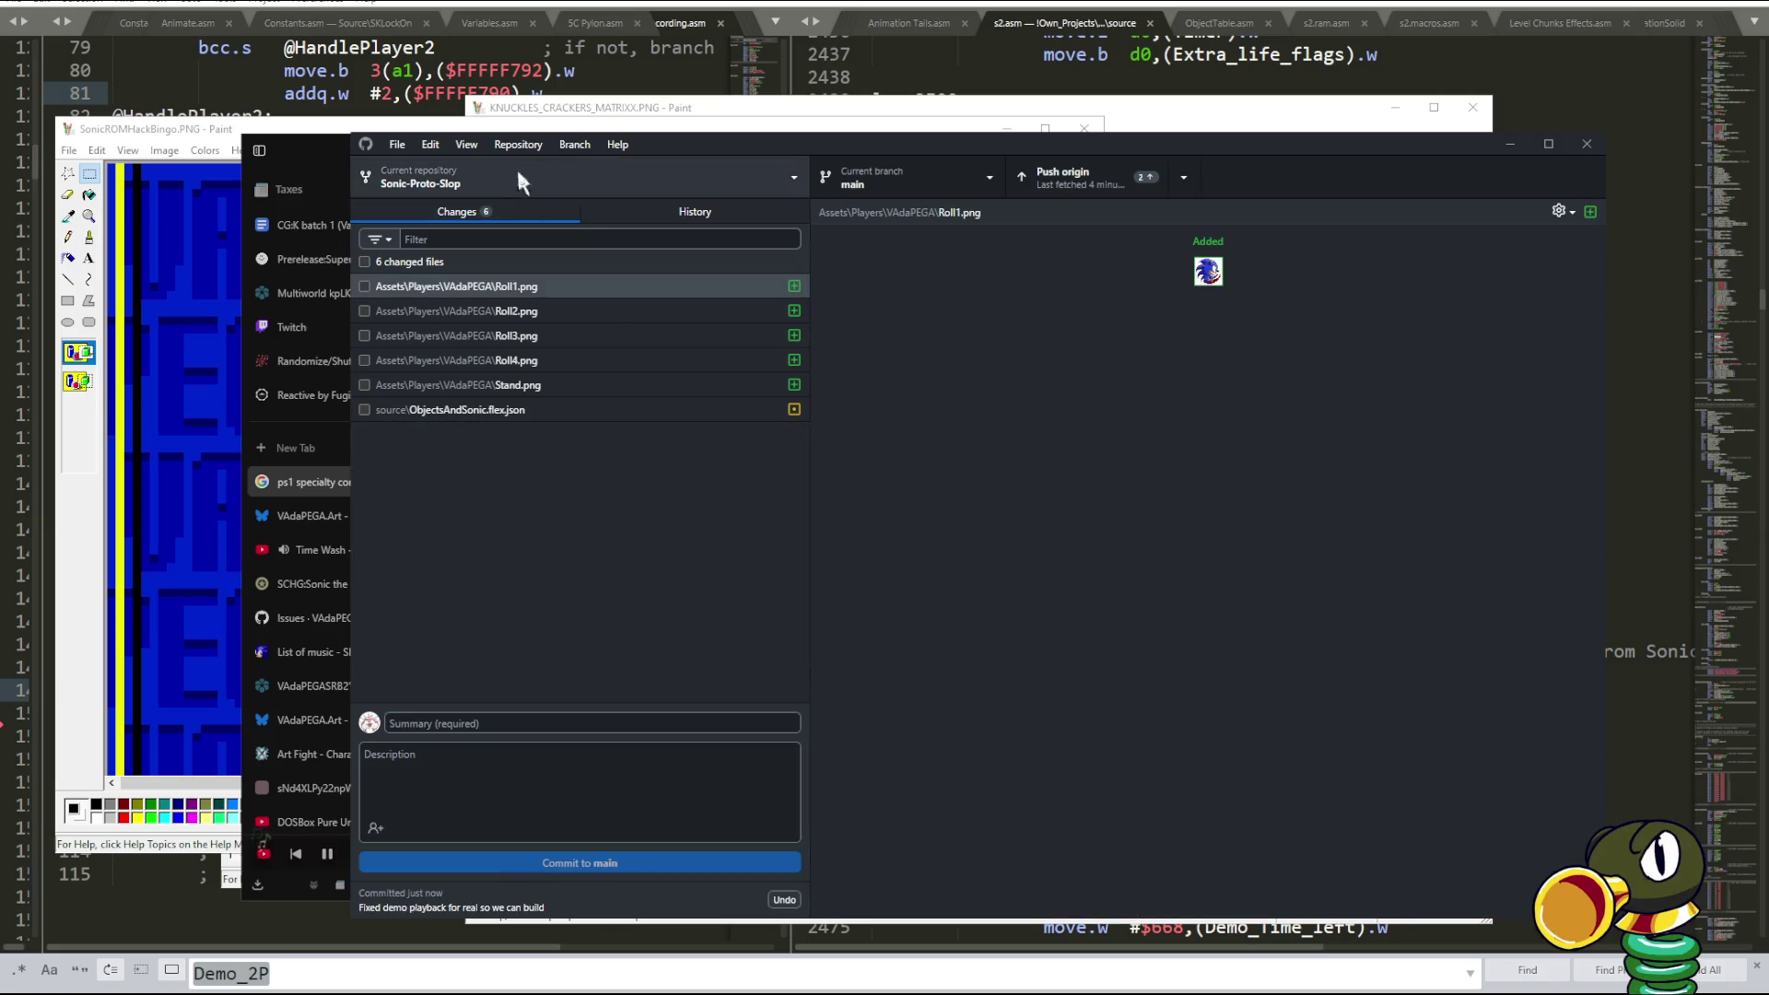
# - Bring the controller drawing forward, then the KNUCKLES_CRACKERS_MATRIX.PNG sprite sheet
pyautogui.click(648, 132)
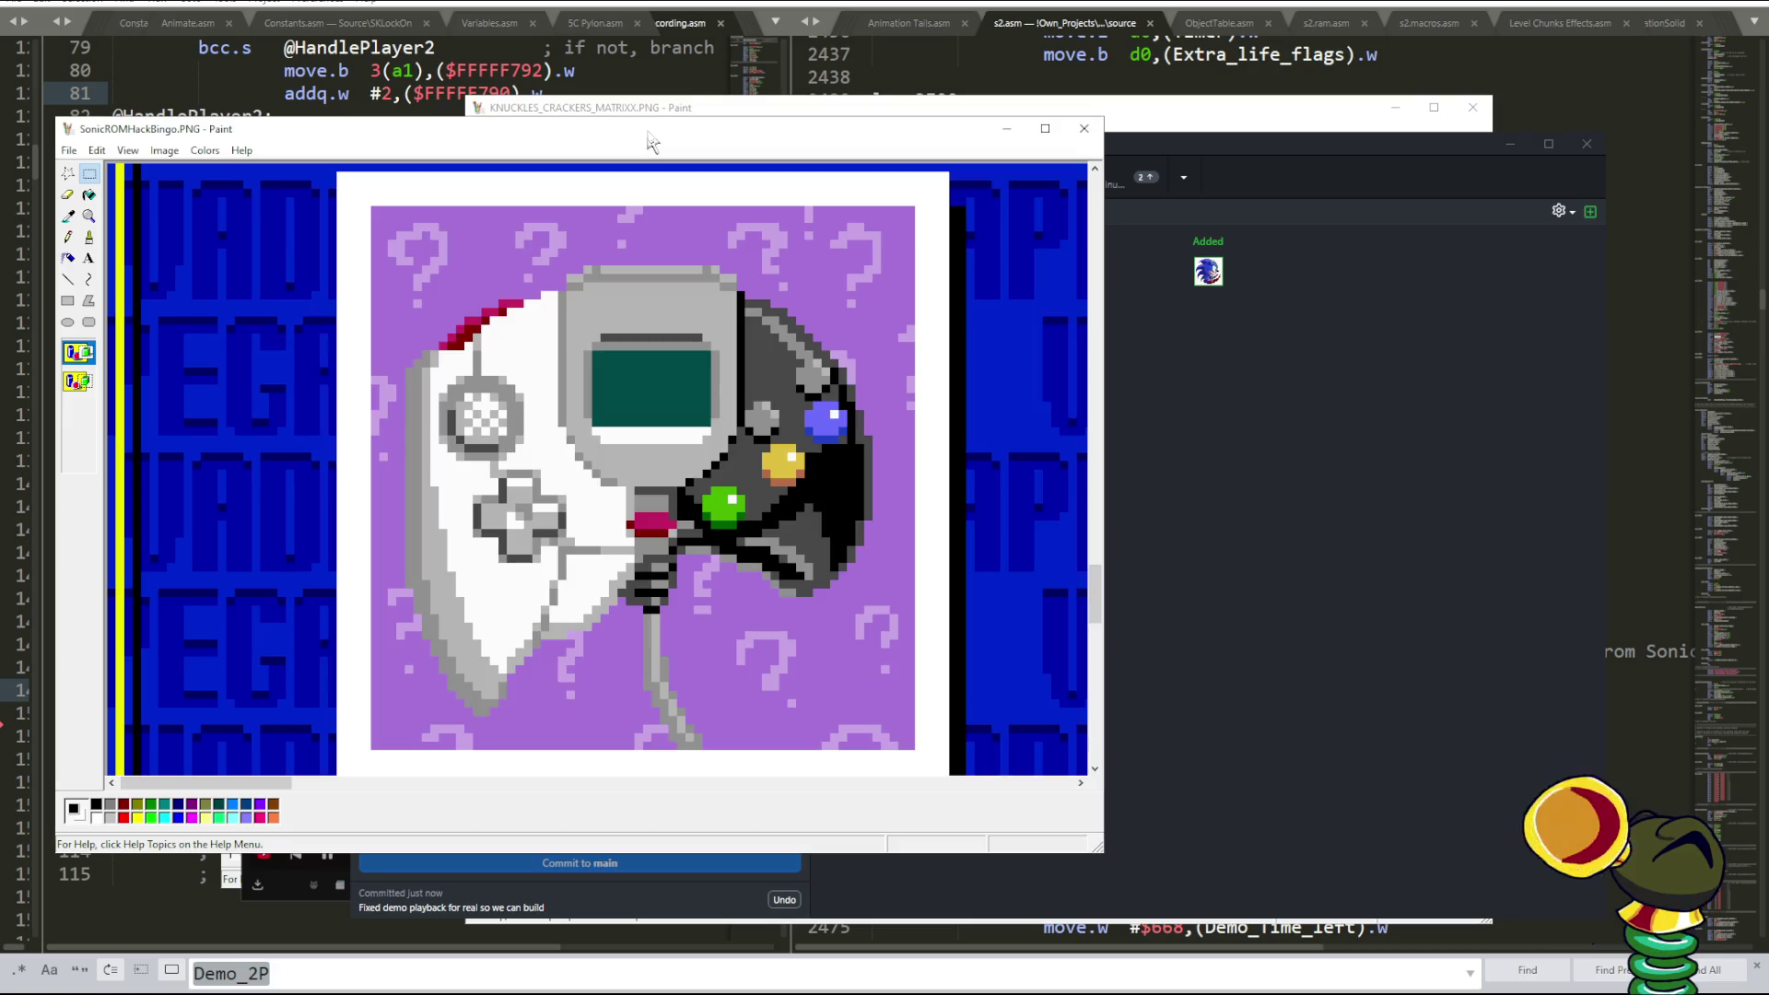
pyautogui.click(1273, 124)
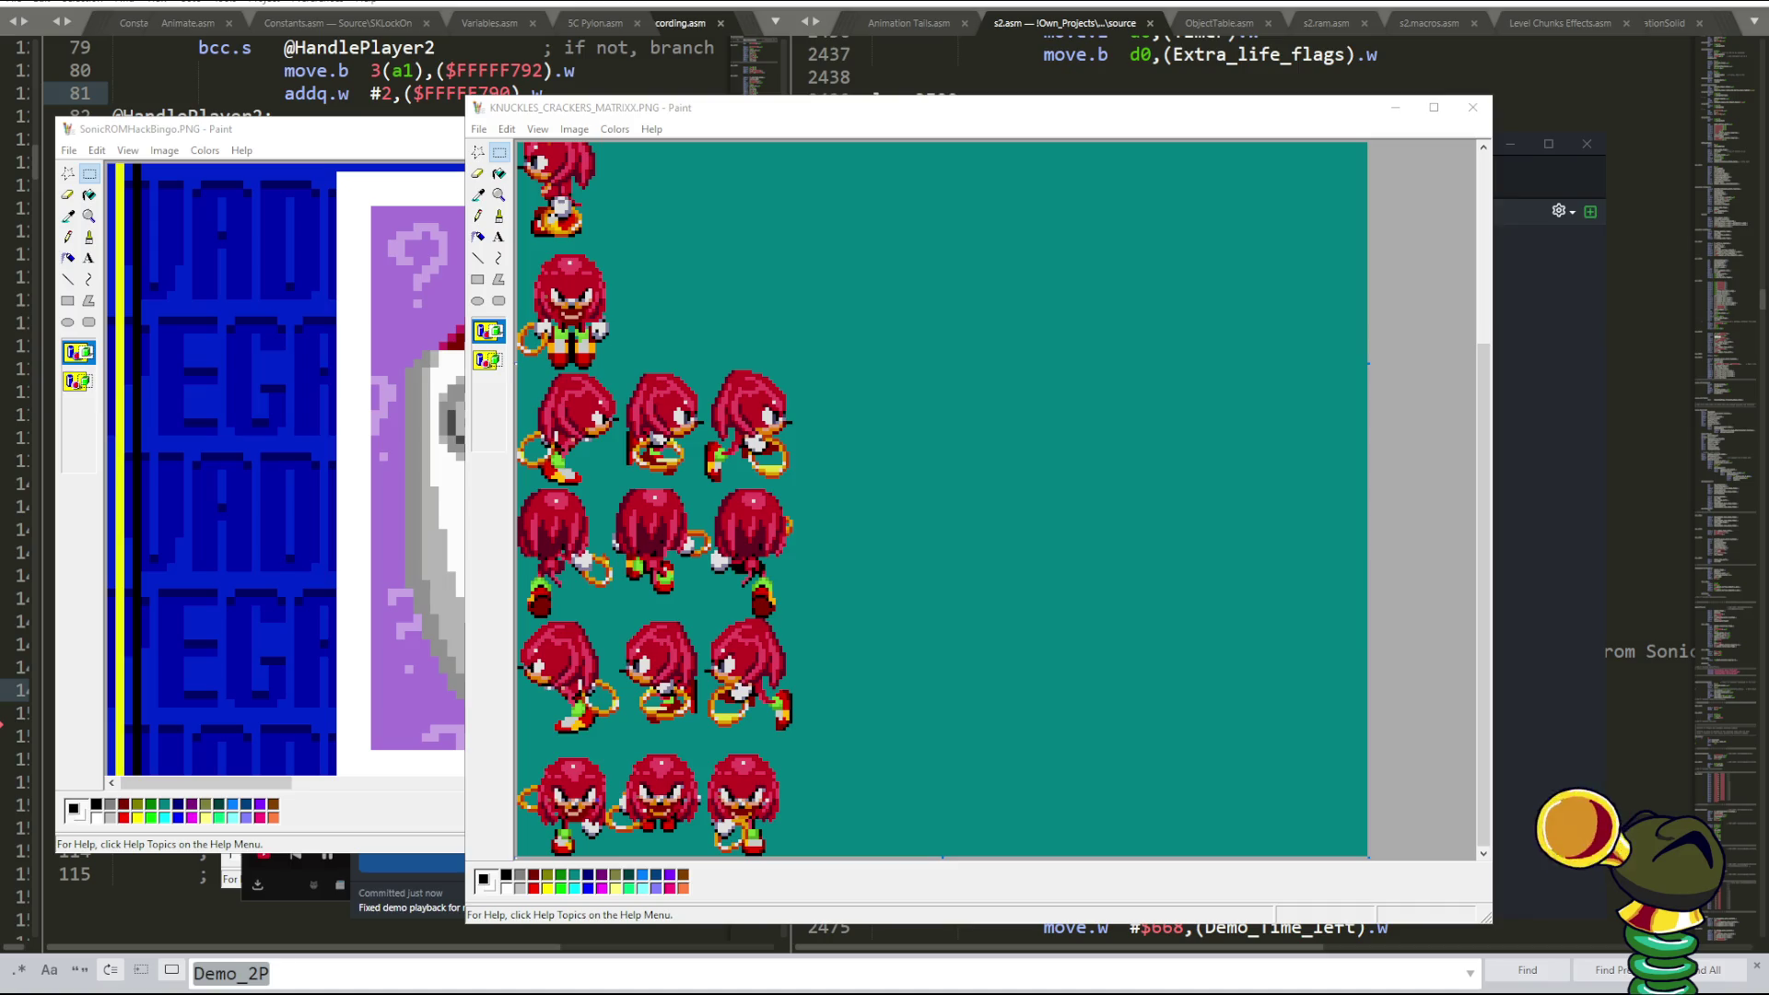
# - Back in the 'weird controllers' results, preview the CBR image and the chainsaw controller
pyautogui.hotkey('alt', 'Tab')
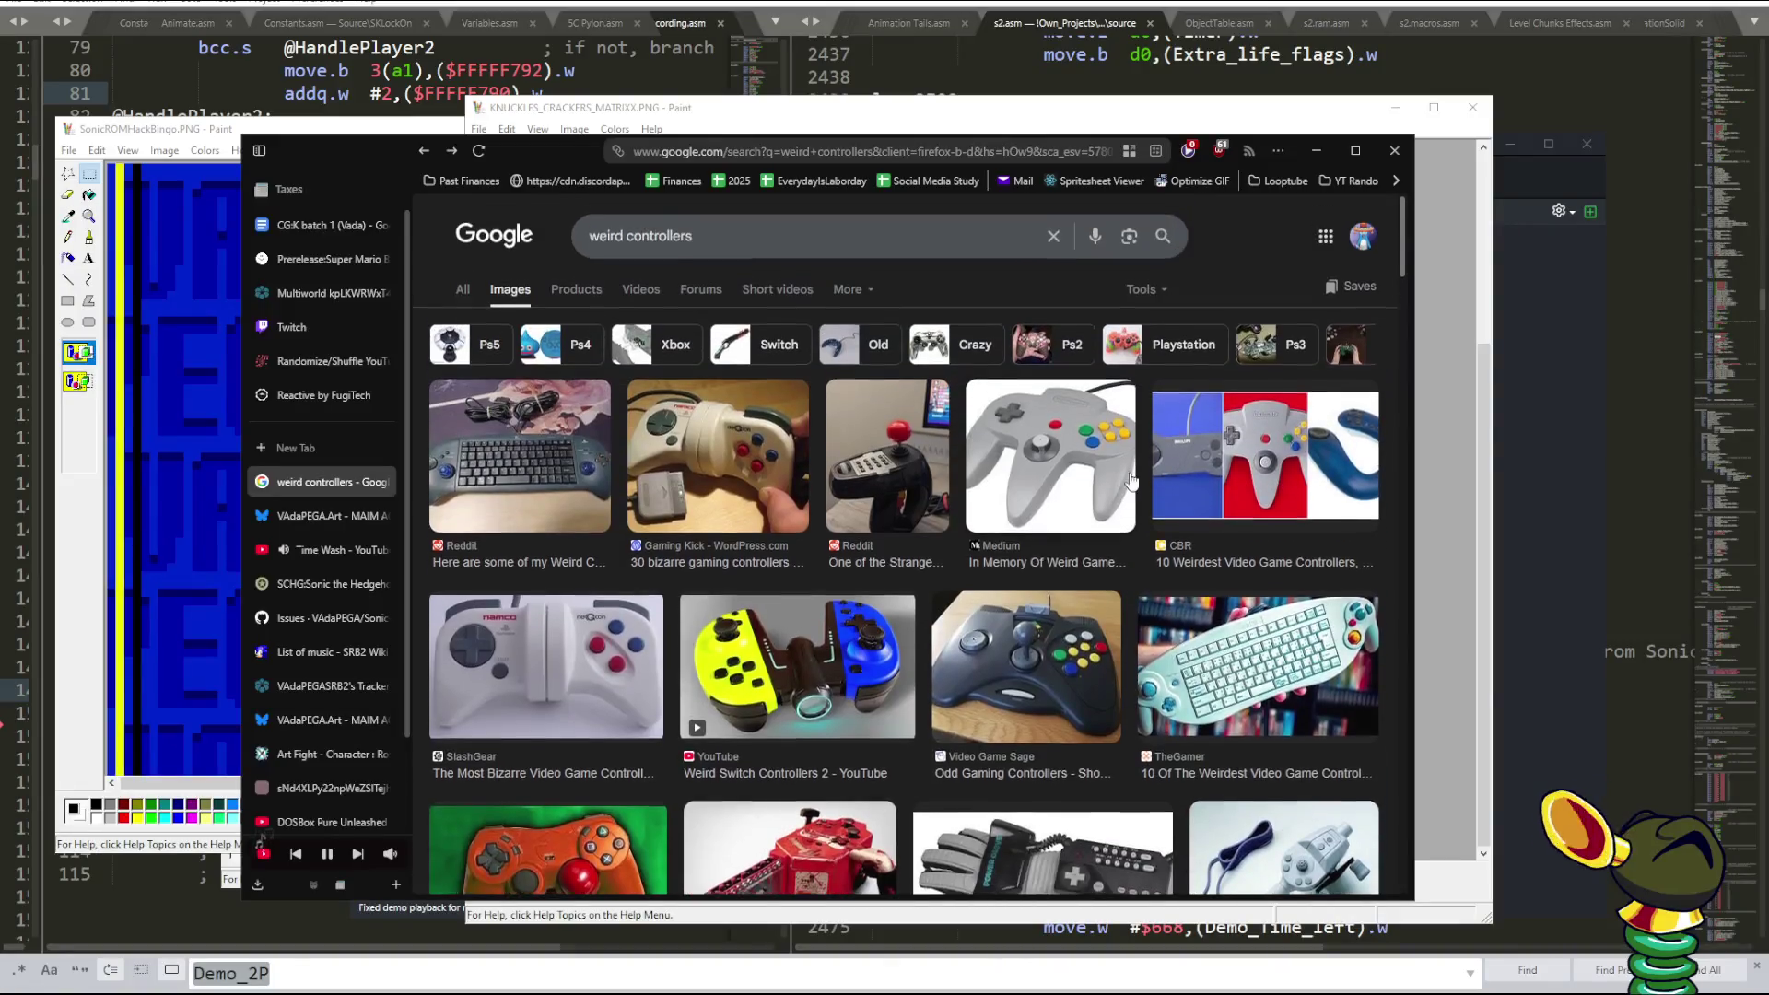
pyautogui.click(1079, 480)
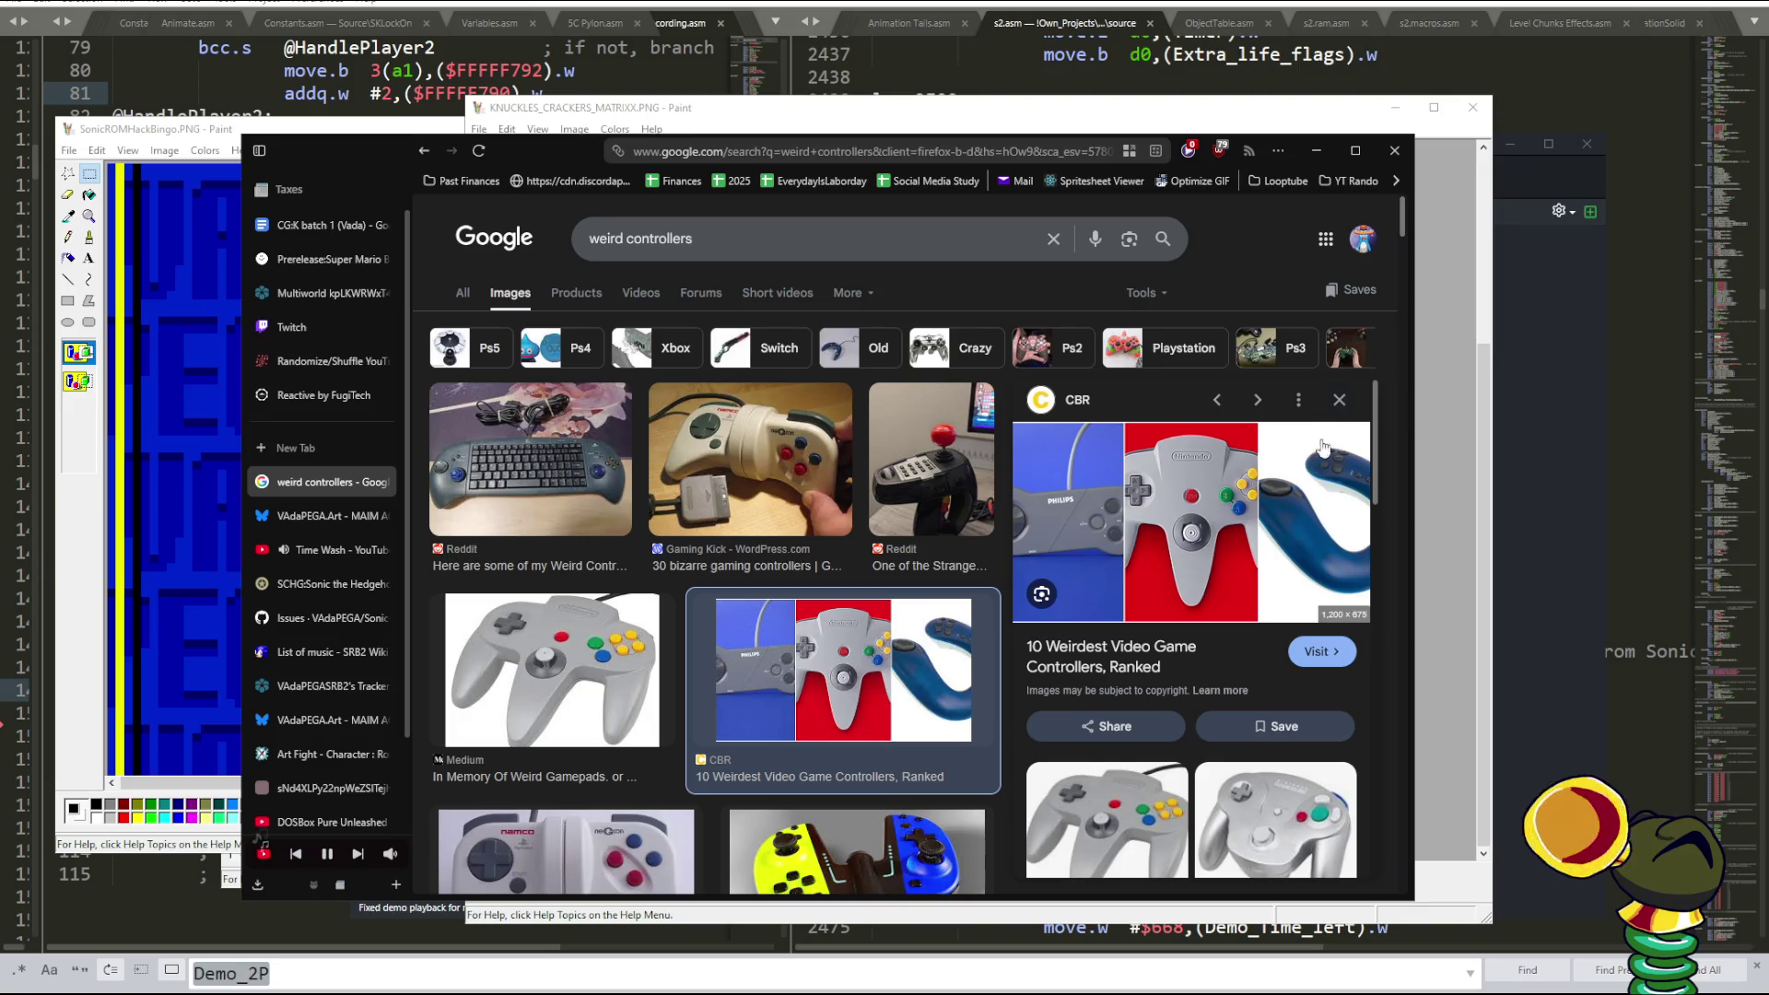
pyautogui.click(1340, 400)
pyautogui.scroll(-3, 1270, 468)
pyautogui.scroll(-1, 1270, 469)
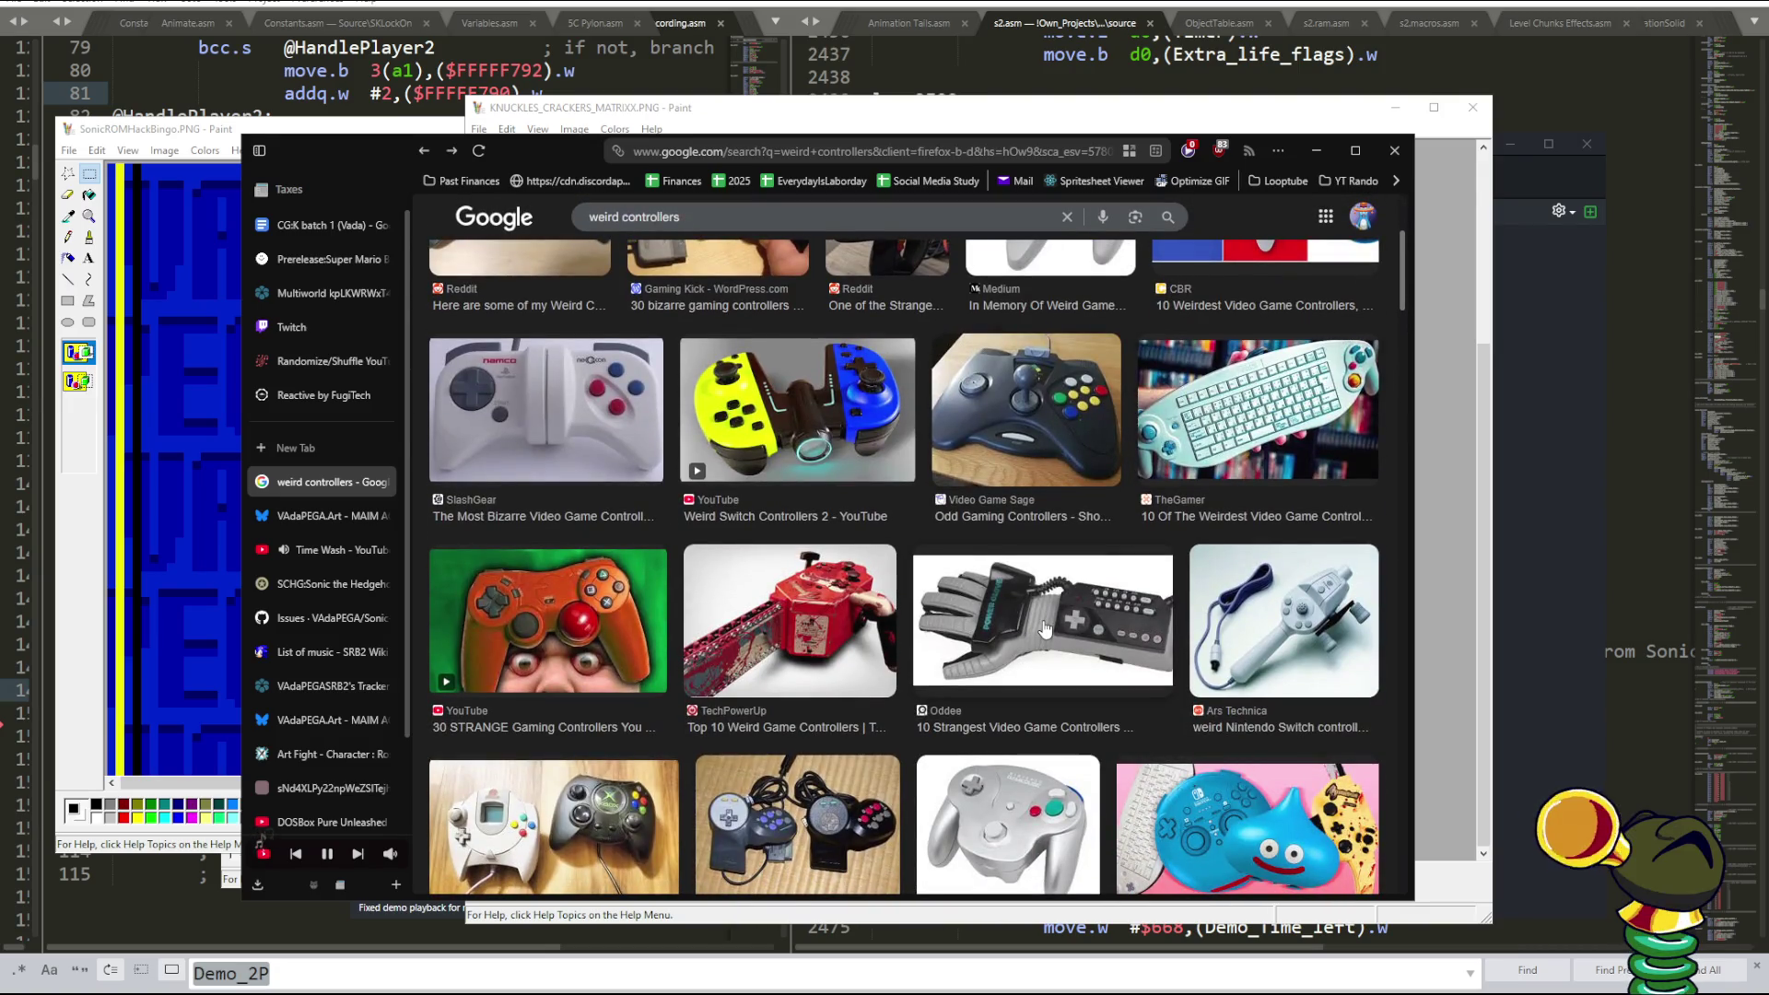
pyautogui.click(819, 601)
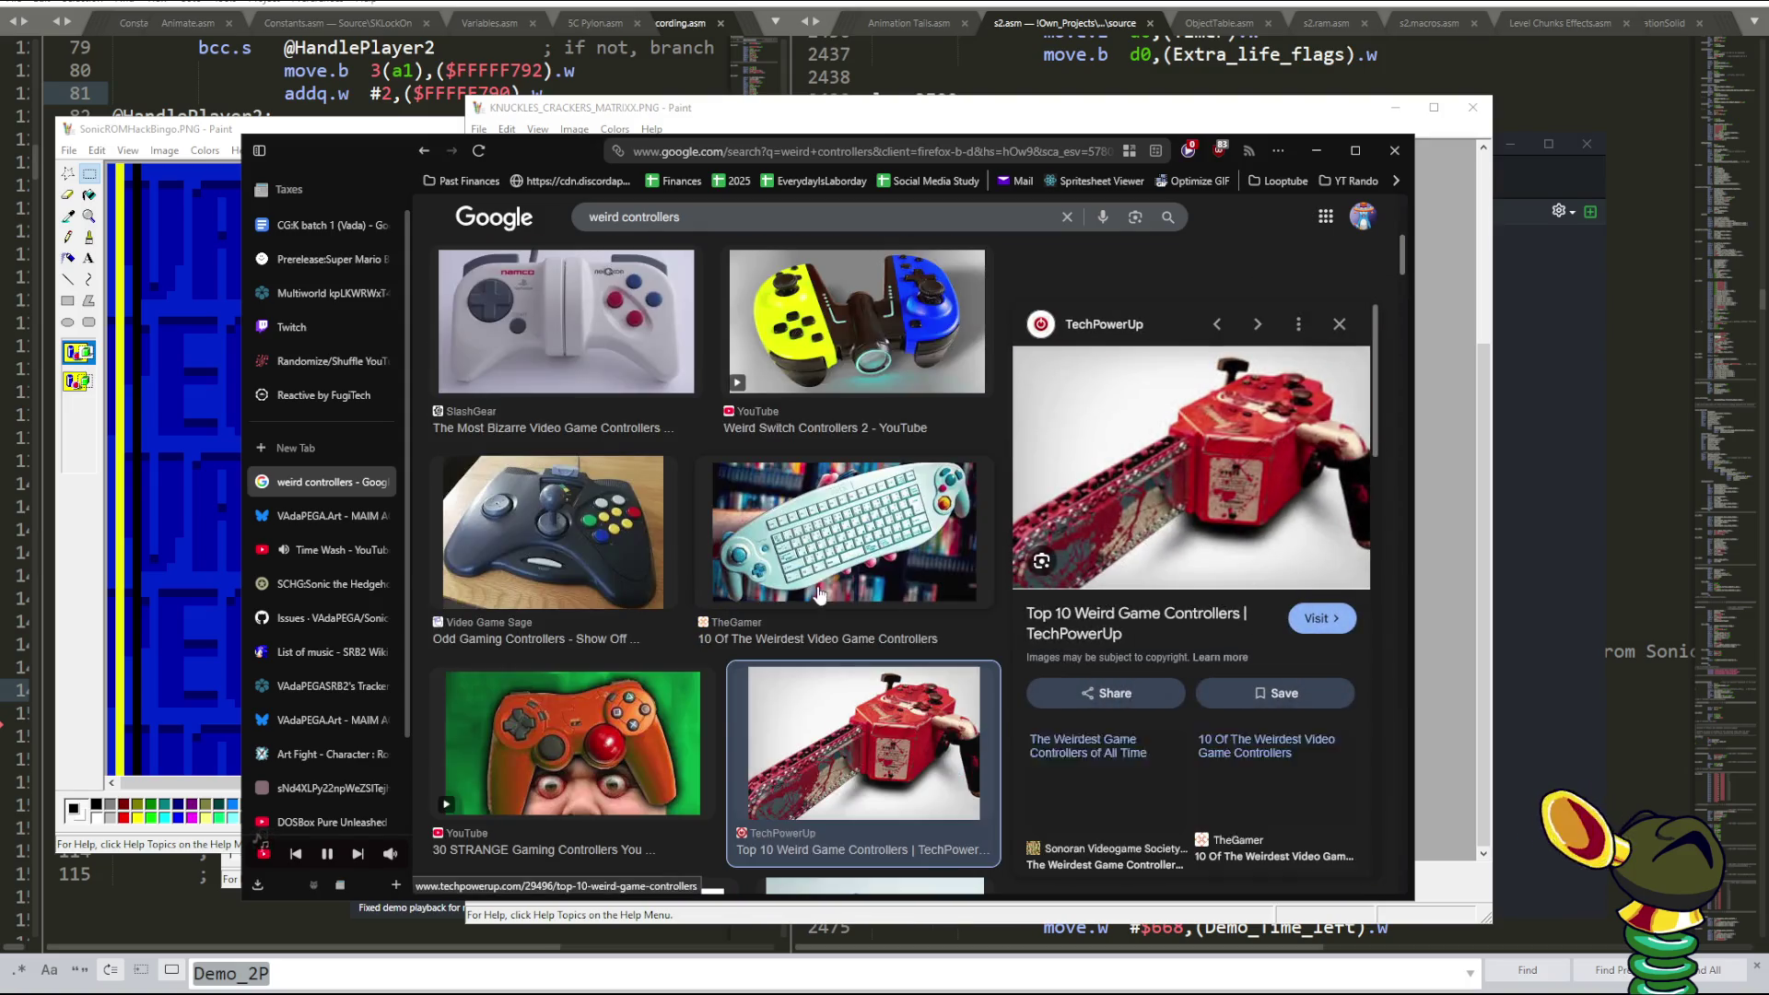
pyautogui.scroll(1, 1004, 417)
pyautogui.scroll(-1, 967, 420)
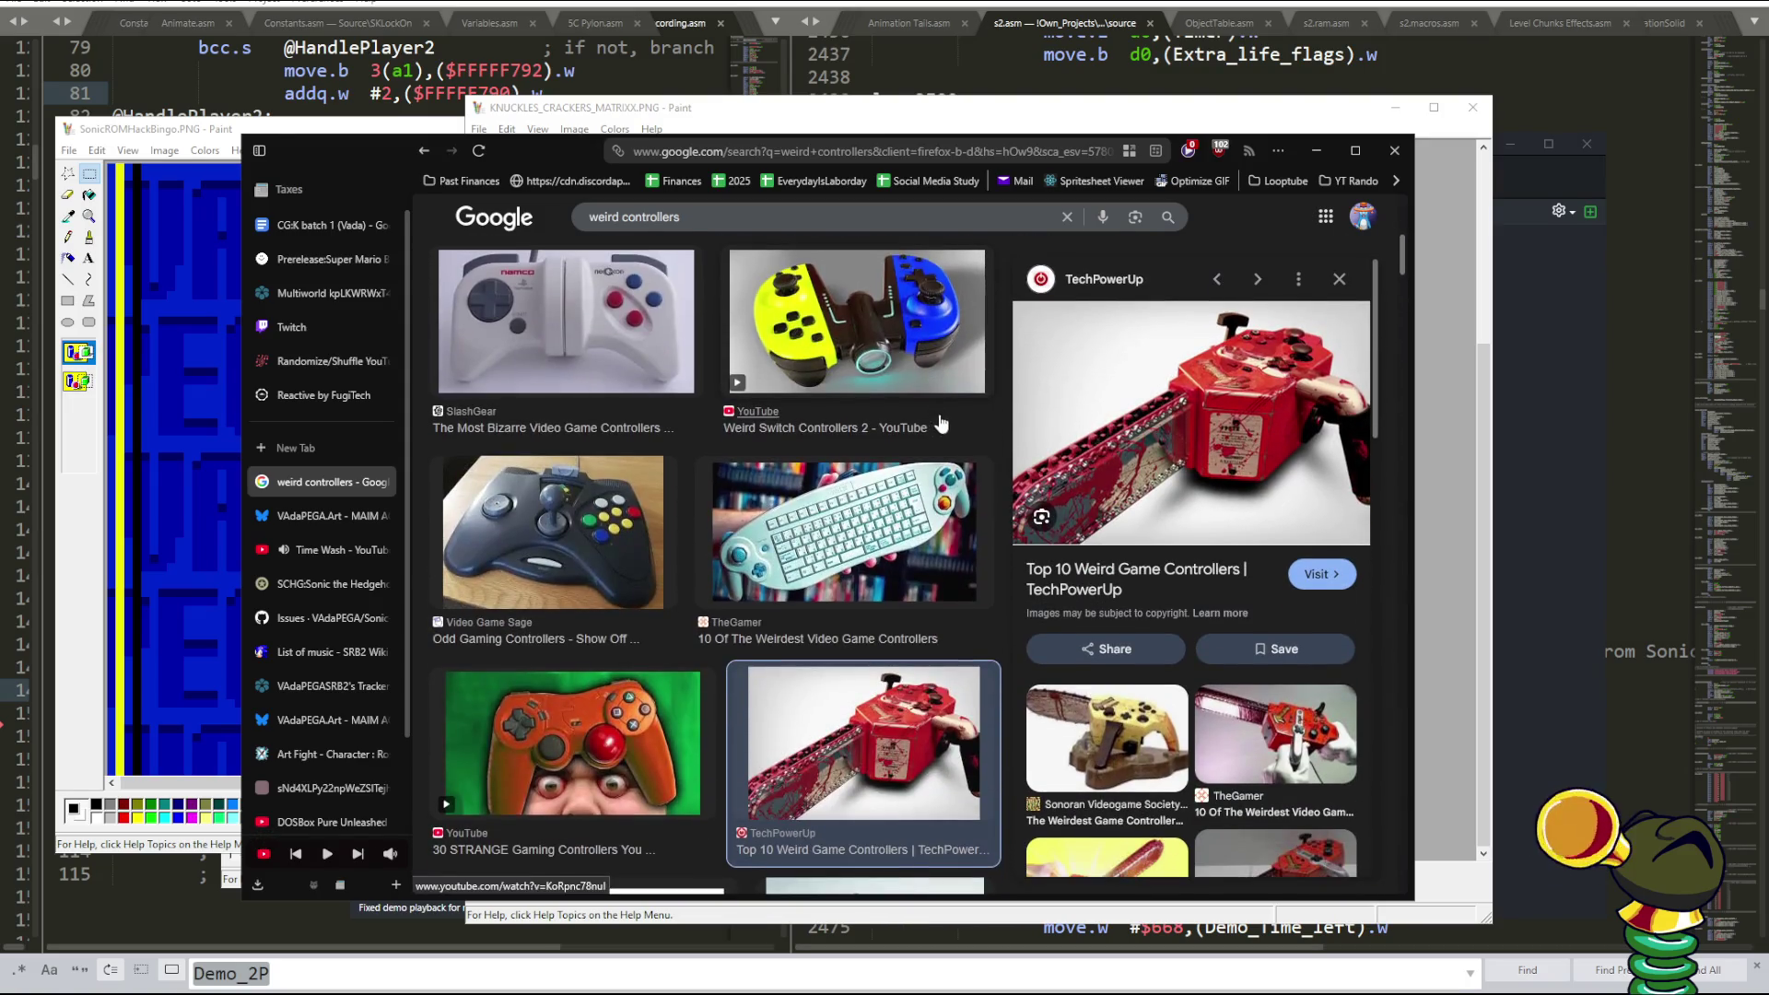
pyautogui.scroll(-3, 942, 422)
pyautogui.scroll(-2, 949, 415)
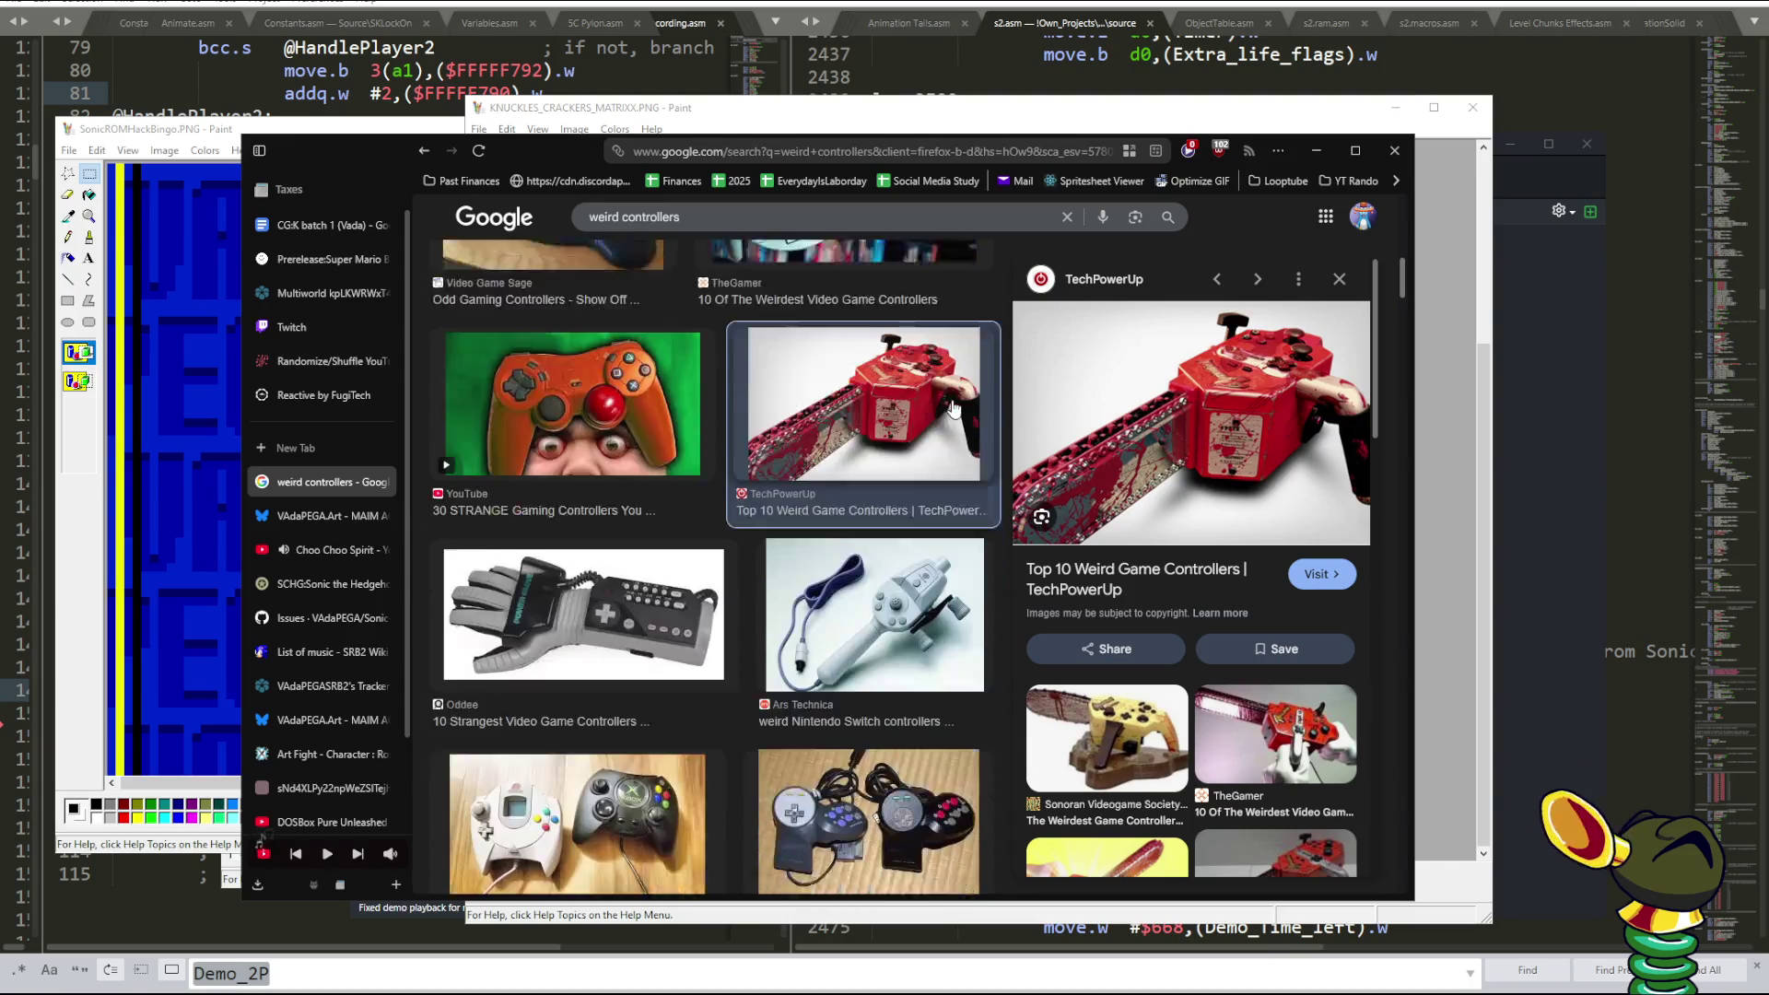
# - Resume the Choo Choo Spirit music video, then preview the Super Gaijin Ultra Gamer controllers photo
pyautogui.click(318, 550)
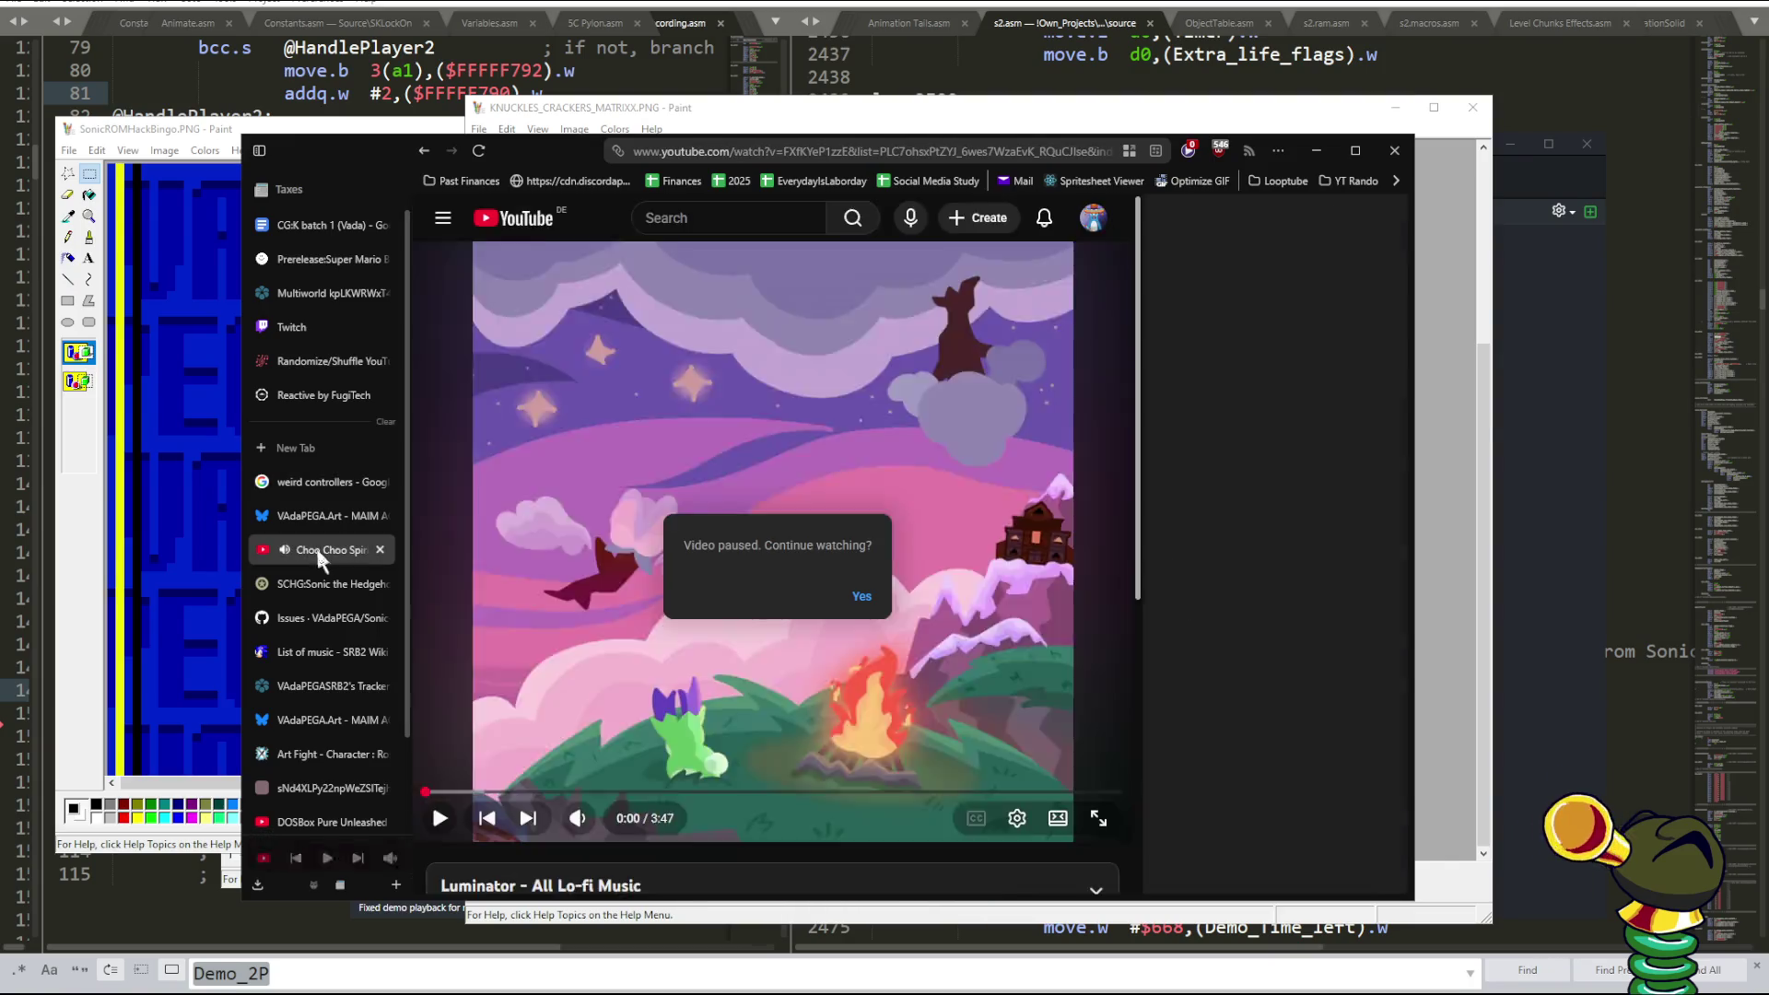
pyautogui.click(994, 574)
pyautogui.click(322, 483)
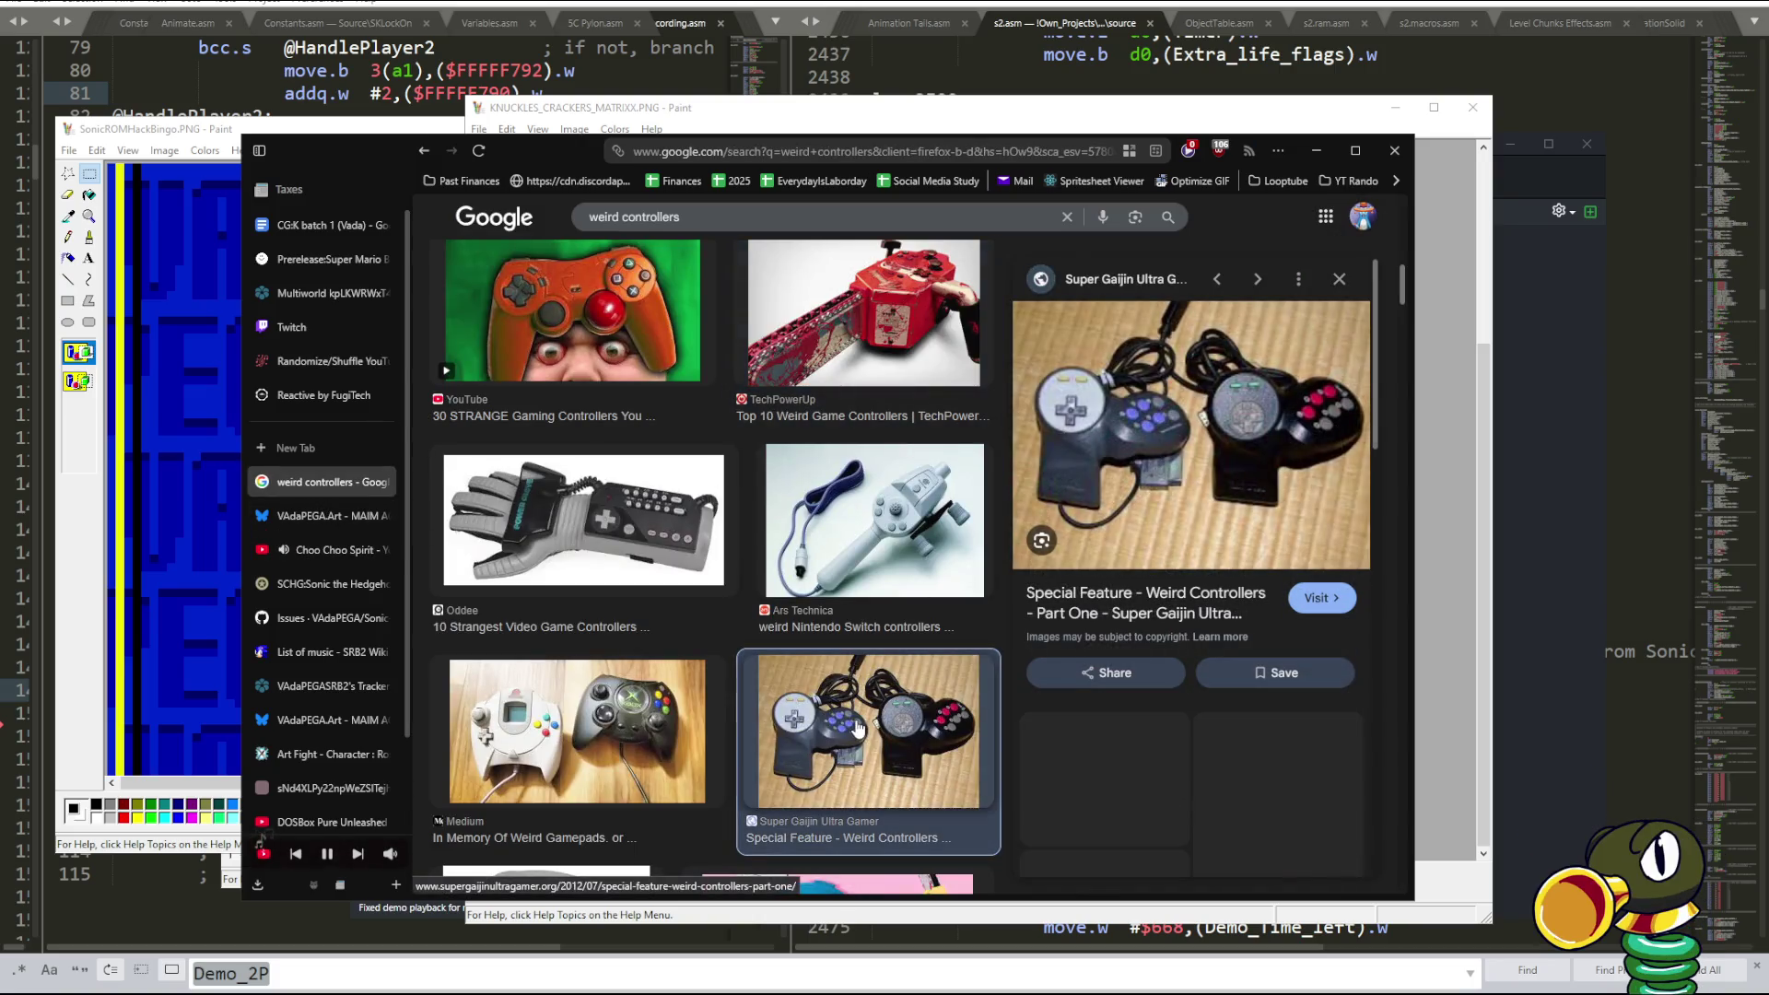
pyautogui.click(821, 726)
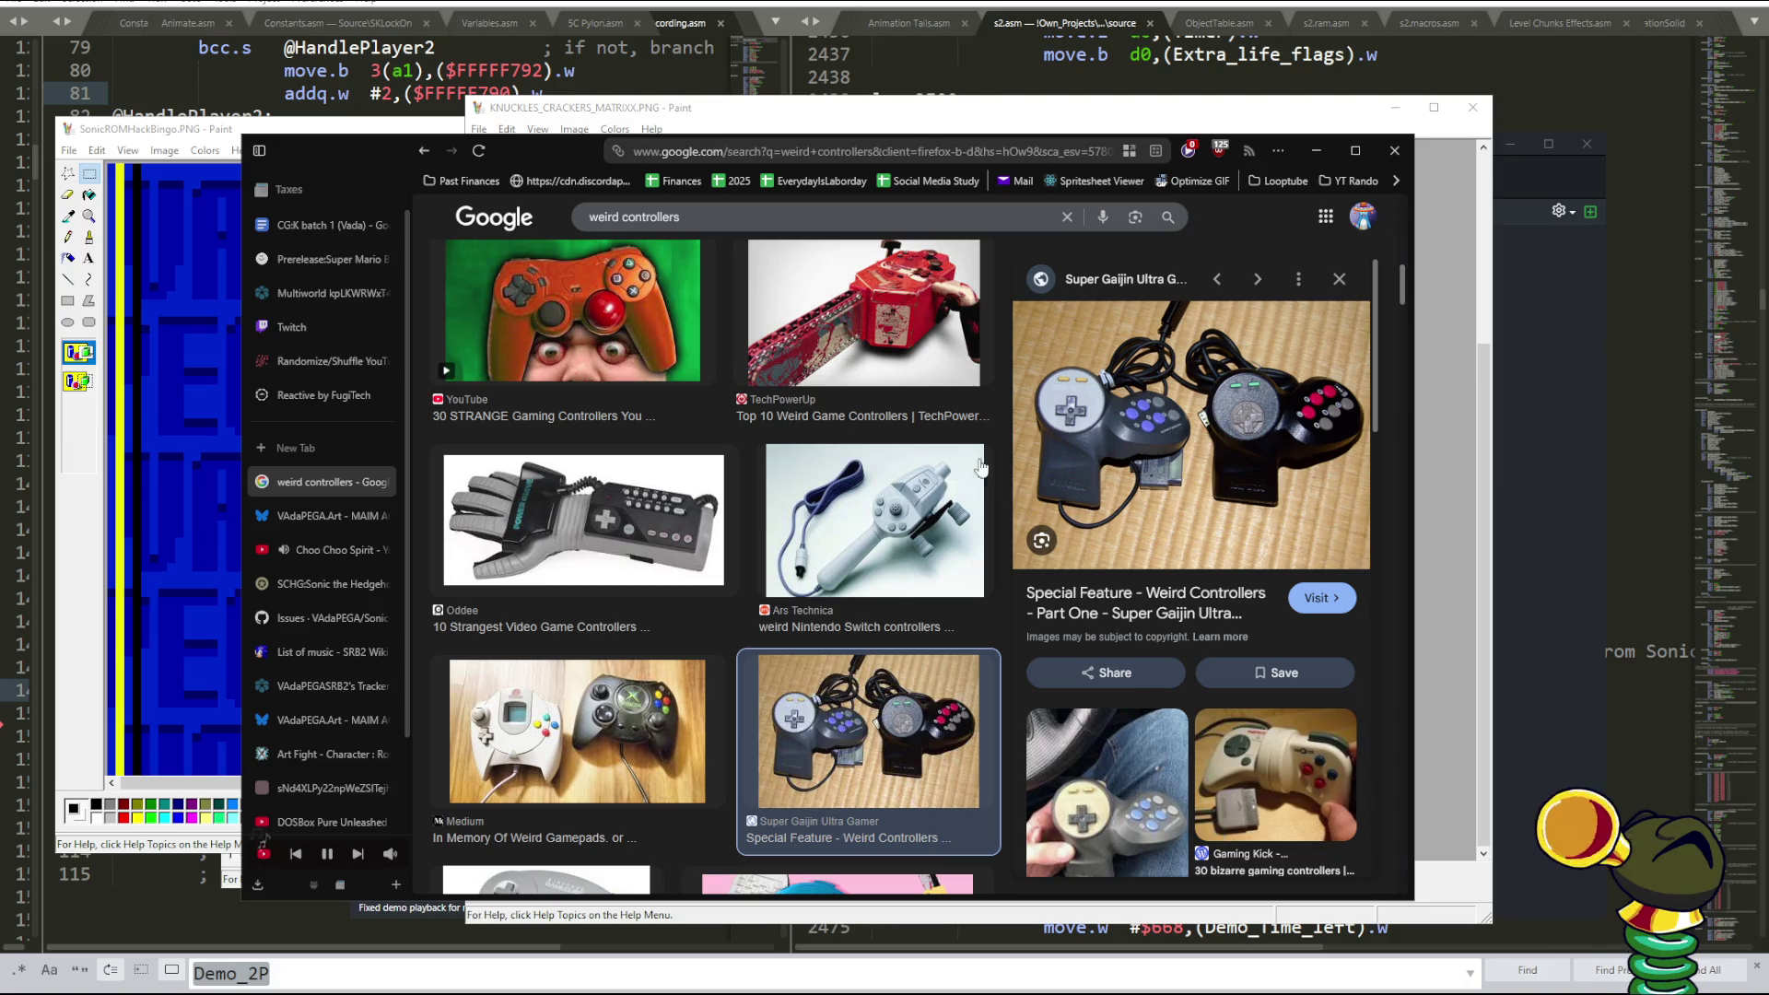
# - Widen and shift the browser window, then preview the related black controller and weird-controllers video images
pyautogui.moveTo(1415, 497); pyautogui.dragTo(1536, 498)
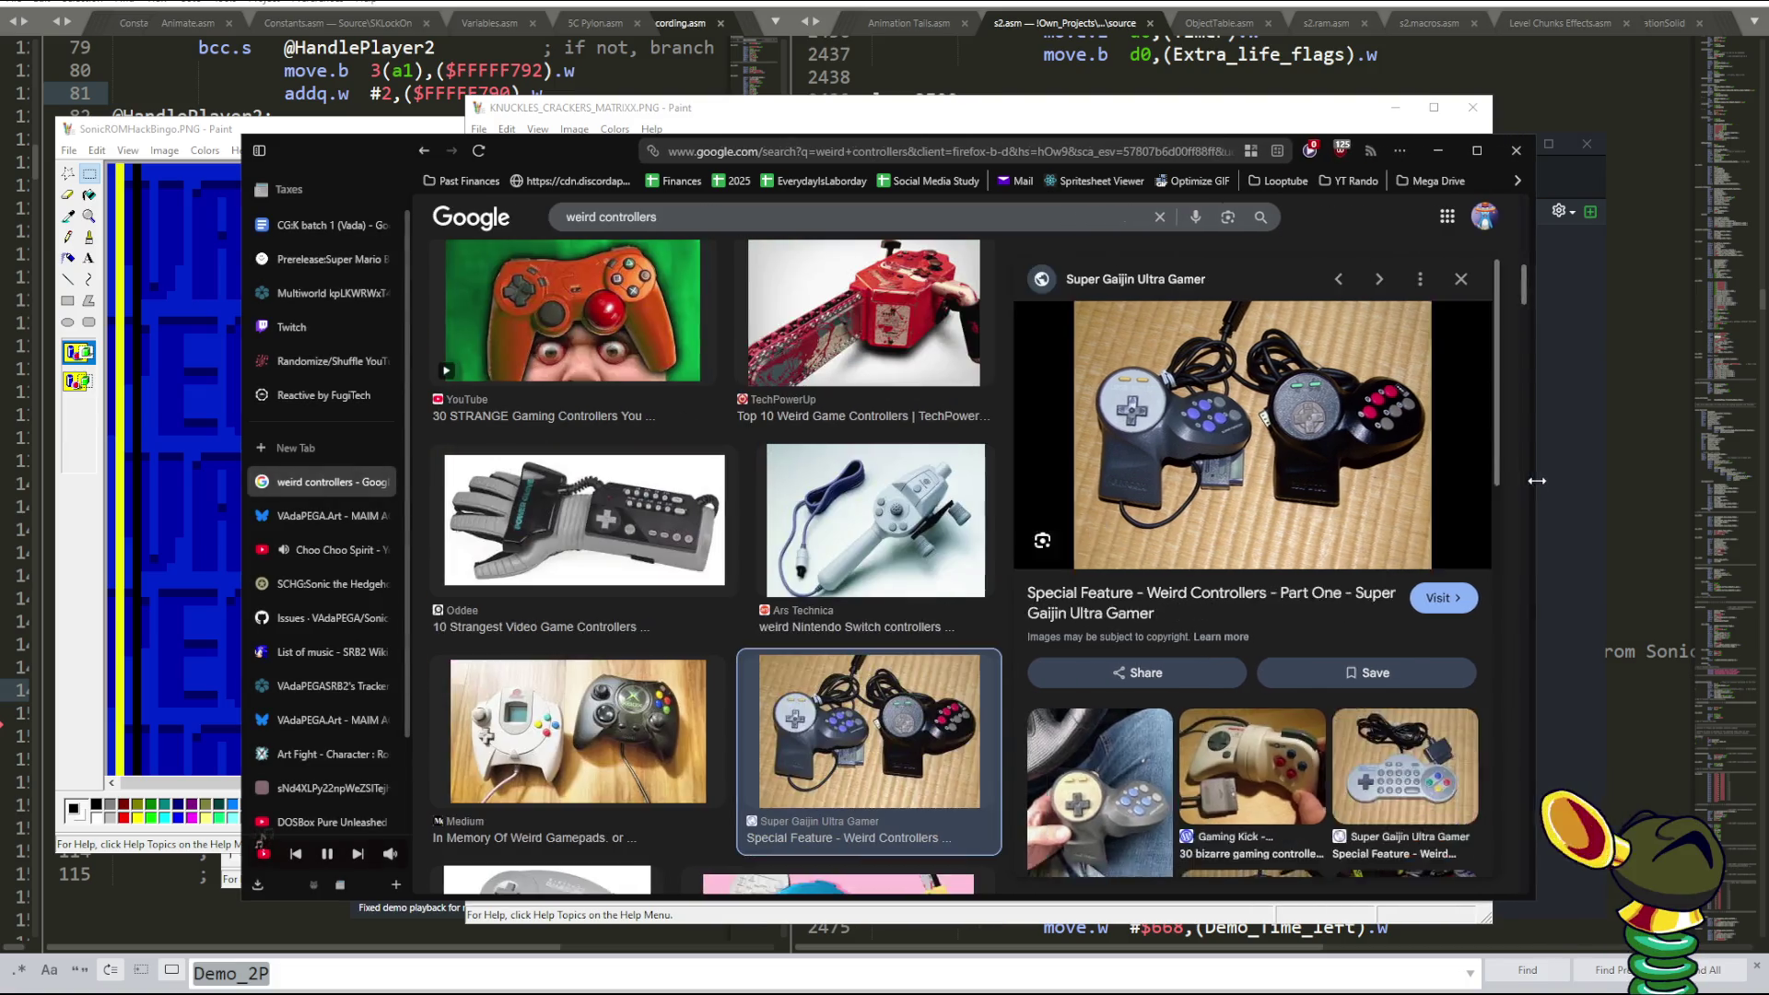
pyautogui.moveTo(614, 166); pyautogui.dragTo(477, 153)
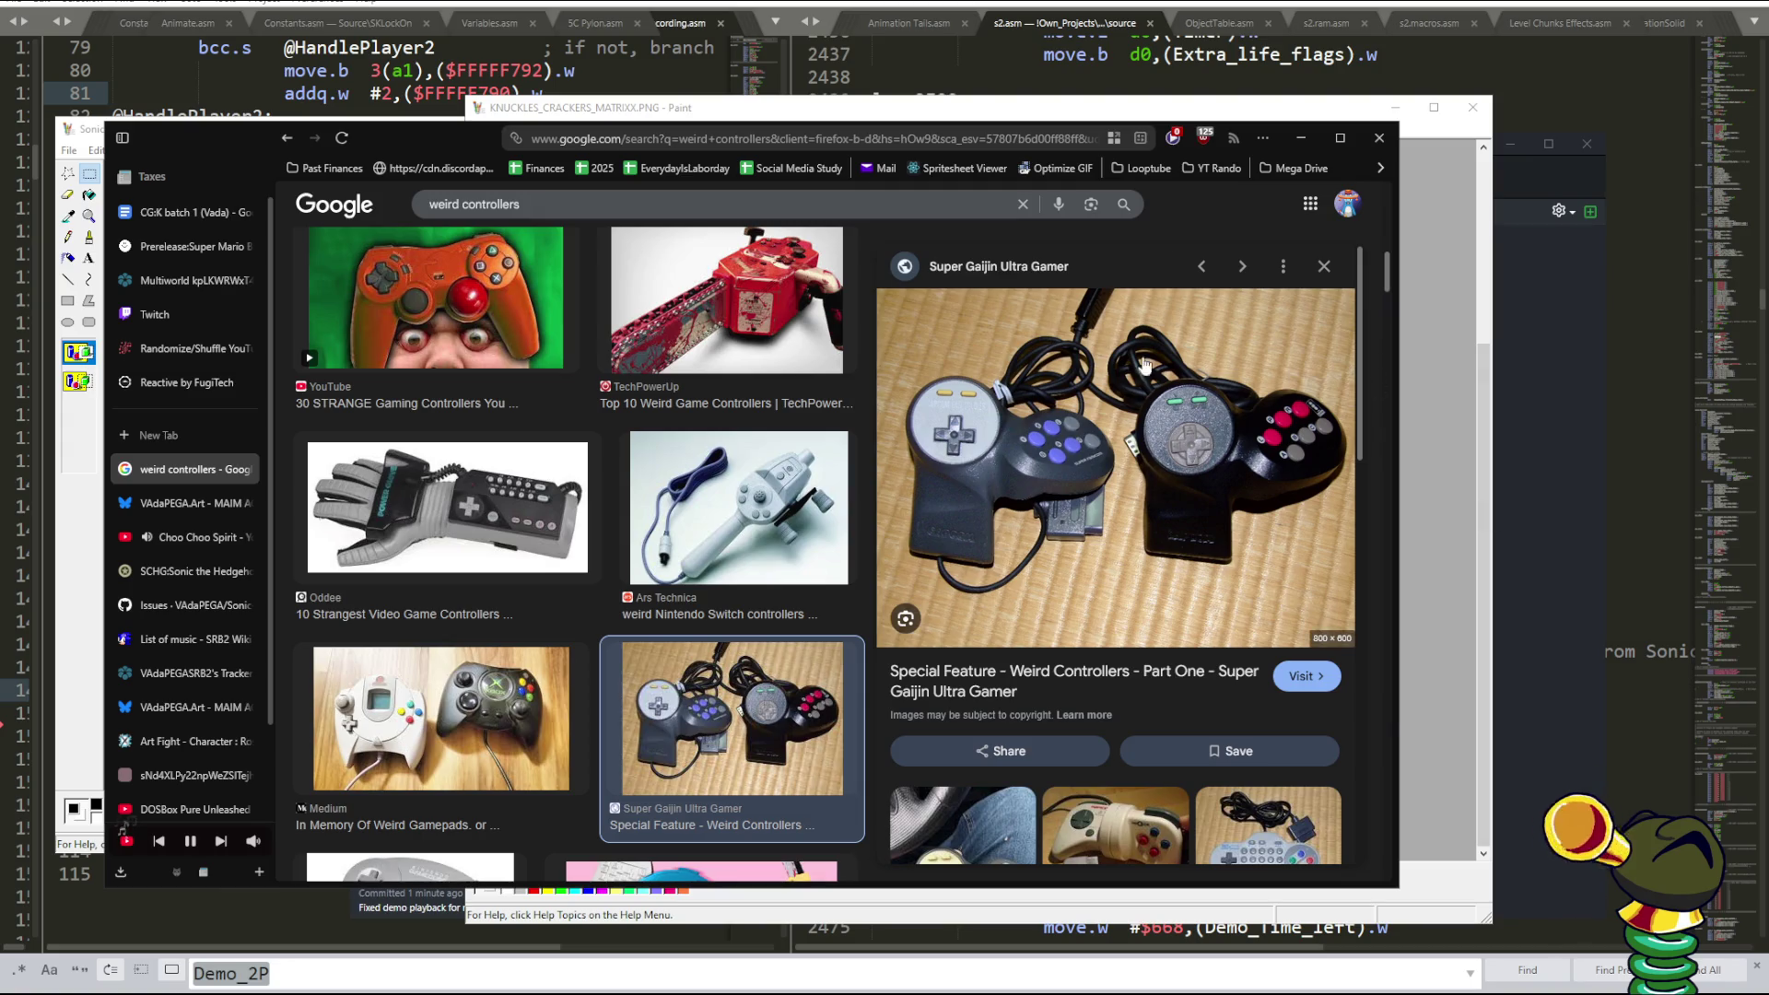
pyautogui.scroll(-1, 1259, 444)
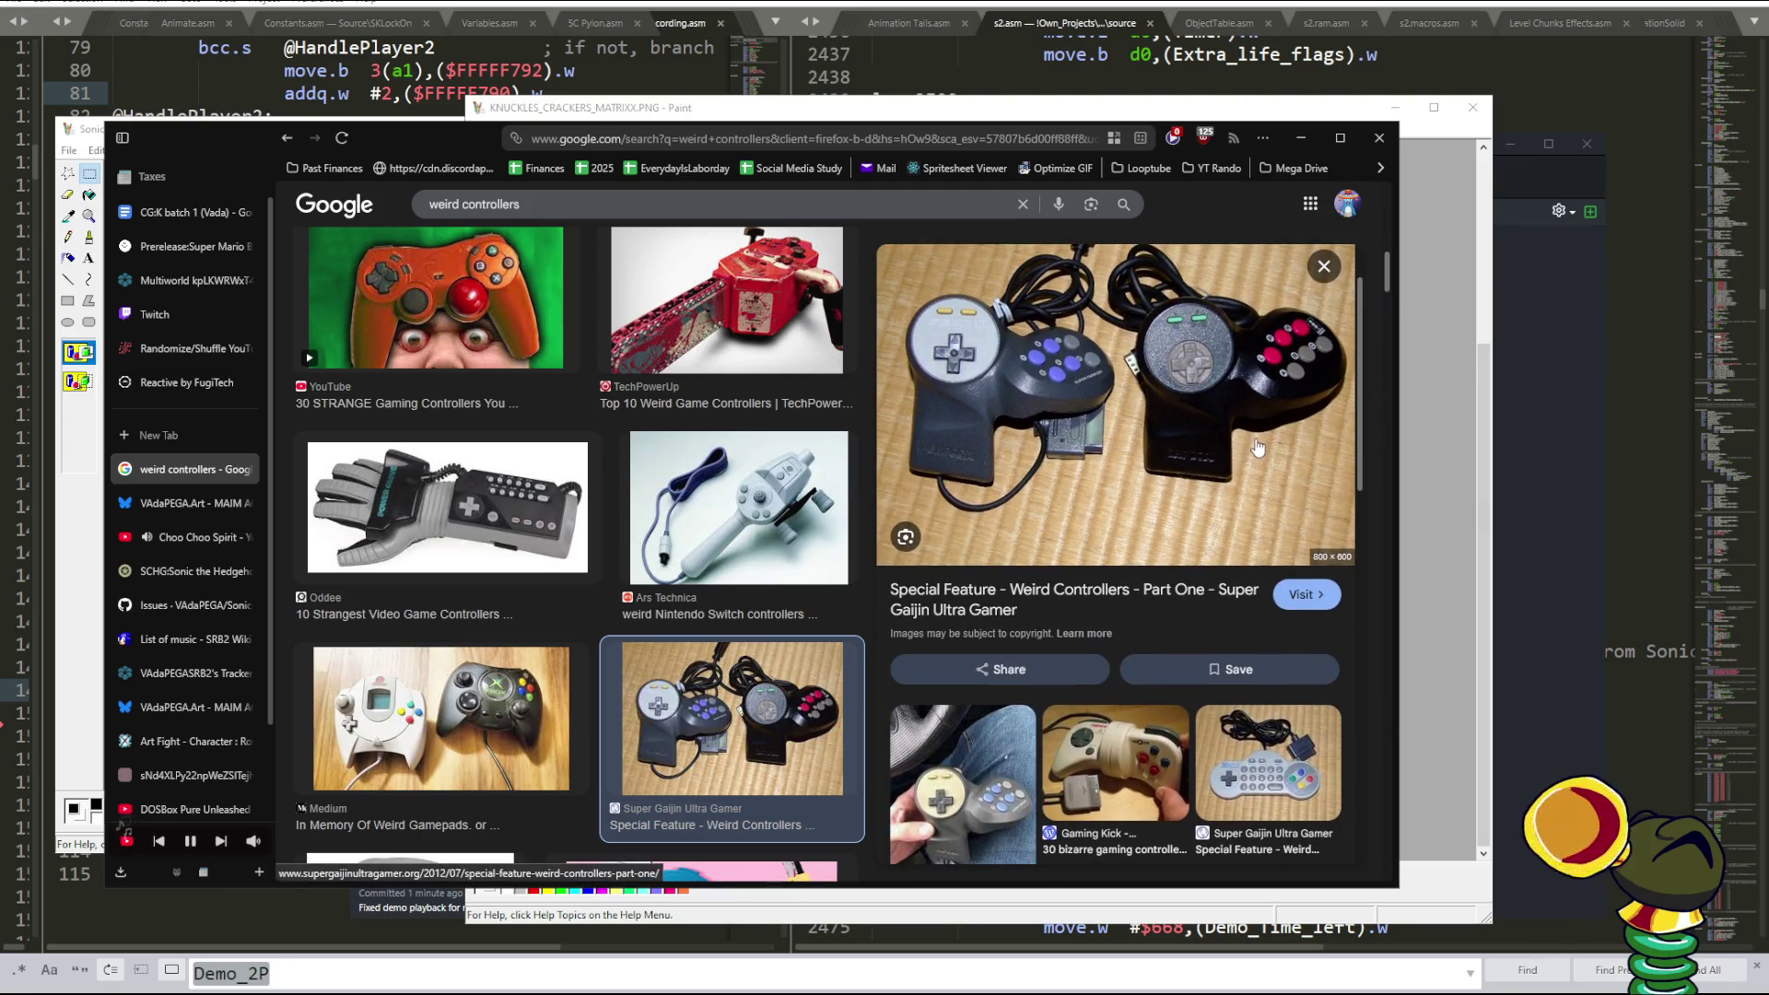
pyautogui.scroll(-2, 1255, 447)
pyautogui.scroll(-3, 1244, 456)
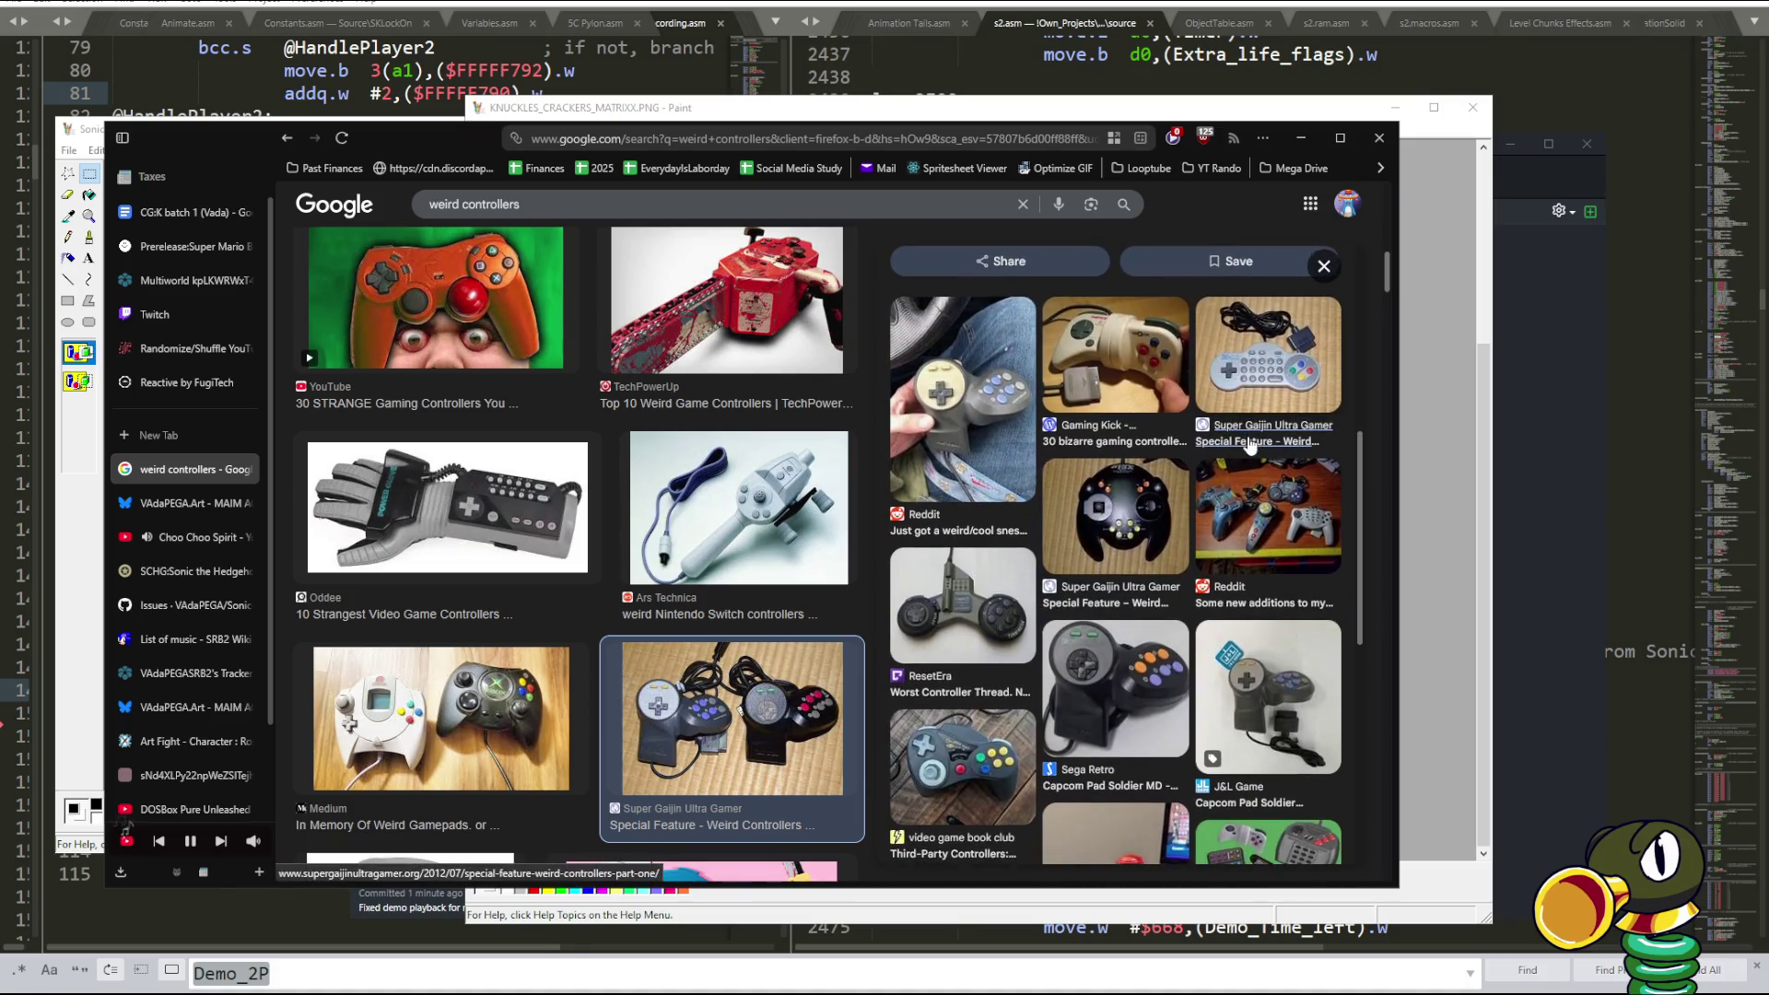
pyautogui.click(1140, 524)
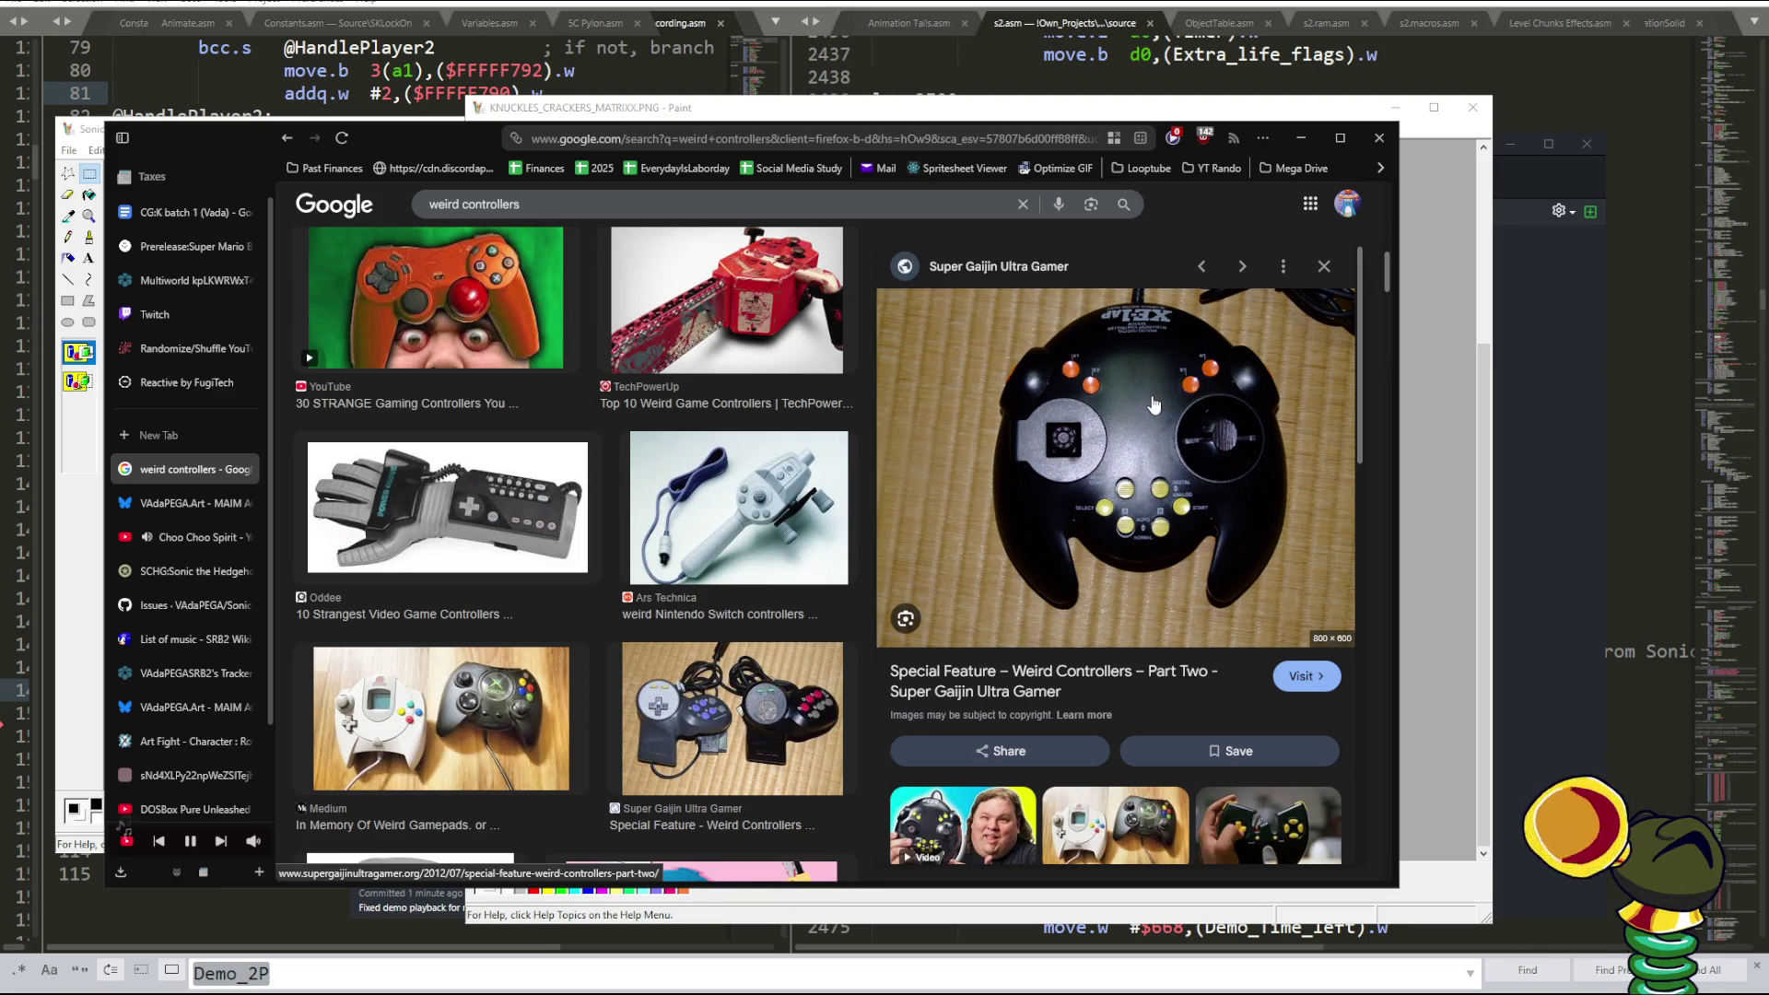
pyautogui.scroll(-2, 1154, 404)
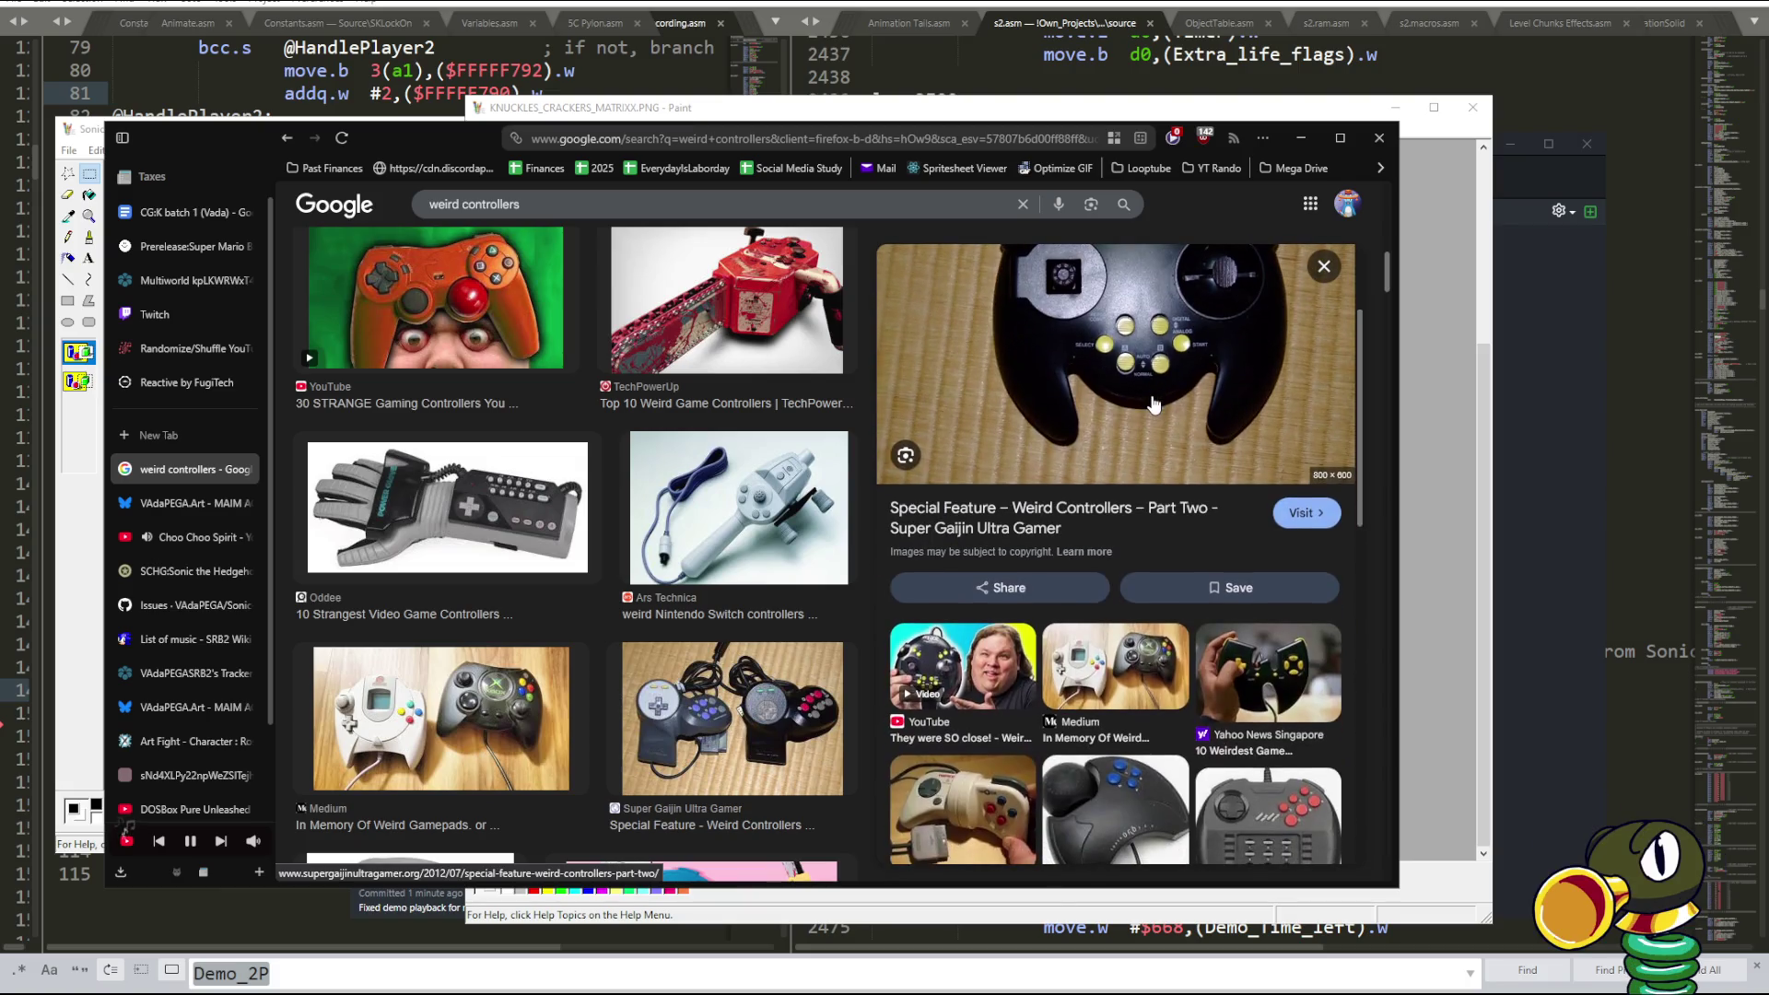
pyautogui.click(958, 666)
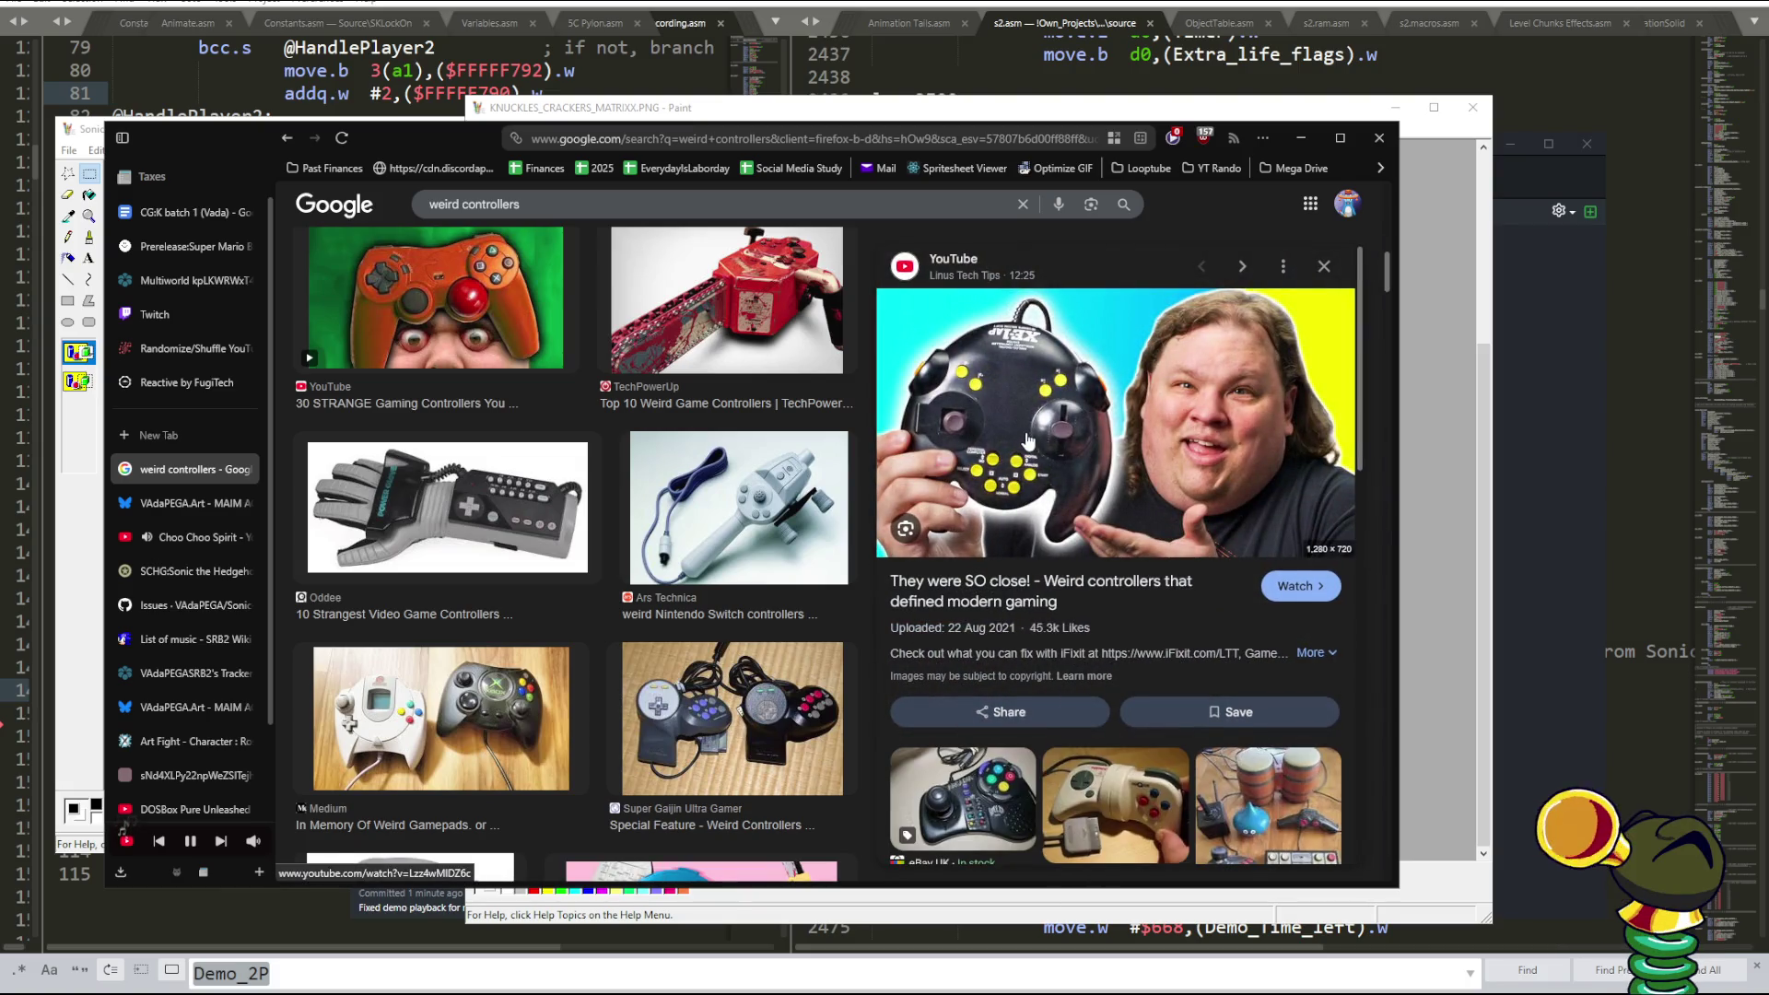
pyautogui.click(1324, 266)
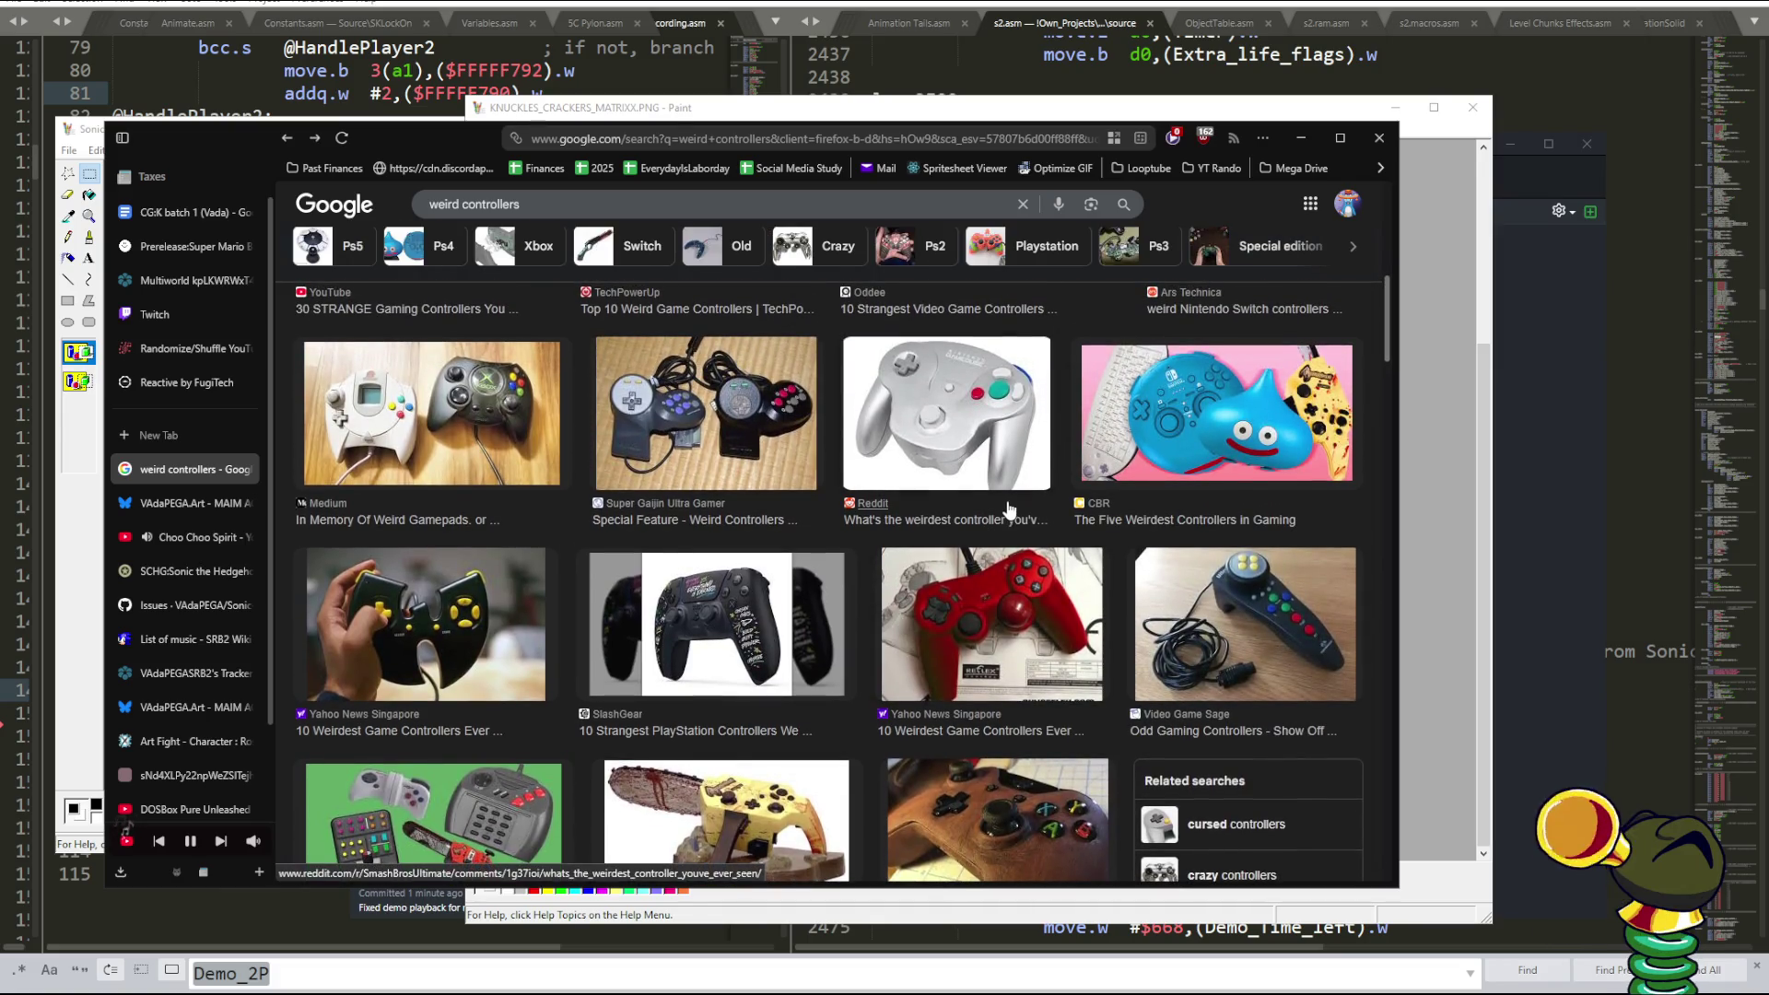
# - Reopen the Super Gaijin Ultra Gamer preview, pick the Part Two black controller, and open its article
pyautogui.scroll(-1, 1014, 507)
pyautogui.scroll(-5, 1005, 493)
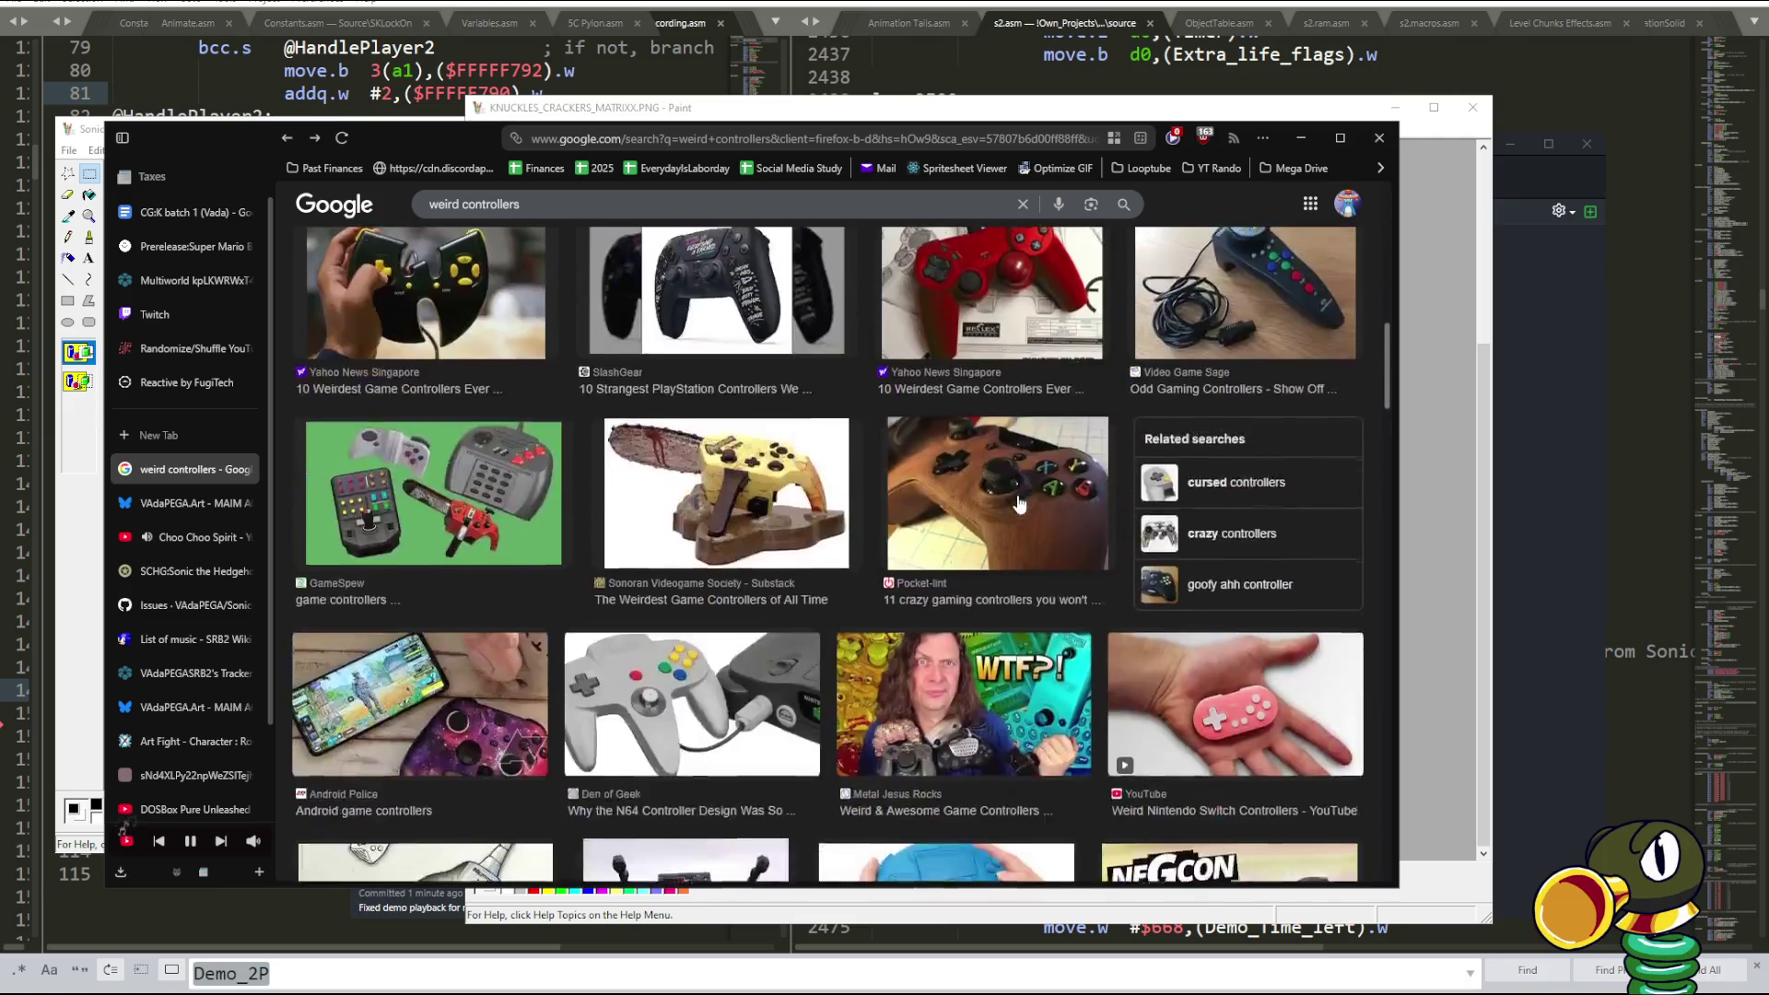
pyautogui.scroll(-3, 995, 488)
pyautogui.scroll(10, 984, 478)
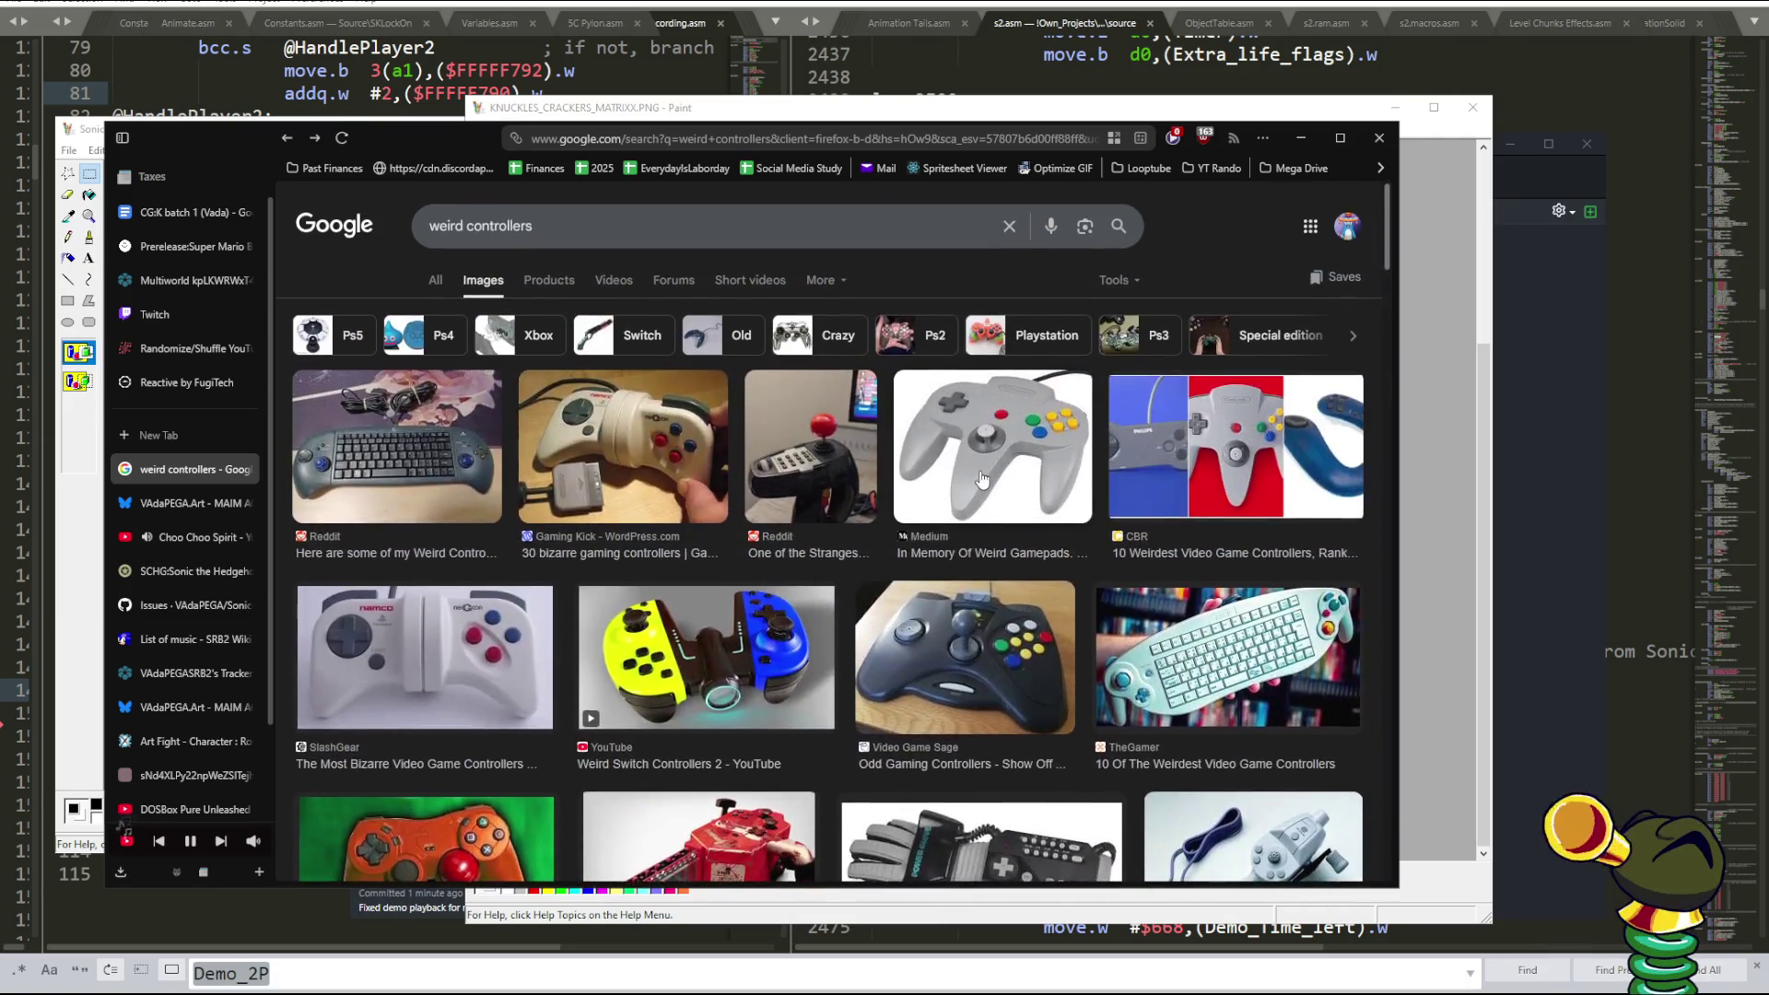
pyautogui.scroll(-4, 980, 474)
pyautogui.click(700, 572)
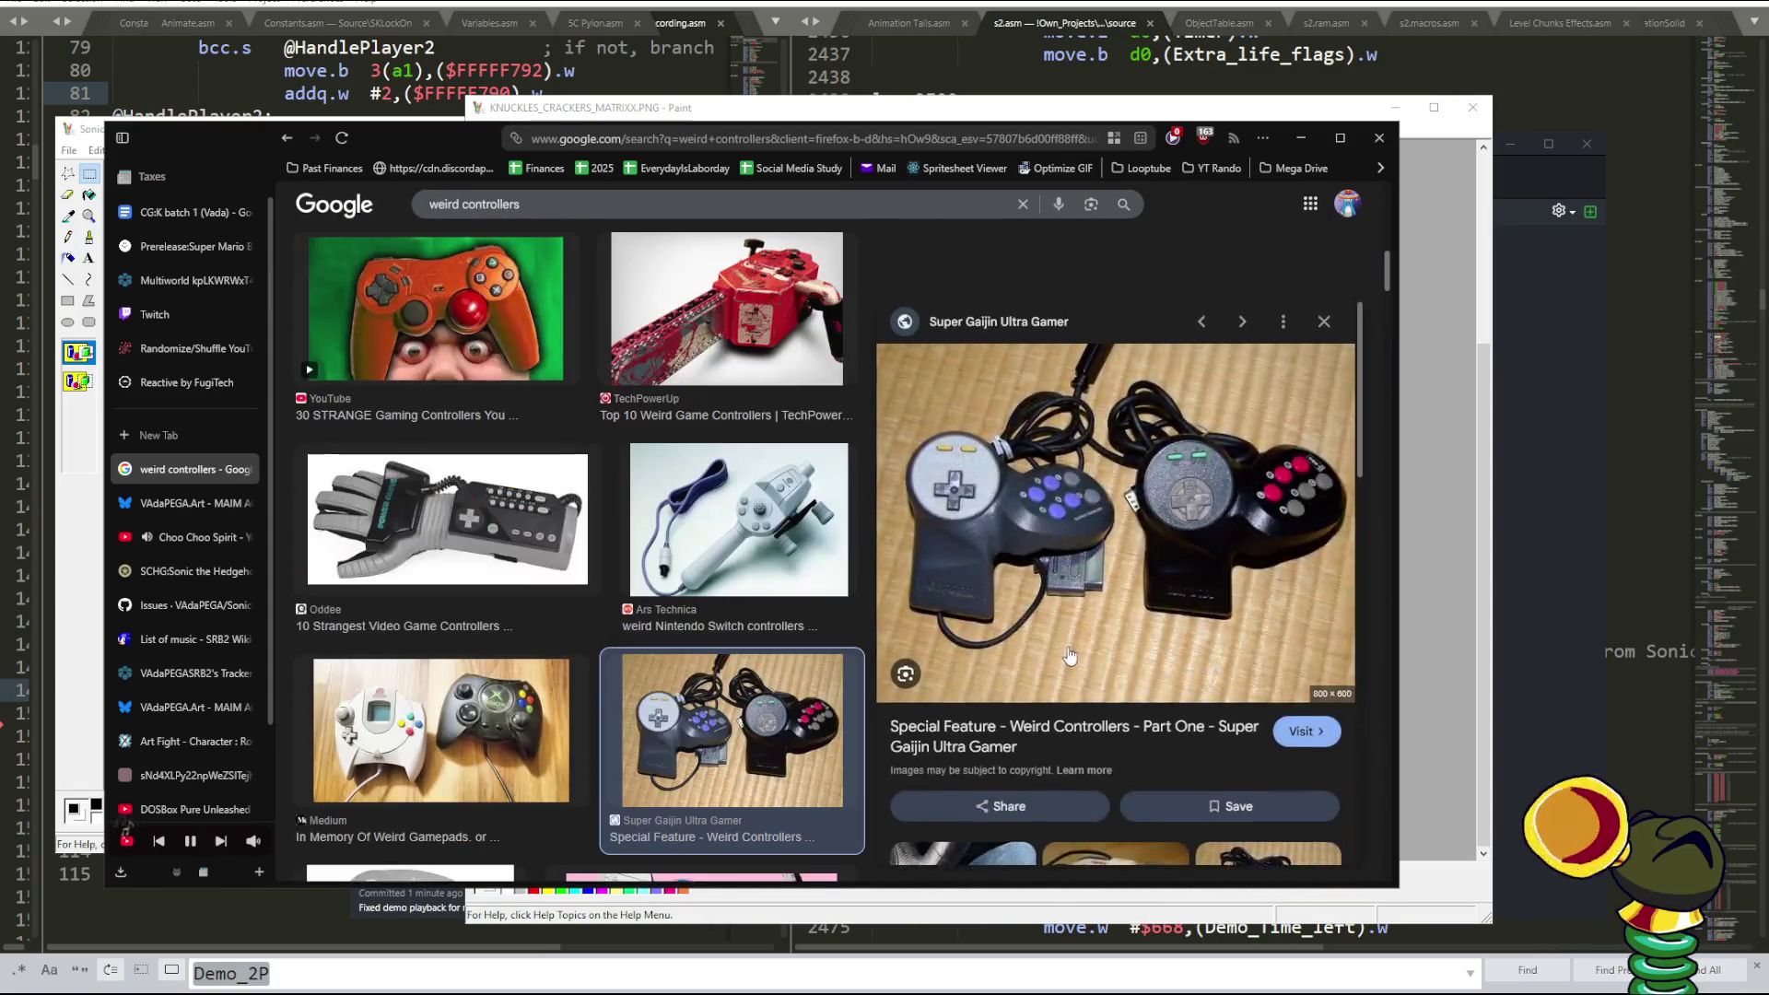
pyautogui.scroll(-5, 1125, 576)
pyautogui.click(1123, 577)
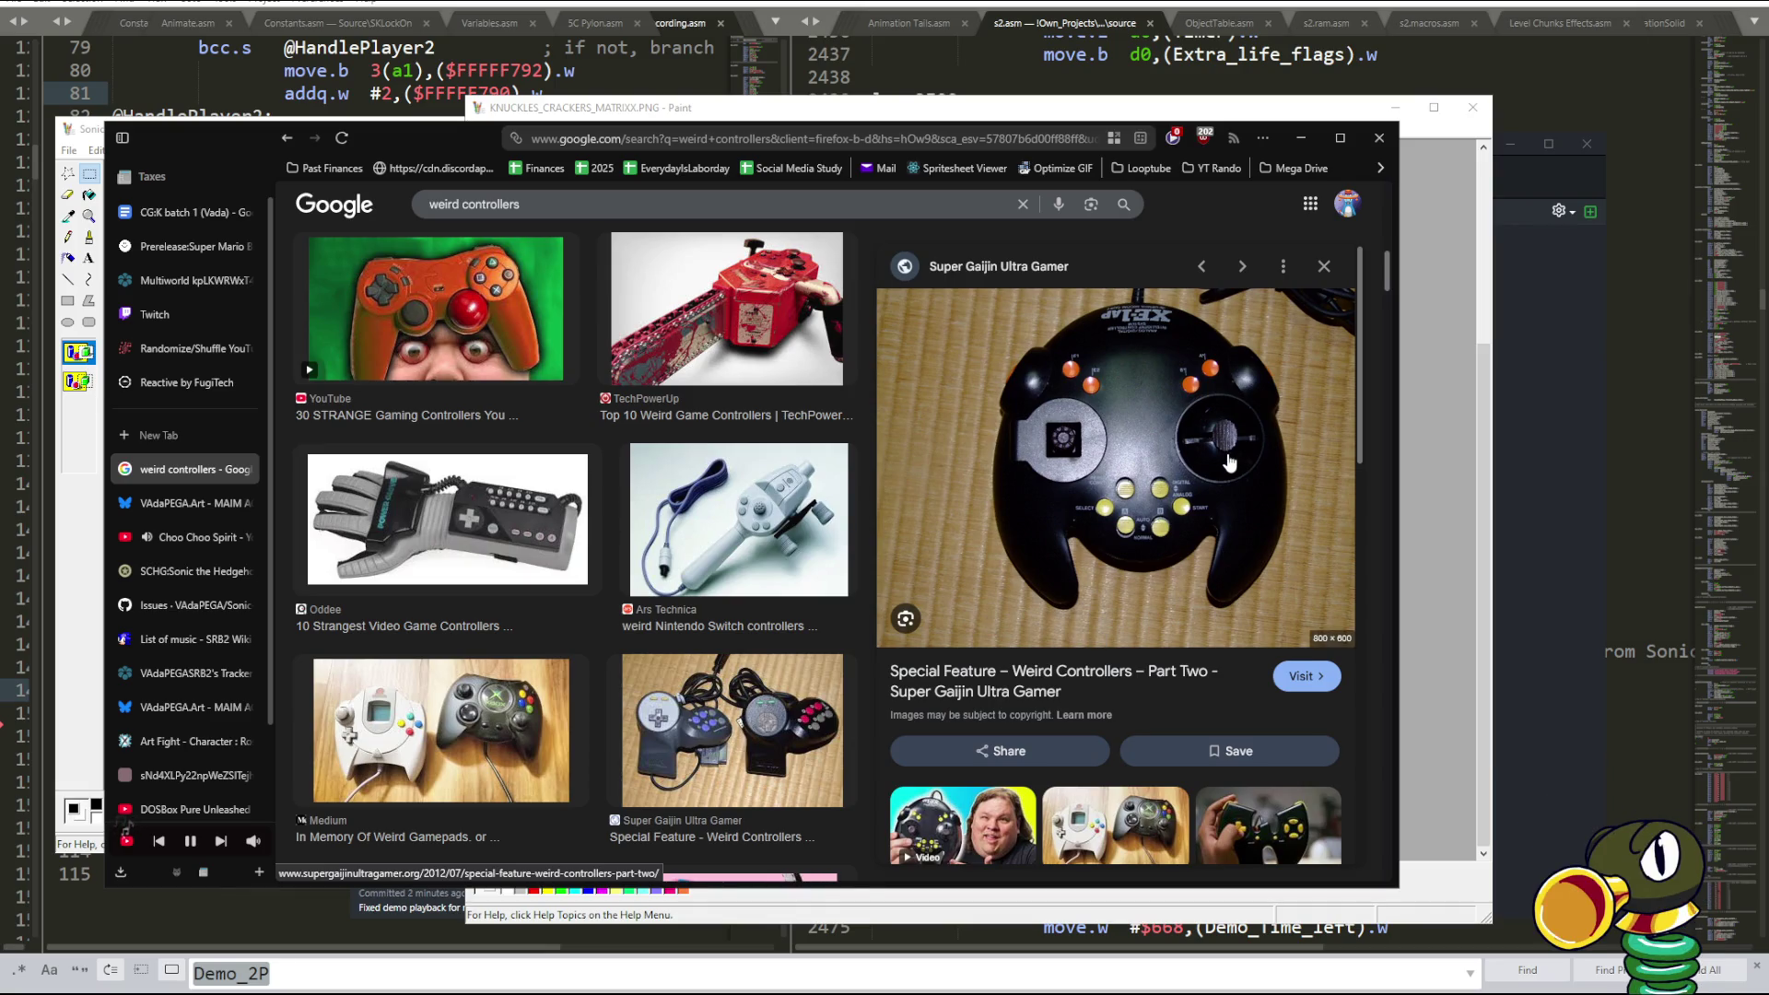
pyautogui.click(1113, 457)
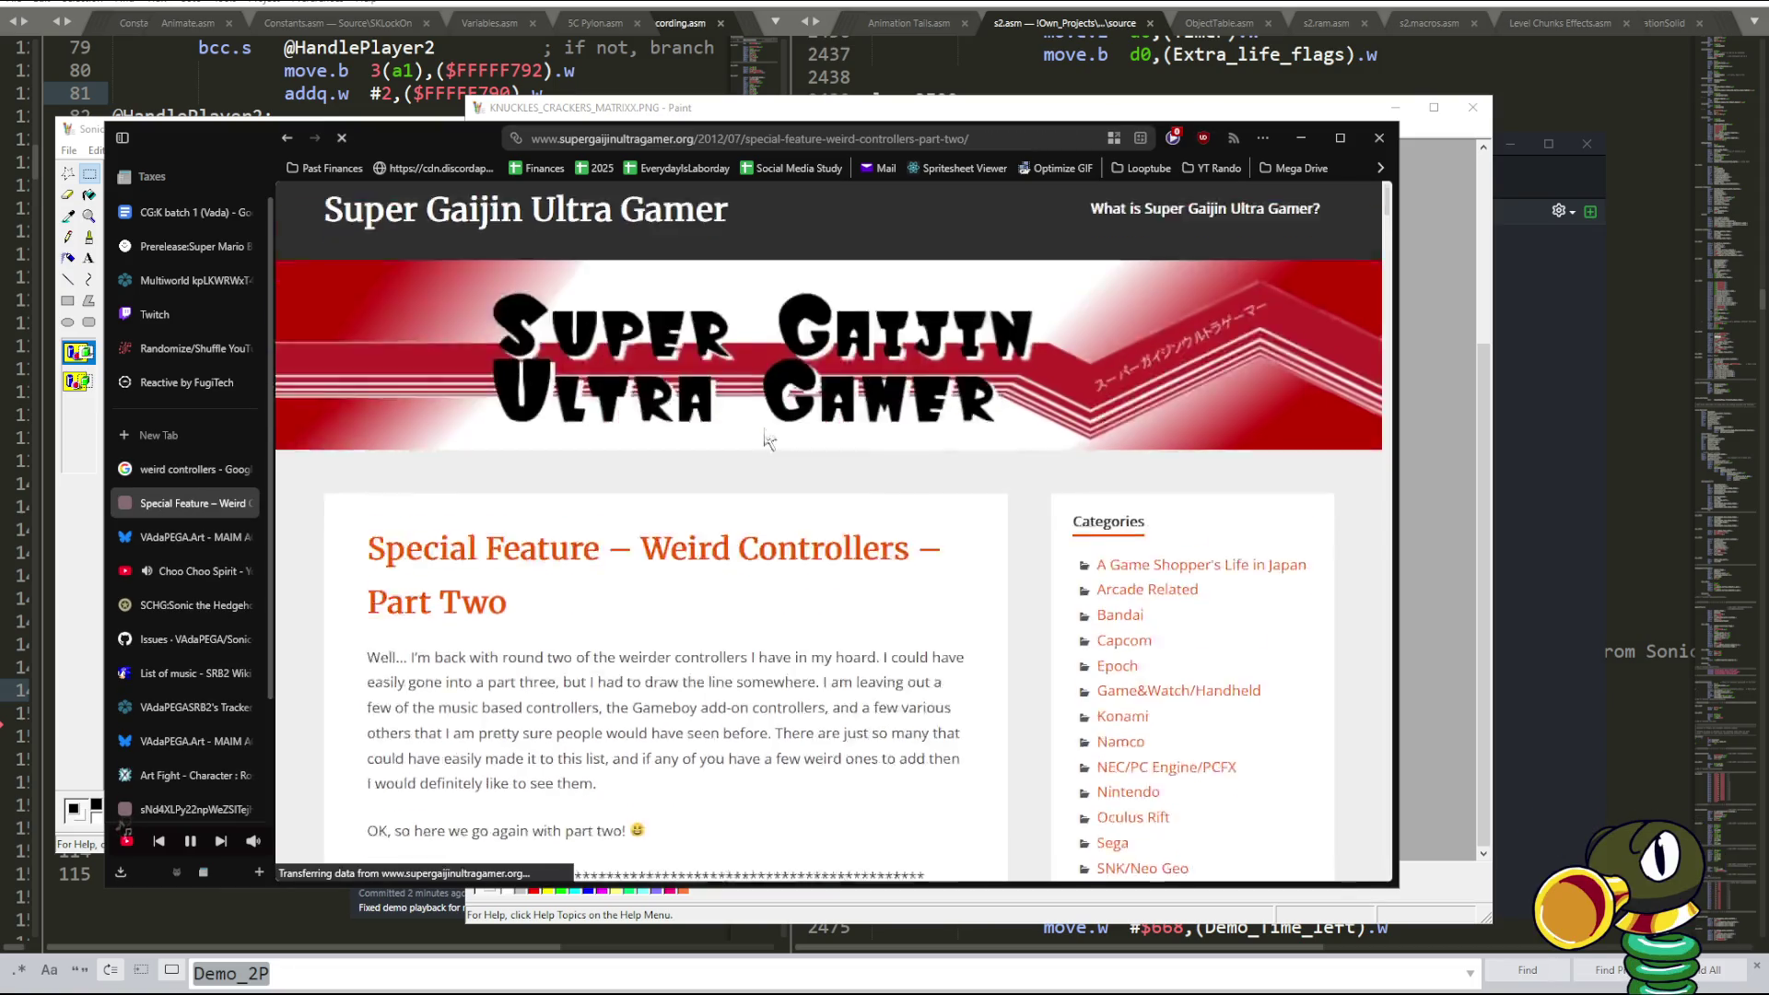
# - Scroll to the XE-1AP Megadrive Analogue Controller section and copy 'XE-1AP' from its heading
pyautogui.scroll(-15, 758, 414)
pyautogui.scroll(-5, 757, 415)
pyautogui.scroll(-5, 758, 415)
pyautogui.scroll(-3, 758, 415)
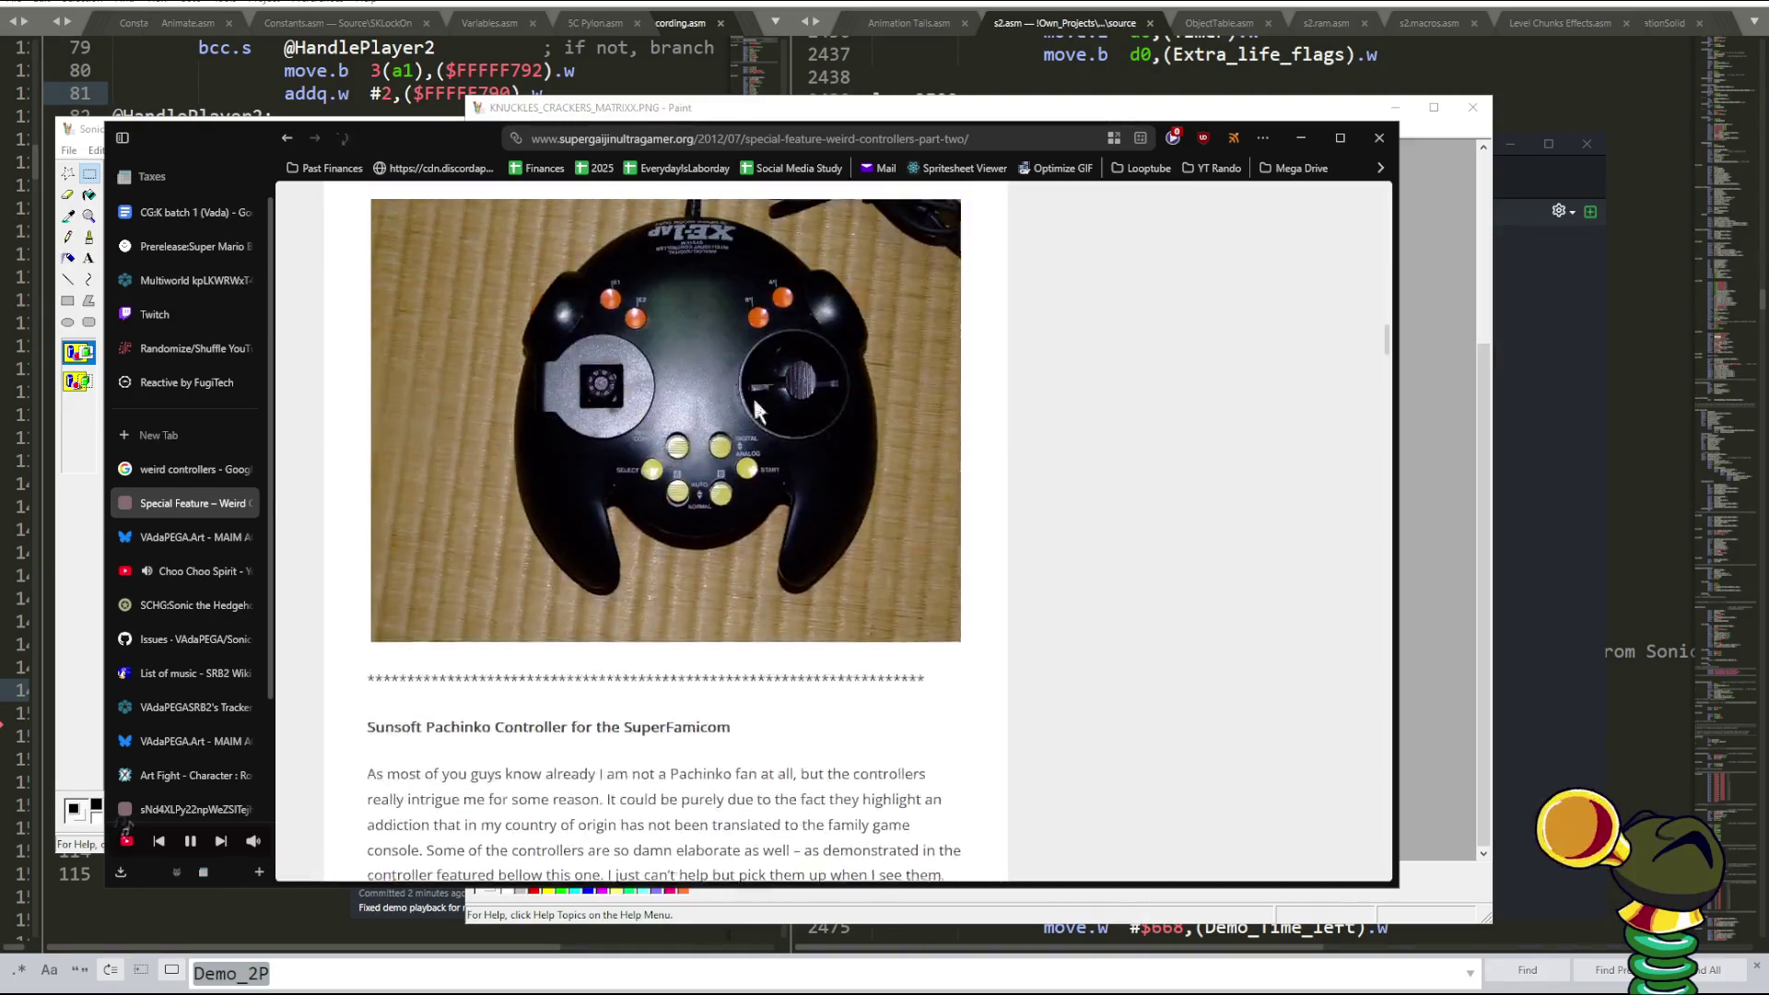
pyautogui.scroll(4, 758, 415)
pyautogui.scroll(2, 757, 413)
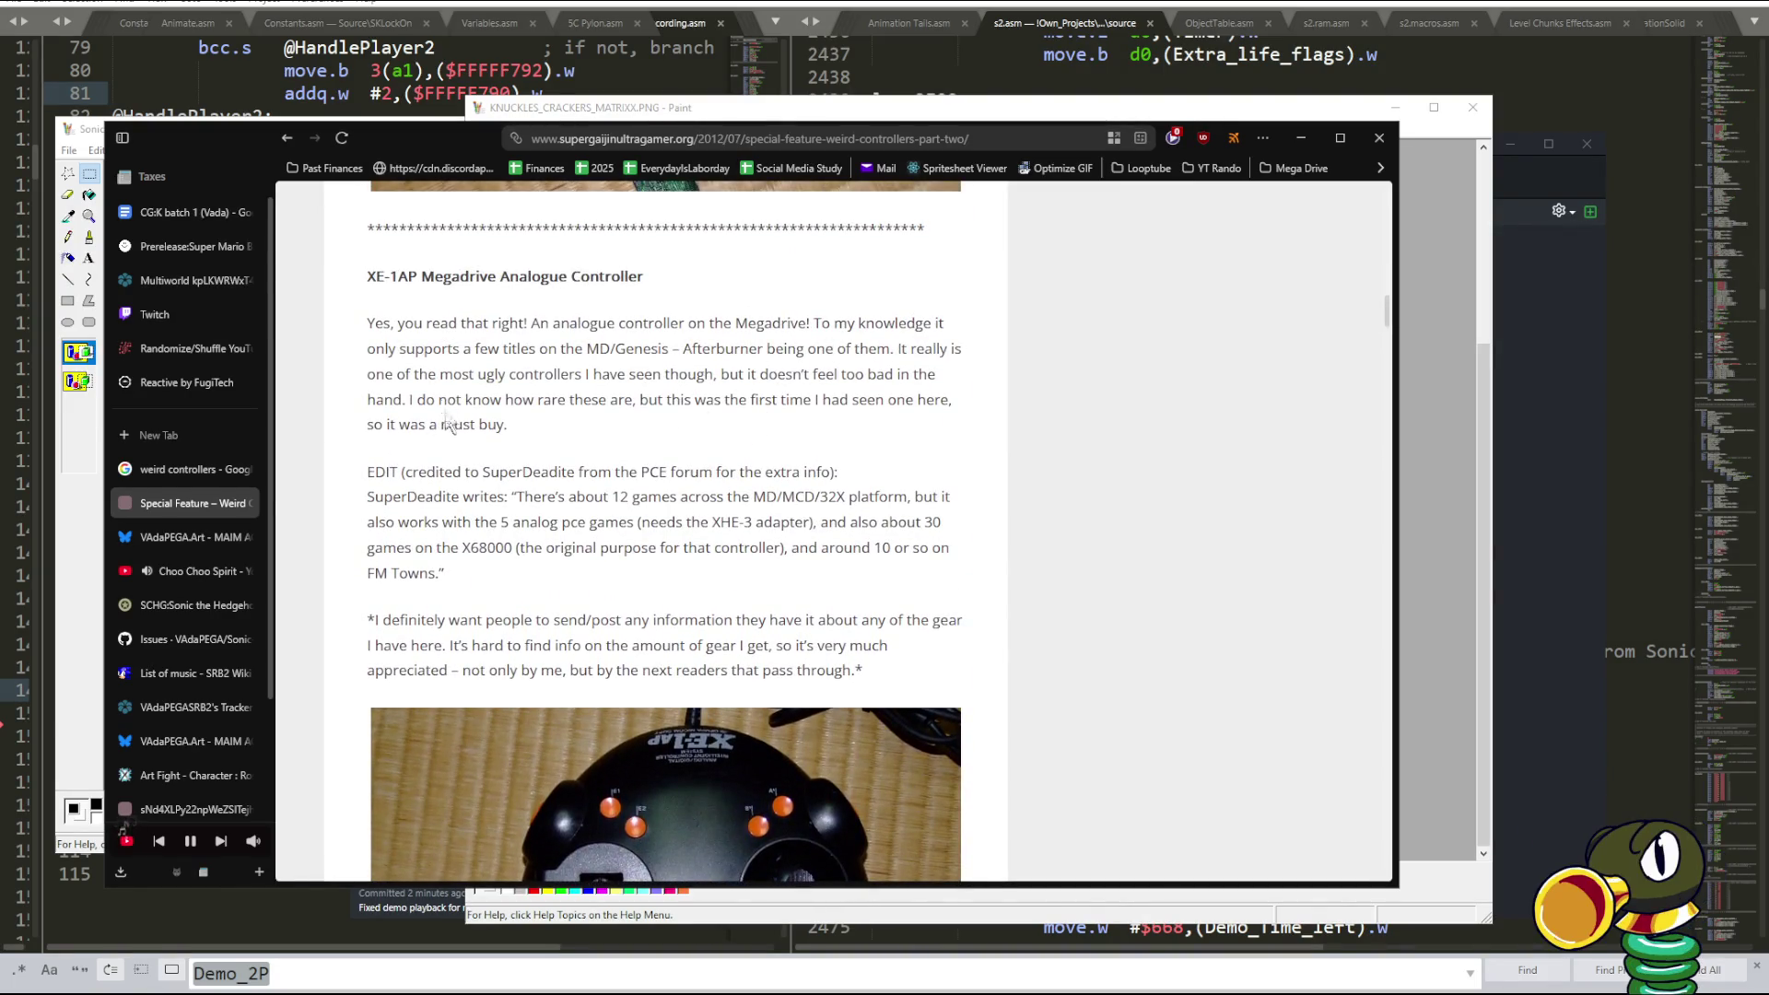
pyautogui.moveTo(369, 278); pyautogui.dragTo(419, 277)
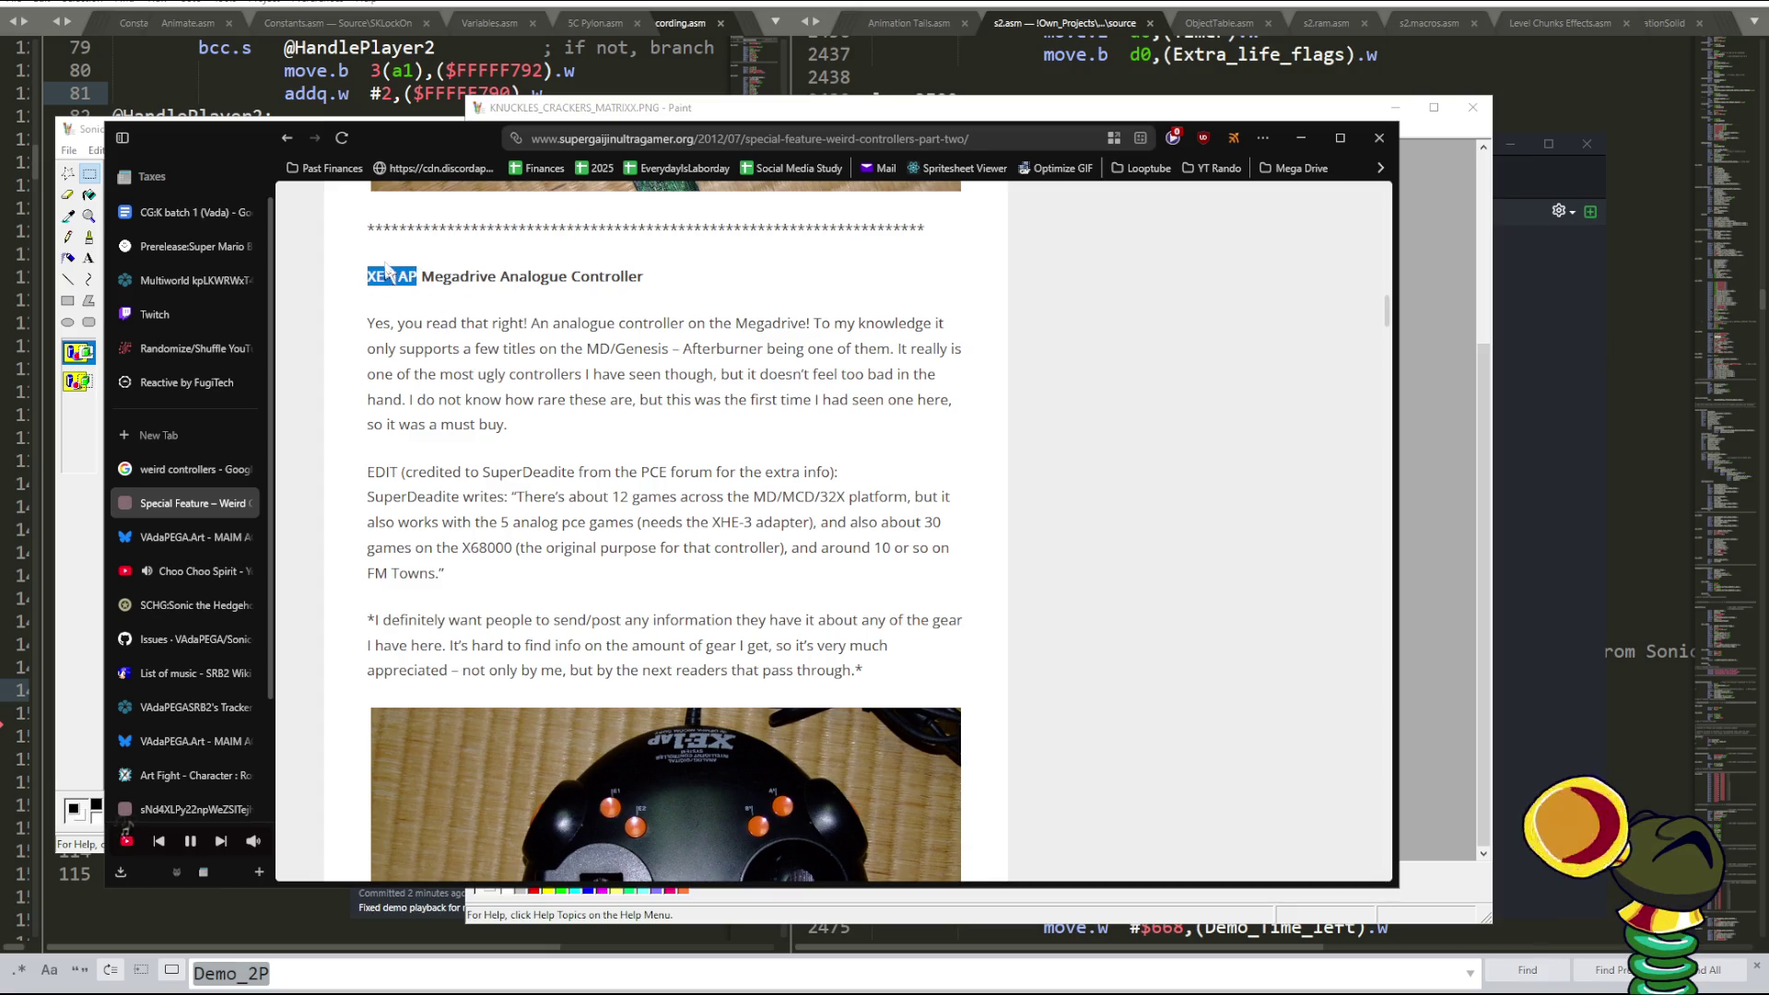
pyautogui.rightClick(386, 269)
pyautogui.click(424, 278)
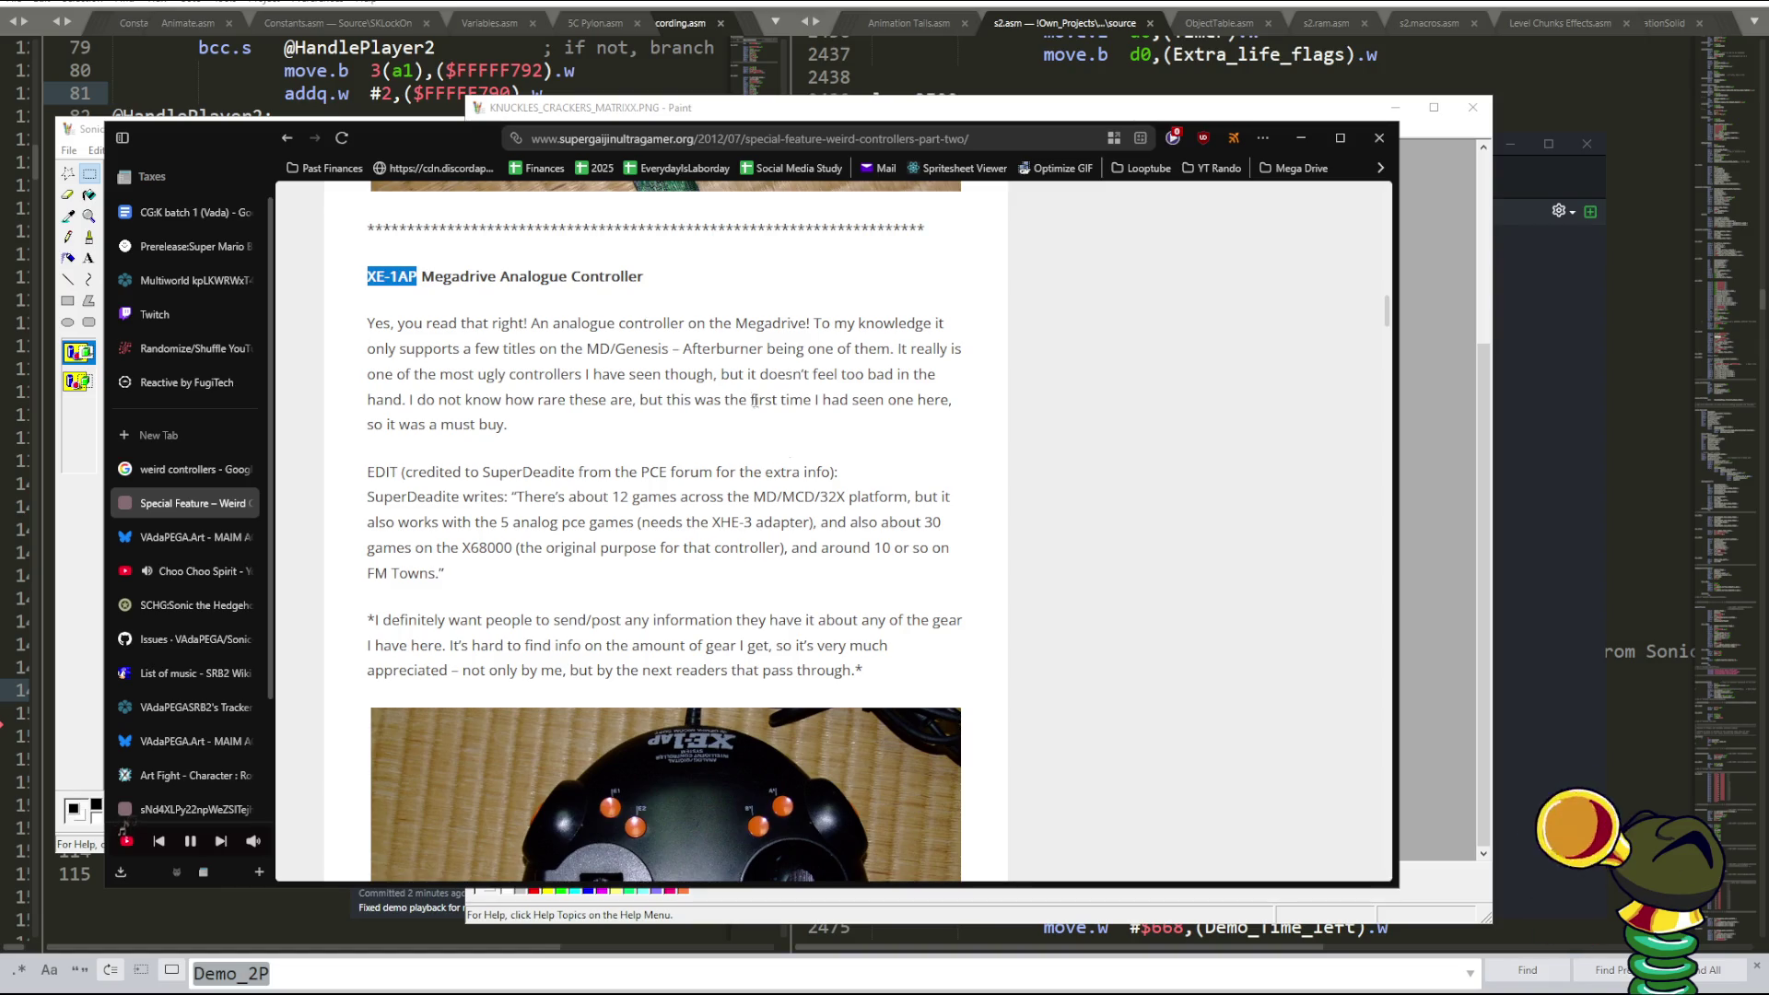
# - Paste the copied XE-1AP name into the address bar to search for it
pyautogui.scroll(-2, 887, 540)
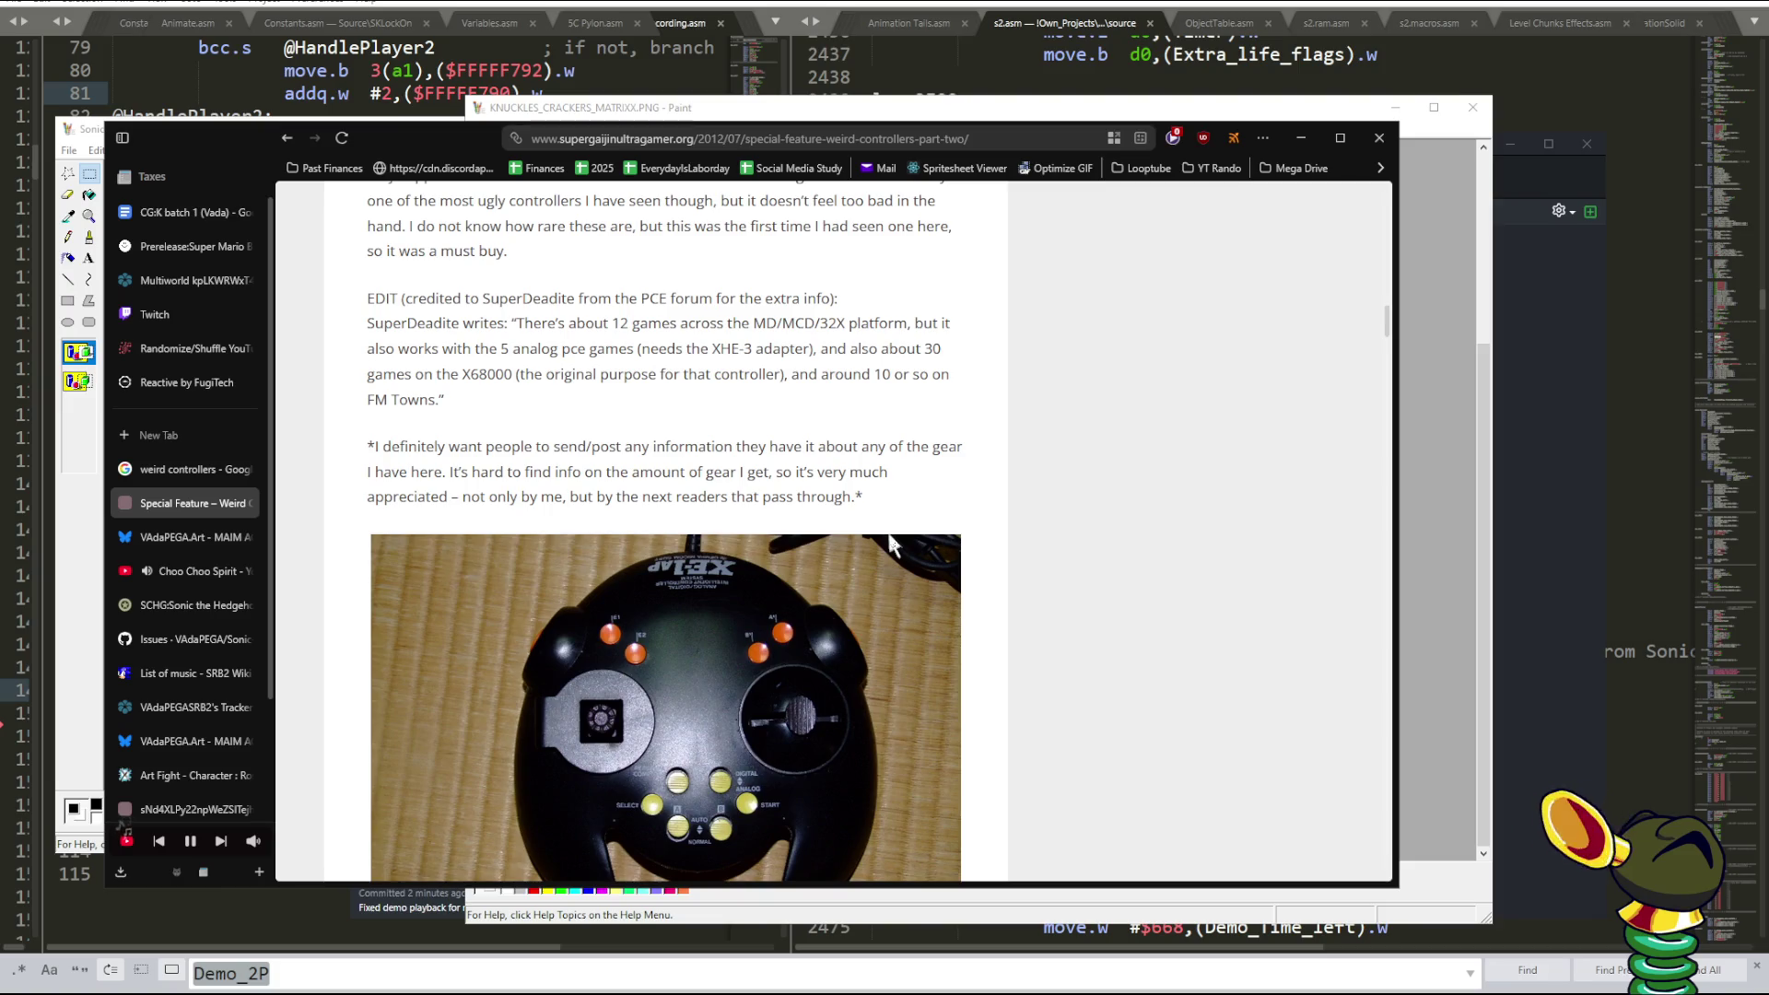
pyautogui.scroll(-3, 890, 543)
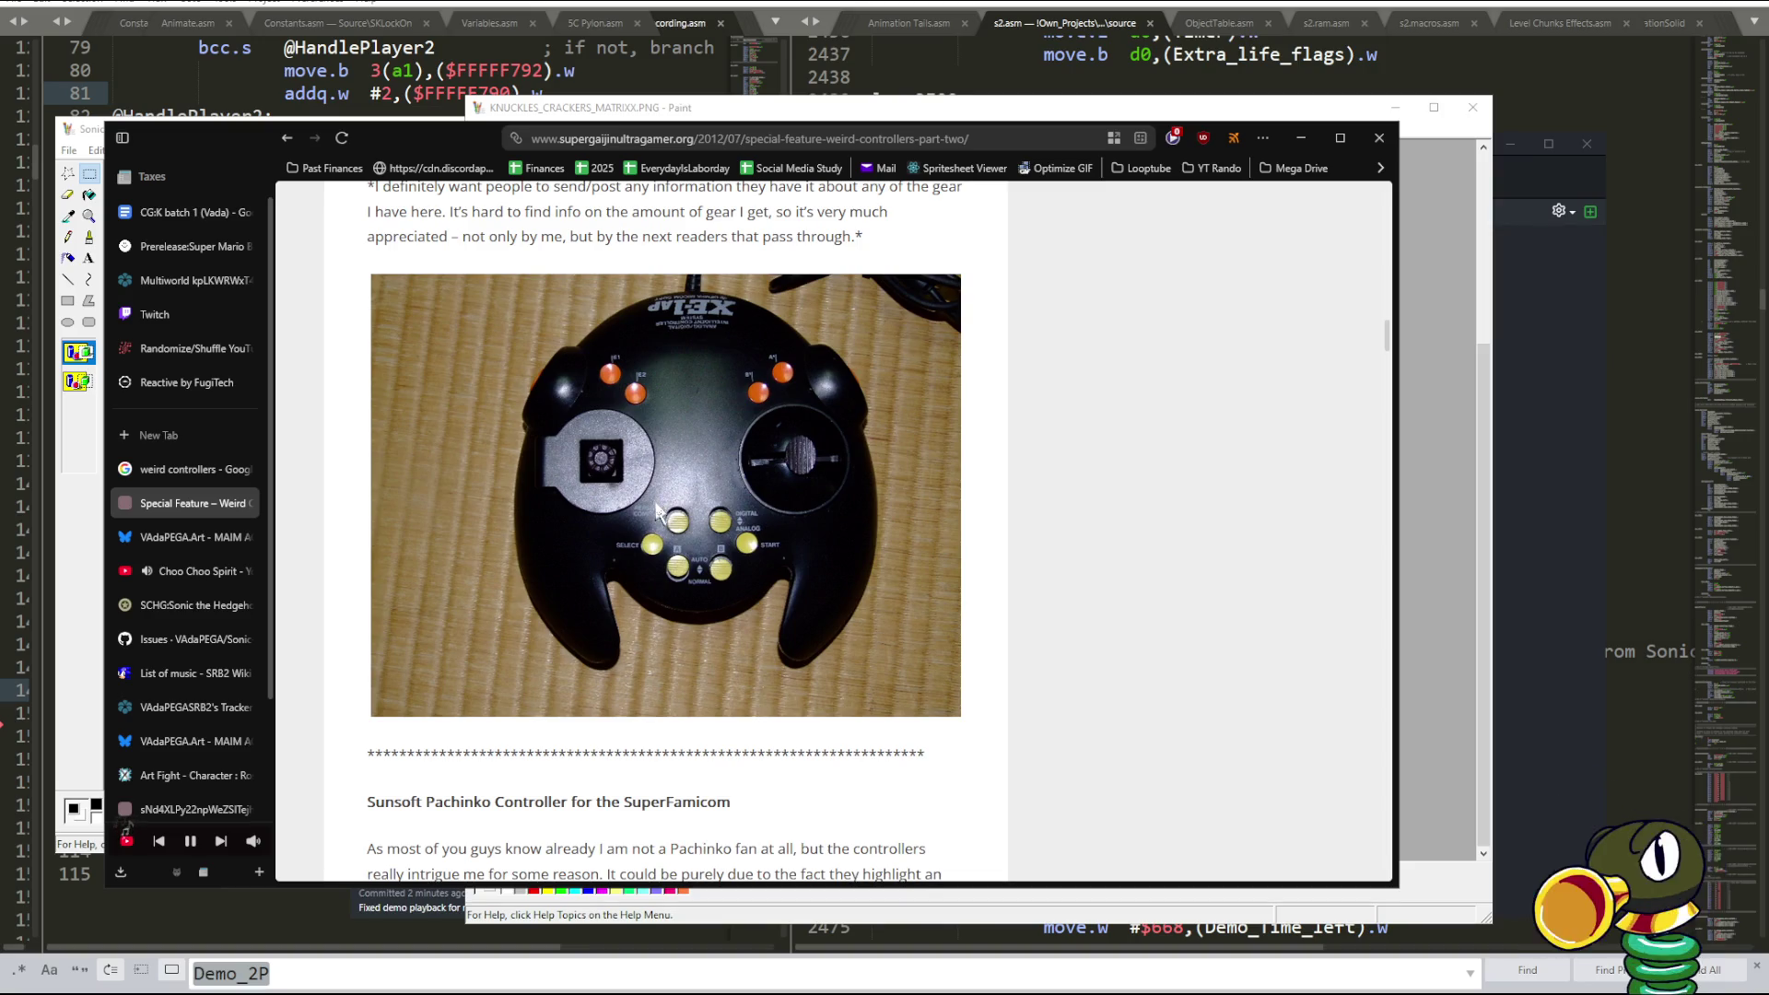
pyautogui.rightClick(974, 138)
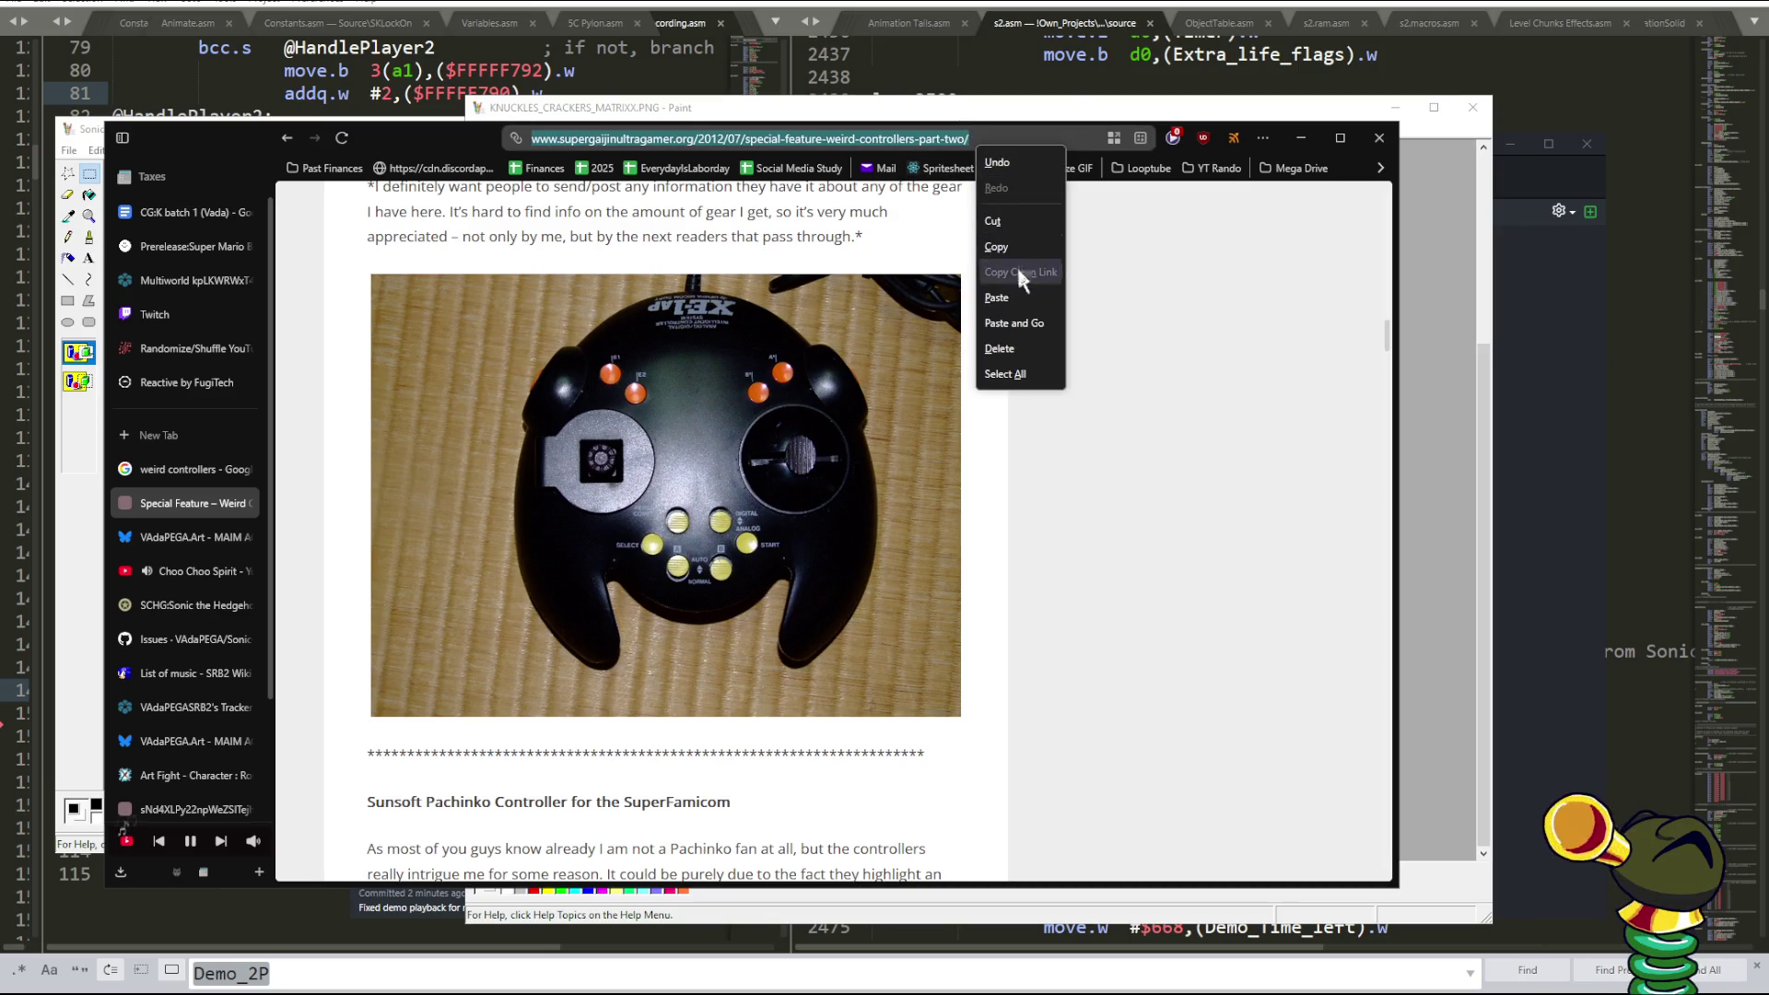
# - Open Sega Retro's XE-1 AP article and scroll down to its compatible games lists
pyautogui.click(1011, 318)
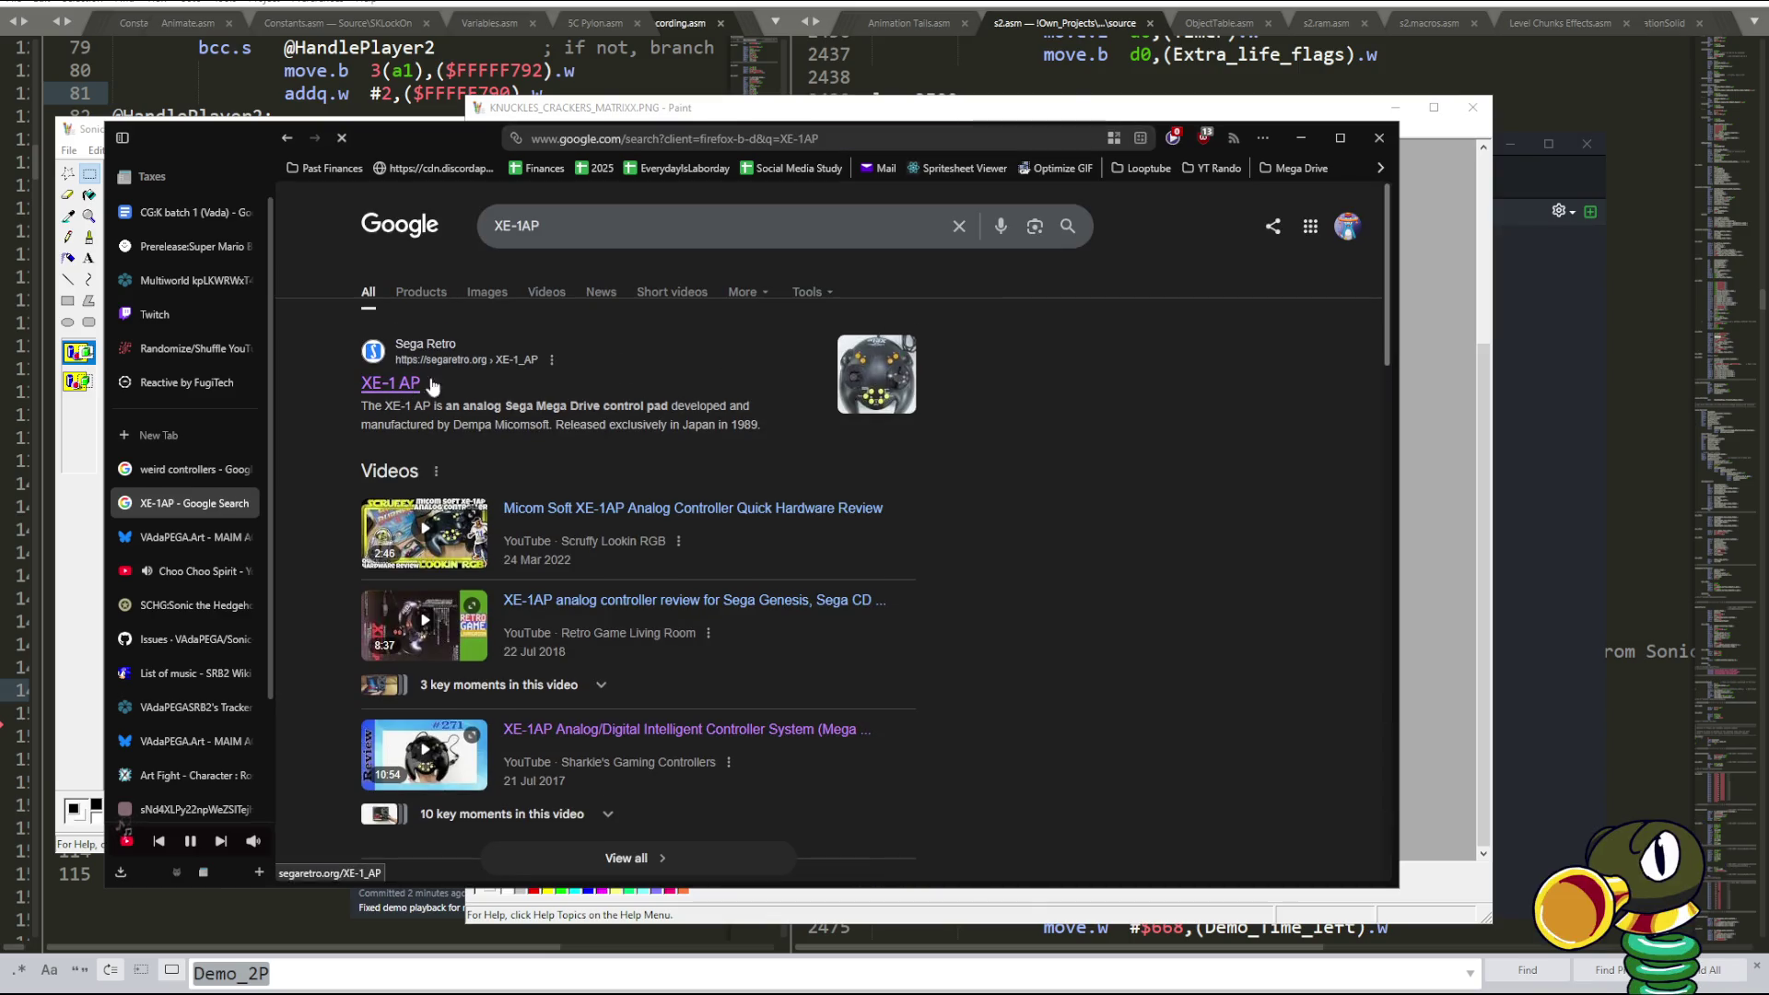
pyautogui.click(391, 383)
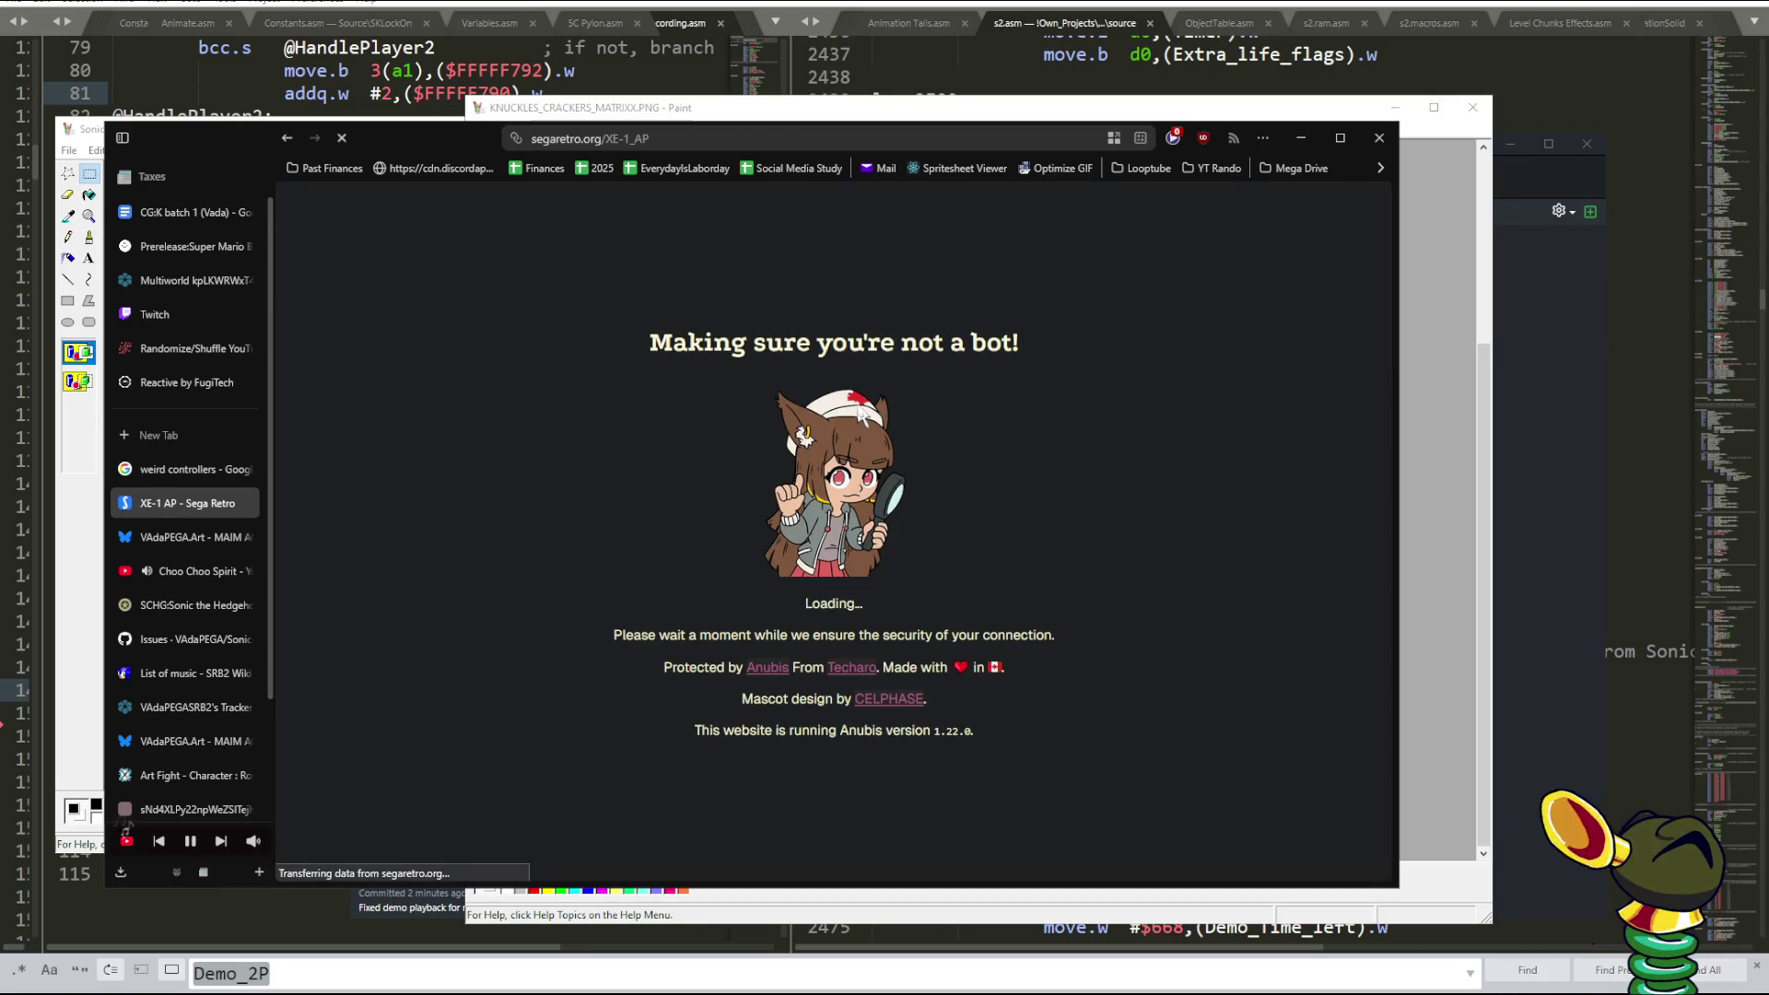
pyautogui.scroll(-3, 610, 390)
pyautogui.scroll(-4, 610, 390)
pyautogui.scroll(-3, 604, 597)
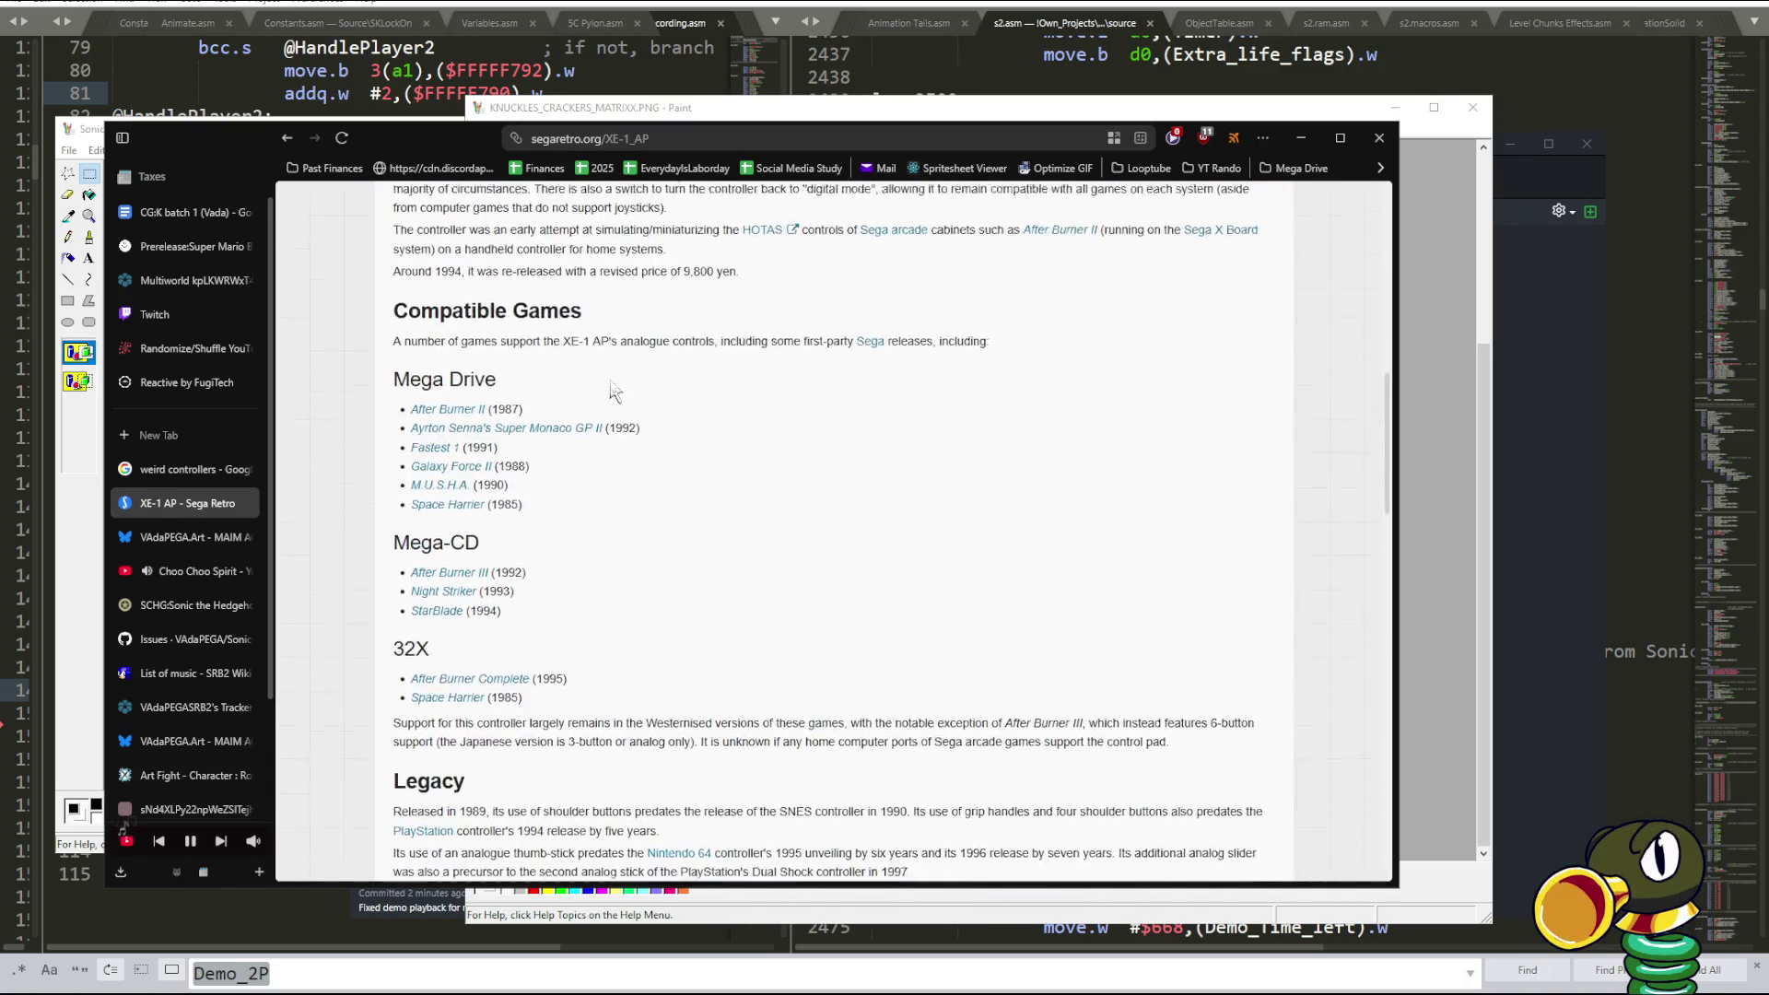
pyautogui.moveTo(604, 597); pyautogui.dragTo(405, 203)
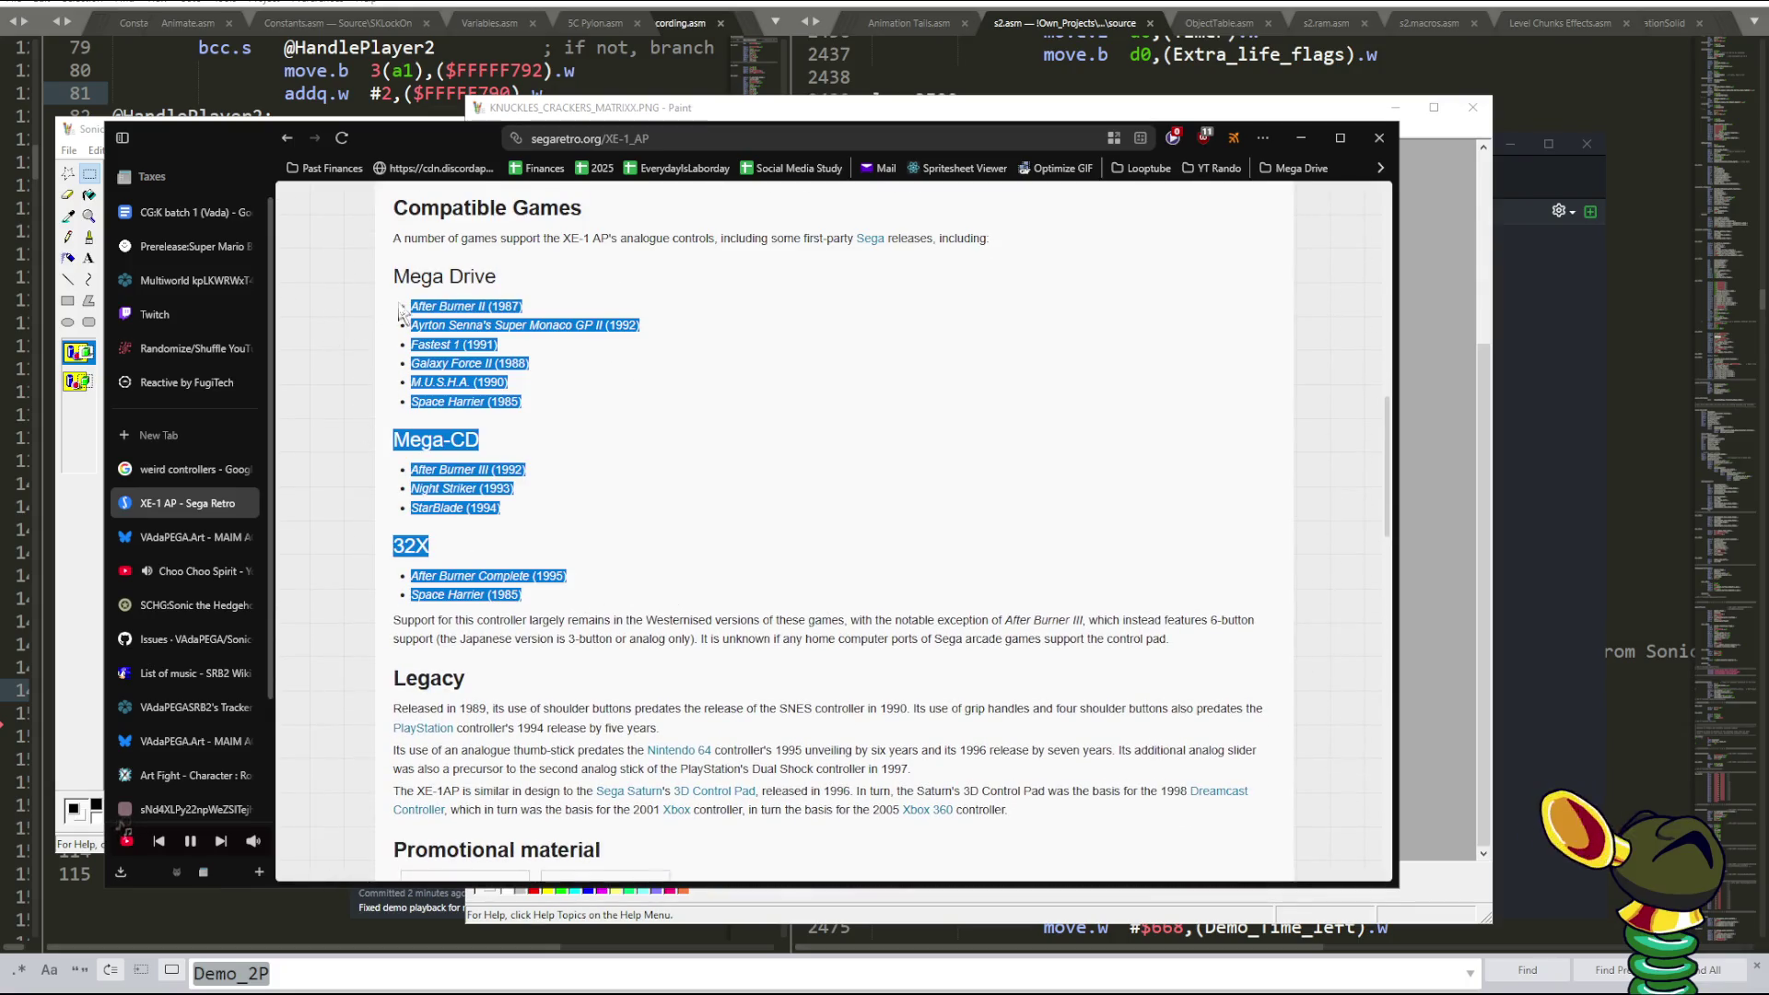
pyautogui.click(608, 325)
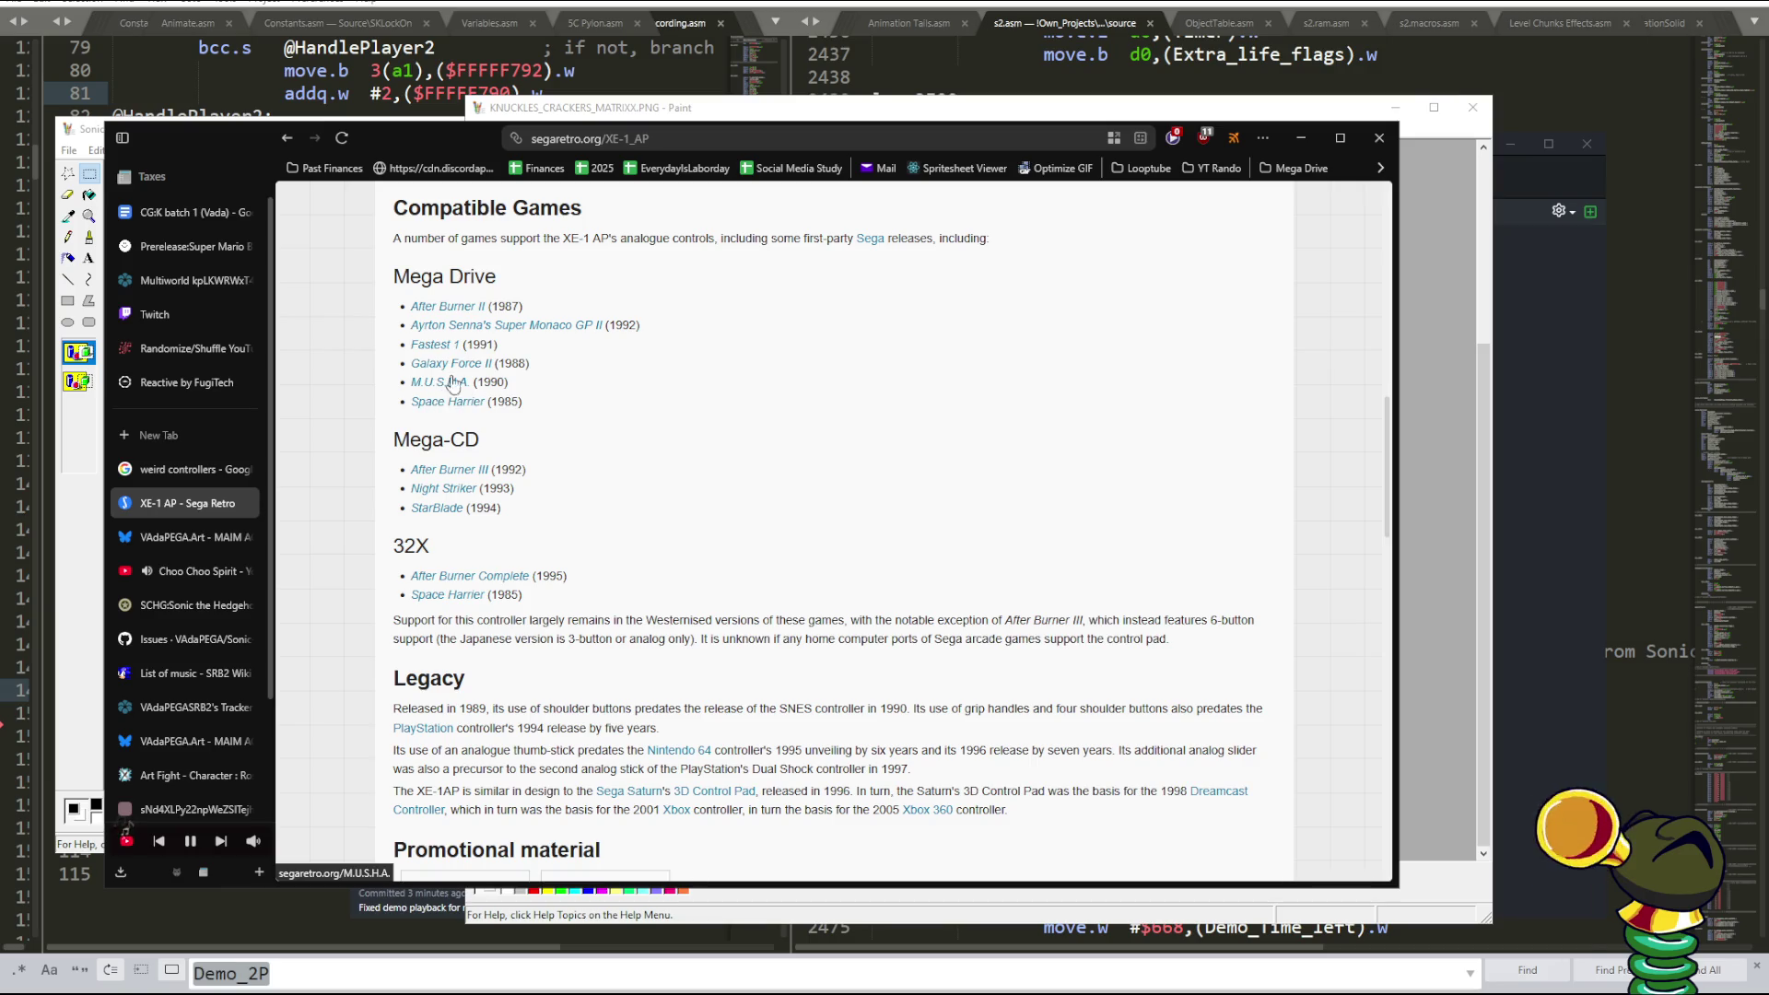
# - Look over the compatible games lists and open the Space Harrier article under 32X
pyautogui.scroll(4, 848, 405)
pyautogui.scroll(-5, 848, 405)
pyautogui.scroll(3, 848, 405)
pyautogui.scroll(3, 848, 406)
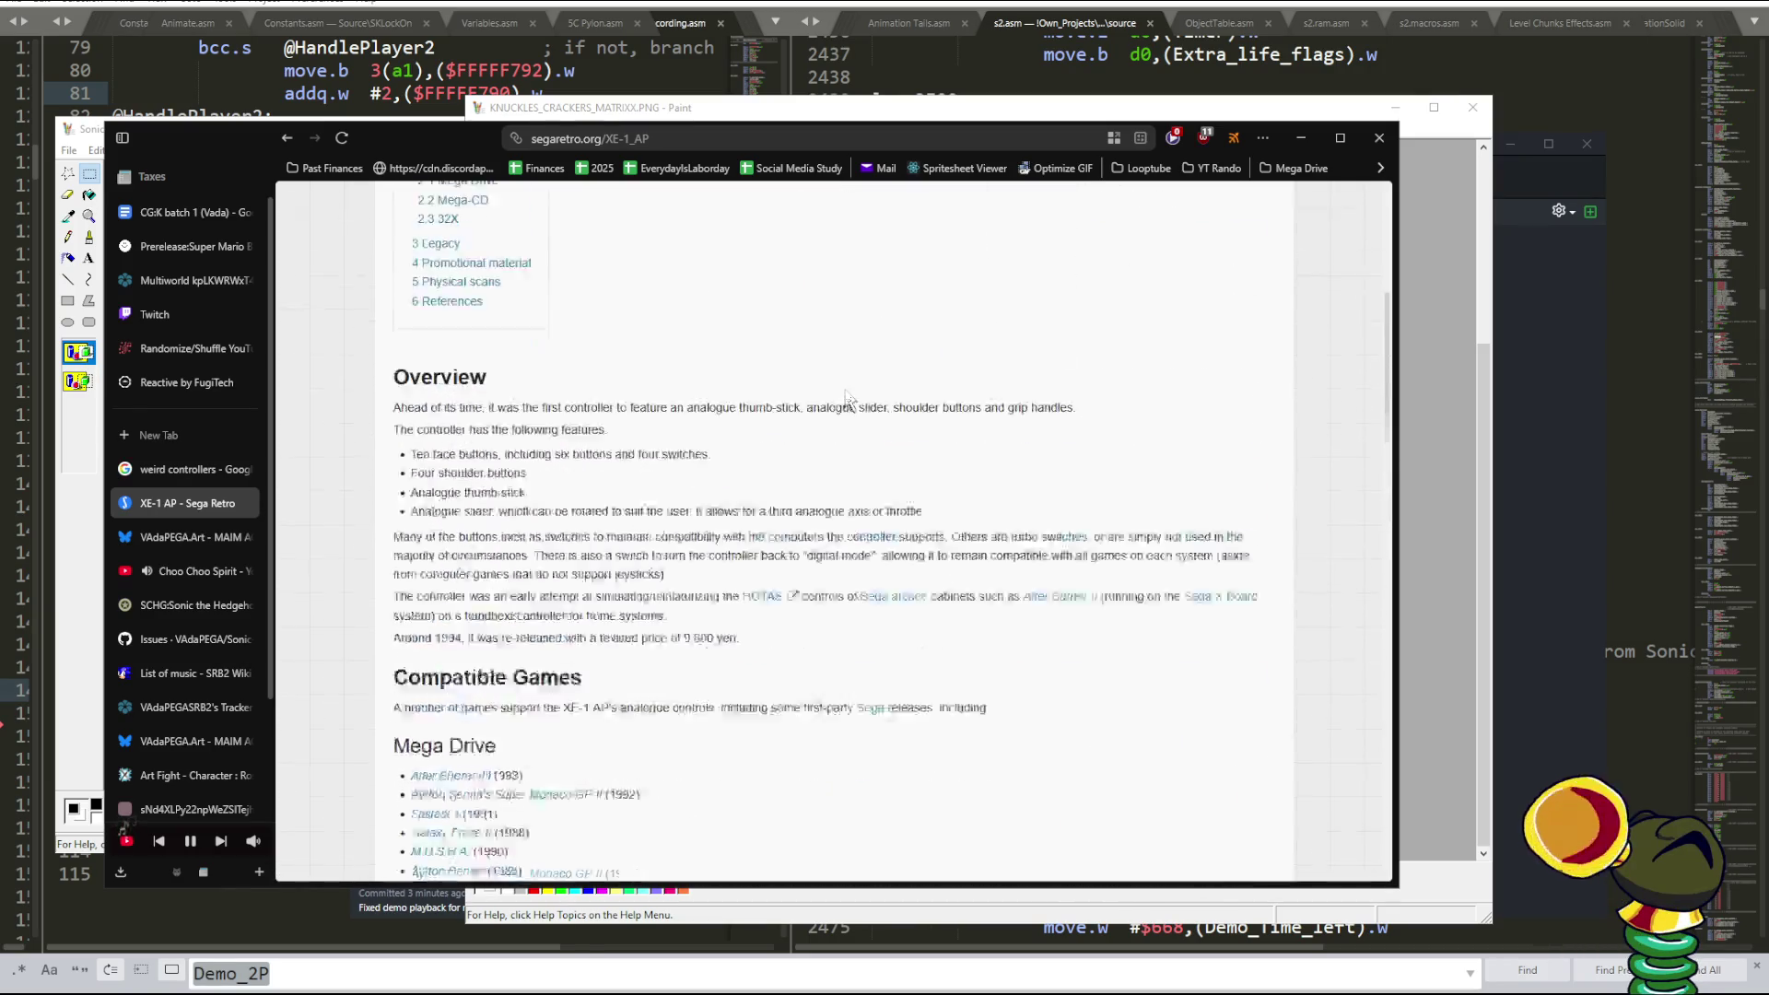
pyautogui.scroll(5, 848, 406)
pyautogui.scroll(-7, 848, 406)
pyautogui.scroll(-4, 487, 406)
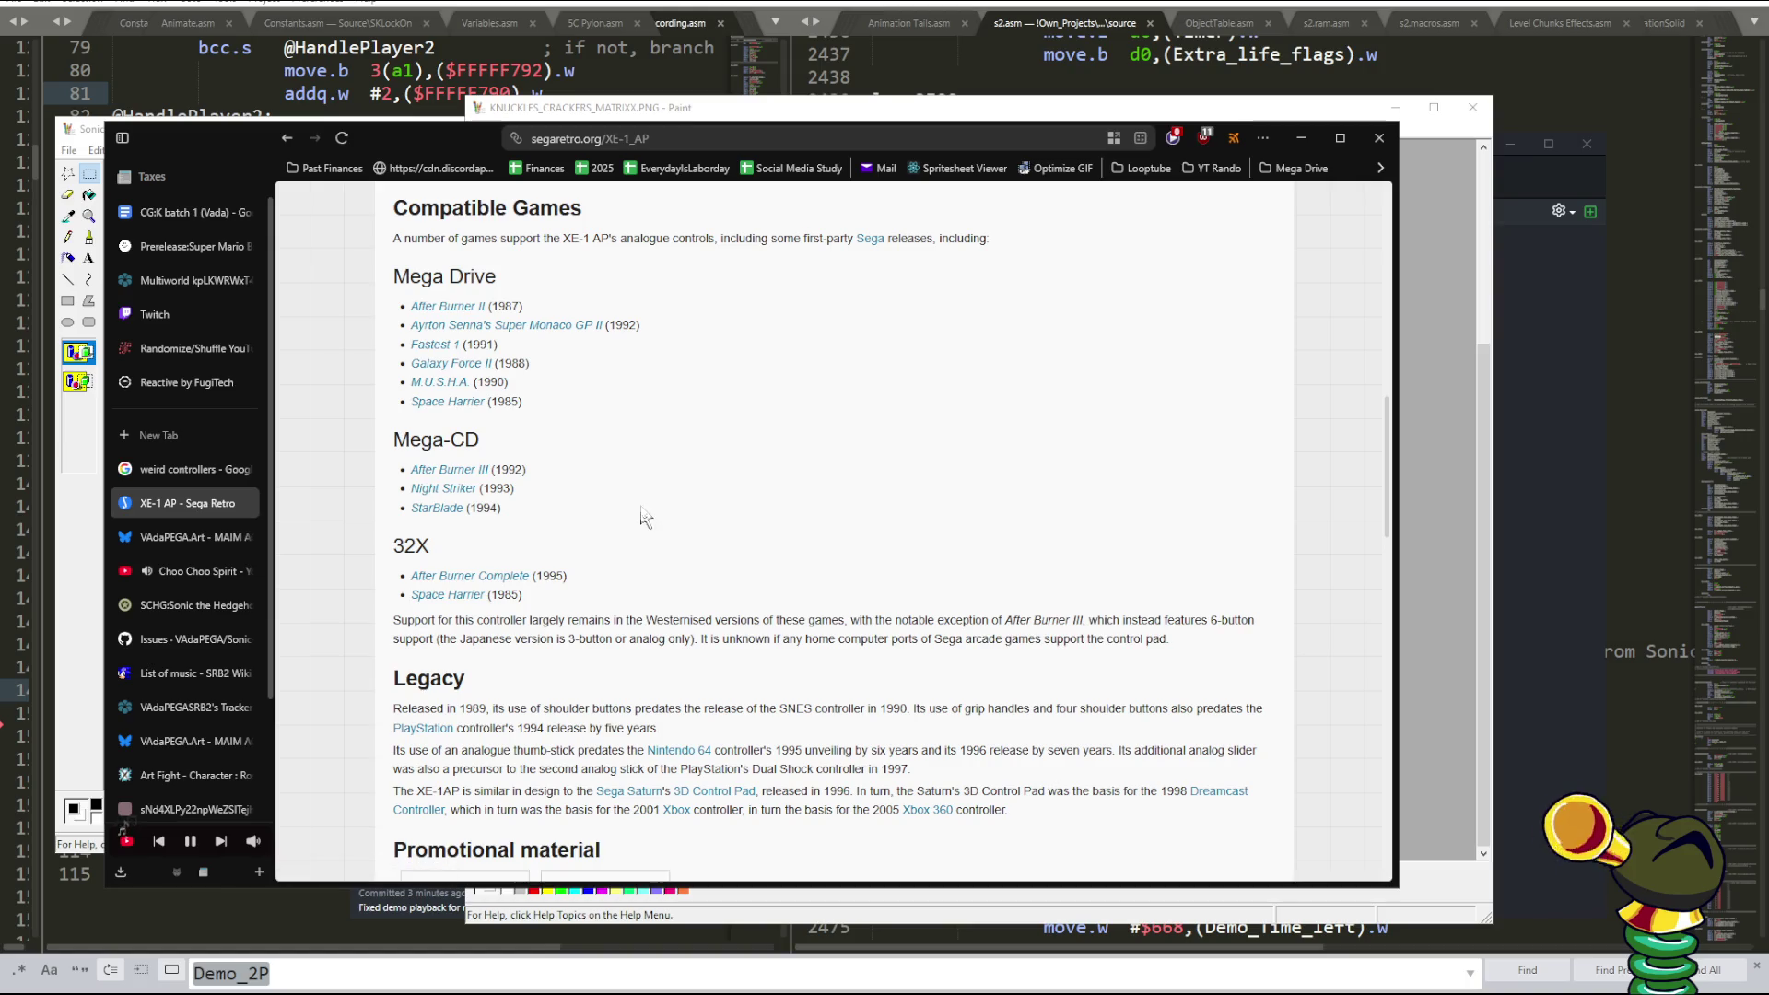
pyautogui.click(440, 601)
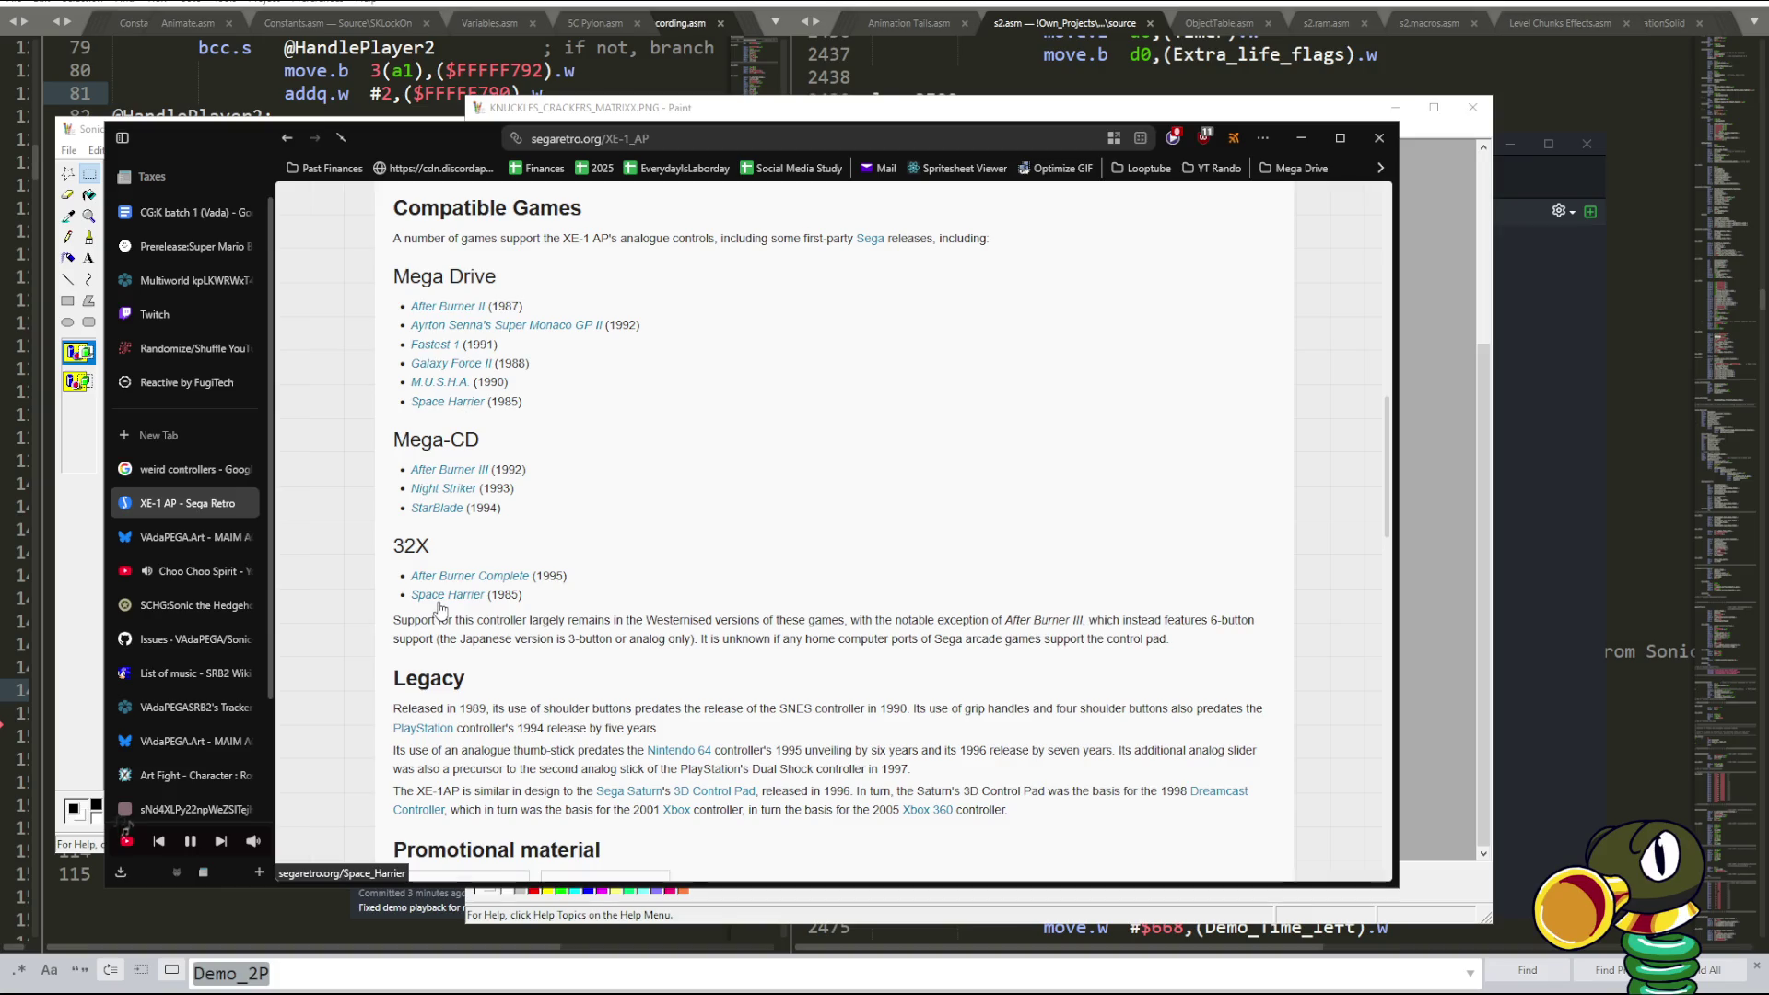
# - Go back to the XE-1 AP page, then bring the Paint controller pixel art to the front
pyautogui.hotkey('alt', 'Left')
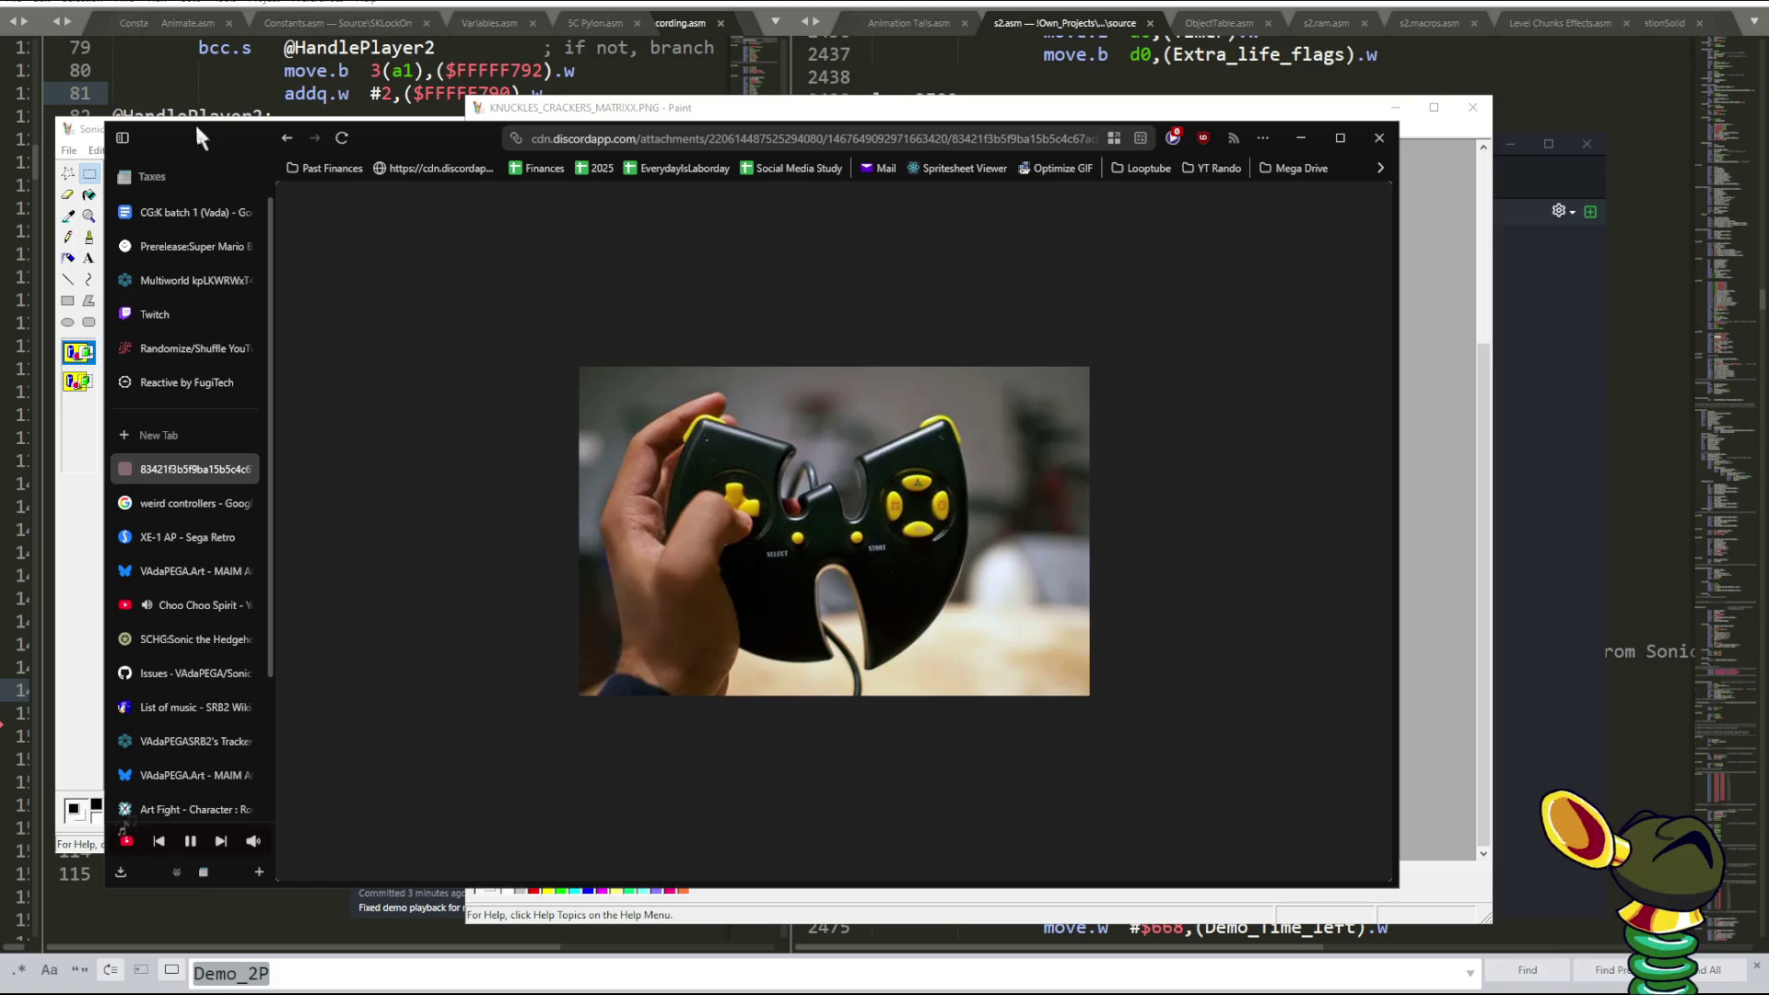
pyautogui.click(92, 129)
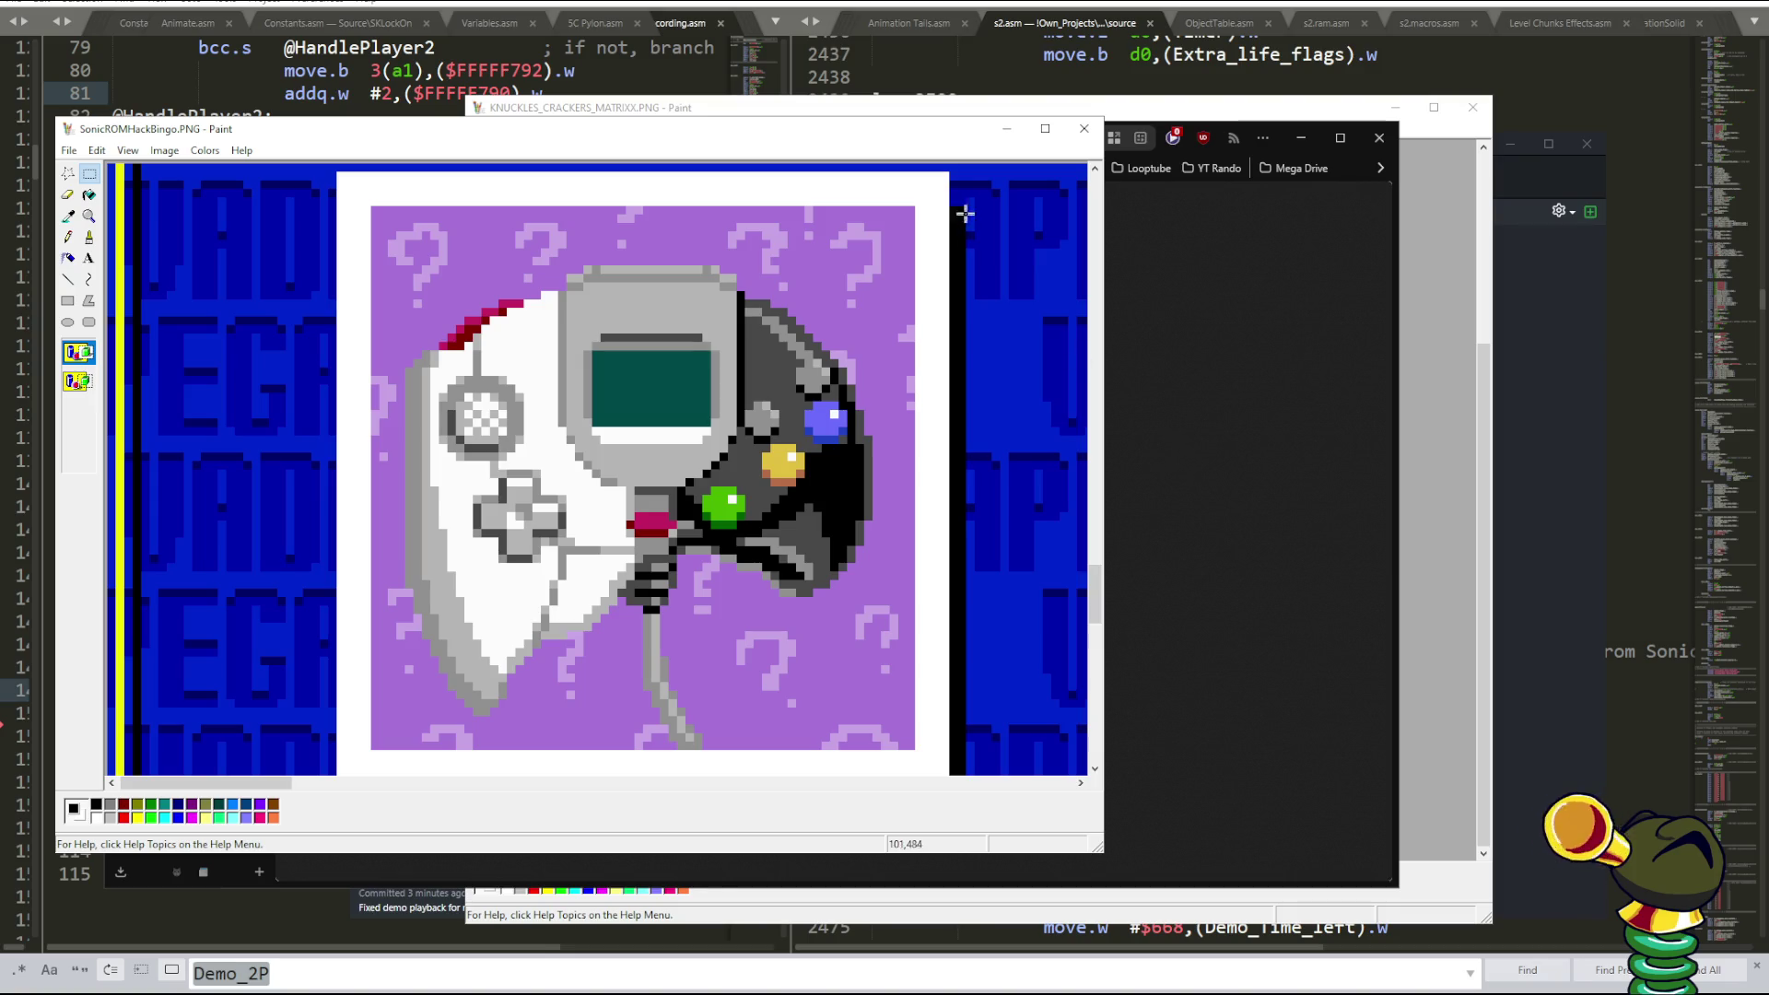
# - Narrow the Paint window, move it top-left, and place the browser's controller photo beside it
pyautogui.moveTo(1103, 266); pyautogui.dragTo(643, 265)
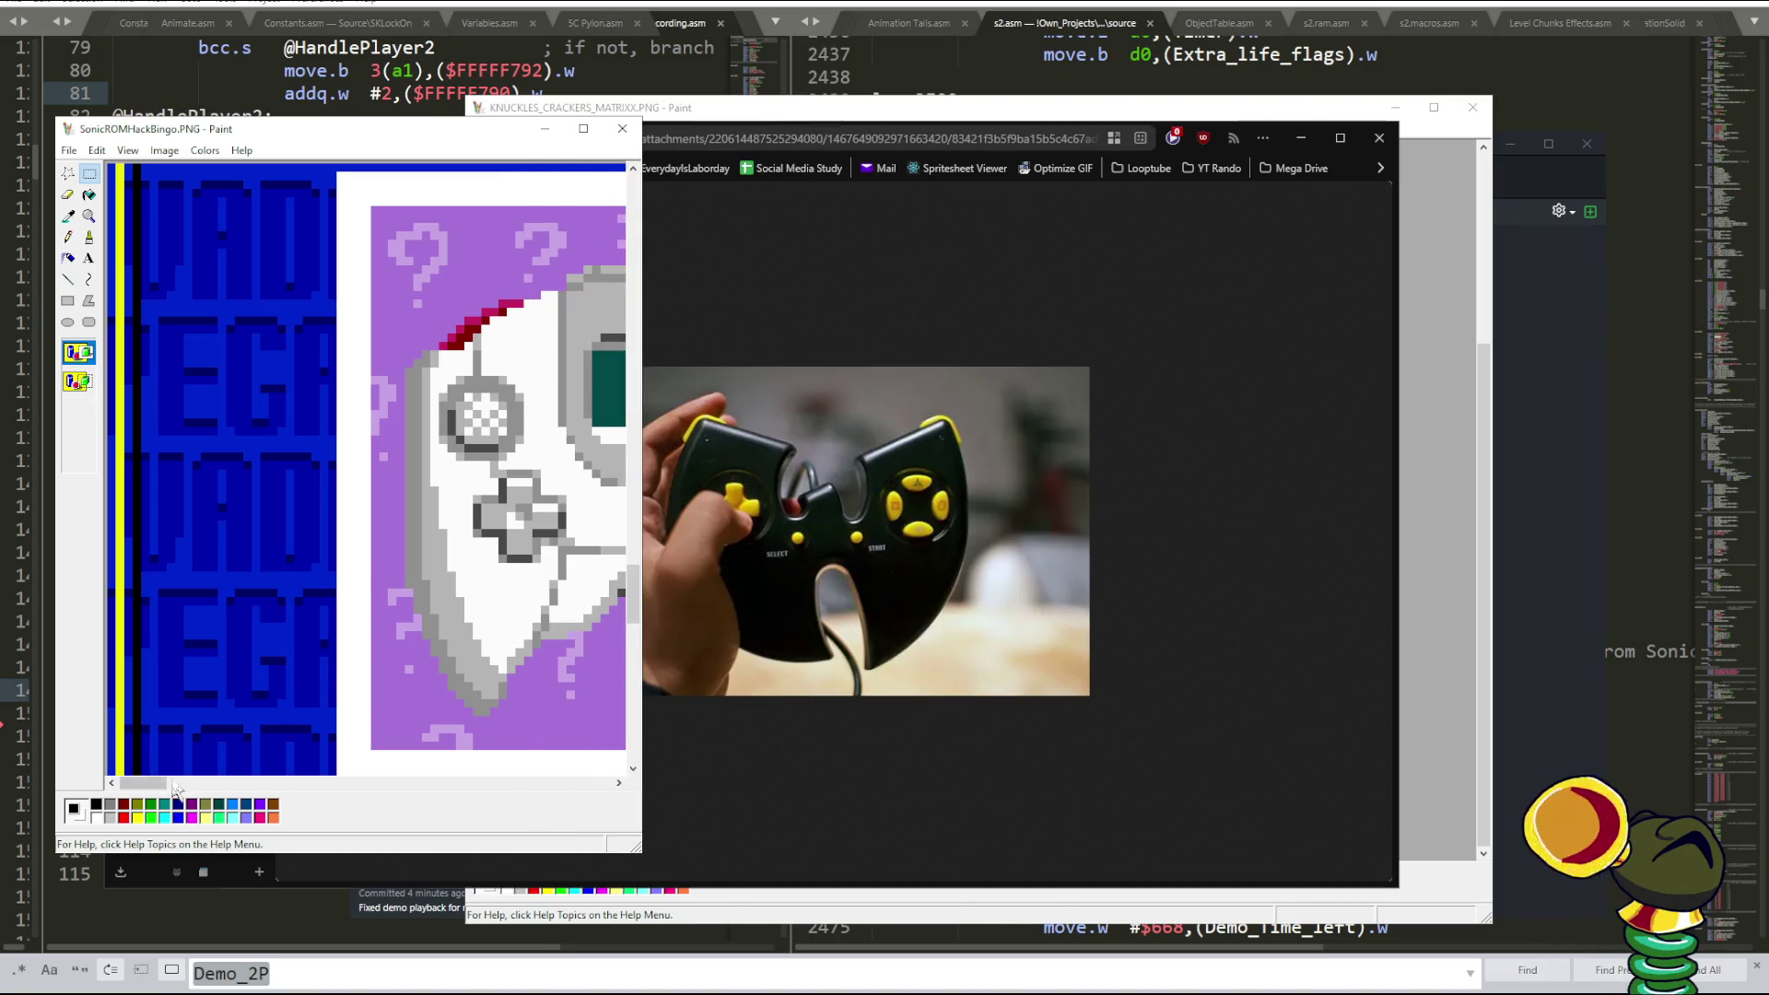
pyautogui.moveTo(176, 790); pyautogui.dragTo(203, 790)
pyautogui.moveTo(340, 138); pyautogui.dragTo(290, 6)
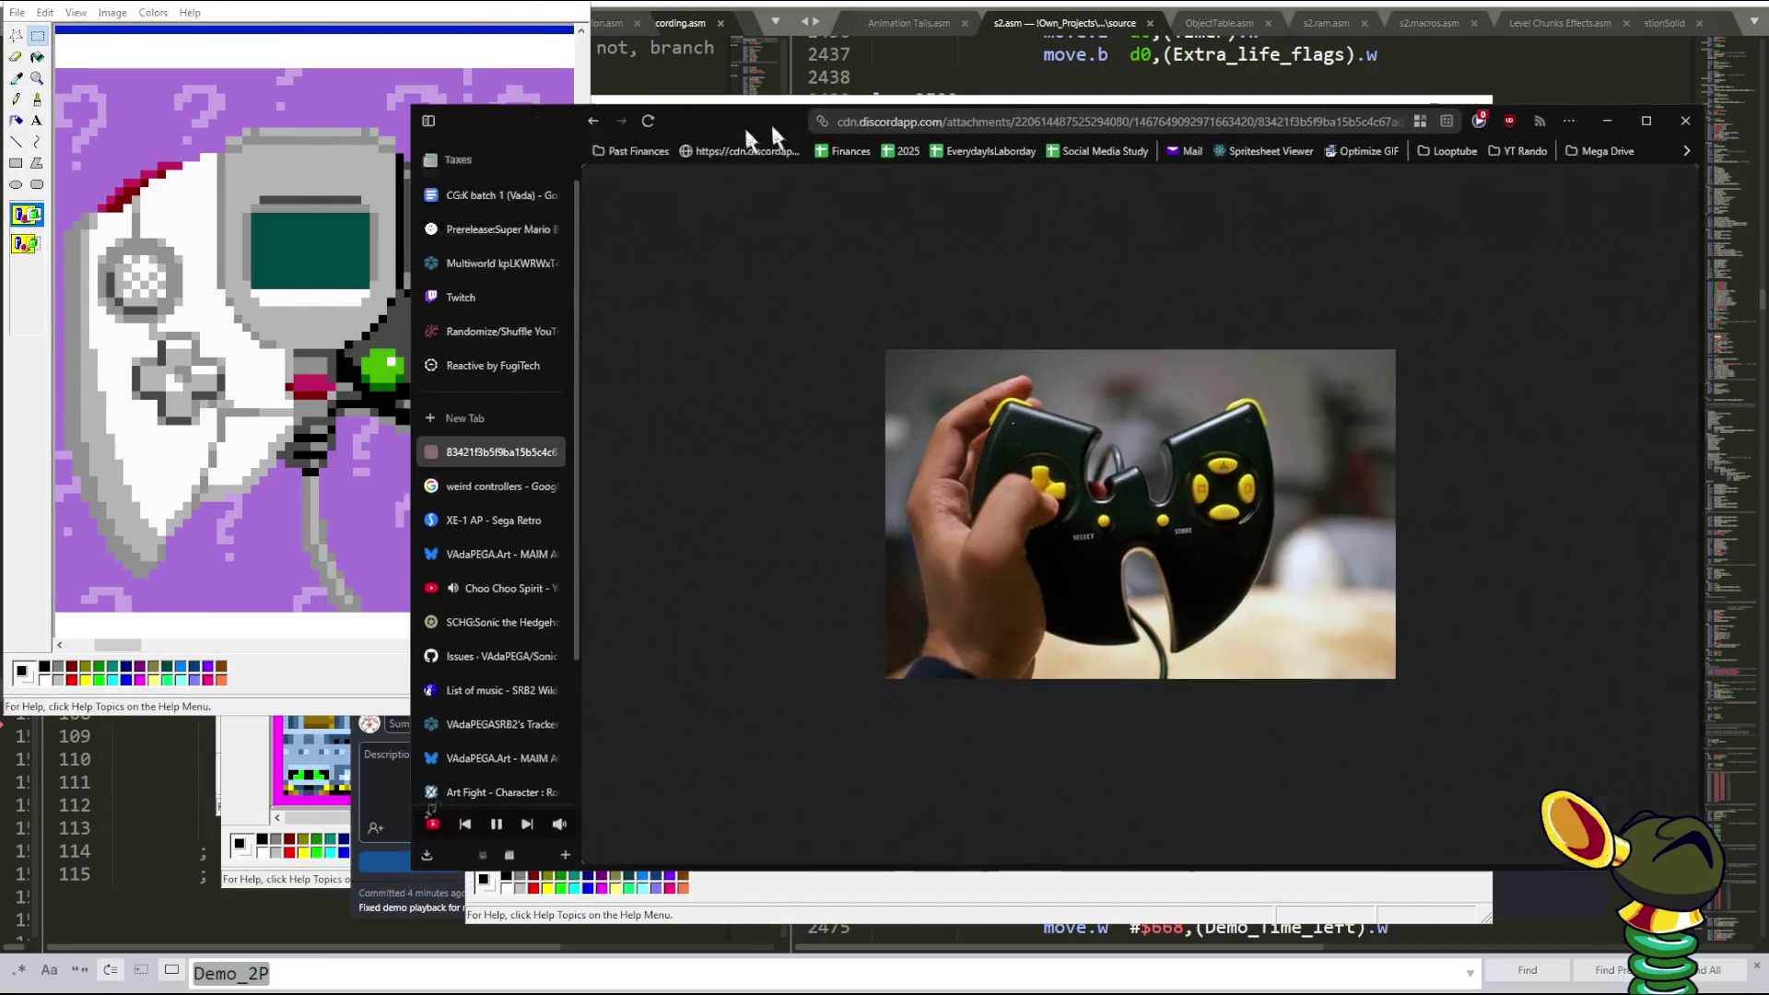
pyautogui.moveTo(770, 124)
pyautogui.mouseDown()
pyautogui.moveTo(937, 22)
pyautogui.moveTo(907, 20)
pyautogui.mouseUp()
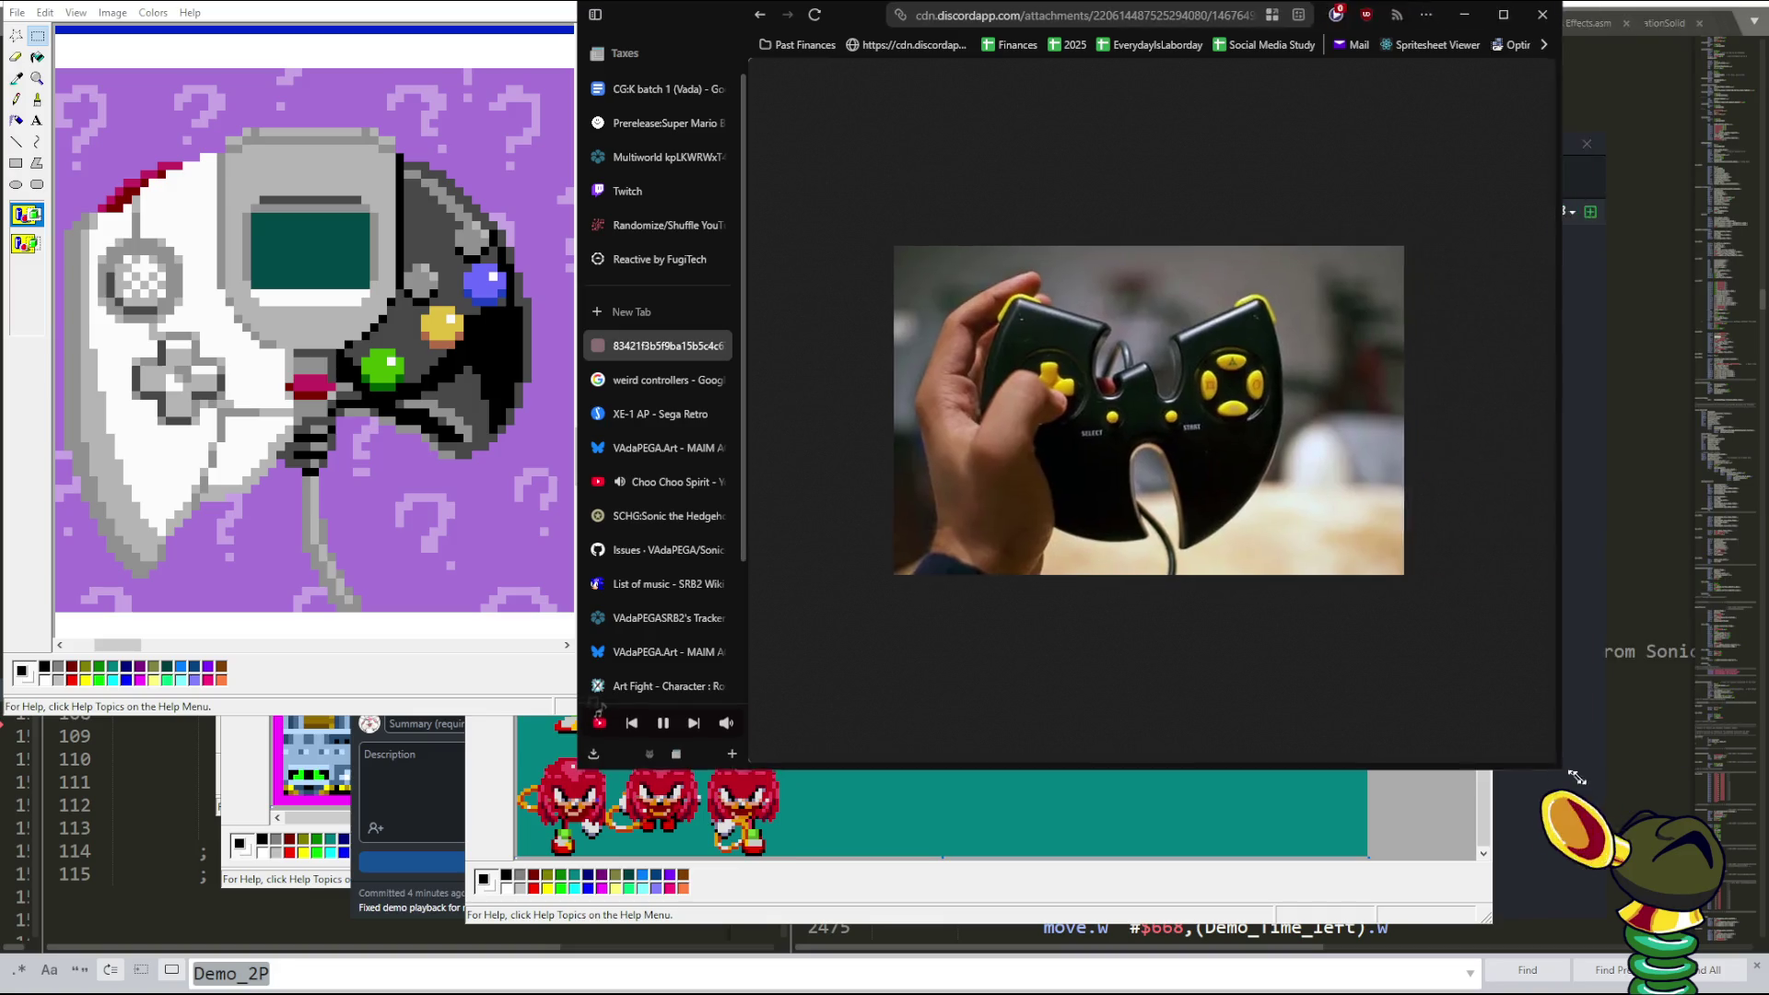
# - On the weird controllers results, preview the hand-held black controller and close its standalone photo
pyautogui.click(669, 380)
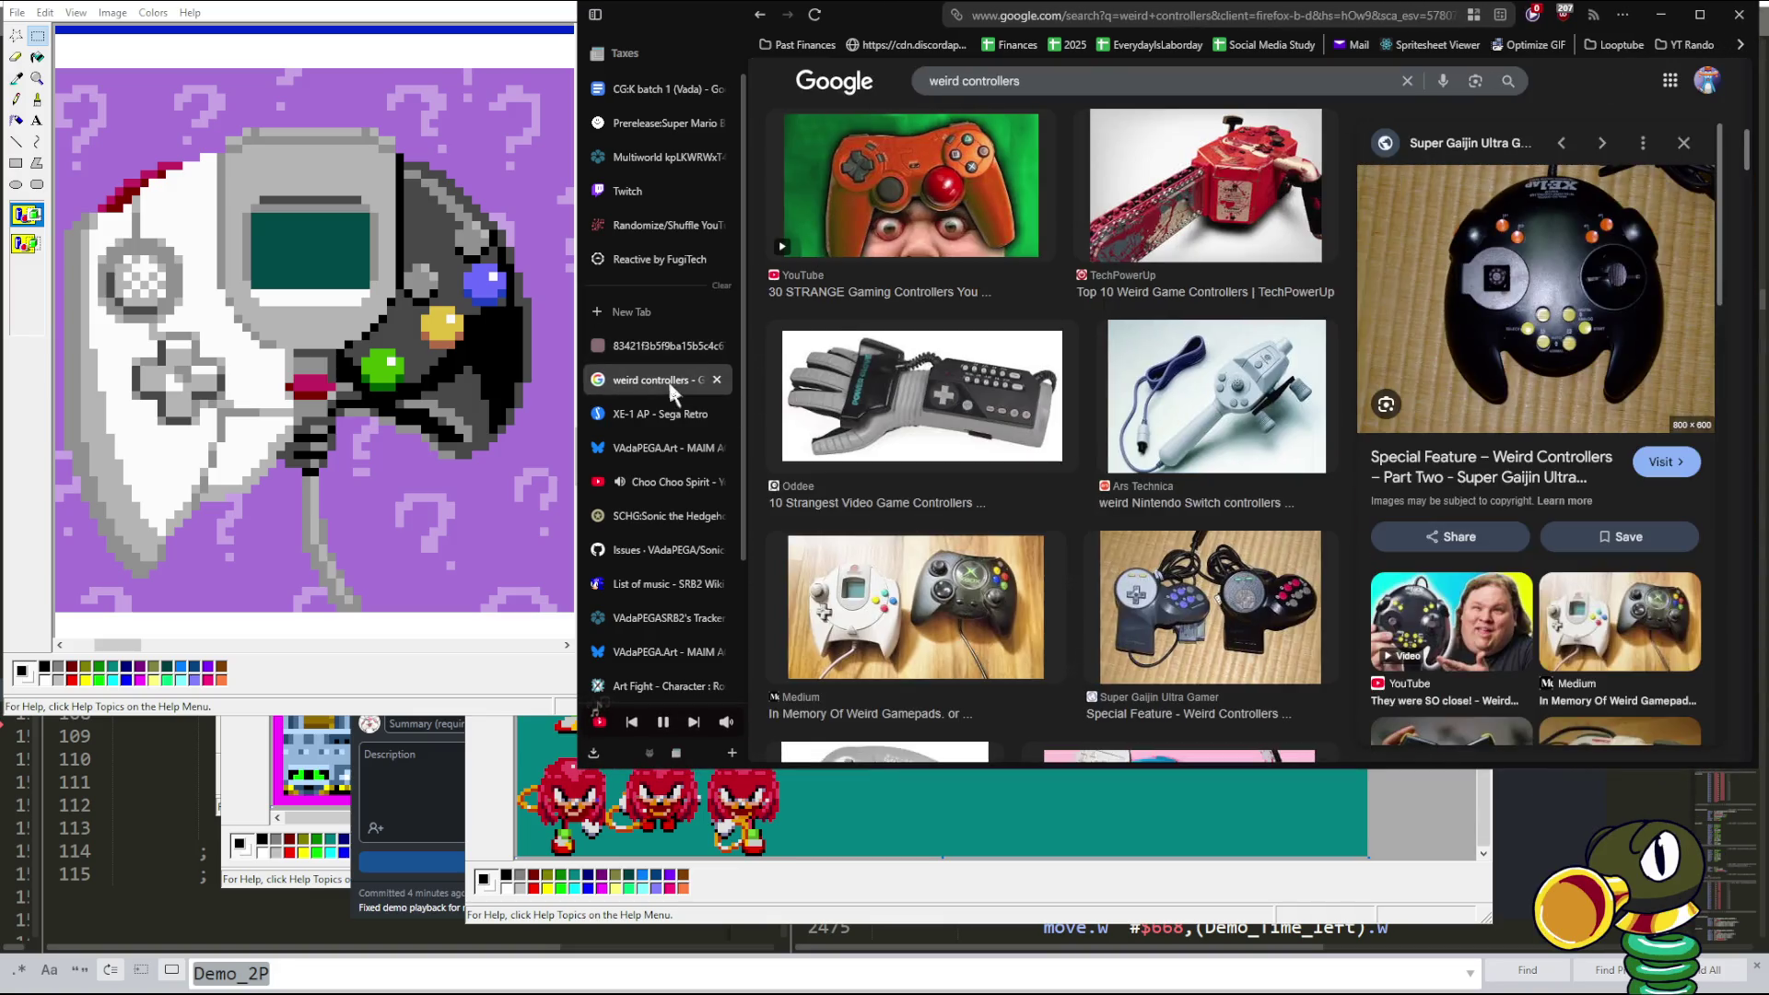
pyautogui.scroll(-5, 1007, 418)
pyautogui.scroll(-1, 1006, 417)
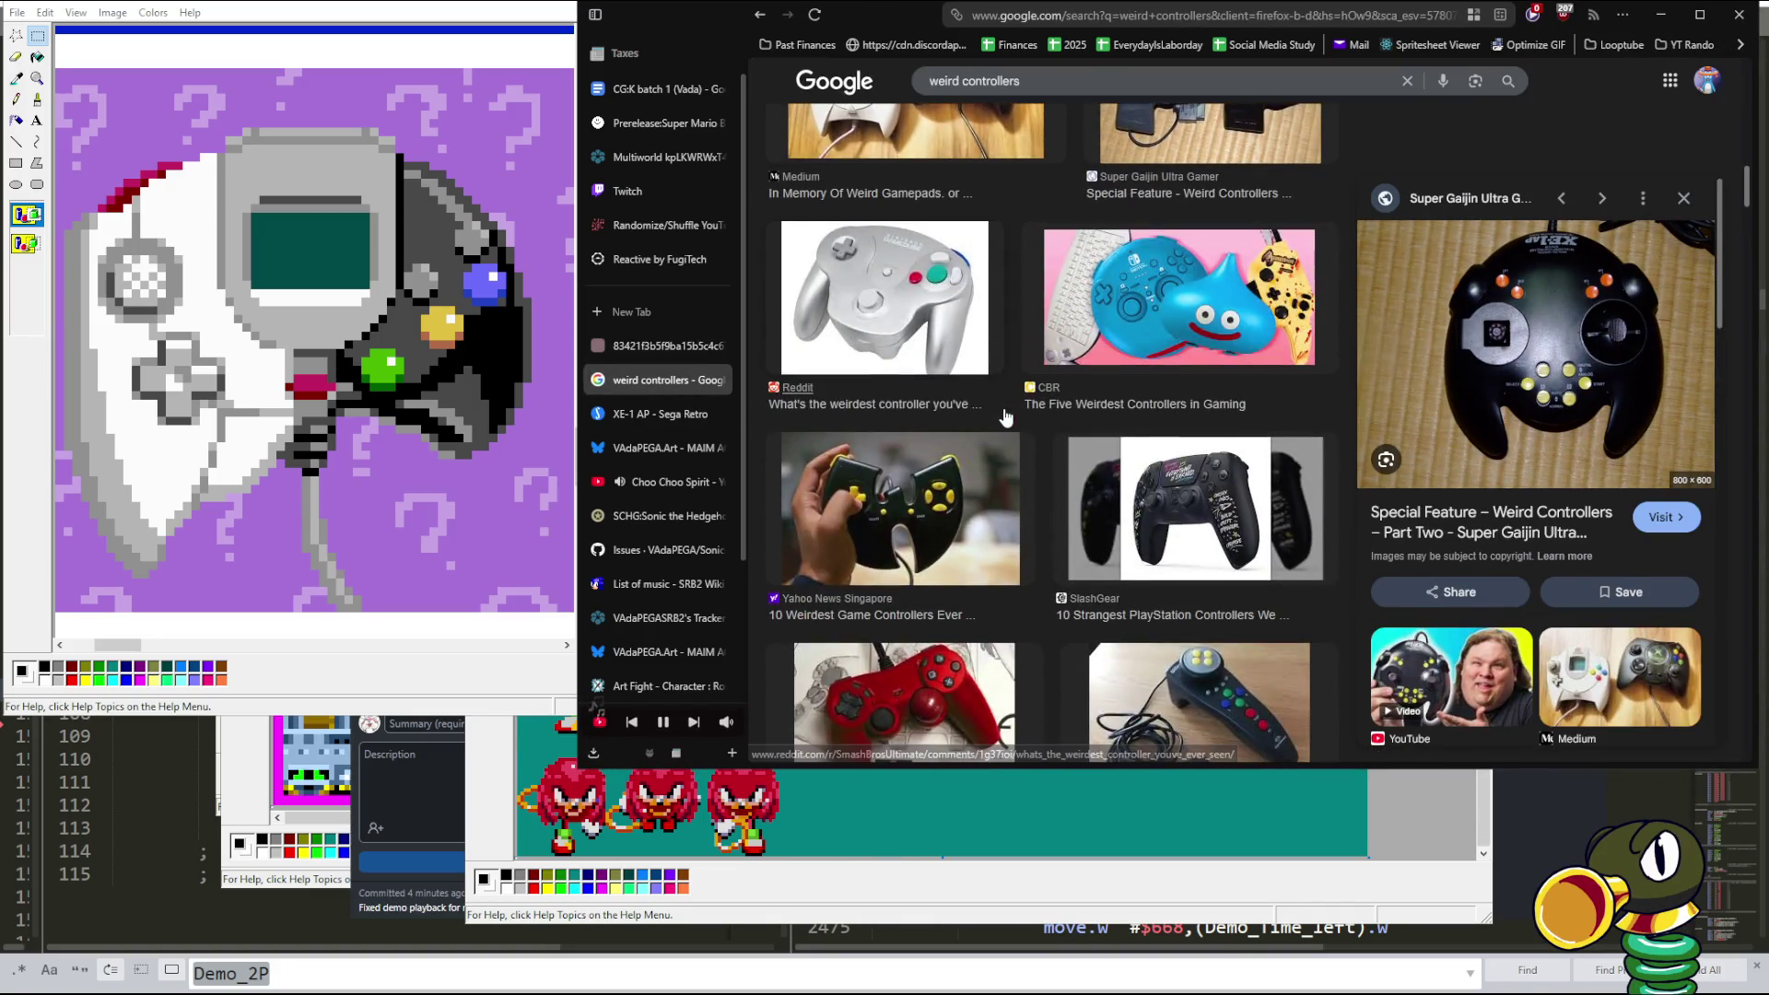
pyautogui.click(962, 556)
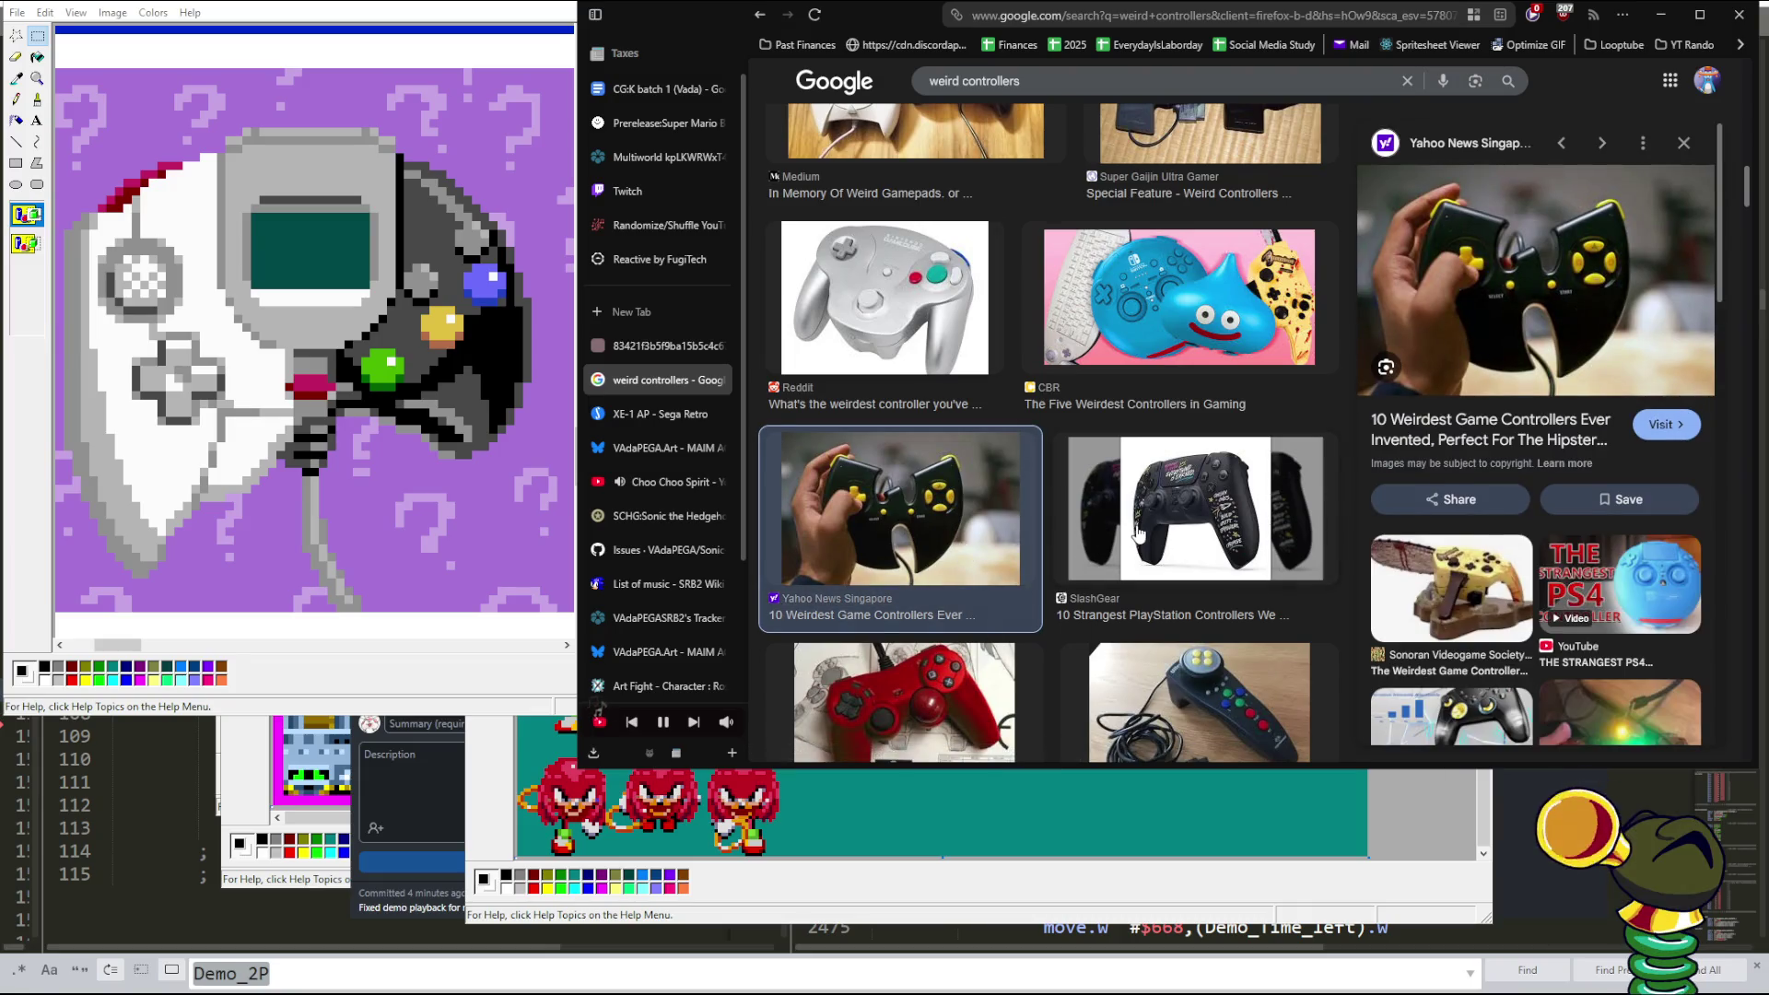
pyautogui.click(637, 345)
pyautogui.click(710, 346)
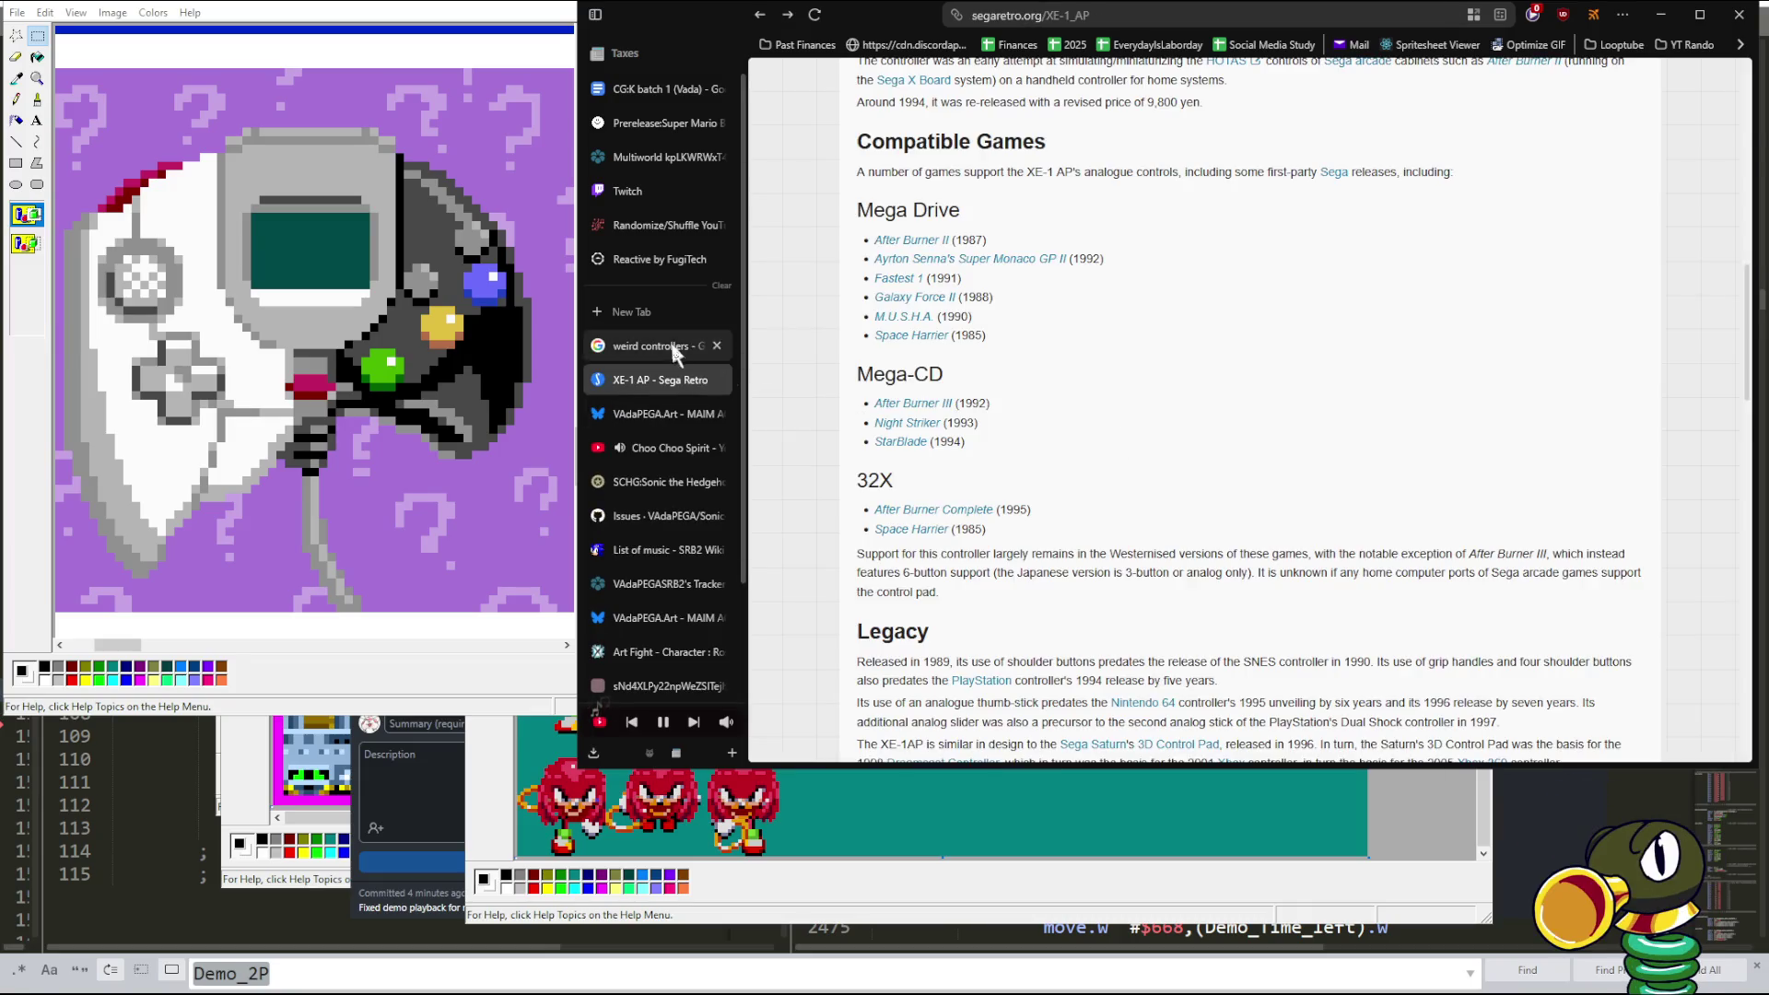
pyautogui.click(670, 343)
# - Preview the TechRadar sketched controller and the grass-covered green Xbox controller
pyautogui.scroll(-1, 1029, 412)
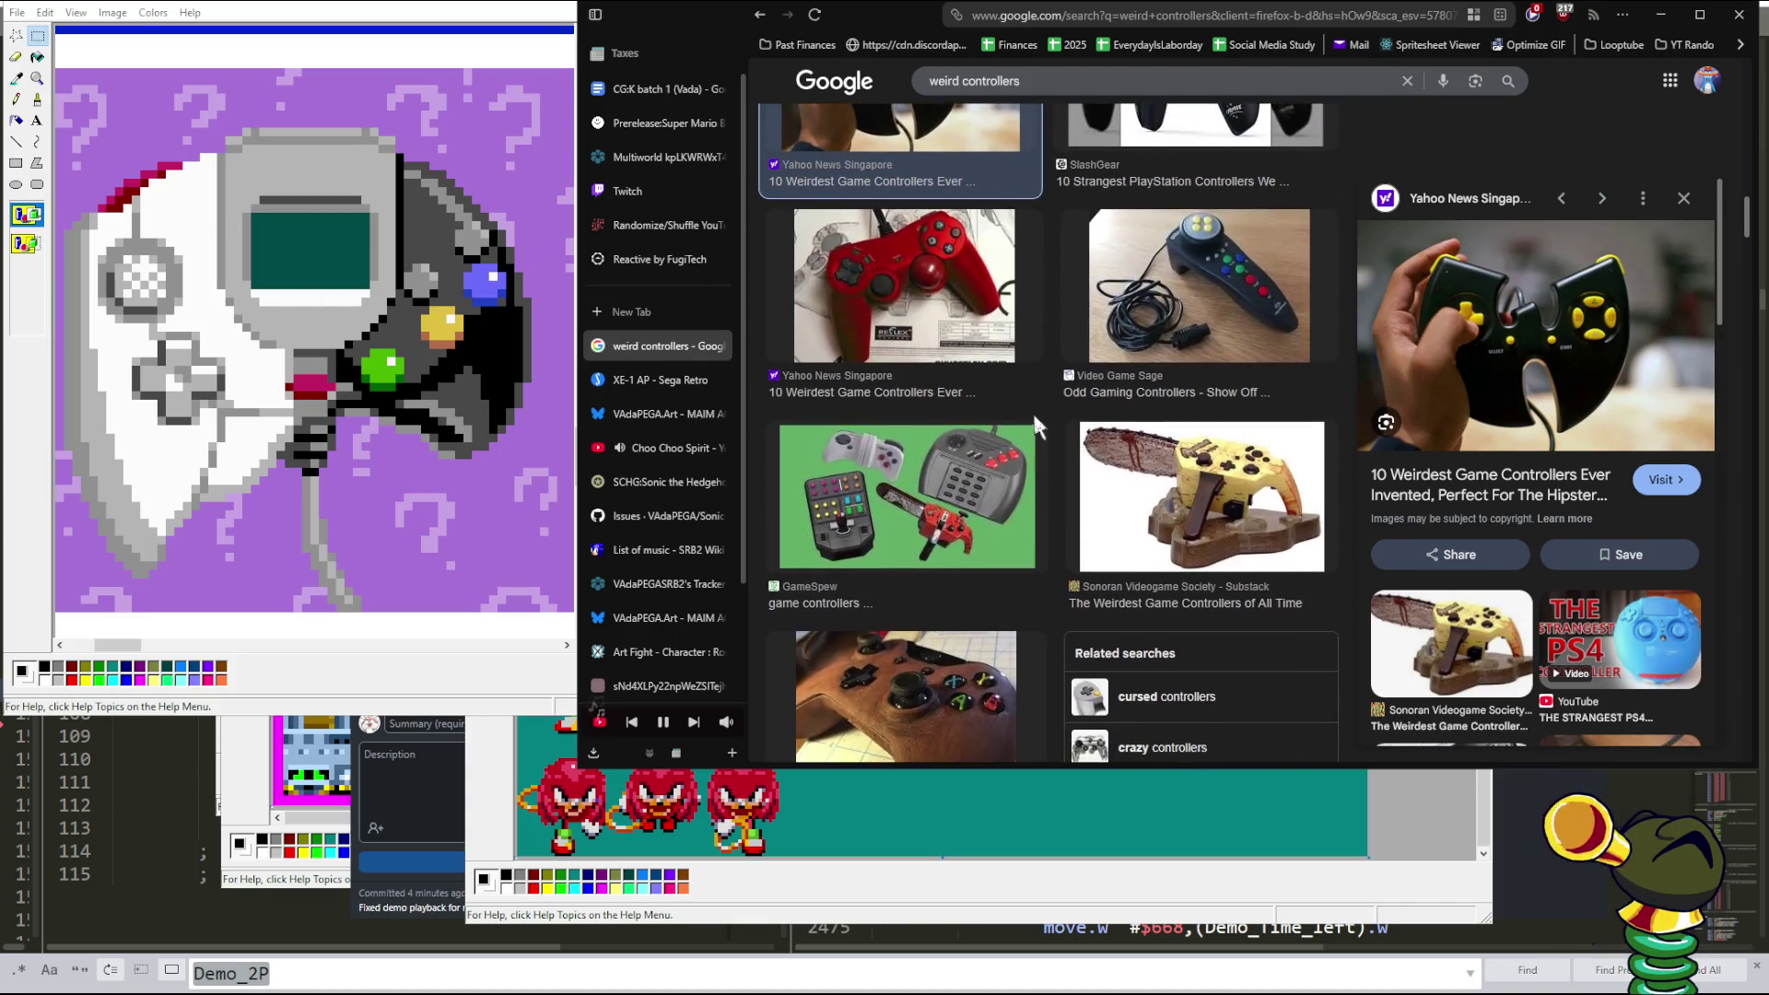
pyautogui.scroll(-2, 1034, 415)
pyautogui.scroll(-4, 1035, 415)
pyautogui.scroll(-2, 1036, 422)
pyautogui.scroll(-4, 1038, 425)
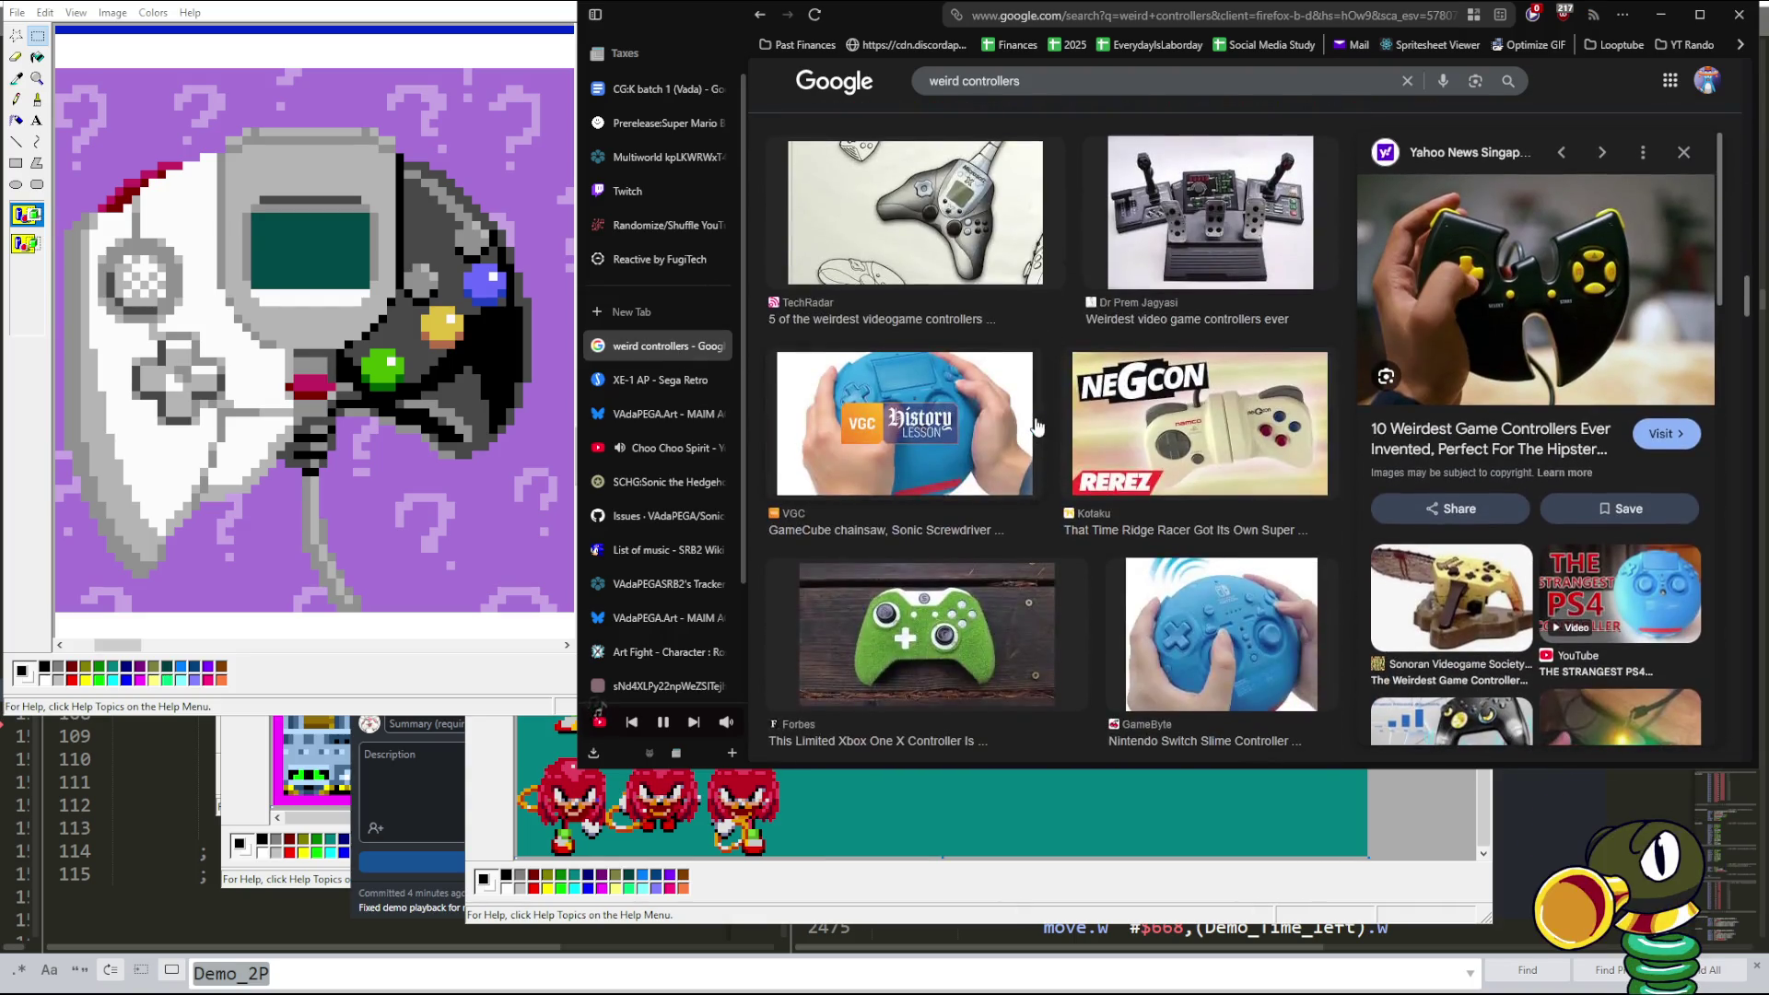
pyautogui.click(906, 219)
pyautogui.scroll(-3, 899, 354)
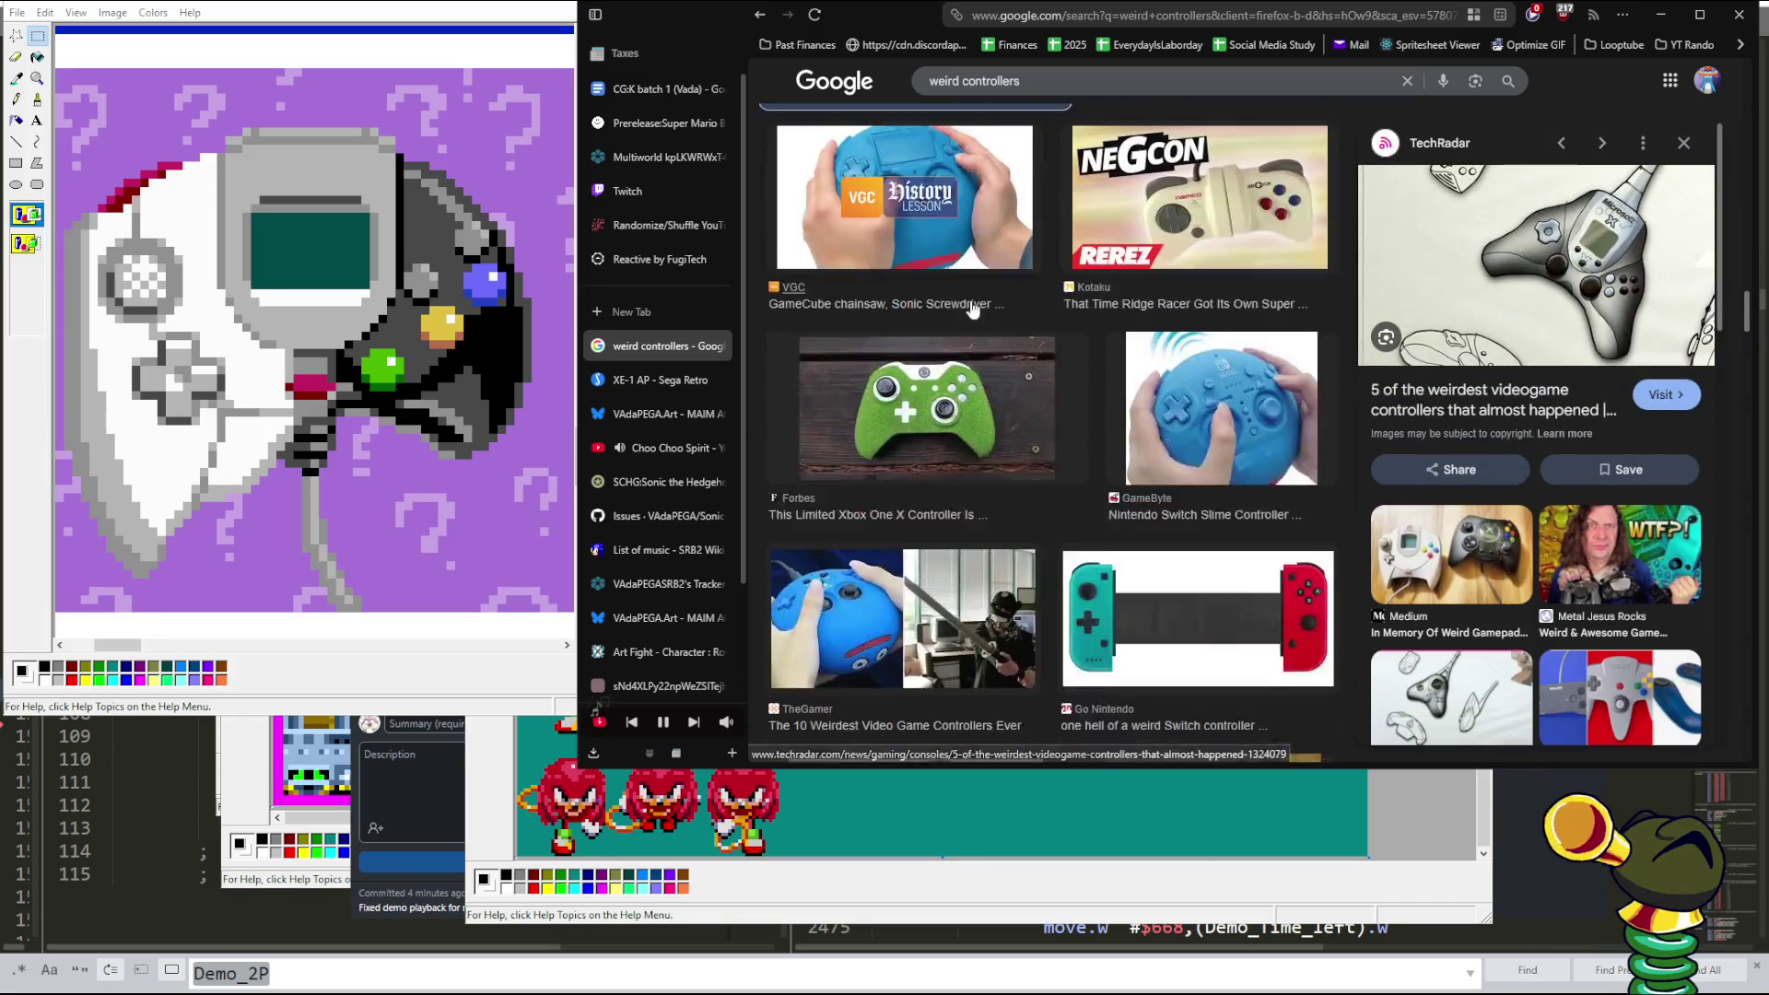
pyautogui.click(896, 360)
# - Scroll further down the results and preview the weird Xbox controller review video
pyautogui.scroll(-3, 1014, 359)
pyautogui.scroll(-2, 1081, 352)
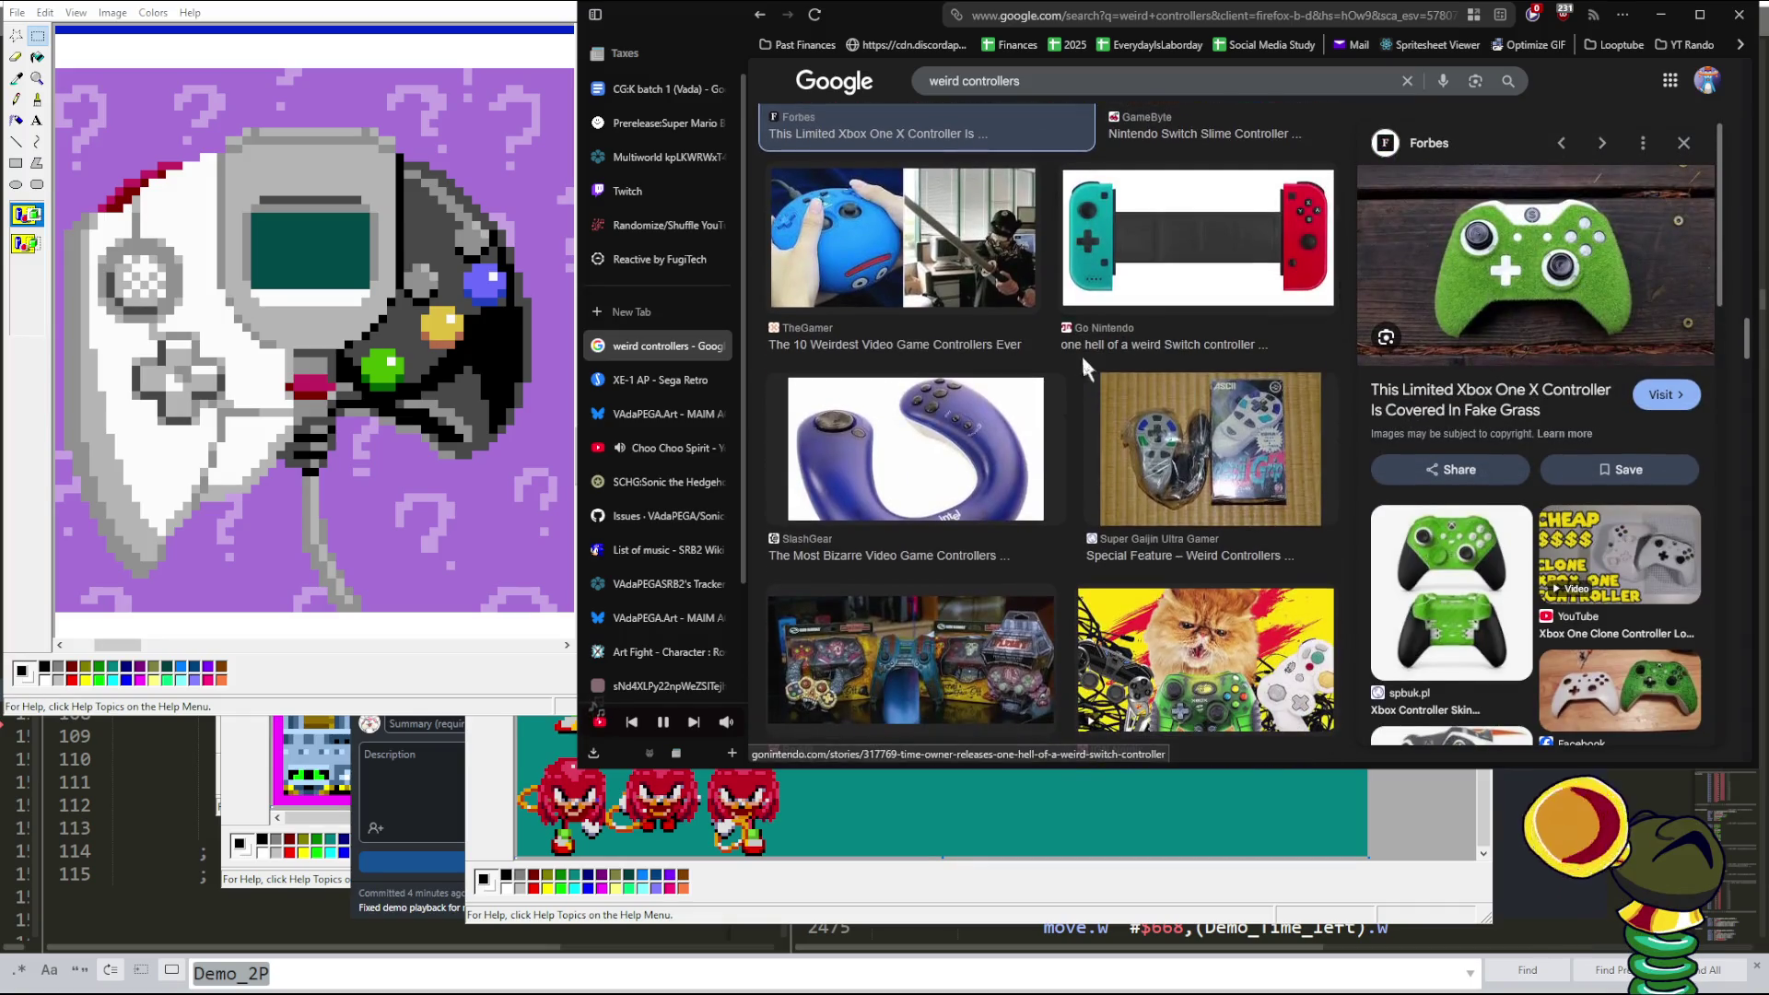
pyautogui.scroll(-2, 1081, 352)
pyautogui.scroll(-3, 1086, 366)
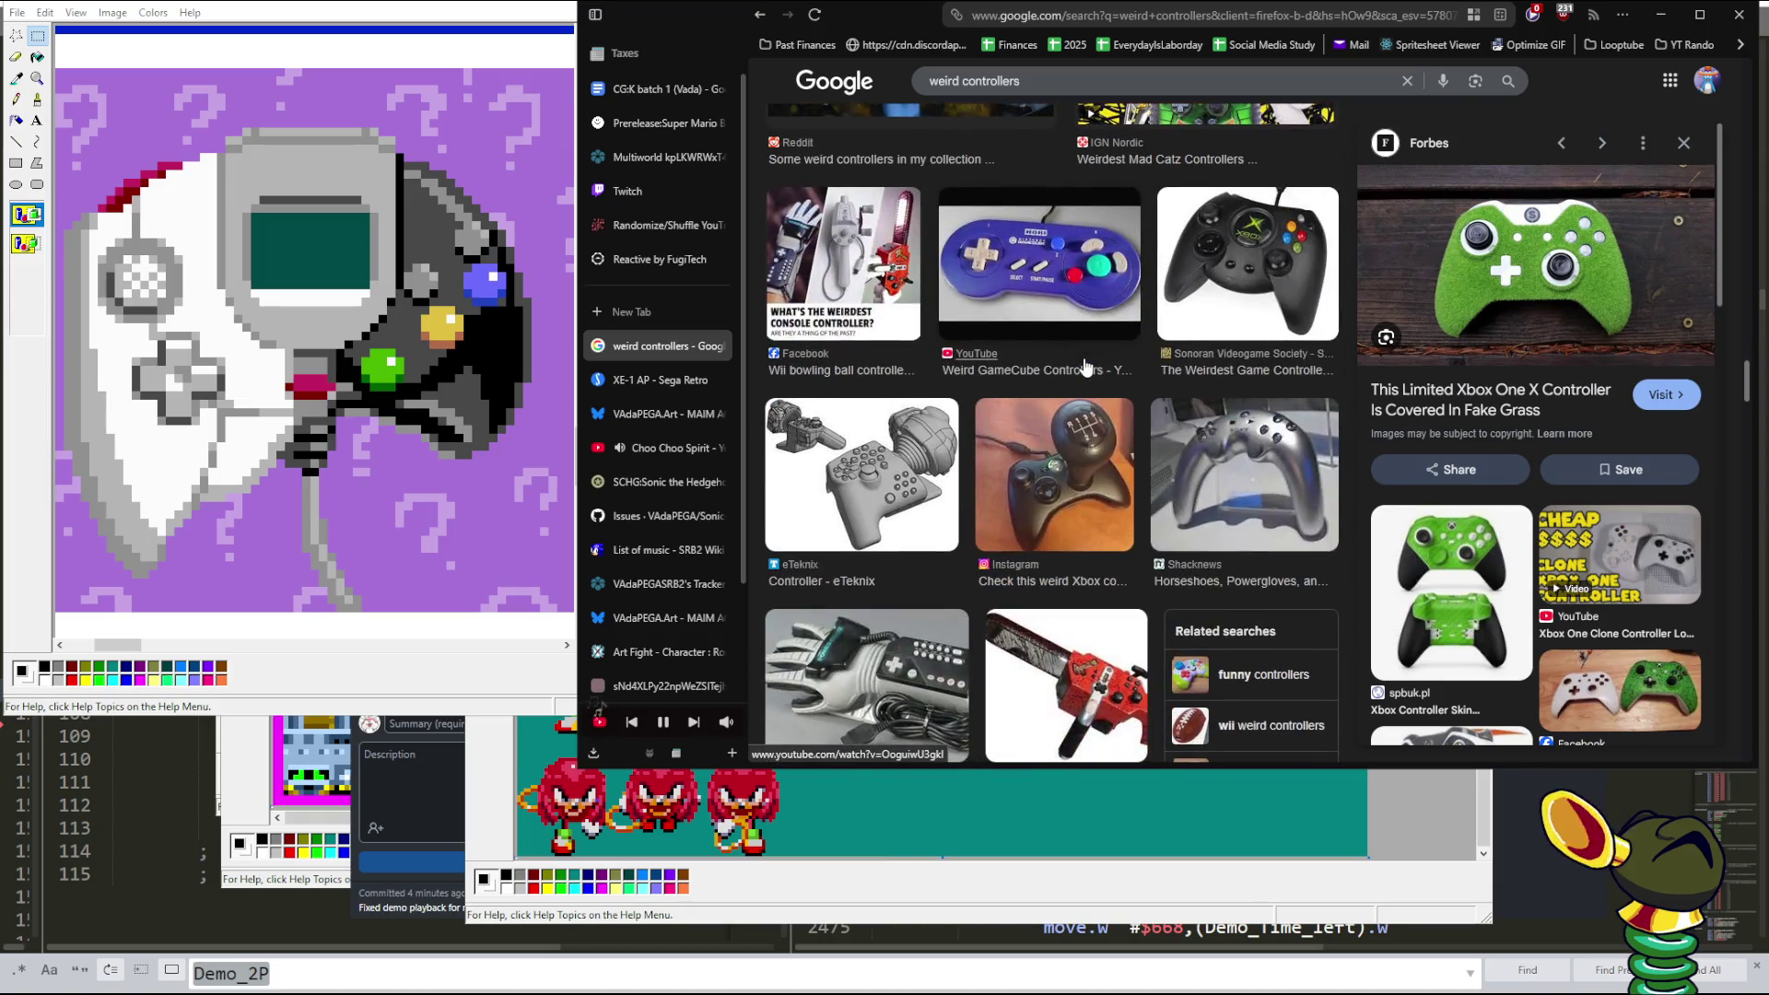
pyautogui.scroll(-4, 1088, 371)
pyautogui.scroll(-1, 1106, 387)
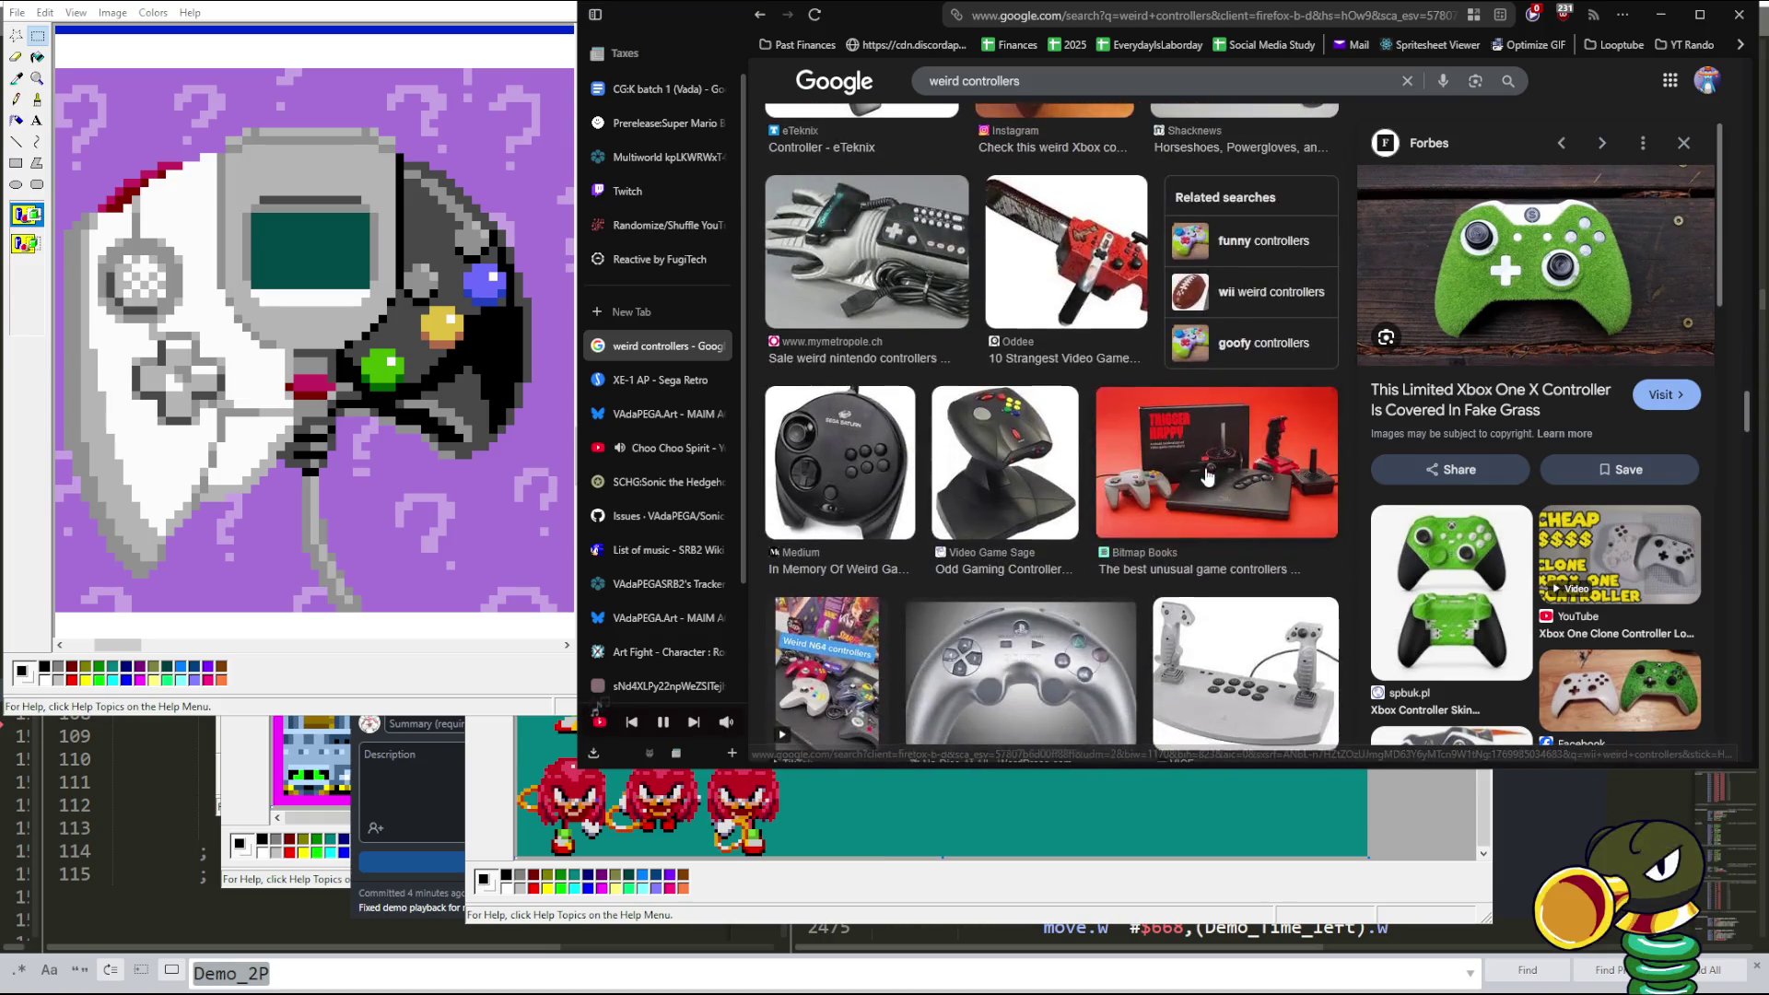
pyautogui.scroll(-2, 1208, 475)
pyautogui.scroll(-1, 1208, 475)
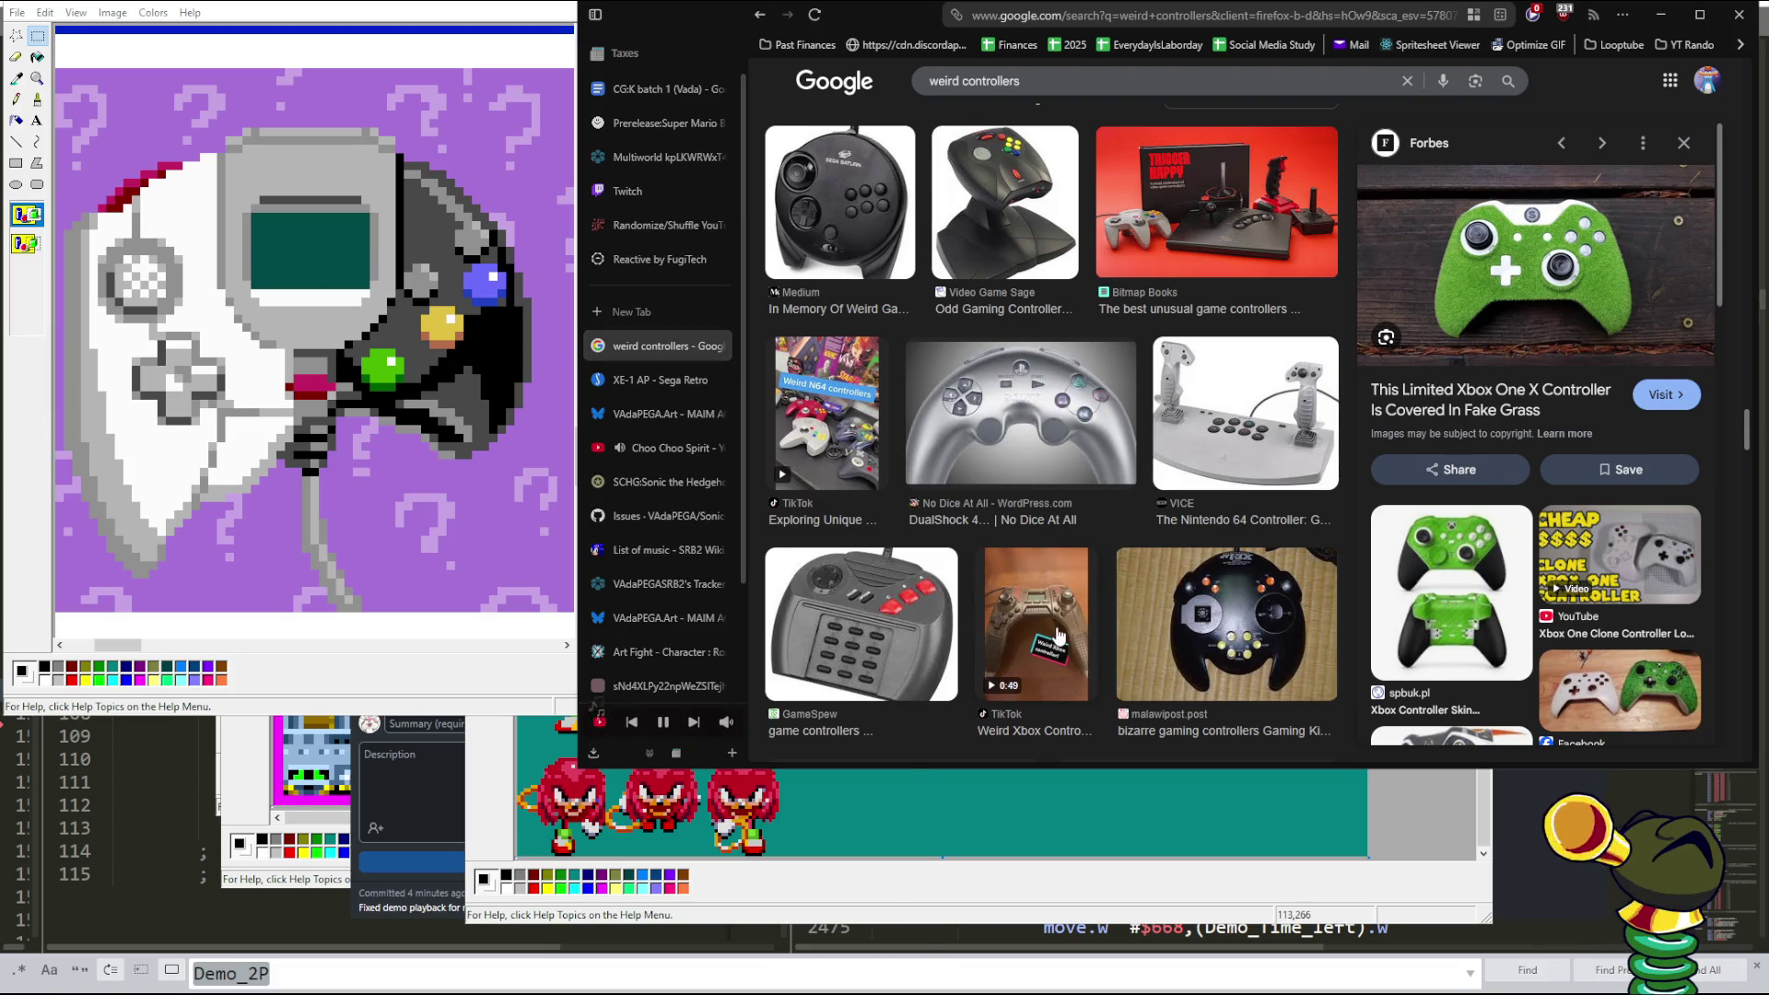
pyautogui.click(1056, 636)
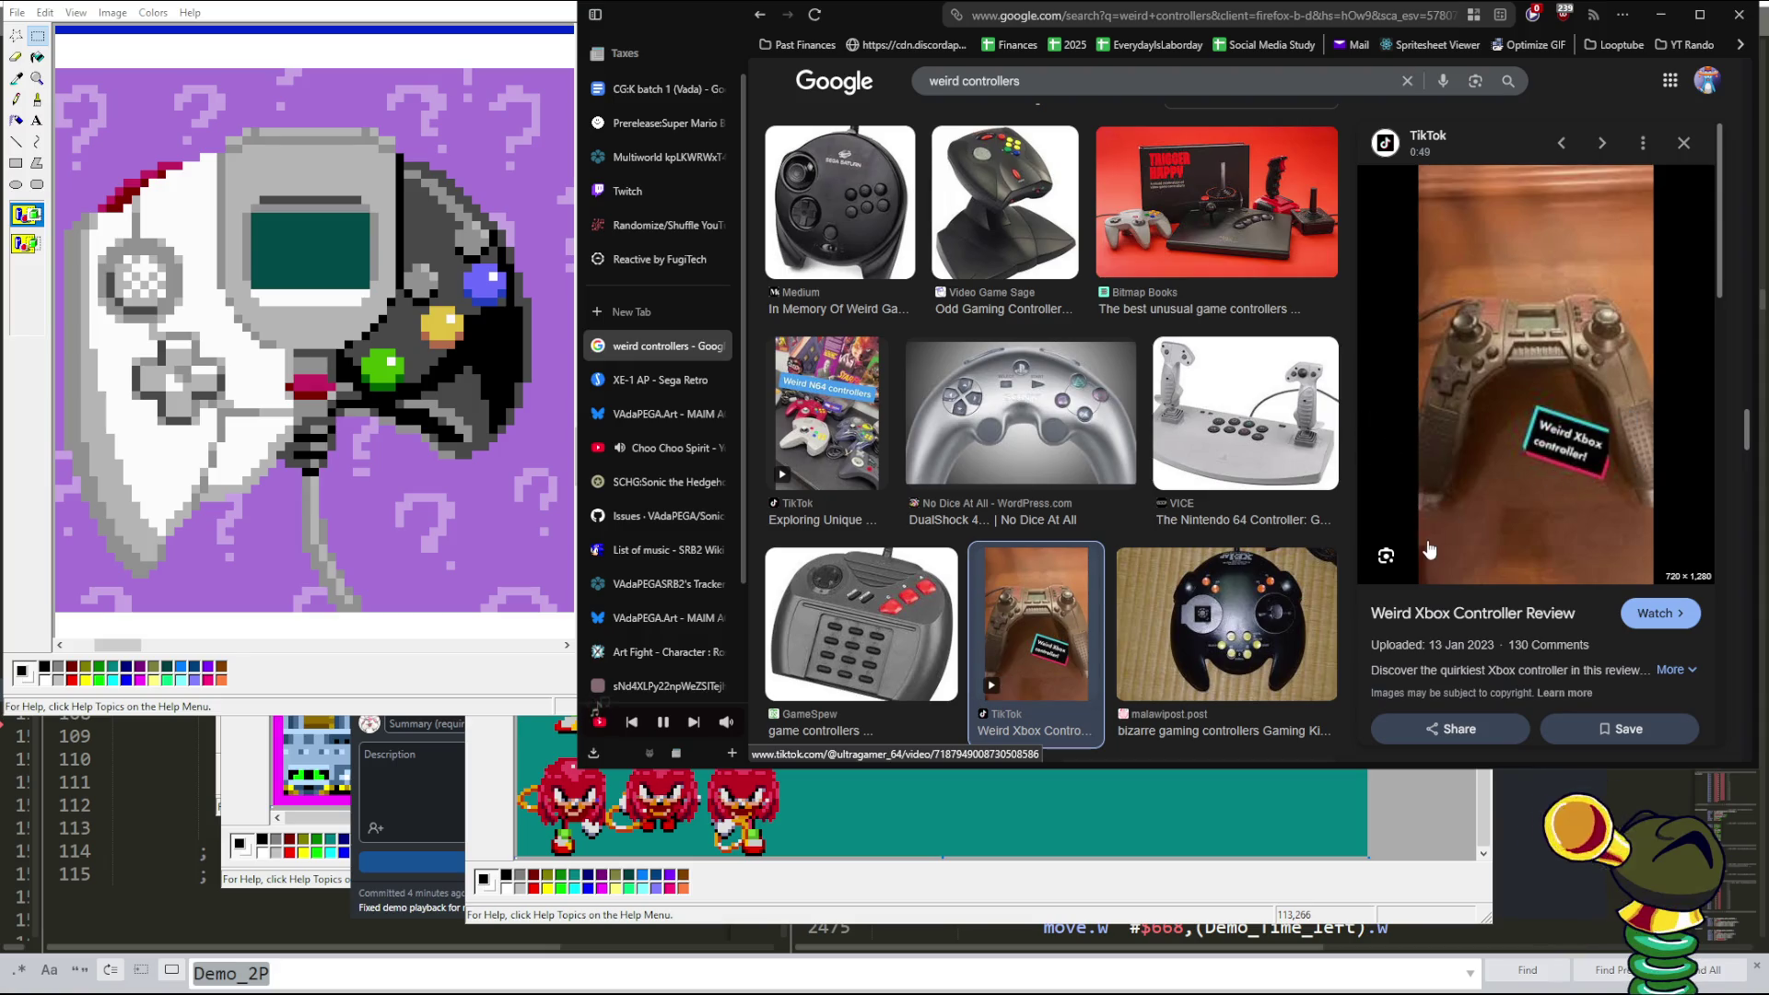
# - Preview the blue SlashGear and grey extra-grip N64-style controllers, and resume the music
pyautogui.scroll(-5, 1152, 521)
pyautogui.scroll(-5, 1152, 522)
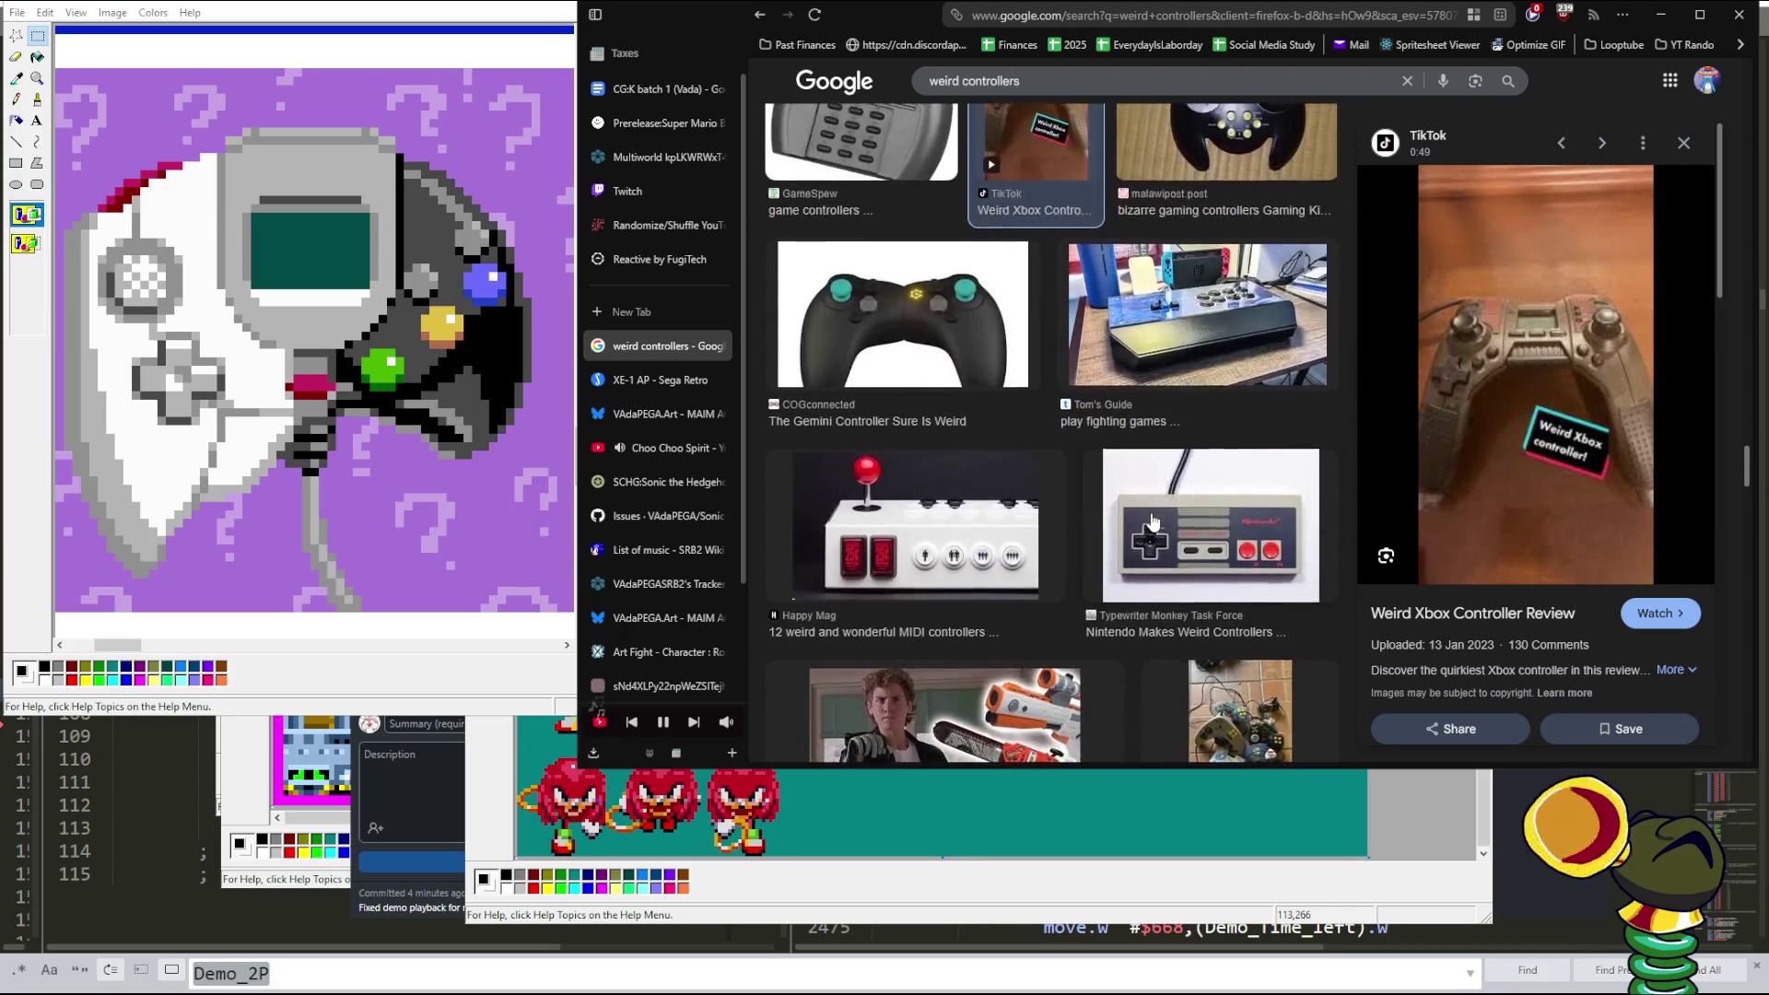
pyautogui.scroll(-2, 1152, 521)
pyautogui.scroll(-3, 1106, 488)
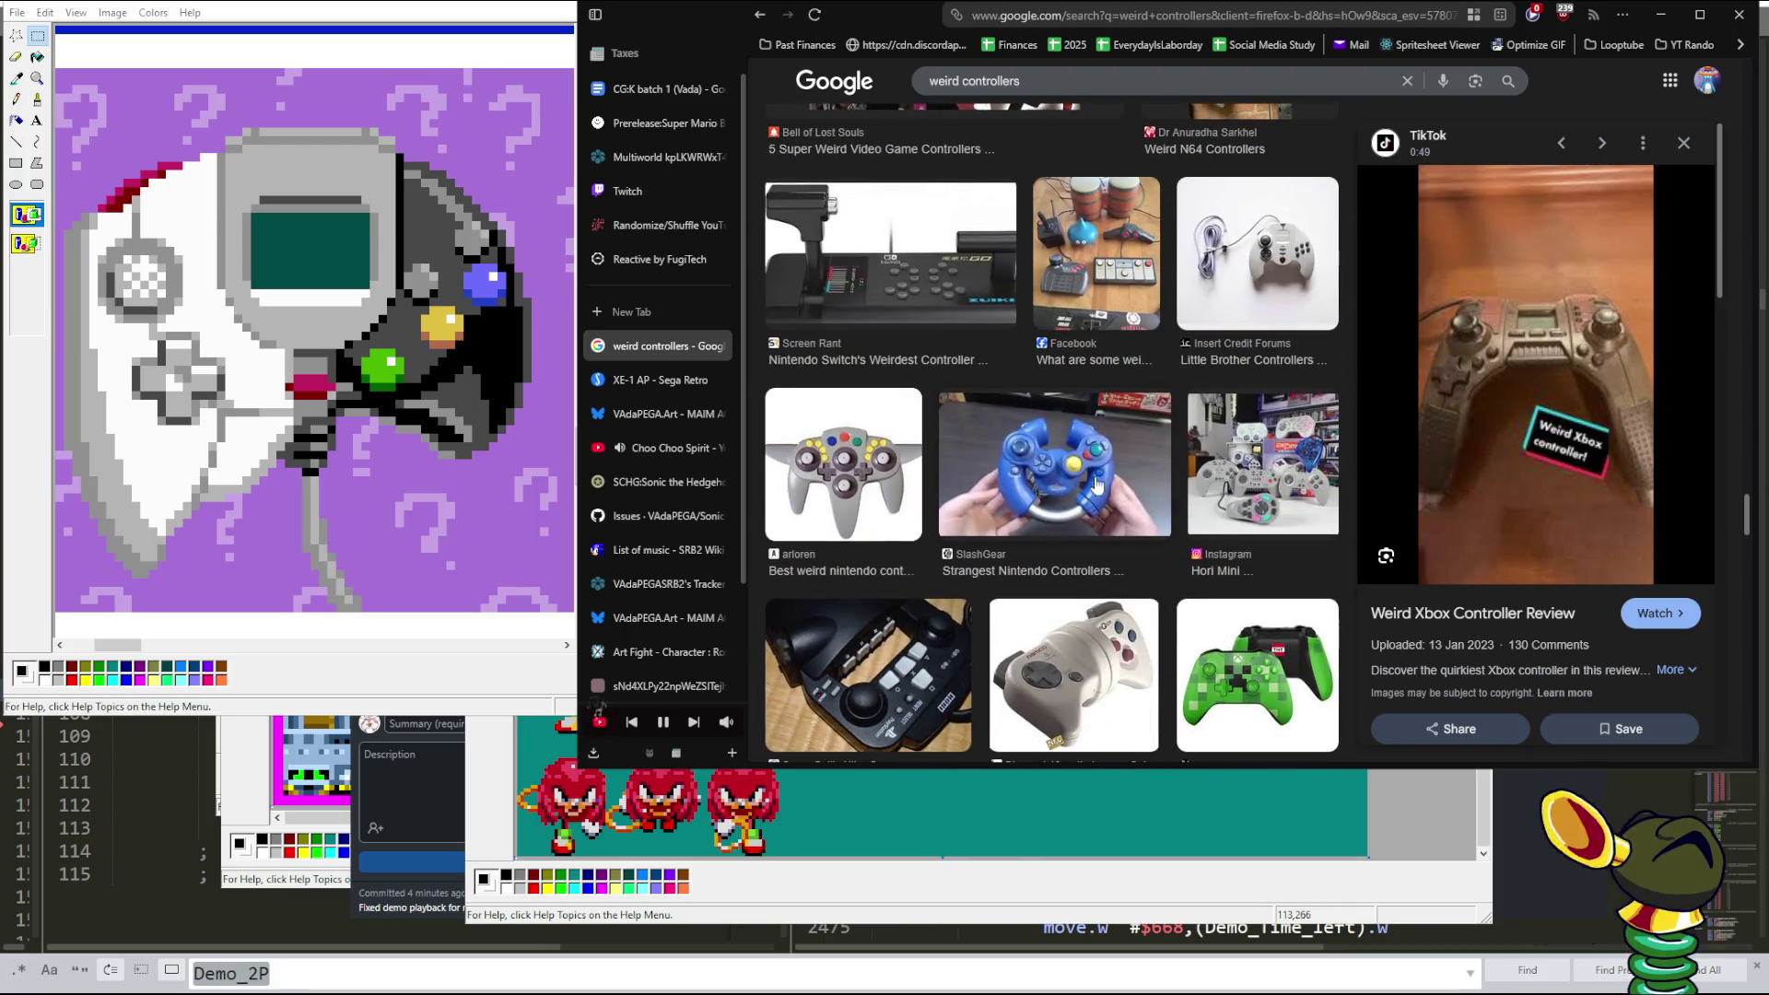
pyautogui.click(1088, 481)
pyautogui.click(843, 466)
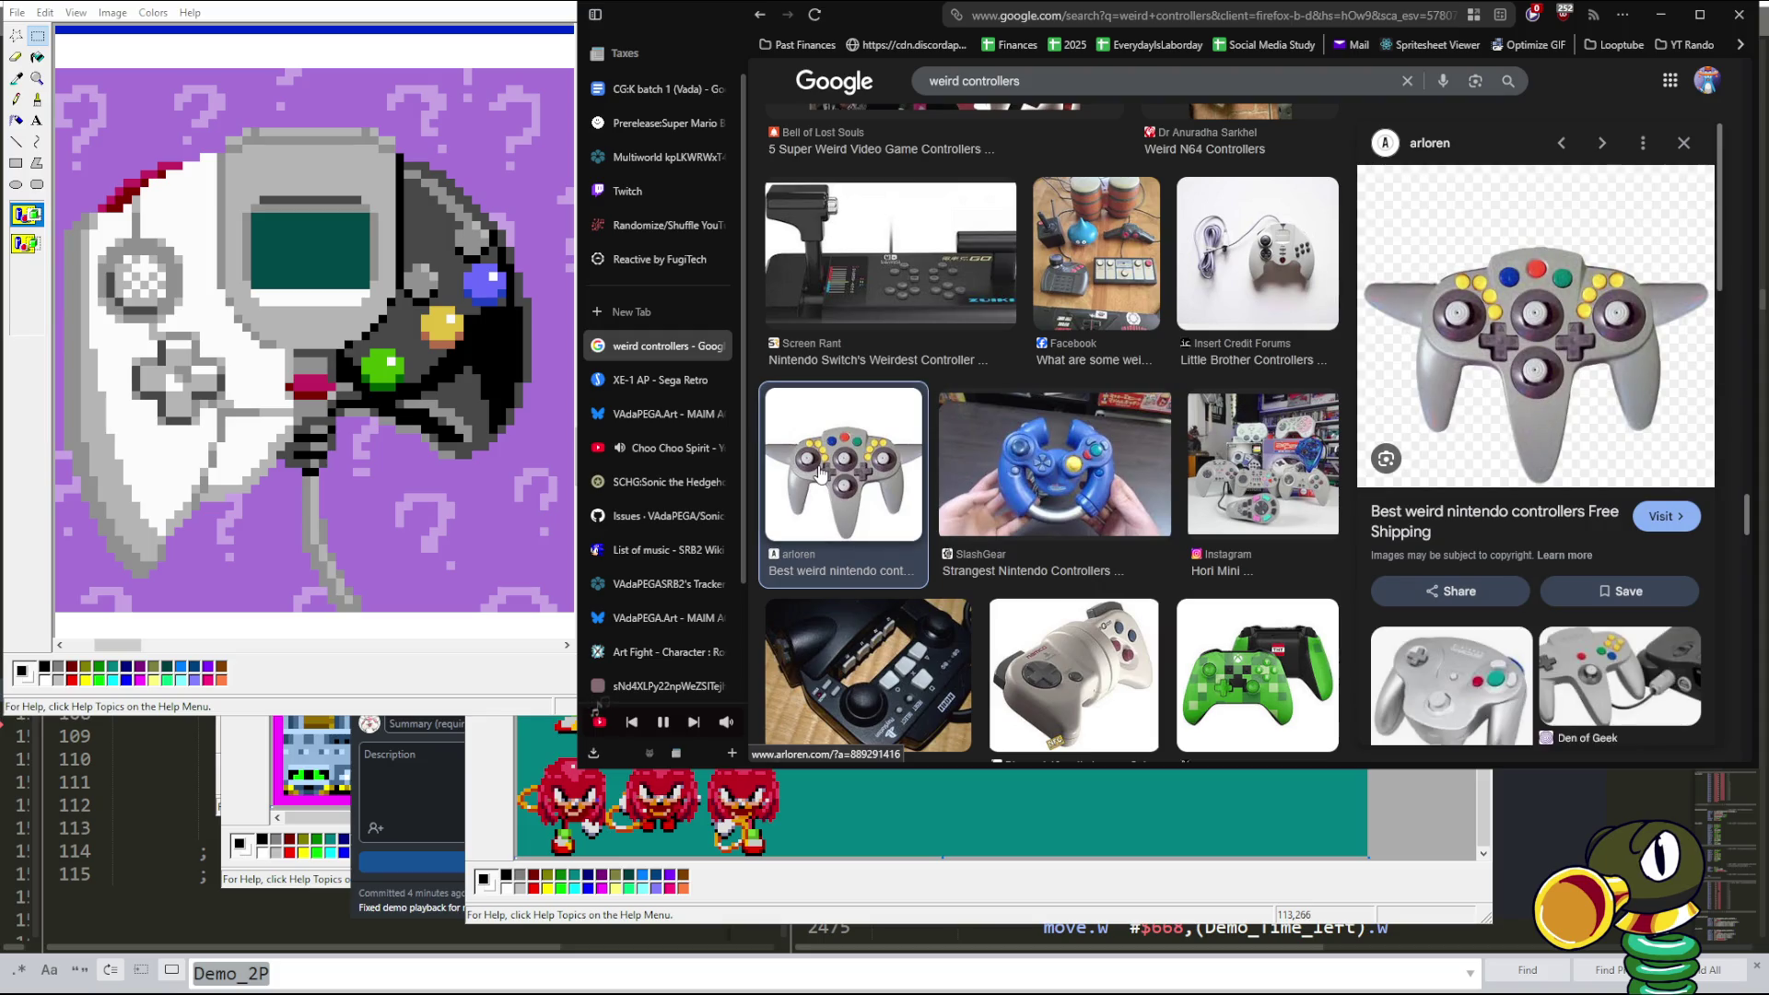
pyautogui.scroll(-3, 1090, 603)
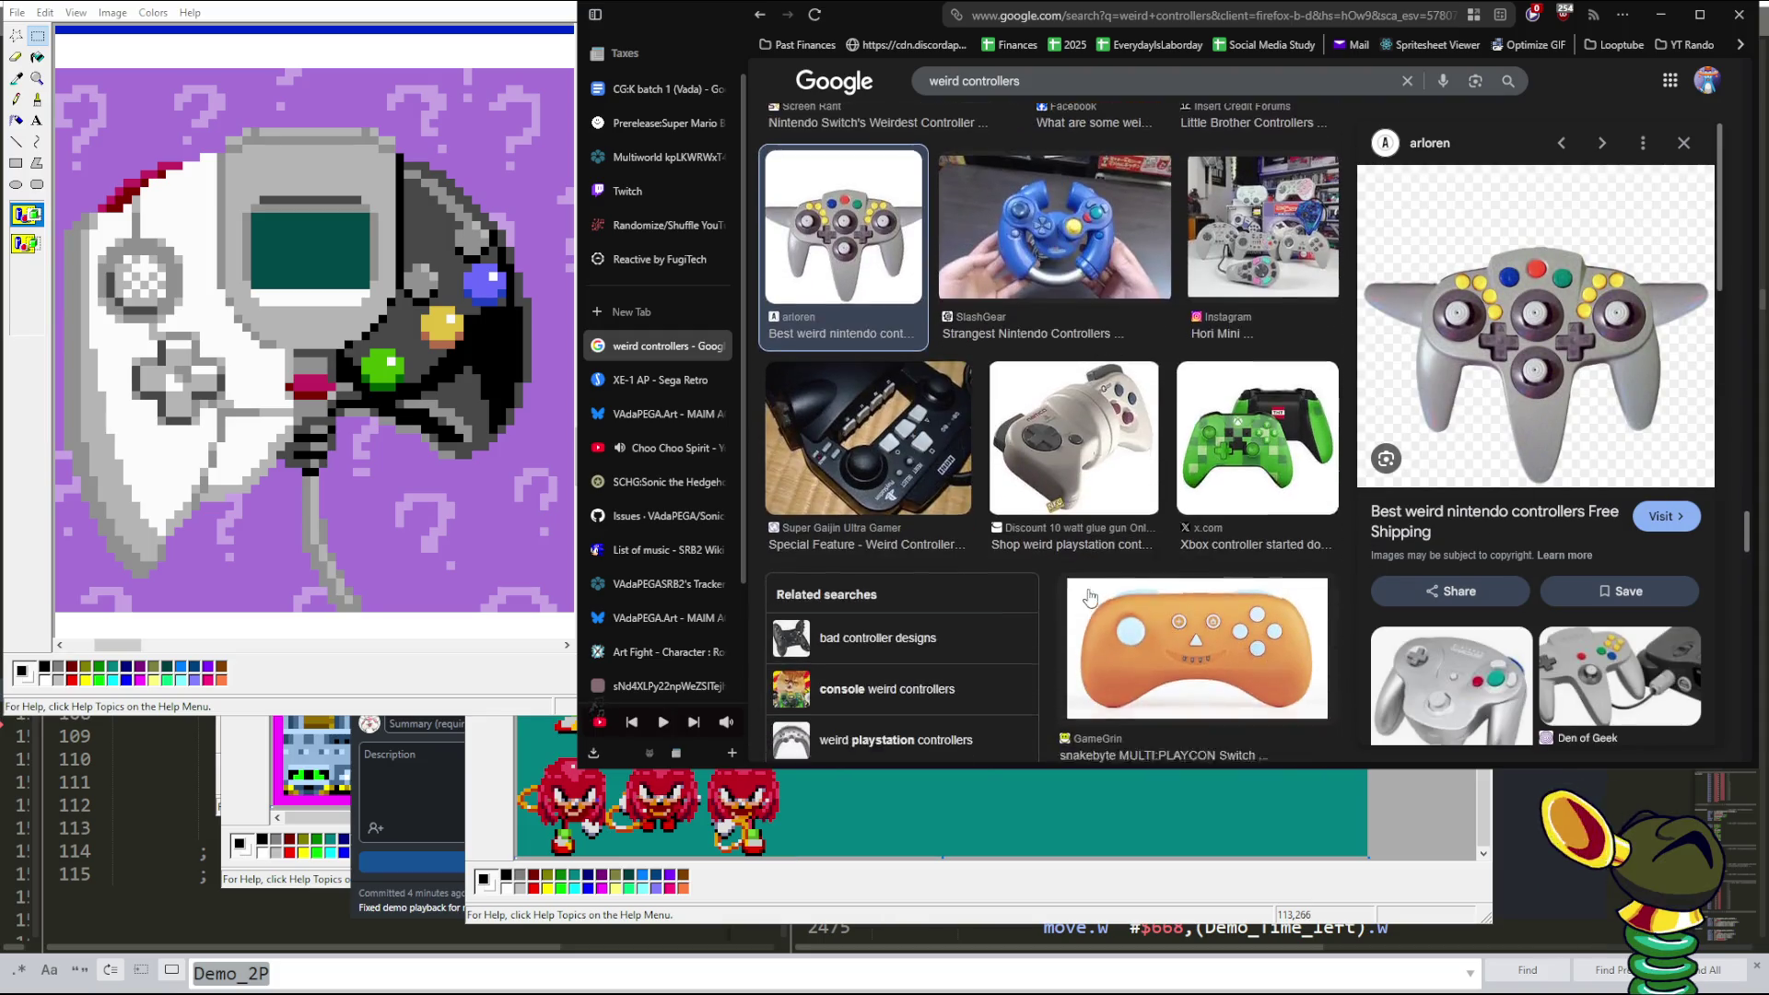
pyautogui.press('XF86AudioPlay')
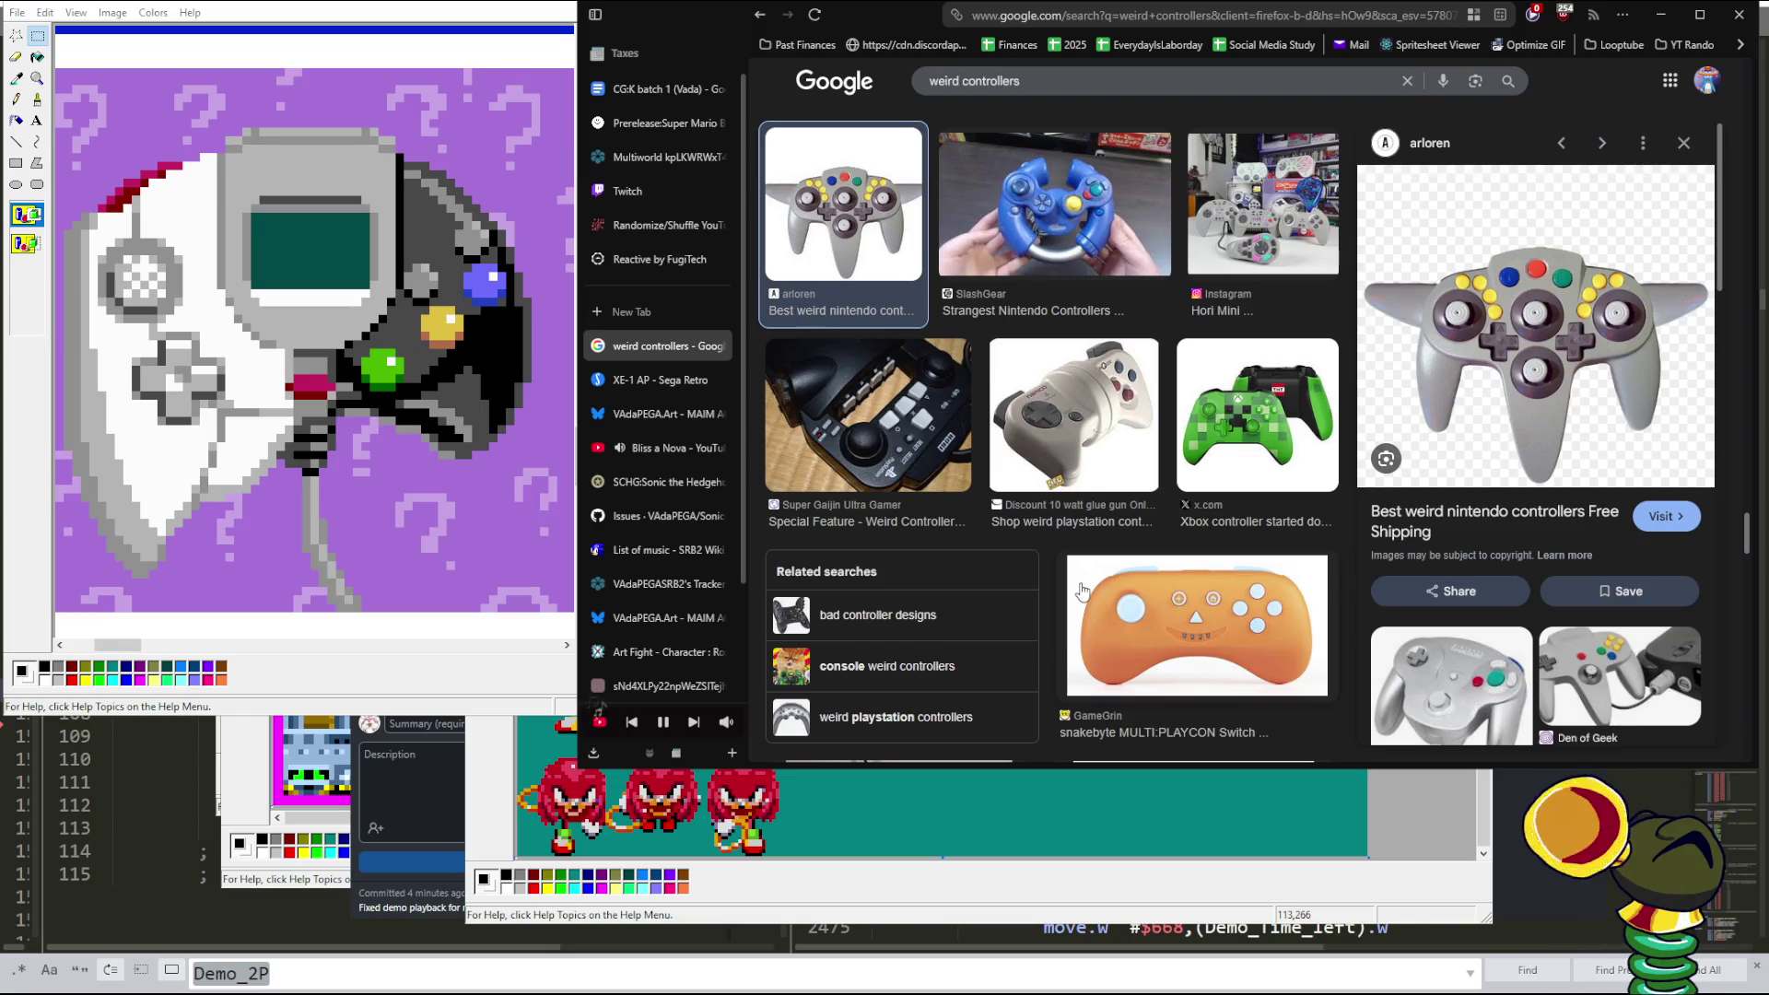
pyautogui.scroll(-2, 1083, 591)
pyautogui.scroll(-1, 1083, 590)
pyautogui.scroll(-2, 1083, 591)
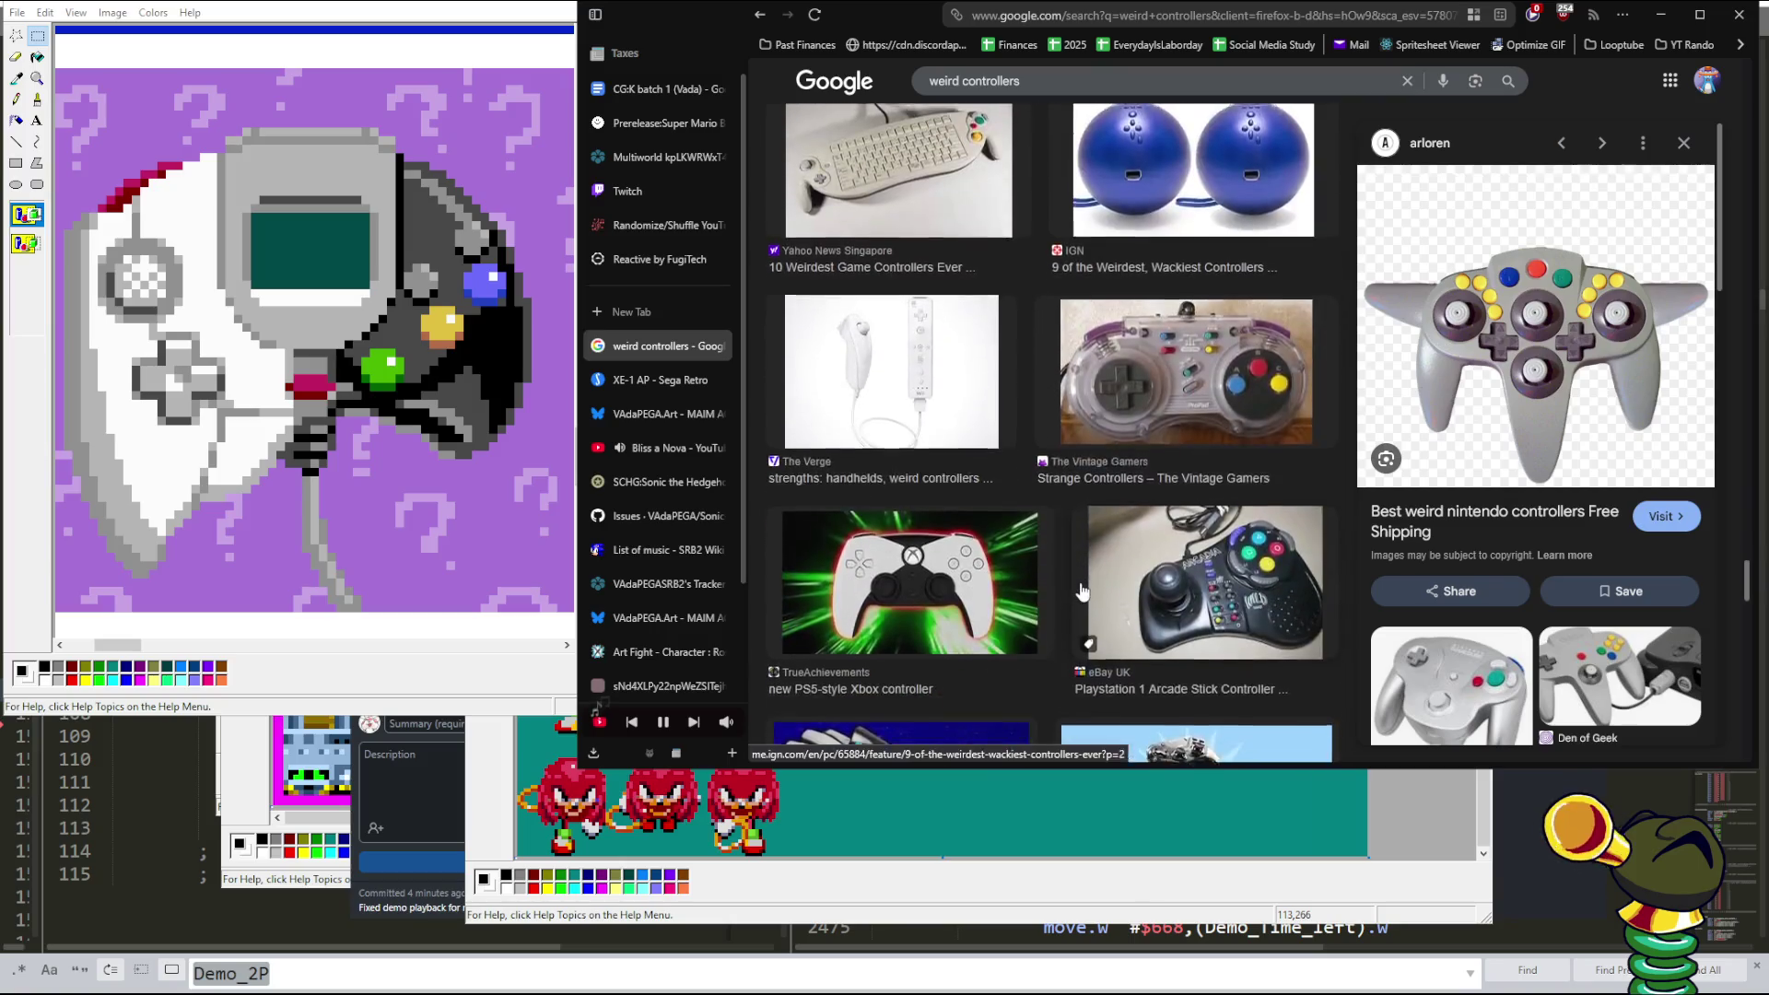
pyautogui.scroll(-1, 1083, 591)
pyautogui.scroll(-3, 1096, 597)
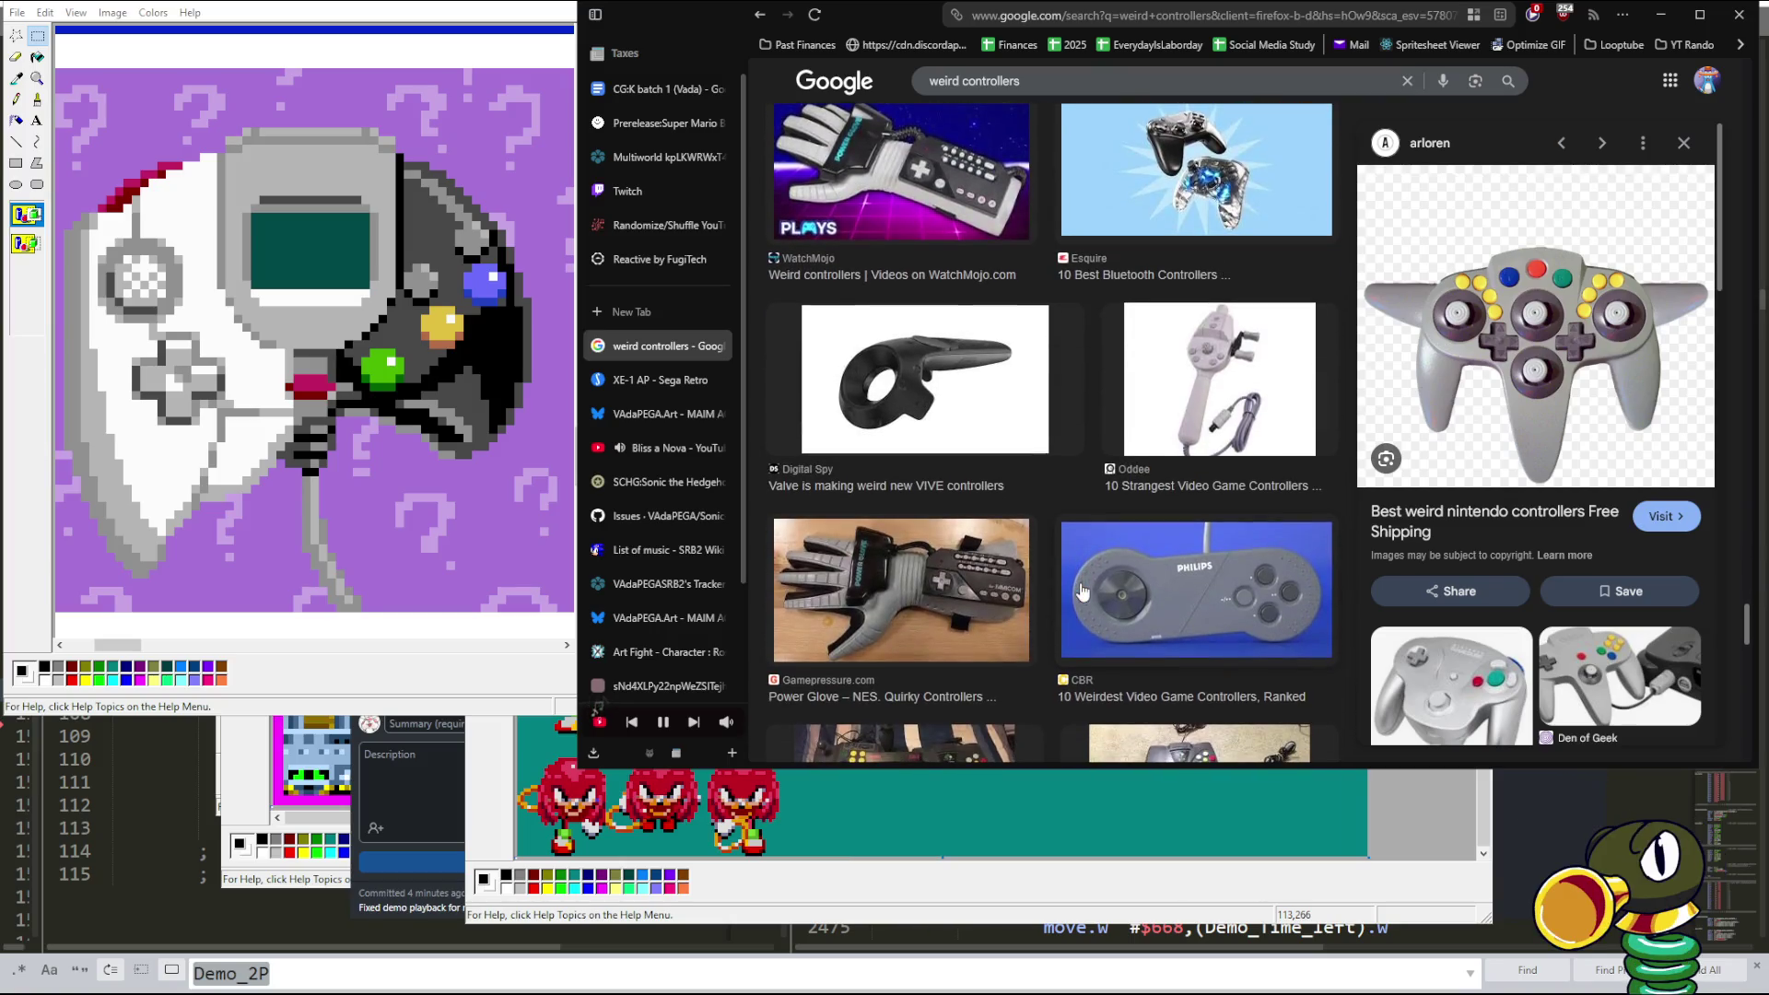
# - Preview the grey Philips controller, the joystick keypad controller and the blue N64 Superpad
pyautogui.click(1129, 600)
pyautogui.scroll(-3, 1130, 600)
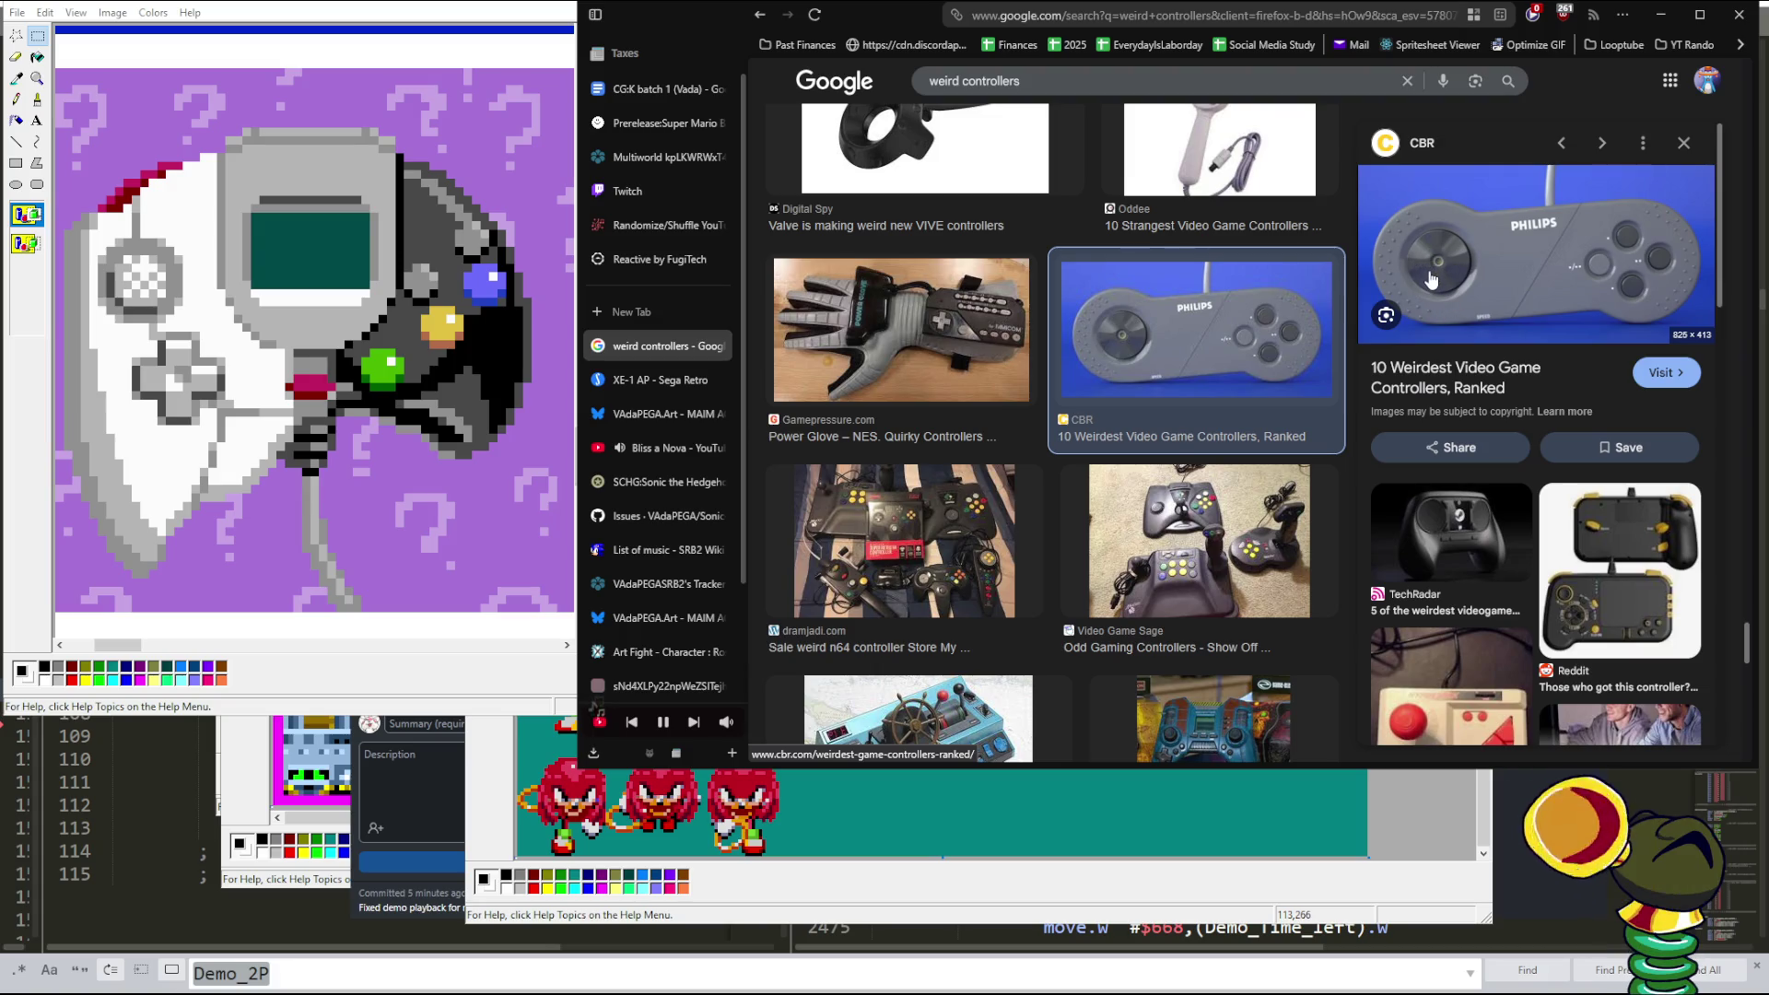
pyautogui.scroll(-5, 1217, 409)
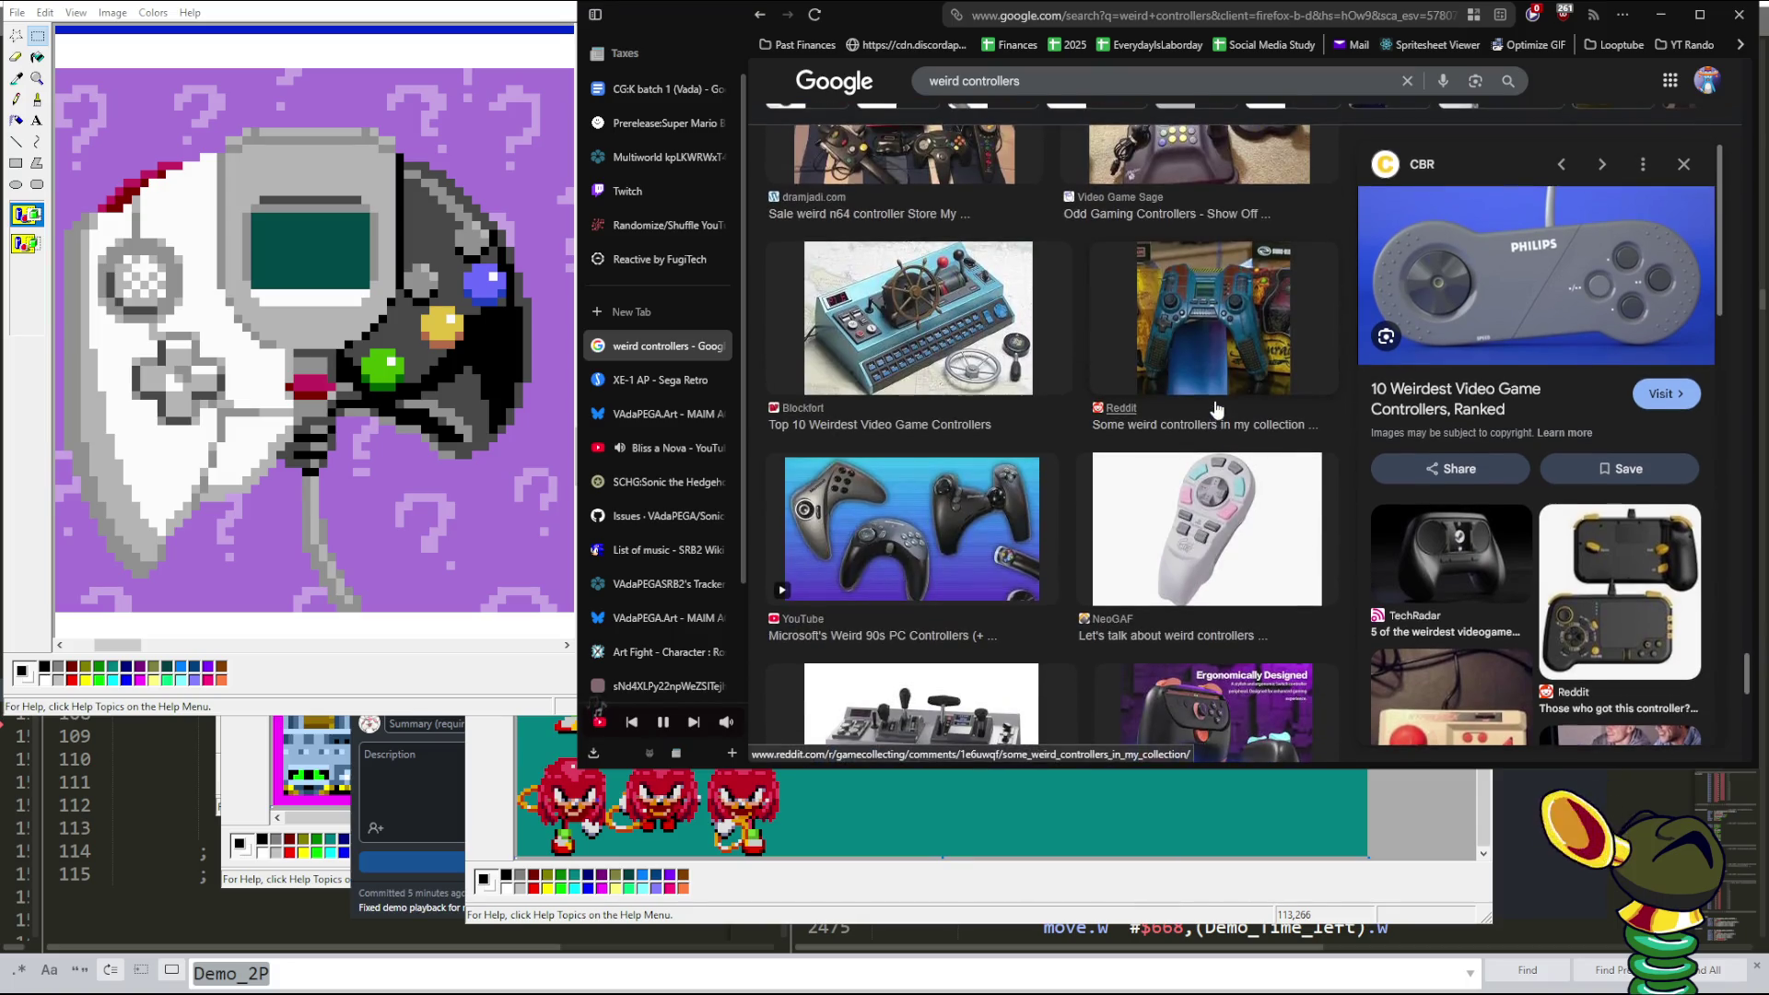
pyautogui.scroll(-5, 1217, 409)
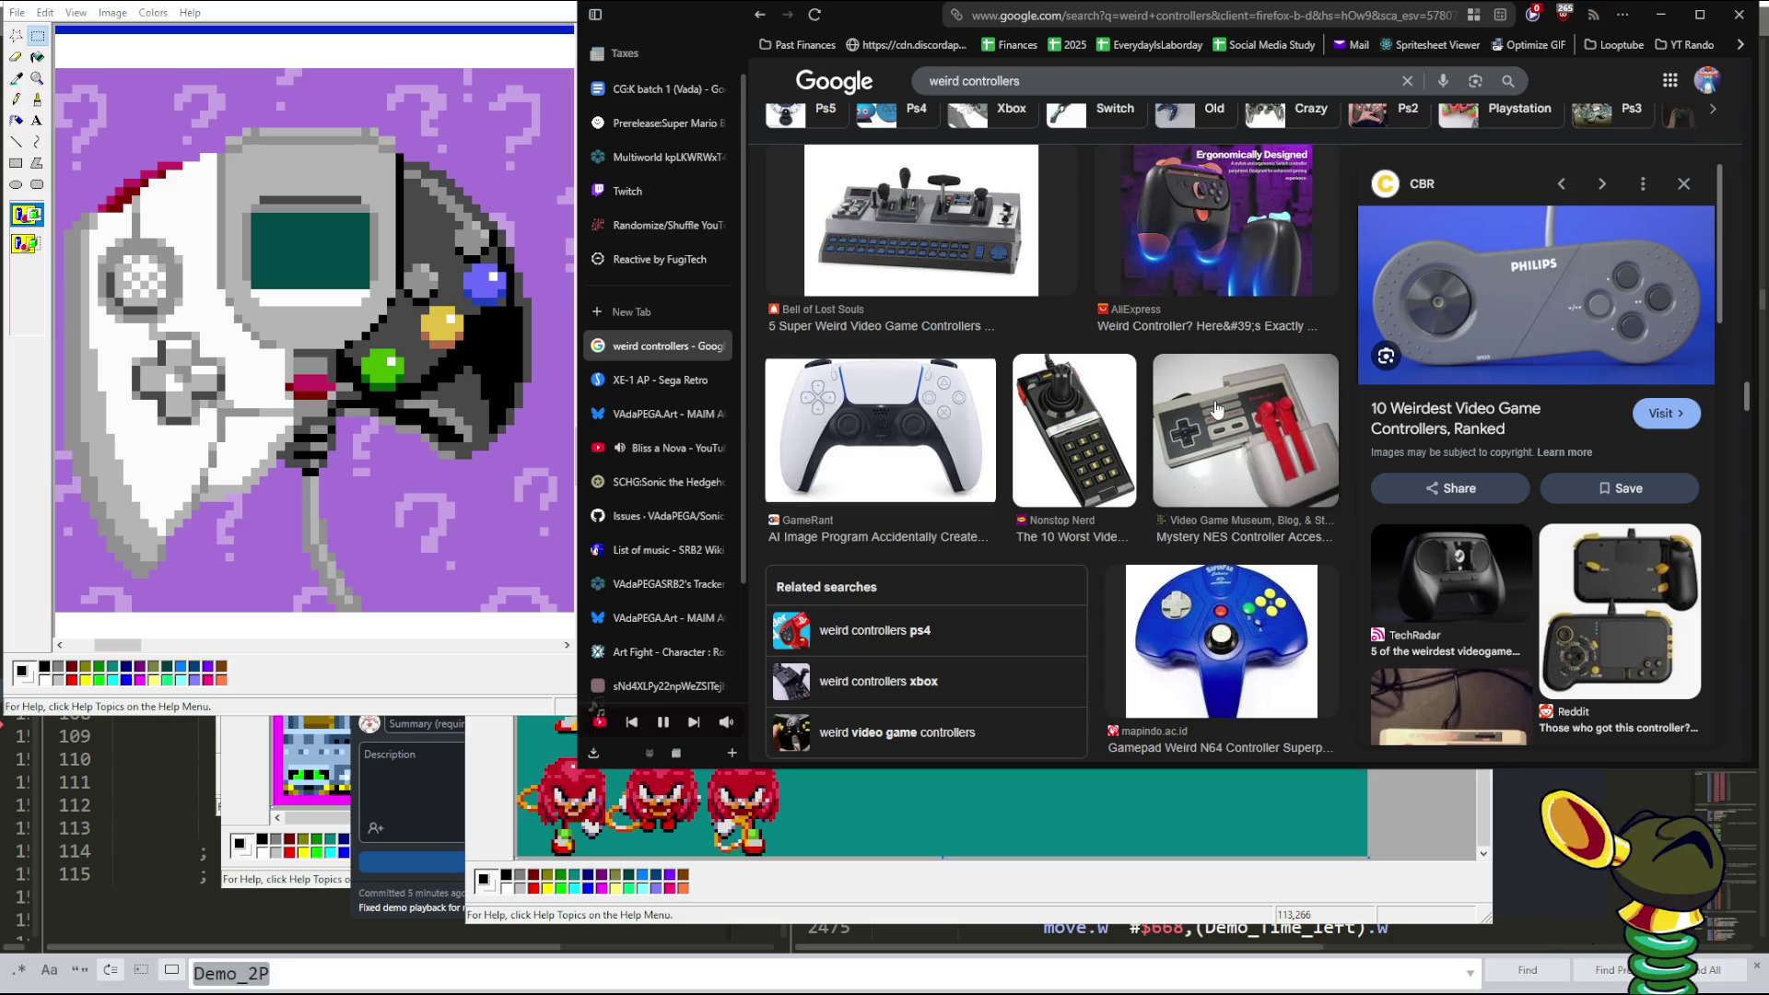
pyautogui.scroll(-2, 1216, 410)
pyautogui.click(1105, 314)
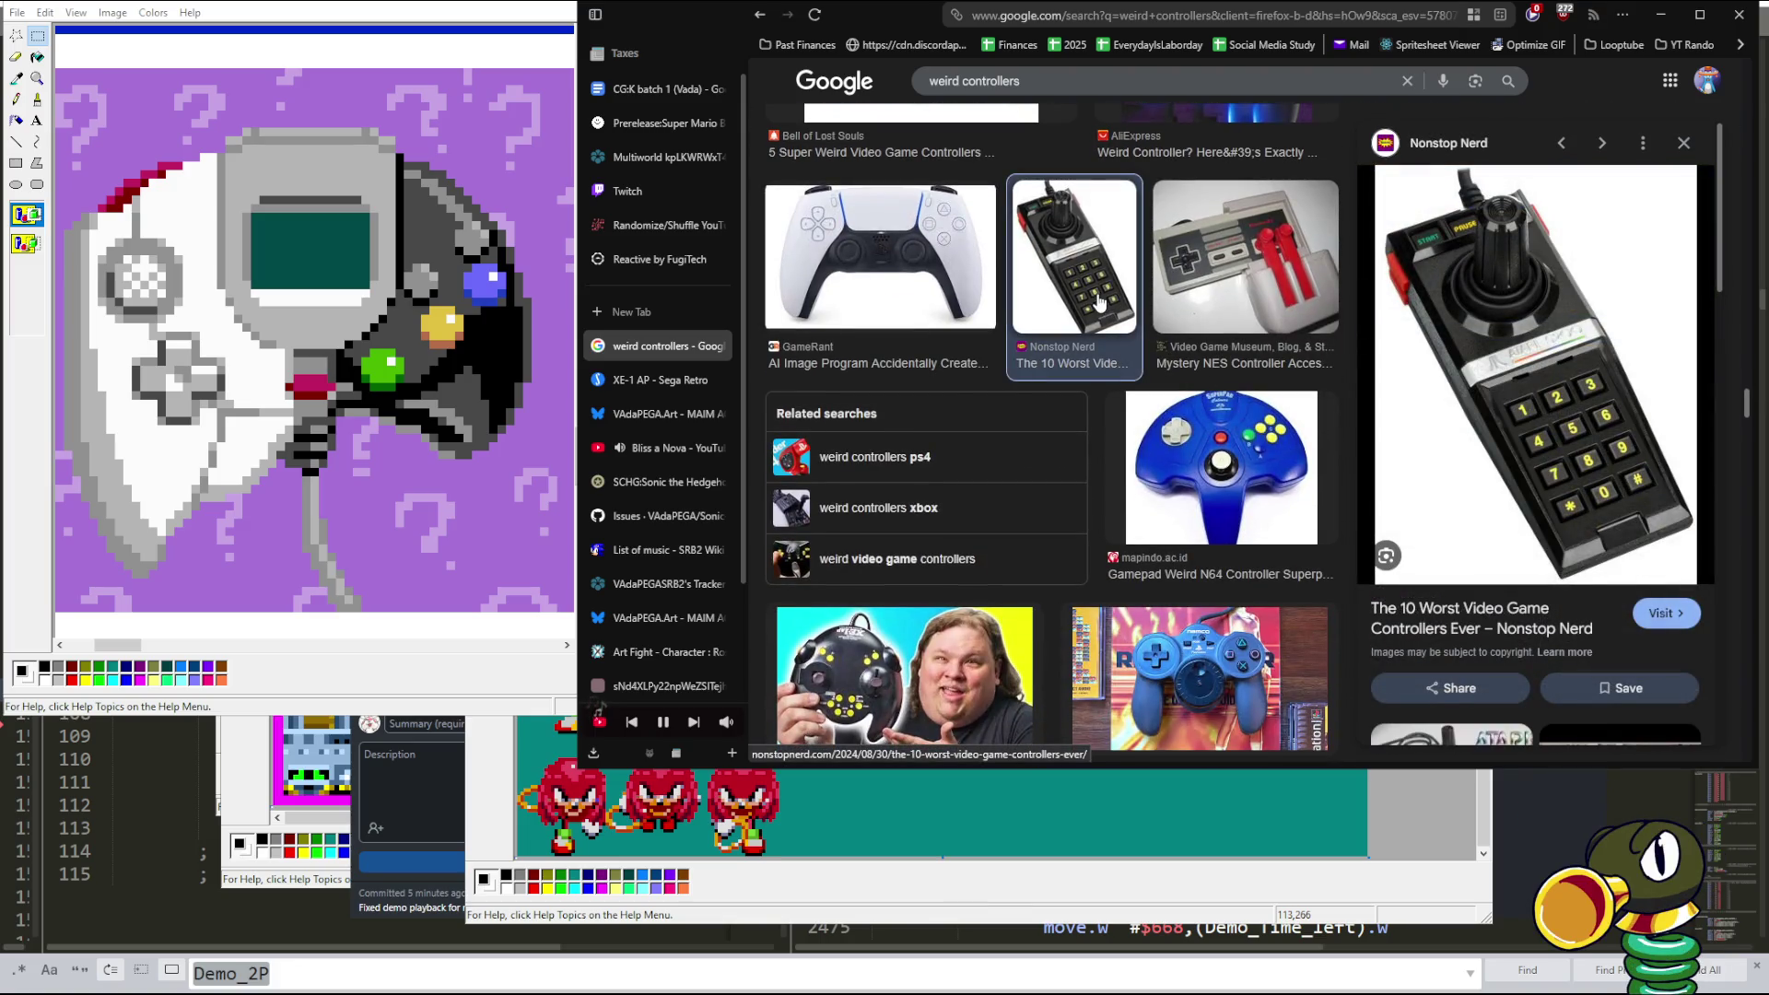
pyautogui.scroll(-4, 1100, 303)
pyautogui.scroll(2, 1099, 304)
pyautogui.click(1286, 318)
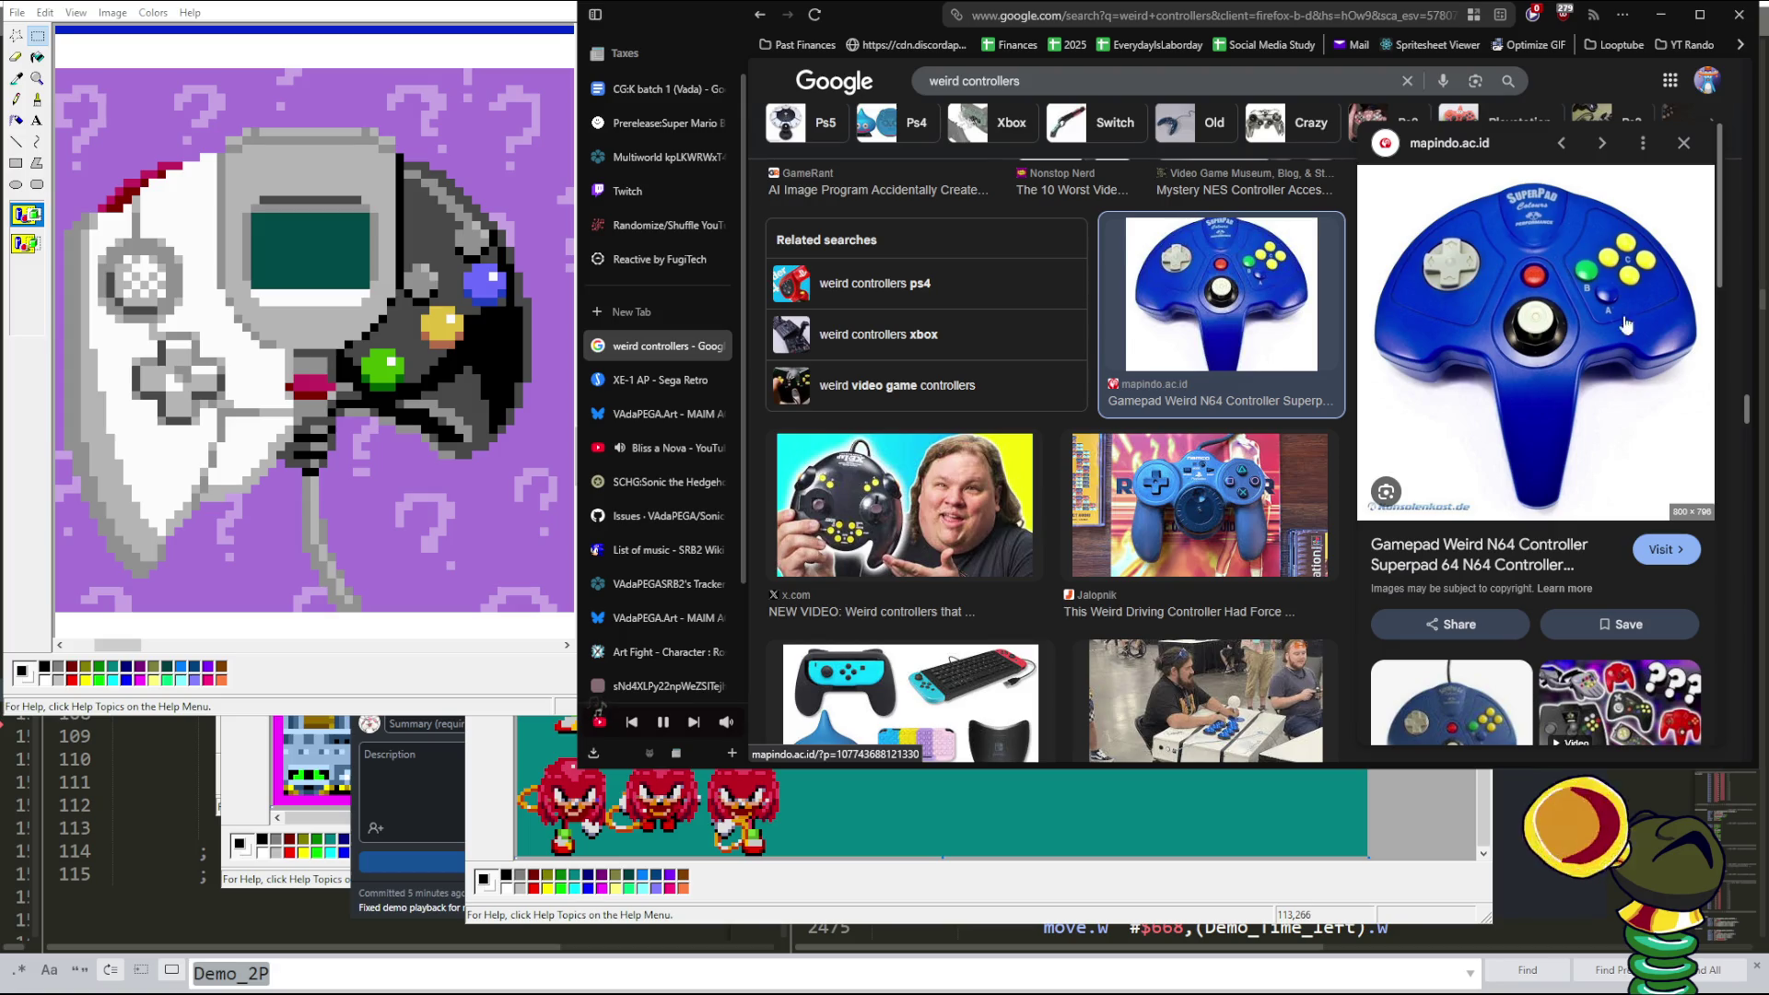
# - Scroll on and preview the green translucent N64 controller
pyautogui.scroll(-2, 1362, 448)
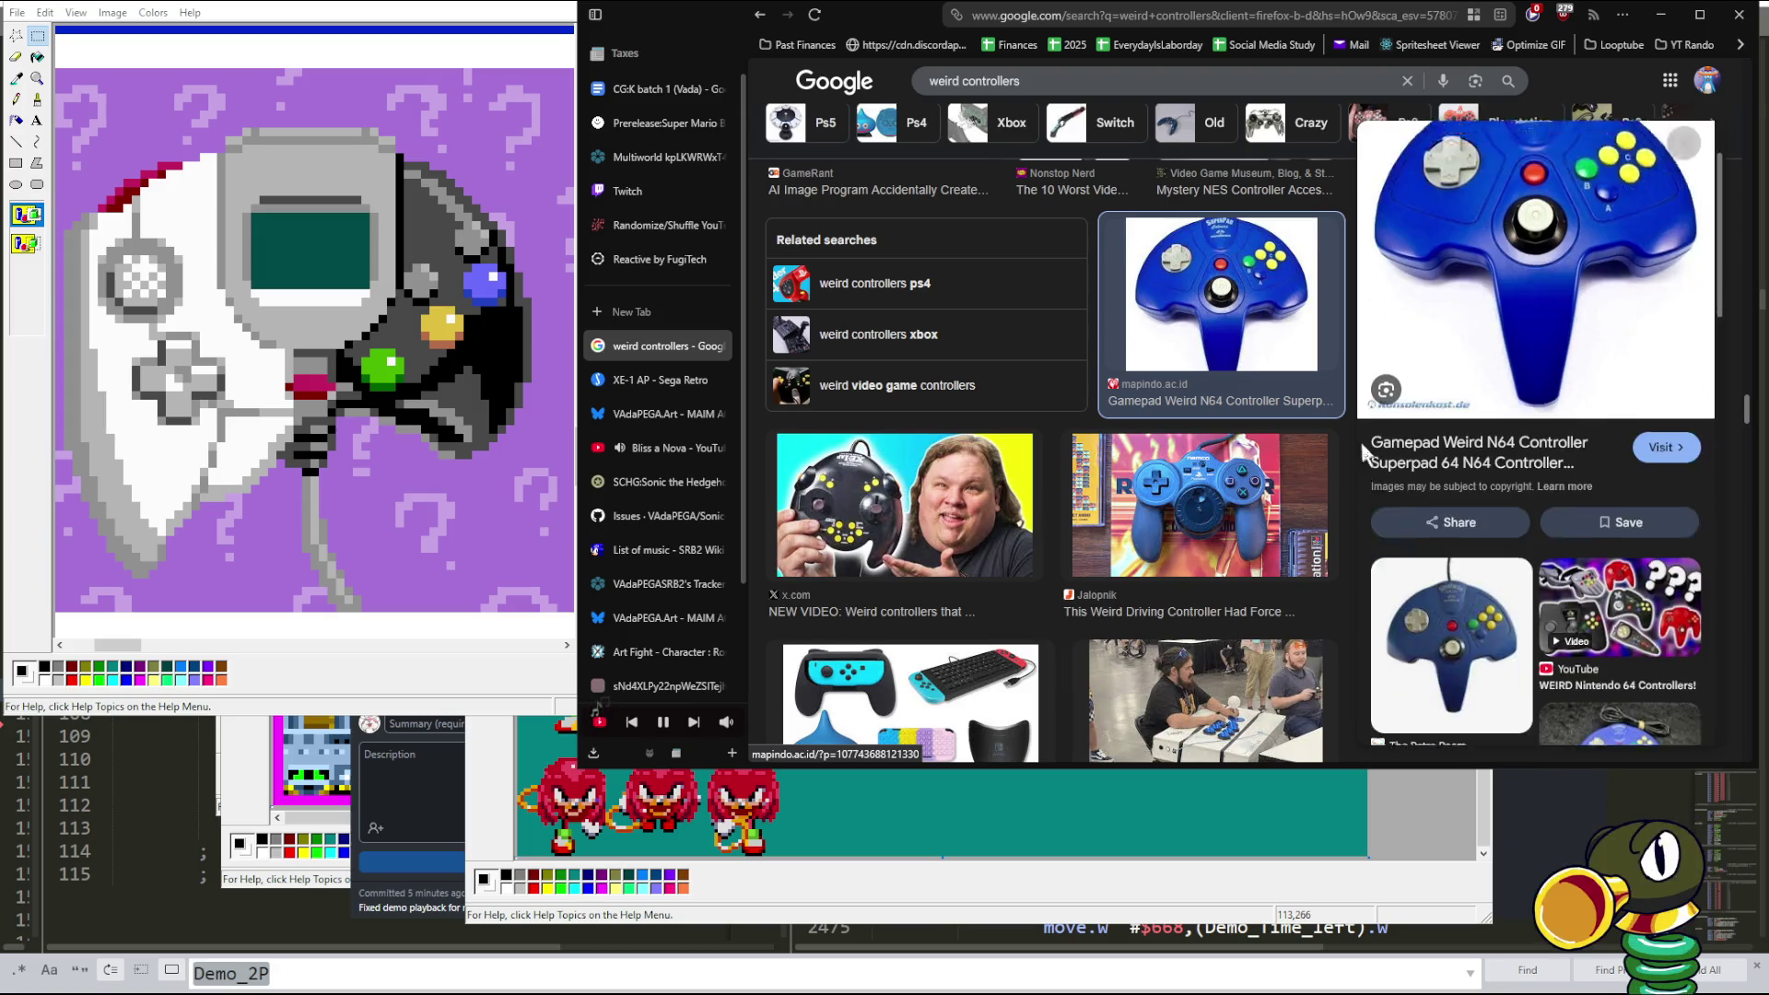
pyautogui.scroll(-2, 1262, 520)
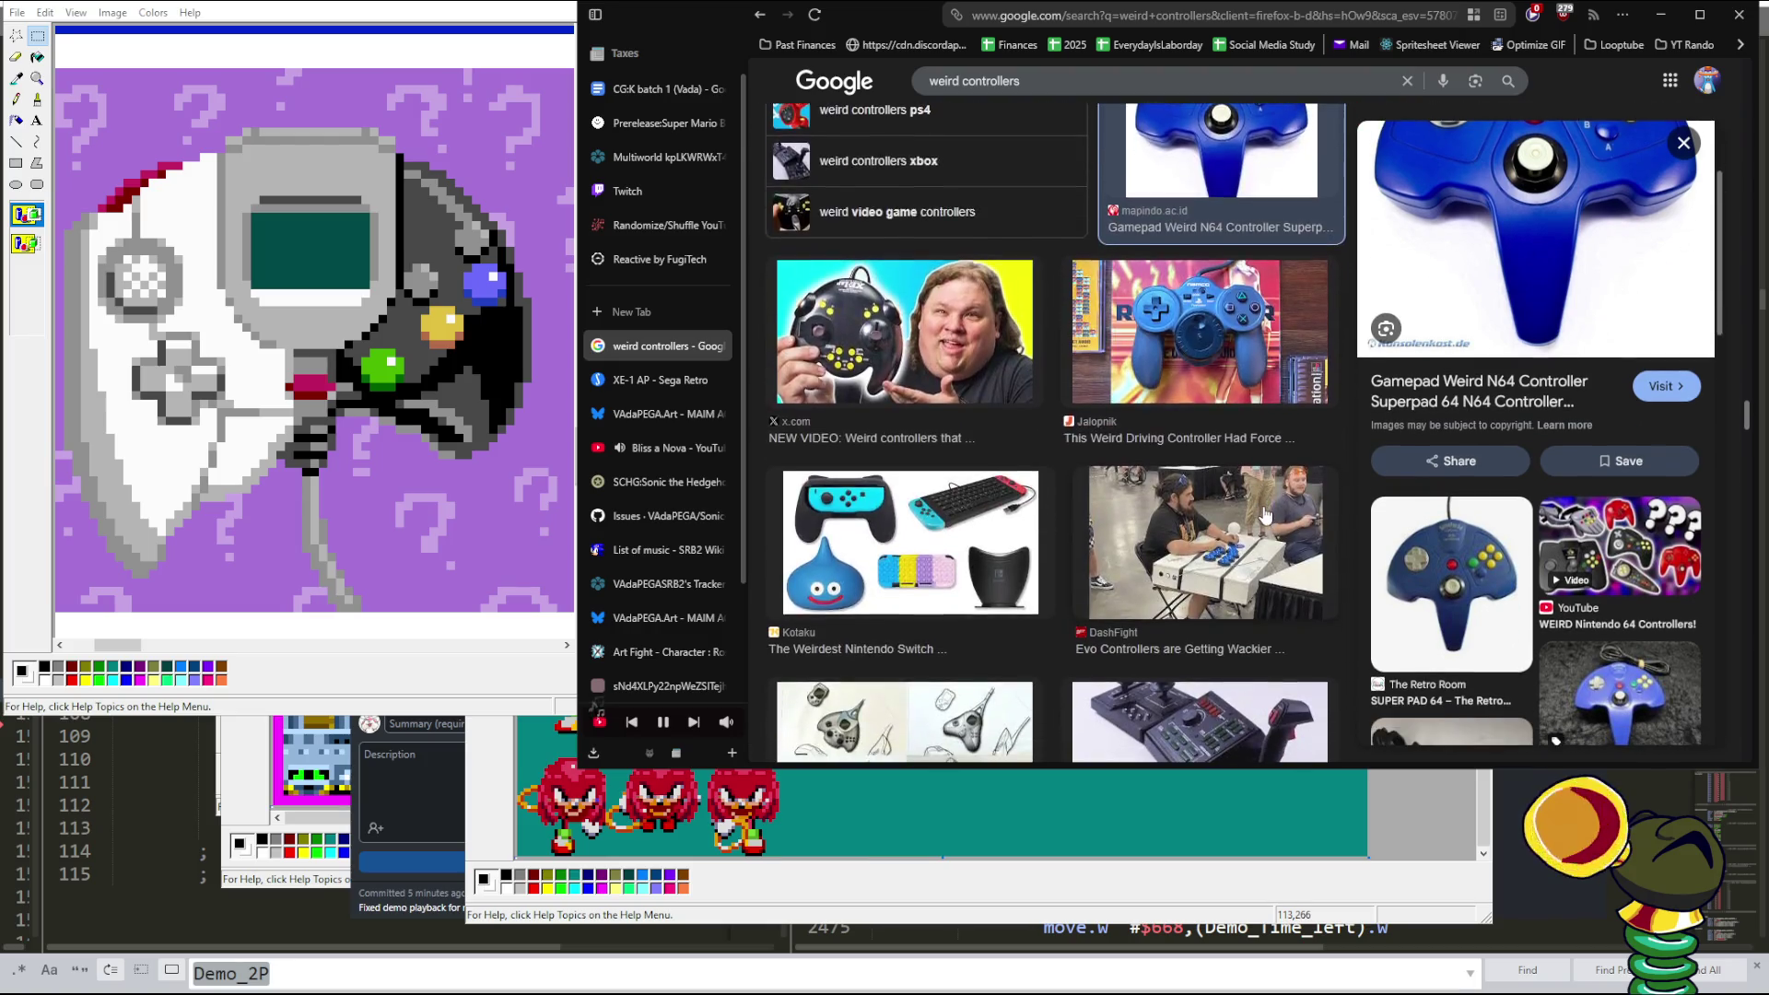
pyautogui.scroll(-3, 1264, 518)
pyautogui.scroll(-3, 1265, 516)
pyautogui.scroll(-3, 1267, 514)
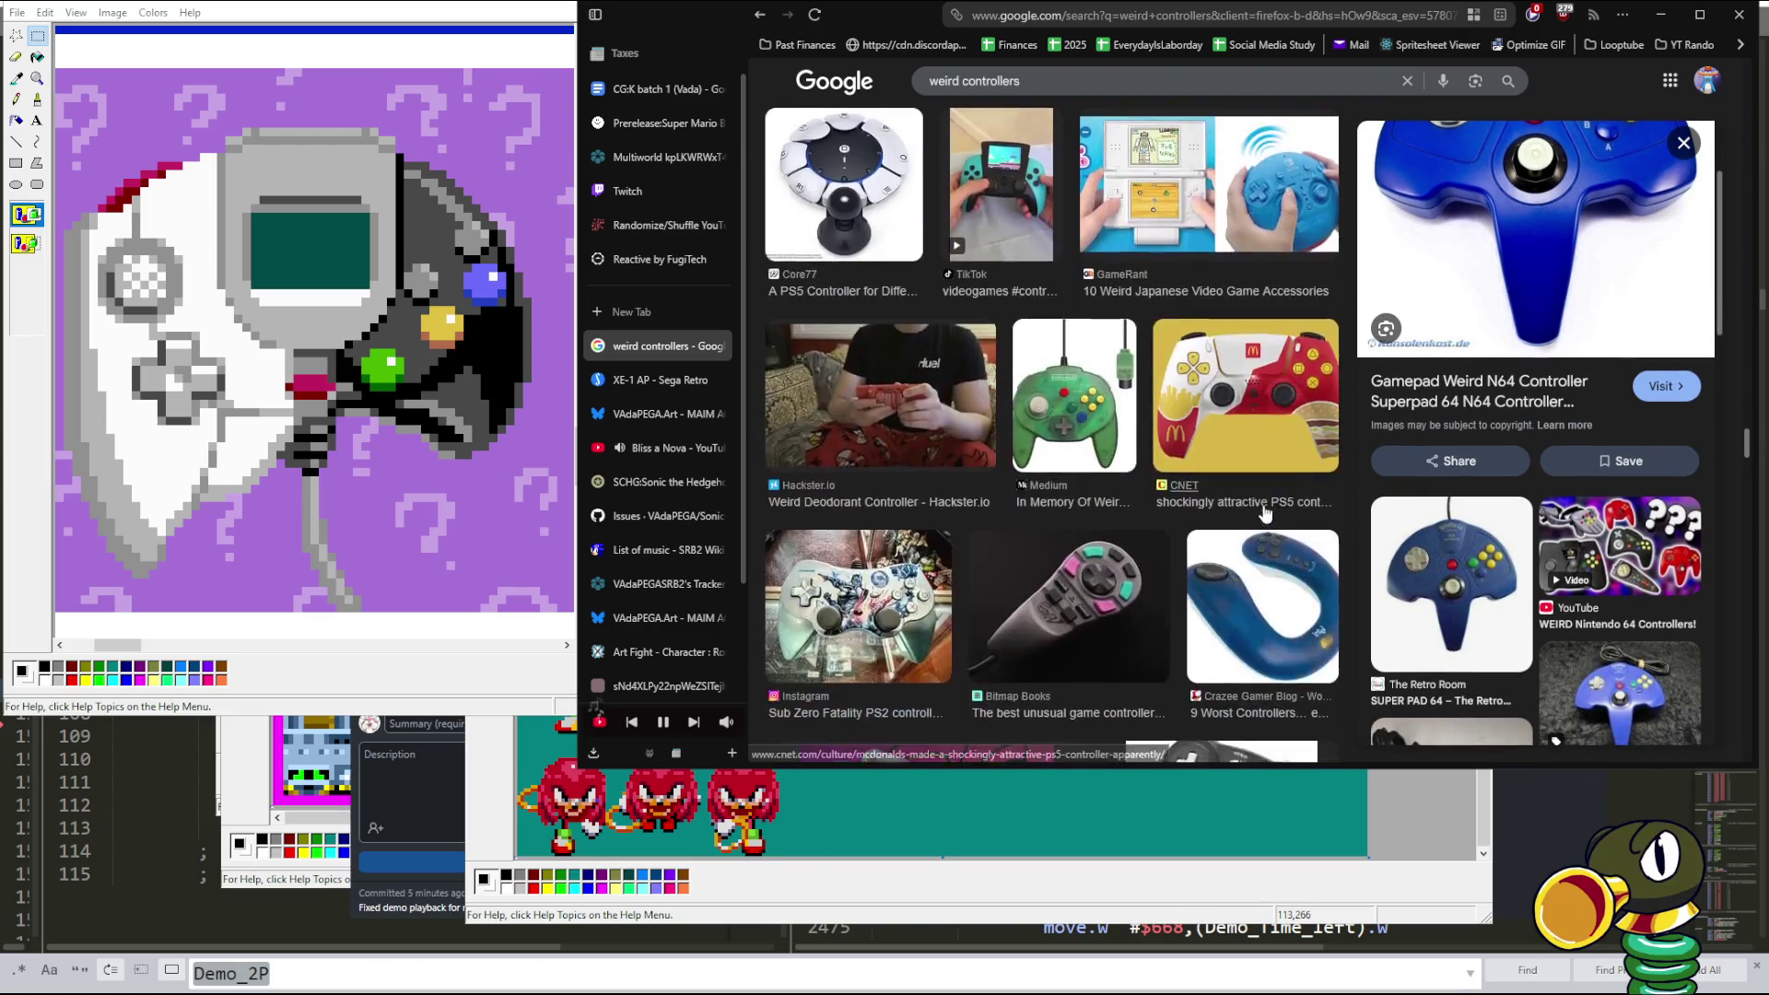
pyautogui.click(1097, 405)
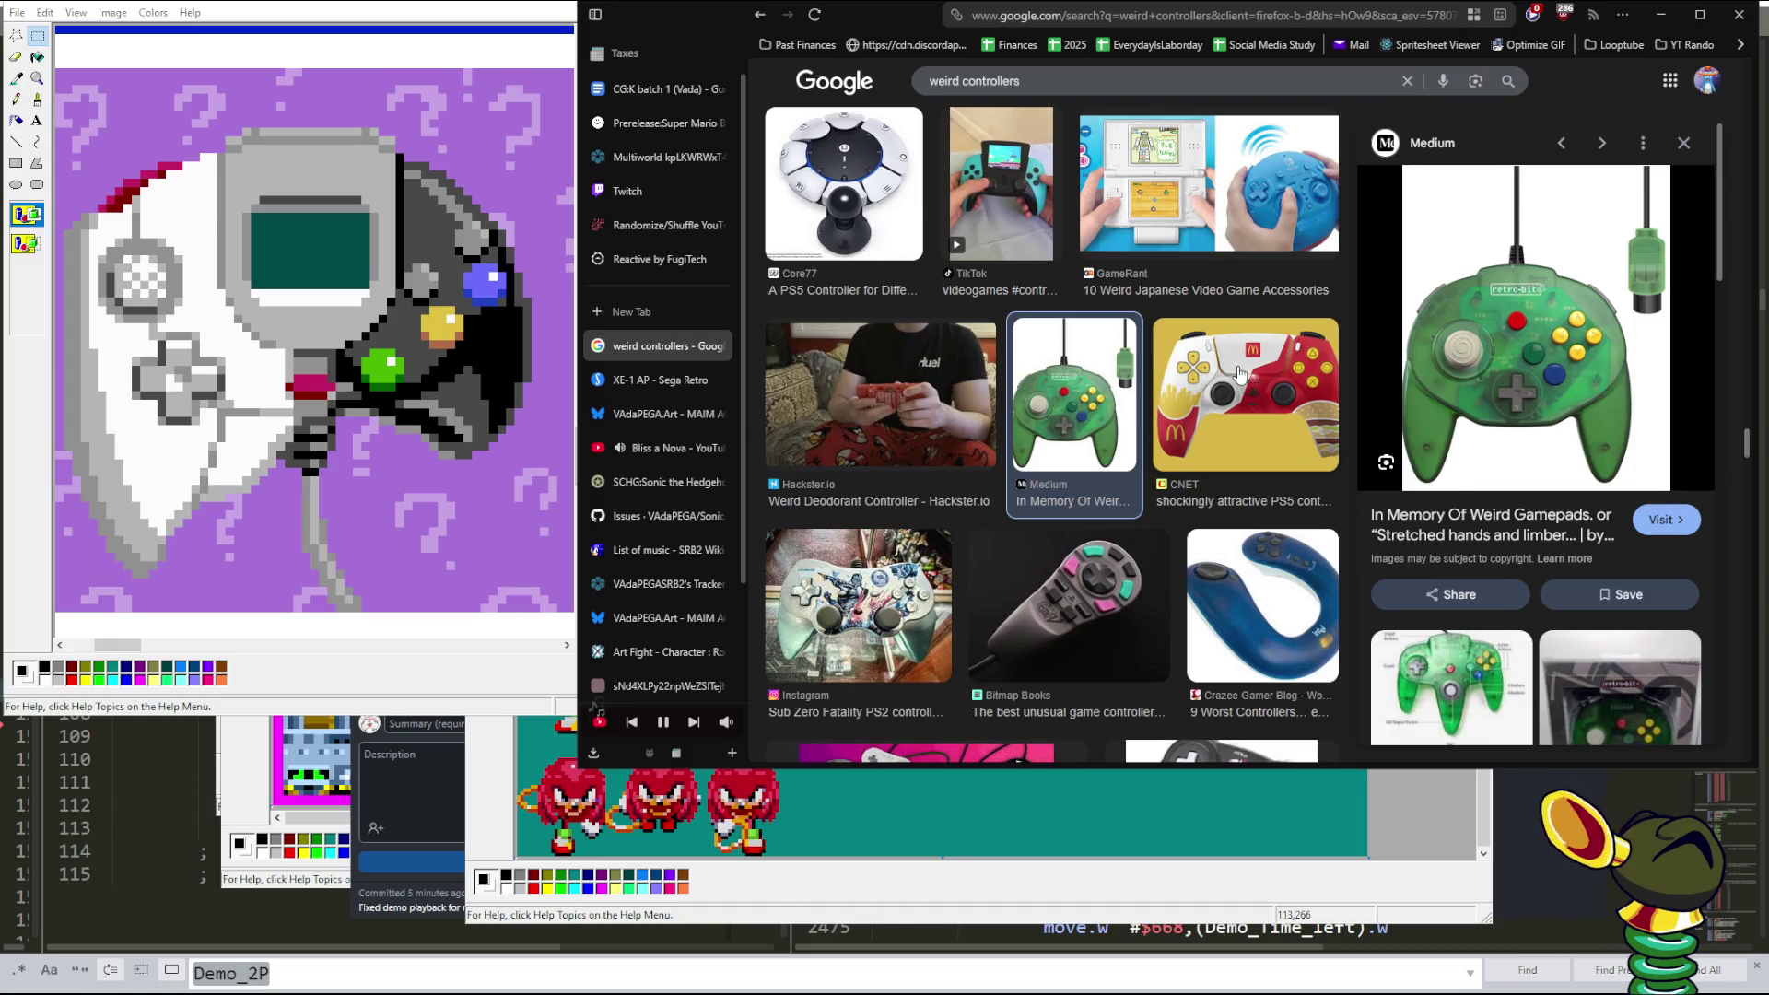
# - Scroll further through the results and preview the Vintage Gamers strange controllers photo
pyautogui.scroll(-3, 1240, 373)
pyautogui.scroll(-2, 1240, 373)
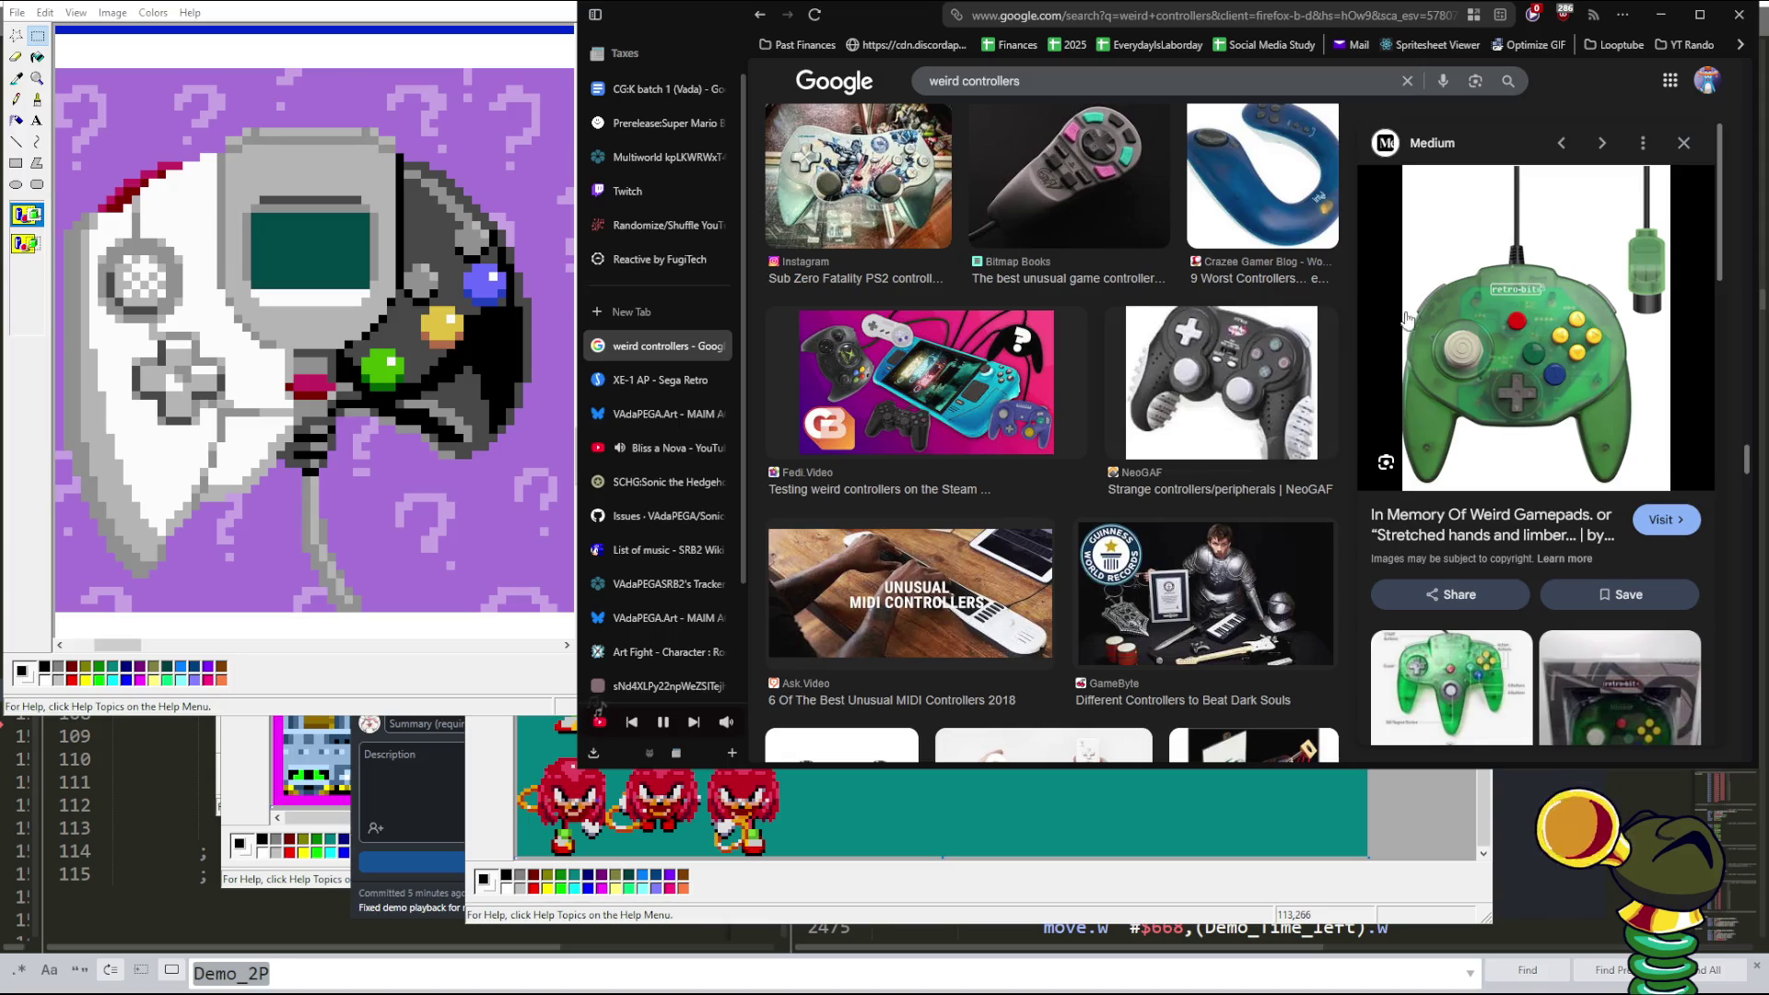
pyautogui.scroll(2, 1281, 376)
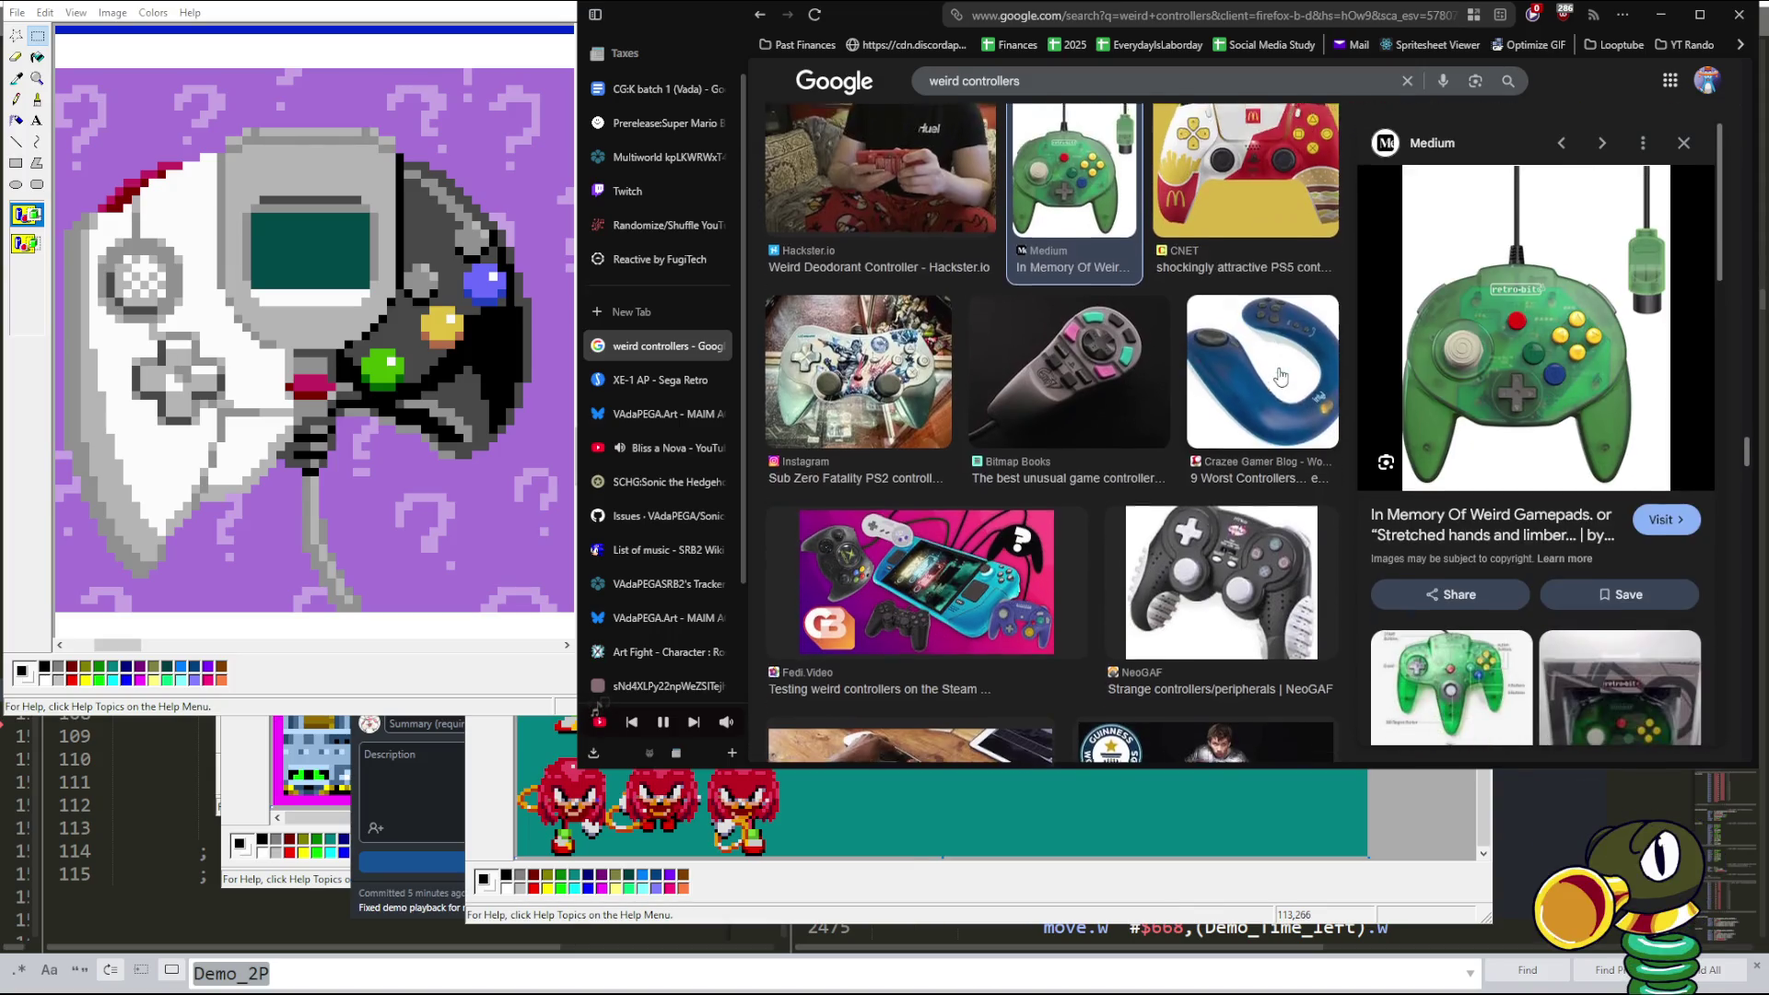
pyautogui.scroll(-1, 1281, 376)
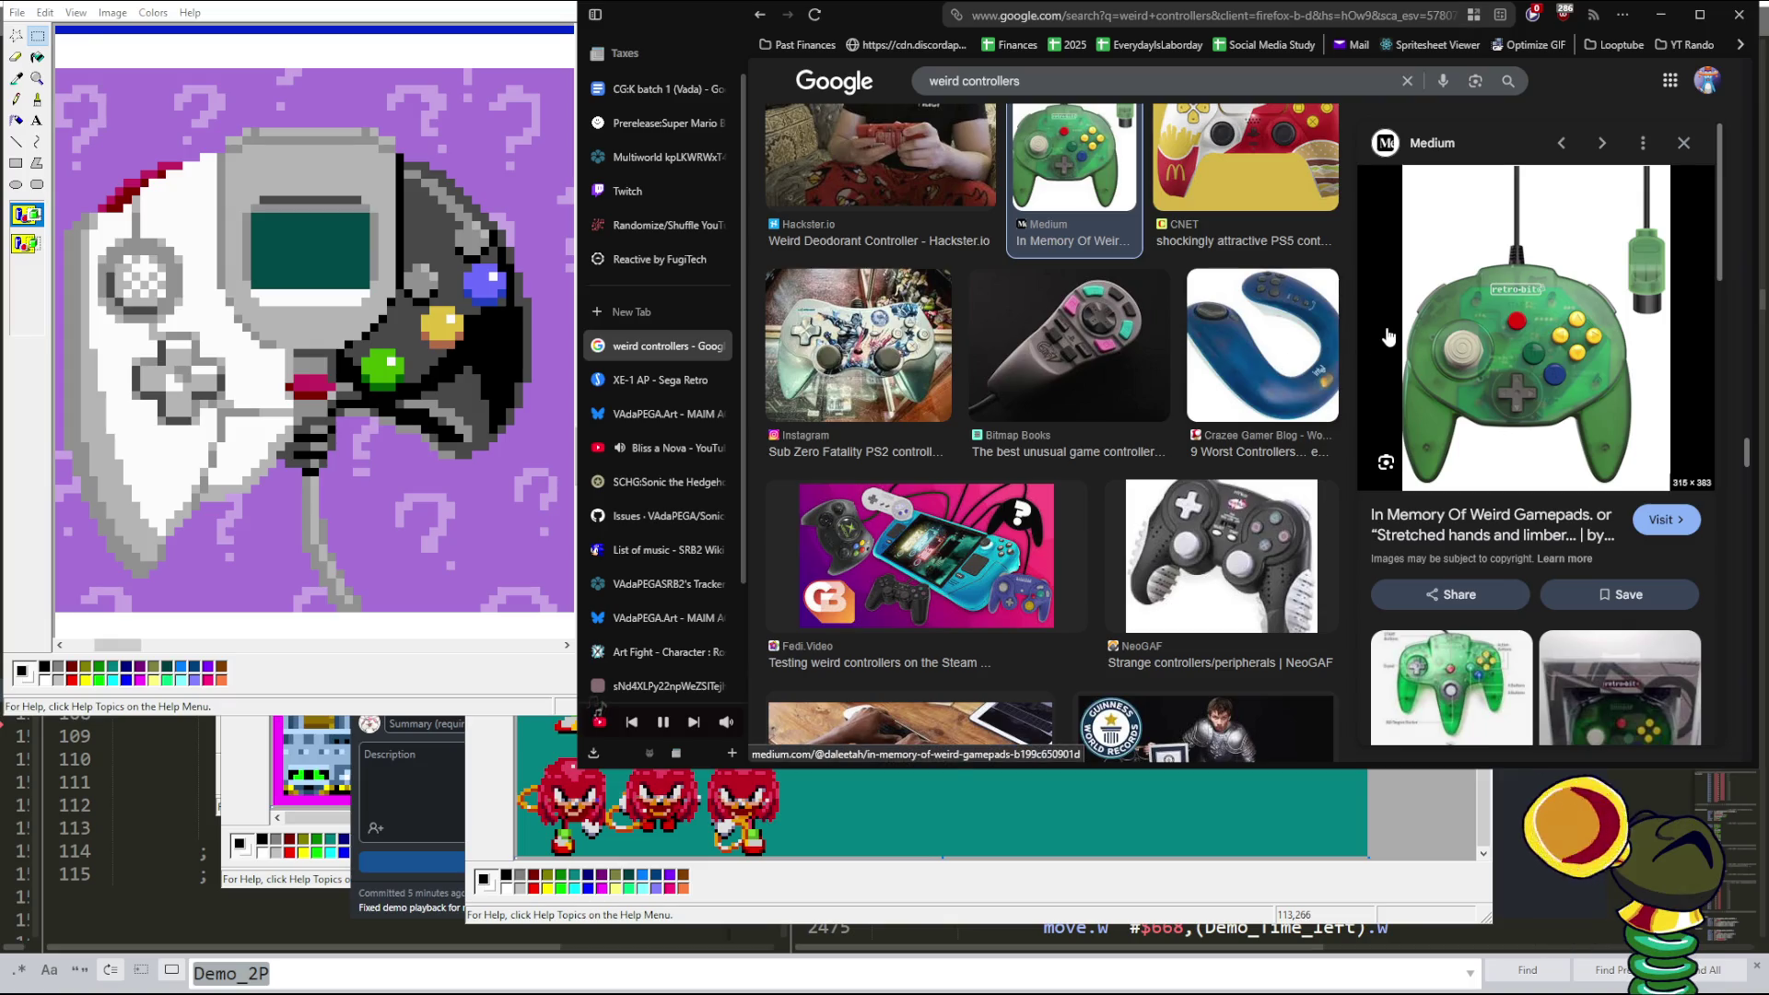
pyautogui.scroll(-2, 1389, 337)
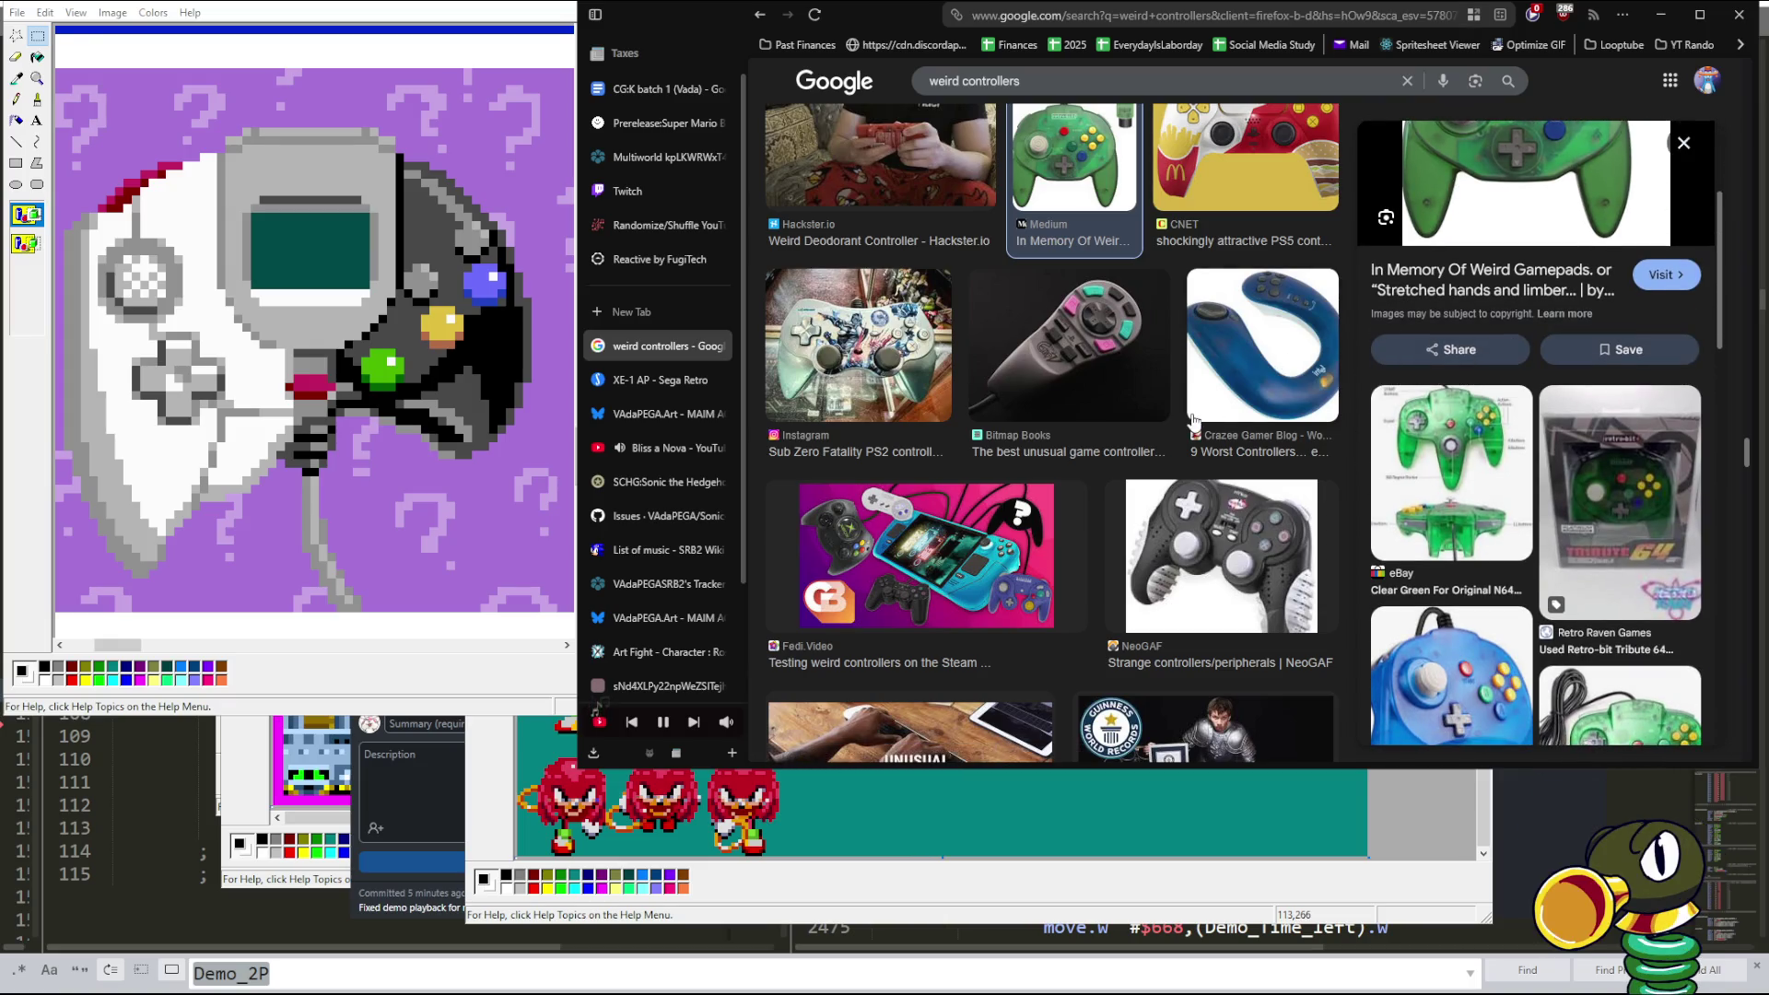
pyautogui.scroll(3, 1555, 475)
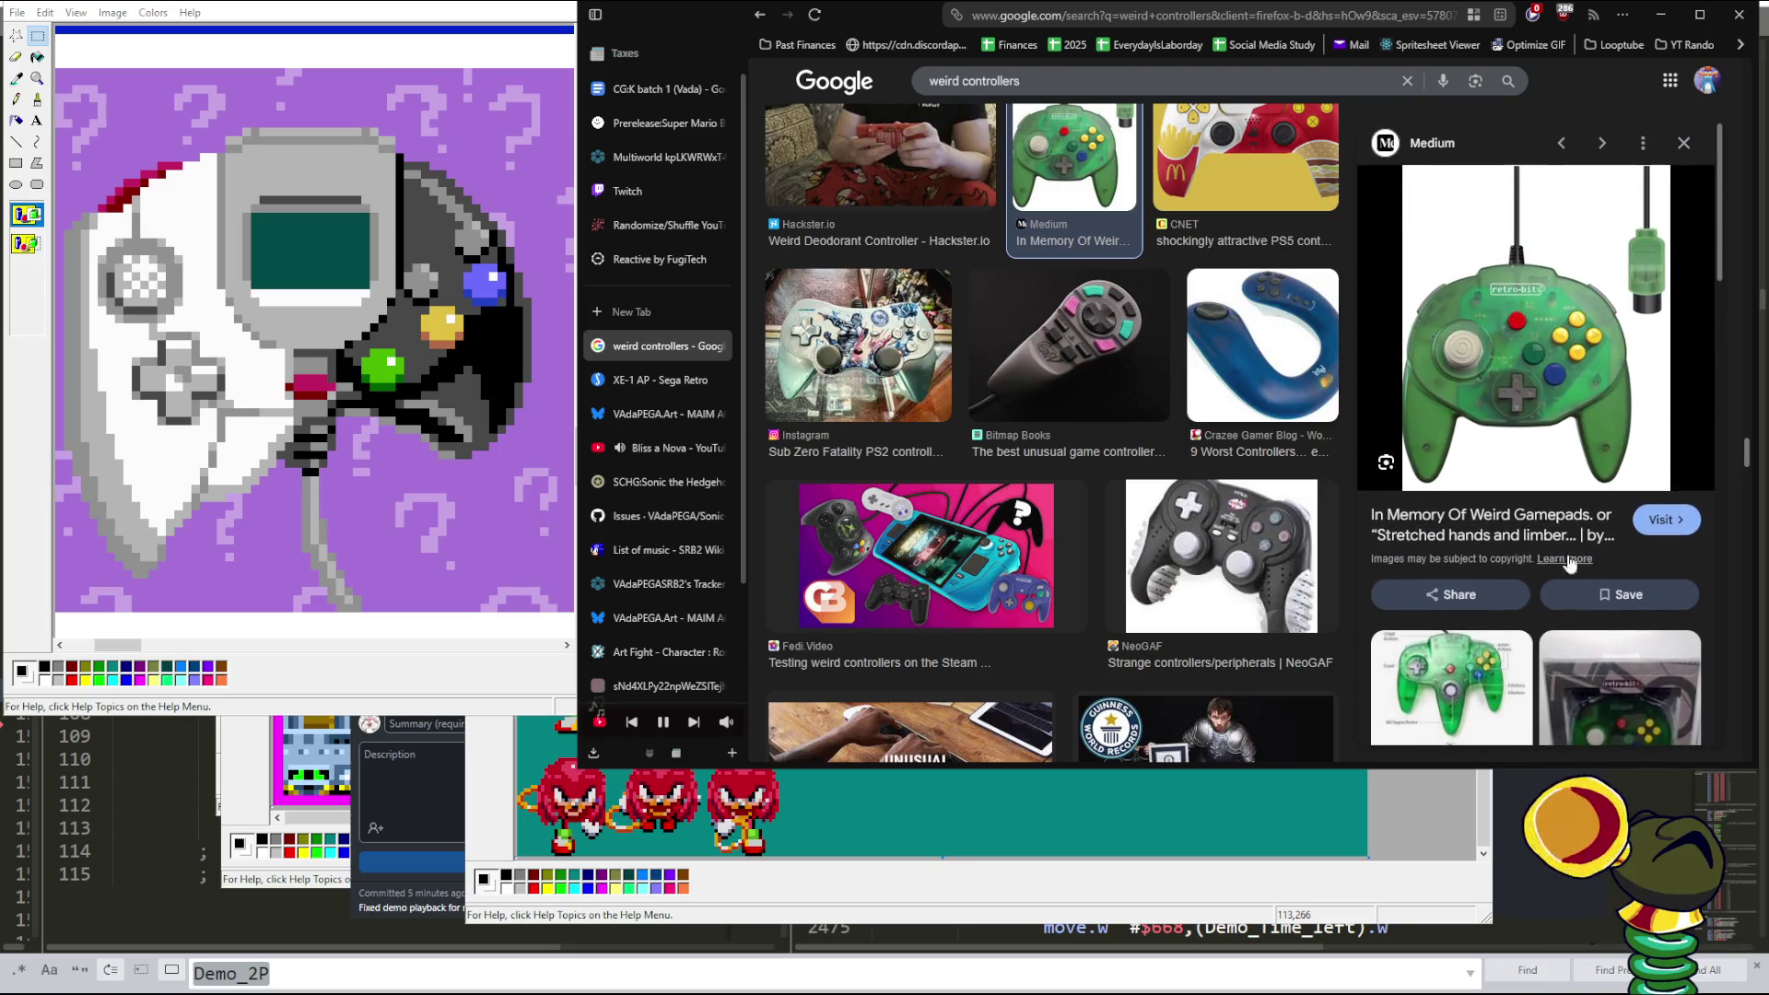
pyautogui.scroll(-3, 1555, 475)
pyautogui.scroll(-4, 1210, 395)
pyautogui.scroll(-4, 1210, 394)
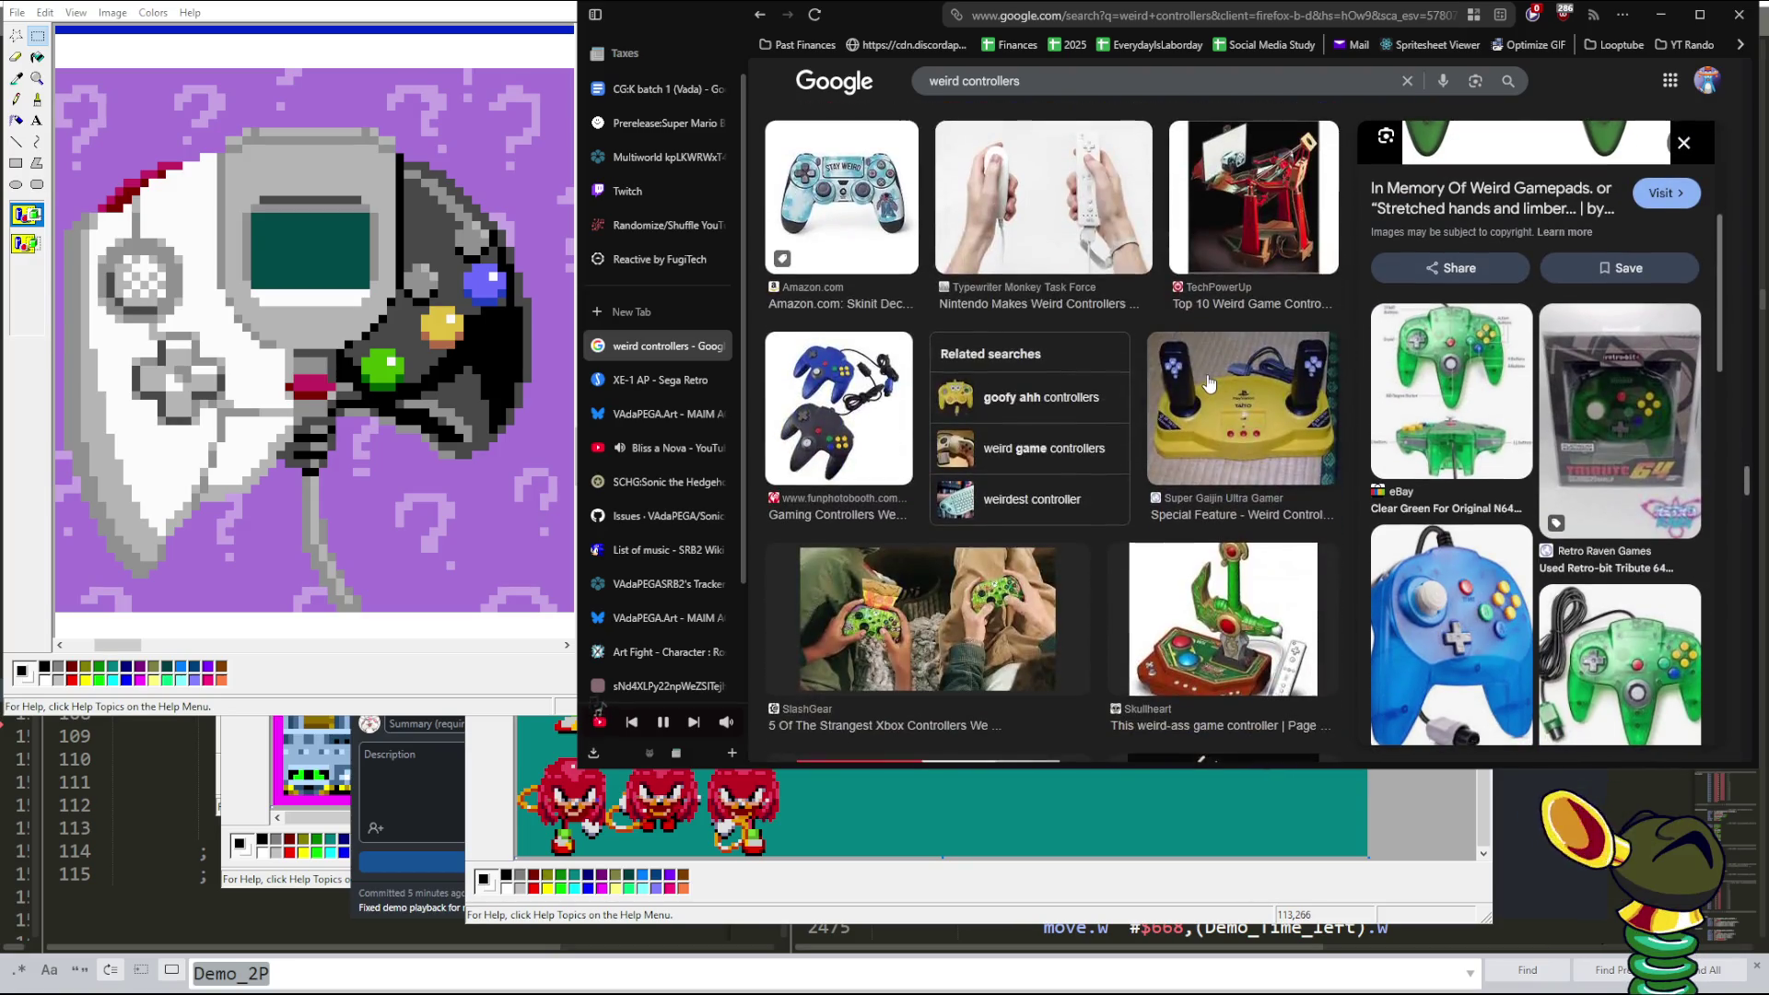
pyautogui.scroll(-3, 1210, 387)
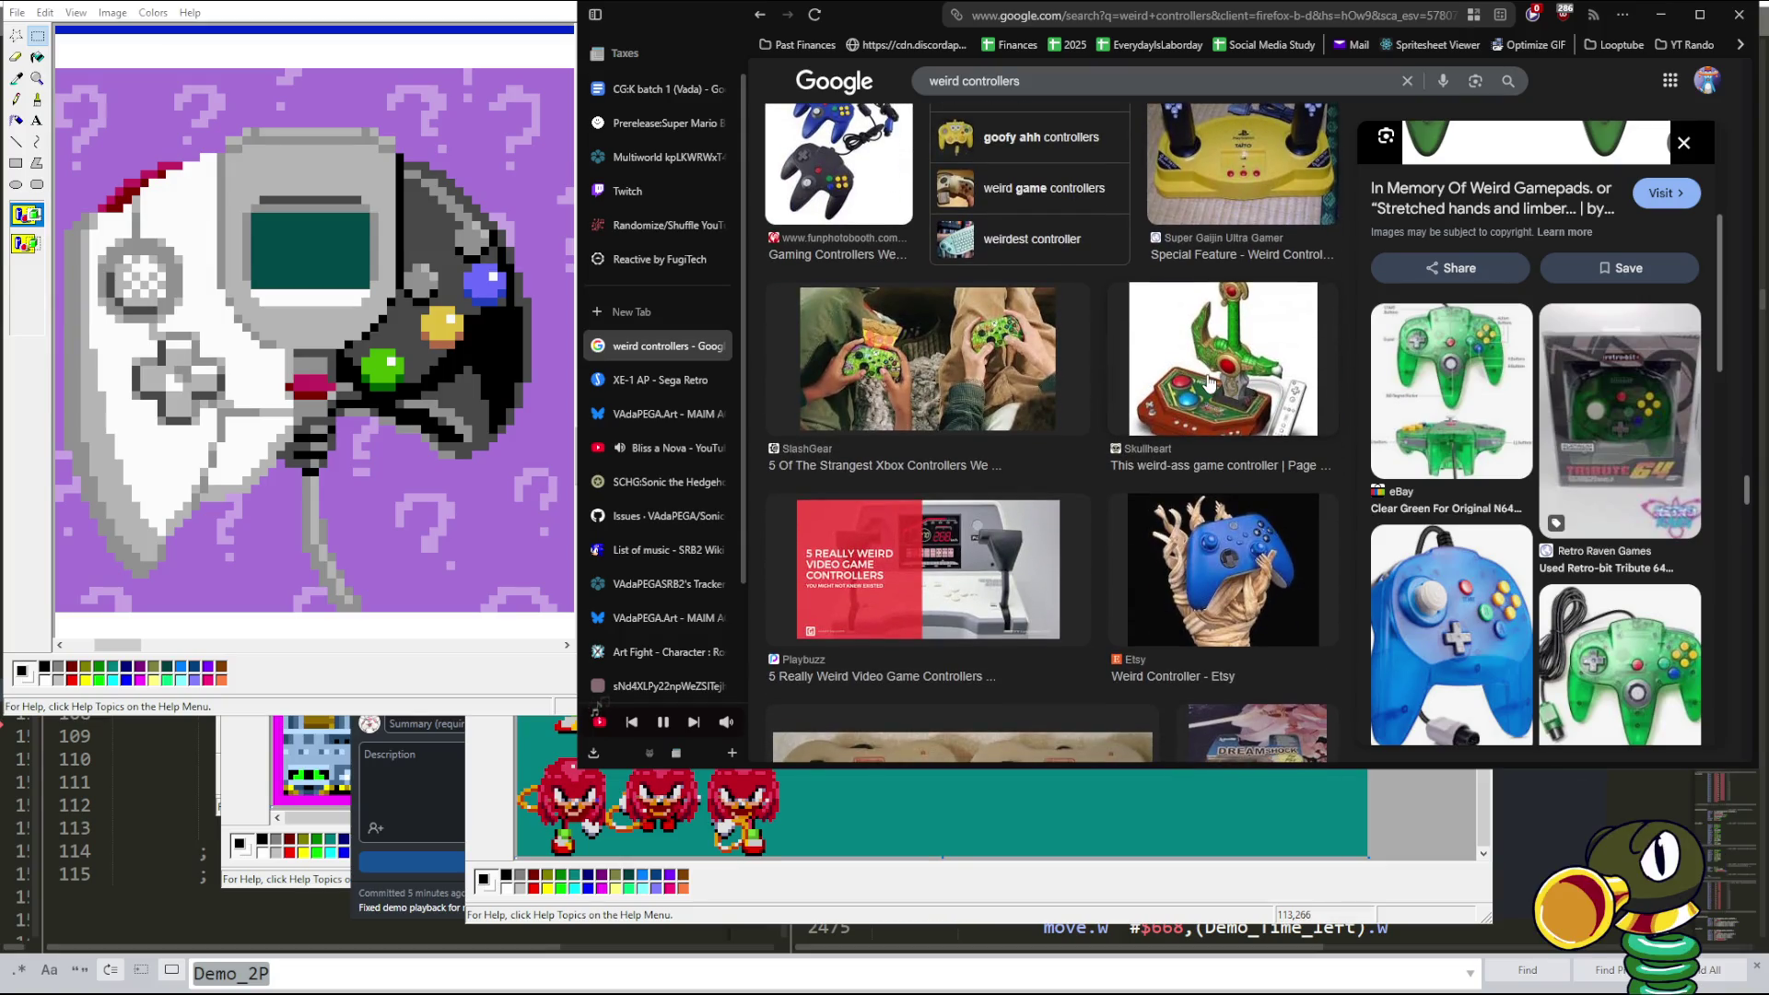
pyautogui.scroll(-2, 1211, 377)
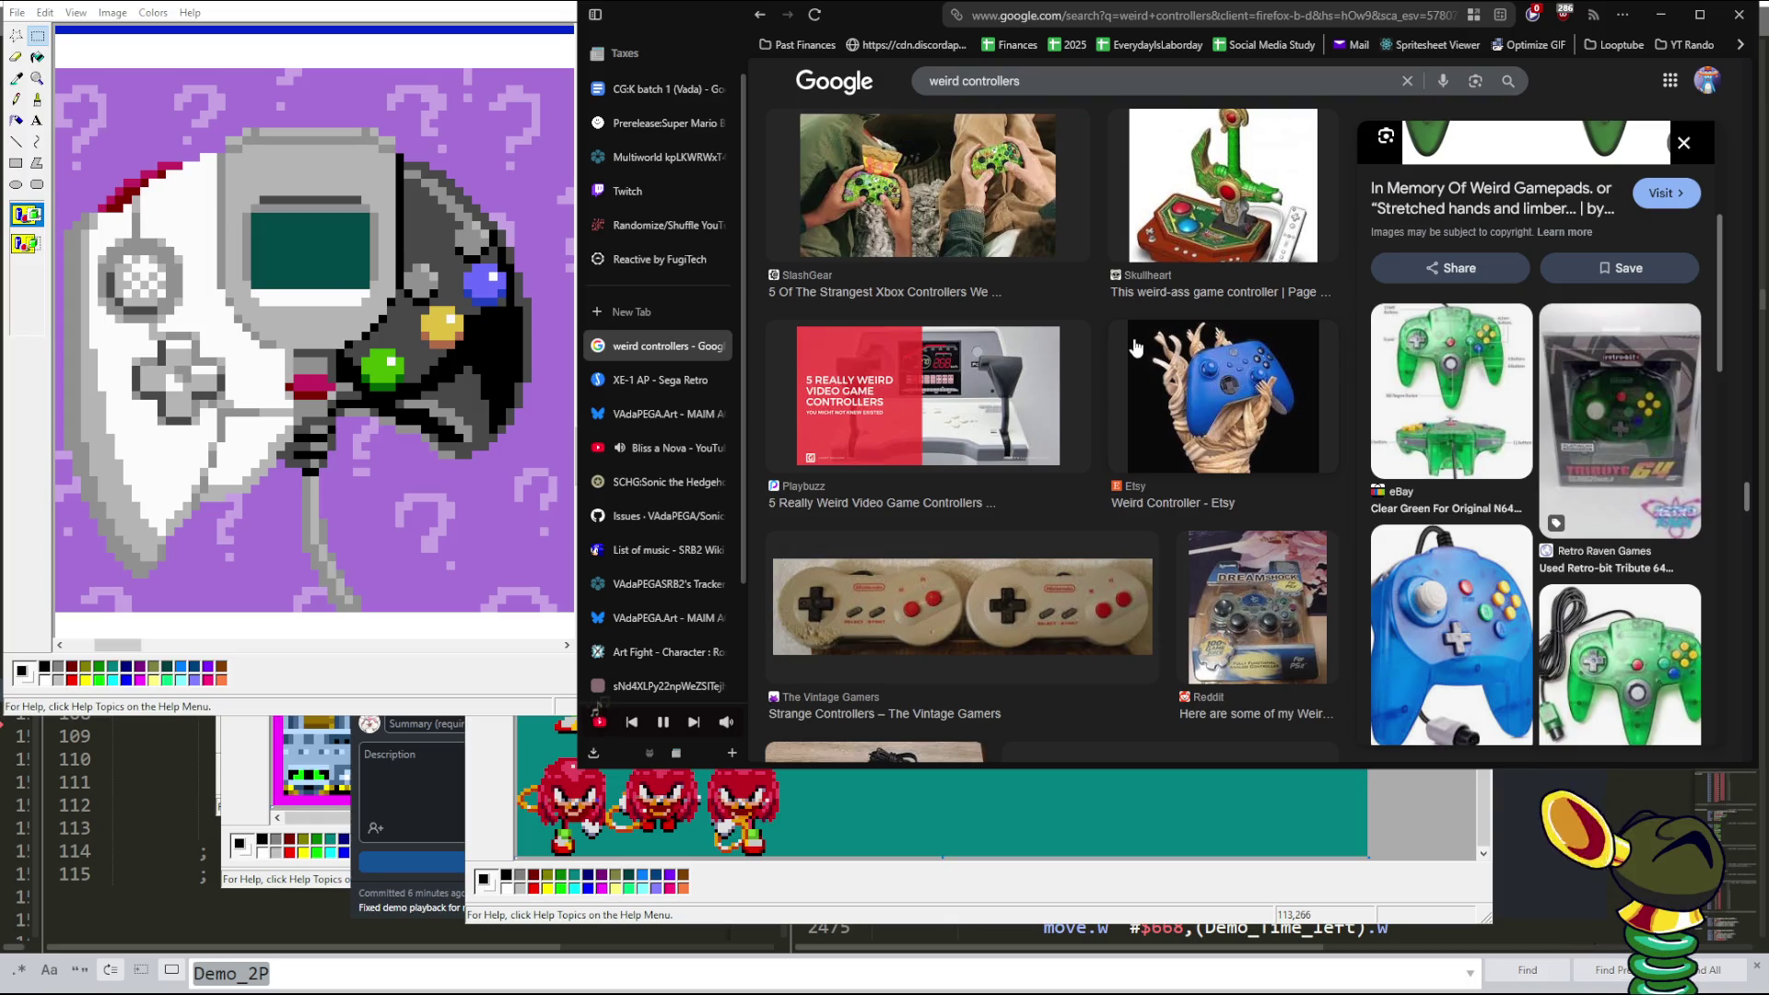
pyautogui.scroll(-2, 1137, 350)
pyautogui.click(1081, 407)
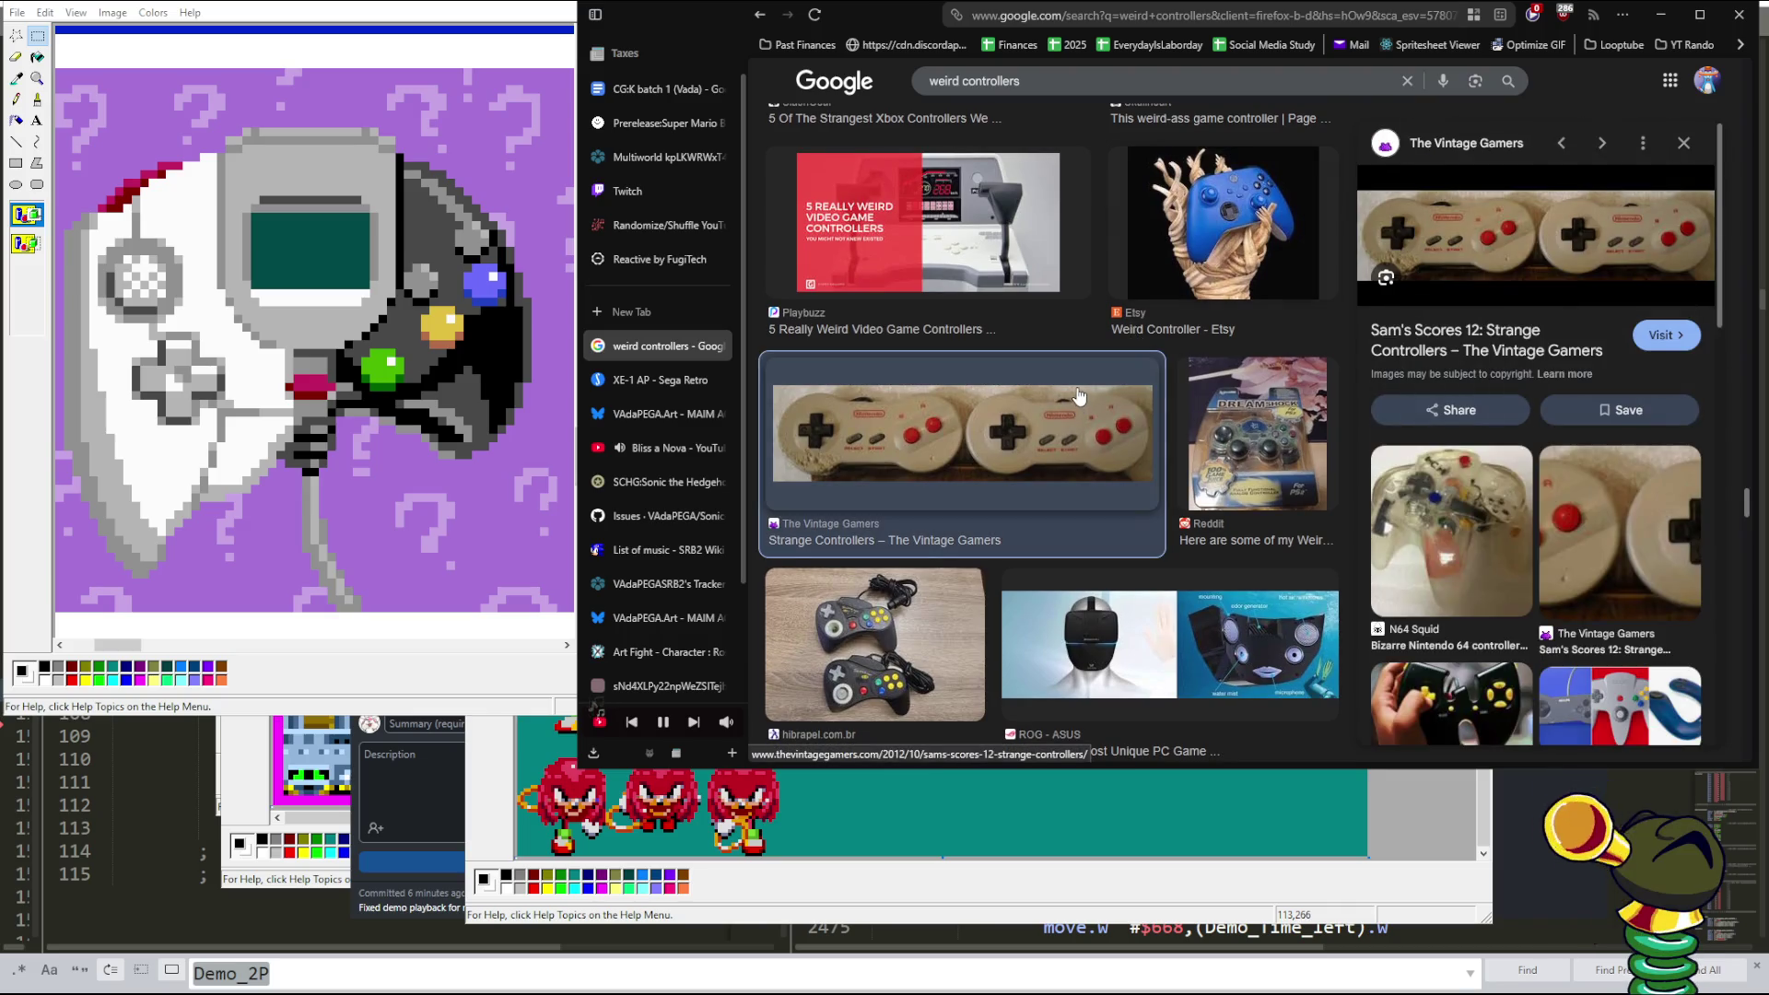
# - Preview CBR's black weirdest controllers result and open the boxed PS3 Versus Fighting Pad photo in a new tab
pyautogui.scroll(-3, 1079, 396)
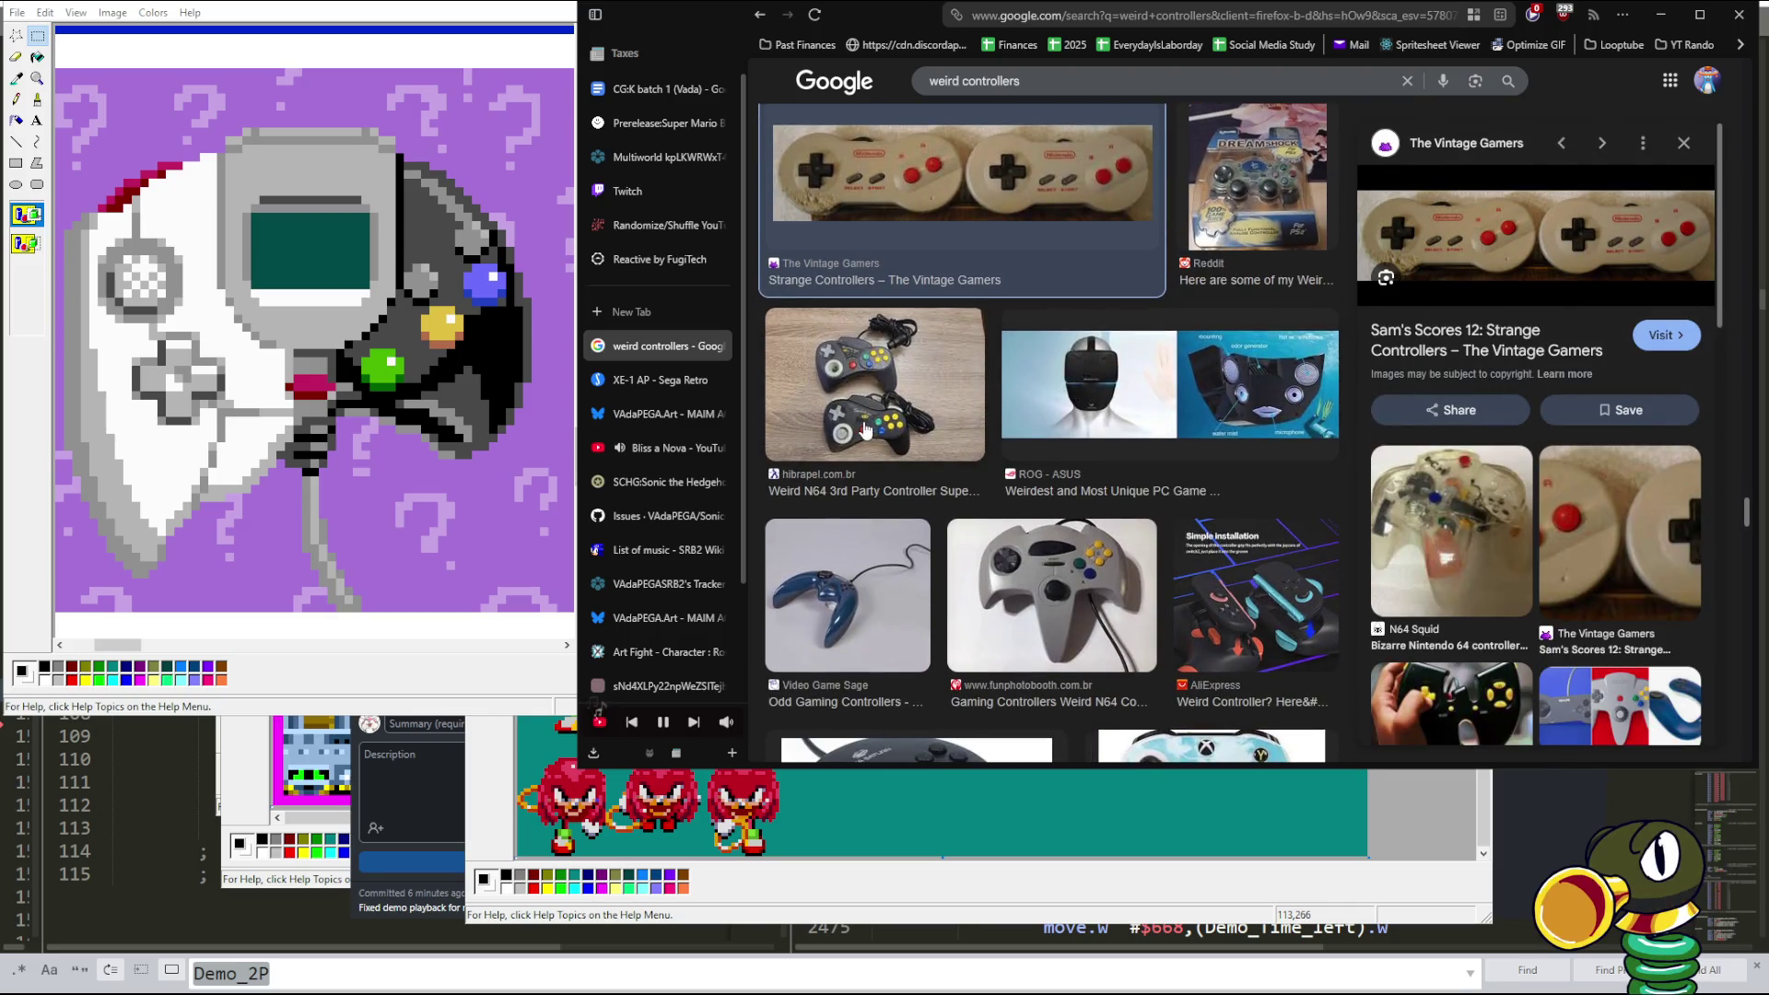
pyautogui.scroll(-3, 915, 396)
pyautogui.scroll(-3, 915, 396)
pyautogui.click(950, 286)
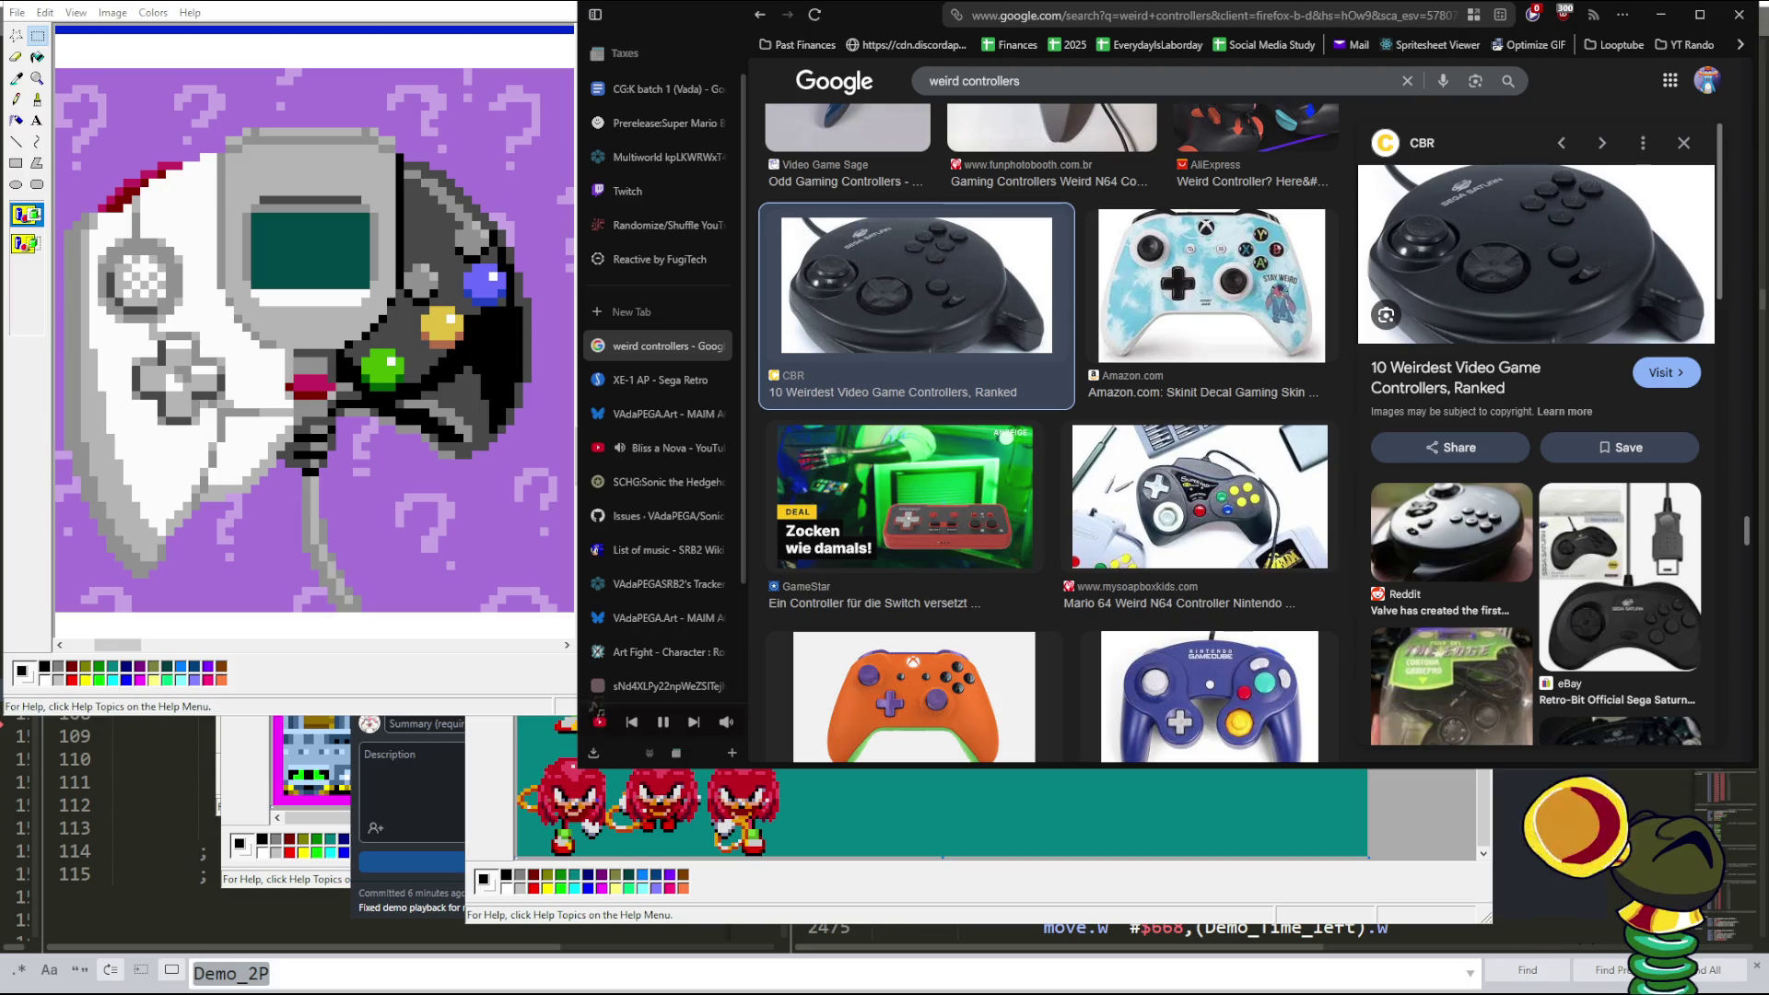
pyautogui.hotkey('ctrl', 'shift', 't')
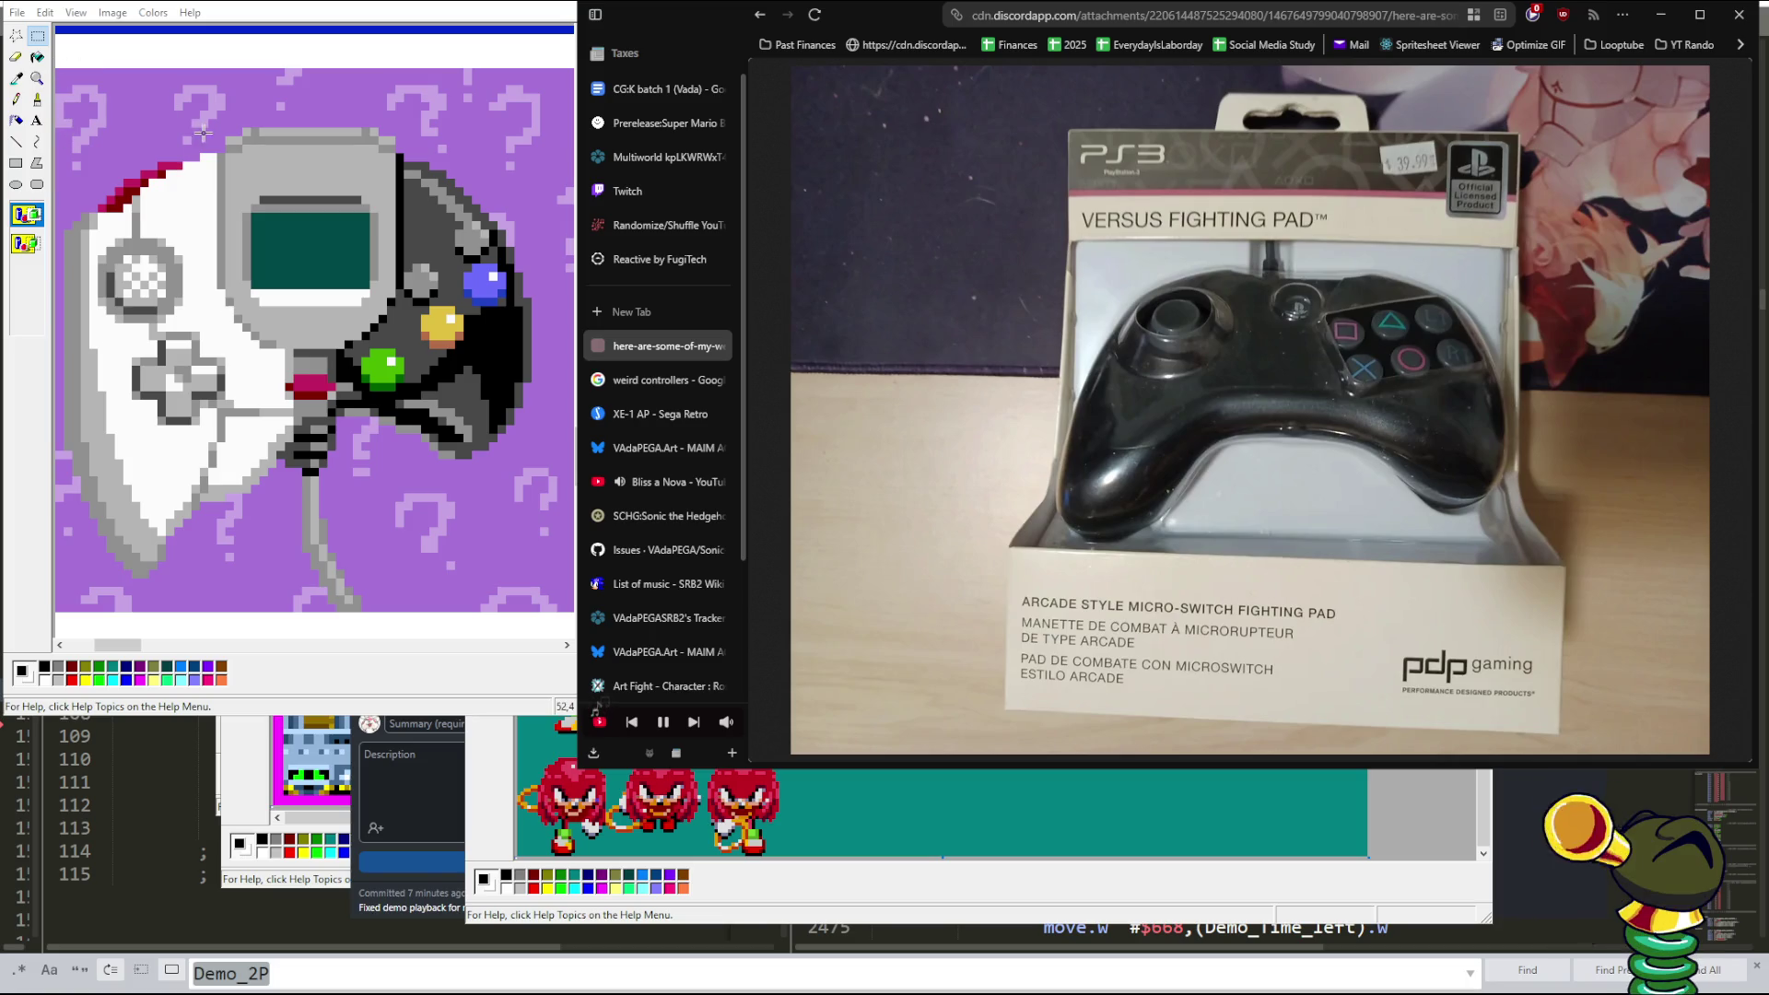
# - Bring Paint forward, pause and resume the music, and return to the weird controllers results
pyautogui.click(247, 126)
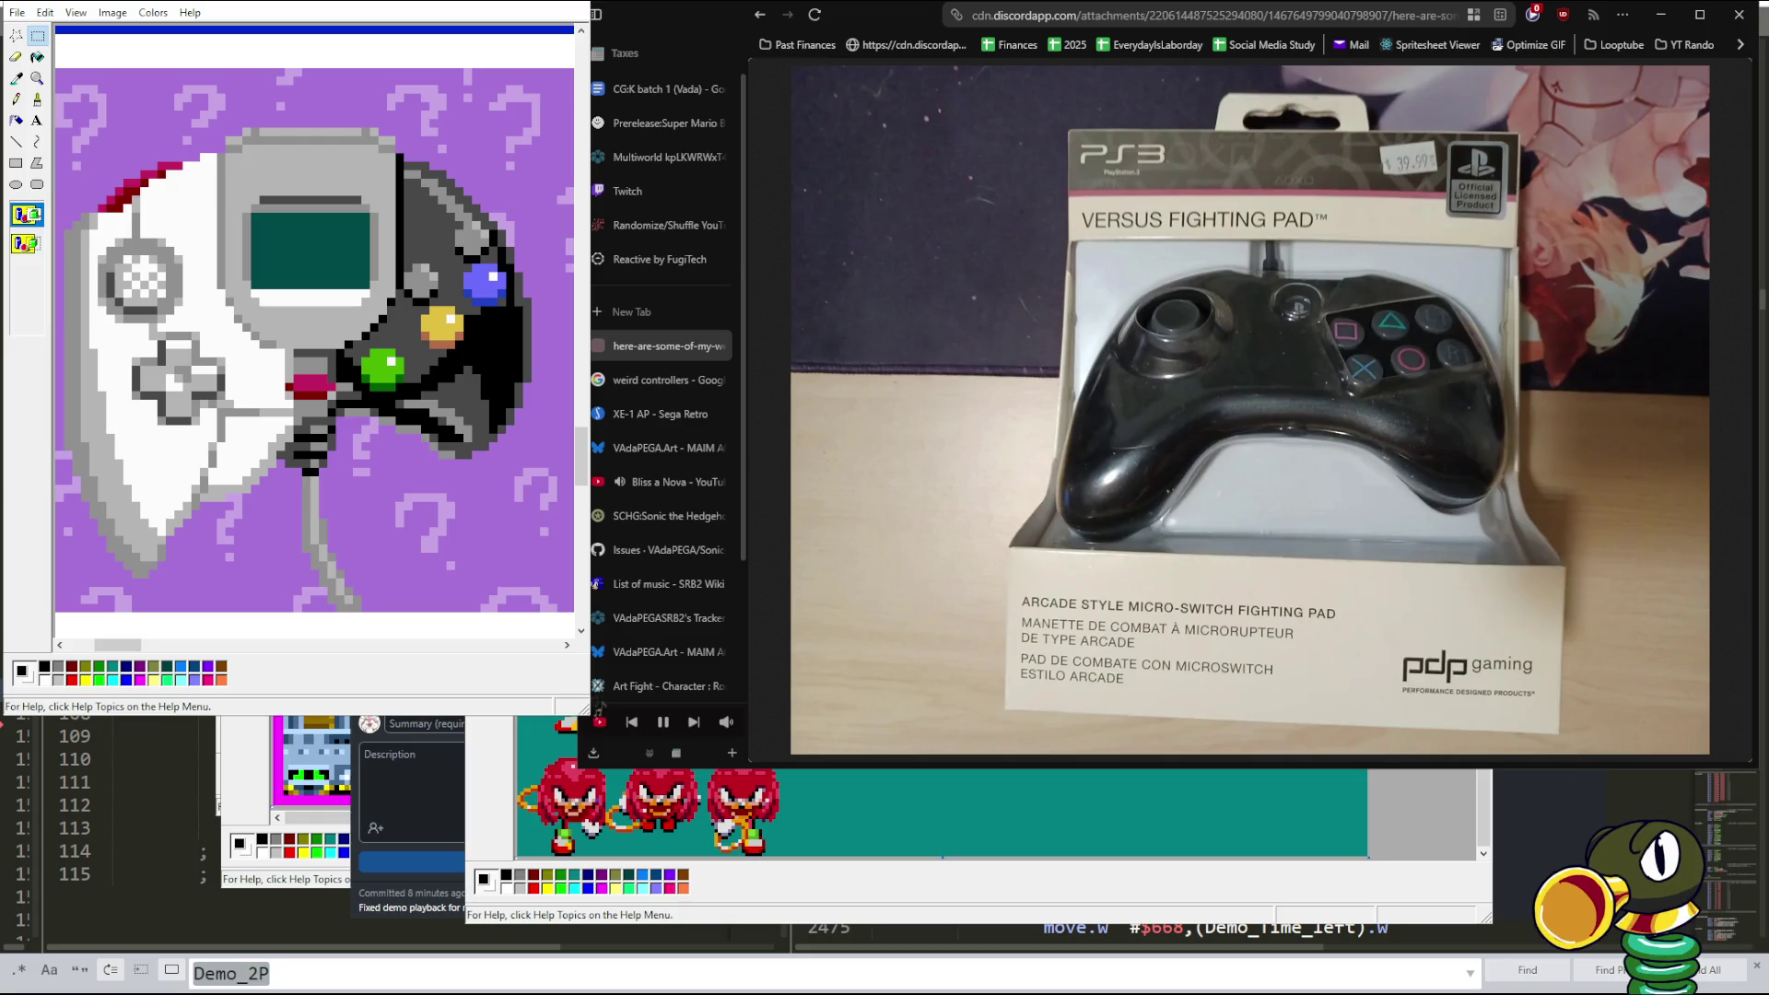
pyautogui.press('XF86AudioPlay')
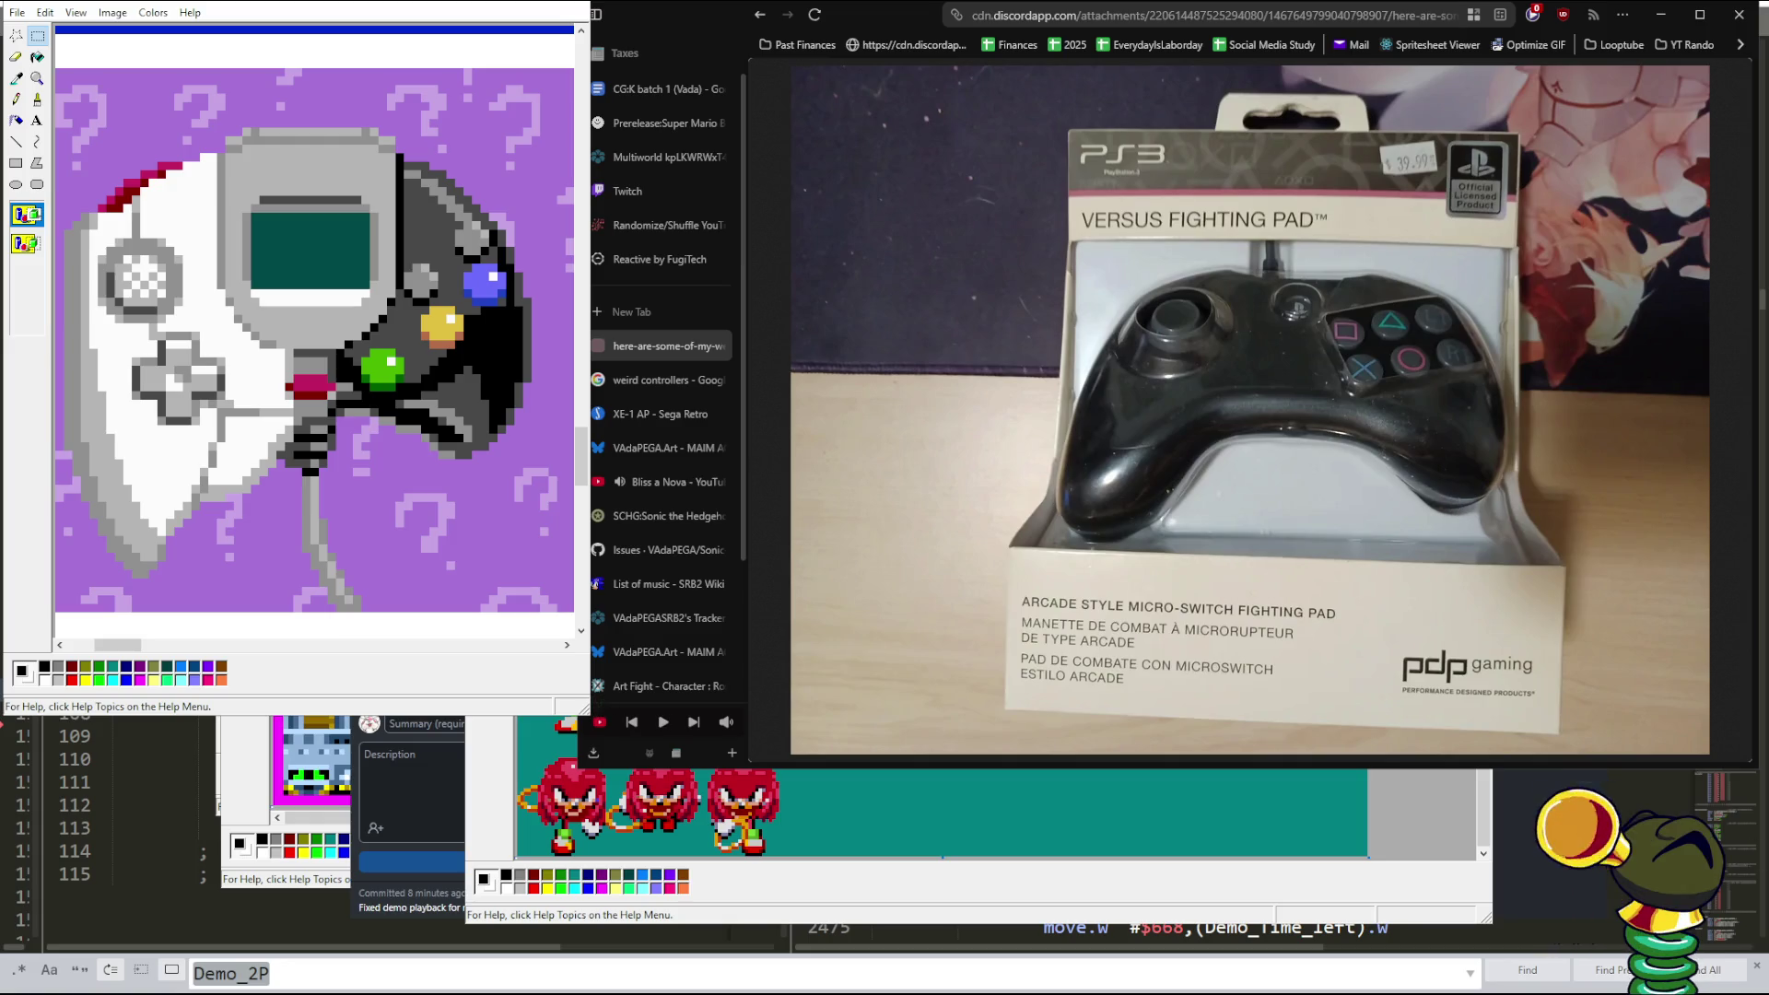
pyautogui.press('XF86AudioPlay')
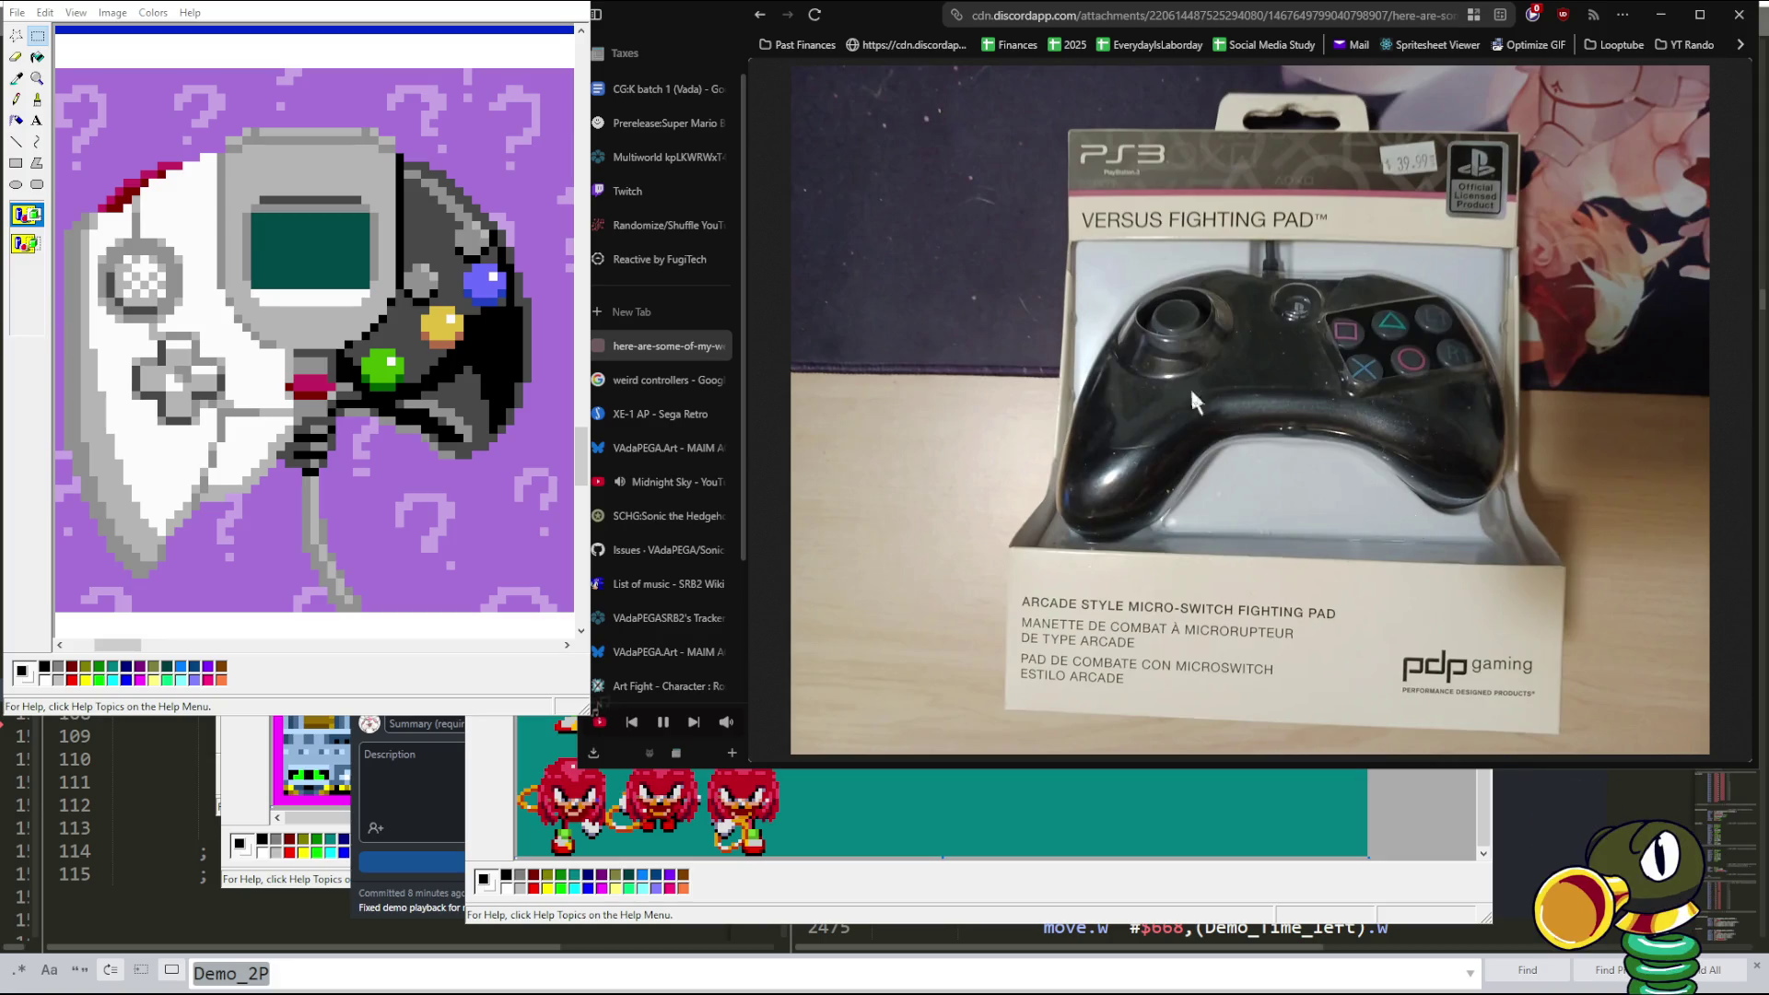
pyautogui.click(649, 378)
# - Search images for '6 button mega drive' and preview the official Sega 6-button pad
pyautogui.scroll(10, 1082, 299)
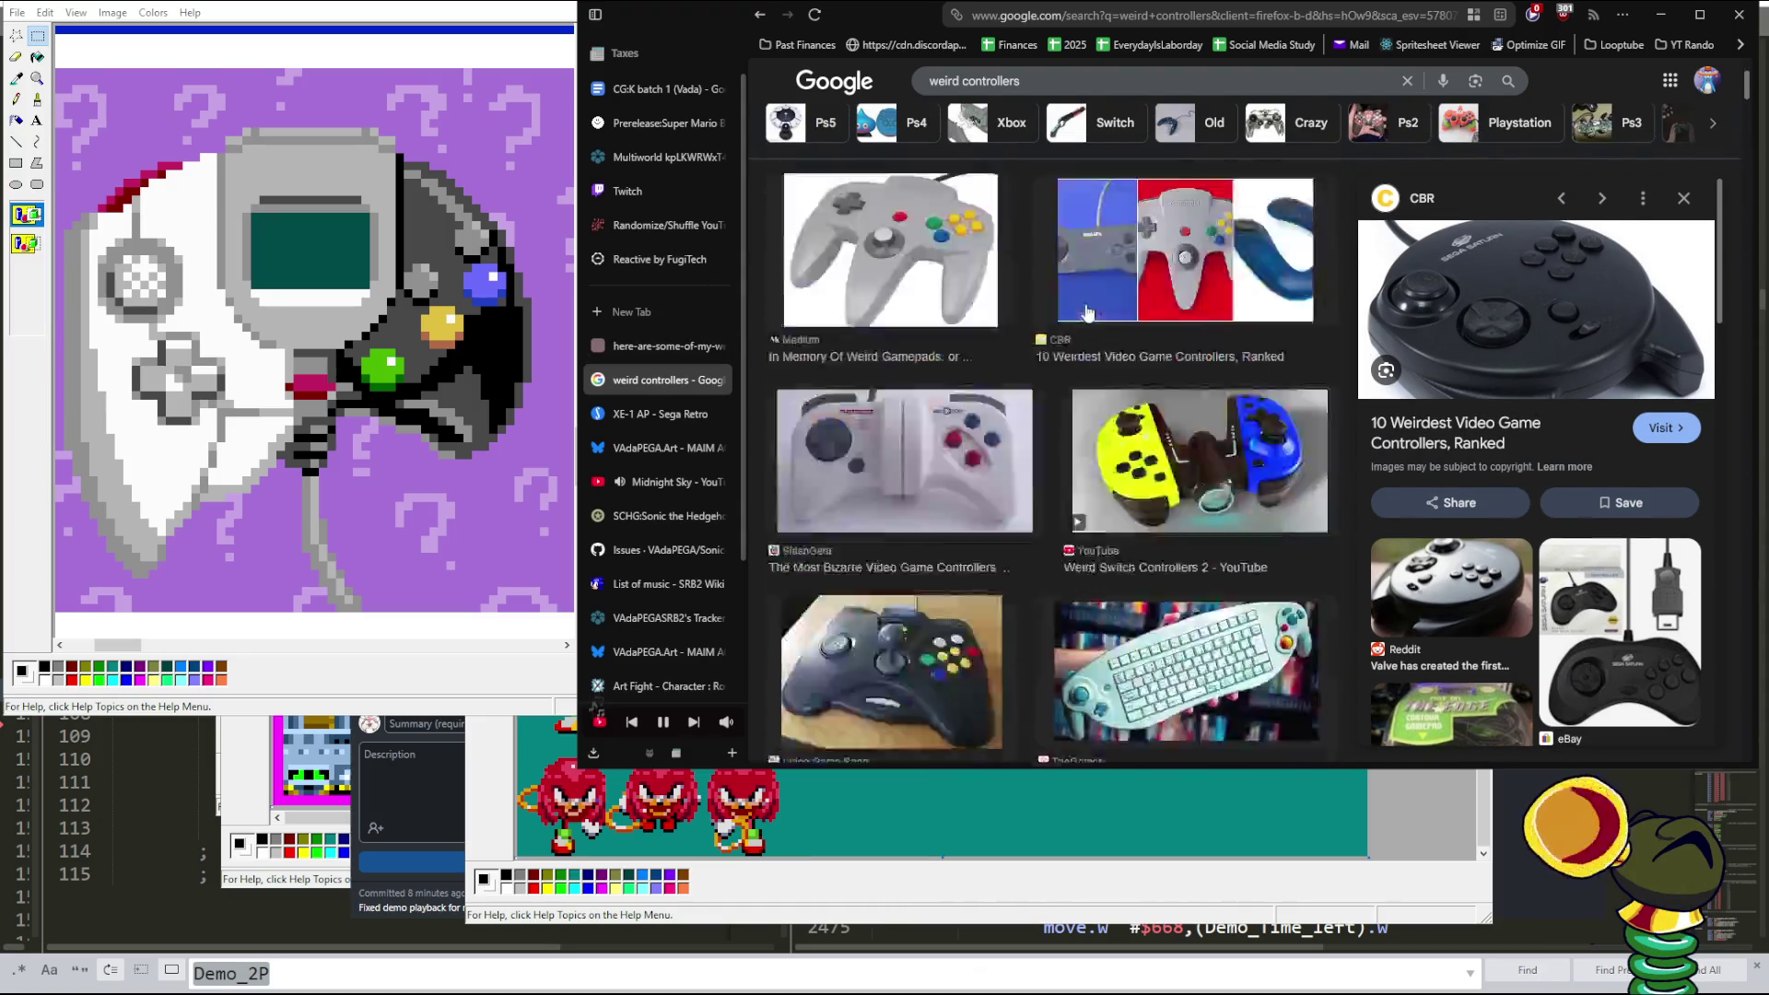
pyautogui.press('/')
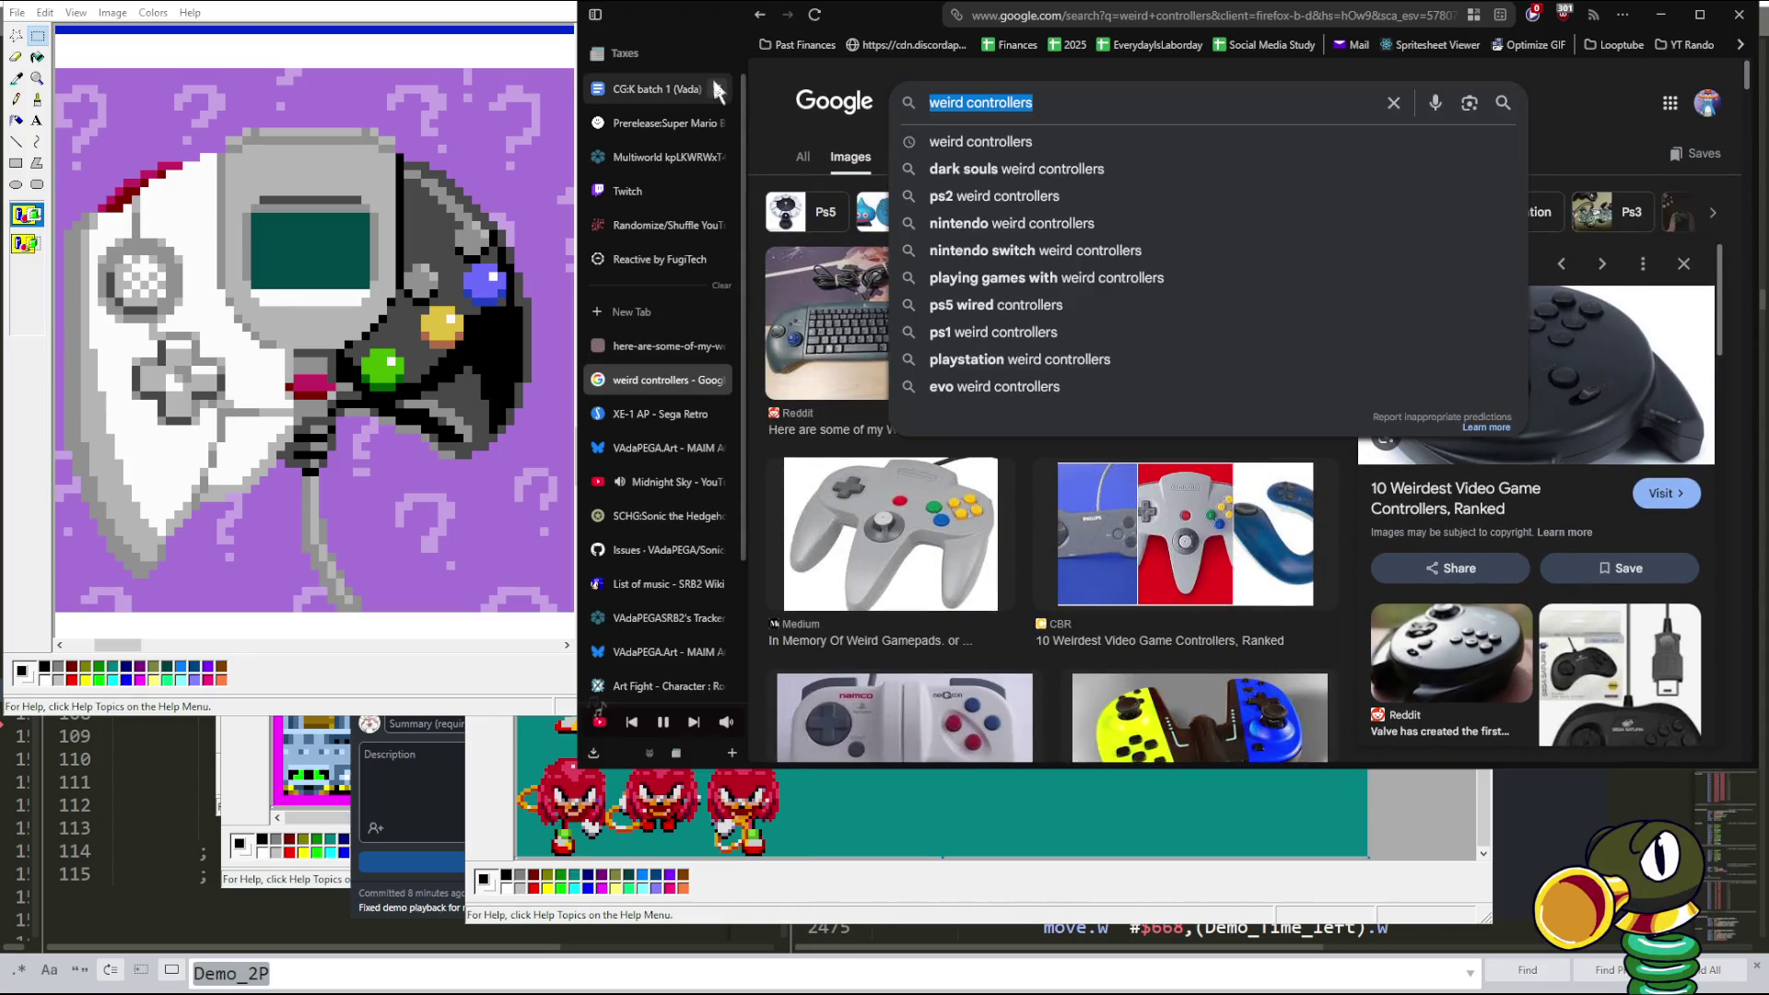
pyautogui.write('6 button mega d')
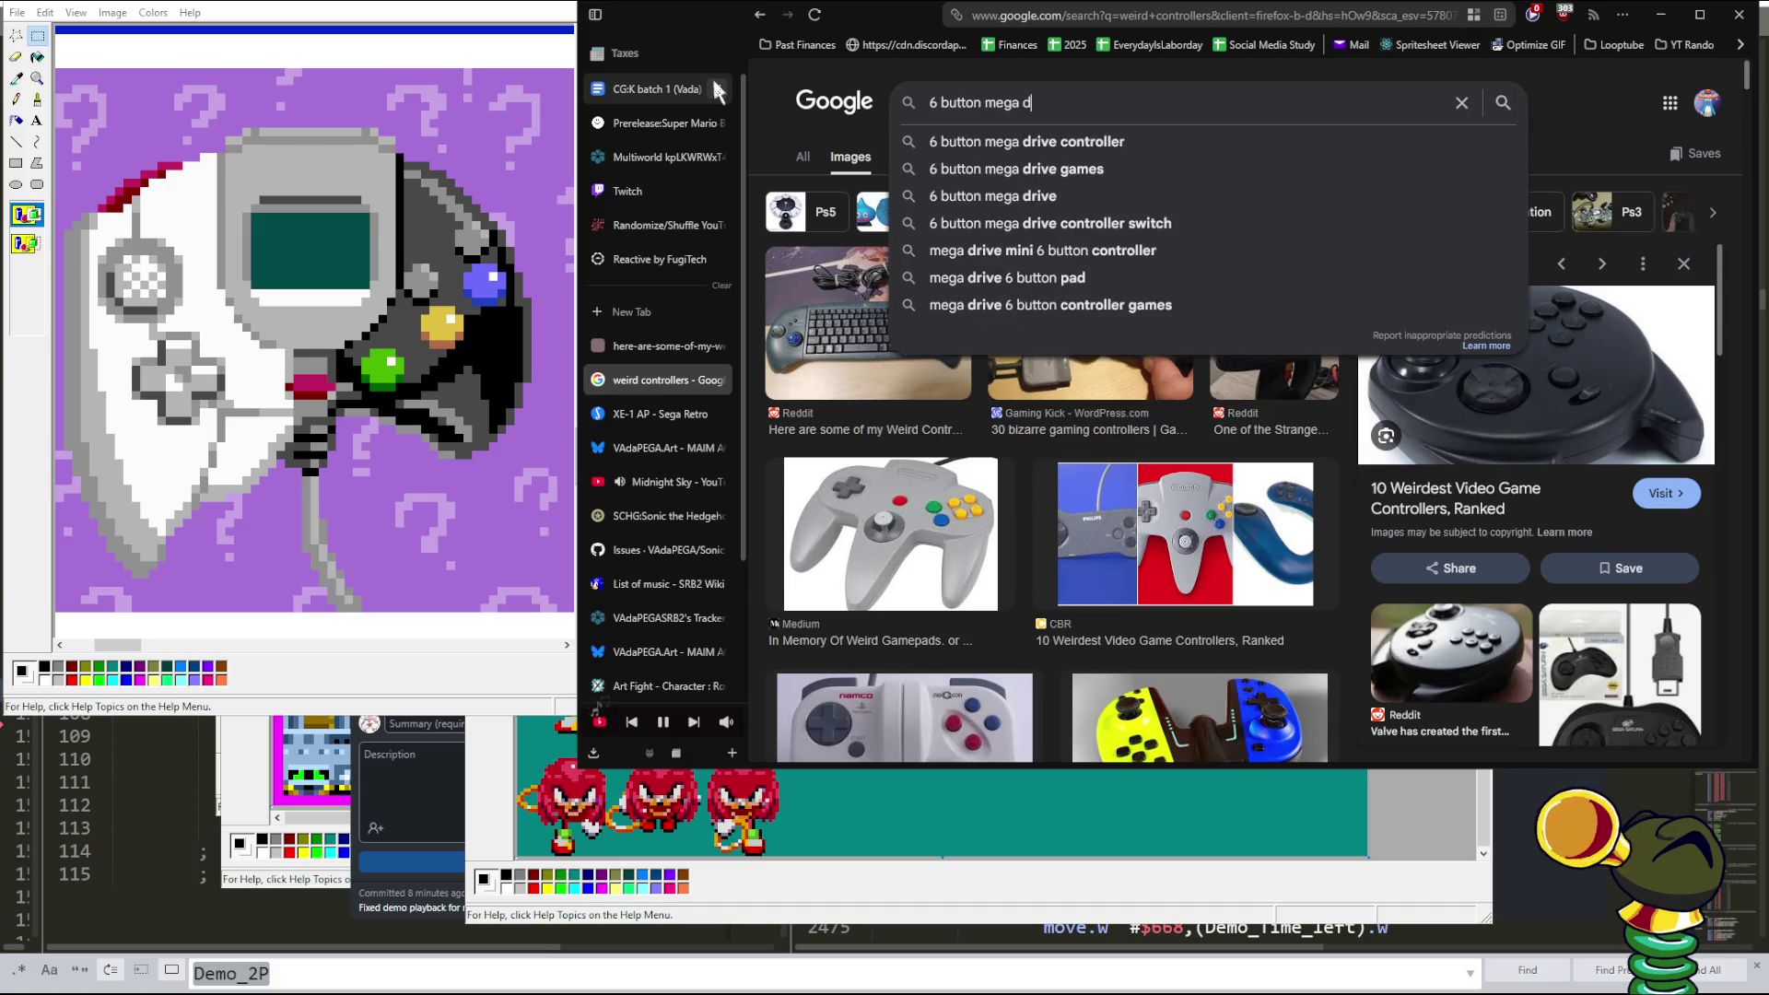
pyautogui.write('rive')
pyautogui.press('Return')
pyautogui.click(829, 316)
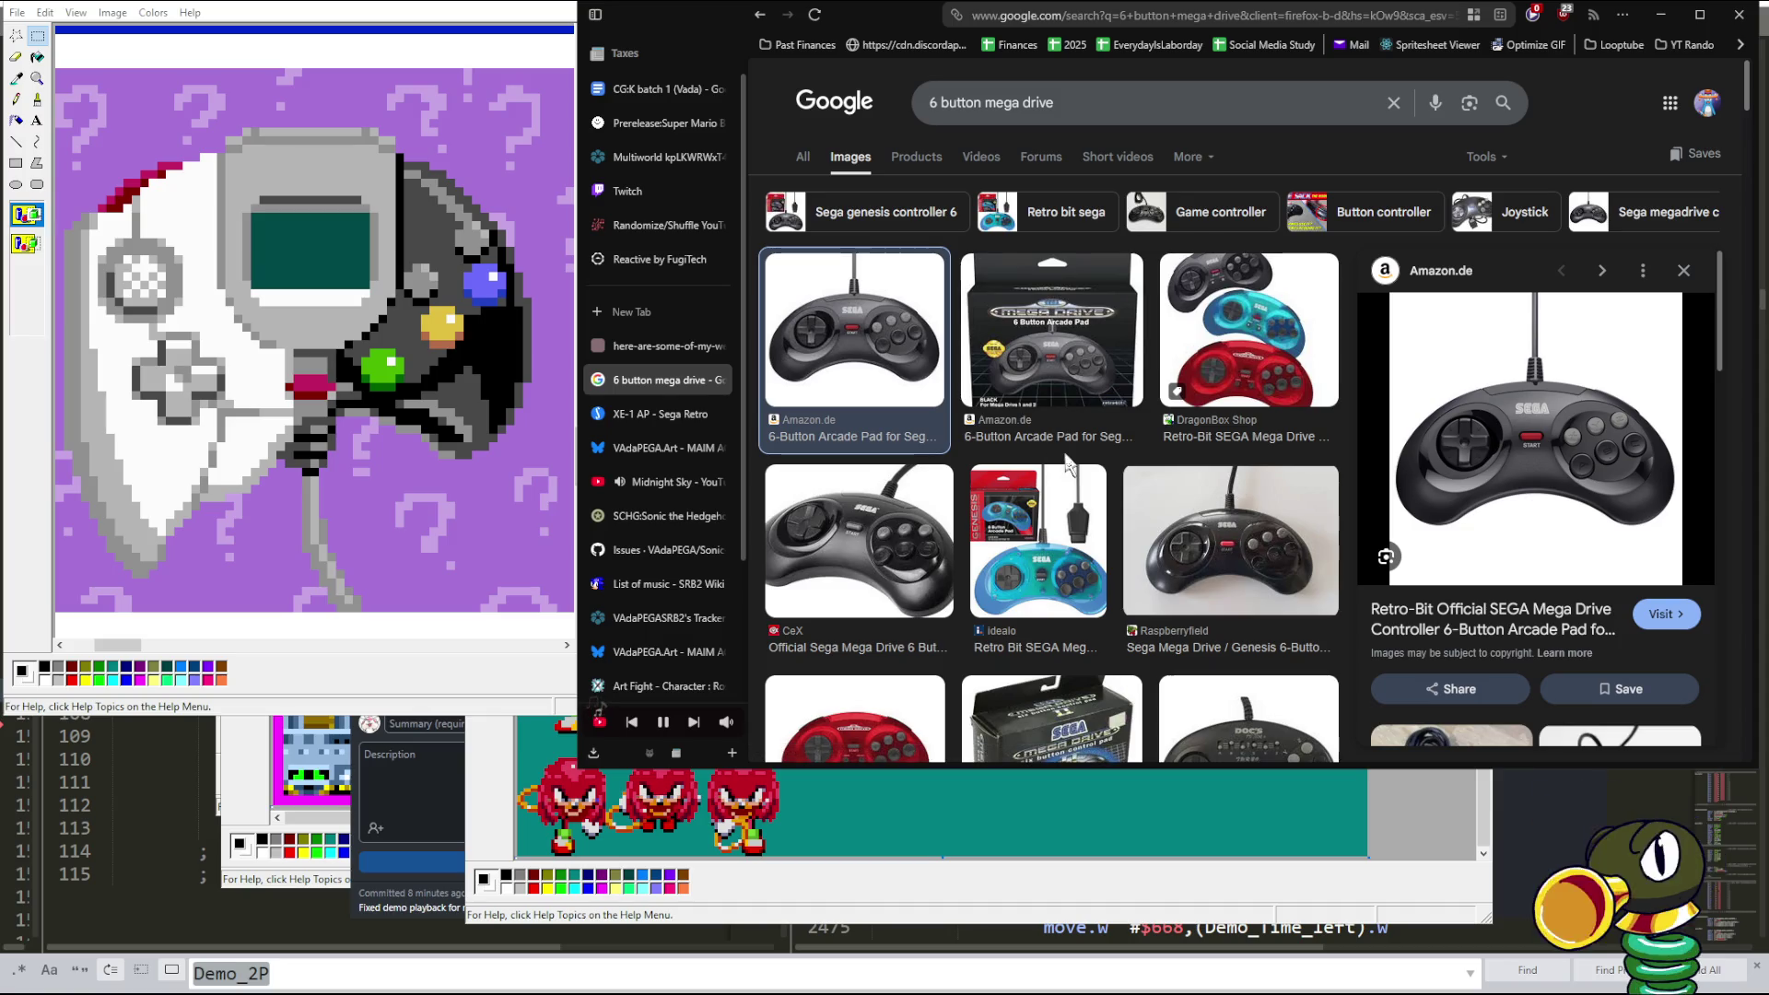
pyautogui.click(914, 528)
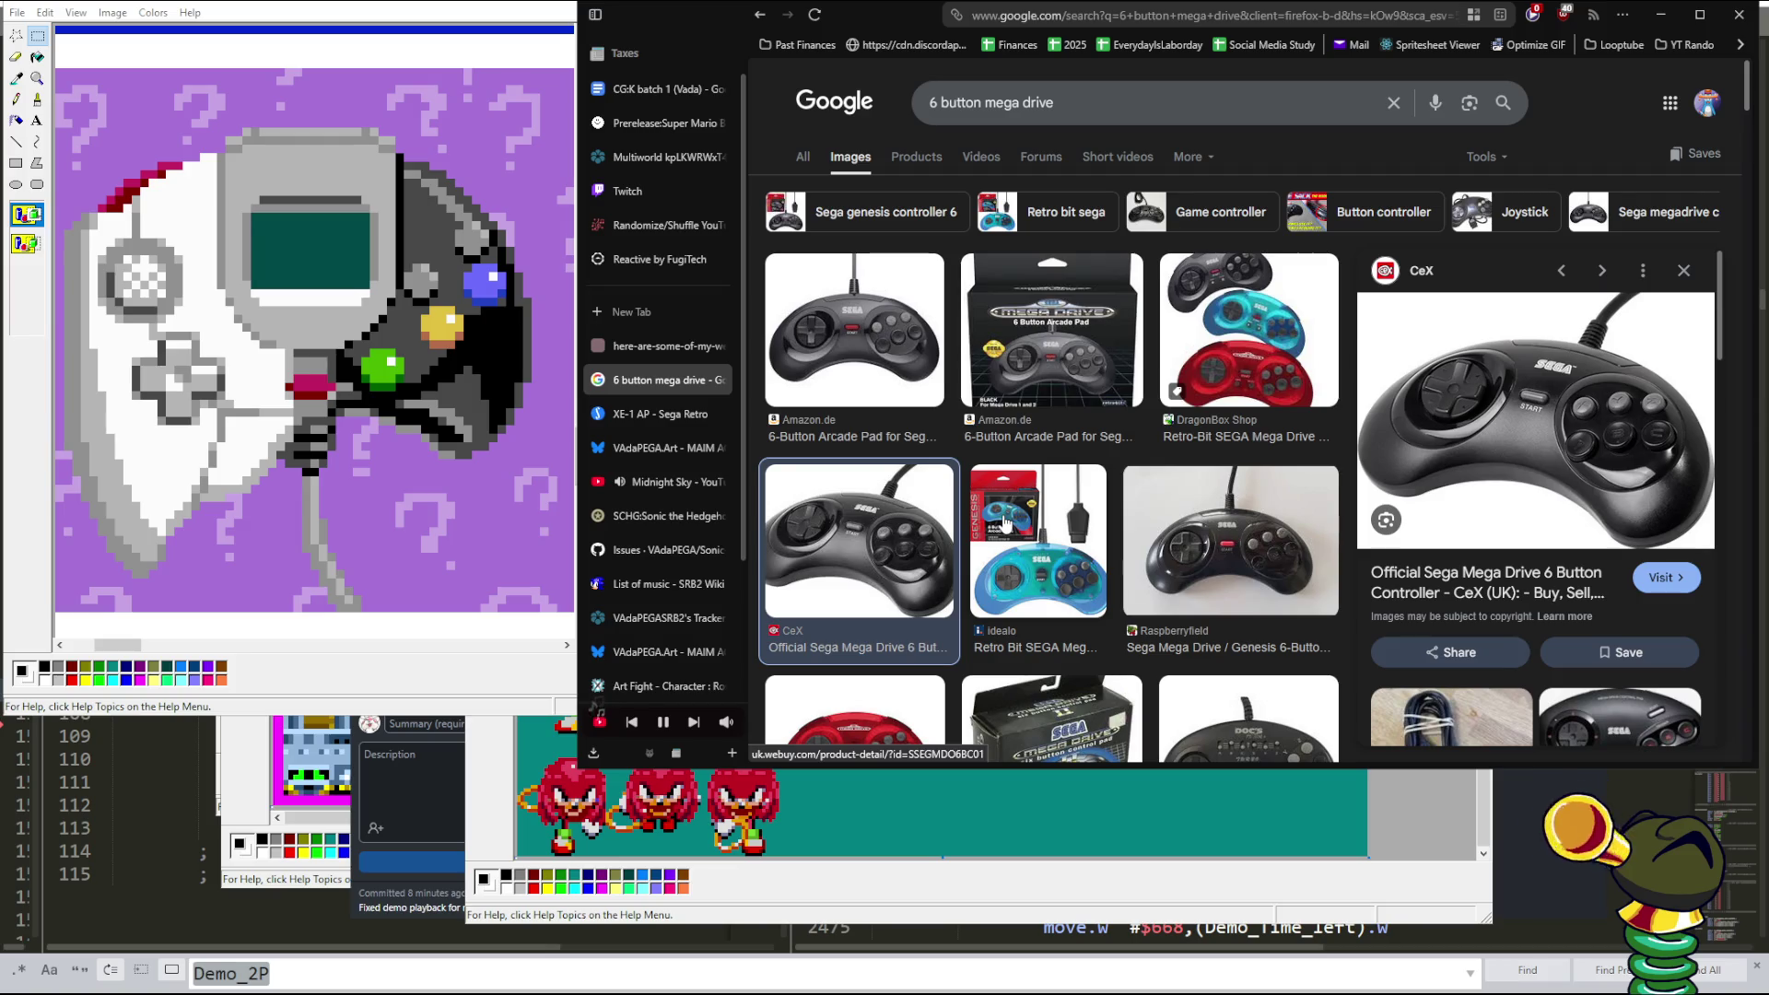
# - Briefly search '3 button mega drive', preview a result, then go forward to the 6-button results
pyautogui.scroll(-2, 1004, 523)
pyautogui.scroll(2, 1004, 524)
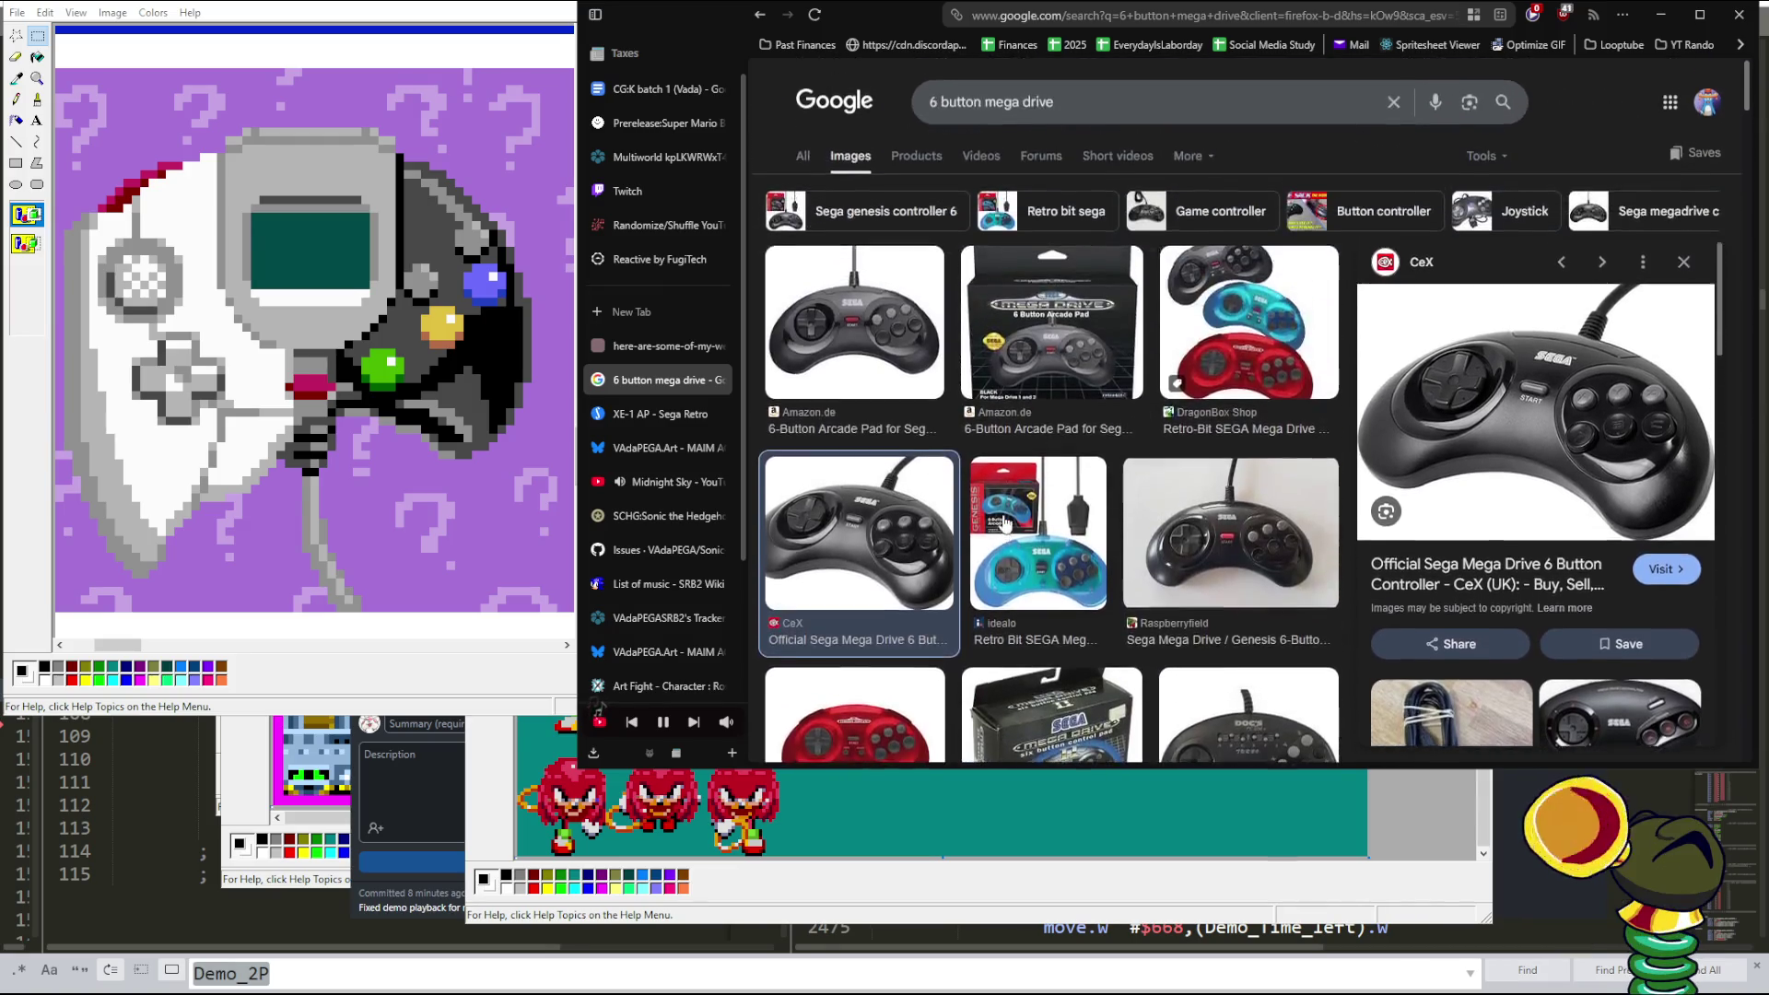
pyautogui.scroll(-2, 1005, 523)
pyautogui.scroll(2, 1004, 523)
pyautogui.scroll(-2, 1004, 524)
pyautogui.scroll(2, 1004, 524)
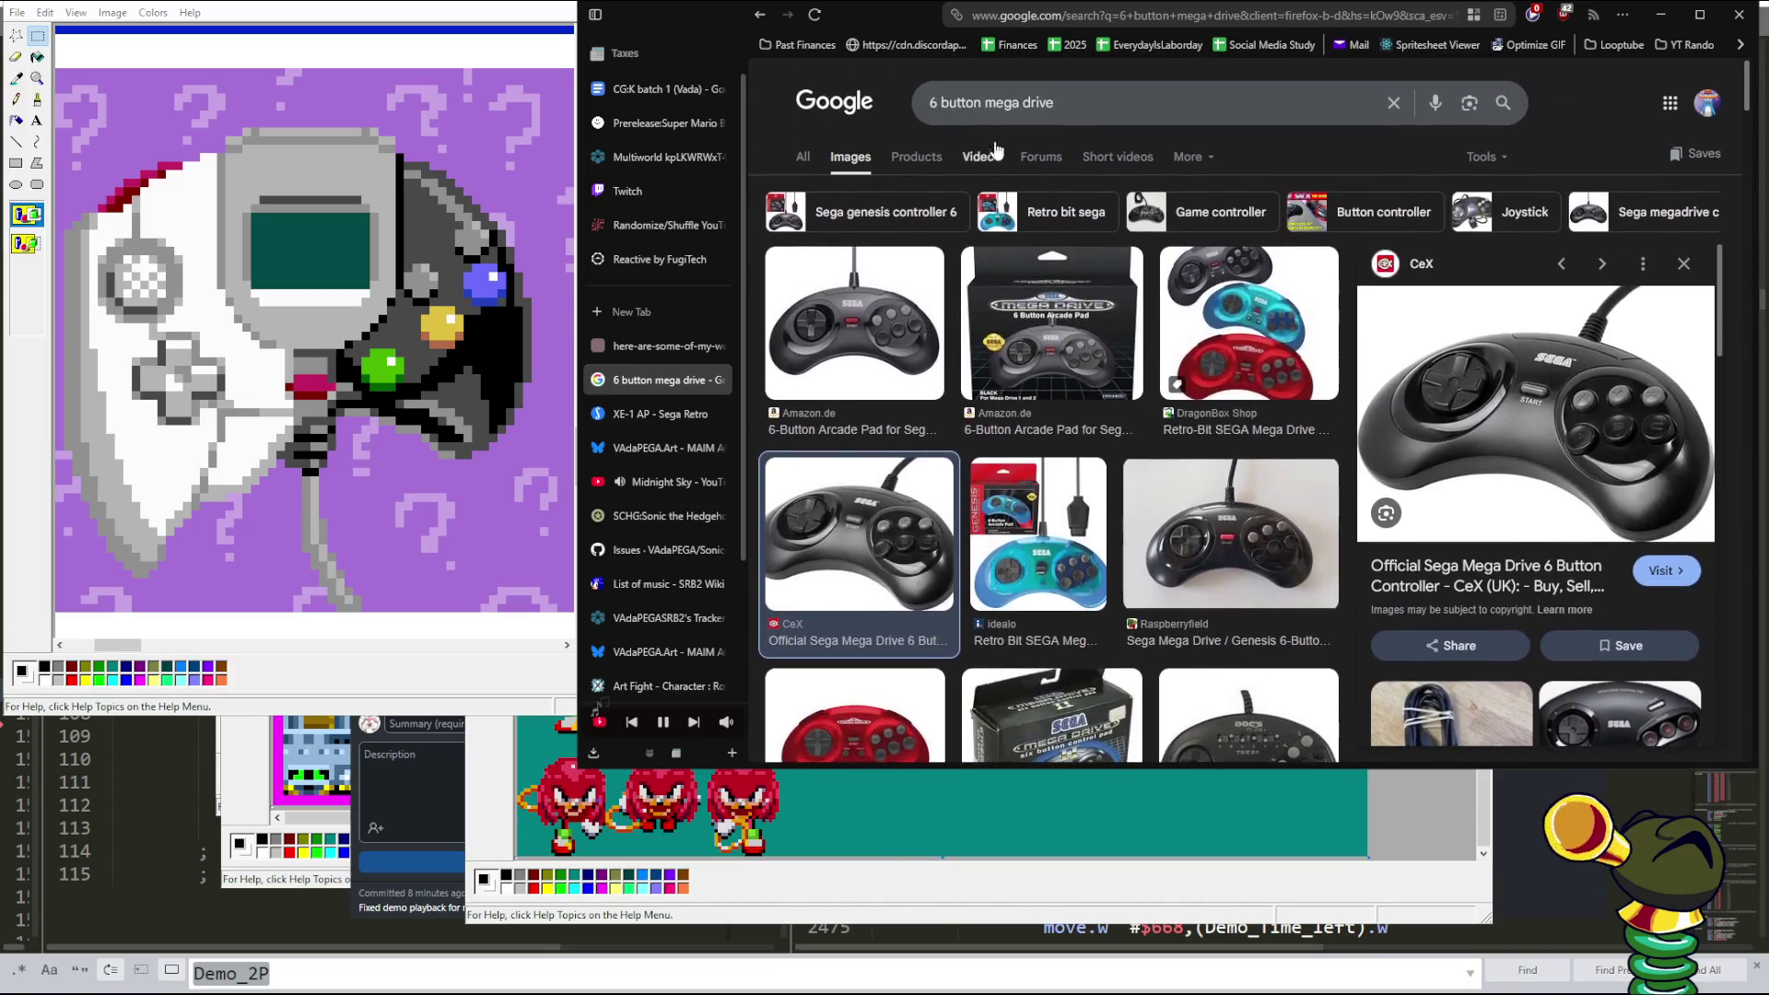
pyautogui.doubleClick(926, 100)
pyautogui.write('3')
pyautogui.press('Return')
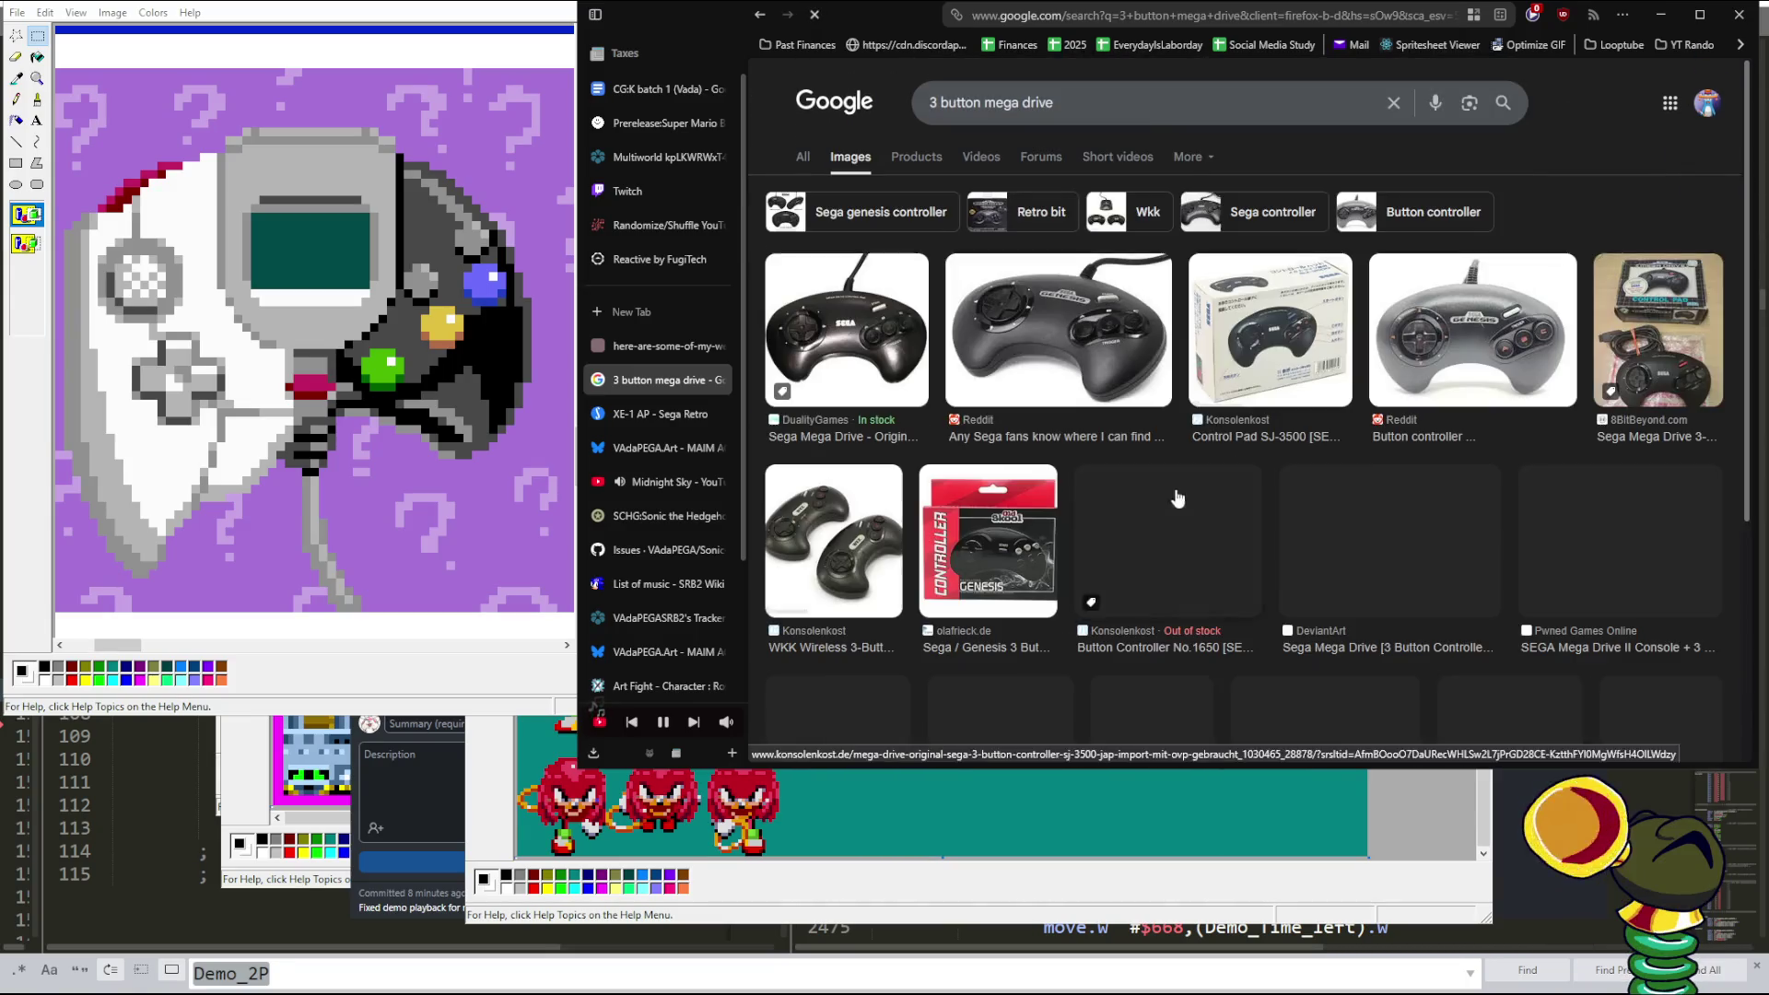
pyautogui.click(885, 362)
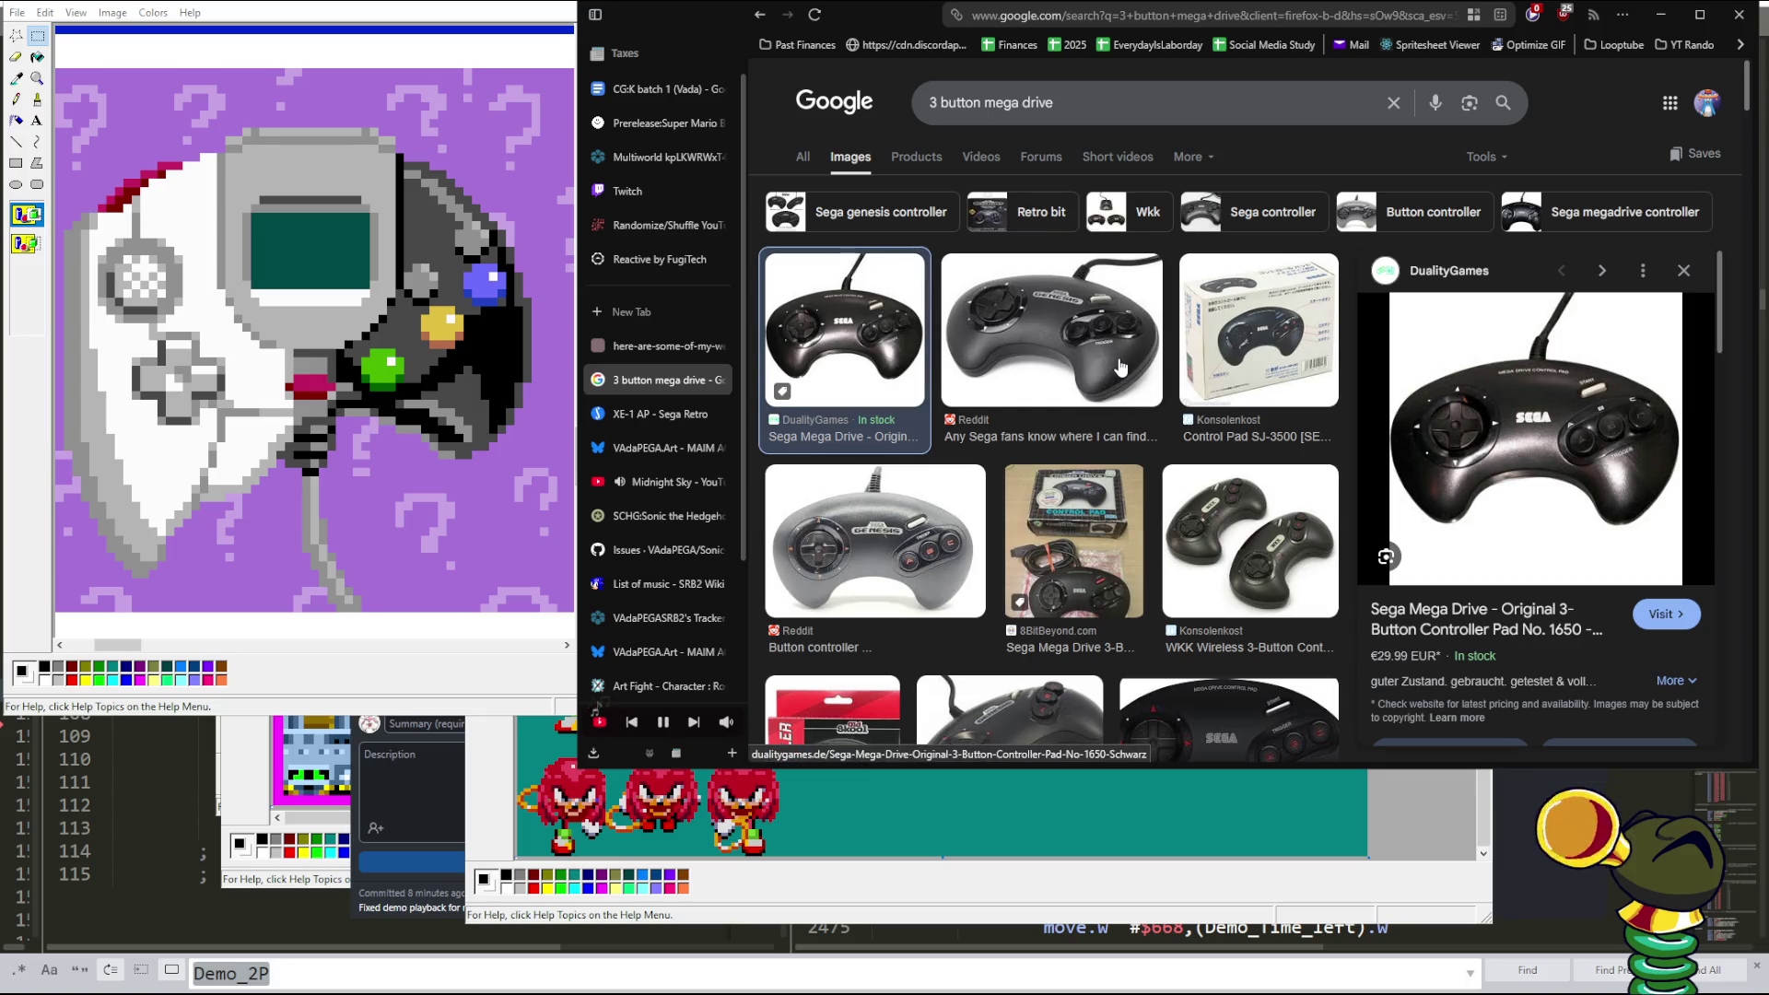
pyautogui.press('Escape')
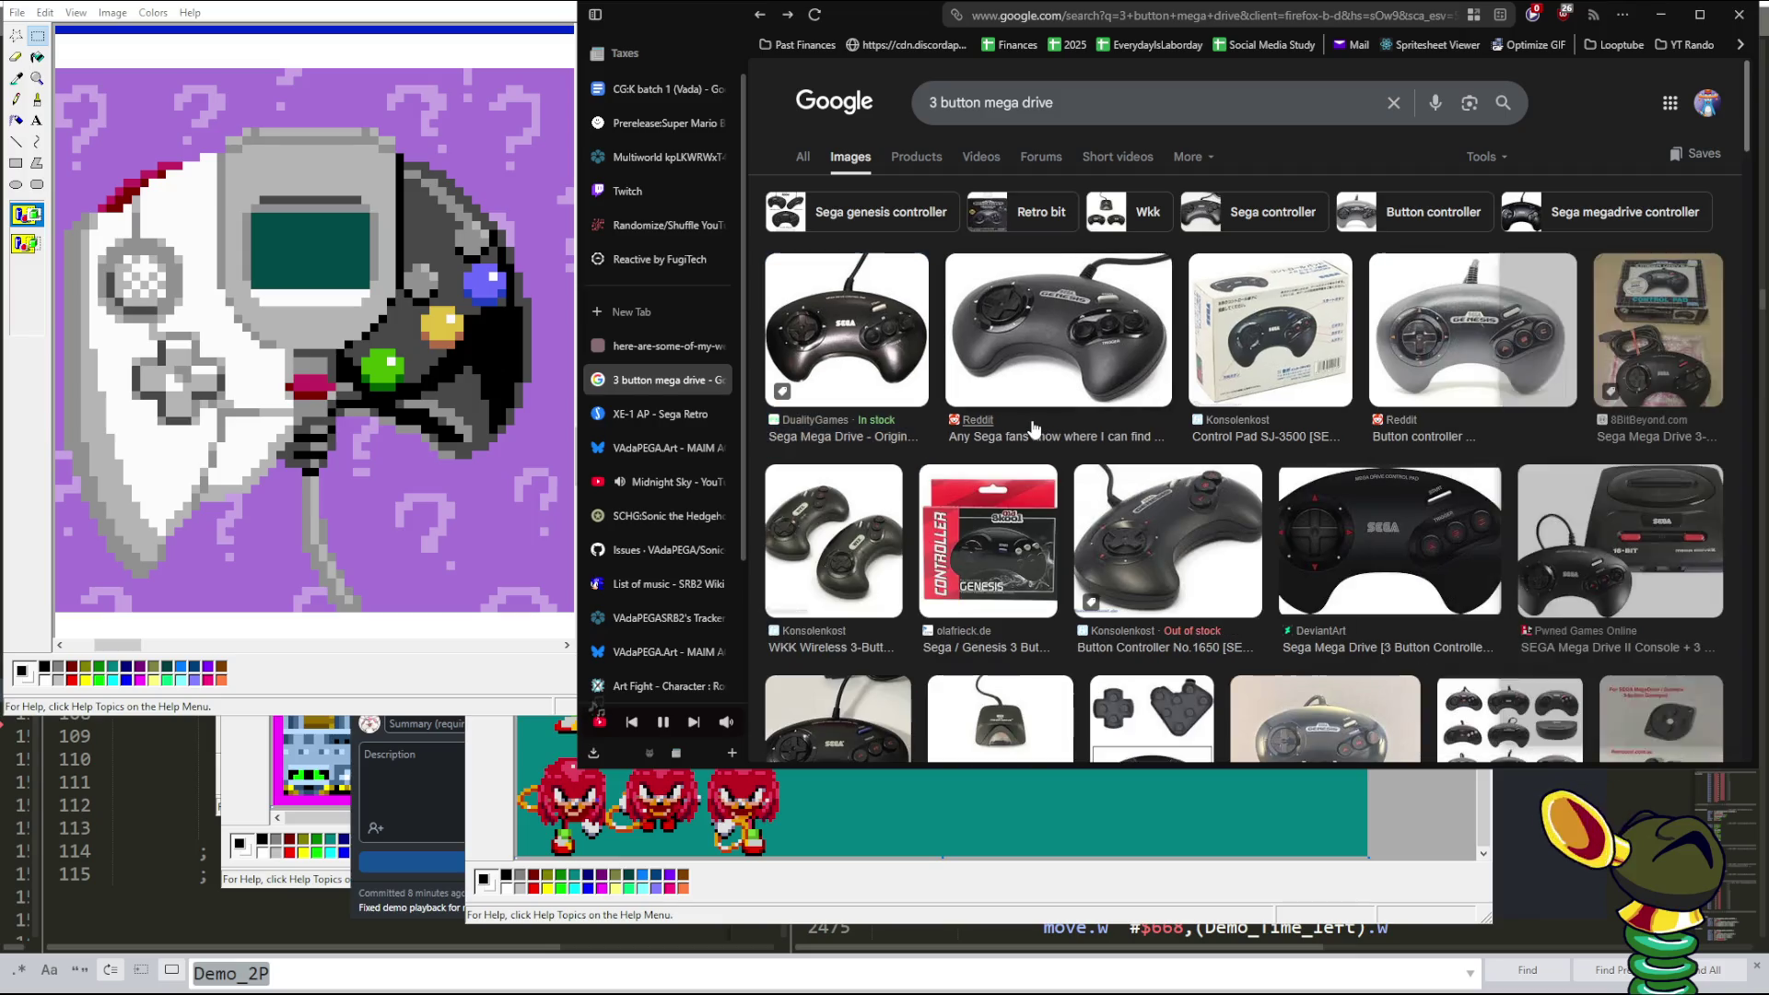
pyautogui.hotkey('alt', 'Right')
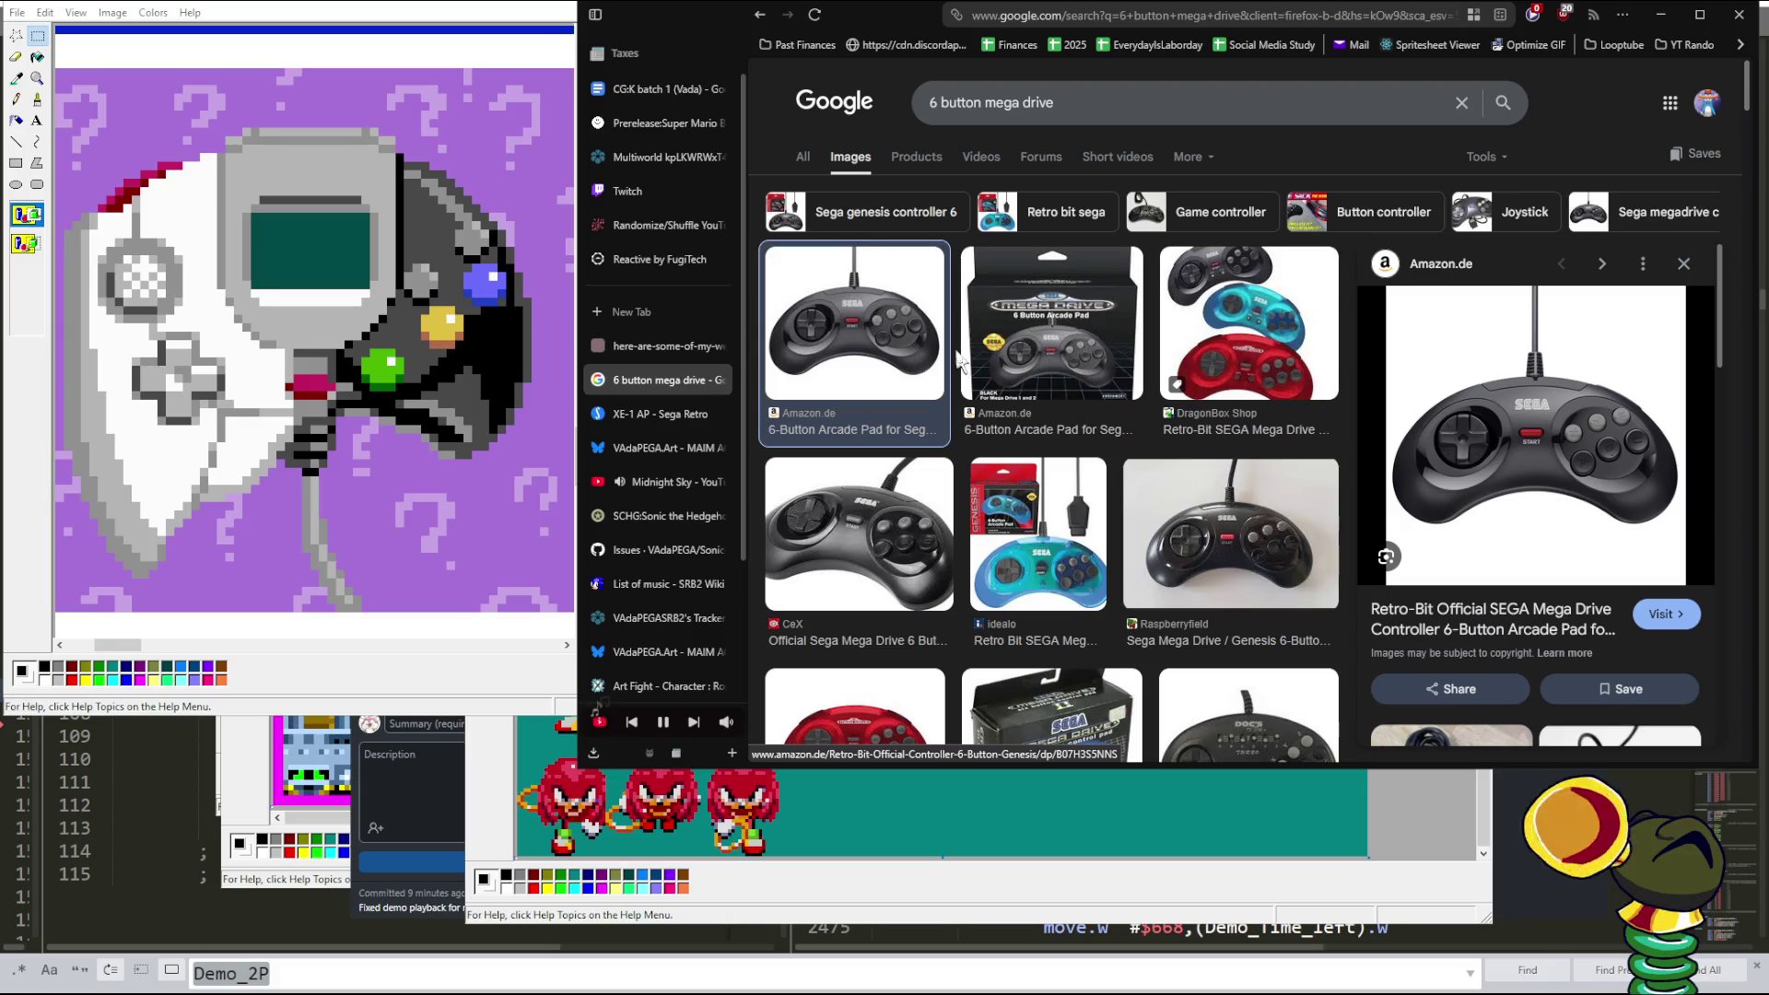
# - Scroll the 6-button results and preview, then close, the CeX six-button controller image
pyautogui.scroll(-5, 958, 360)
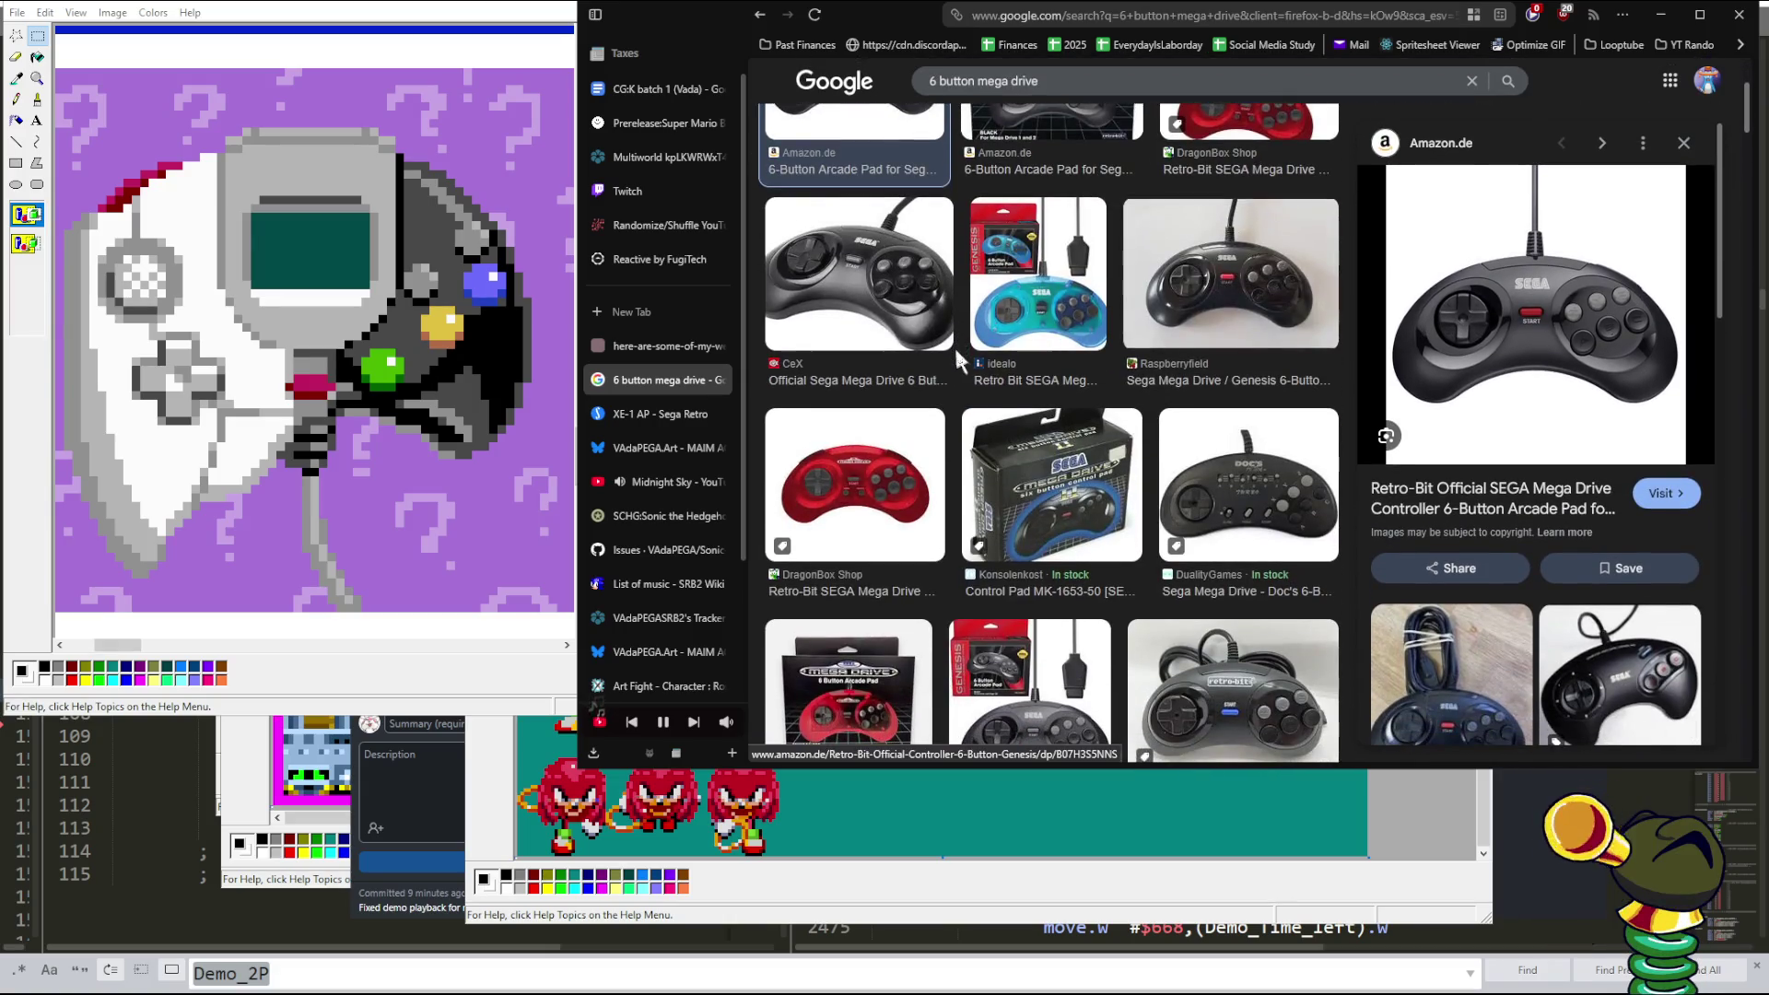
pyautogui.scroll(-2, 958, 359)
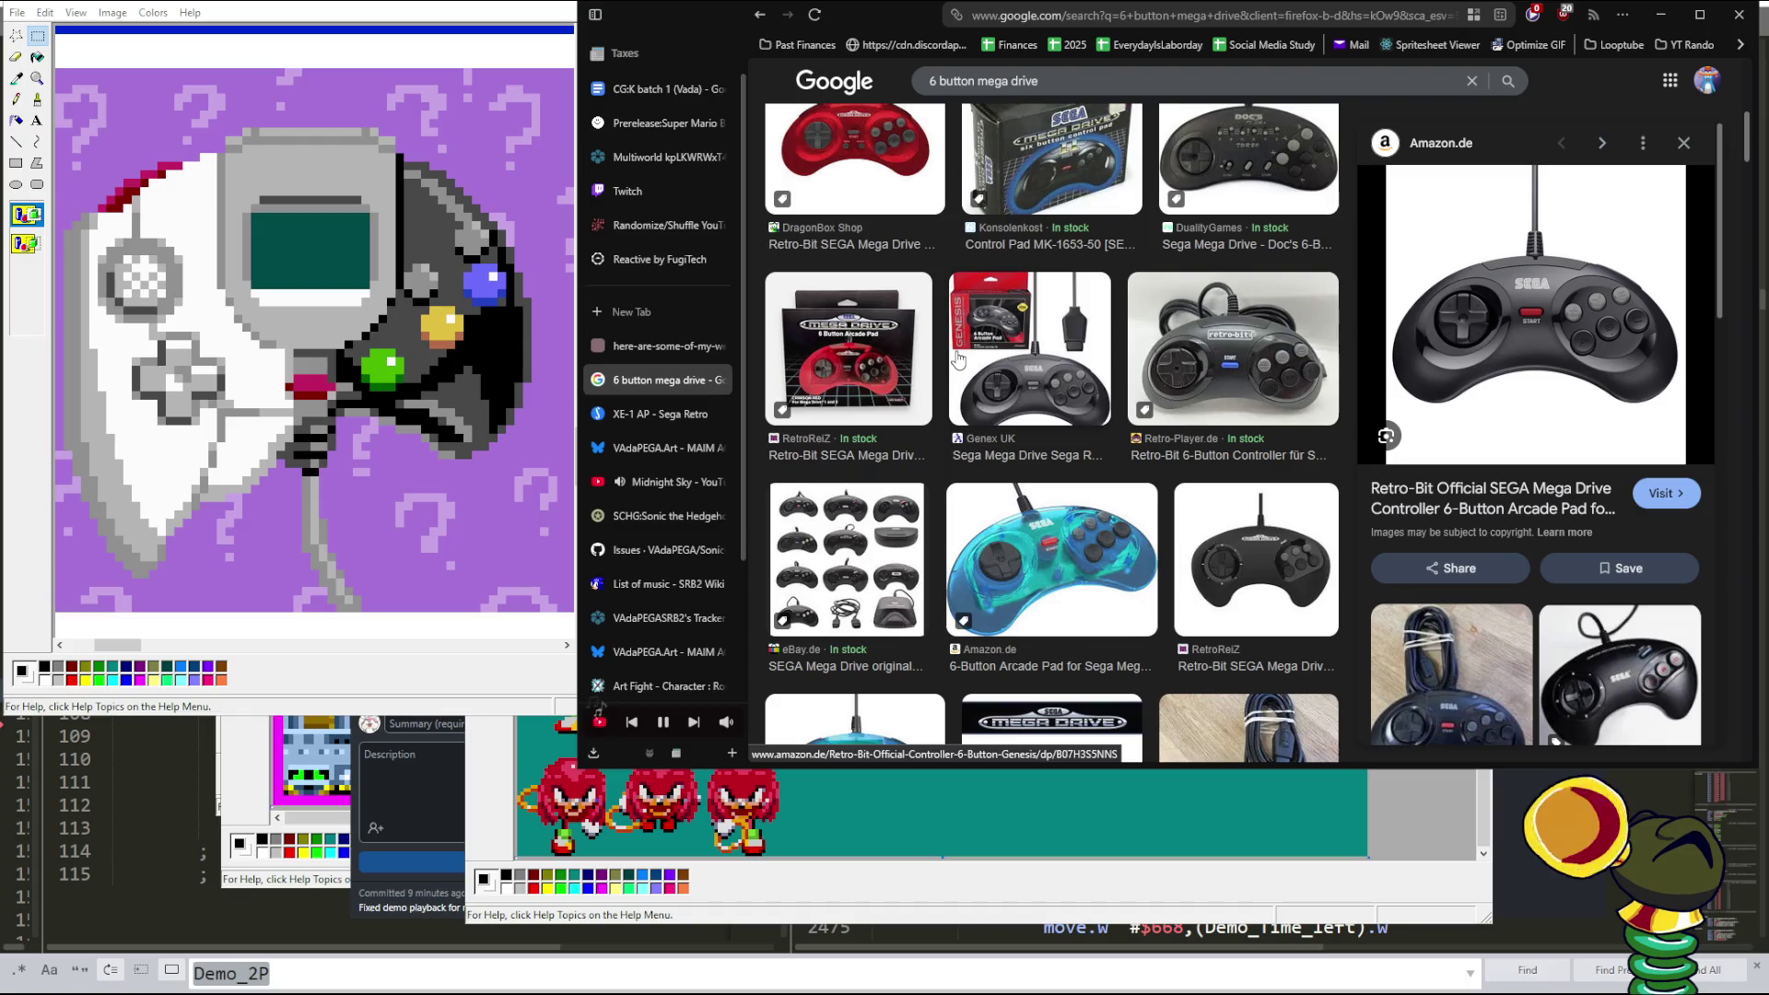
pyautogui.scroll(-2, 959, 359)
pyautogui.scroll(-2, 1307, 466)
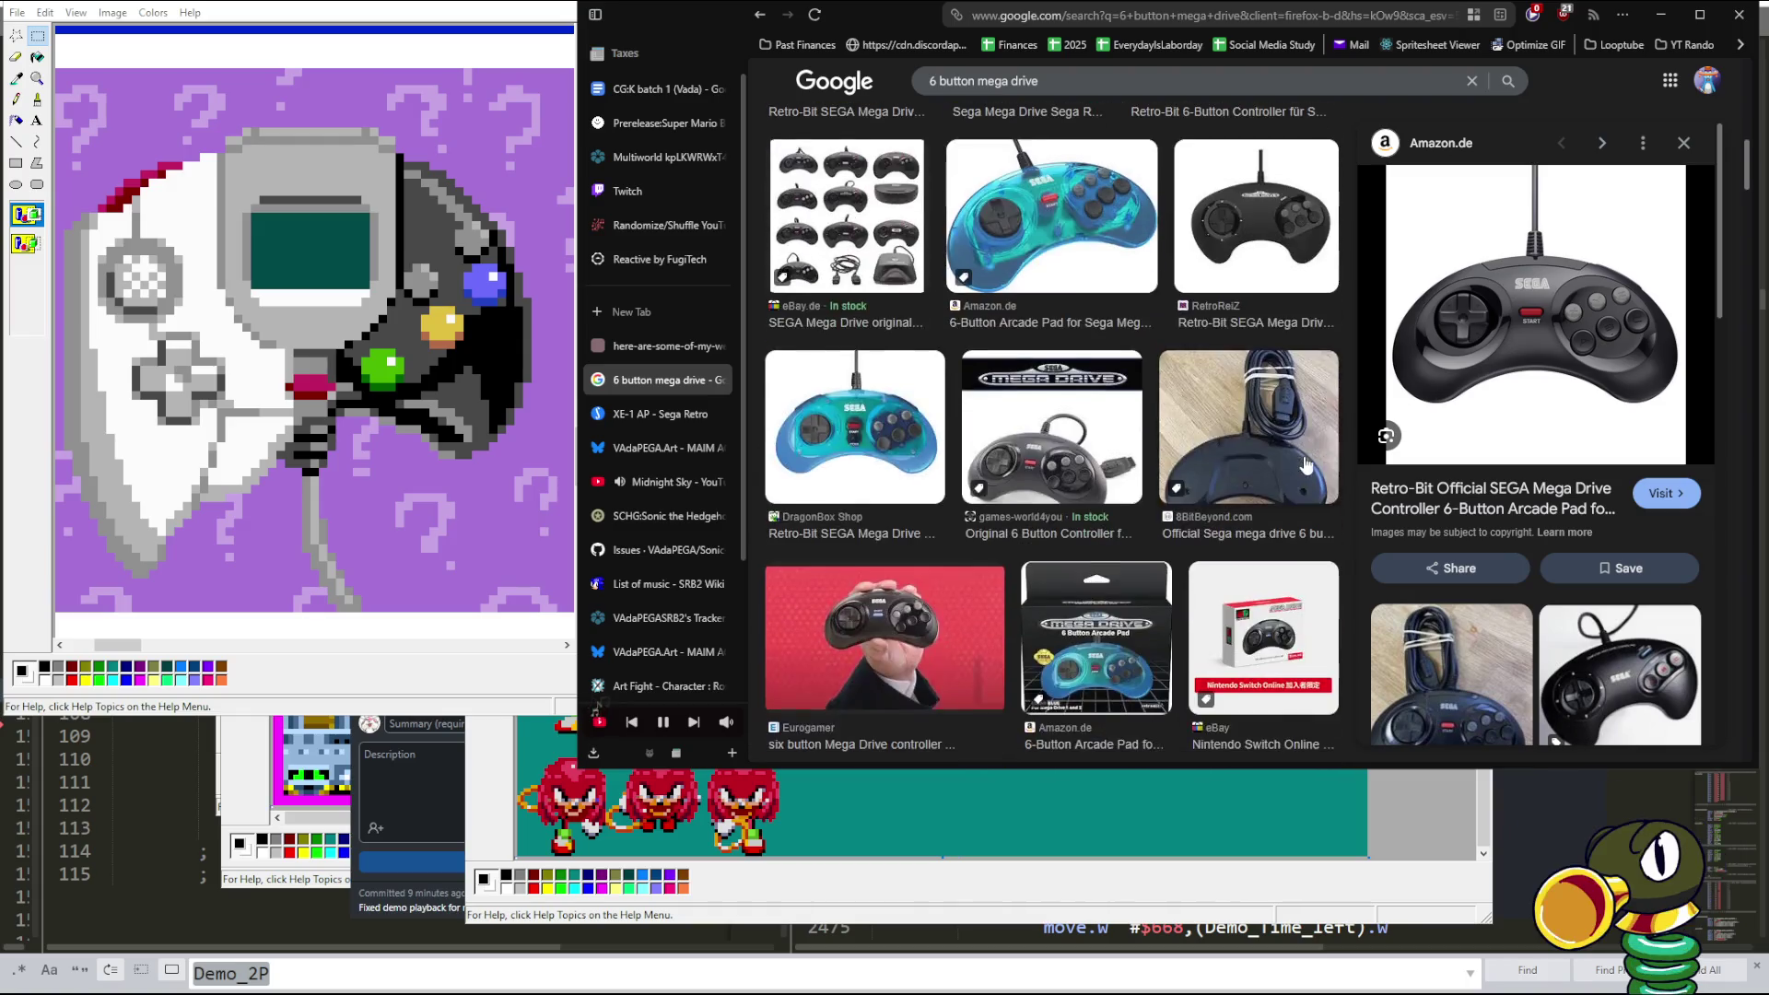
pyautogui.scroll(-1, 1307, 466)
pyautogui.scroll(-1, 1307, 466)
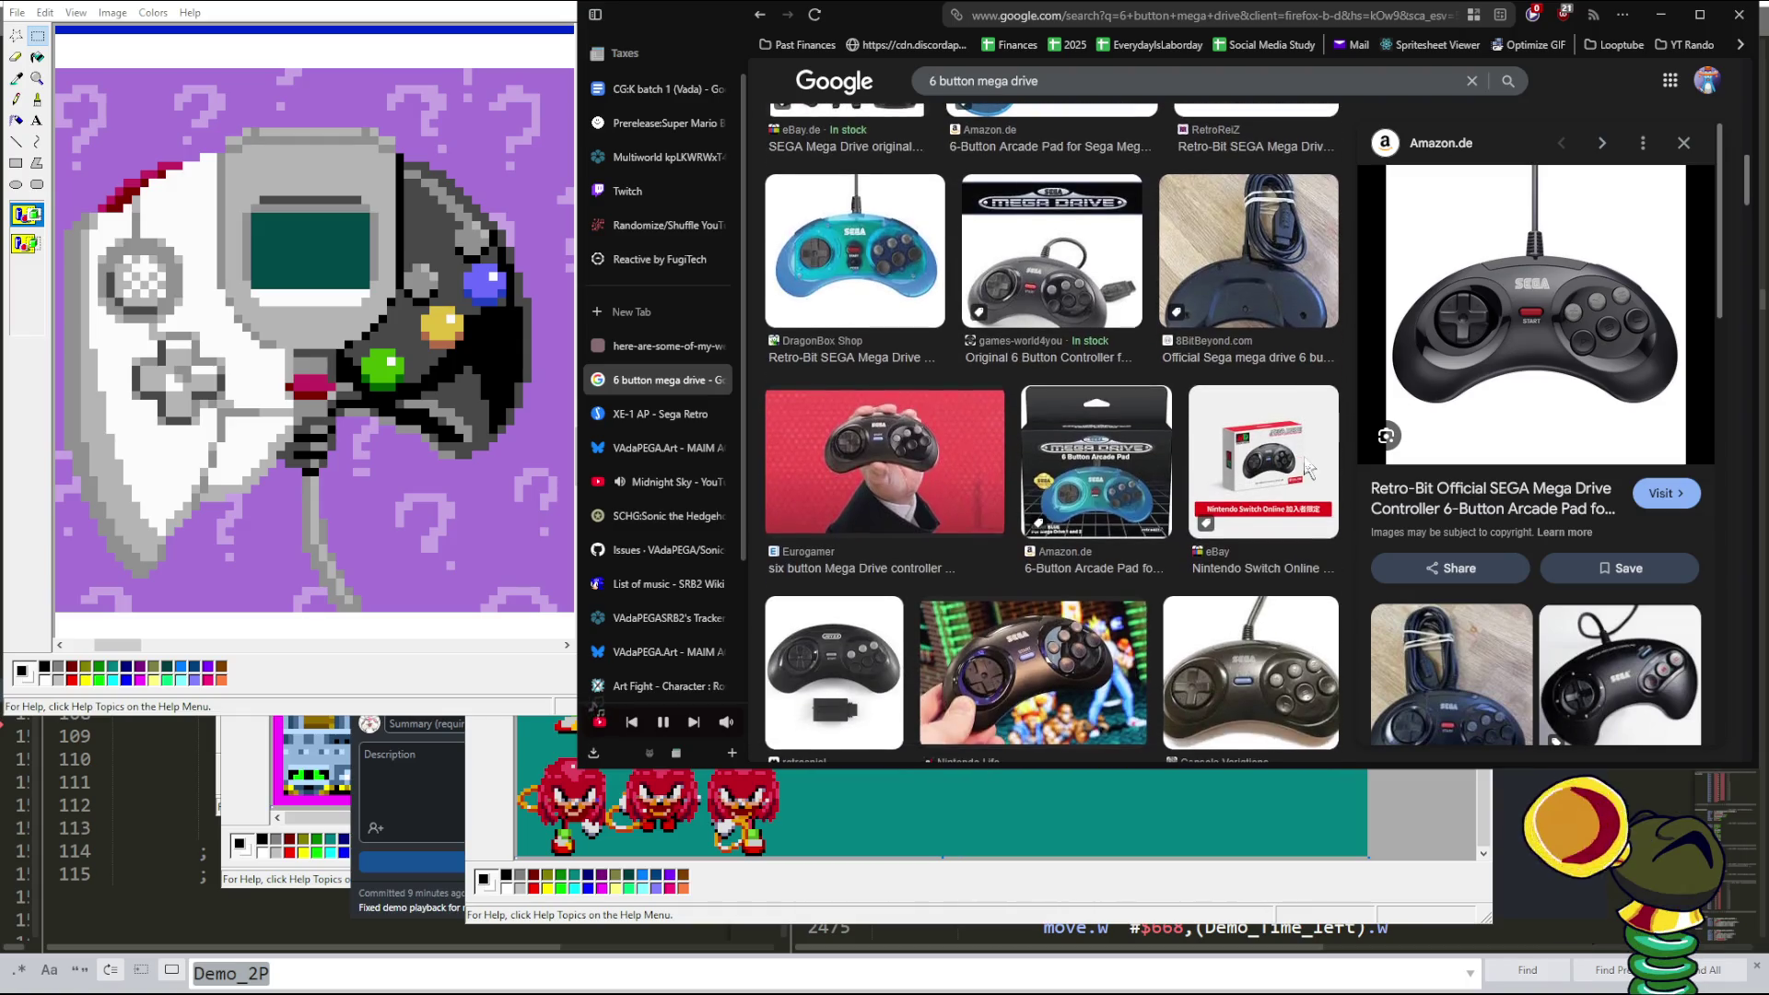
pyautogui.scroll(2, 1236, 459)
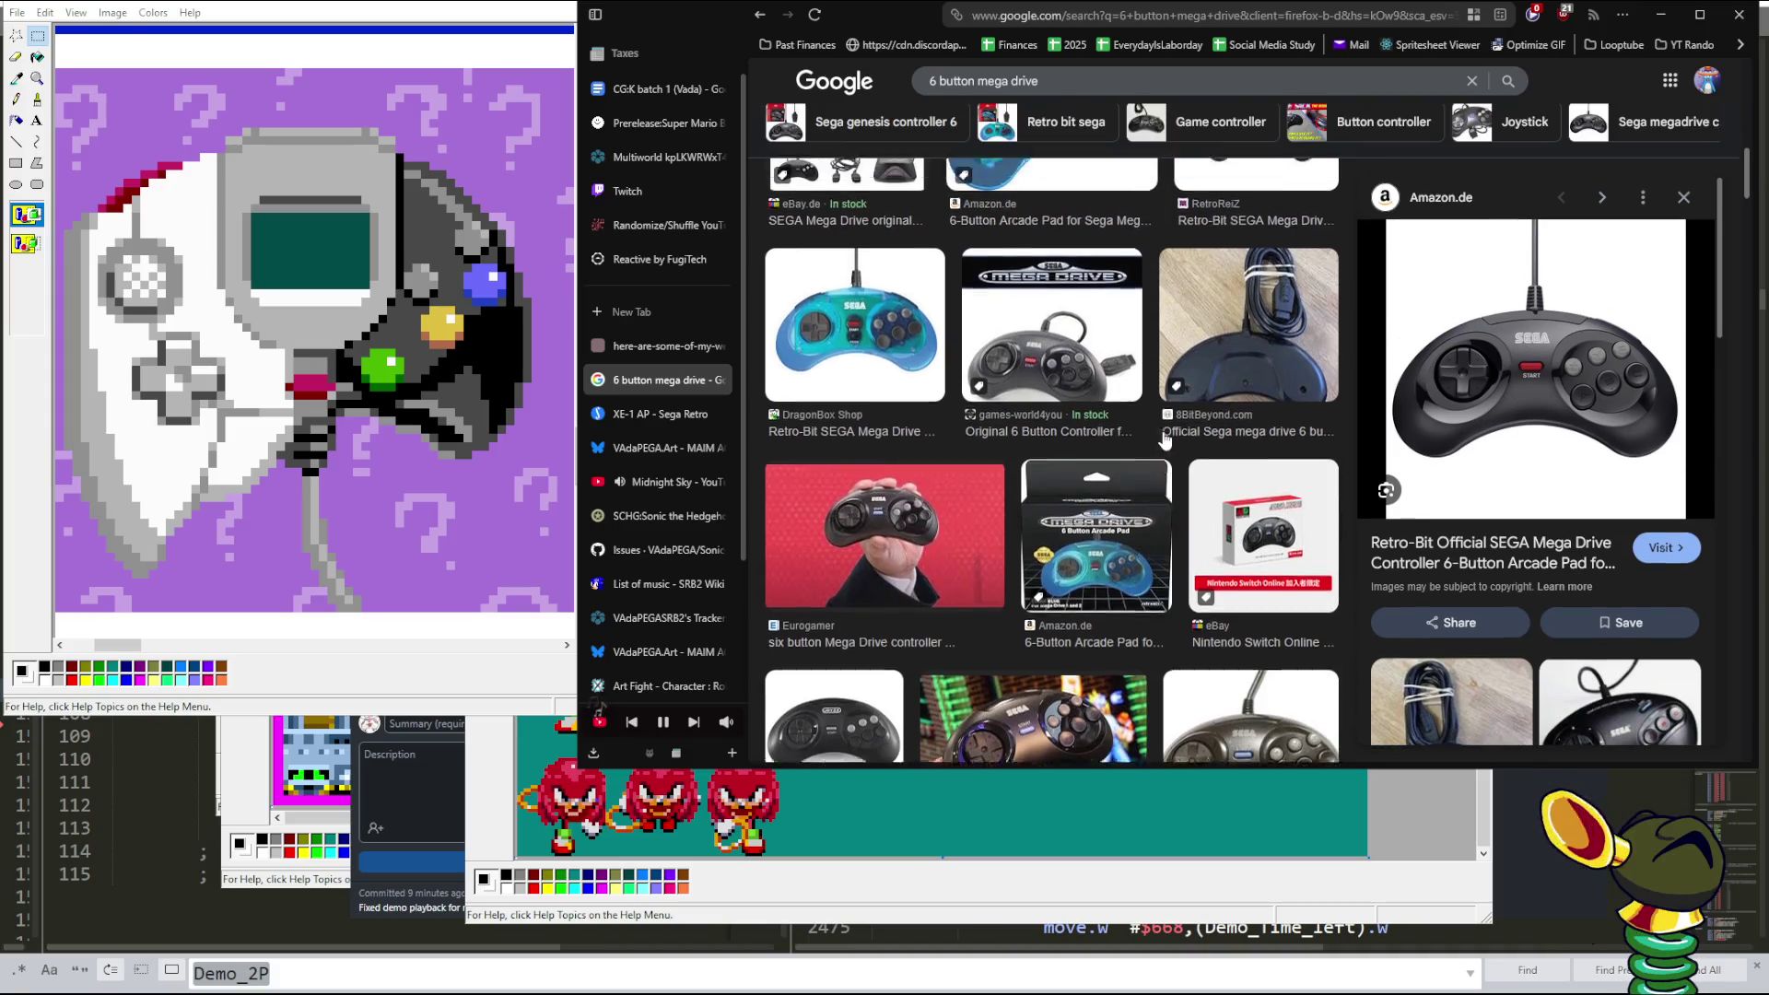
pyautogui.scroll(2, 1235, 480)
pyautogui.scroll(2, 1232, 517)
pyautogui.scroll(1, 1228, 541)
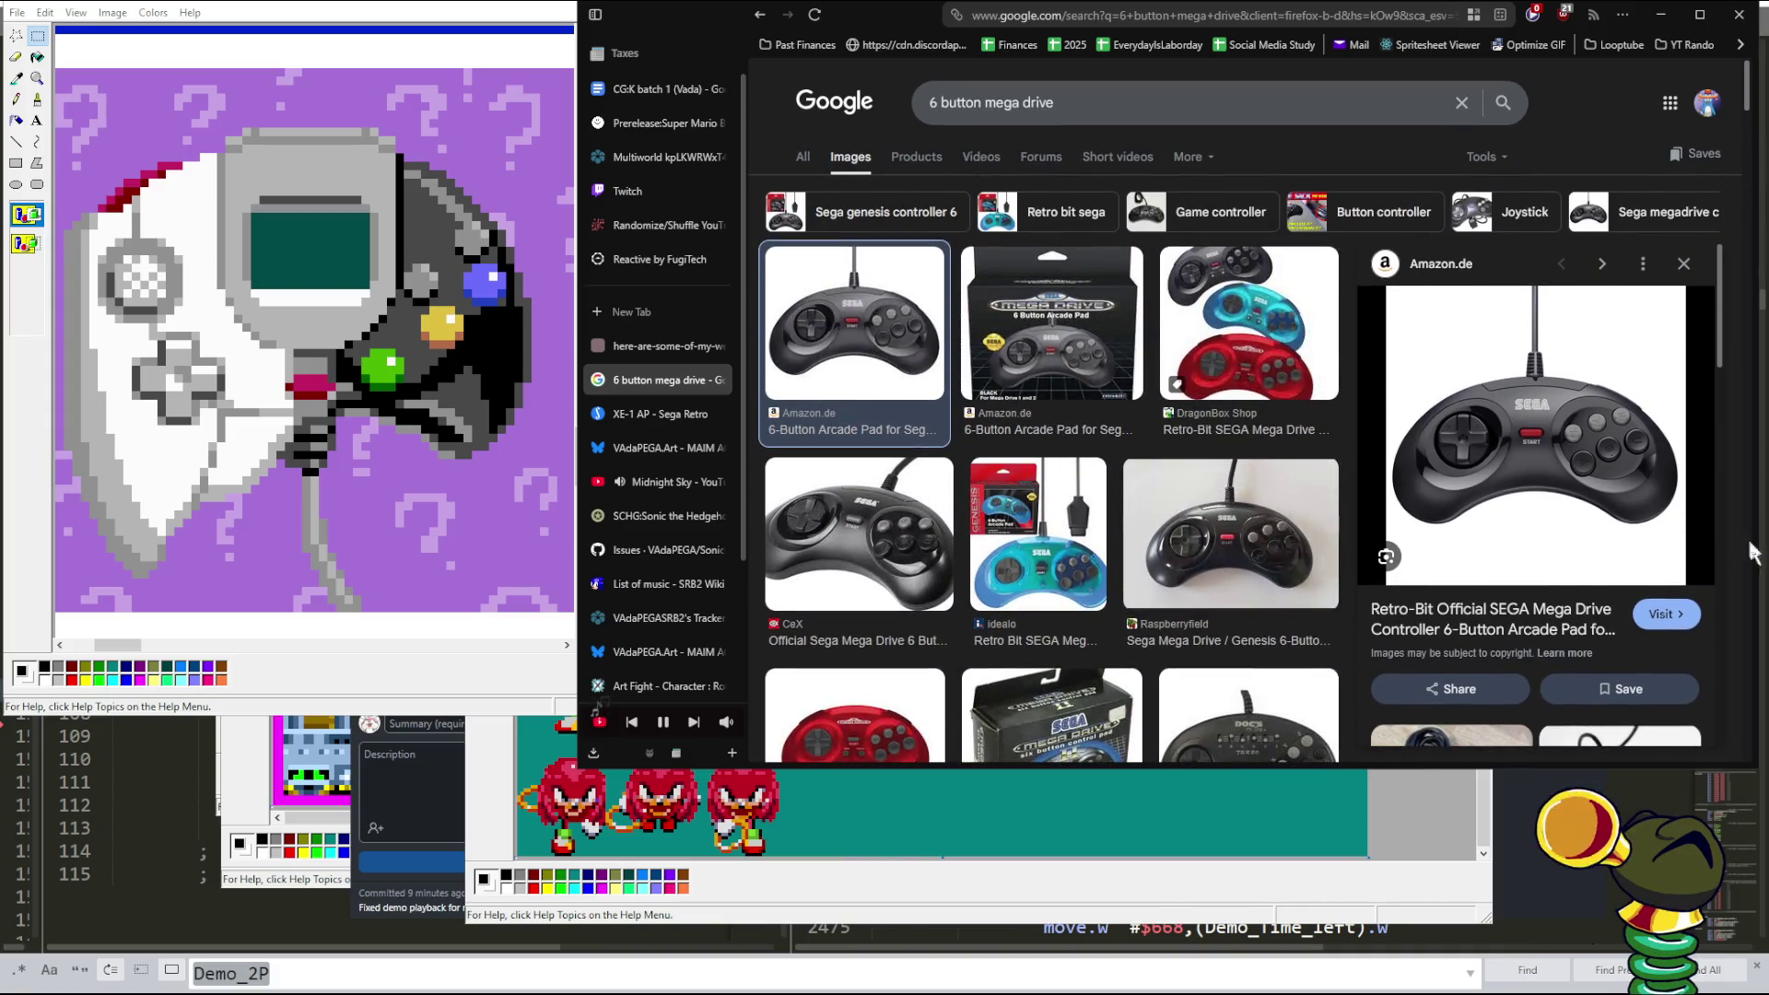
pyautogui.click(850, 566)
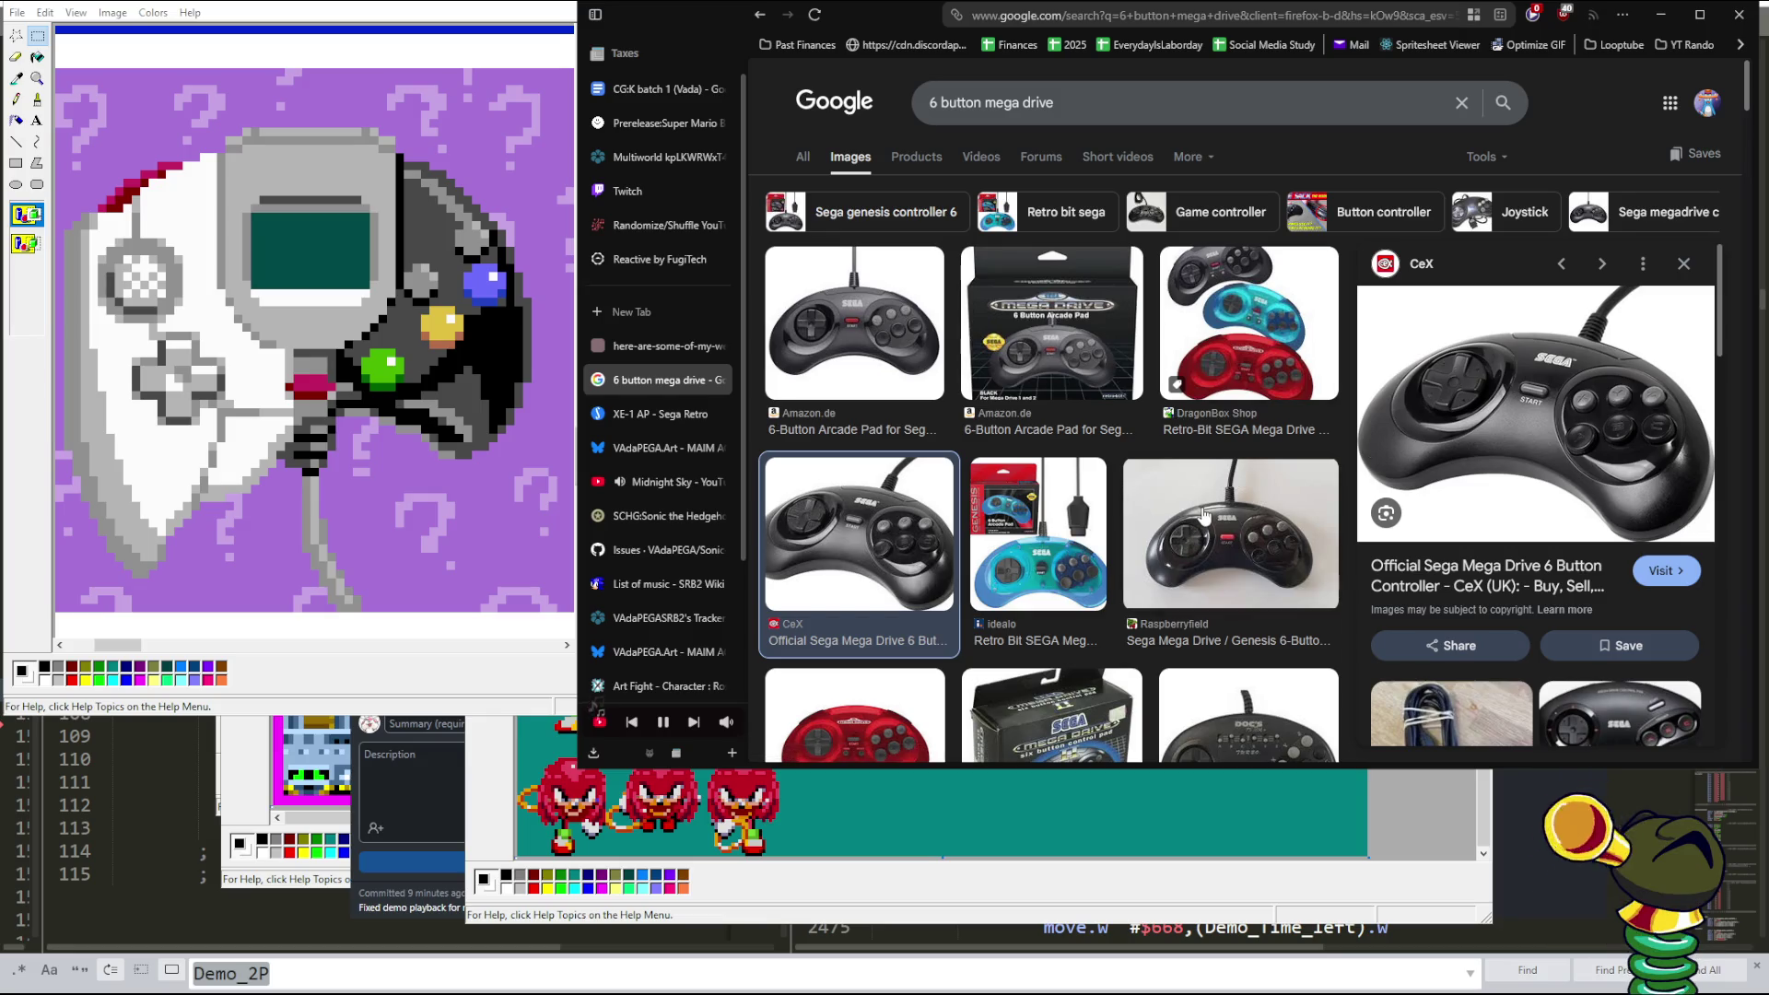
pyautogui.press('Escape')
# - After a brief 'weird controllers' search, go back and change the query to '3 button mega drive'
pyautogui.write('weird controllers')
pyautogui.press('Return')
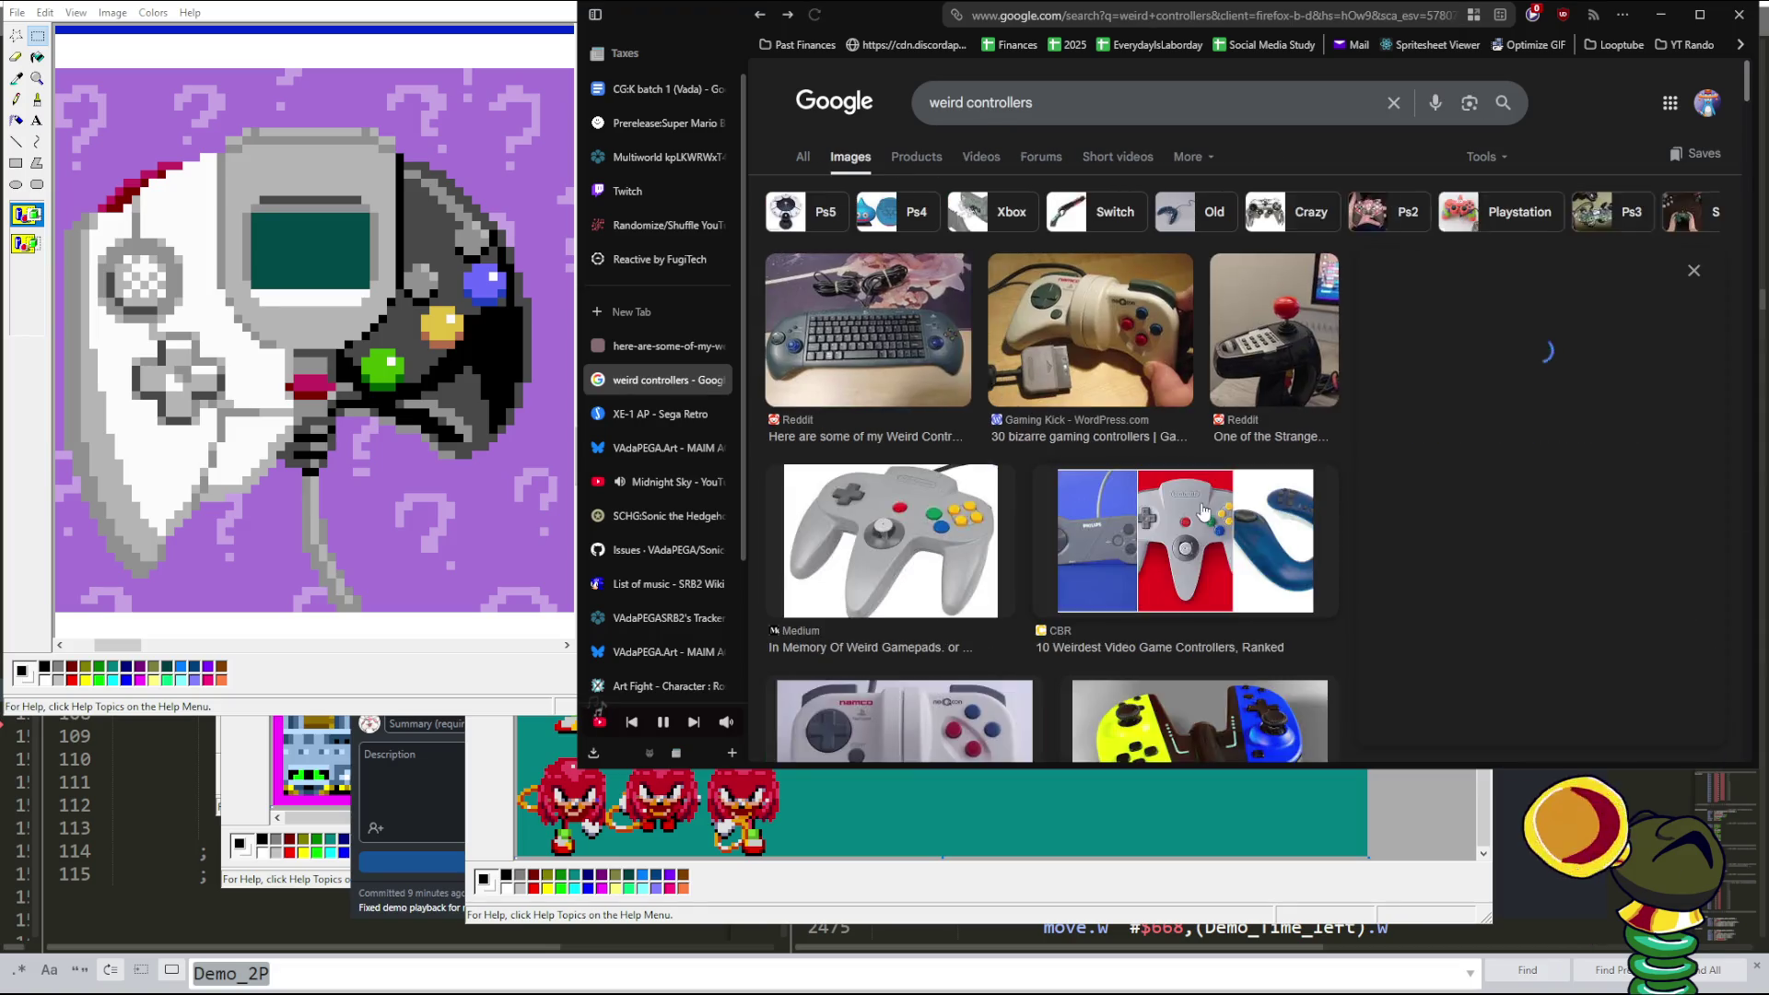
pyautogui.hotkey('alt', 'Left')
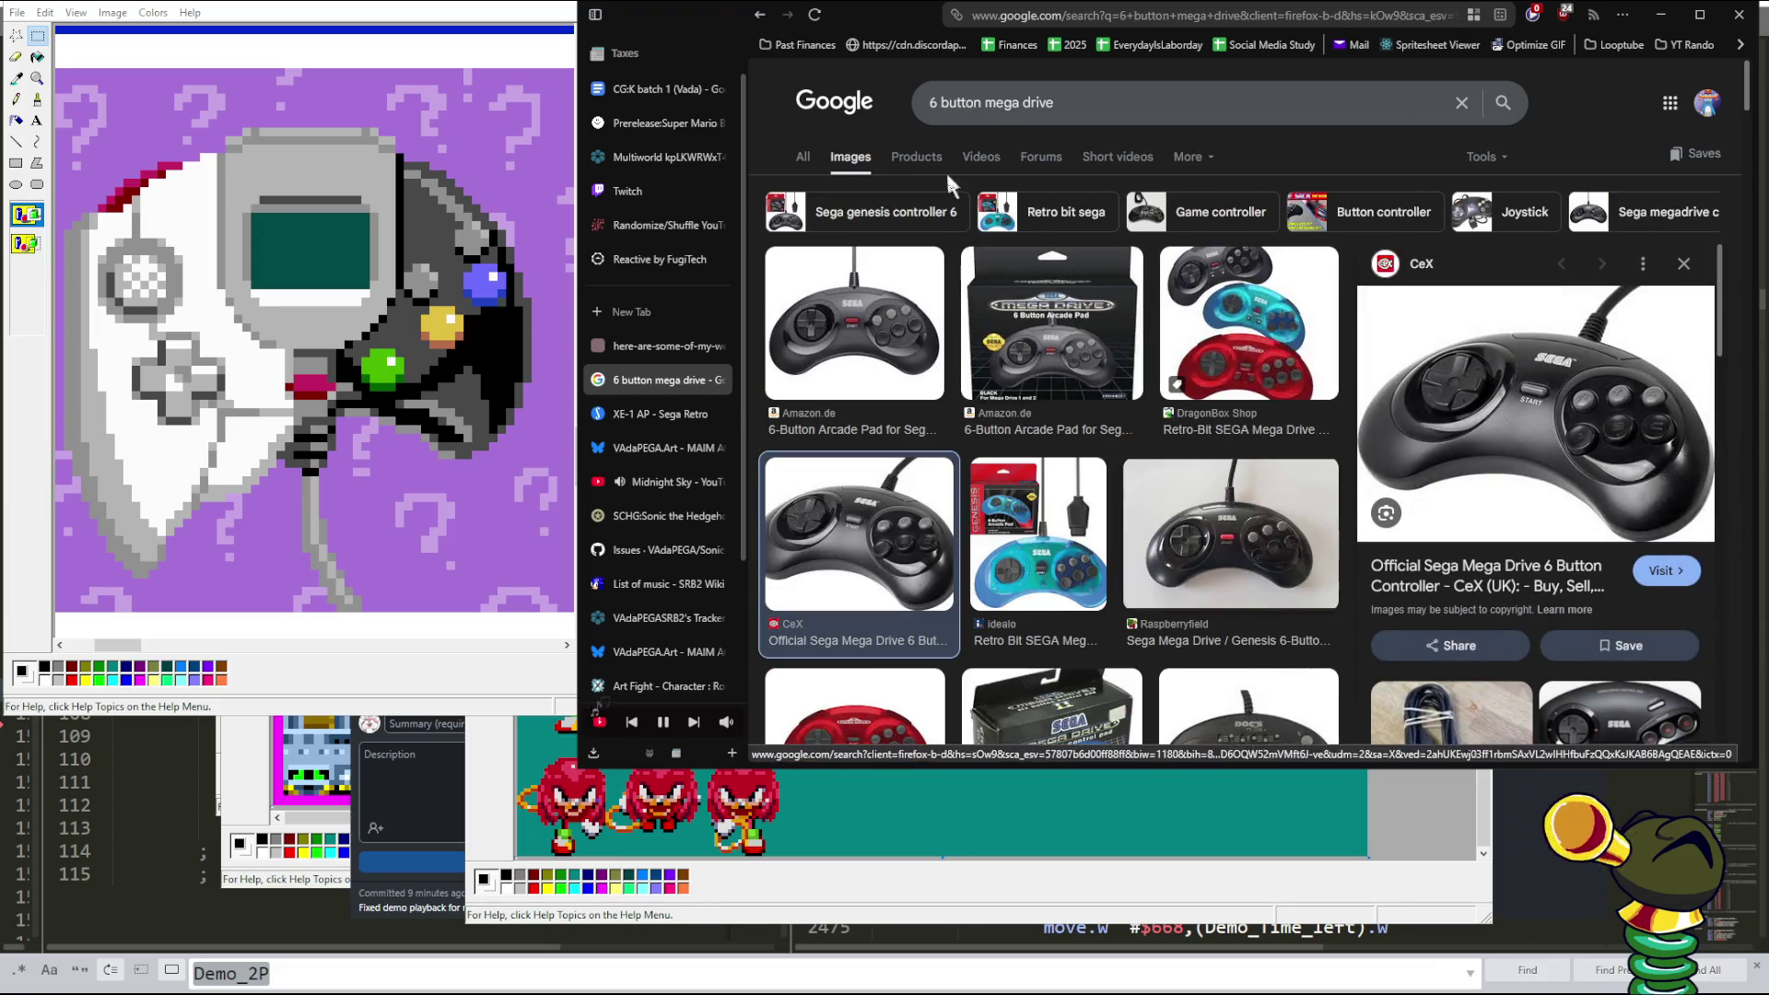
pyautogui.click(1178, 102)
pyautogui.press('Home')
pyautogui.press('Delete')
pyautogui.write('3')
pyautogui.press('Return')
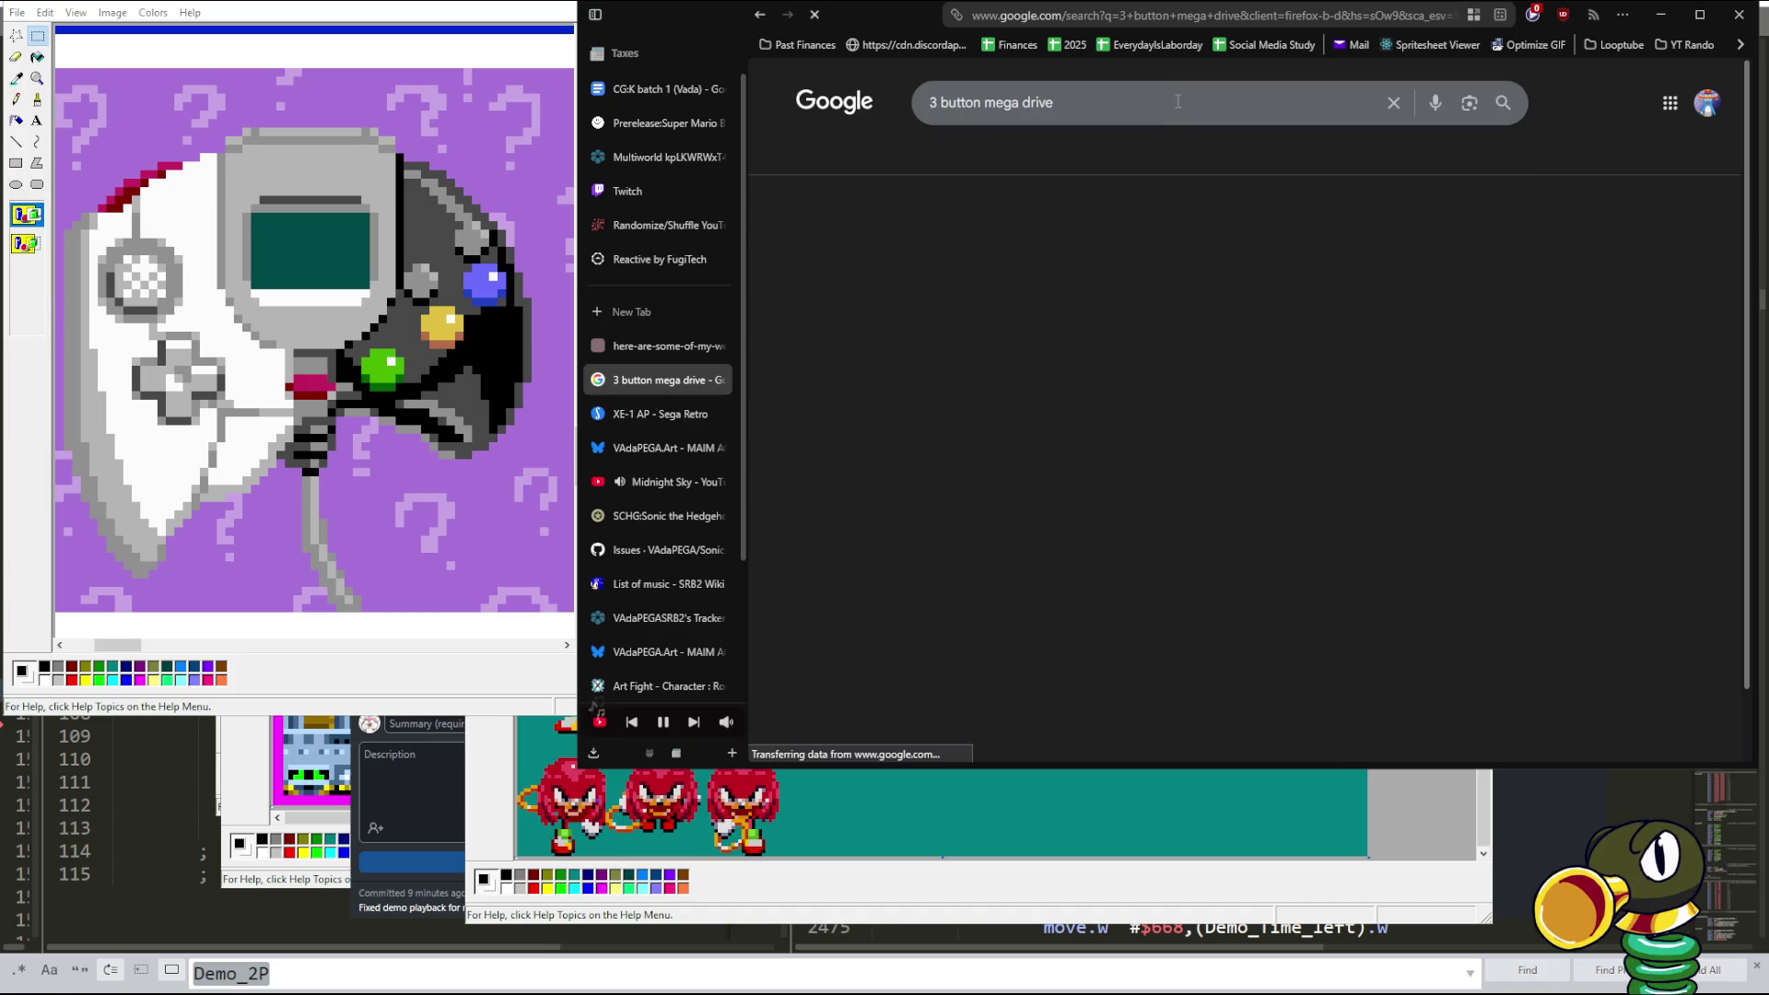
# - Preview the first '3 button mega drive' image result
pyautogui.click(844, 329)
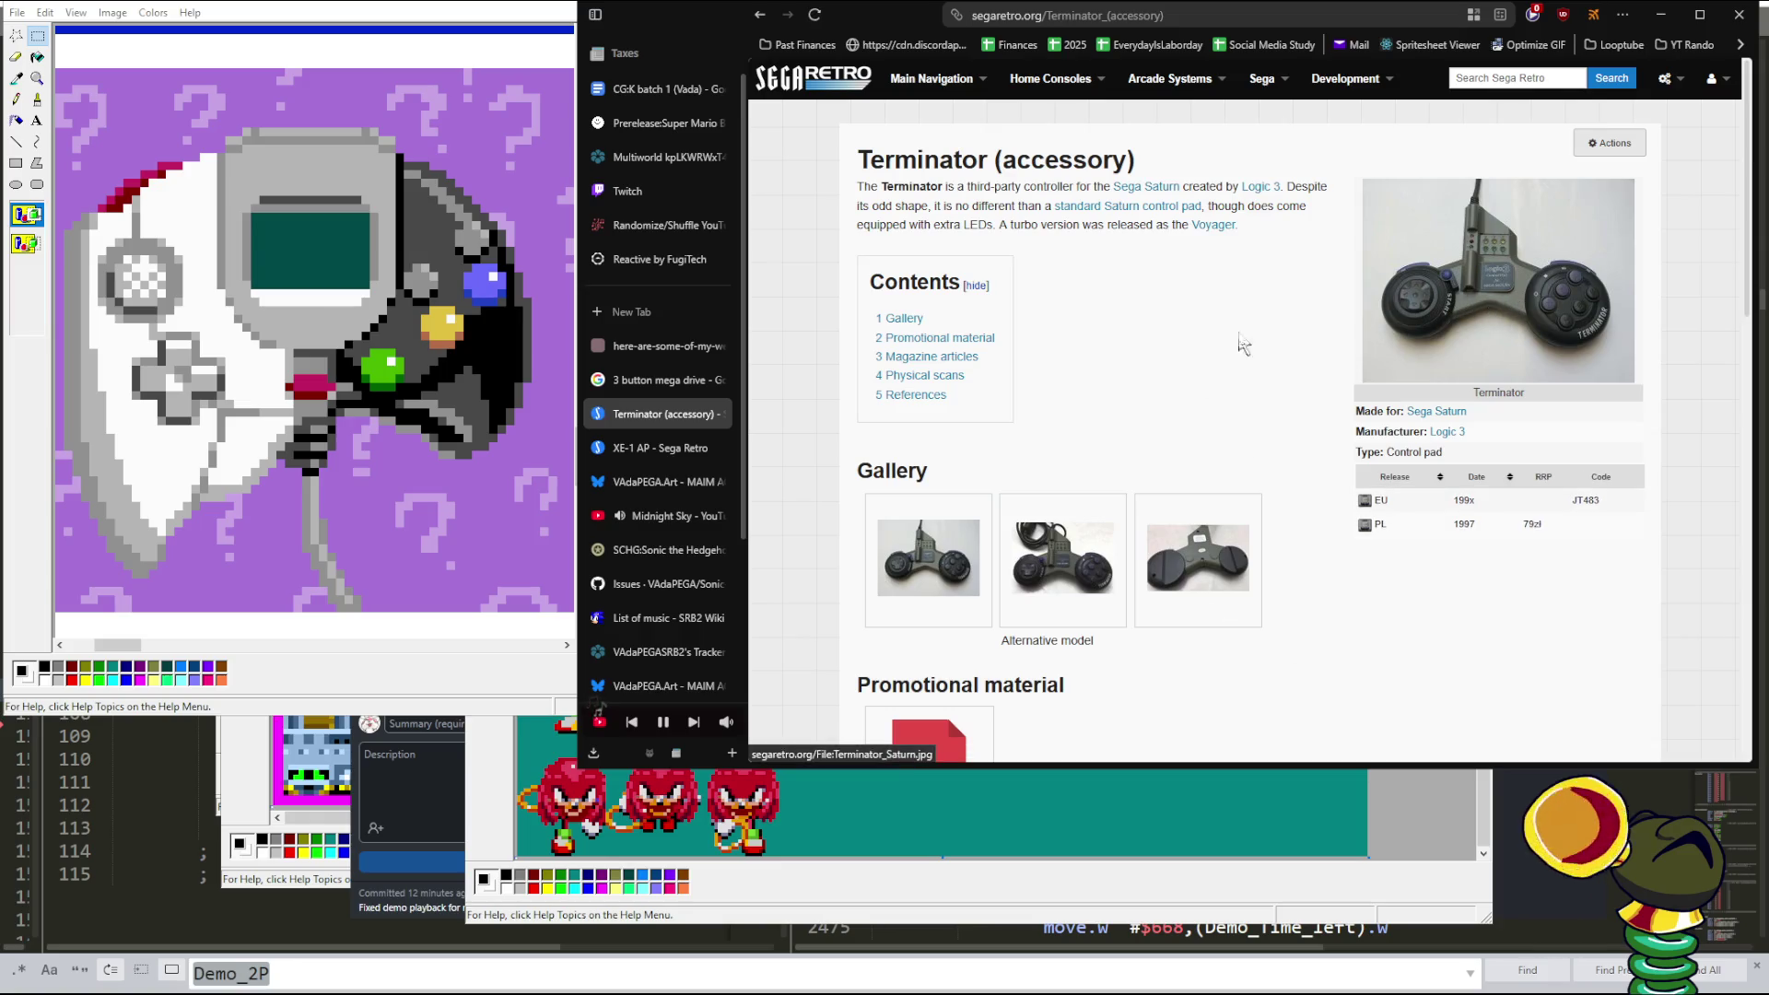
# - View the full-size Terminator controller photo and return to the article
pyautogui.click(1456, 332)
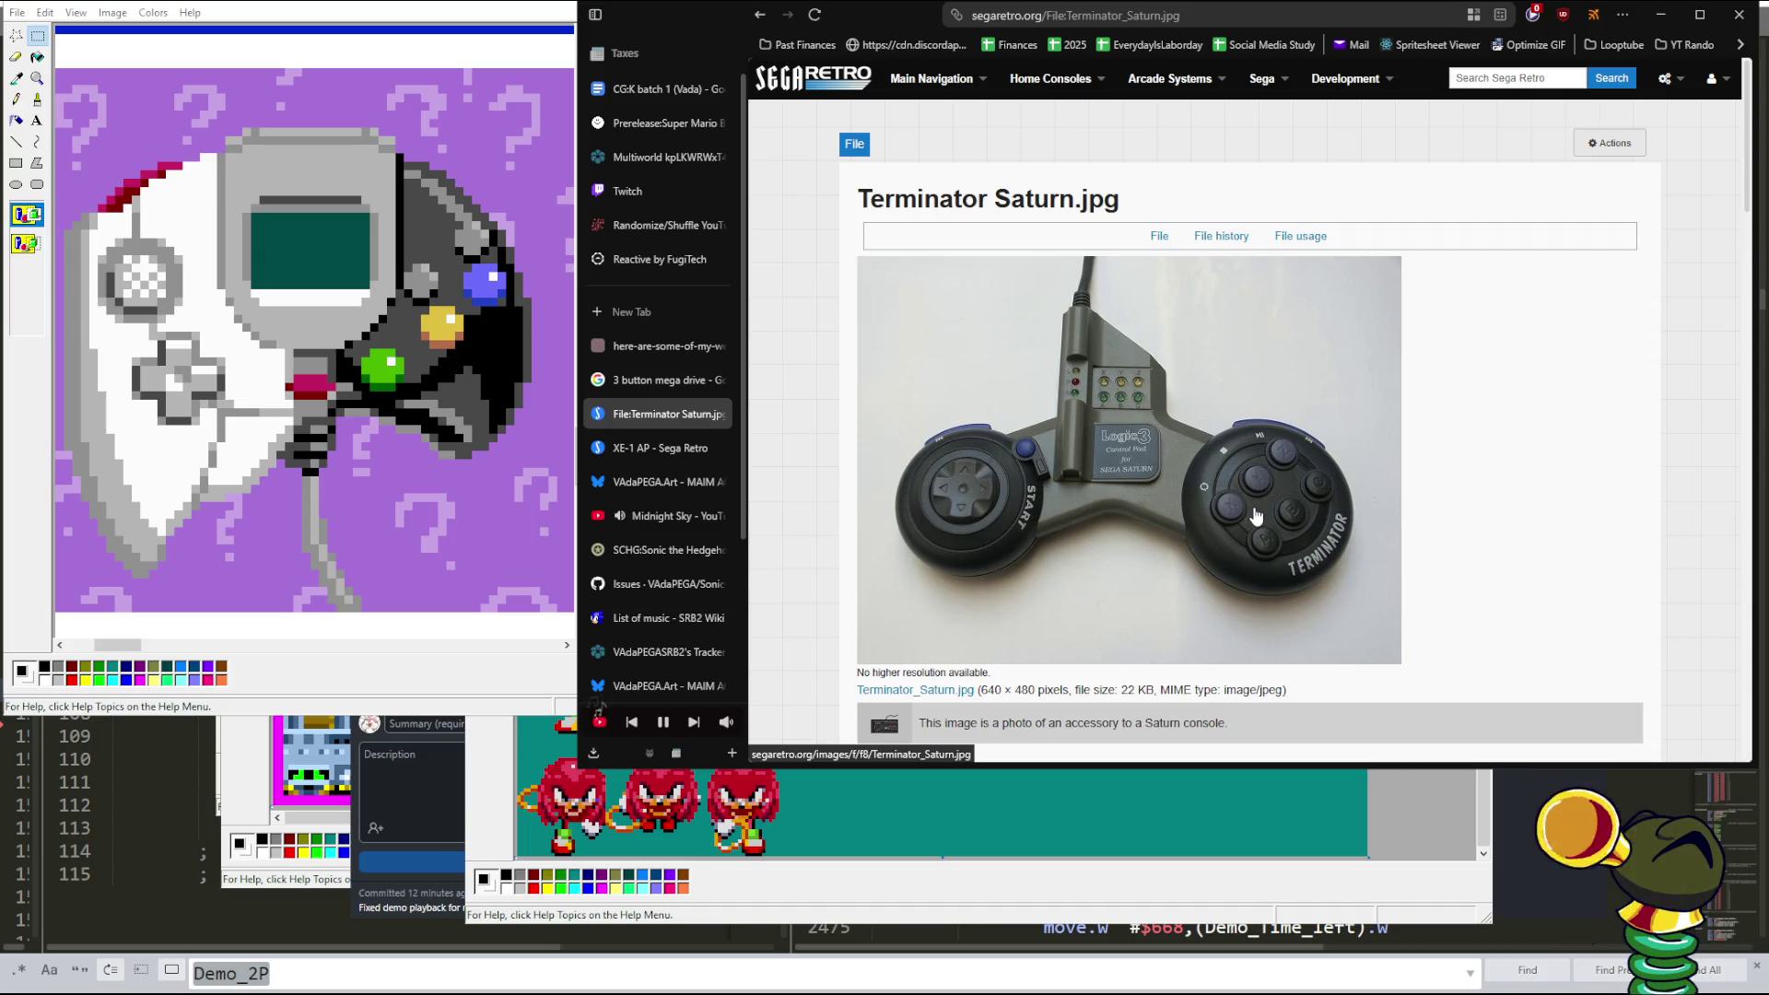
pyautogui.hotkey('alt', 'Left')
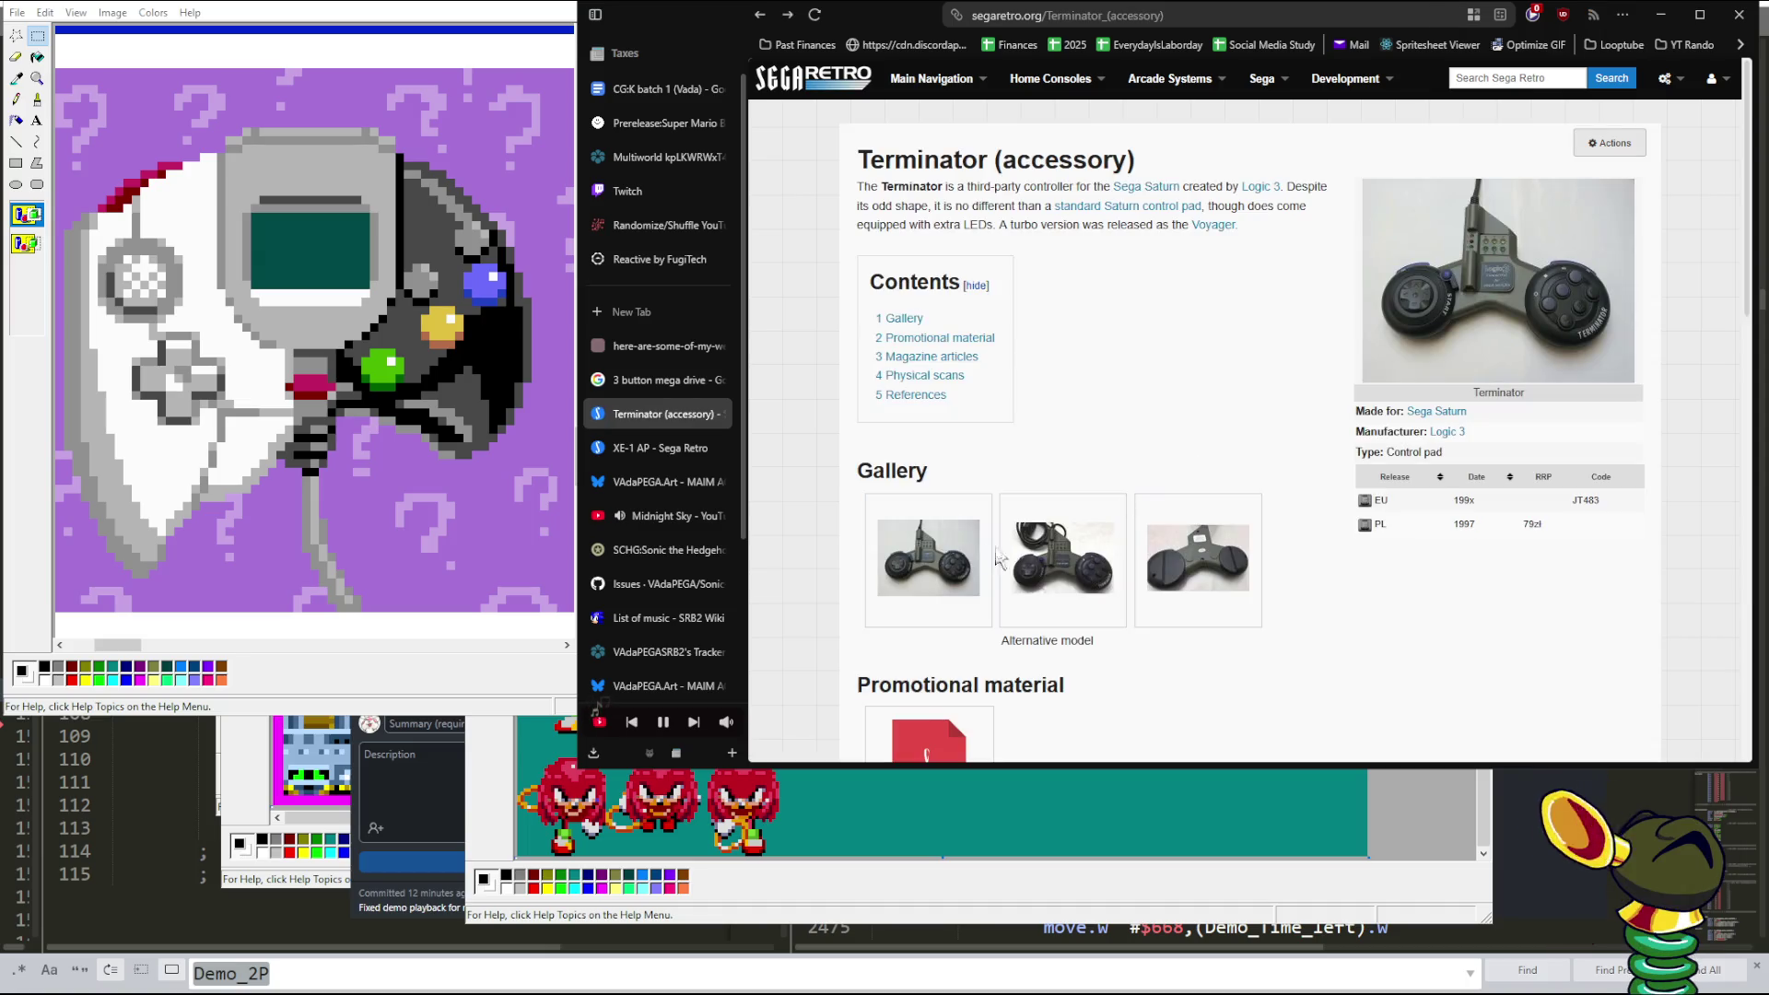
pyautogui.scroll(-2, 1147, 516)
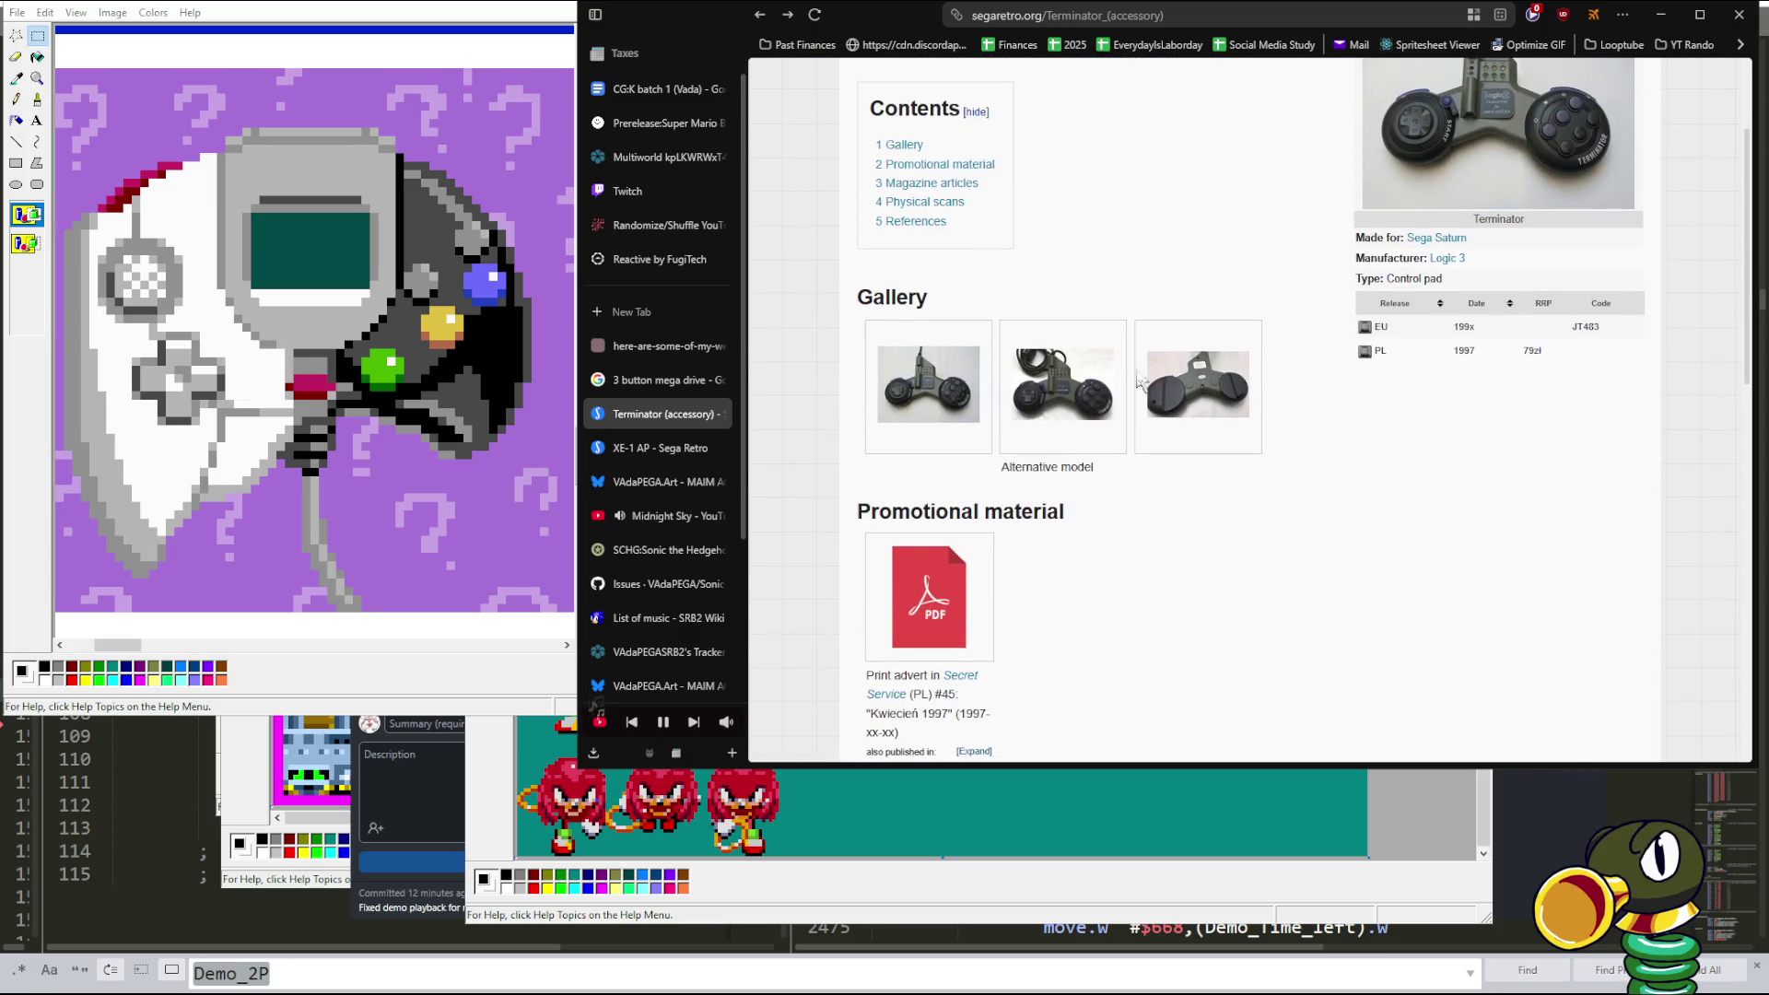
pyautogui.scroll(2, 1203, 387)
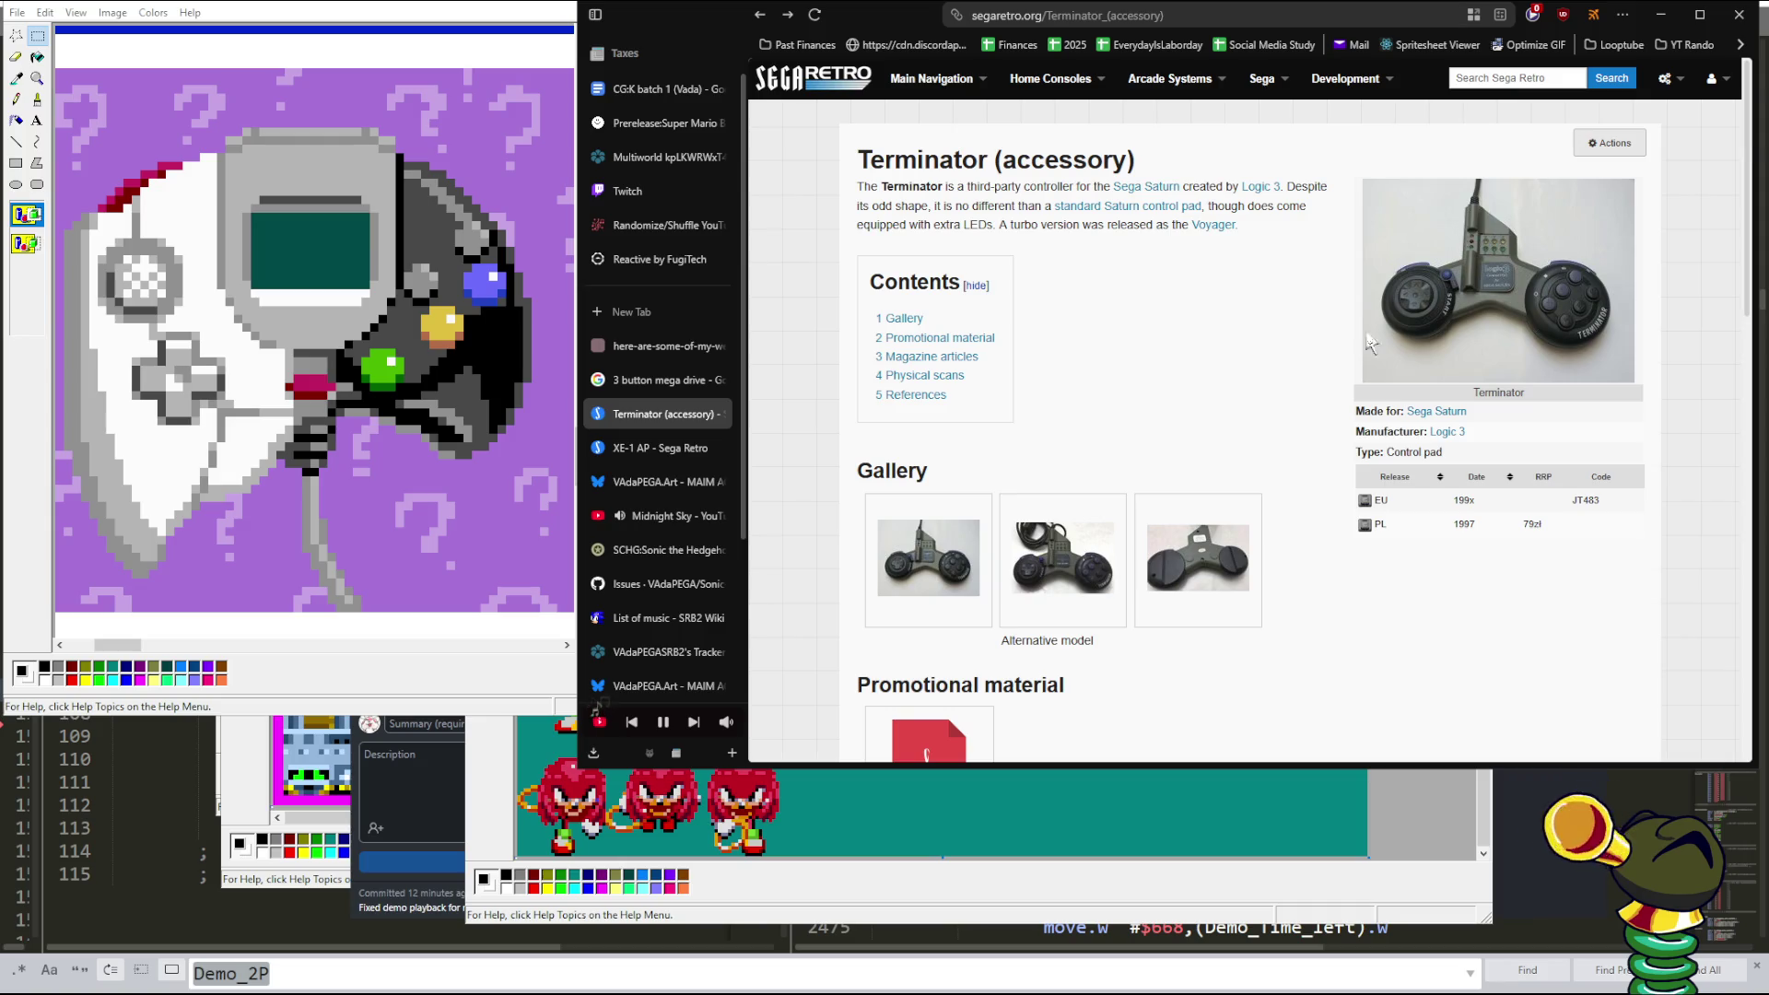
# - Reopen the Terminator photo, then scroll down to the third-party Saturn control pad navbox
pyautogui.click(1530, 306)
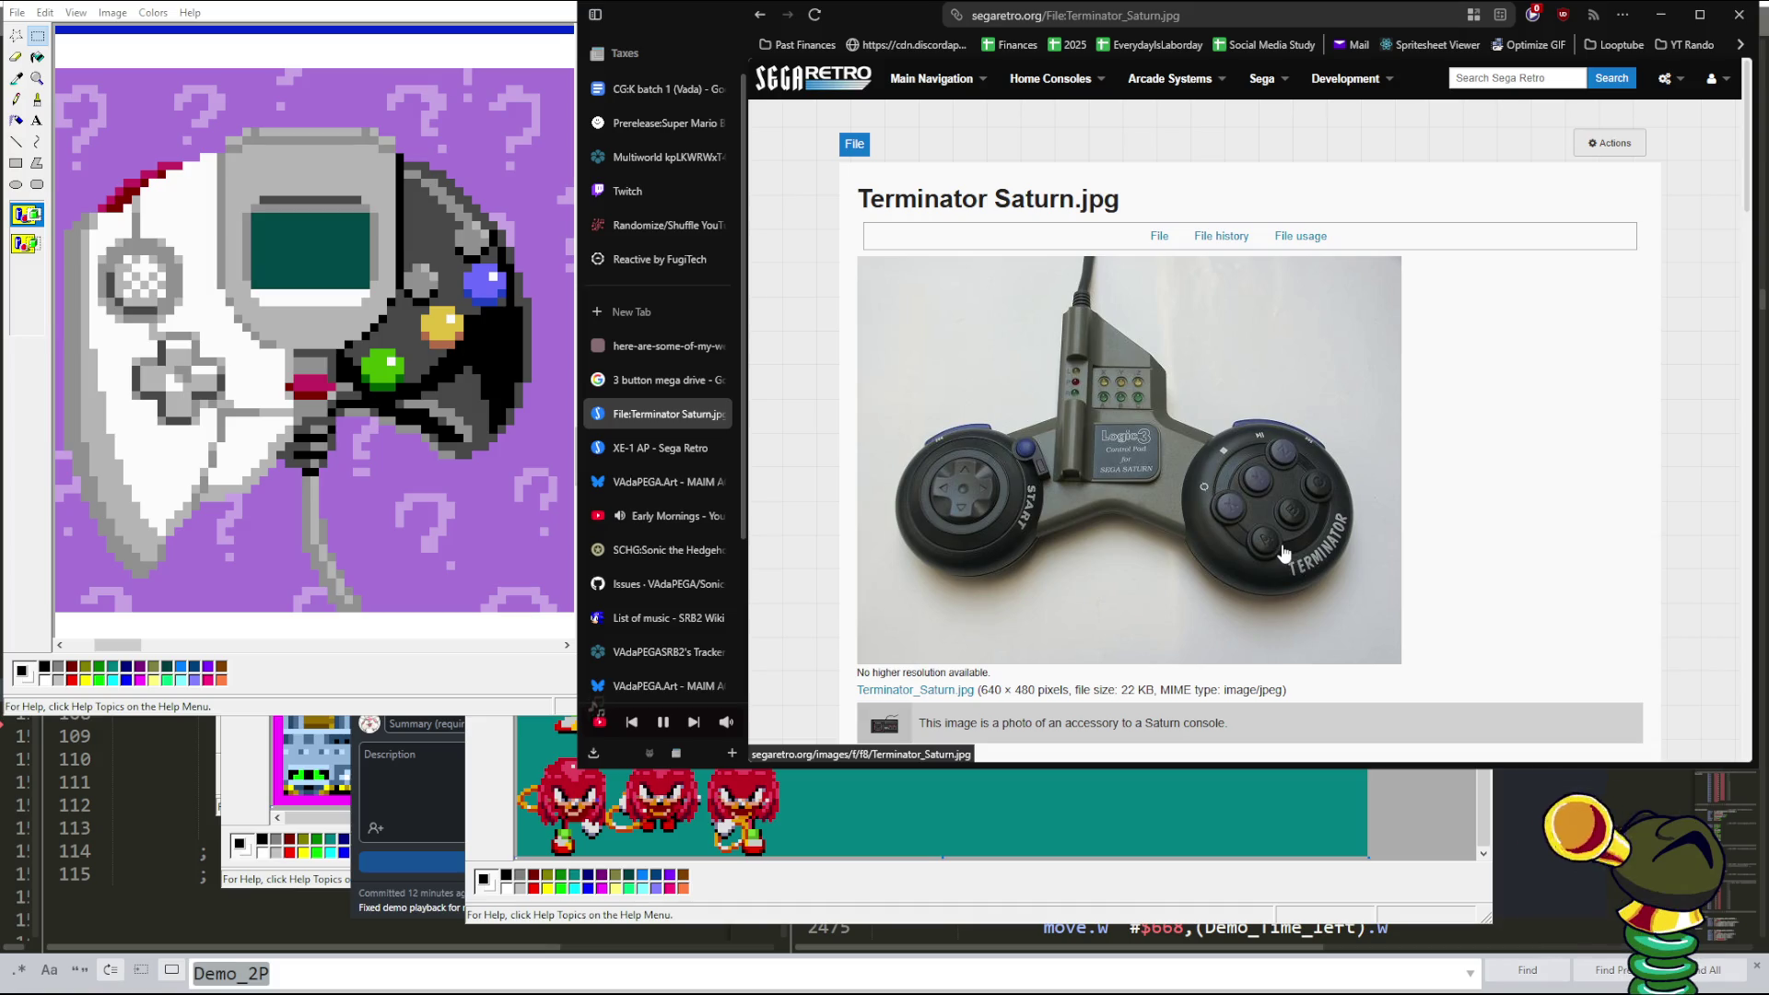
pyautogui.hotkey('alt', 'Left')
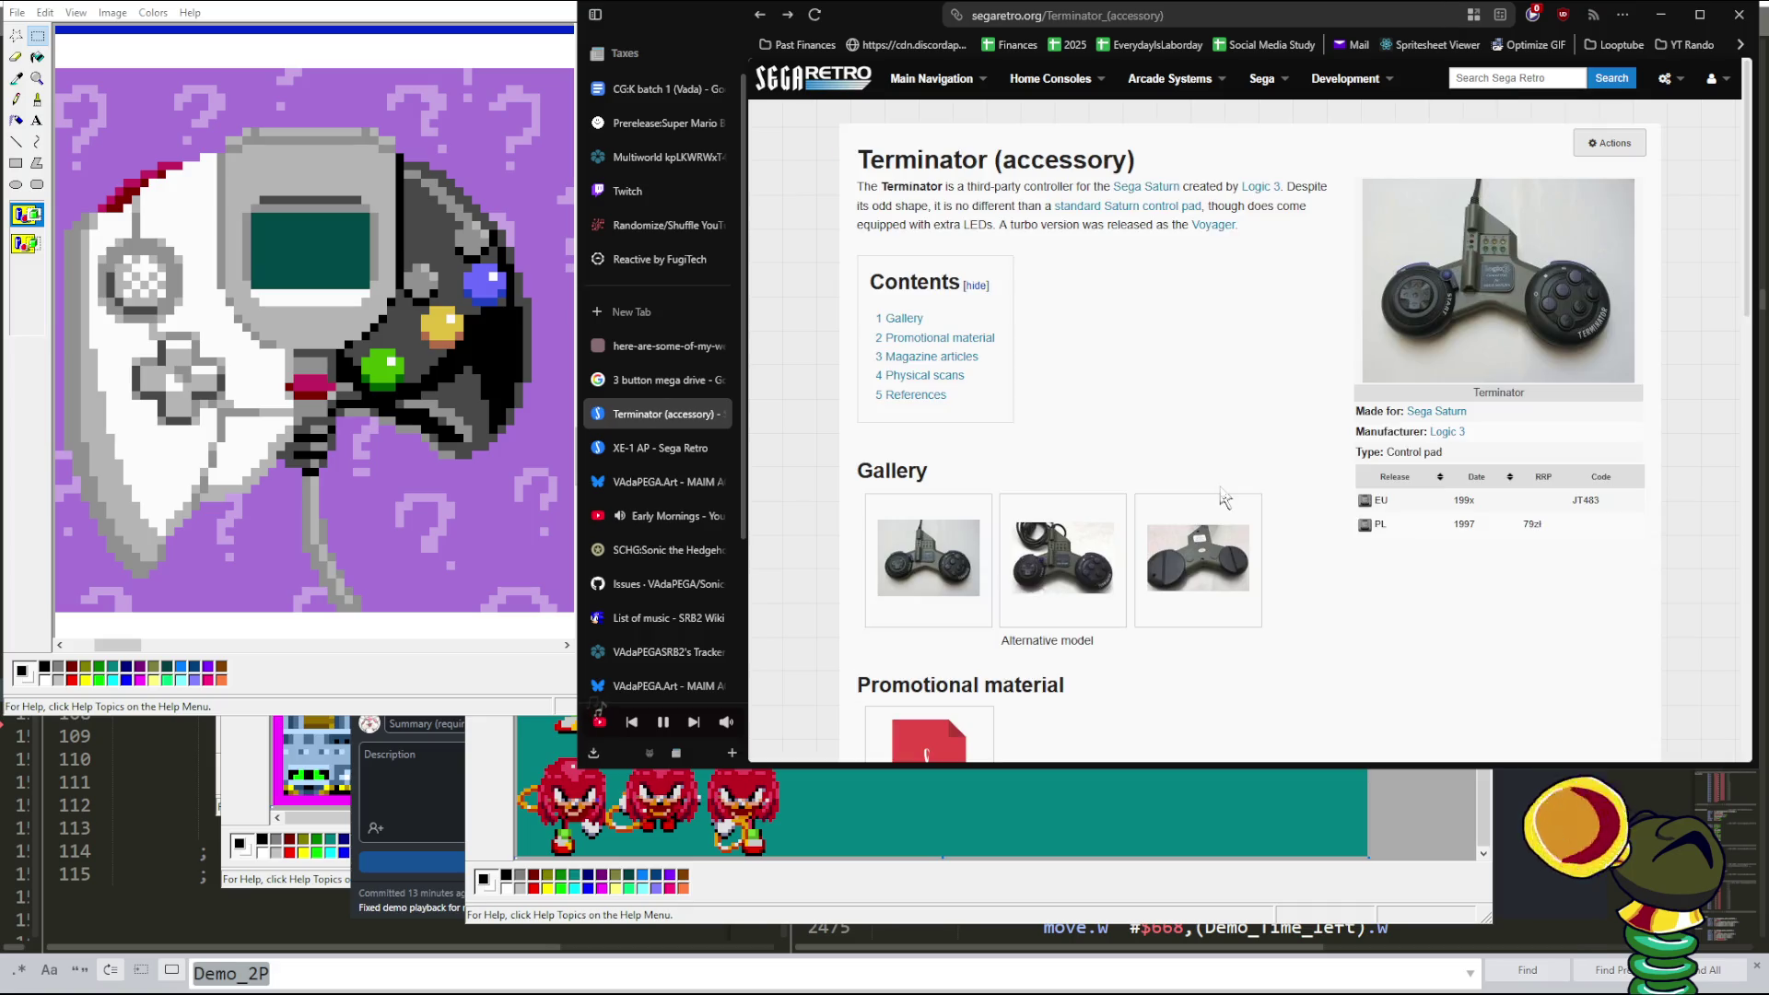
pyautogui.scroll(-3, 1224, 497)
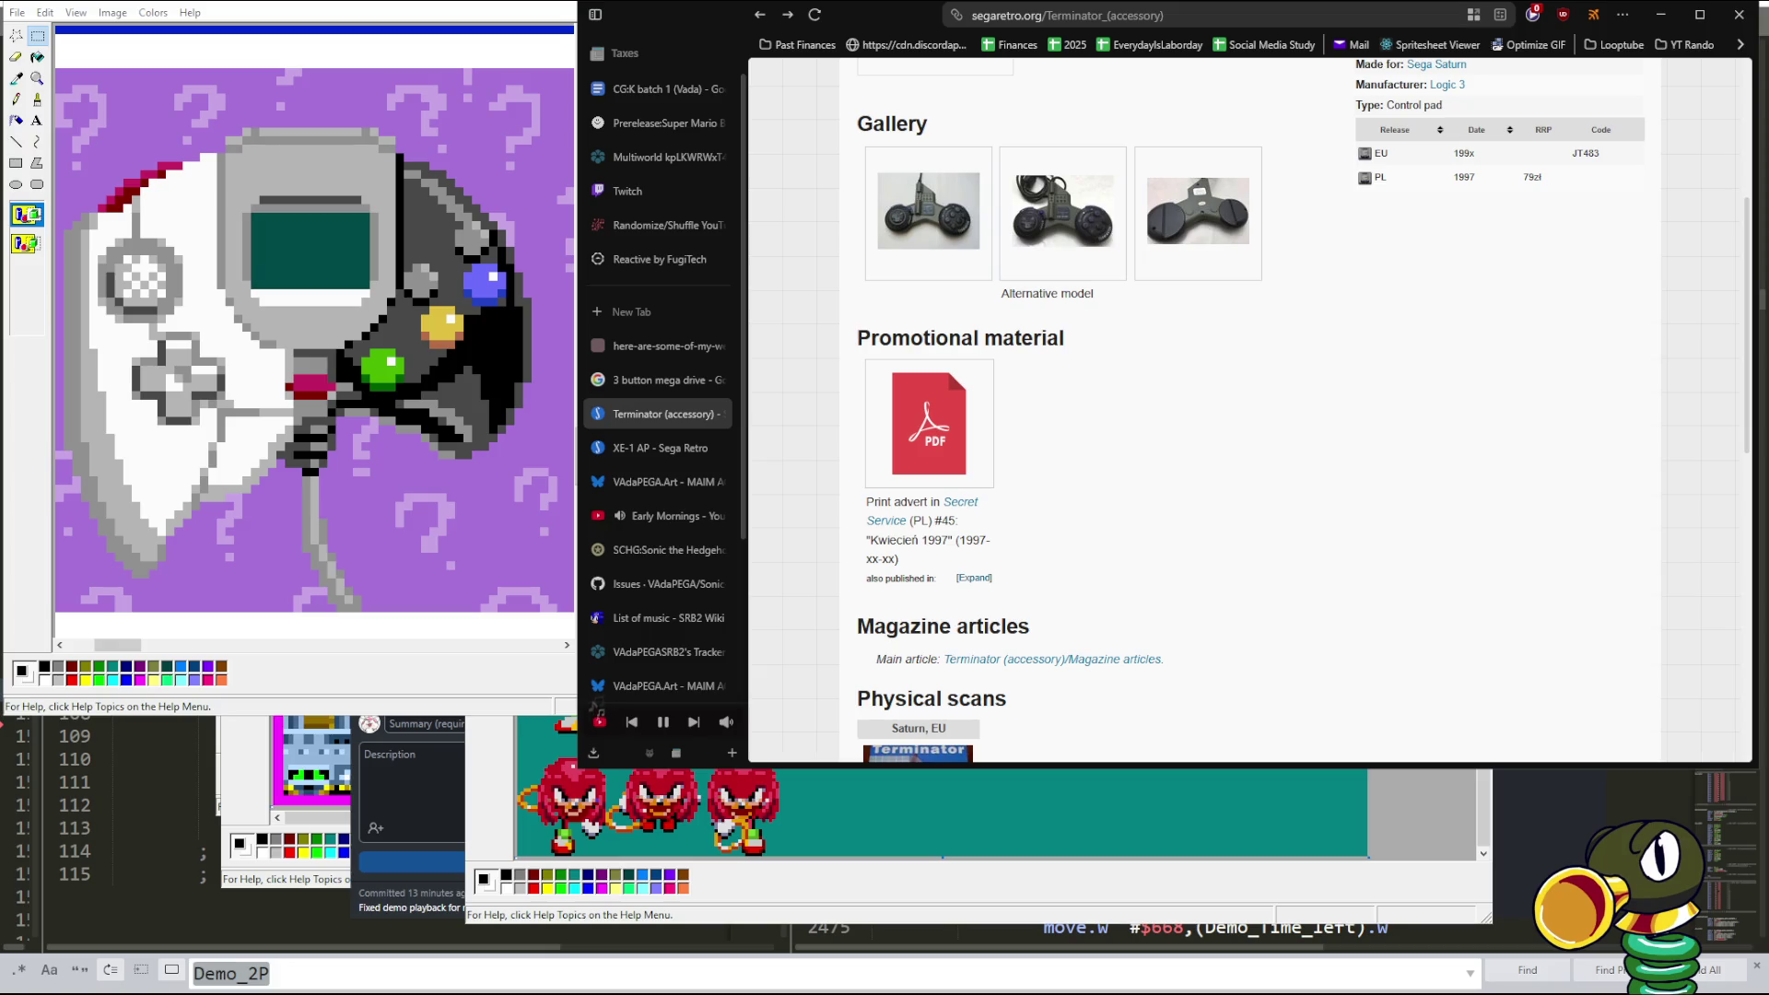
pyautogui.scroll(-4, 1256, 586)
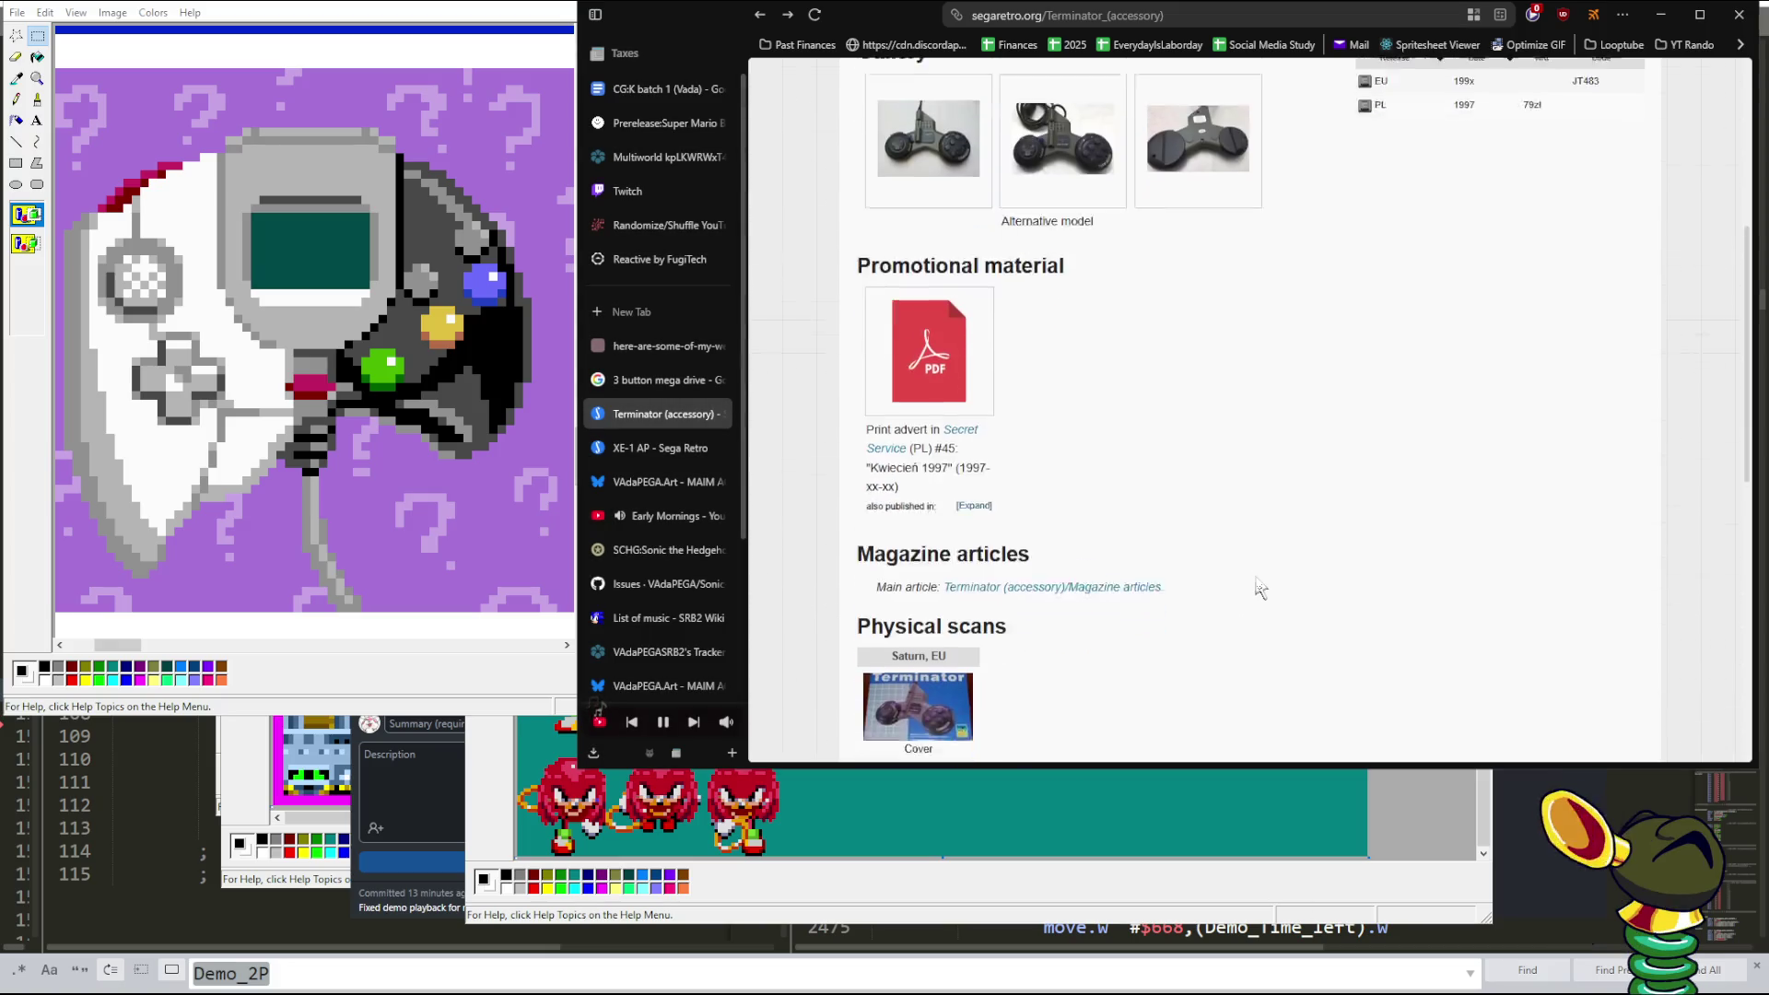
pyautogui.scroll(-4, 1253, 587)
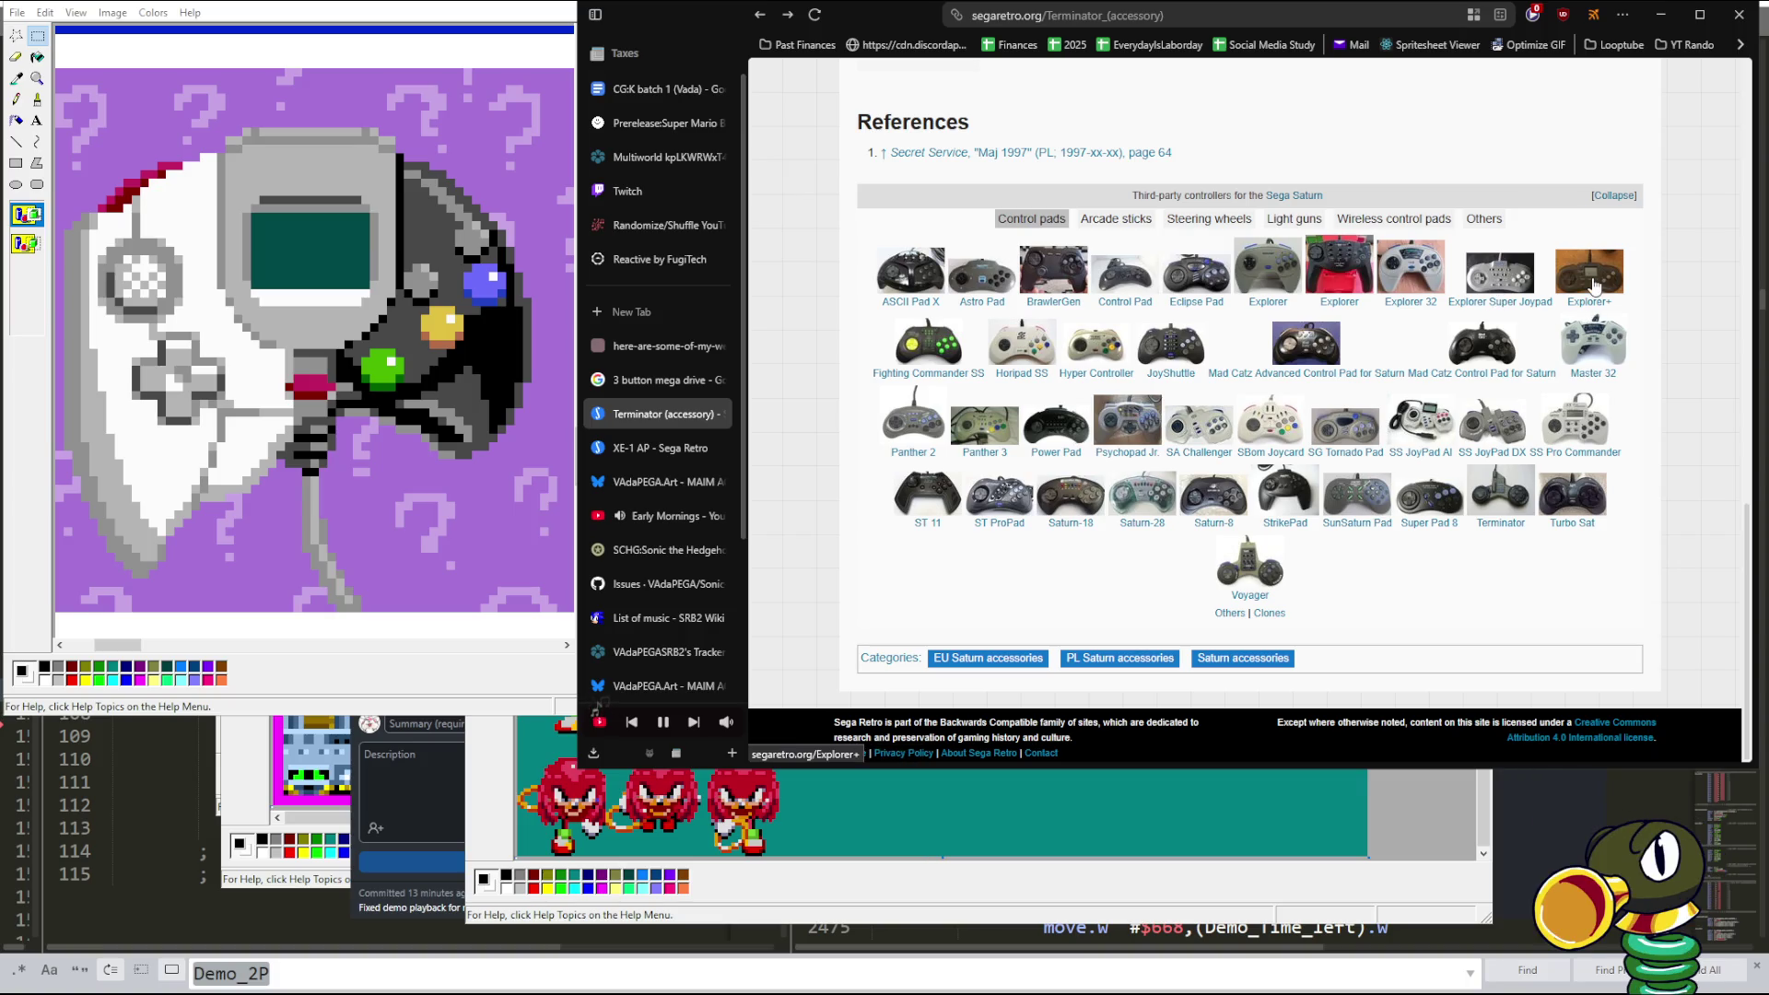
# - View the SS JoyPad AI article's full photo, then return to the Terminator controller list
pyautogui.click(1428, 426)
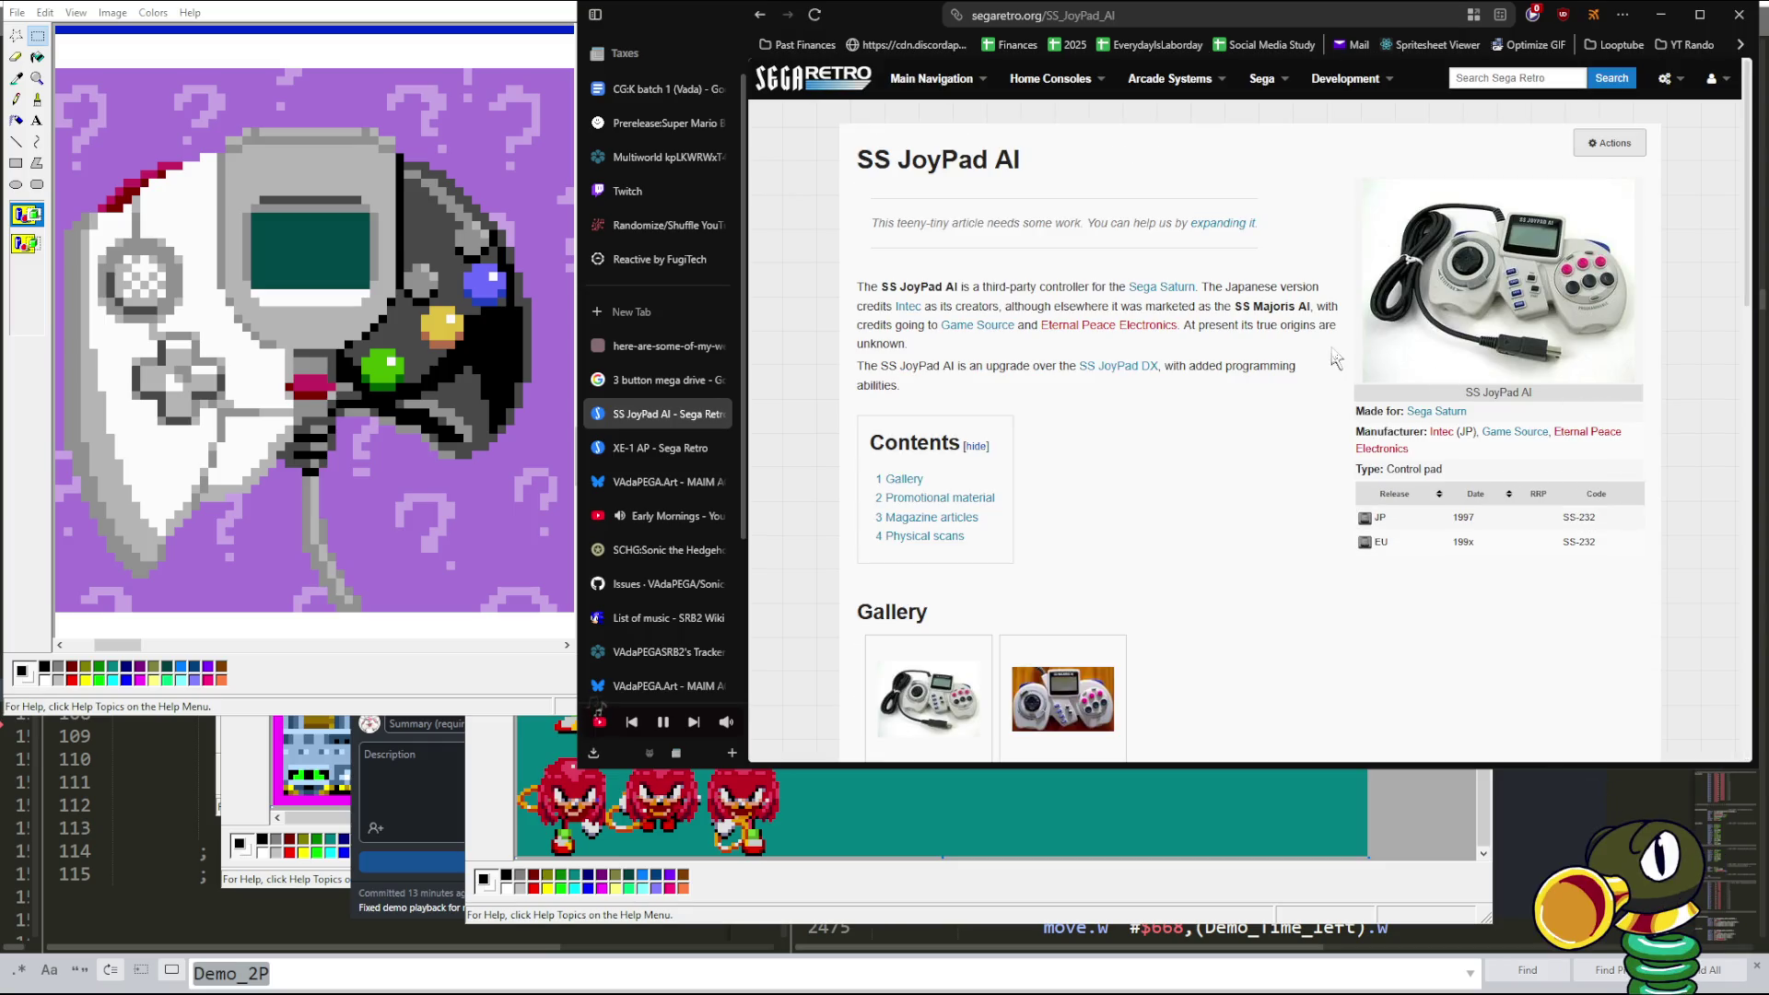
pyautogui.click(1465, 262)
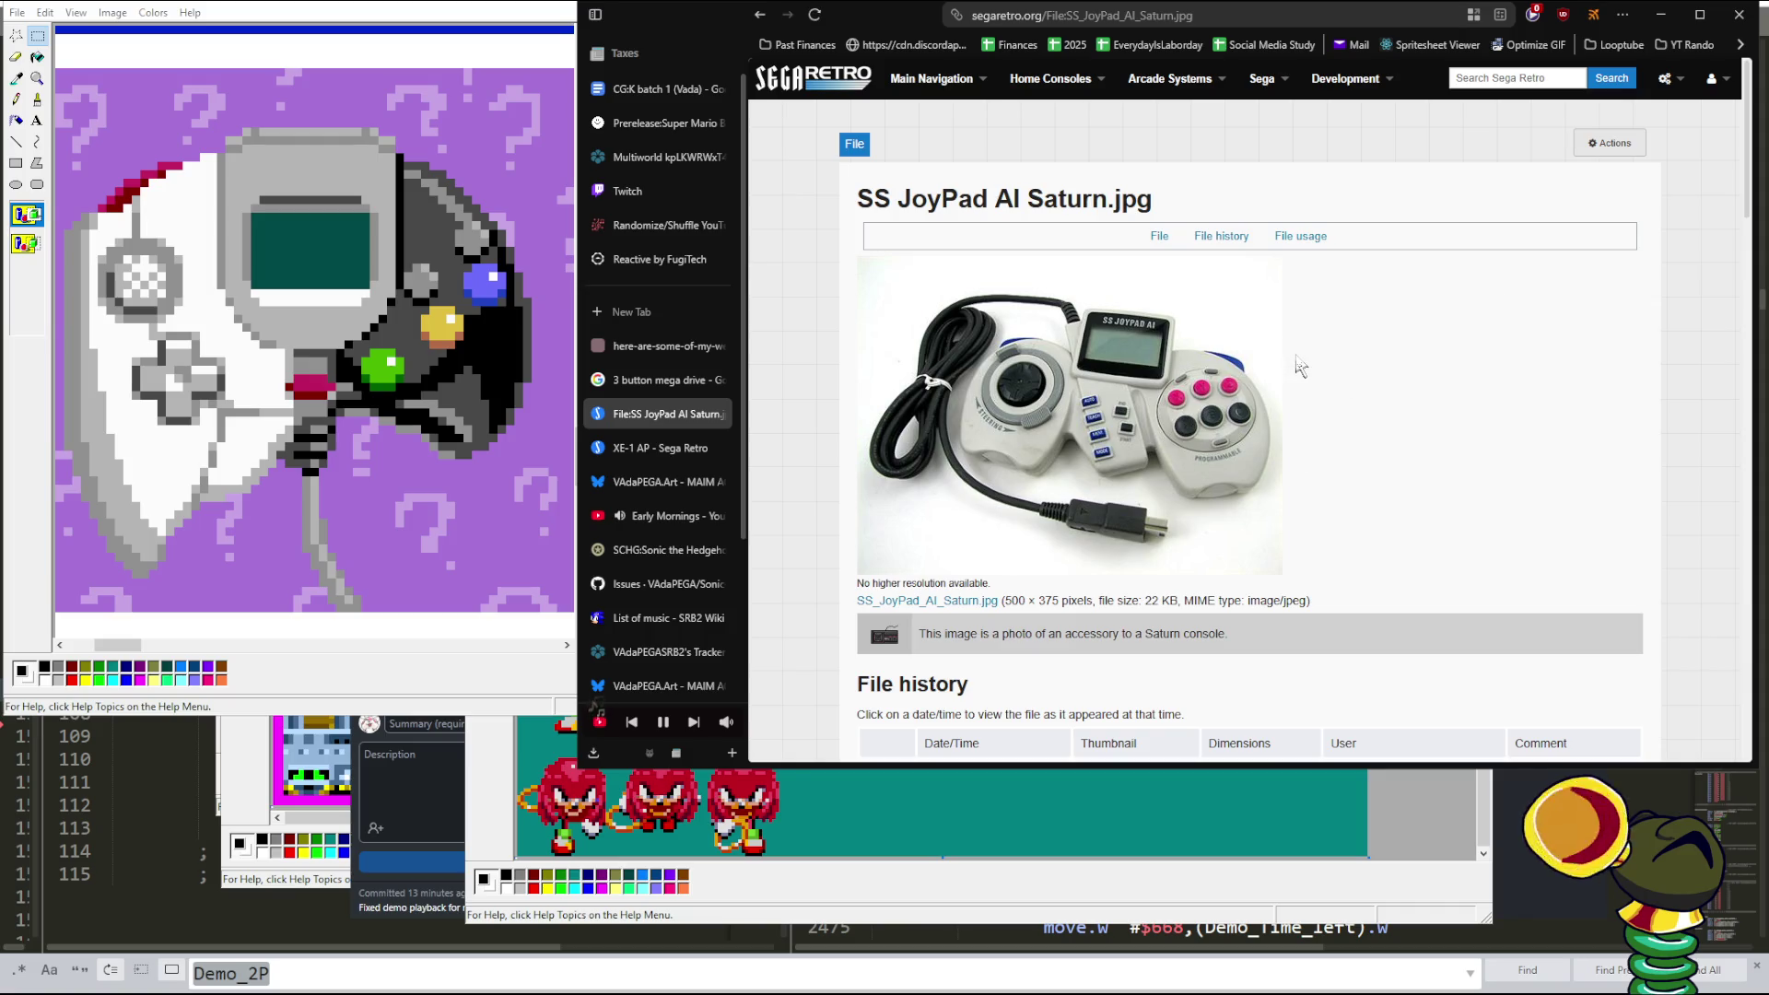
pyautogui.hotkey('alt', 'Left')
pyautogui.hotkey('alt', 'Left')
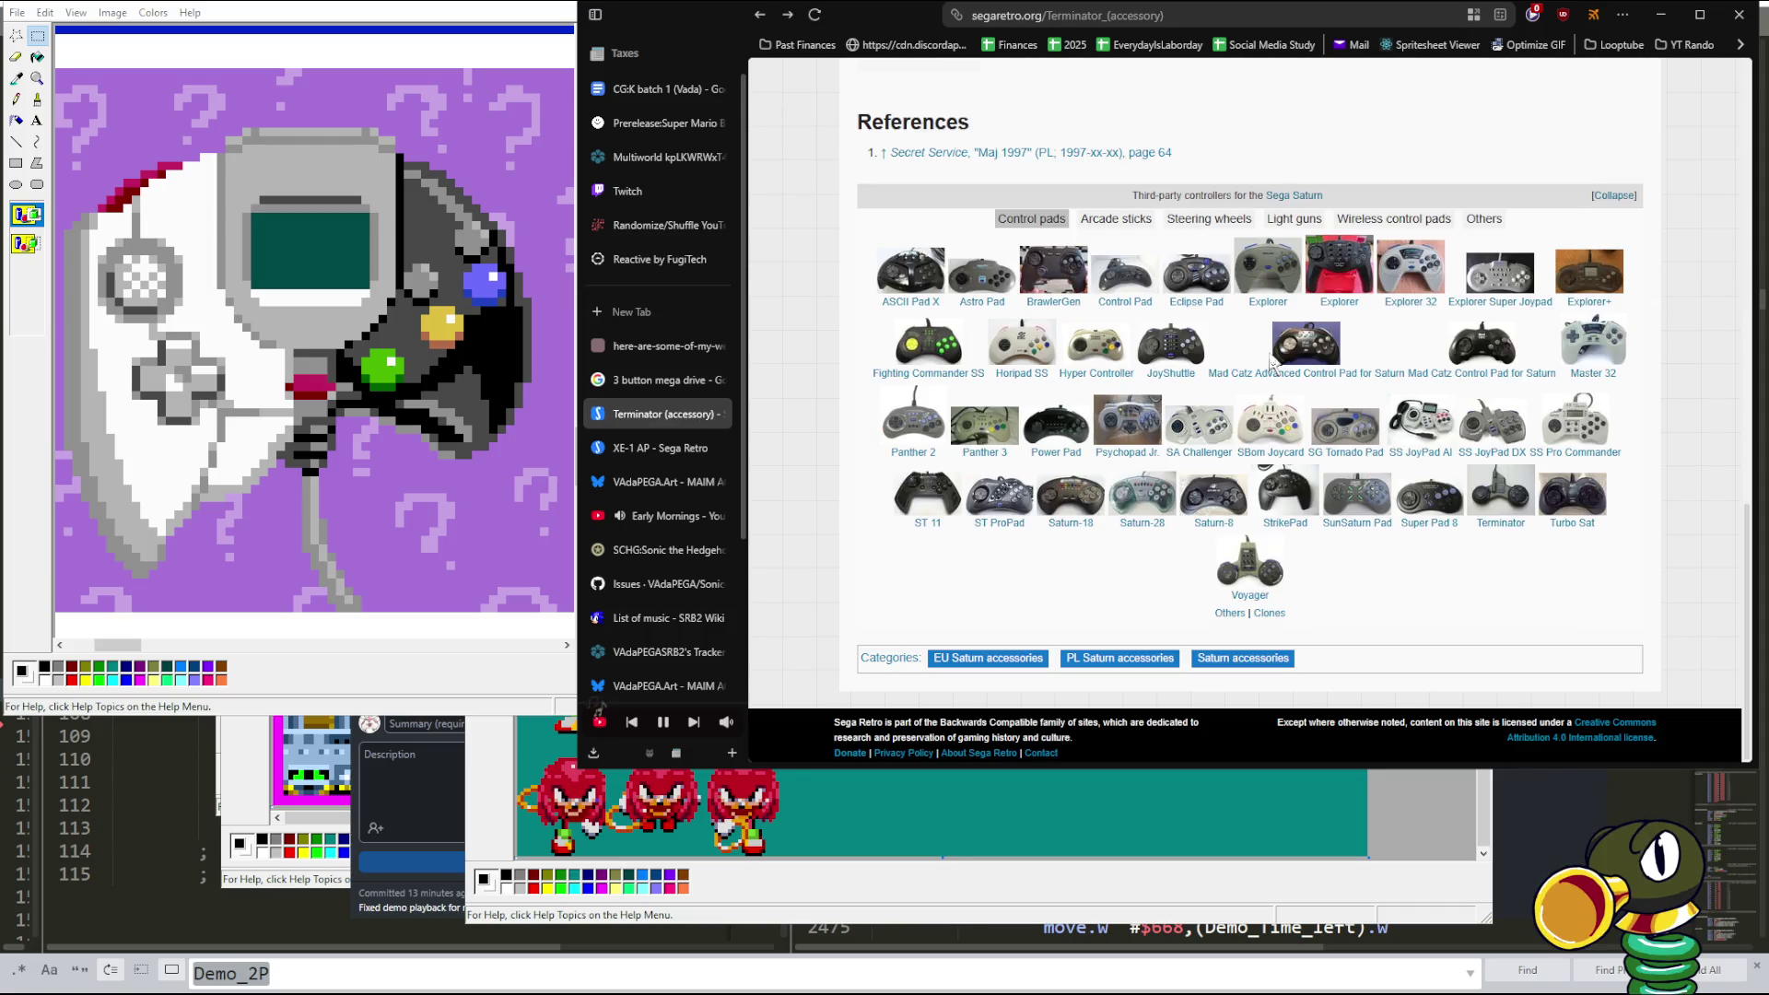
pyautogui.scroll(2, 1103, 377)
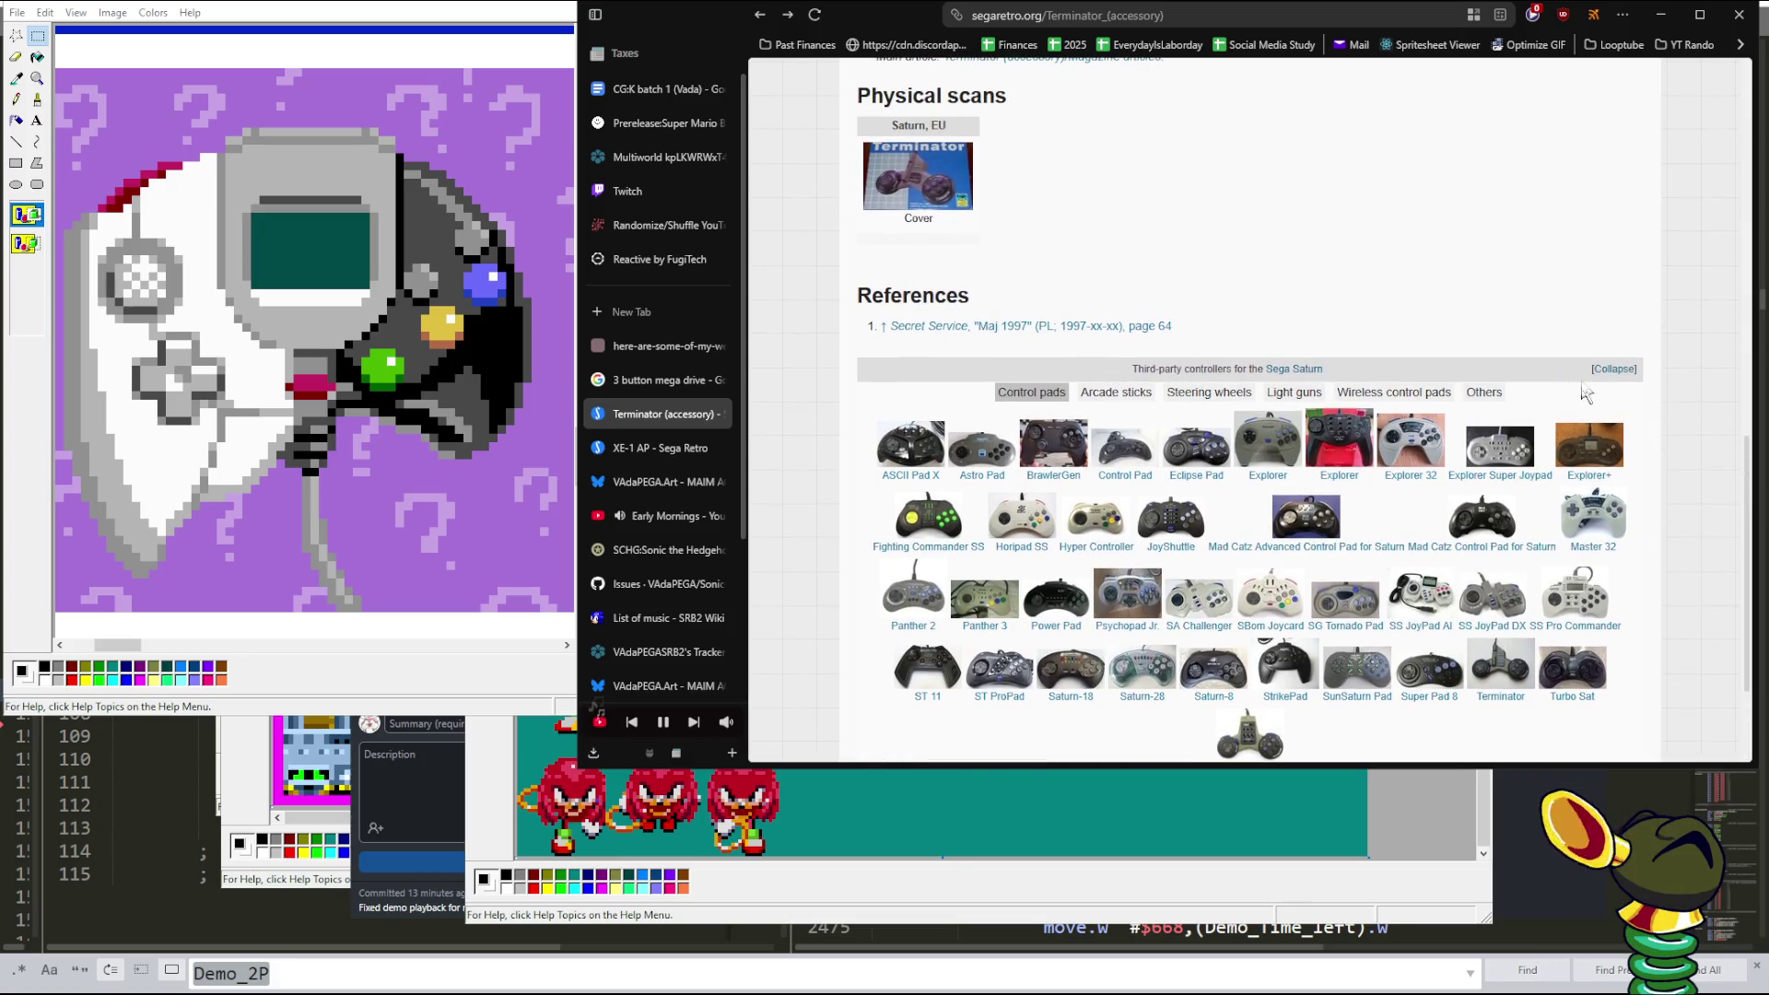
# - Browse the navbox's Arcade sticks, Steering wheels, Light guns, Wireless pads and Others categories
pyautogui.click(1145, 394)
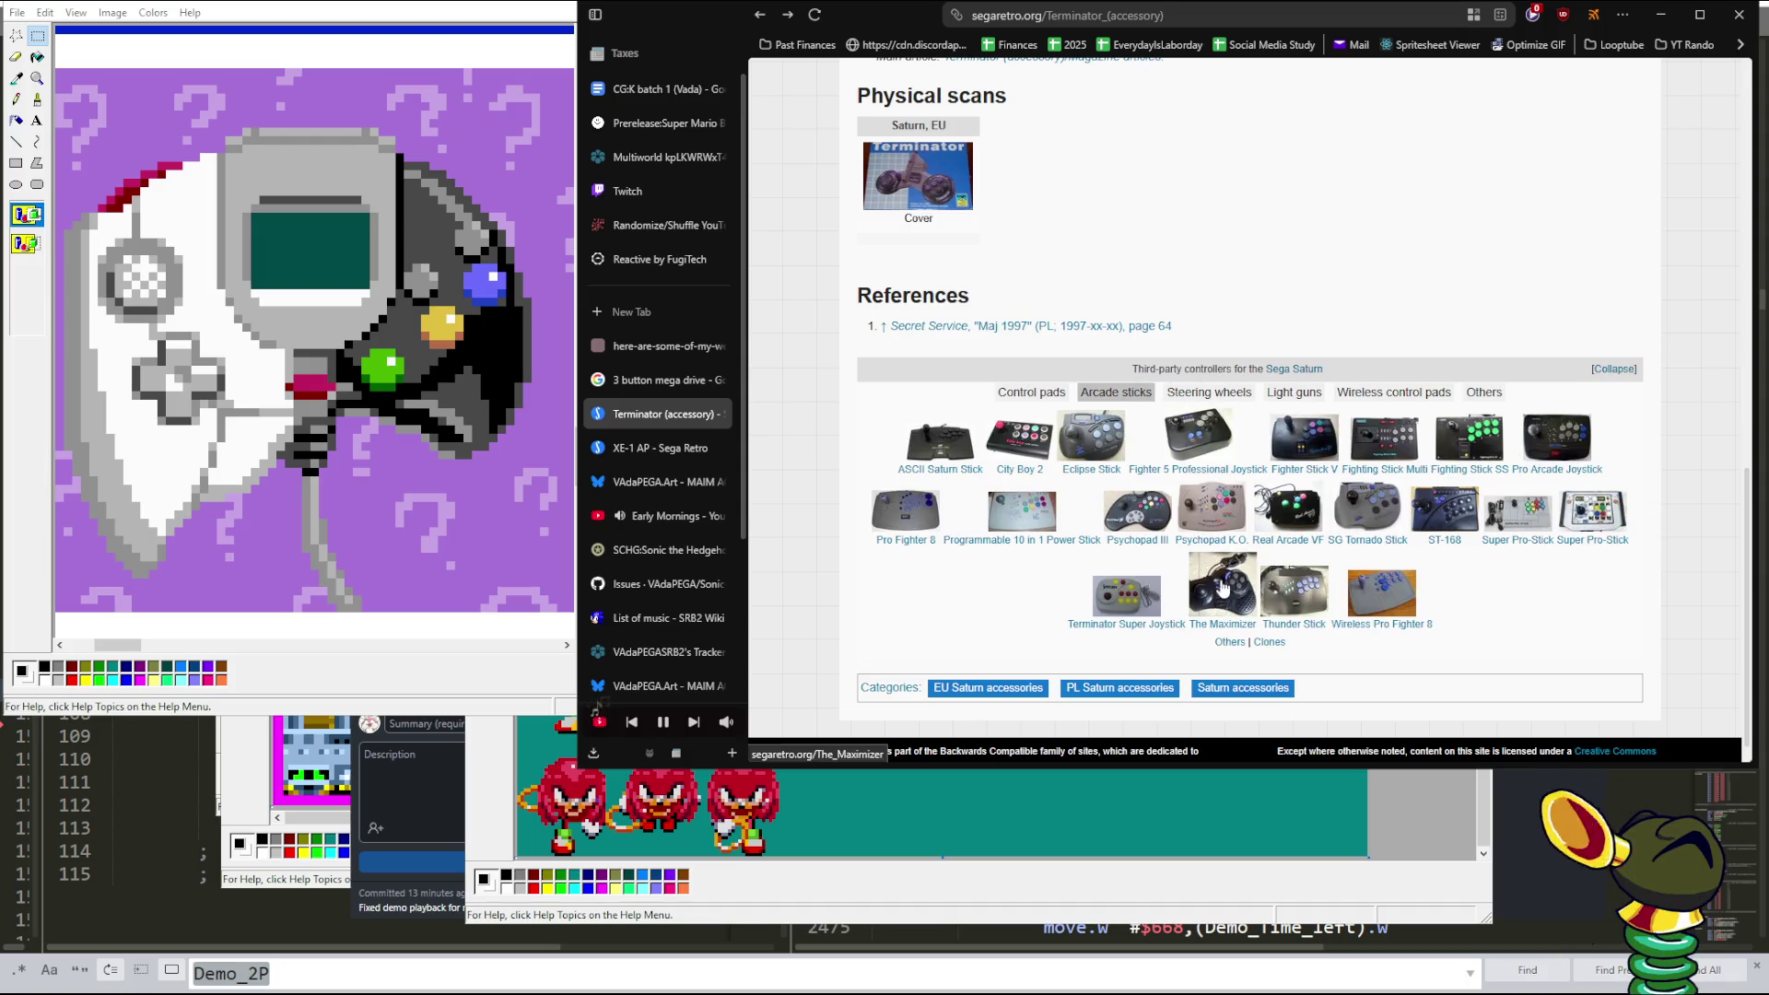
pyautogui.click(1220, 392)
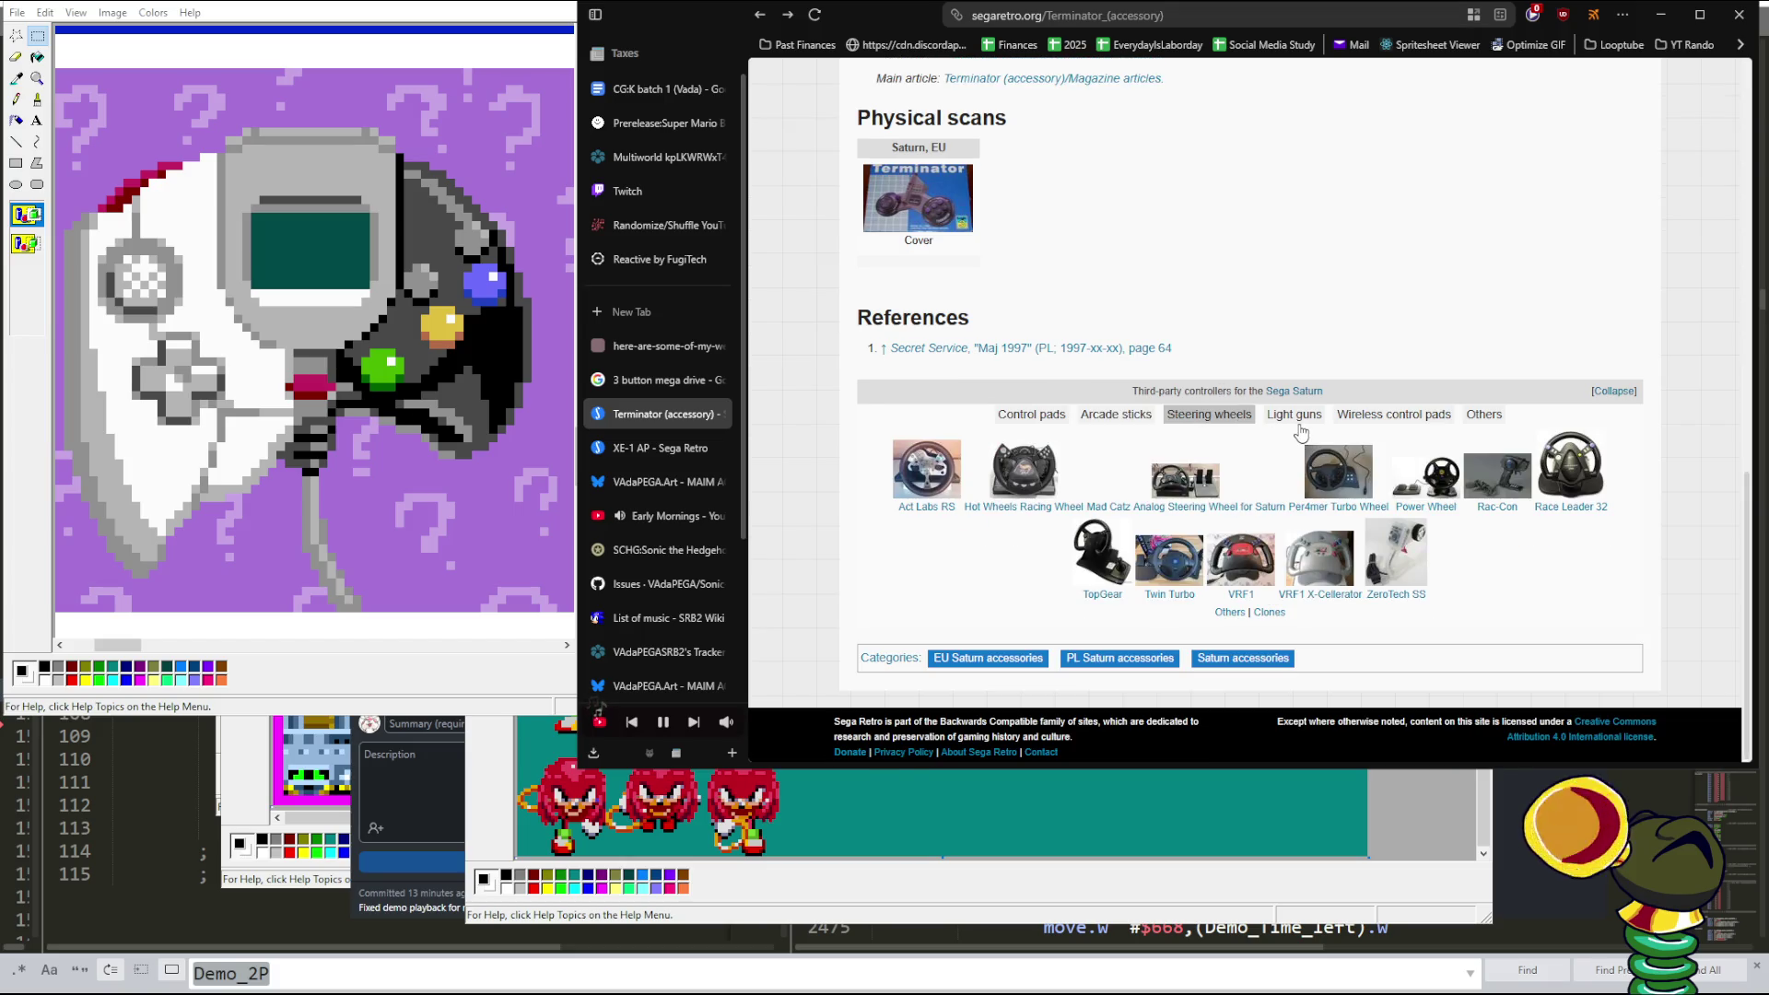
pyautogui.click(1299, 422)
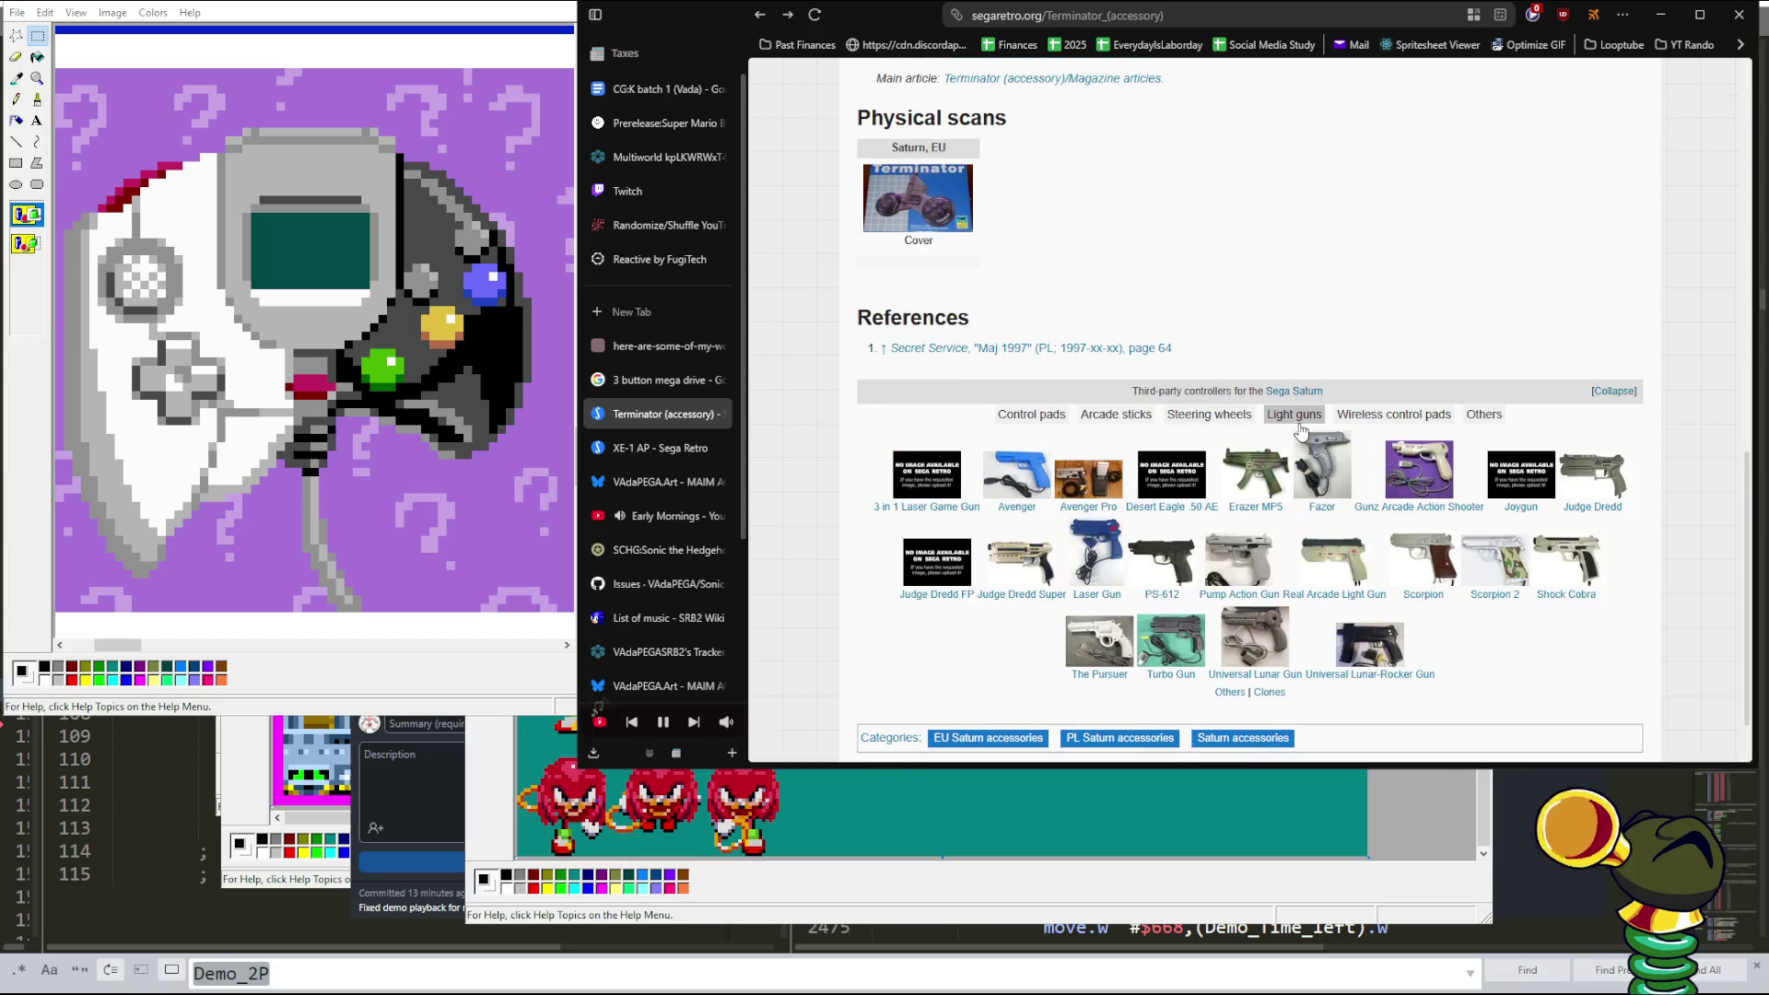
pyautogui.click(1357, 420)
pyautogui.click(1478, 508)
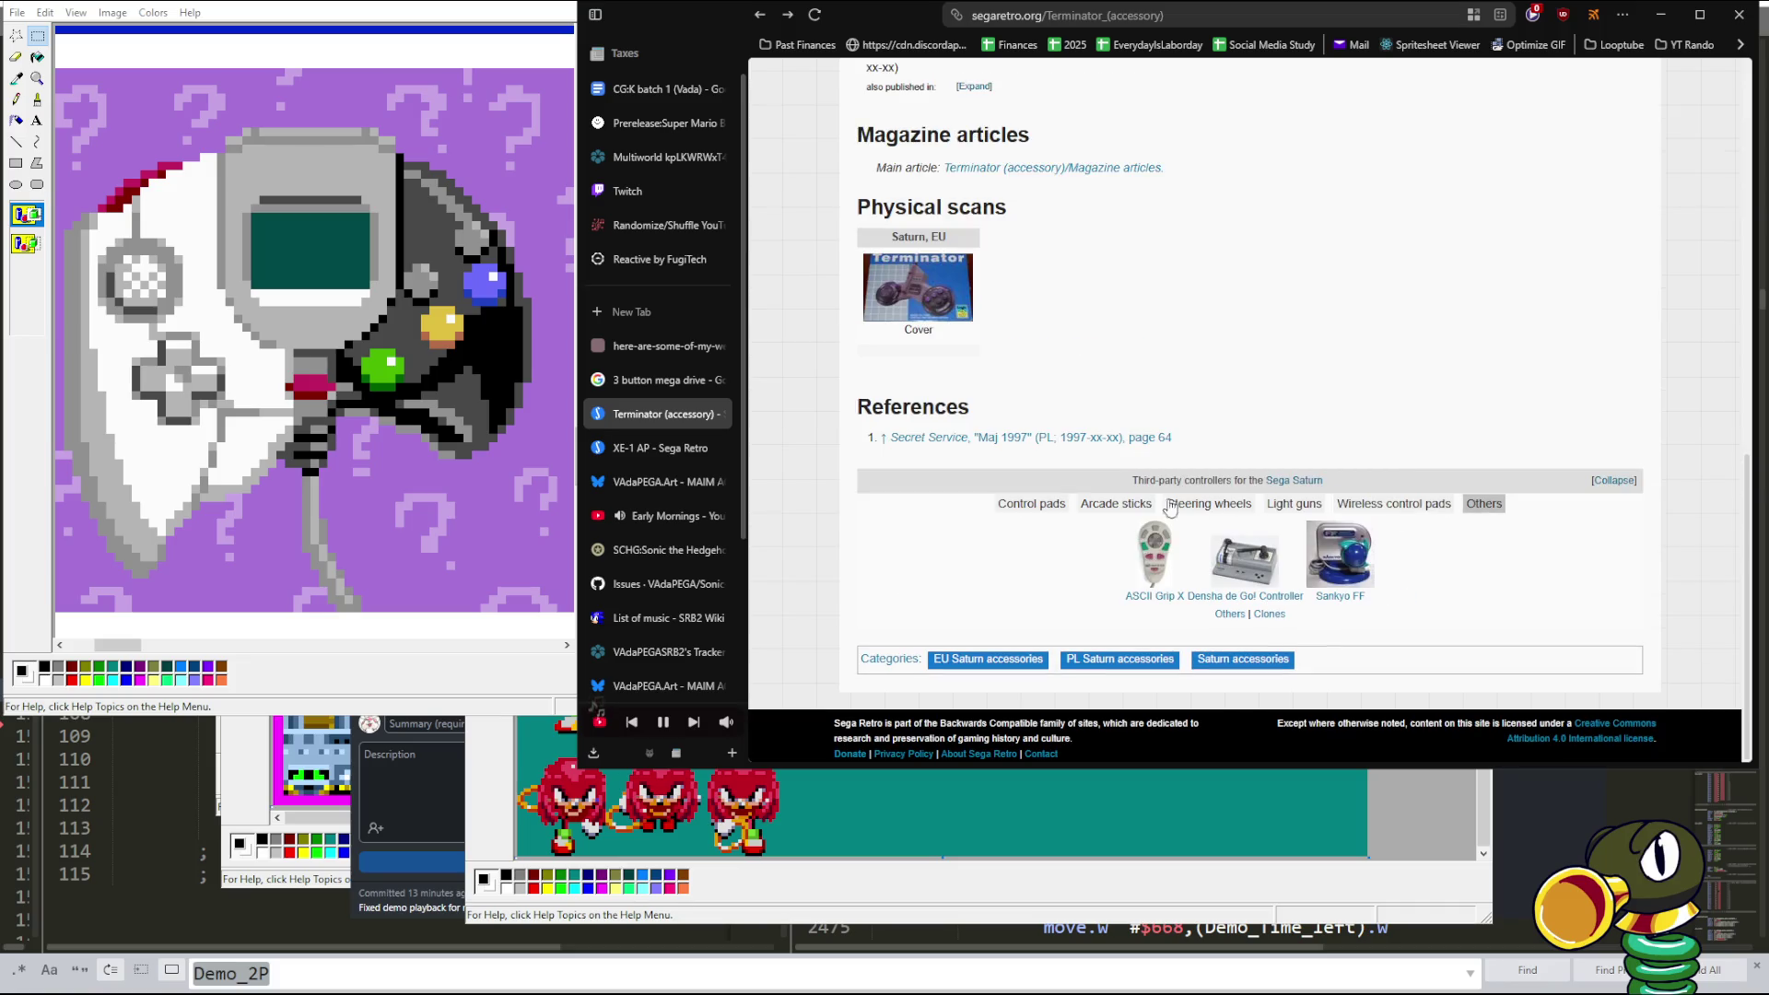
# - Reshow the Saturn control pads, pause and skip the music, then go back to Energiser
pyautogui.click(1036, 504)
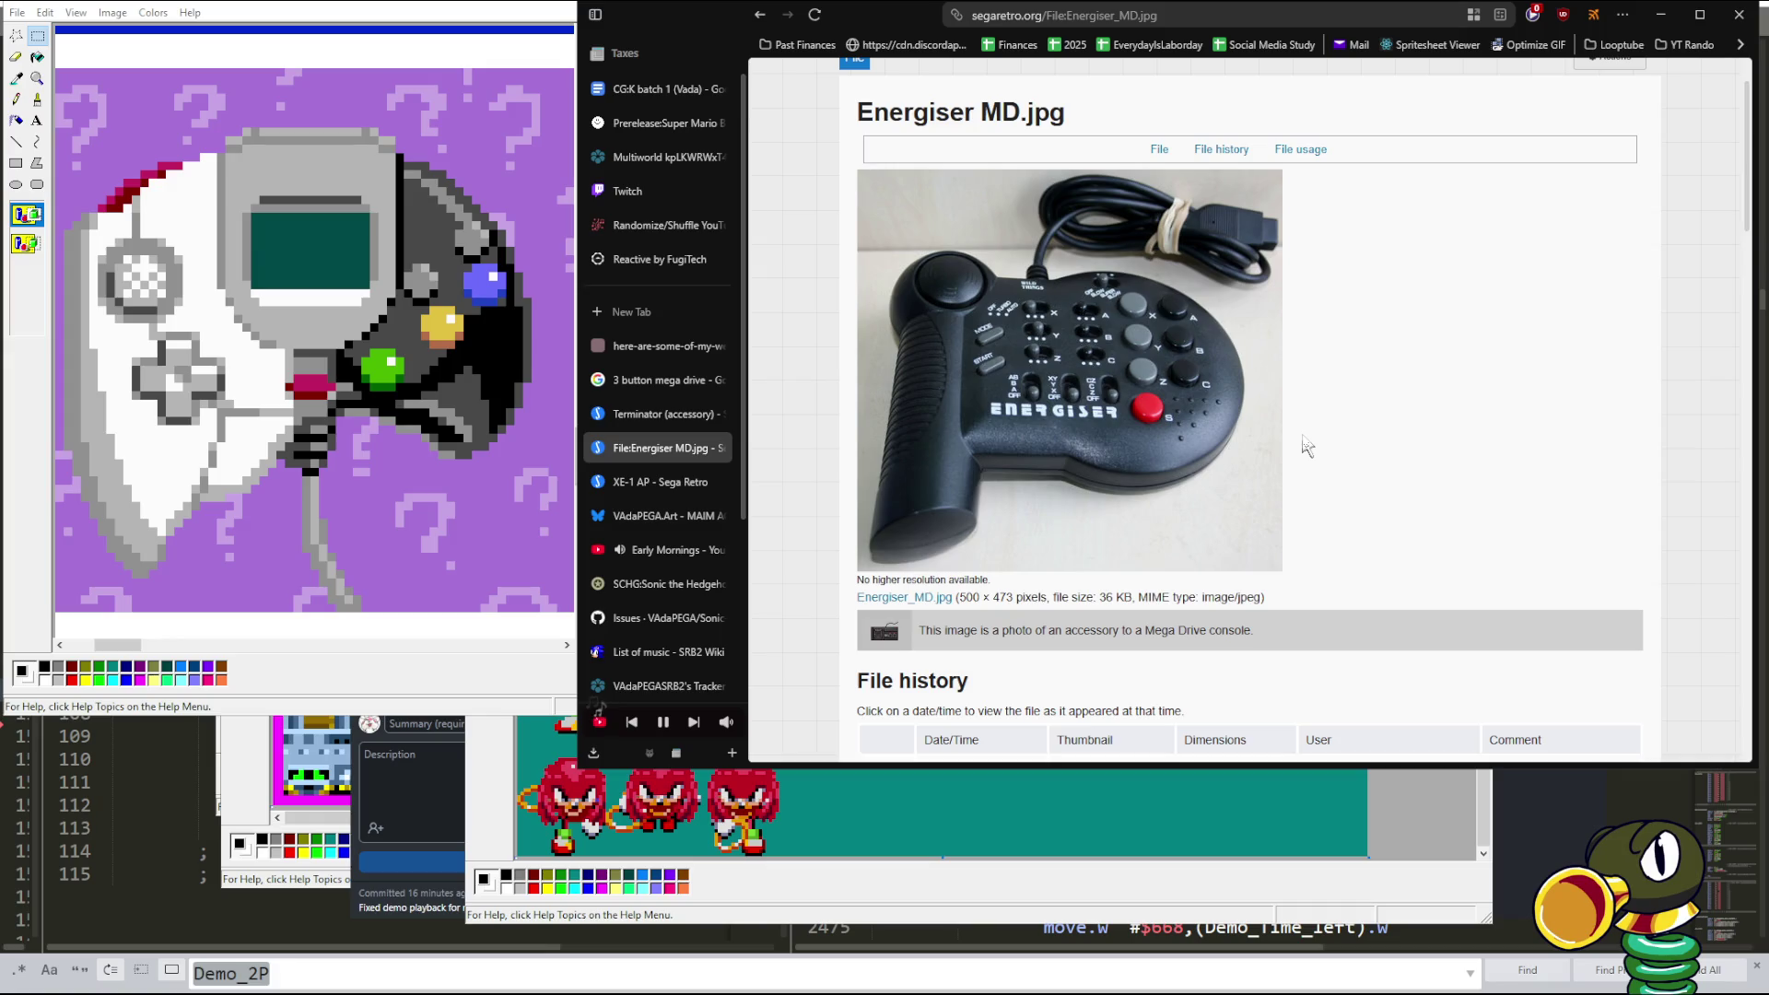
pyautogui.press('XF86AudioPlay')
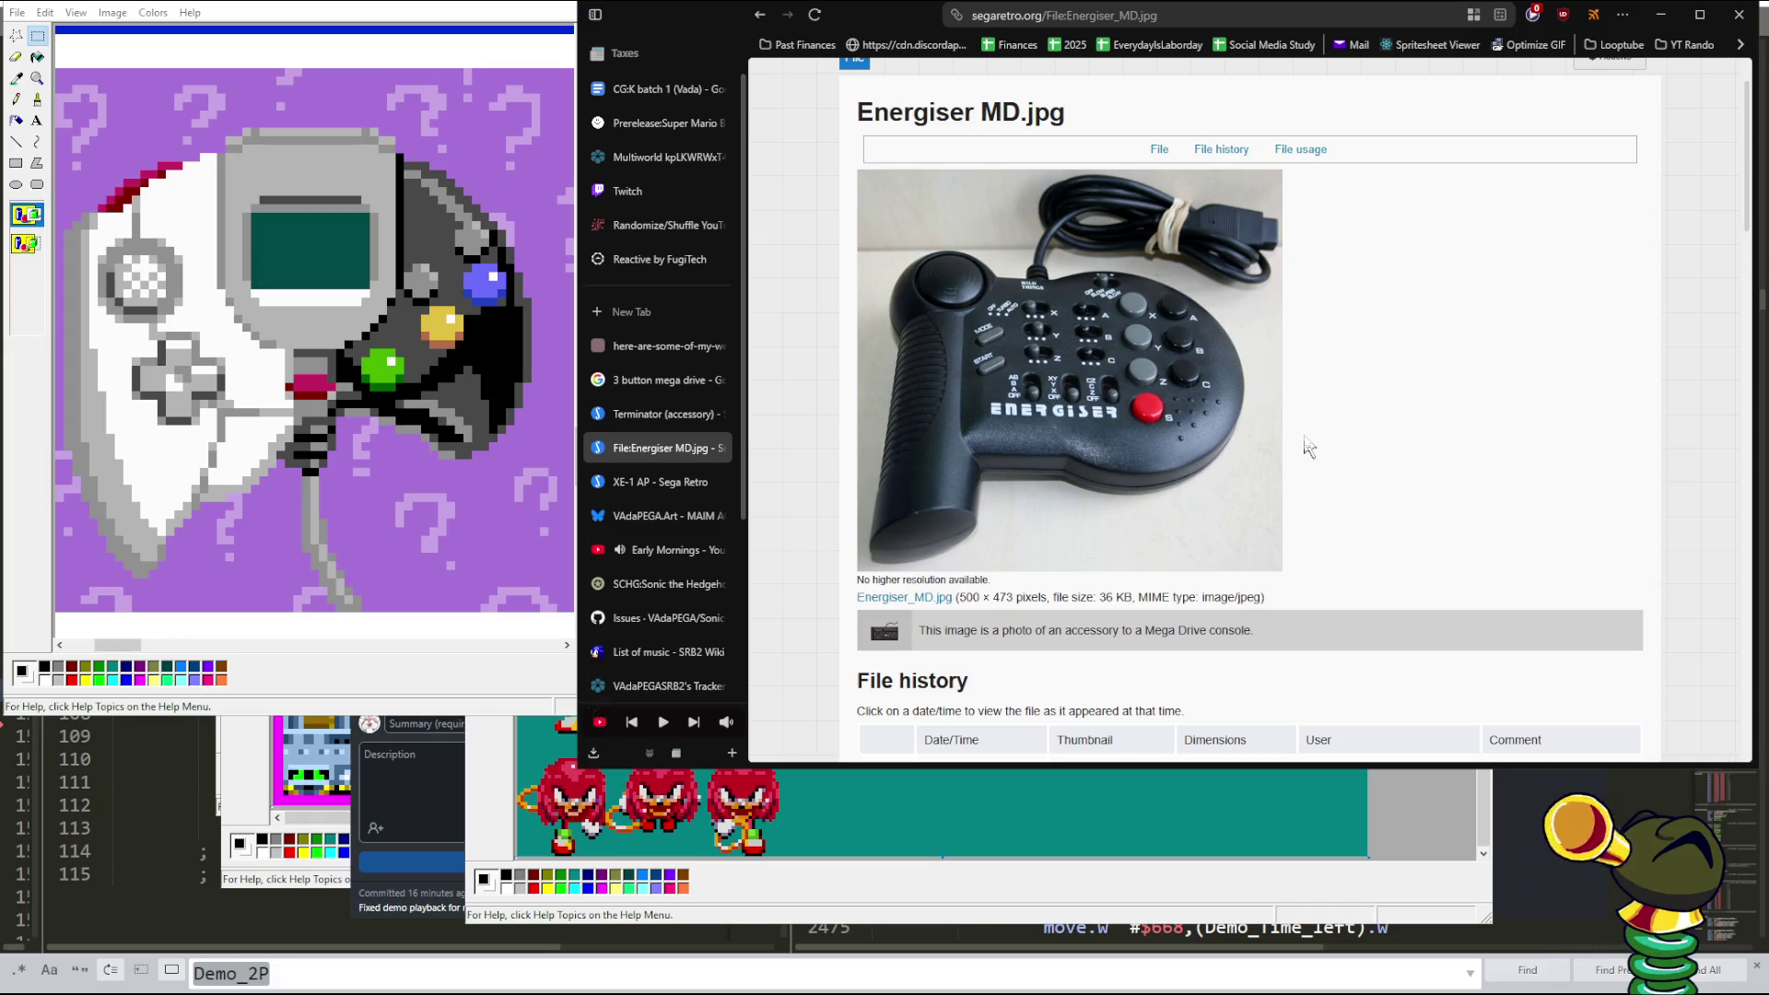
pyautogui.press('XF86AudioNext')
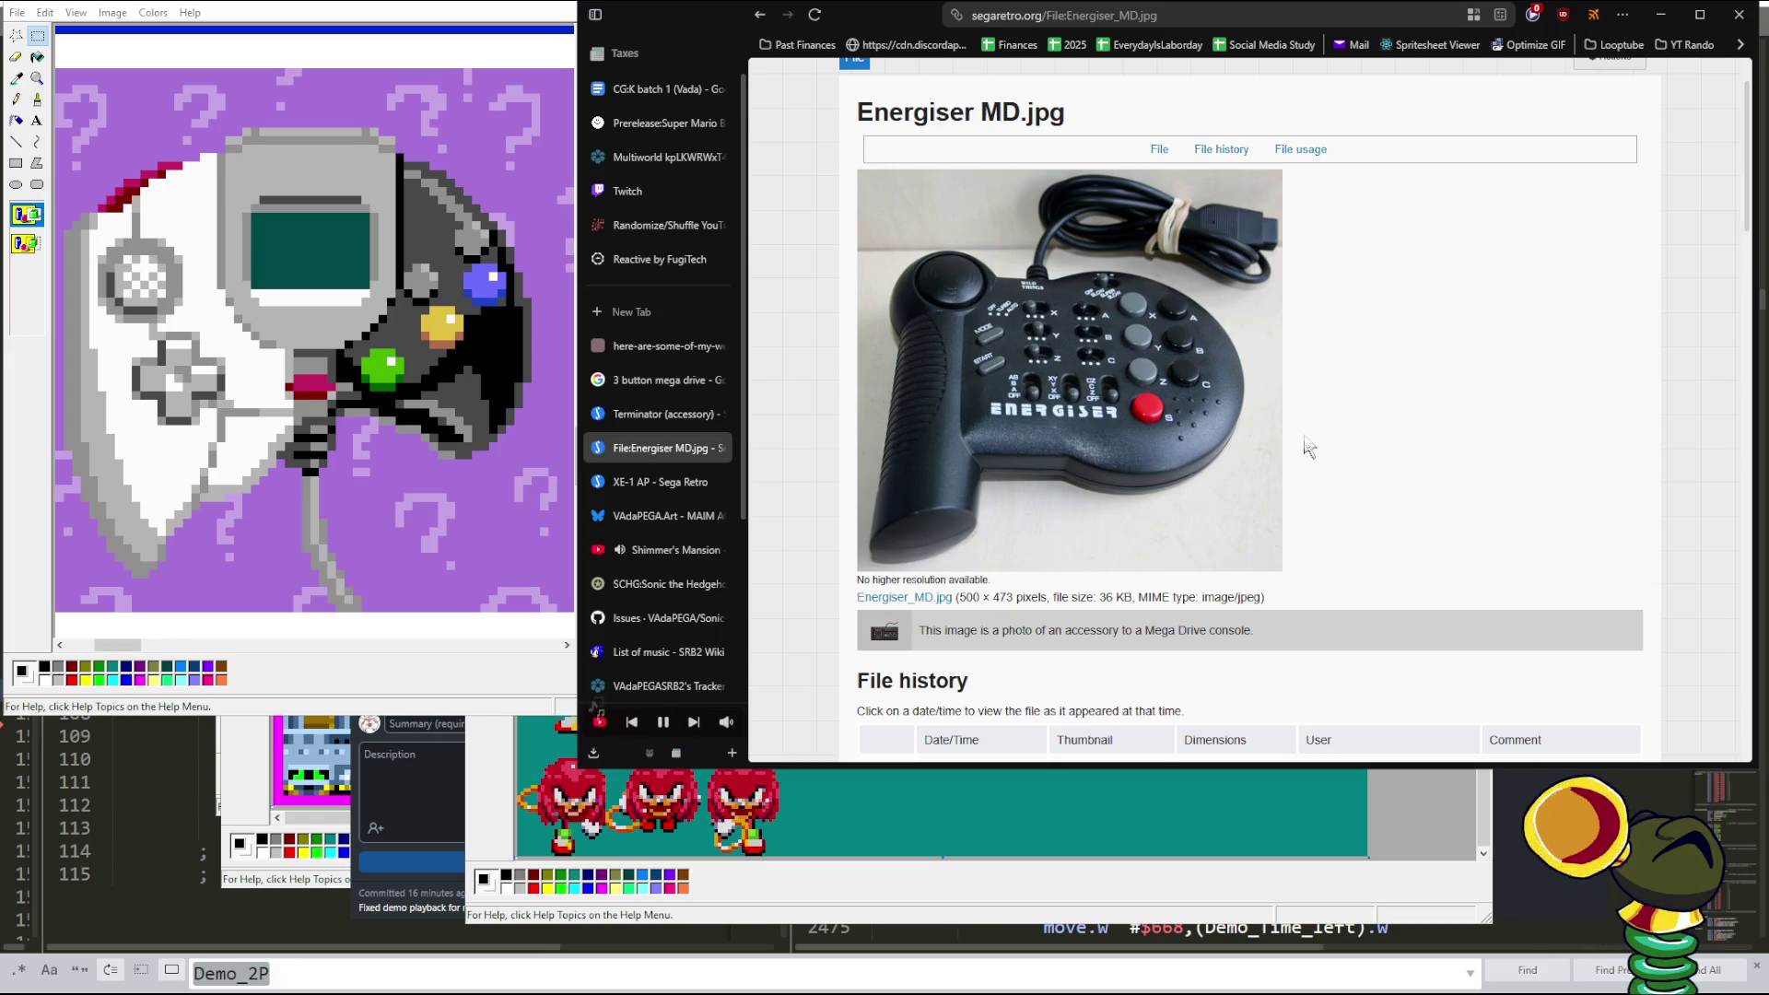
pyautogui.hotkey('alt', 'Left')
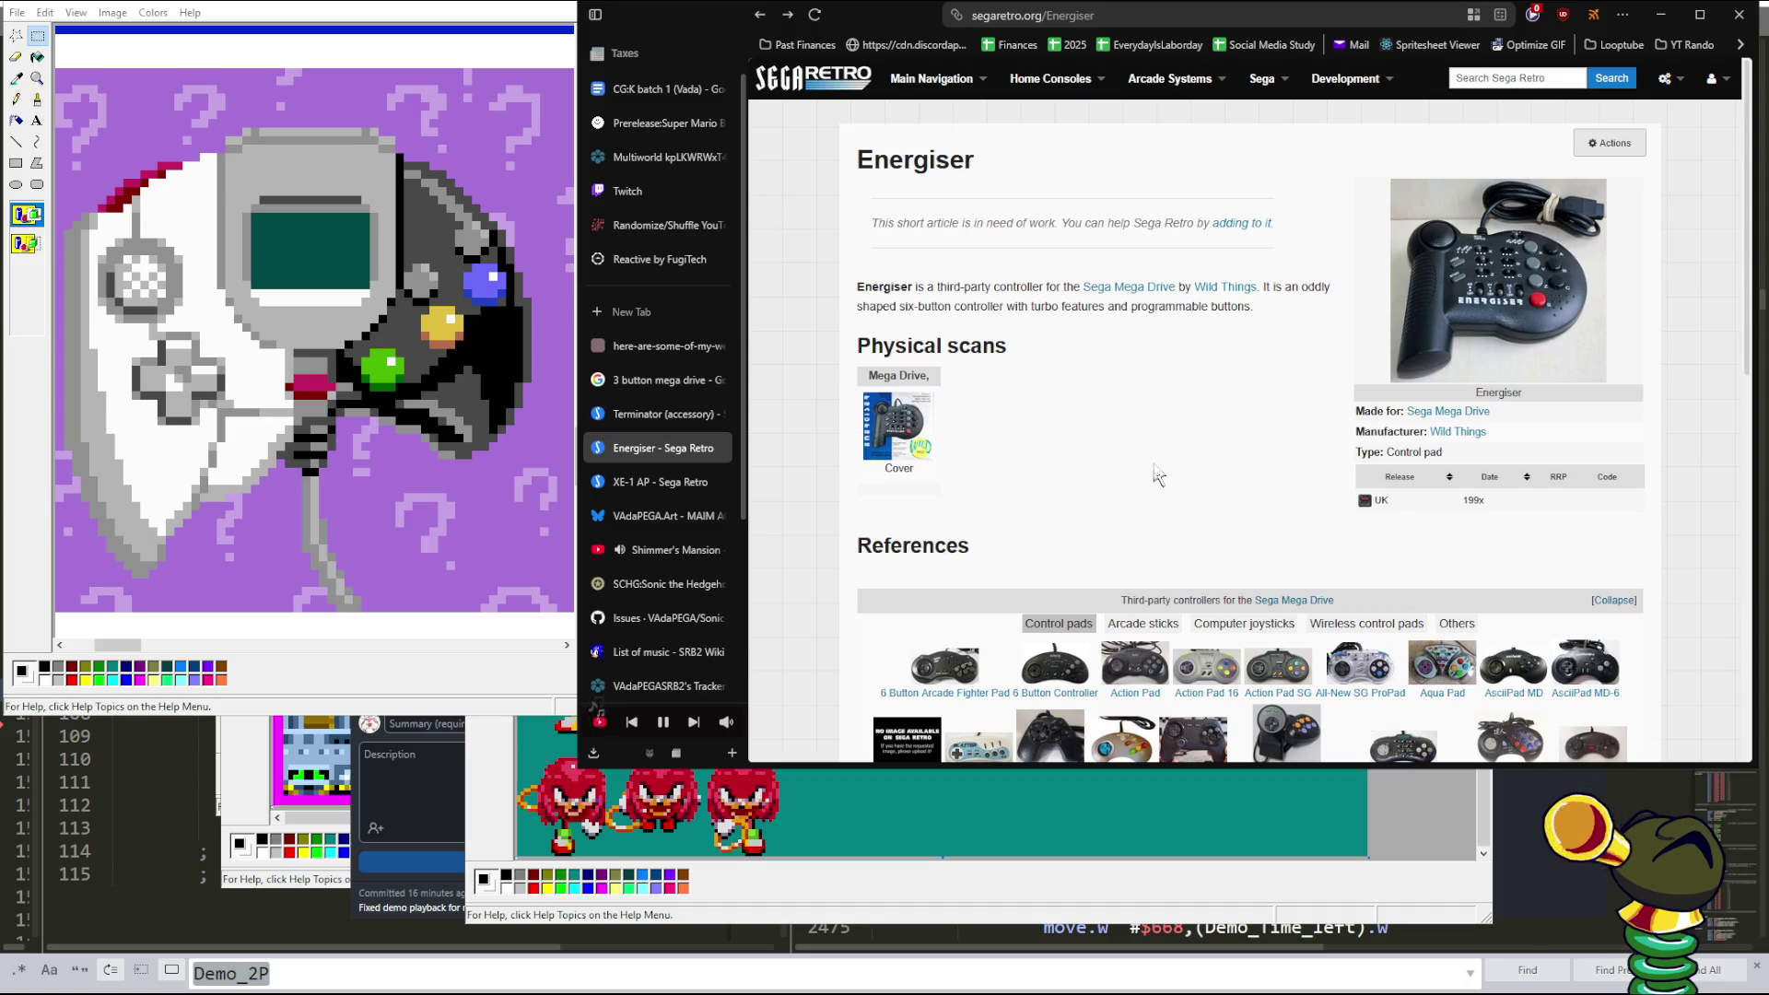
# - Close the Energiser tab and search Google Images for 'dreamcast controller'
pyautogui.hotkey('ctrl', 'w')
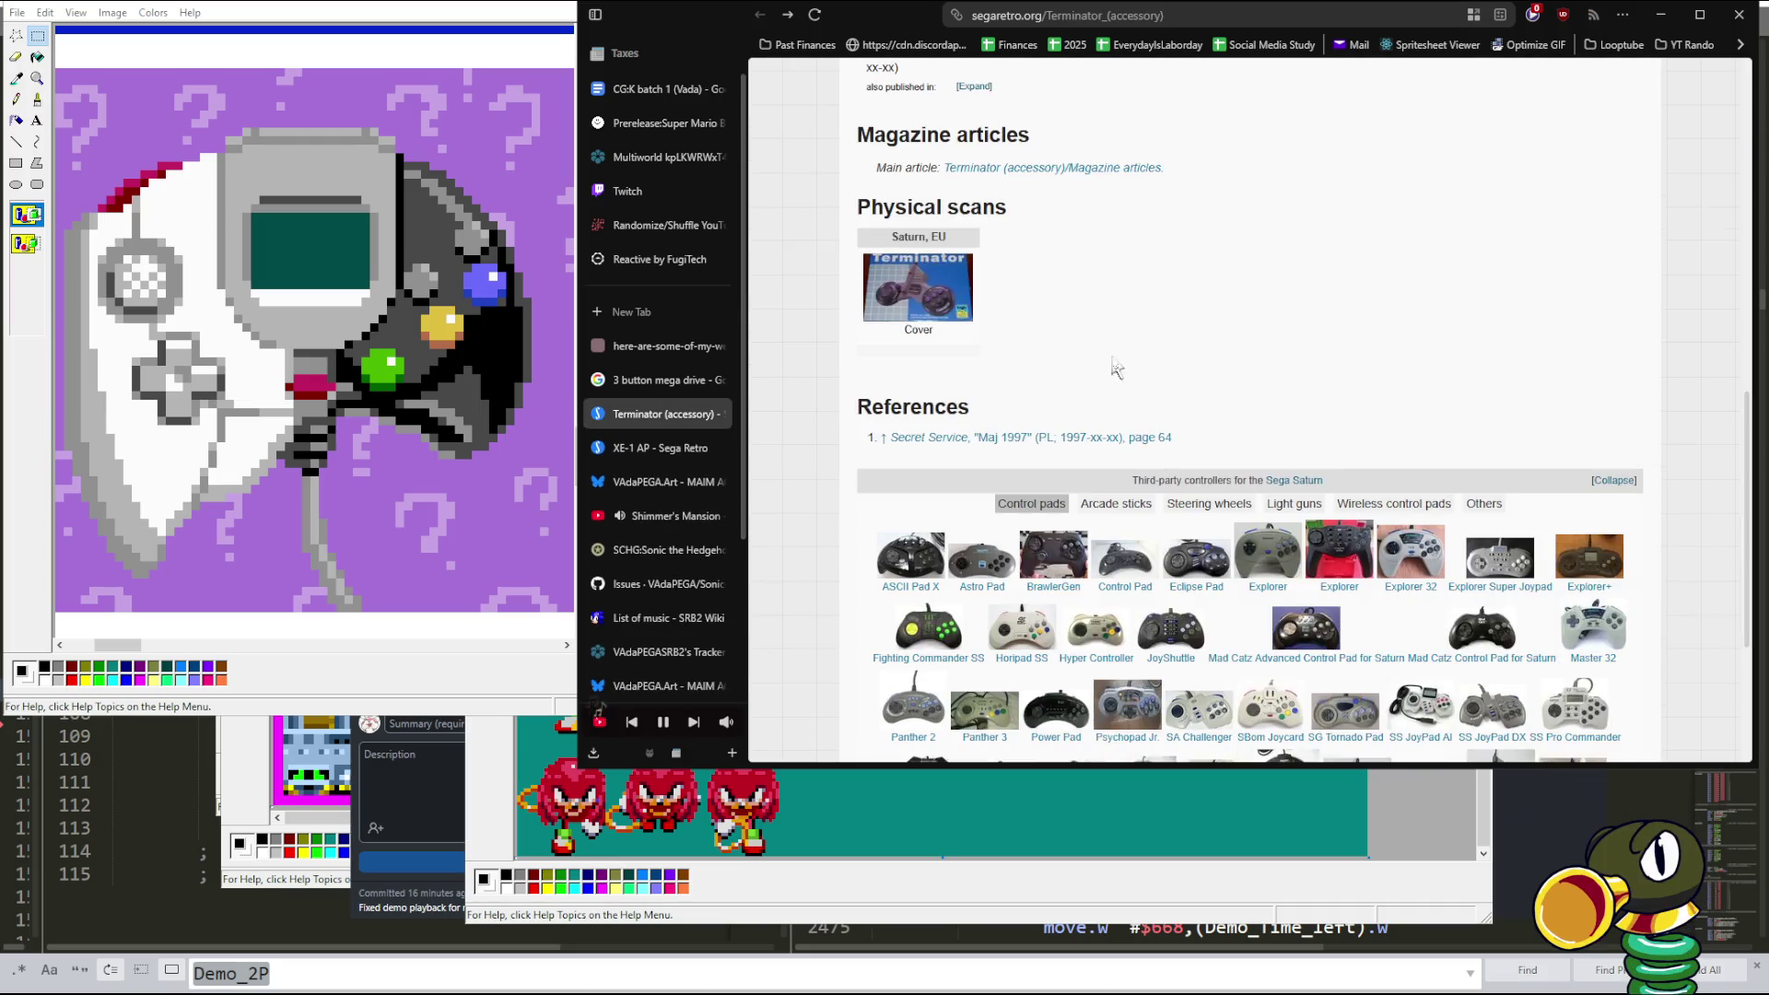
pyautogui.click(1171, 16)
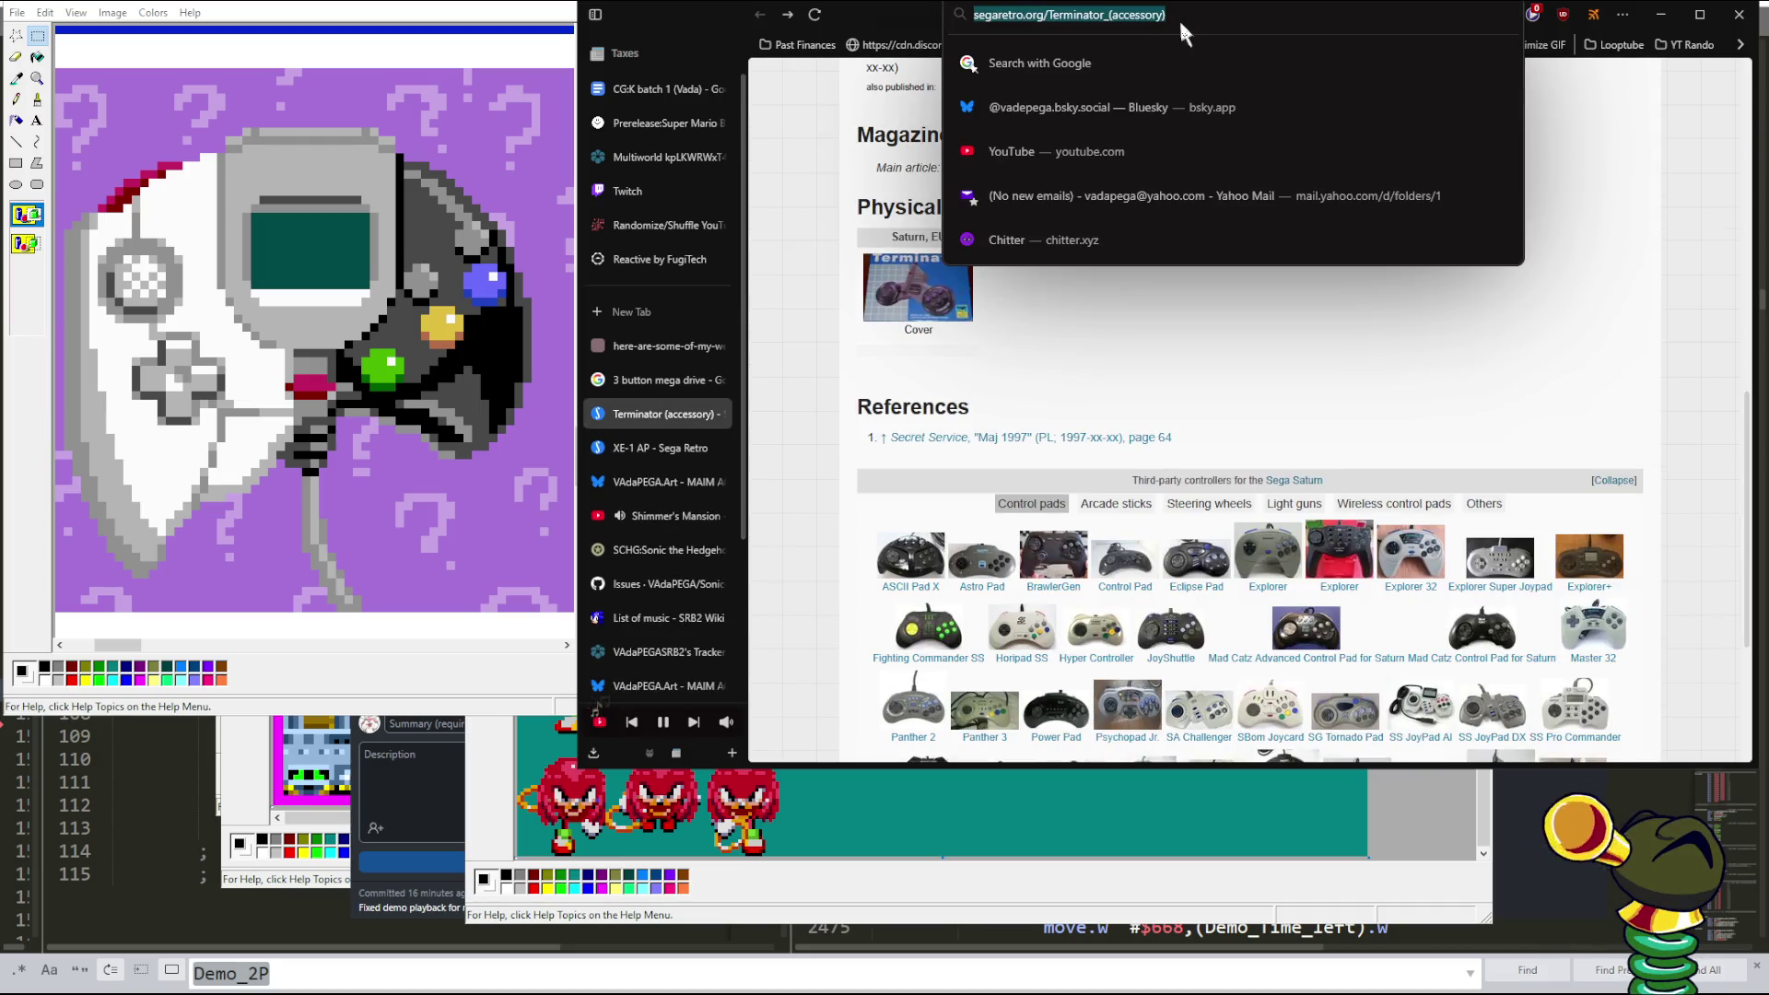
pyautogui.write('dread')
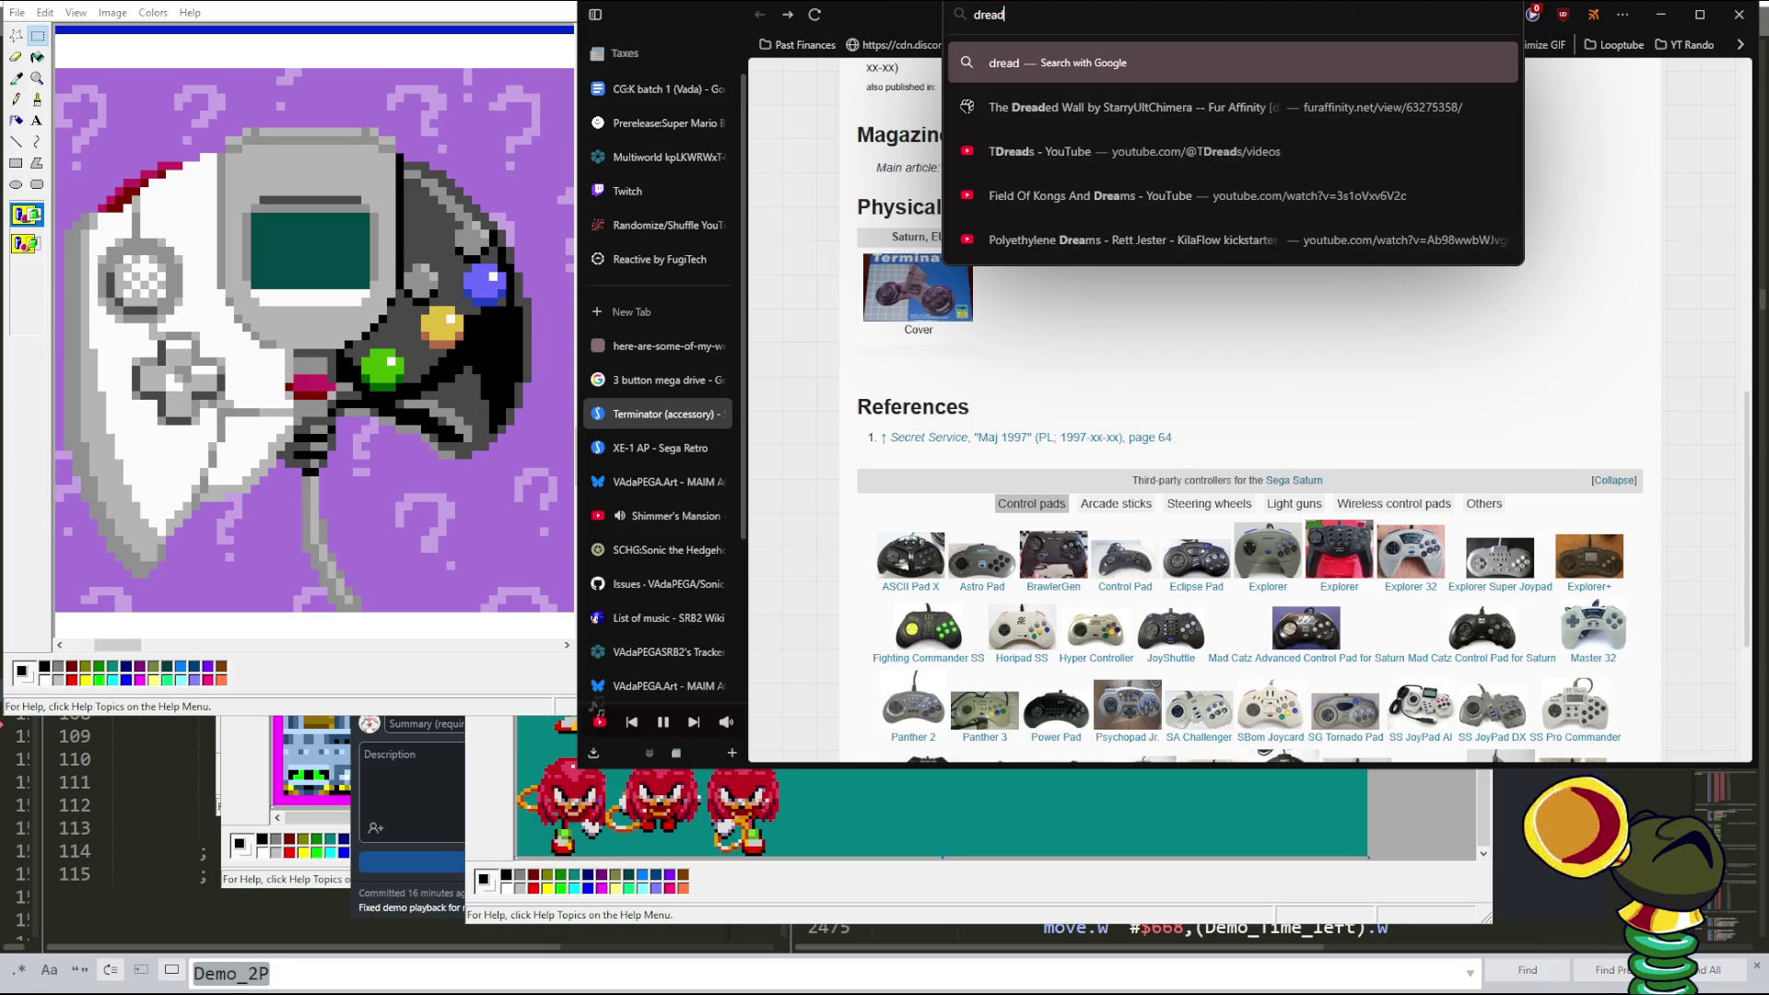
pyautogui.press('BackSpace')
pyautogui.write('mcast contr')
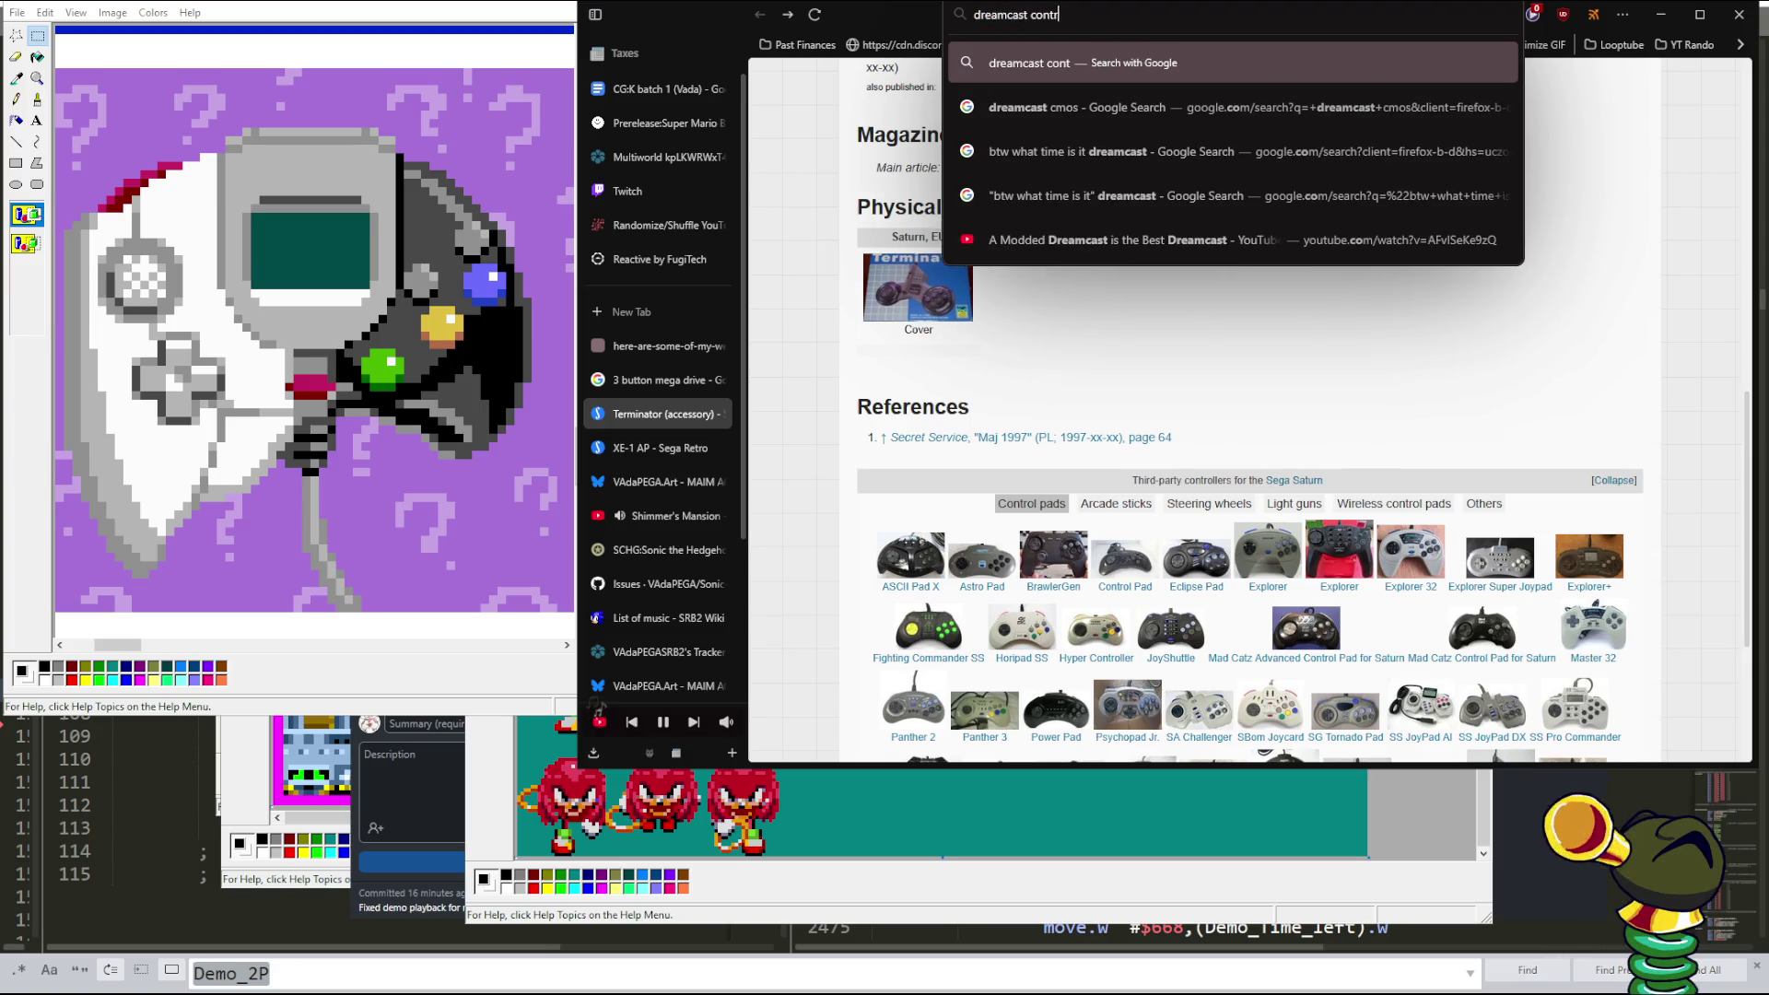
pyautogui.write('oller')
pyautogui.press('Return')
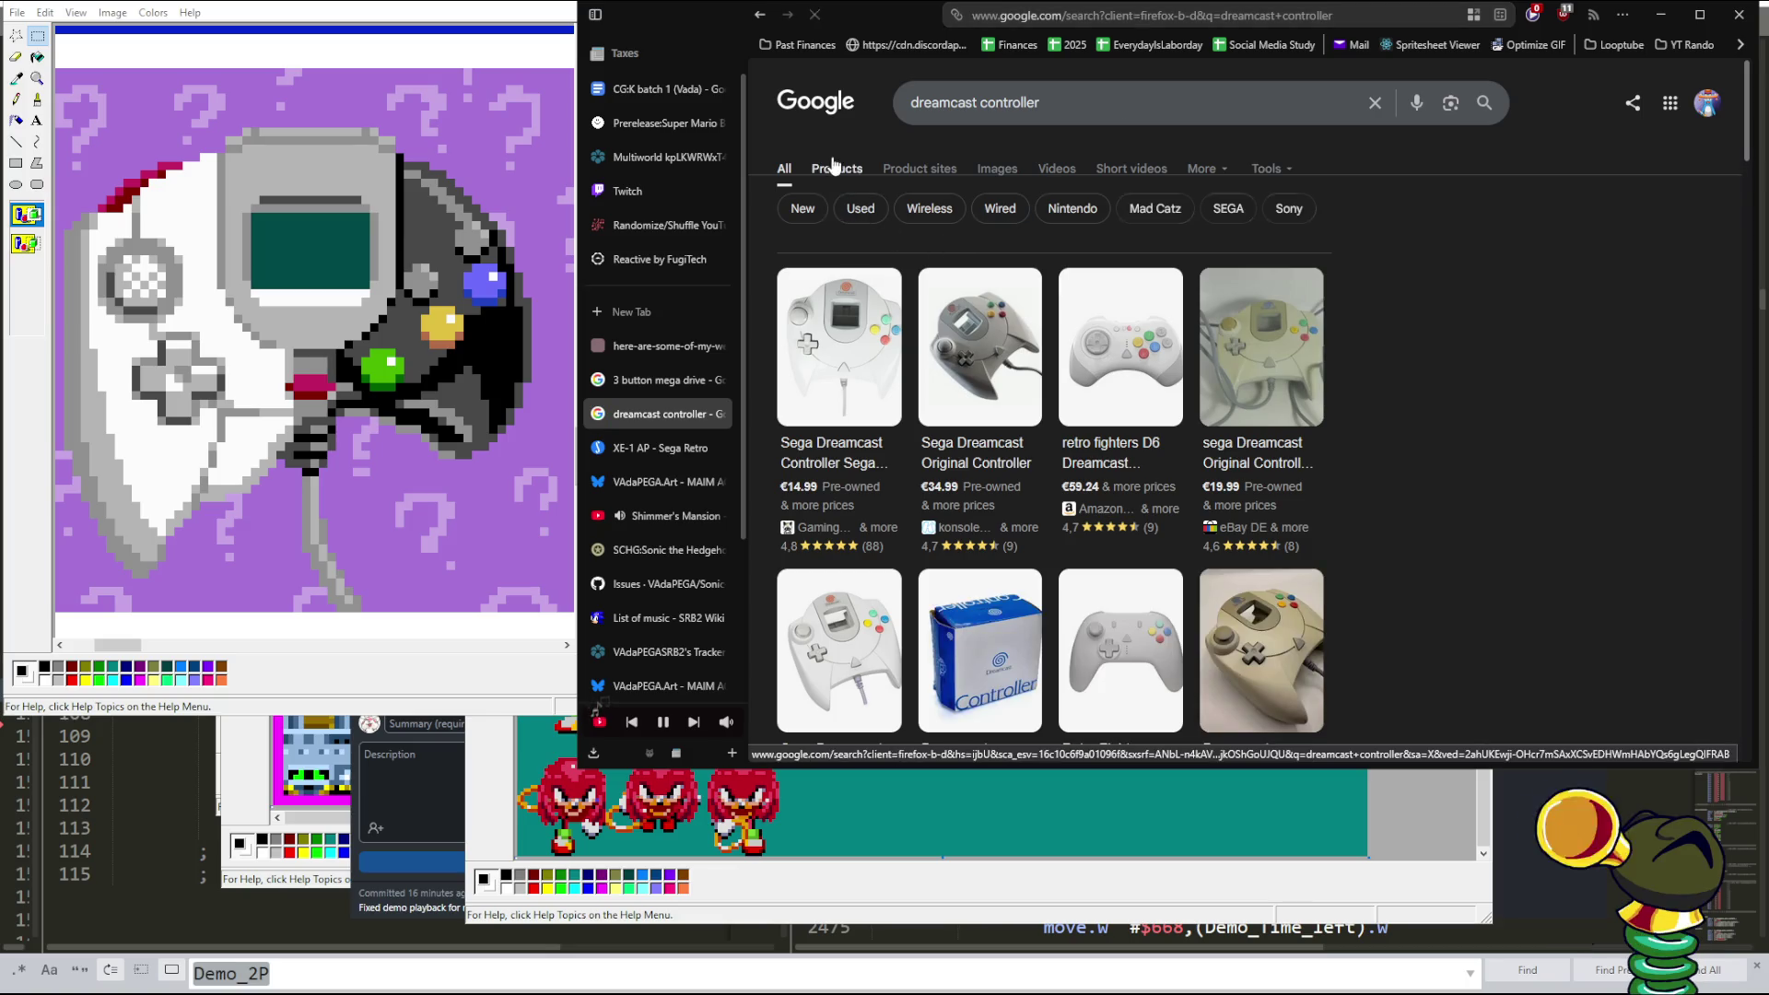
pyautogui.click(992, 169)
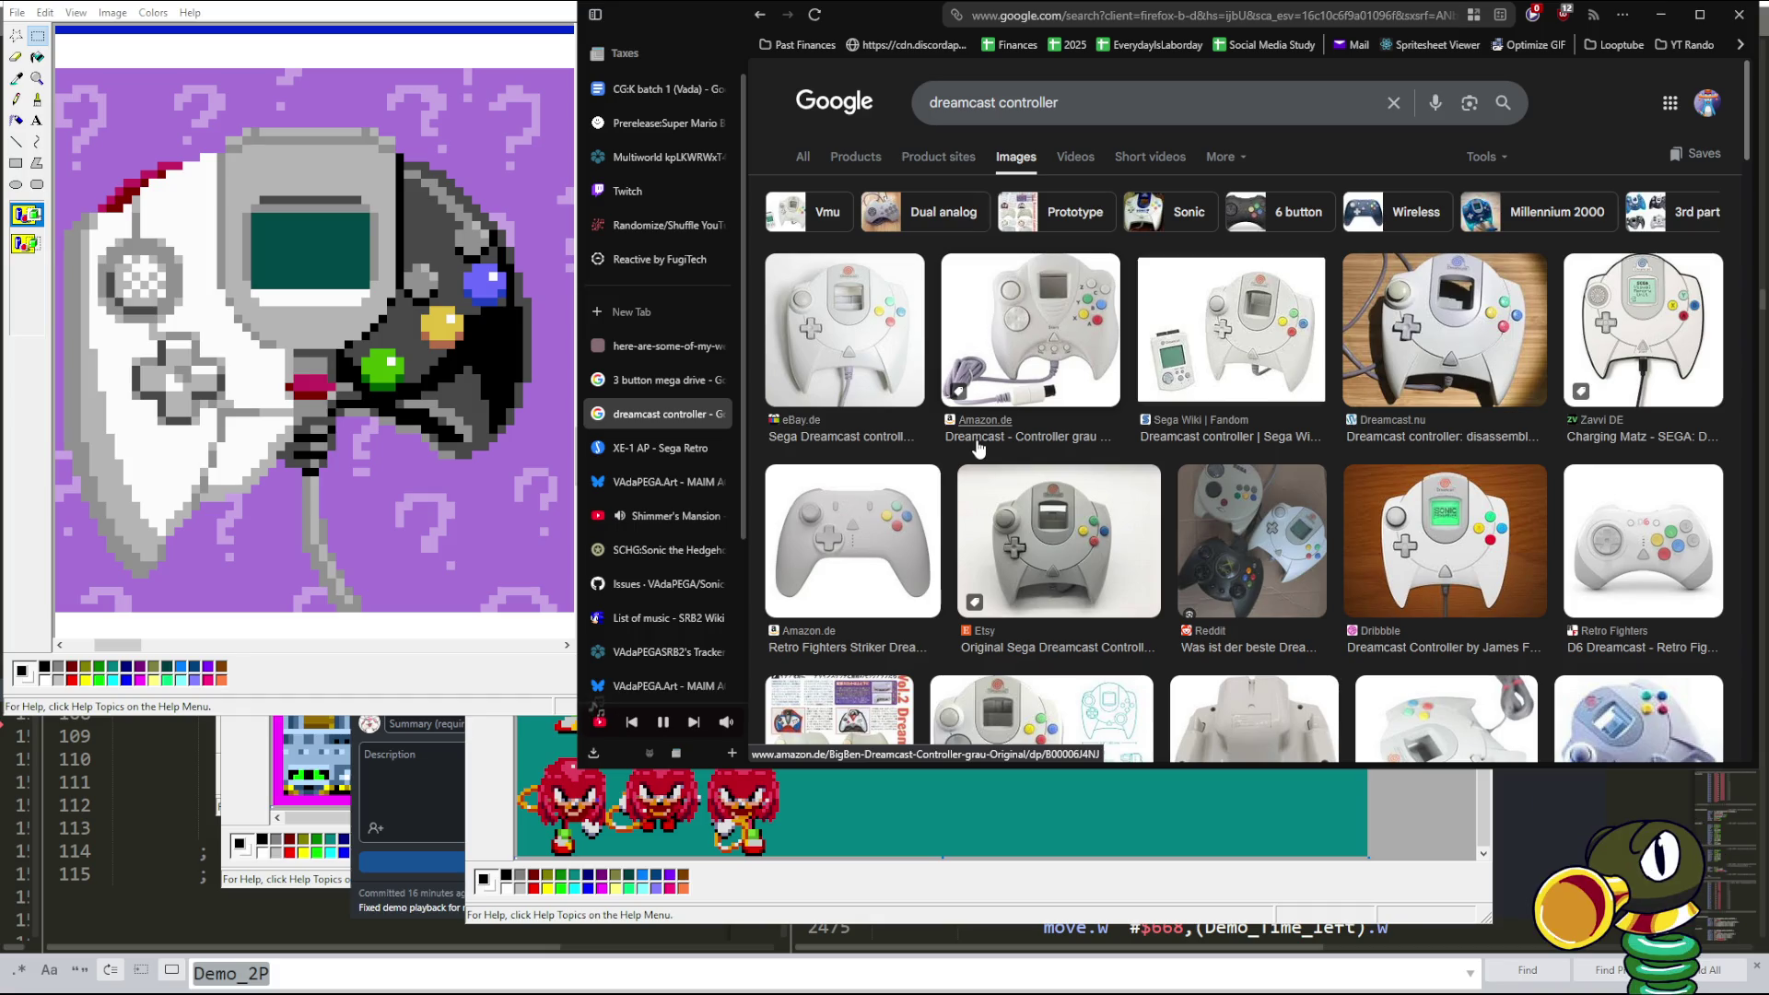
# - Open segaretro.org/DC_Control_Pad in a new browser tab
pyautogui.hotkey('alt', 'Tab')
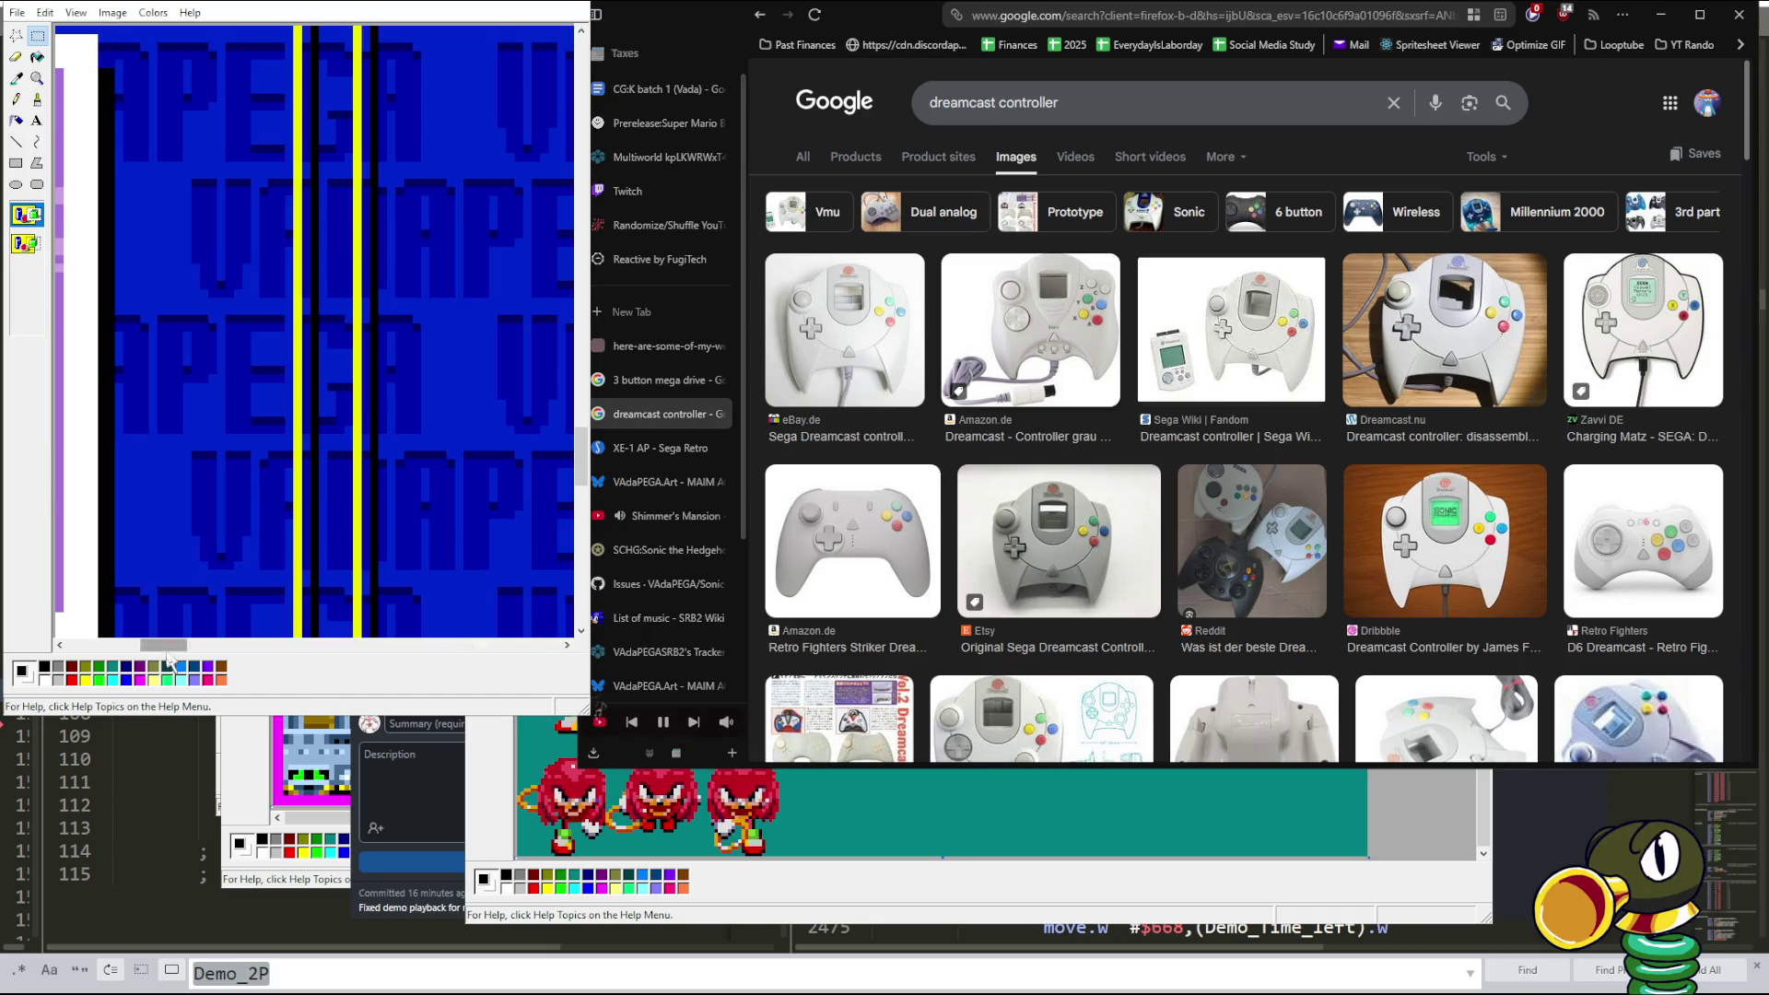
pyautogui.moveTo(169, 646); pyautogui.dragTo(120, 646)
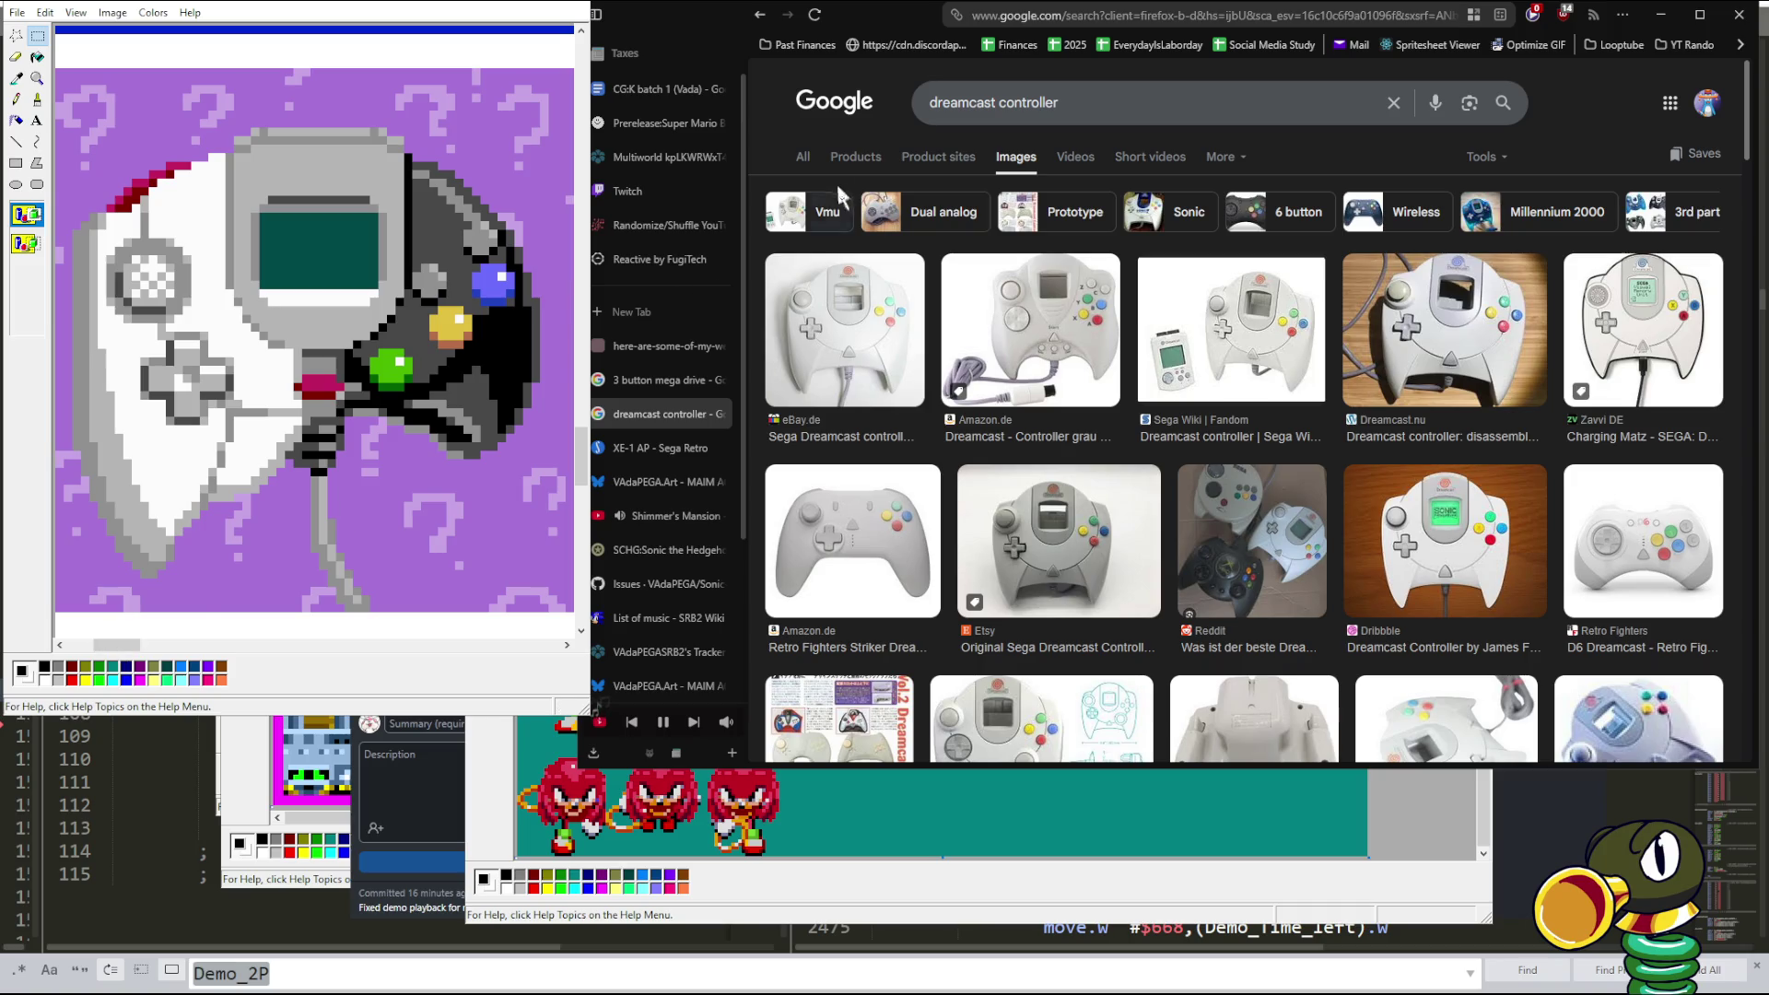
pyautogui.click(914, 124)
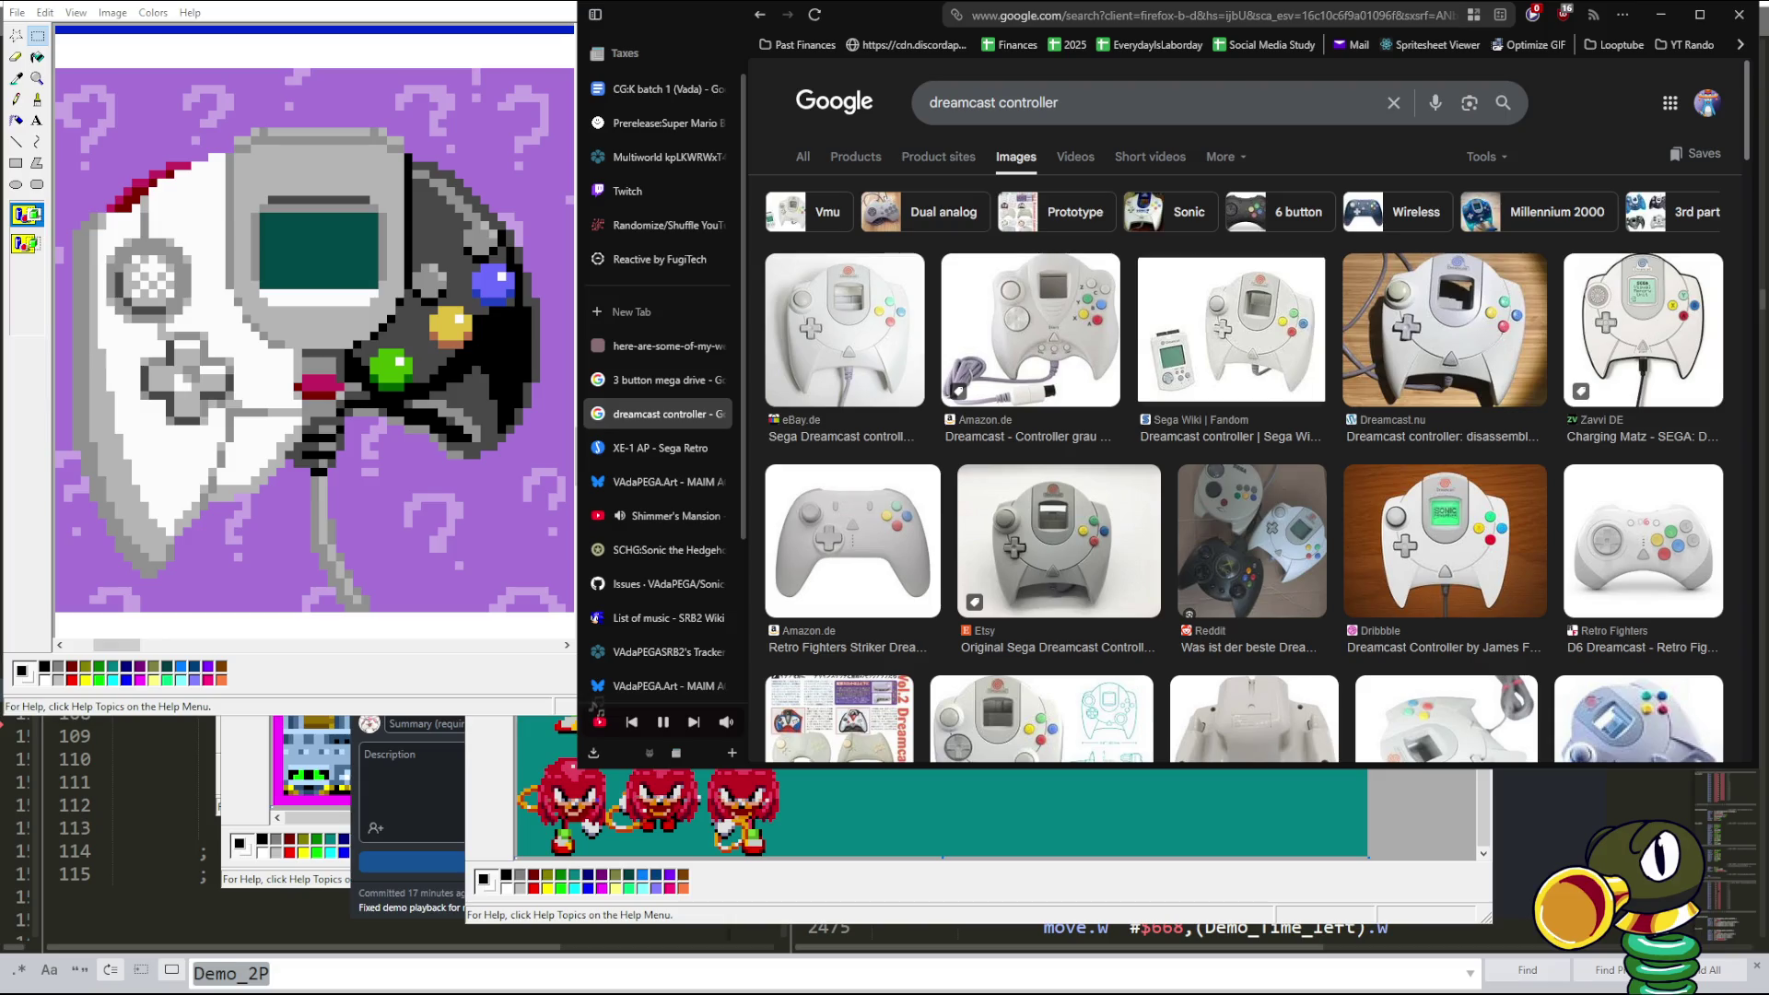
pyautogui.hotkey('ctrl', 't')
pyautogui.hotkey('ctrl', 'v')
pyautogui.press('Return')
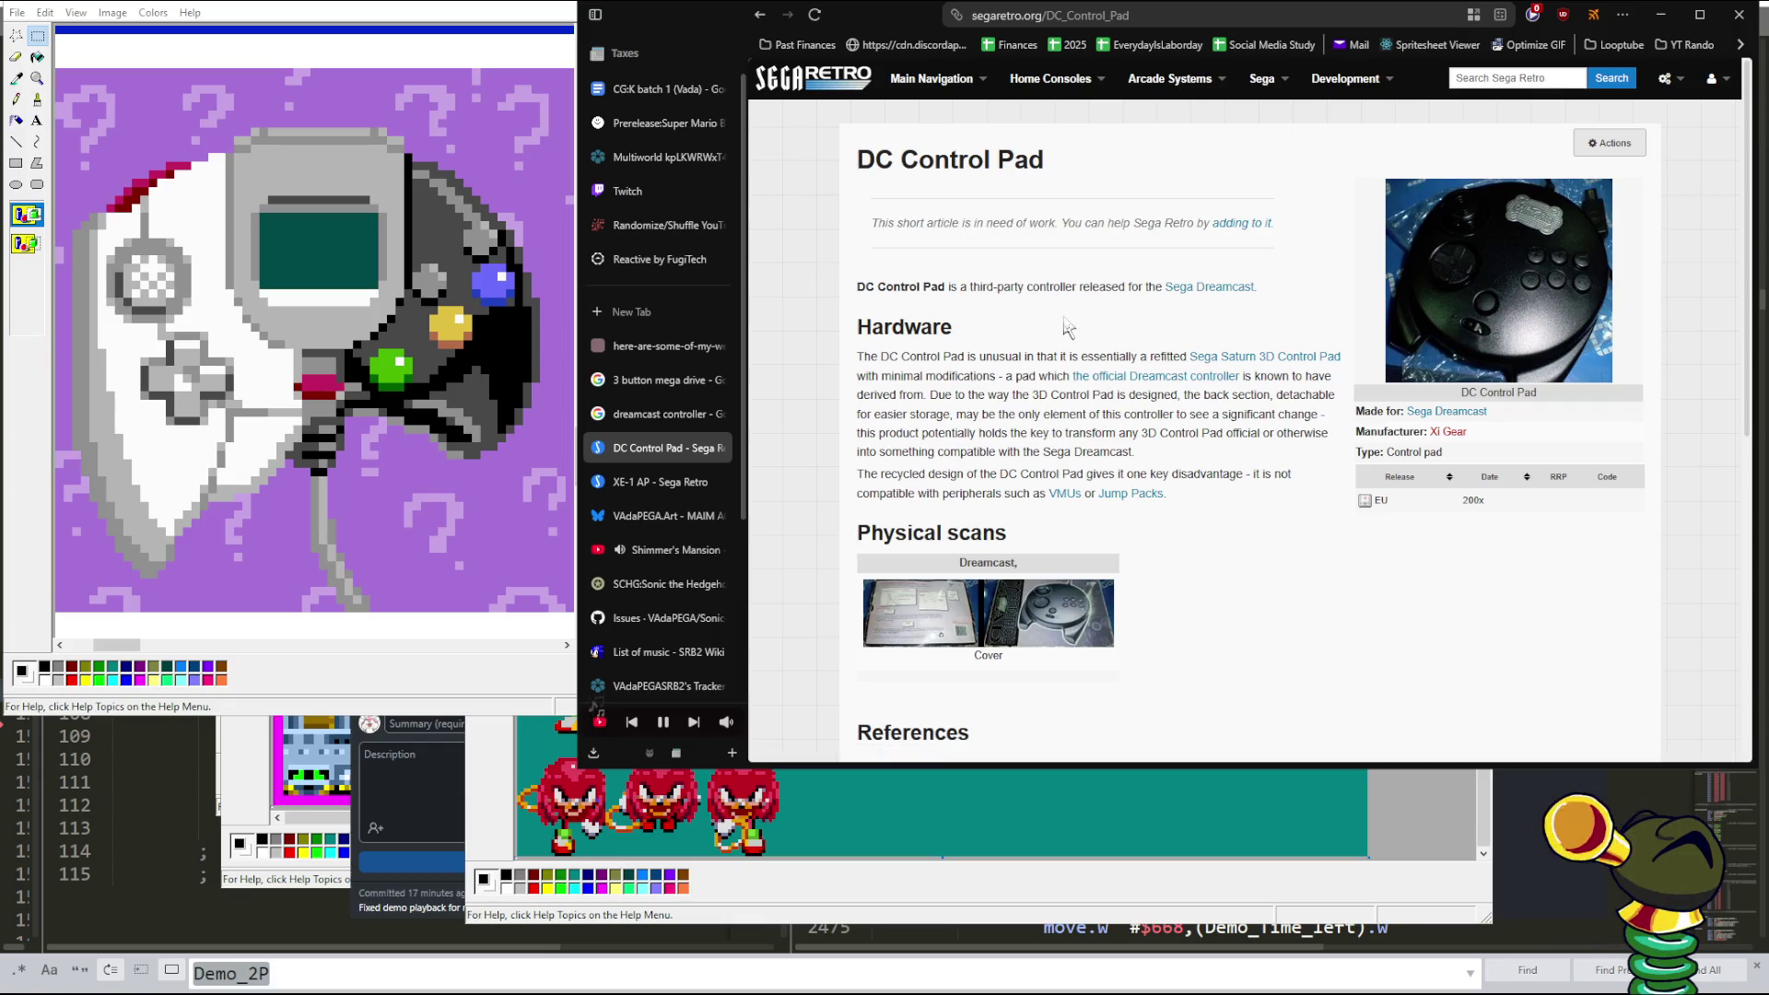
# - View the DC Control Pad box-front scan and controller photo full size, then close the article
pyautogui.click(1034, 597)
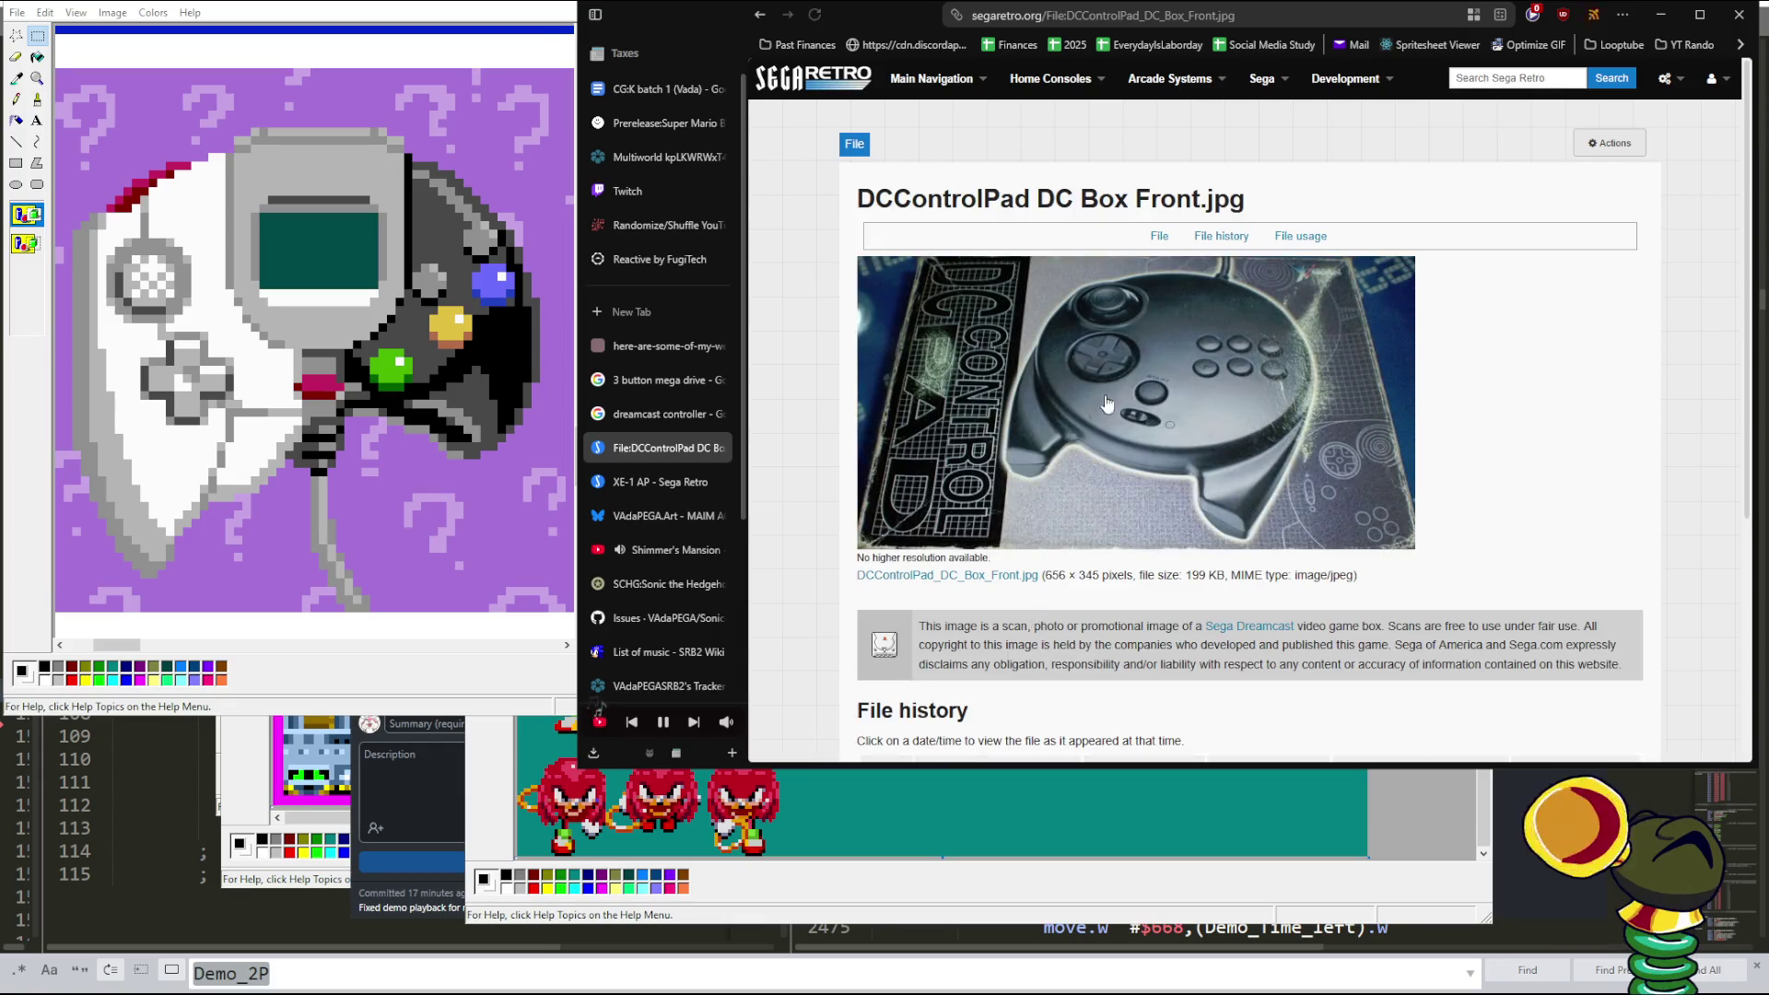
pyautogui.hotkey('alt', 'Left')
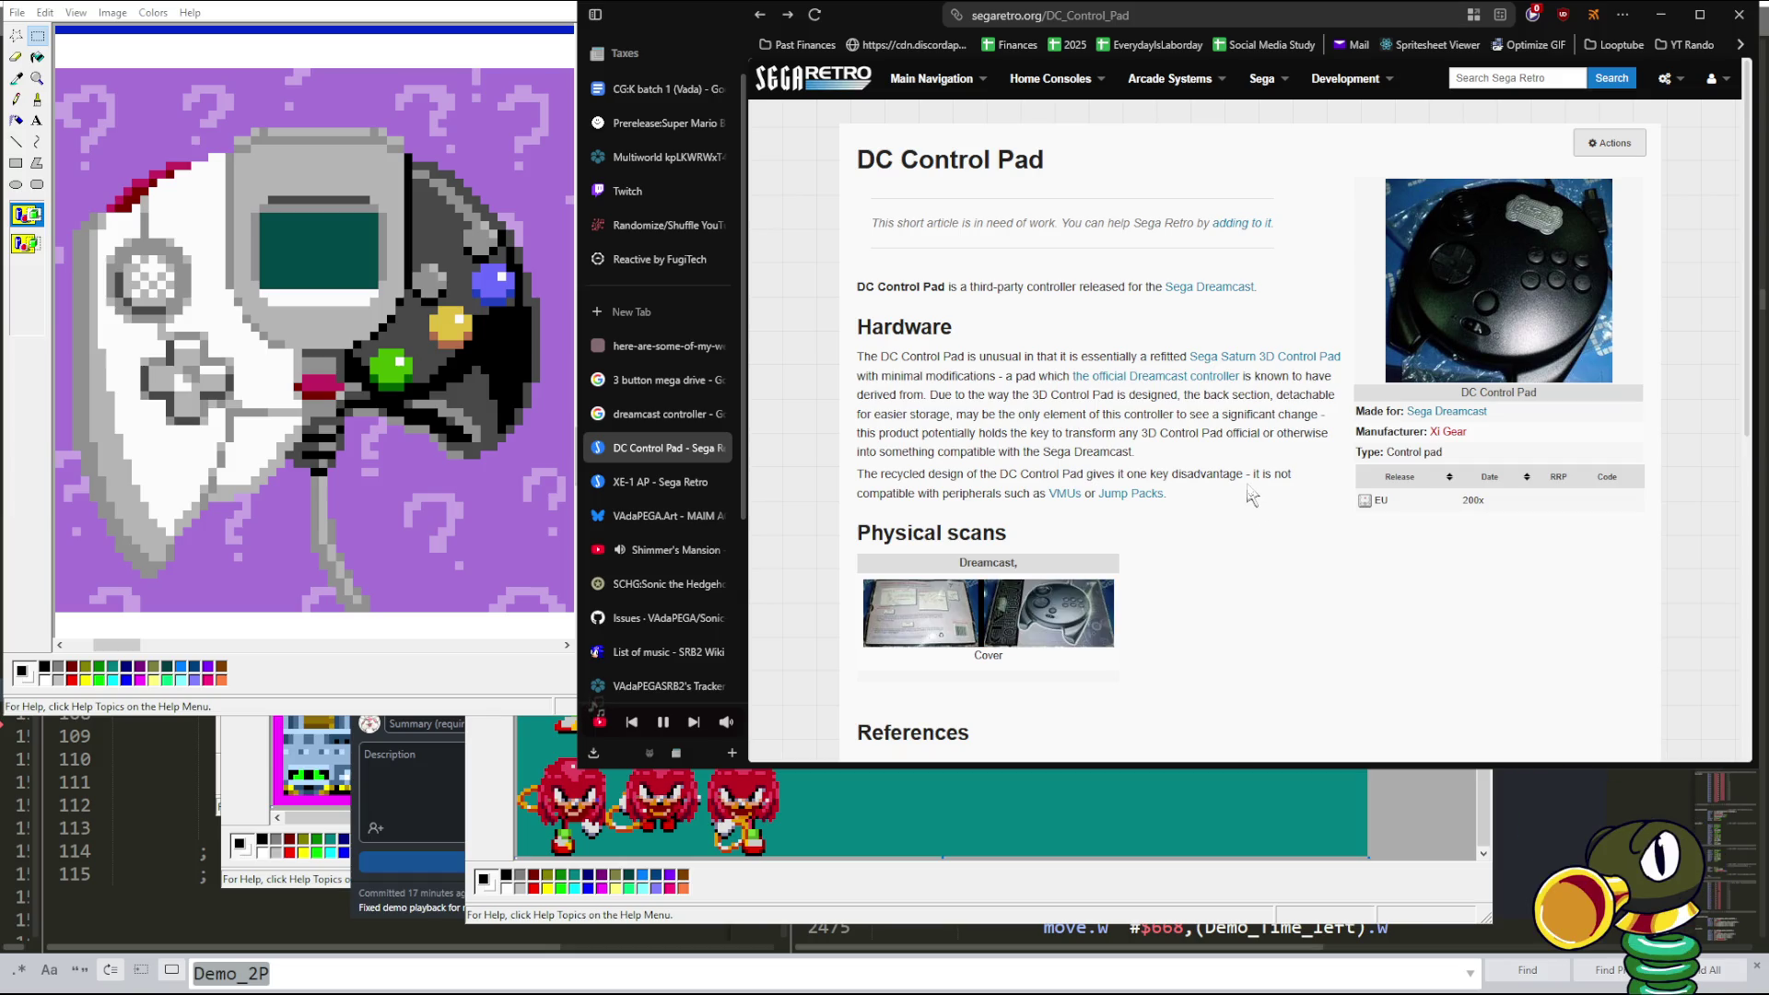
pyautogui.moveTo(1002, 286); pyautogui.dragTo(1144, 286)
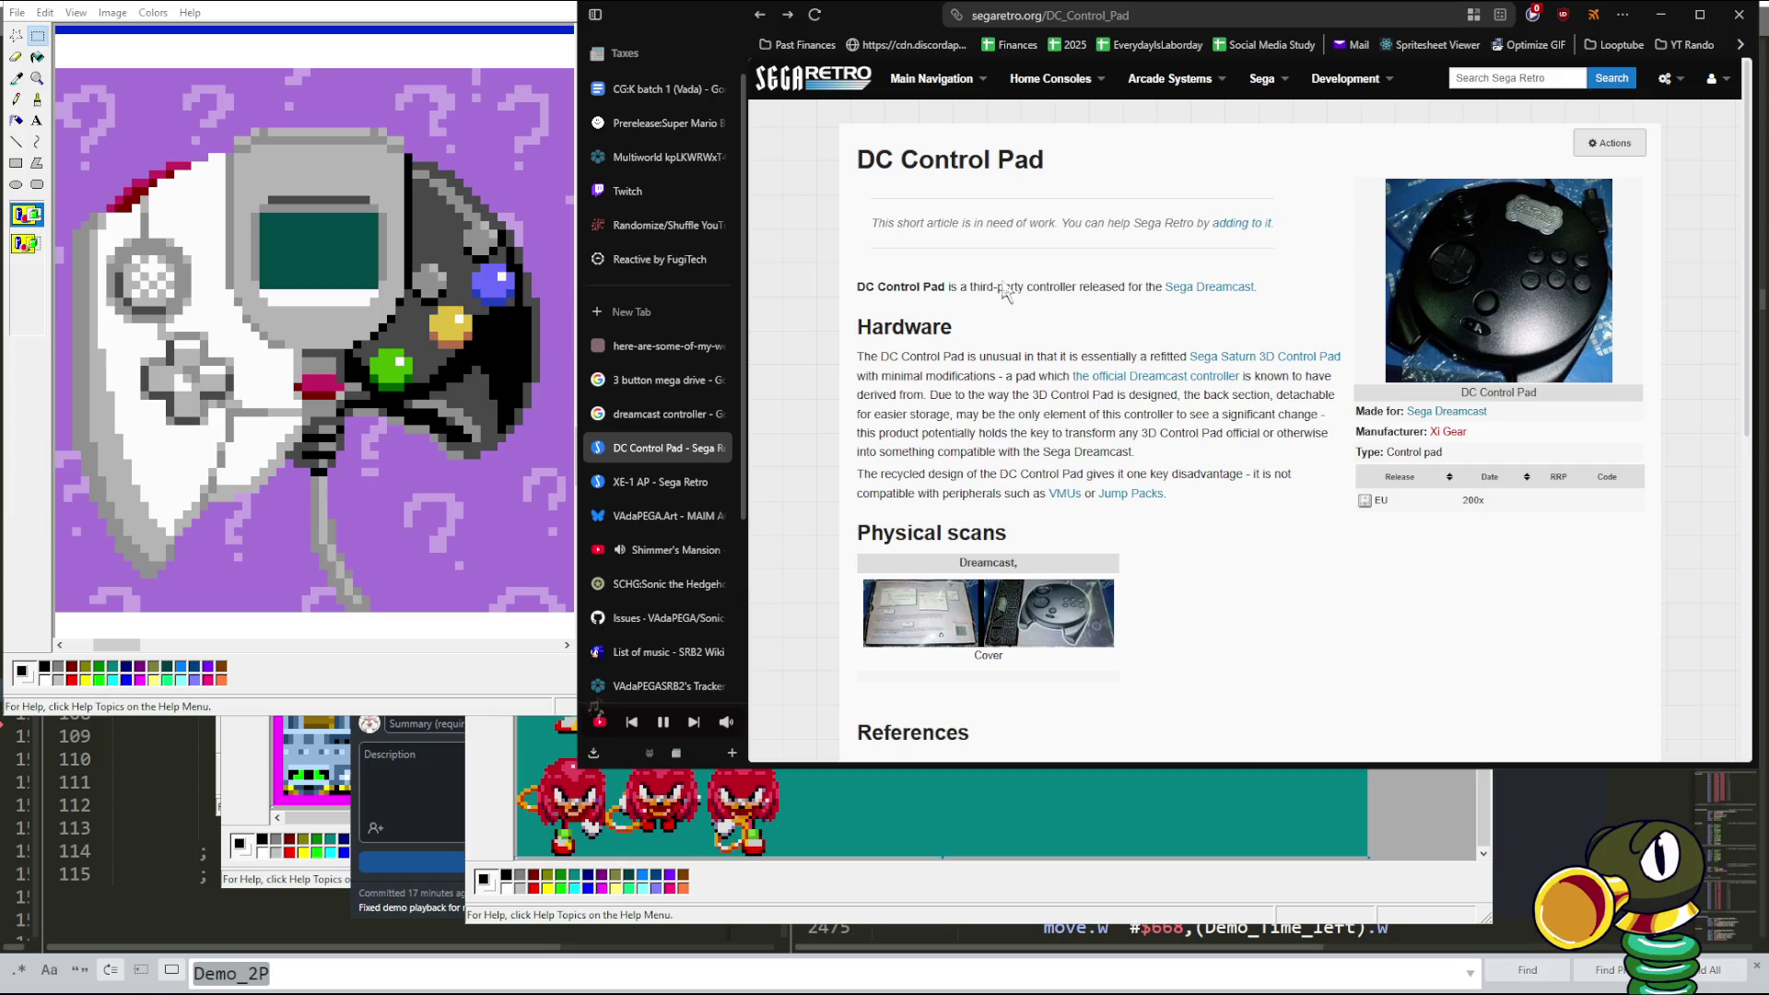
pyautogui.click(1143, 287)
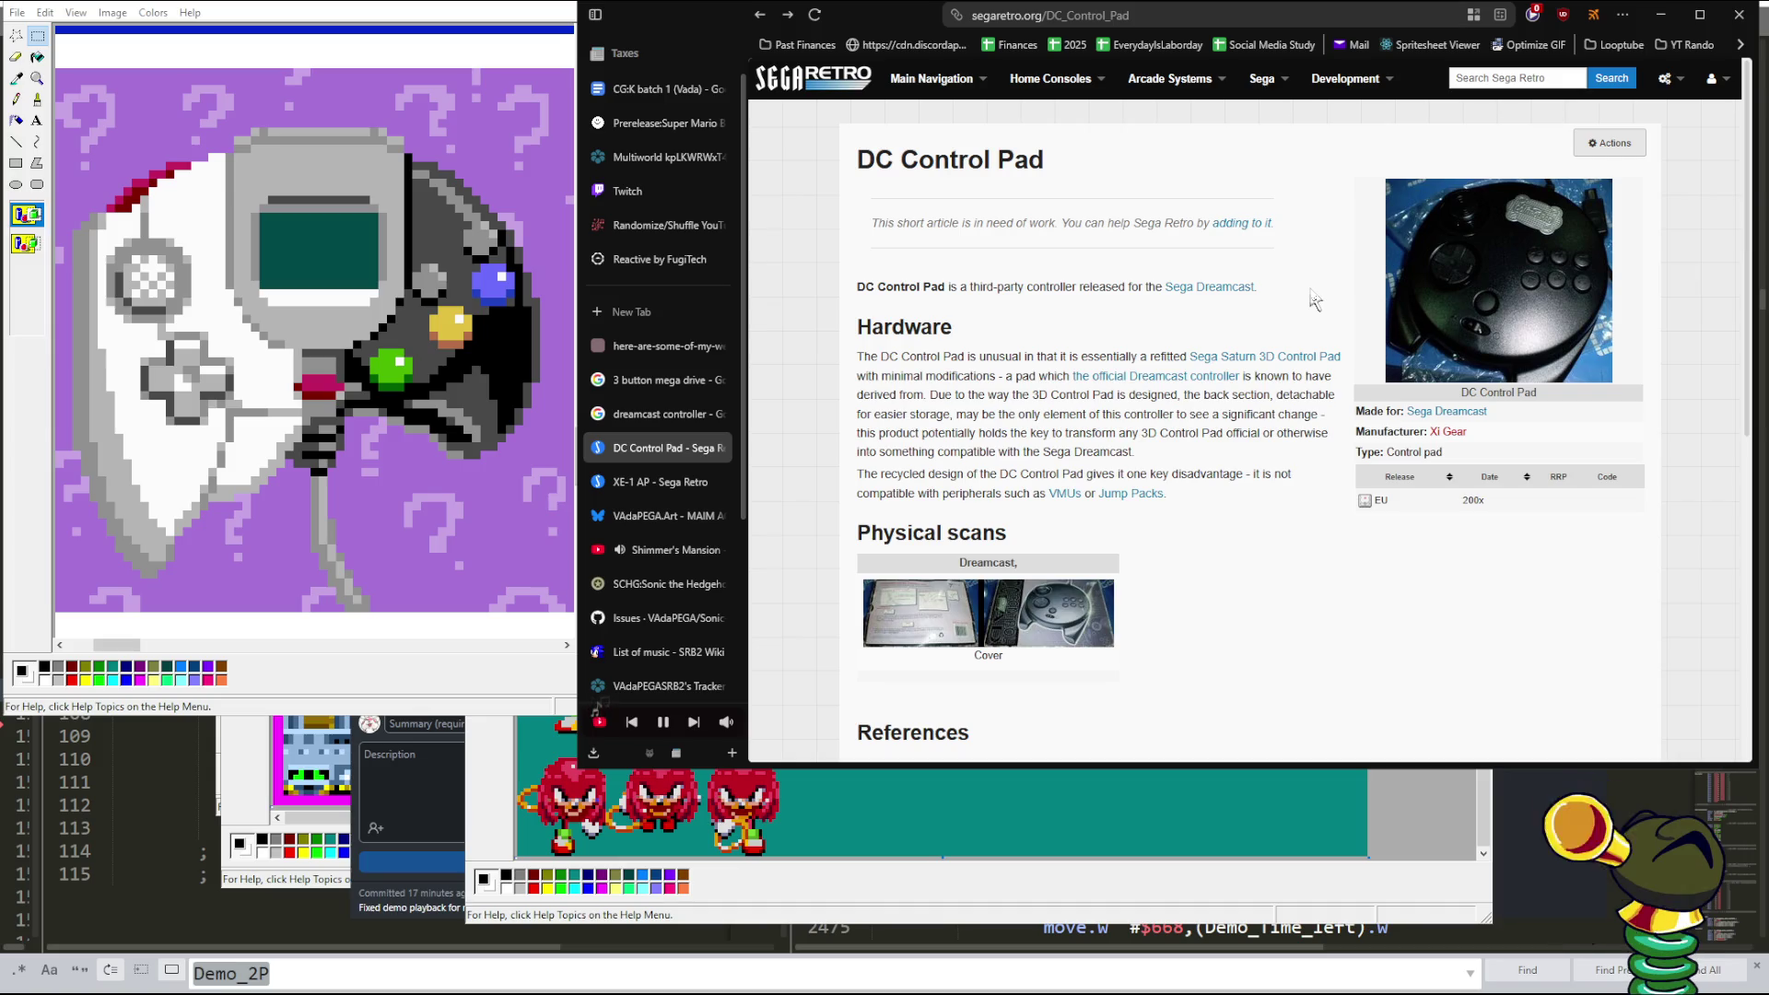
pyautogui.click(1443, 261)
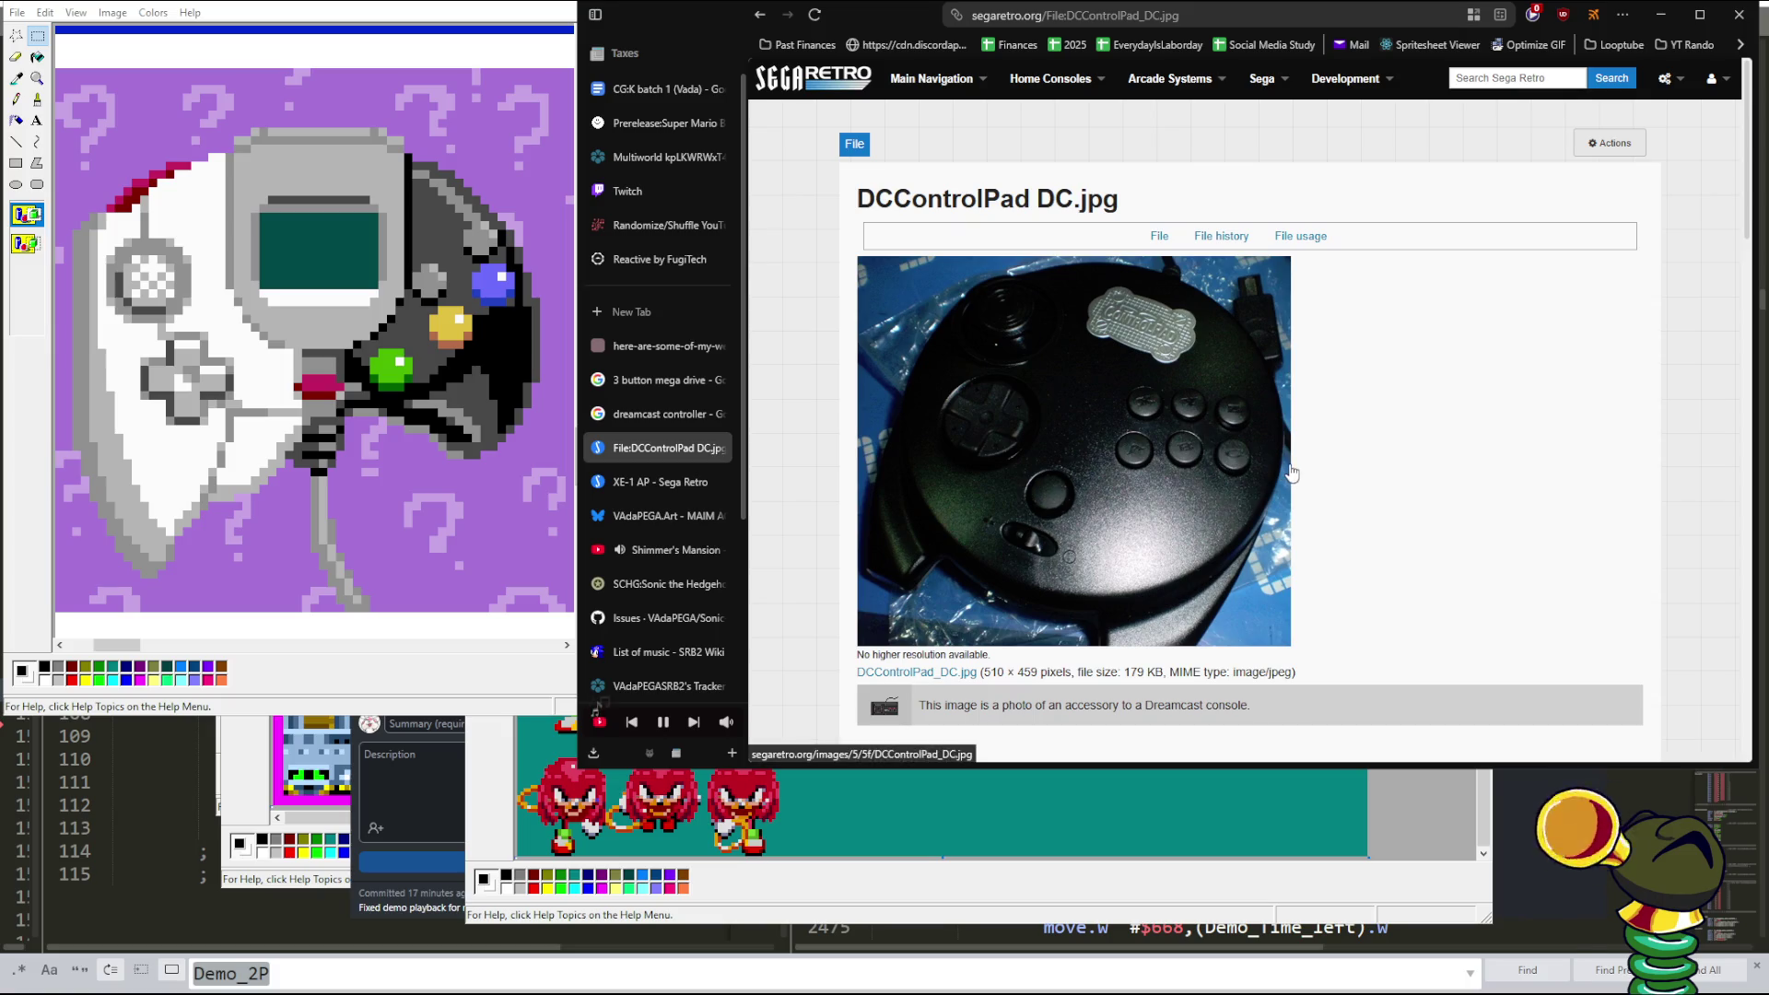
pyautogui.hotkey('alt', 'Left')
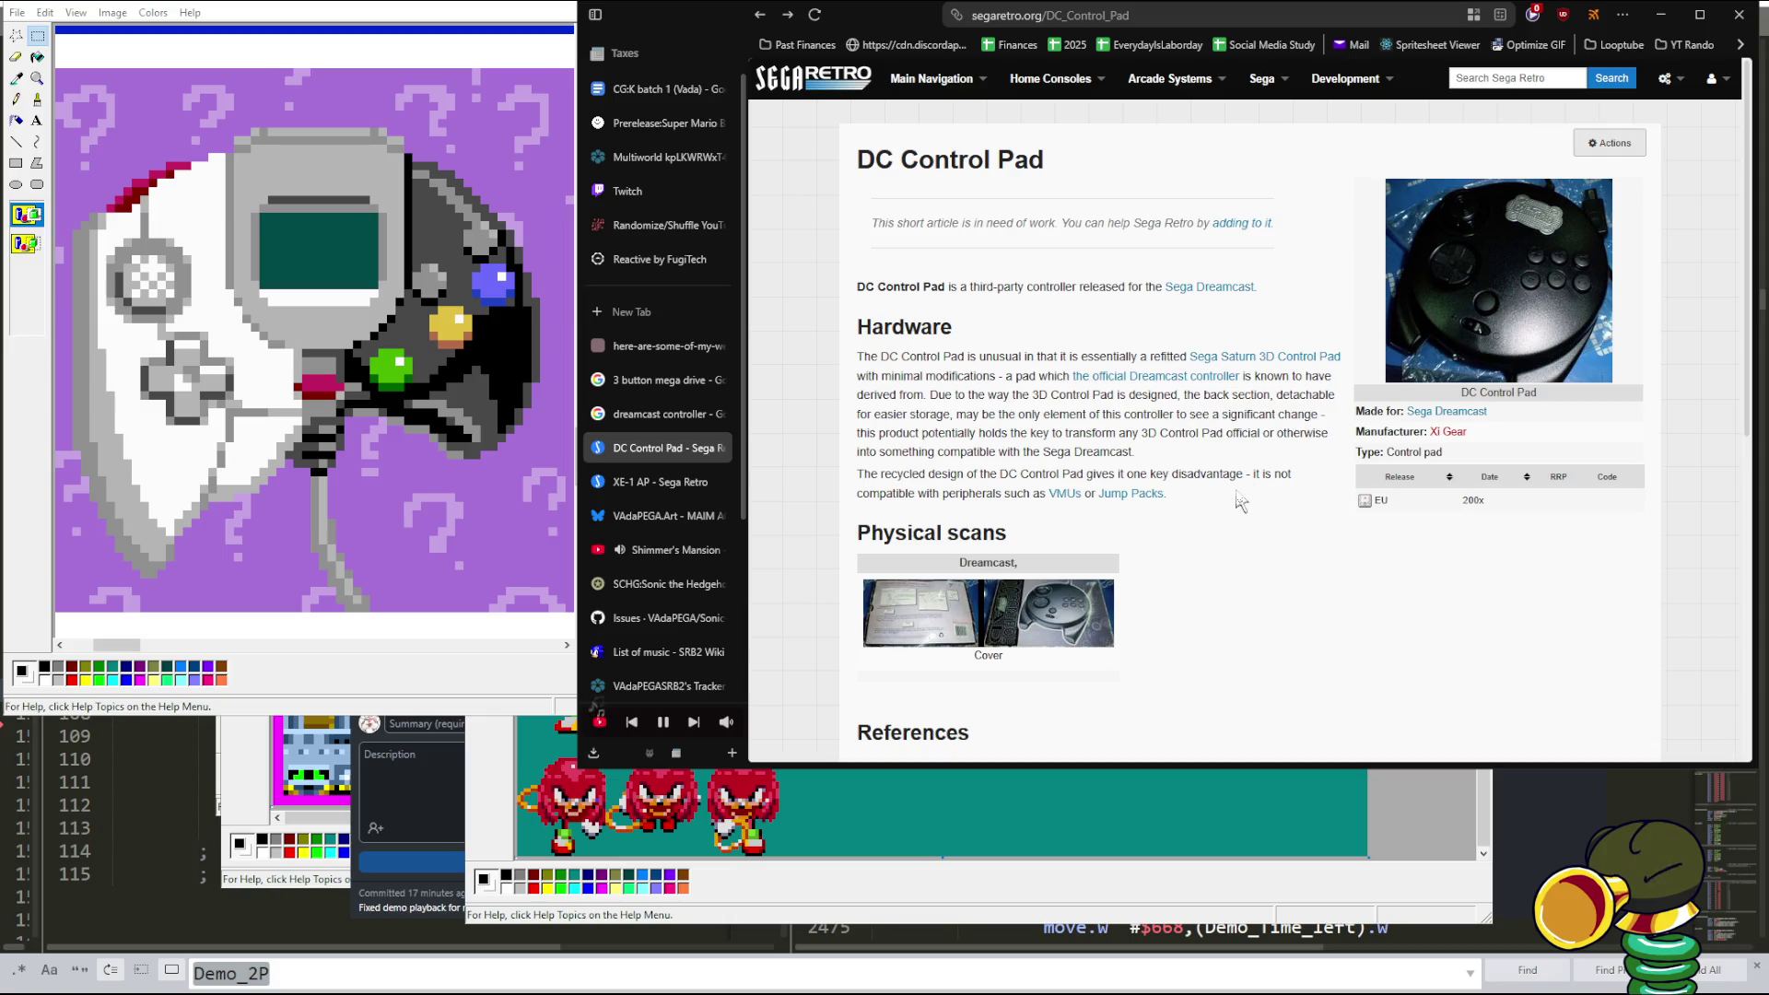
pyautogui.hotkey('ctrl', 'w')
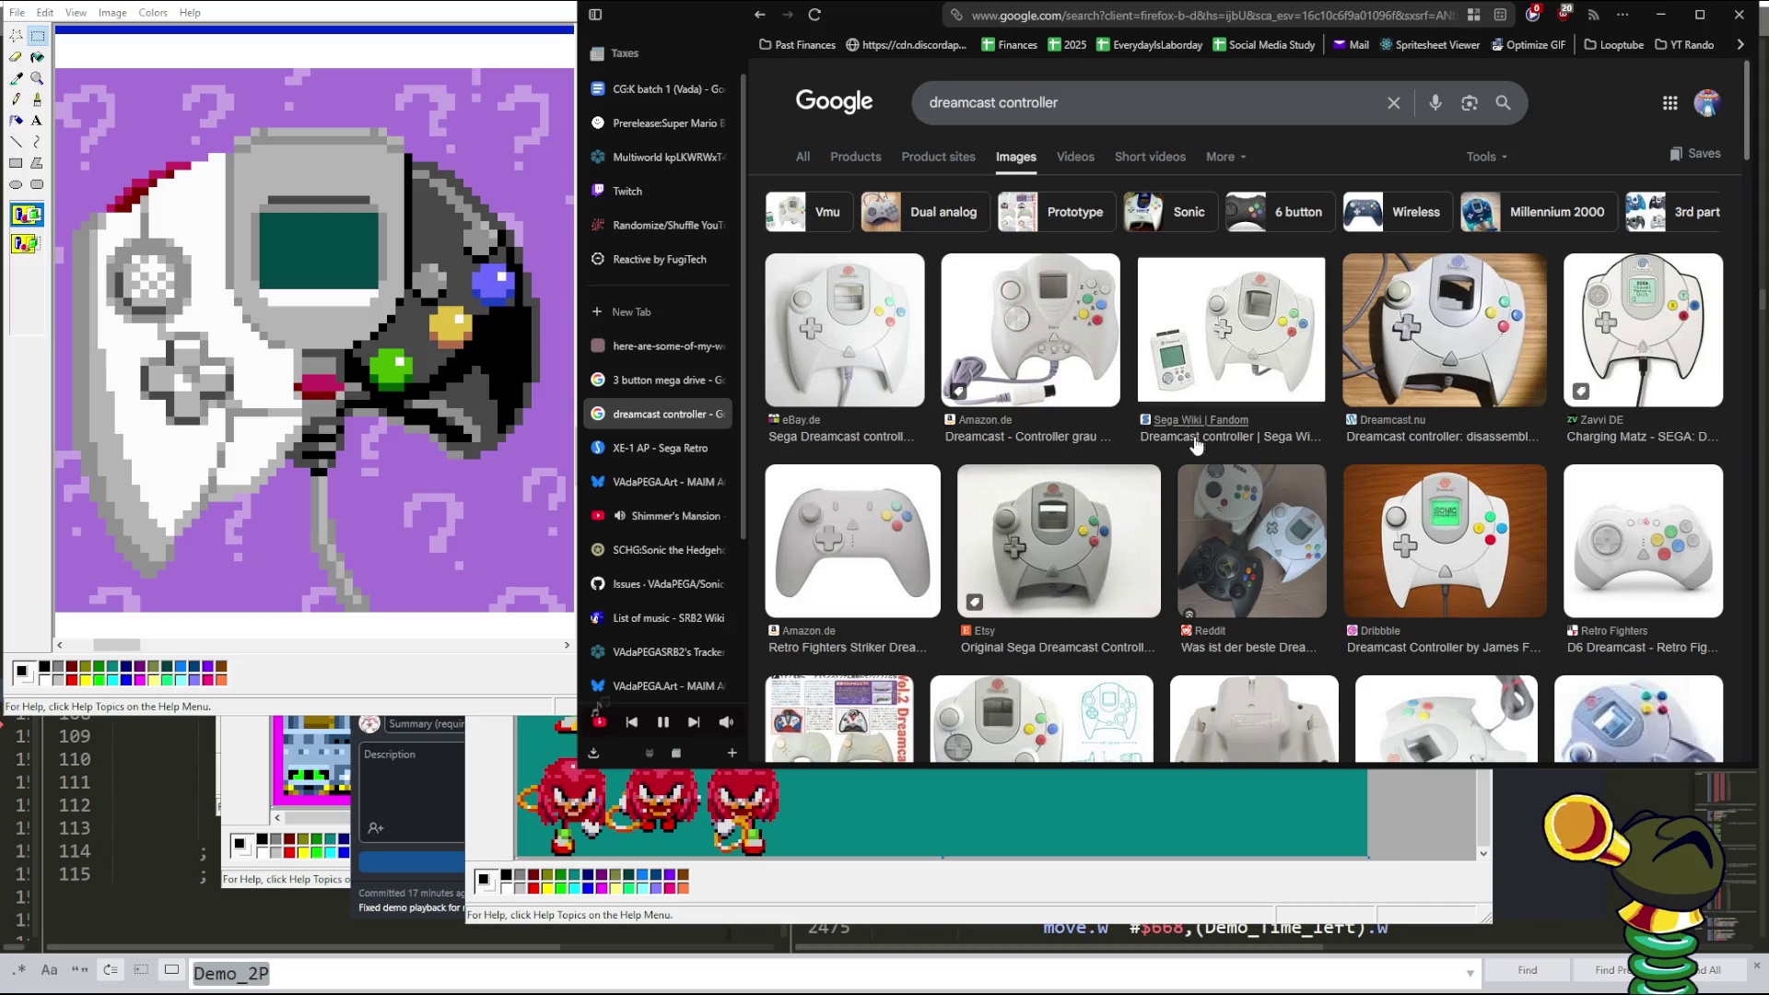
# - Search Google Images for 'XBox proto controller'
pyautogui.moveTo(1073, 102); pyautogui.dragTo(827, 99)
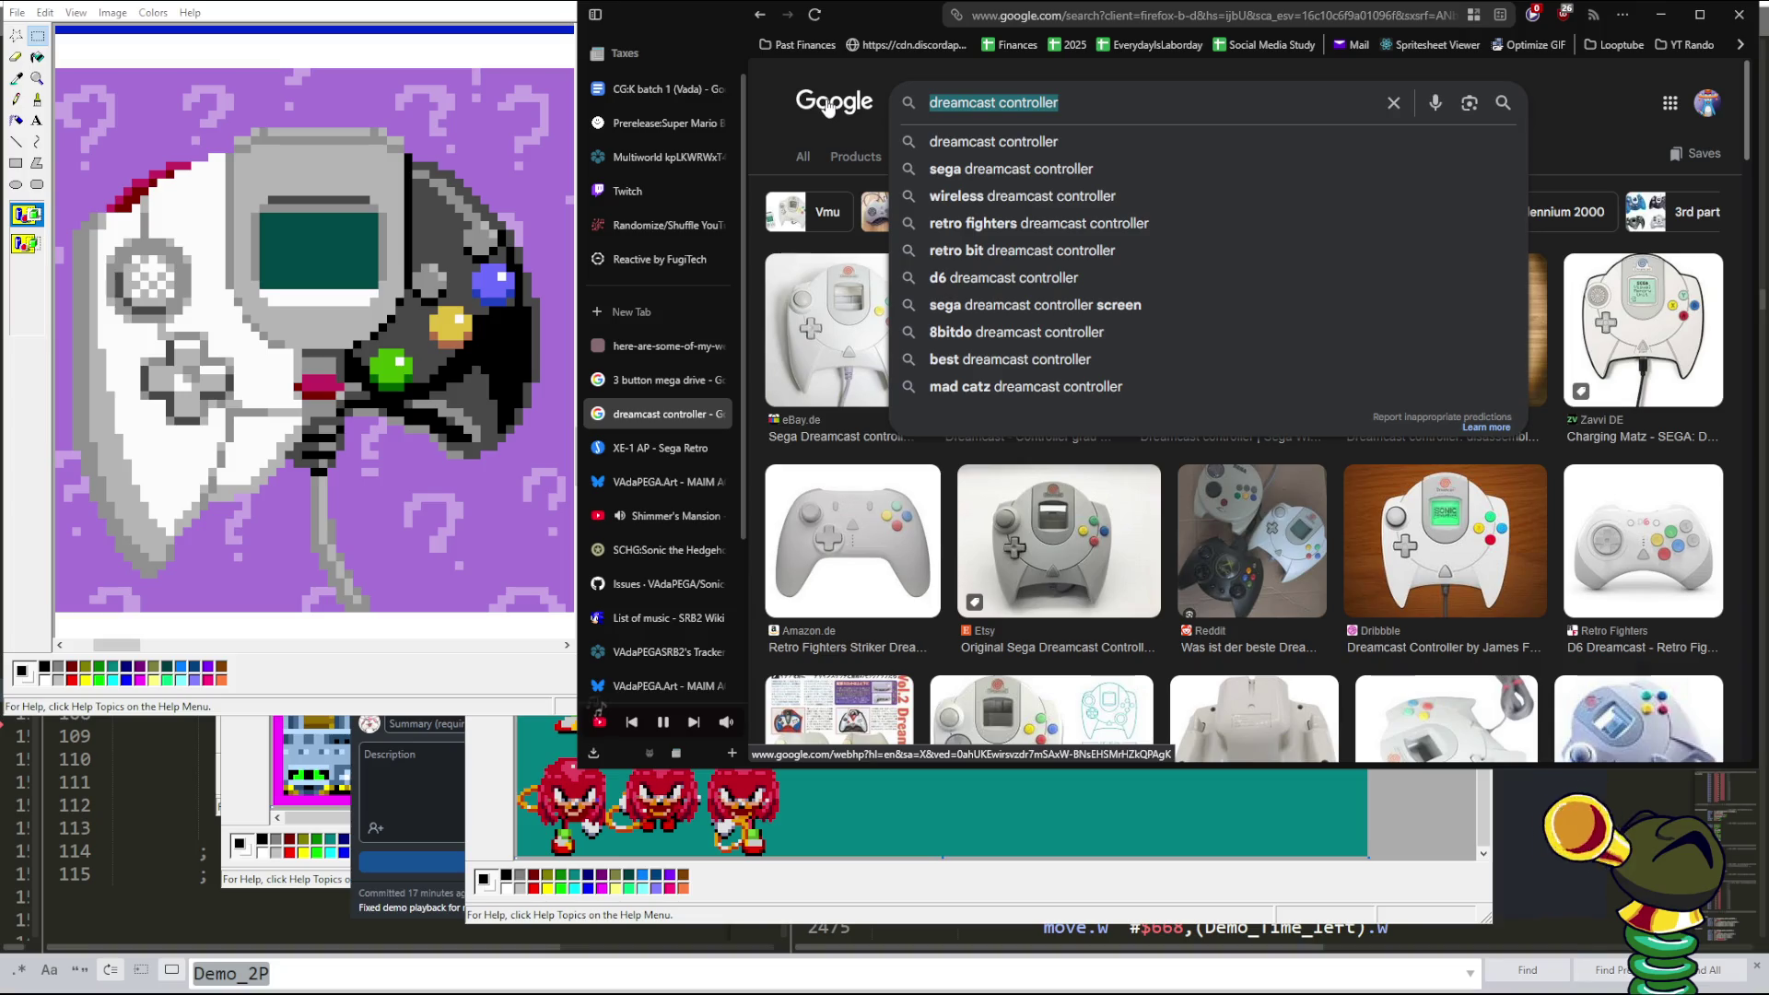
pyautogui.write('XBox prot')
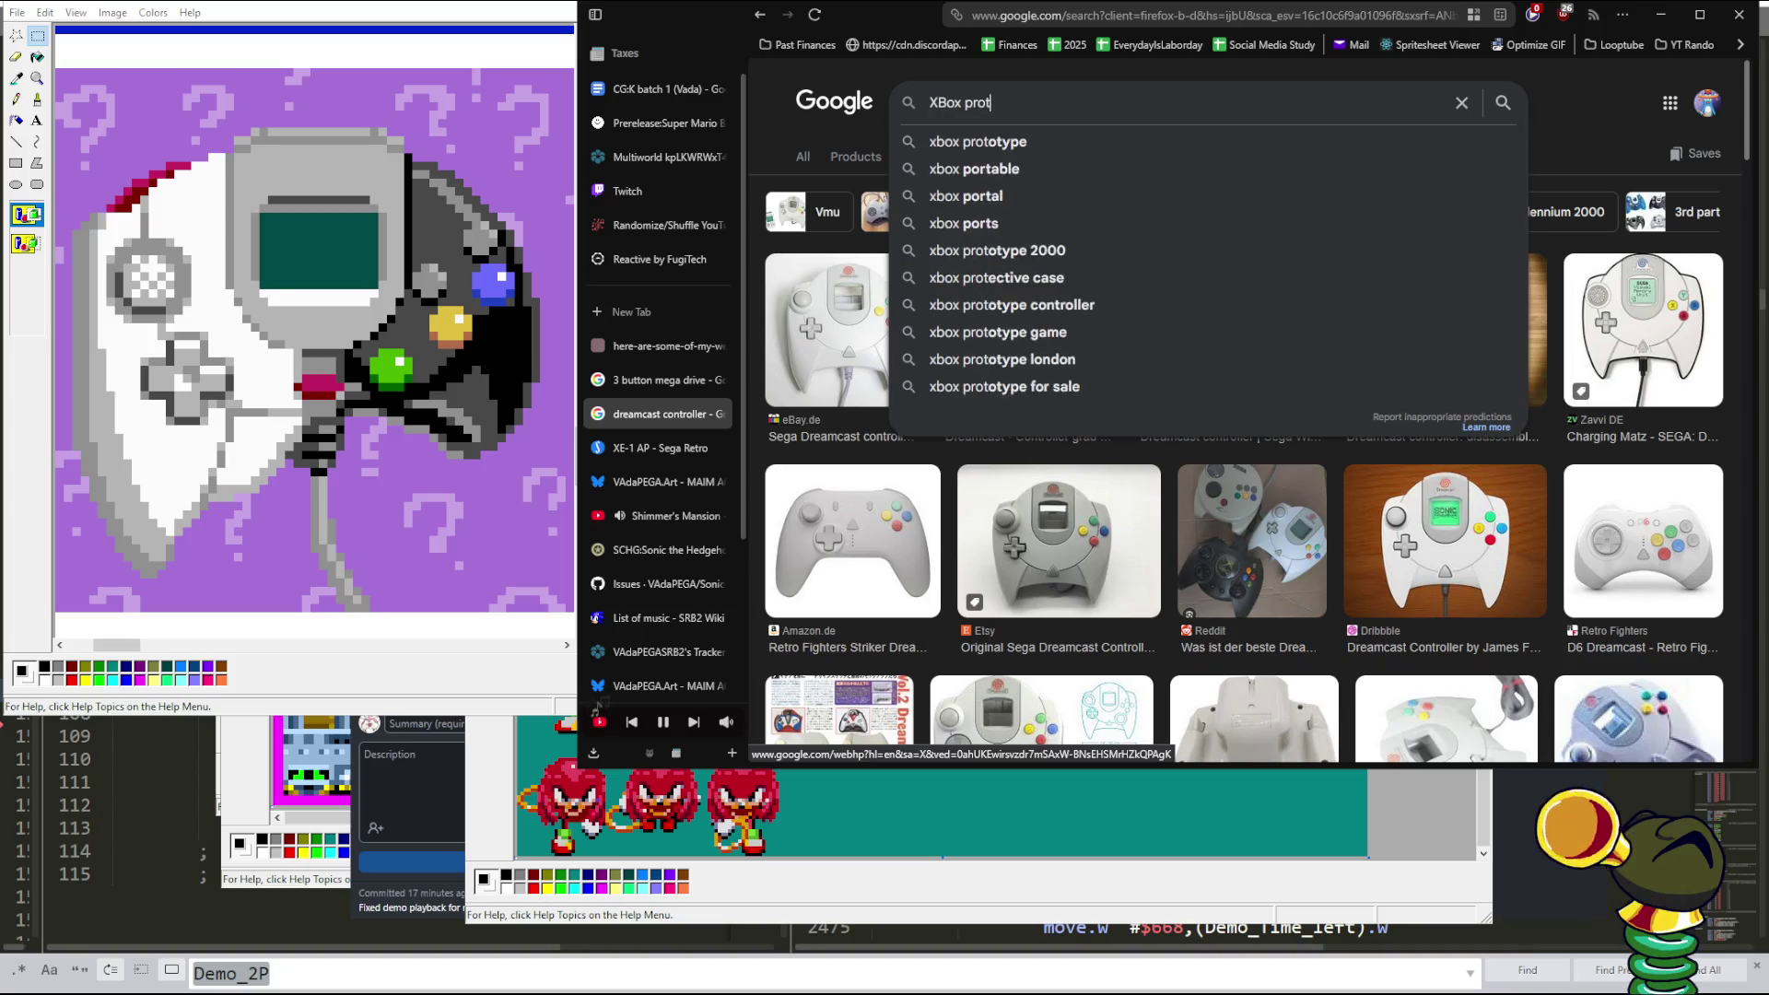
pyautogui.write('o controller')
pyautogui.press('Return')
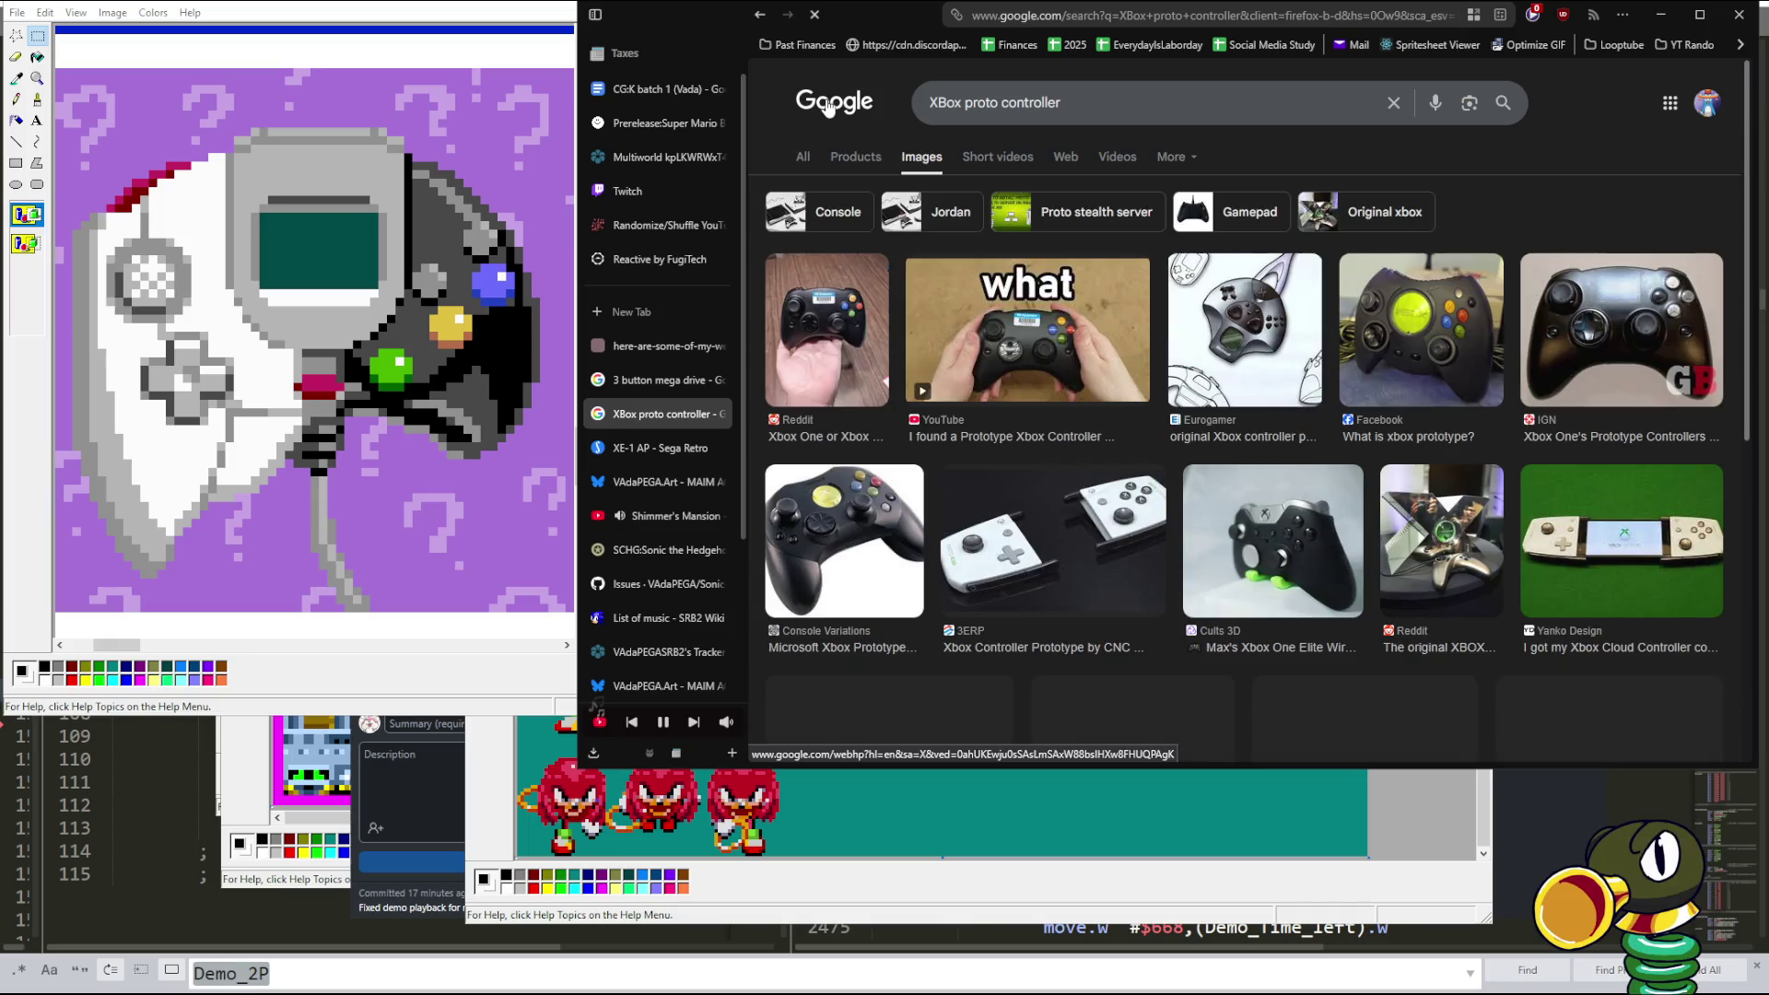
# - Preview the Reddit, YouTube, Eurogamer, Facebook and Dakota prototype controller images, then select the query
pyautogui.click(829, 332)
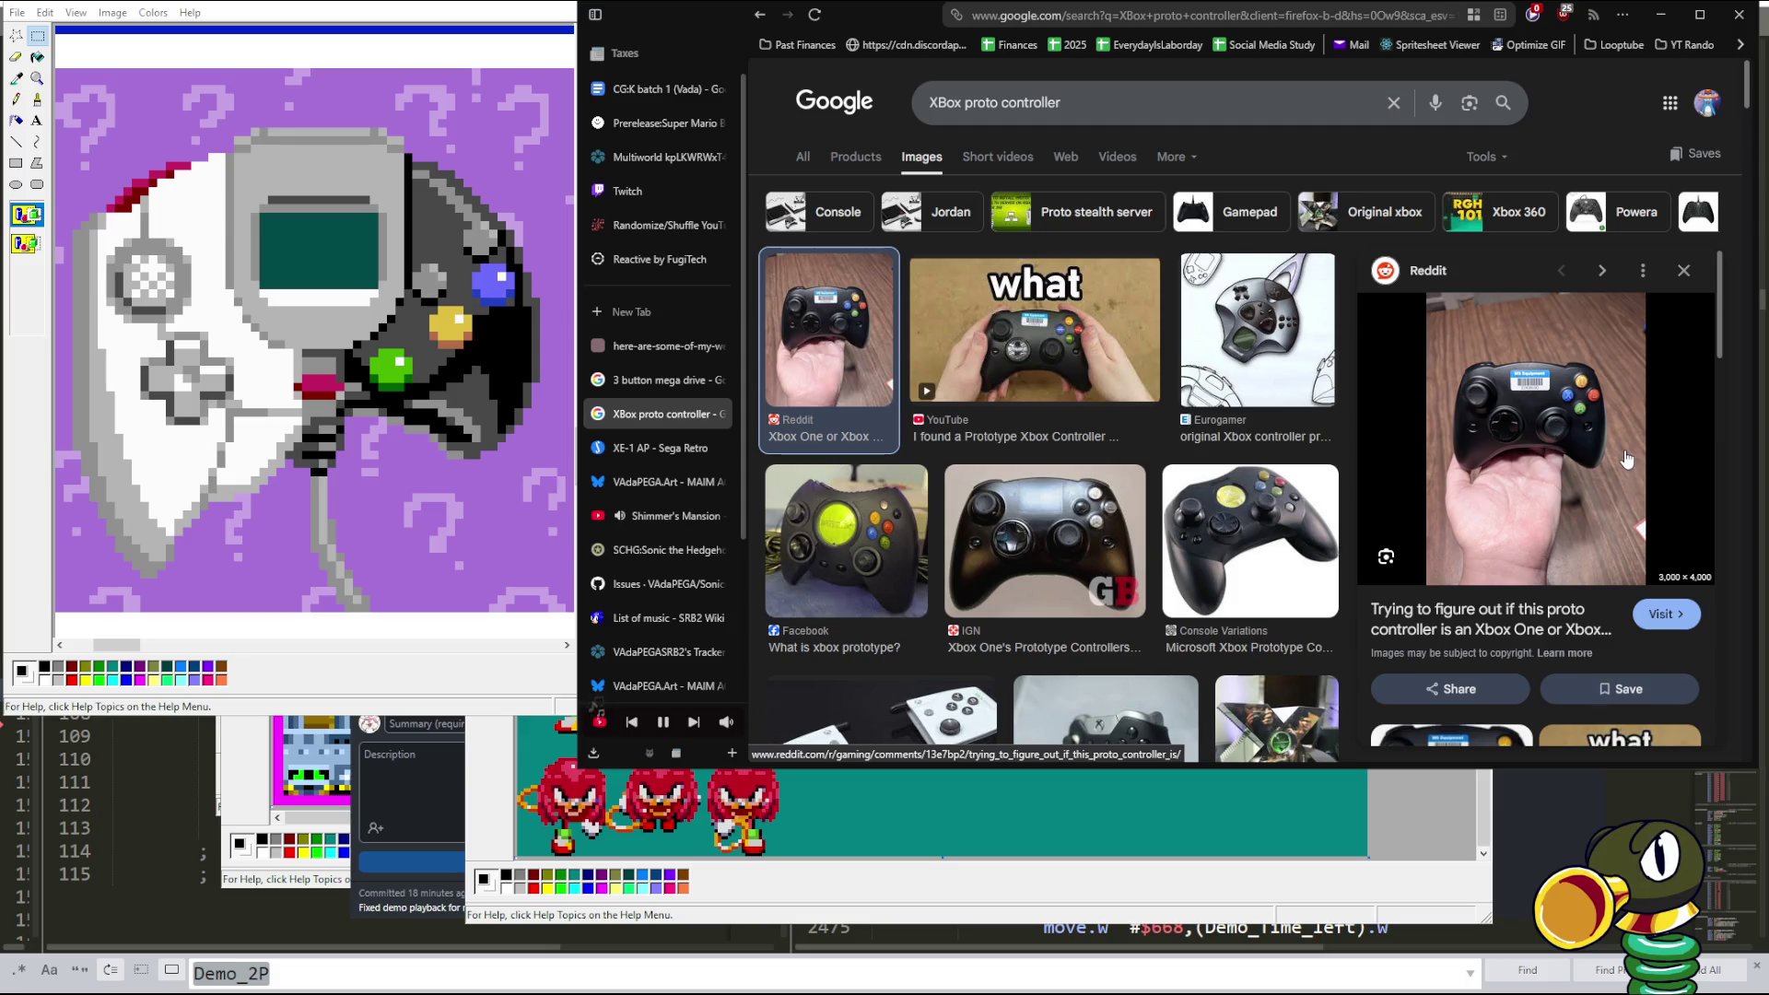
pyautogui.click(1014, 332)
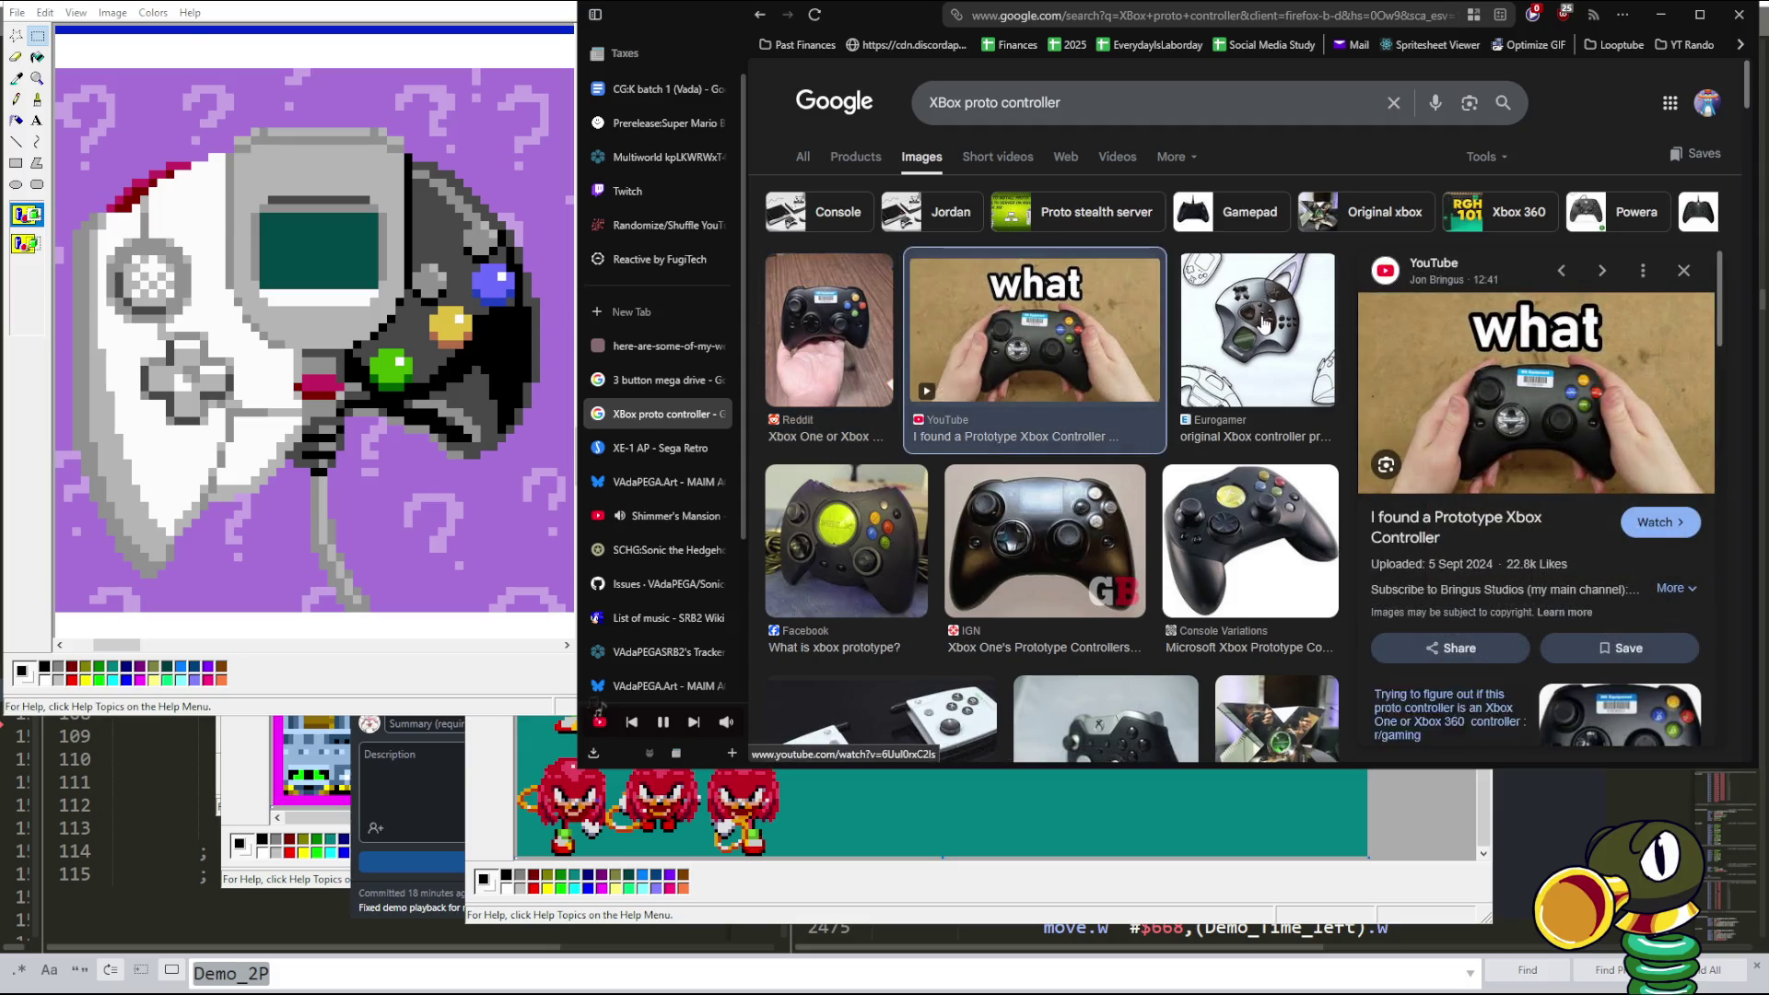
pyautogui.click(1264, 322)
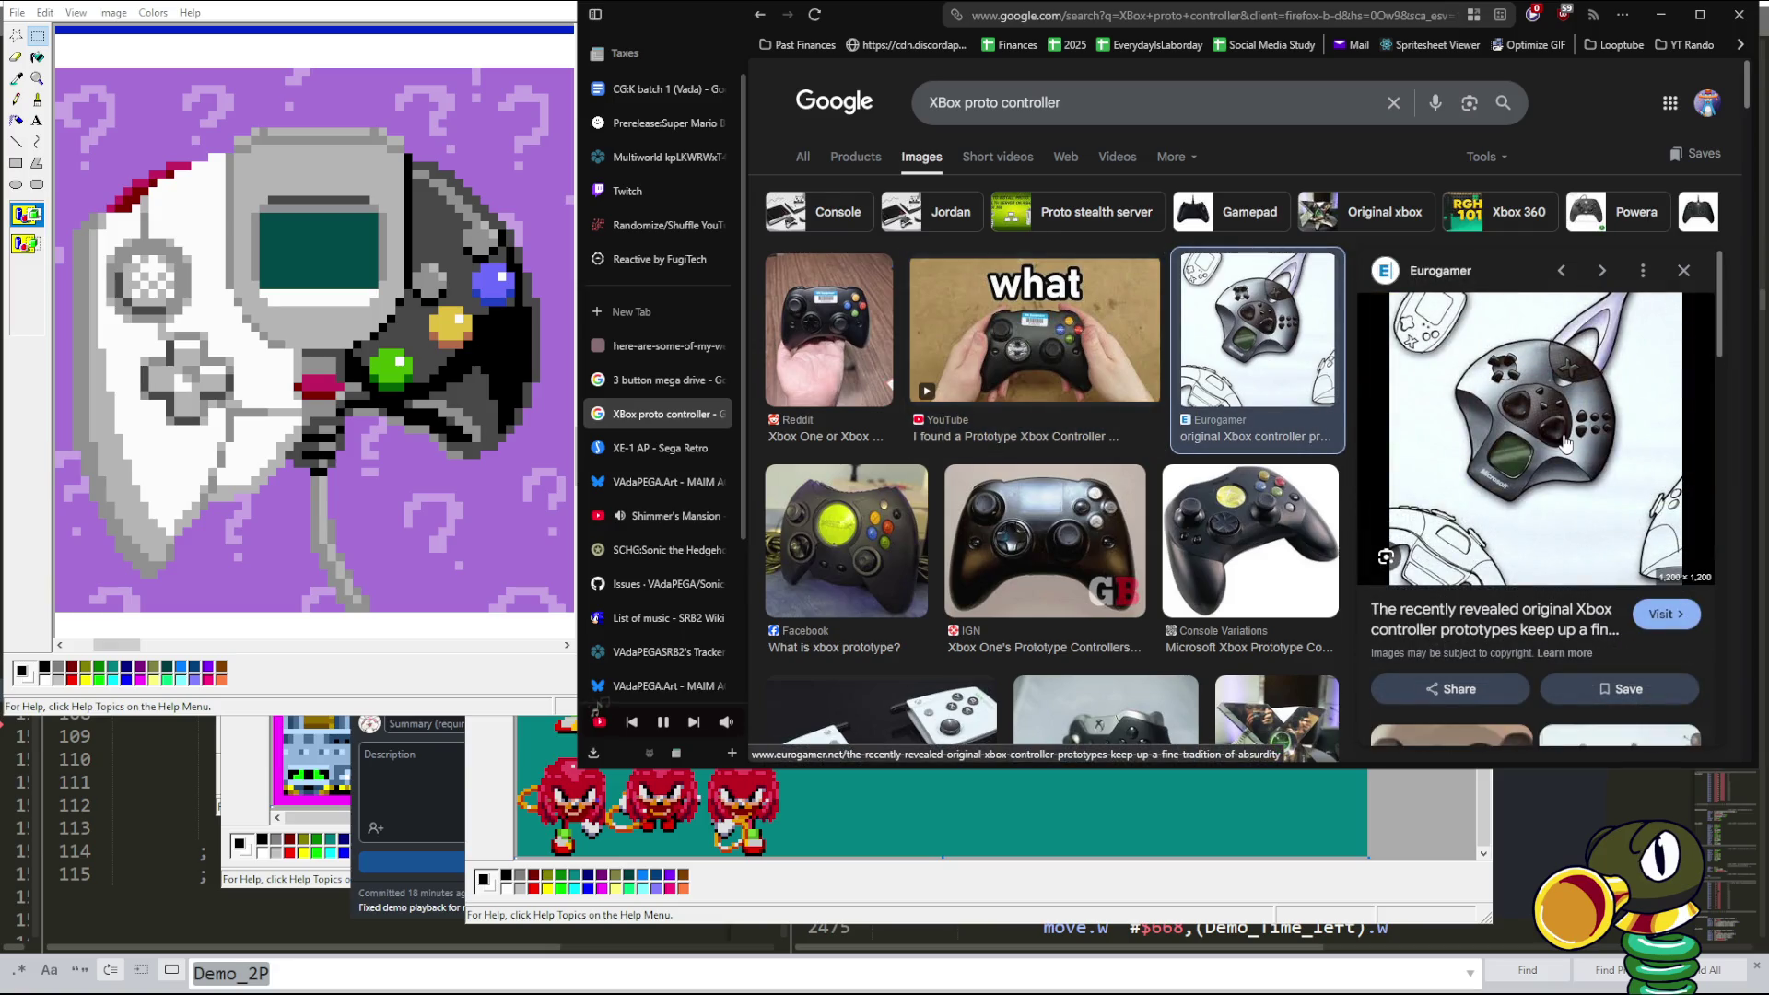
pyautogui.scroll(-2, 1195, 533)
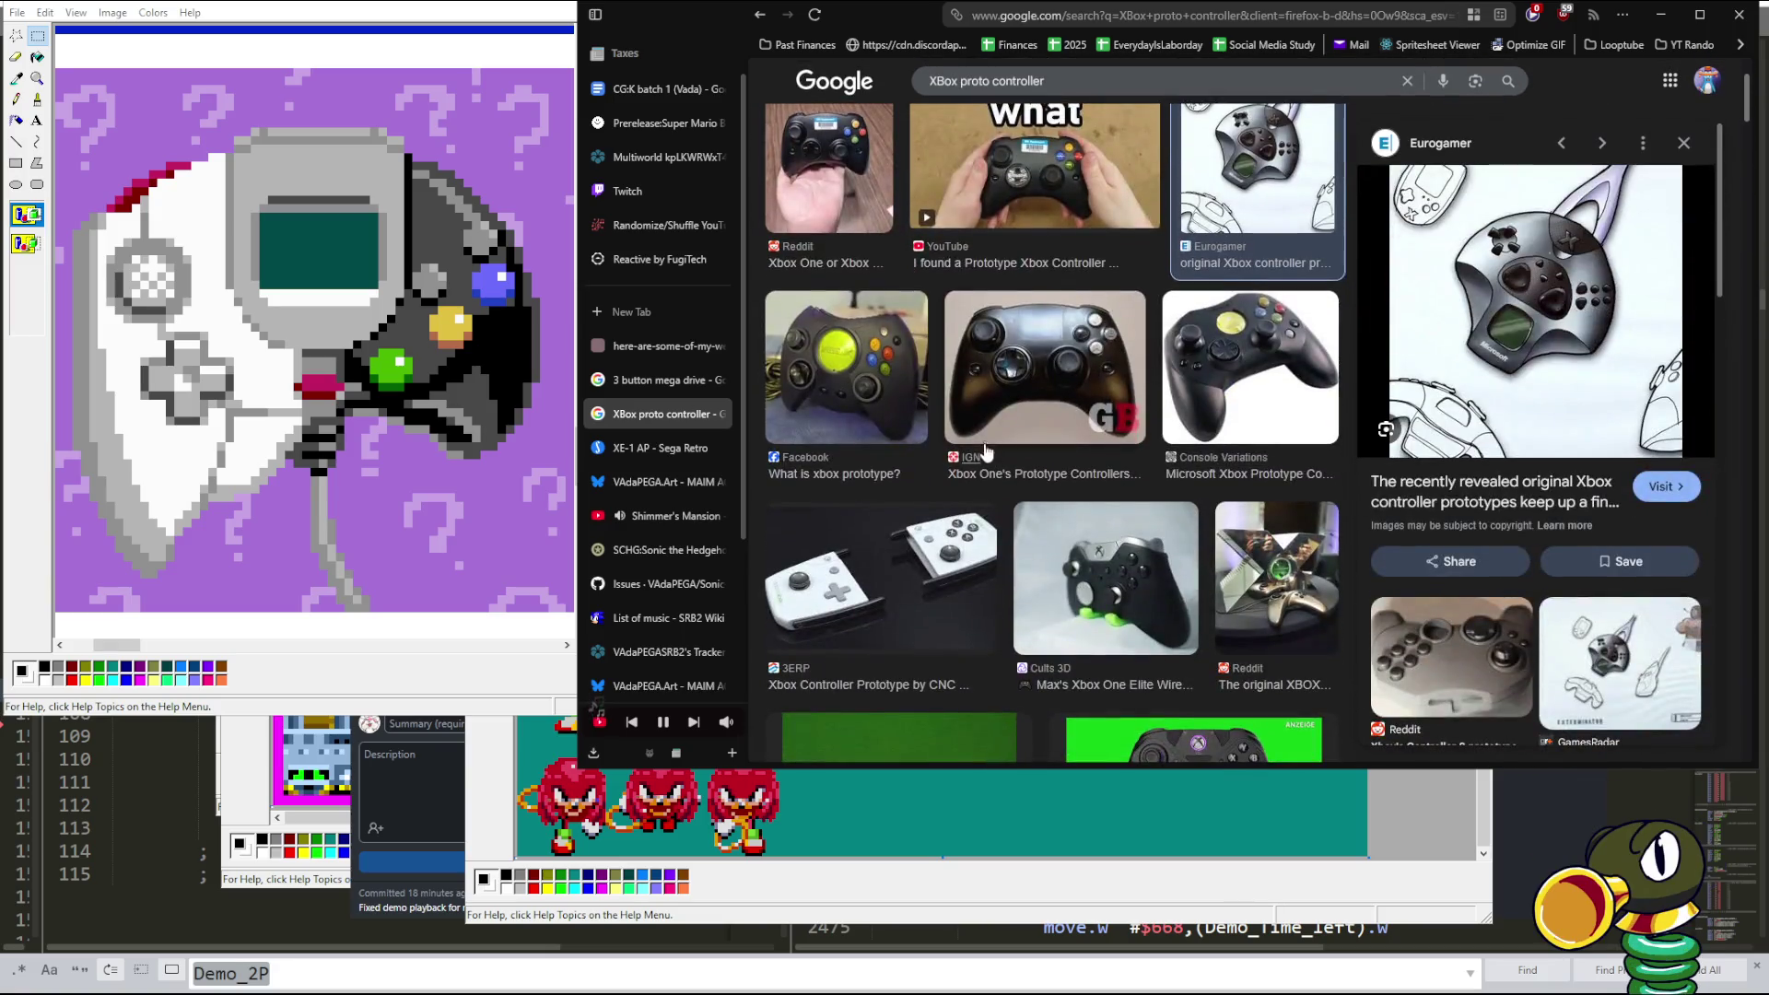
pyautogui.click(871, 378)
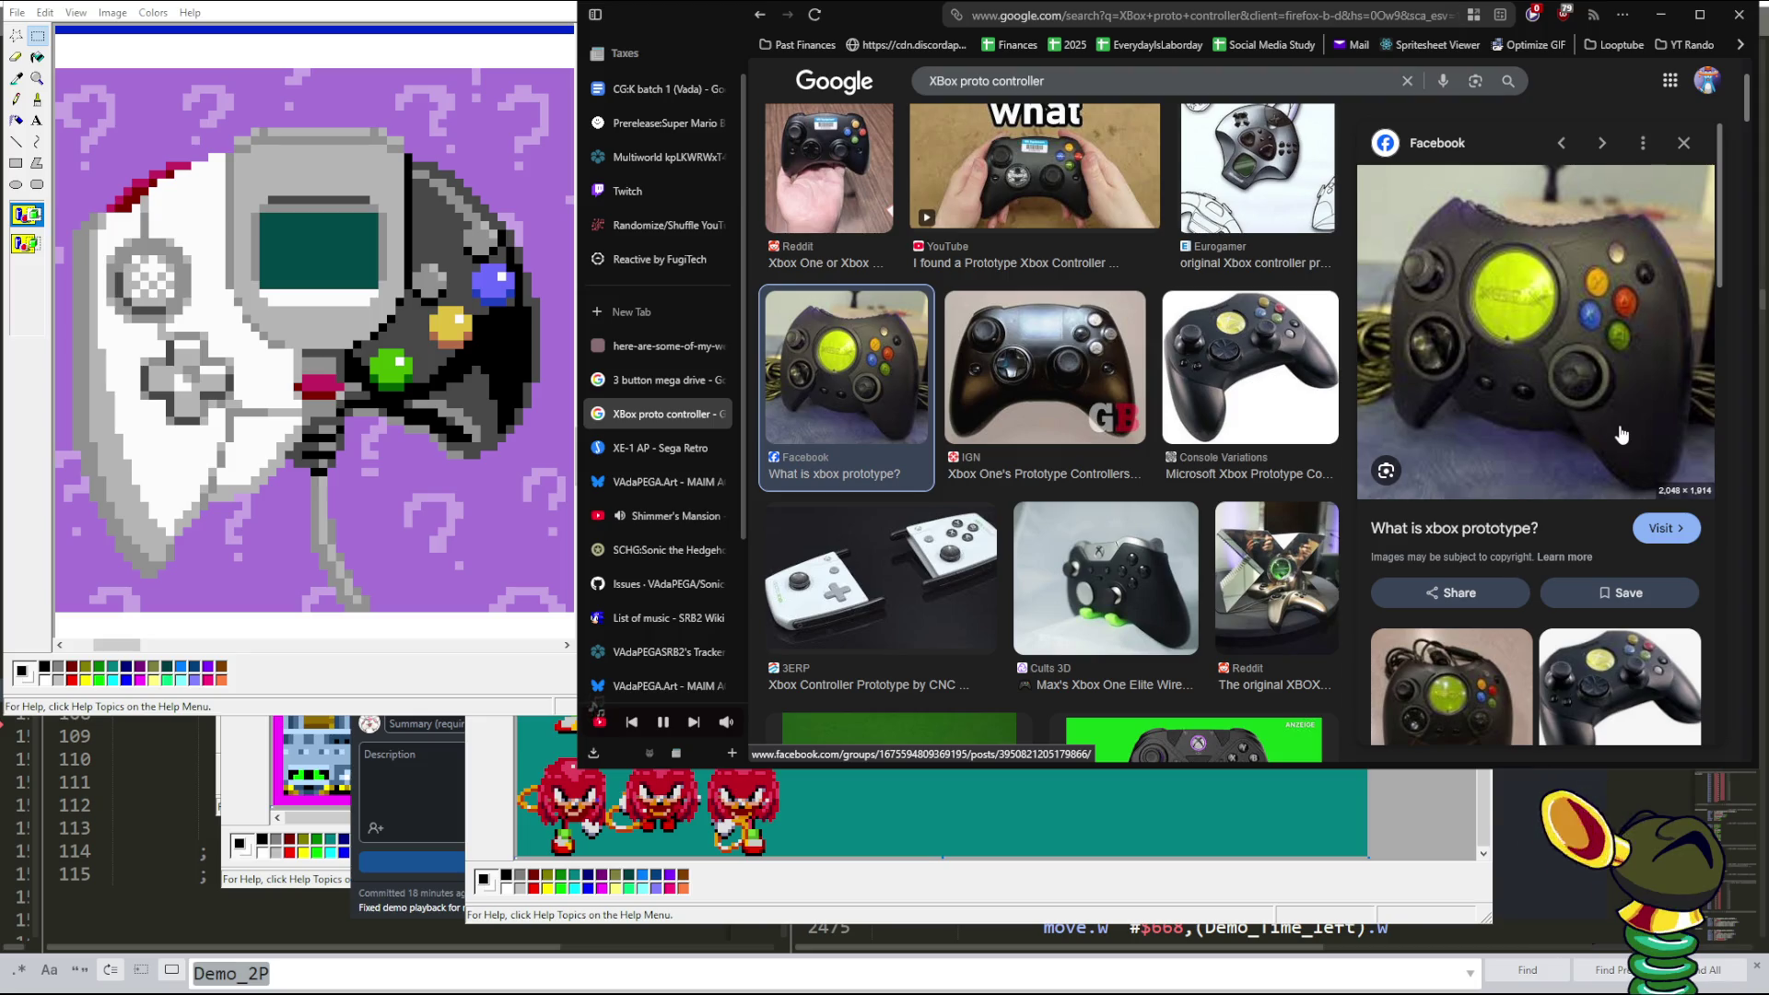
pyautogui.click(1452, 687)
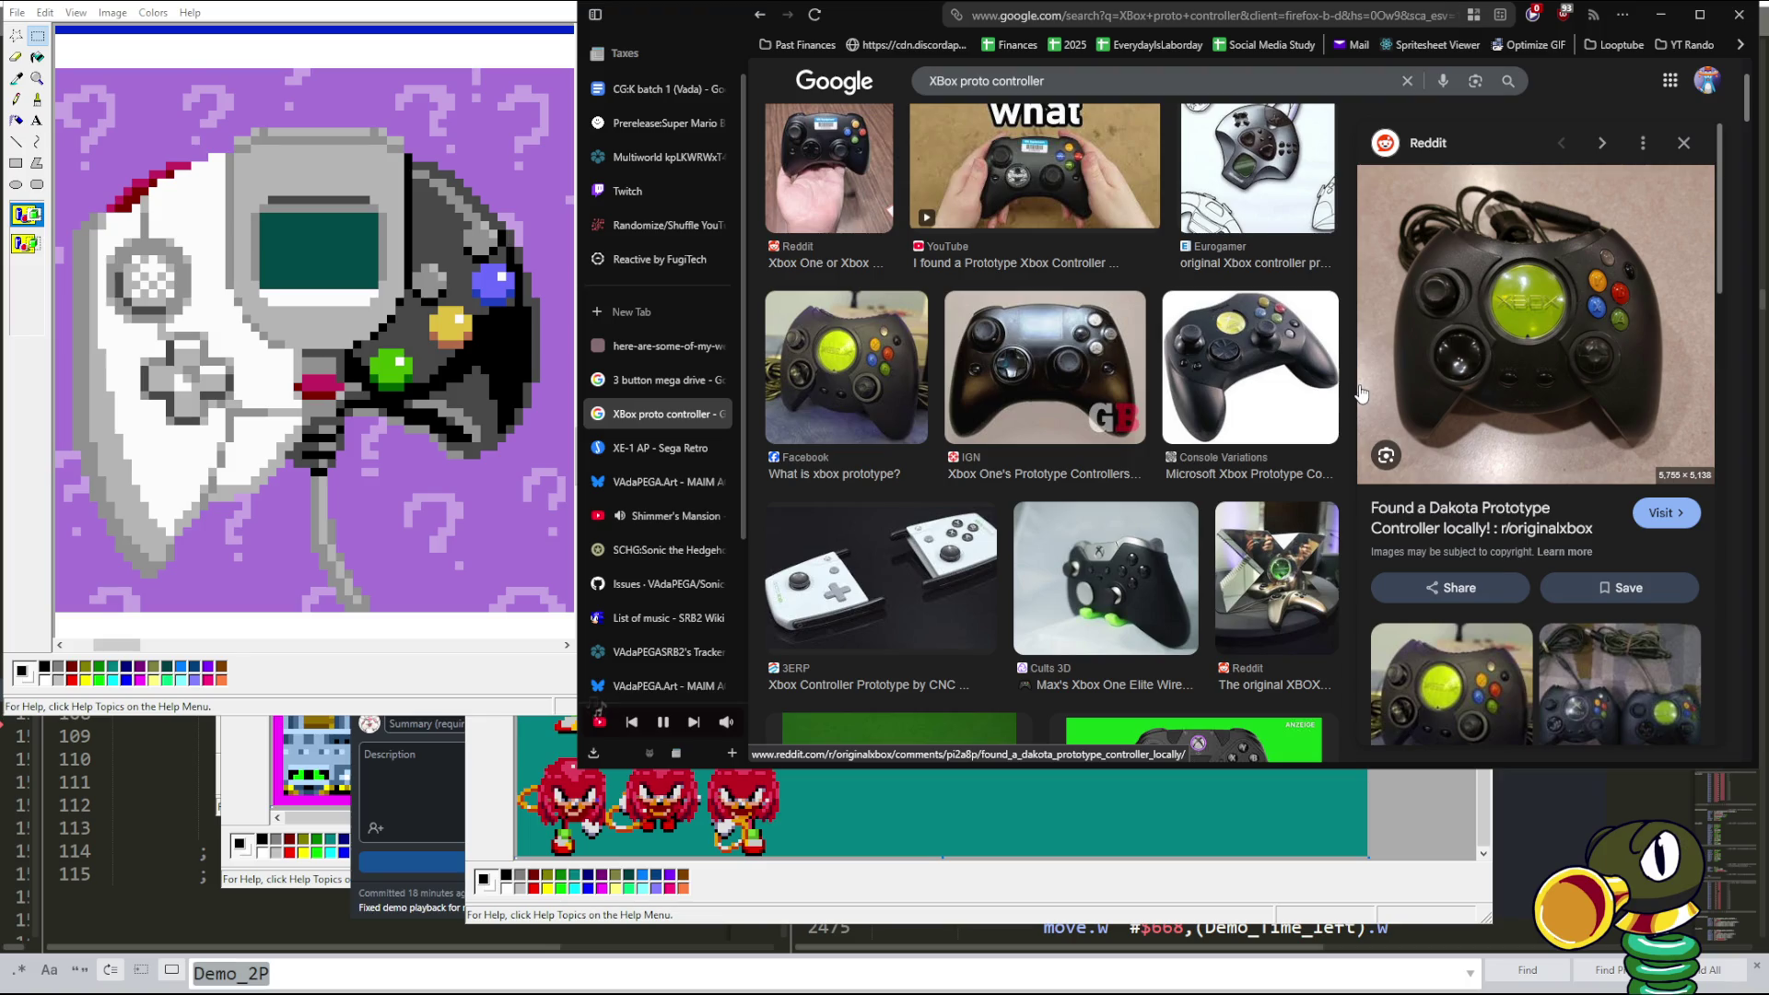
pyautogui.scroll(-4, 1042, 369)
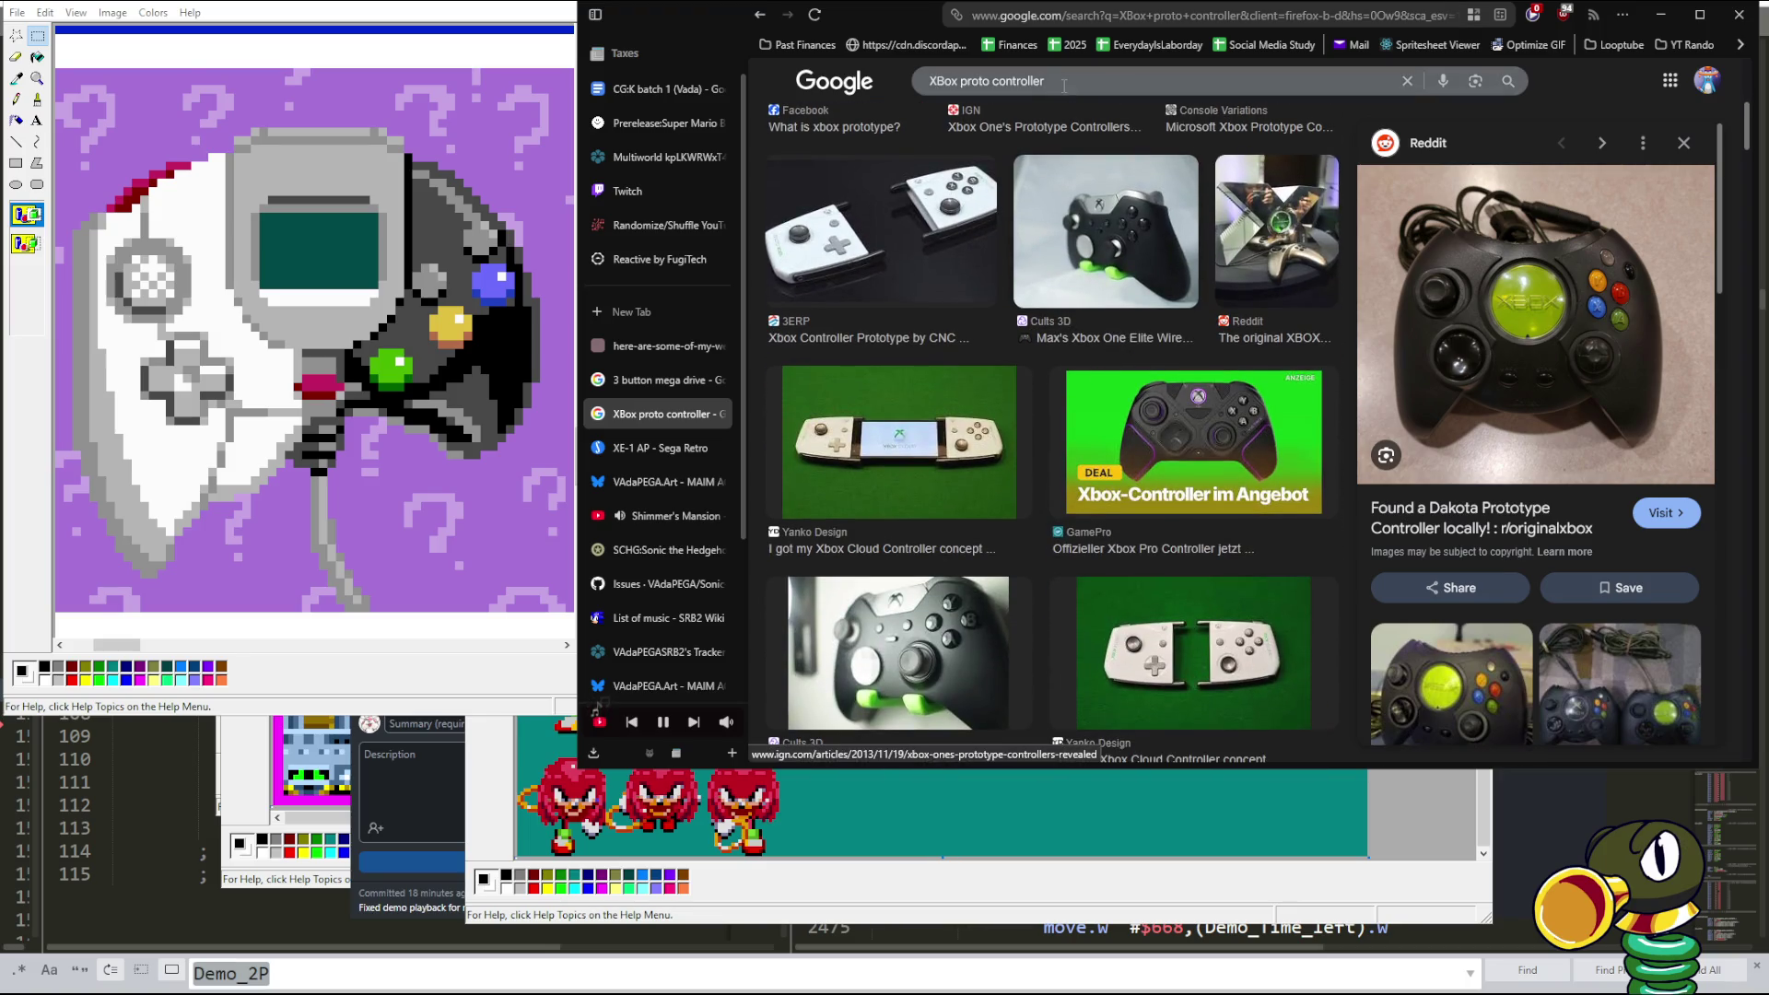
pyautogui.tripleClick(1065, 81)
# - Search 'XBox controller original', preview the Wikipedia photo, and close the 3 button mega drive tab
pyautogui.write('XB')
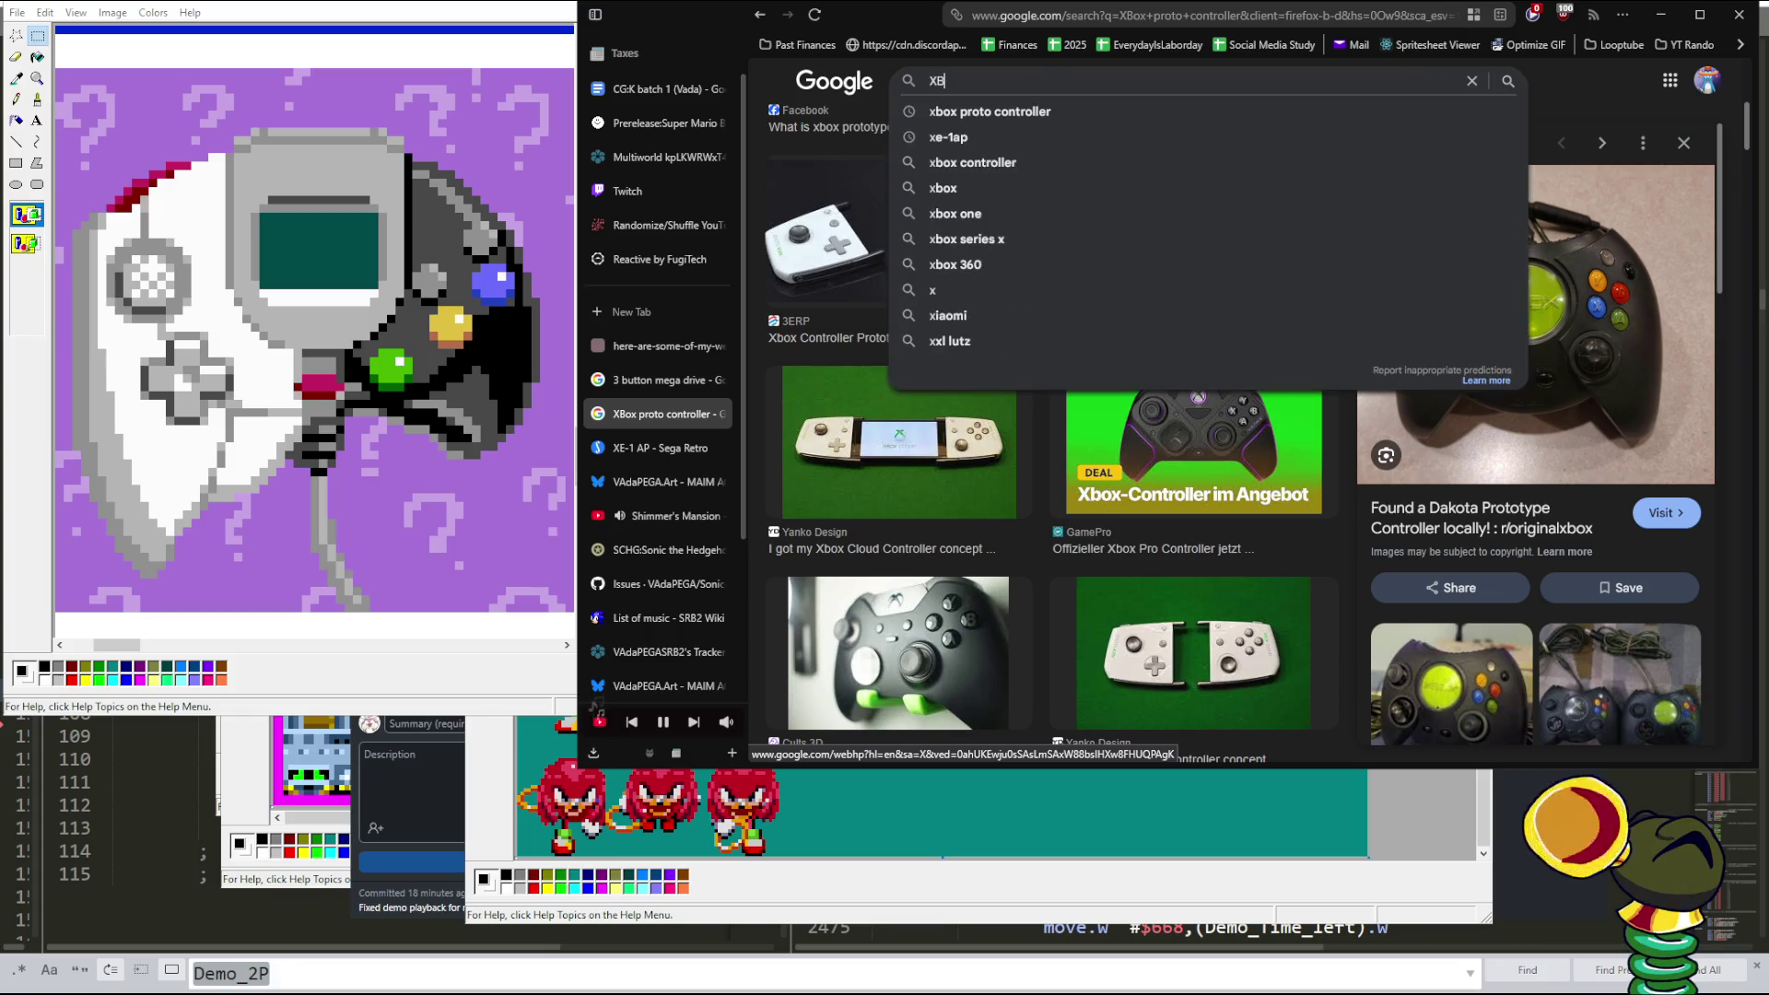
pyautogui.write('ox ')
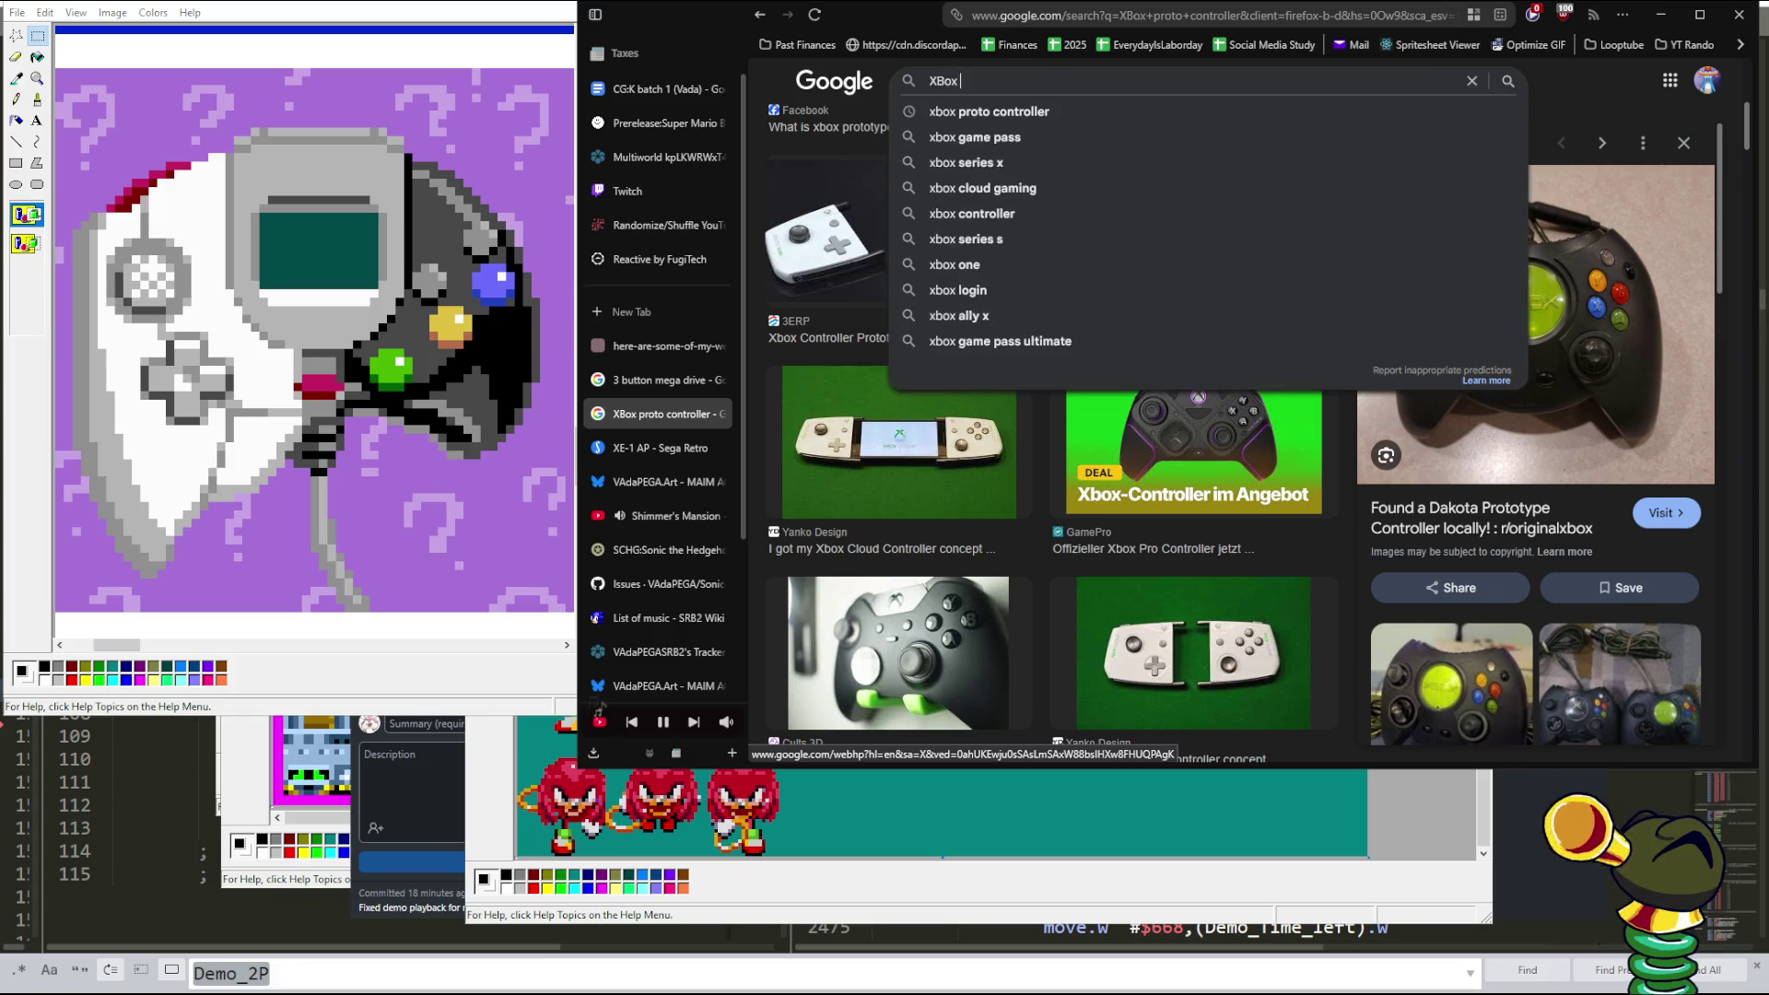
pyautogui.write('controller')
pyautogui.press('Down')
pyautogui.press('Return')
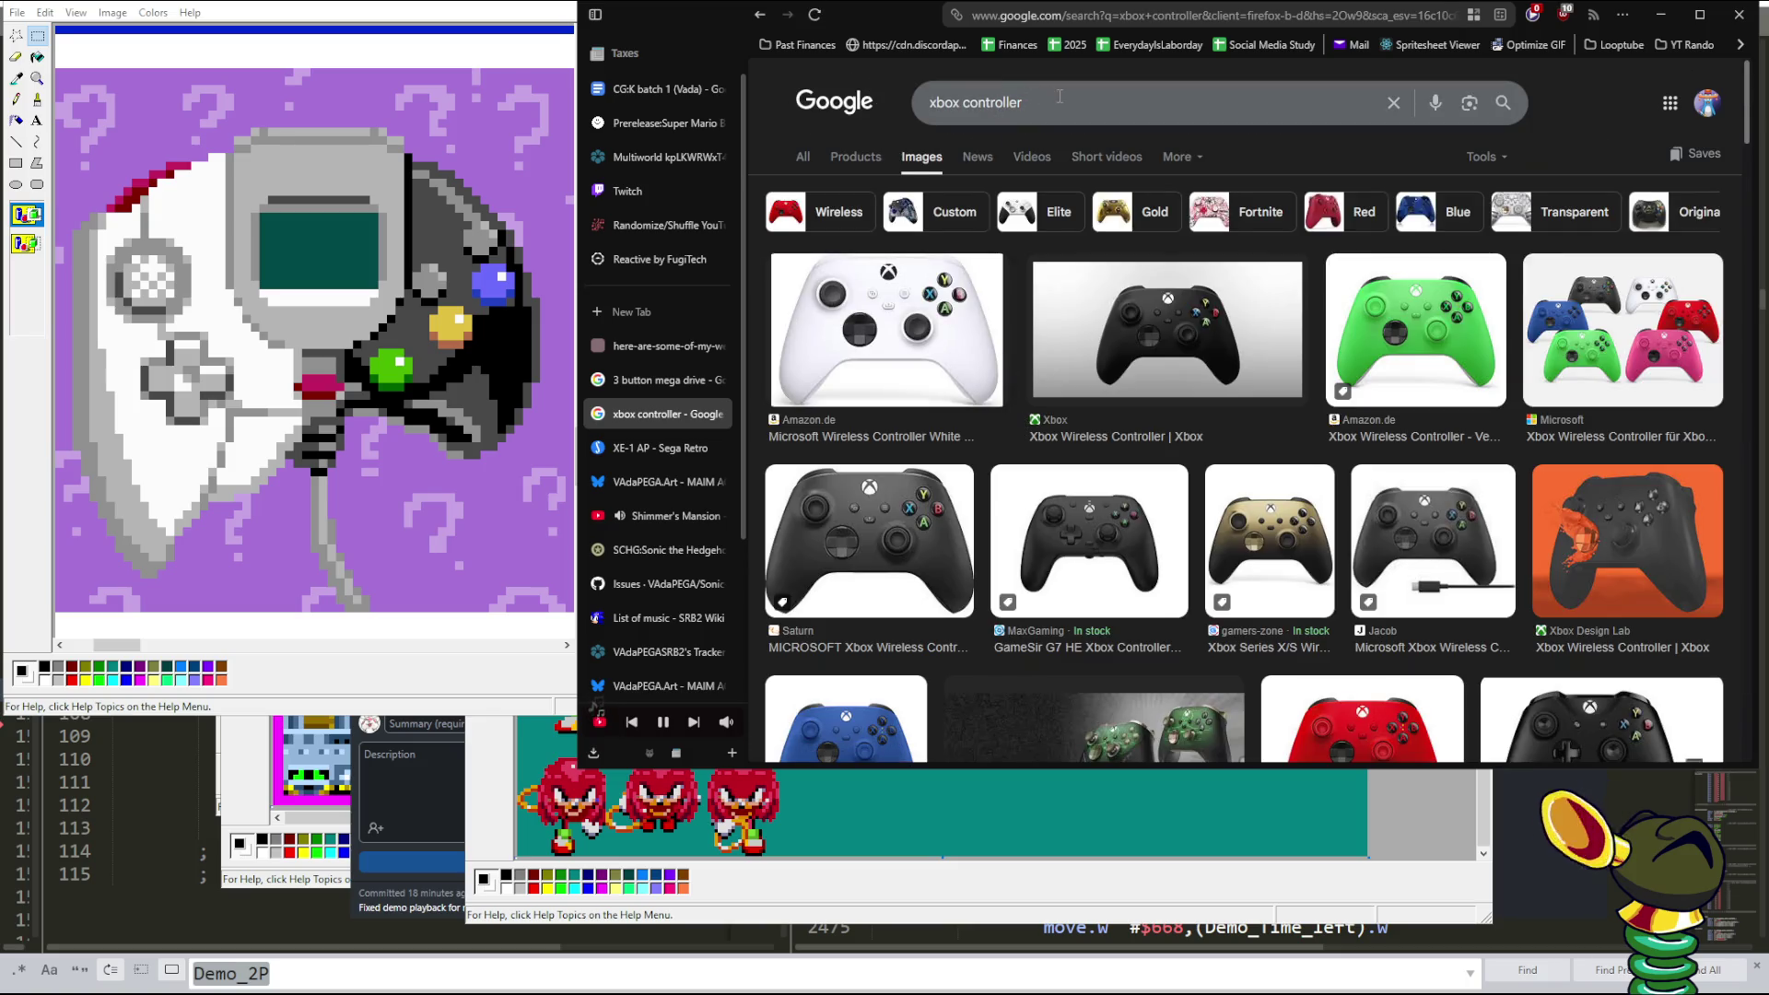
pyautogui.click(1122, 99)
pyautogui.write('o')
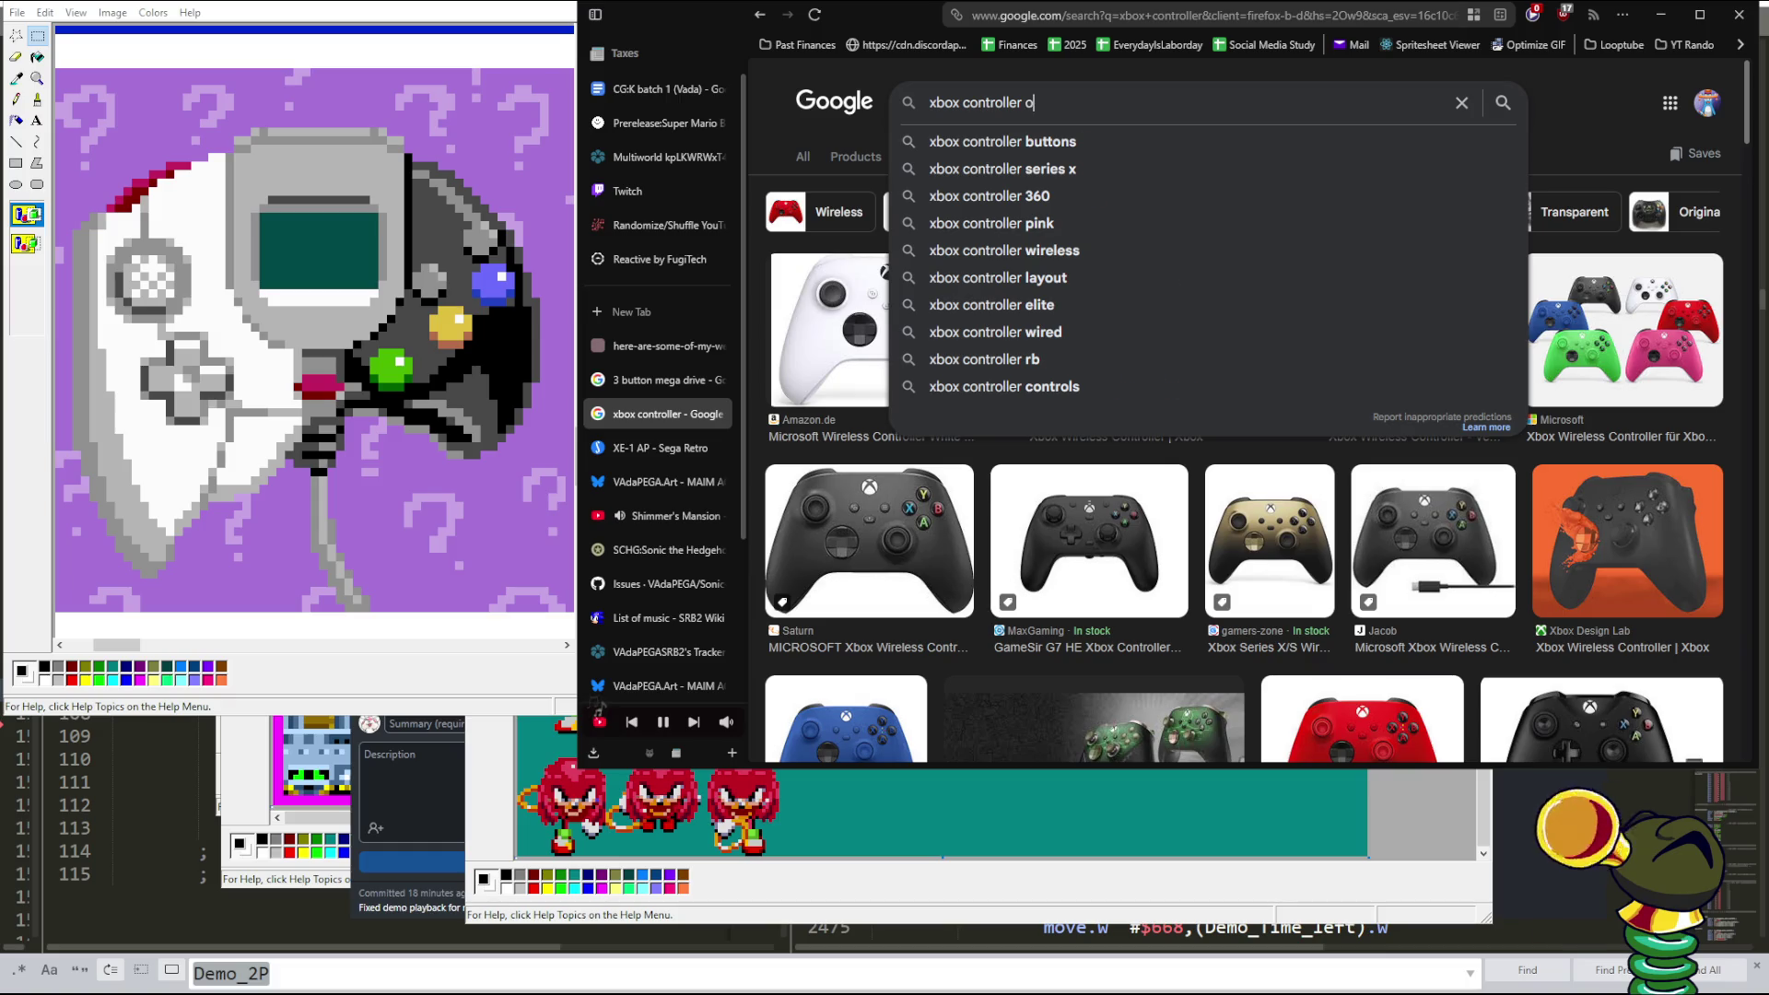
pyautogui.write('riginal')
pyautogui.press('Return')
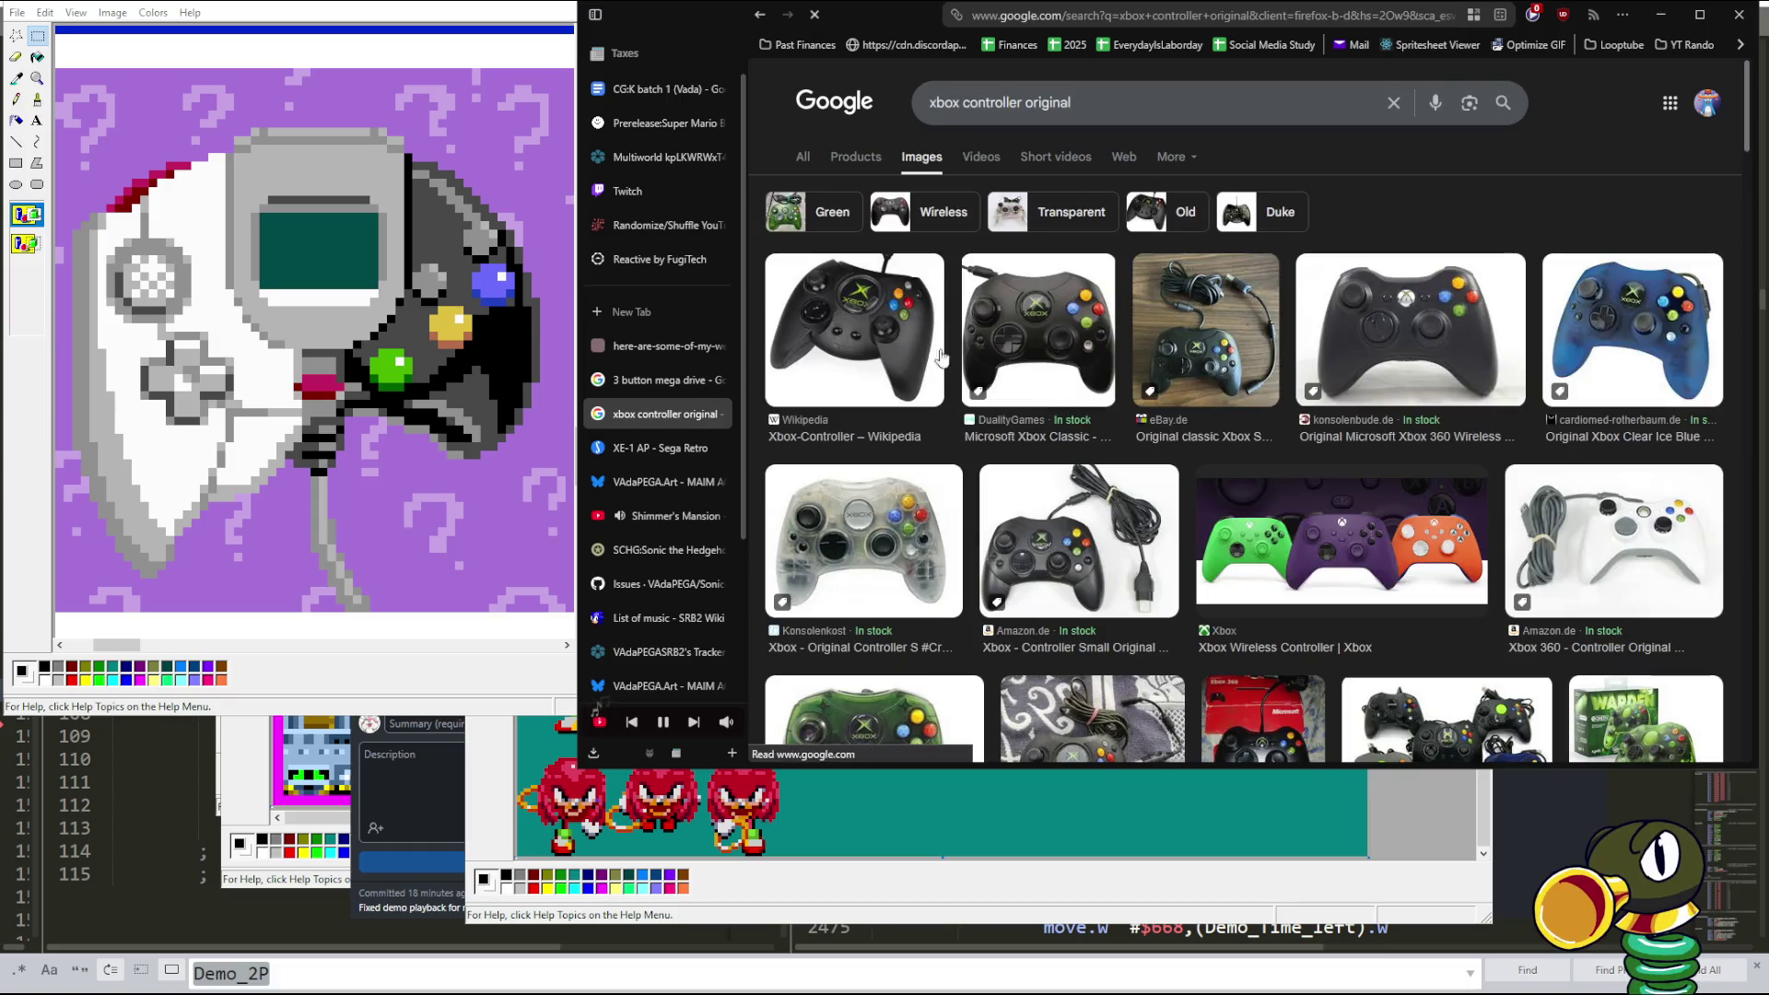
pyautogui.click(852, 346)
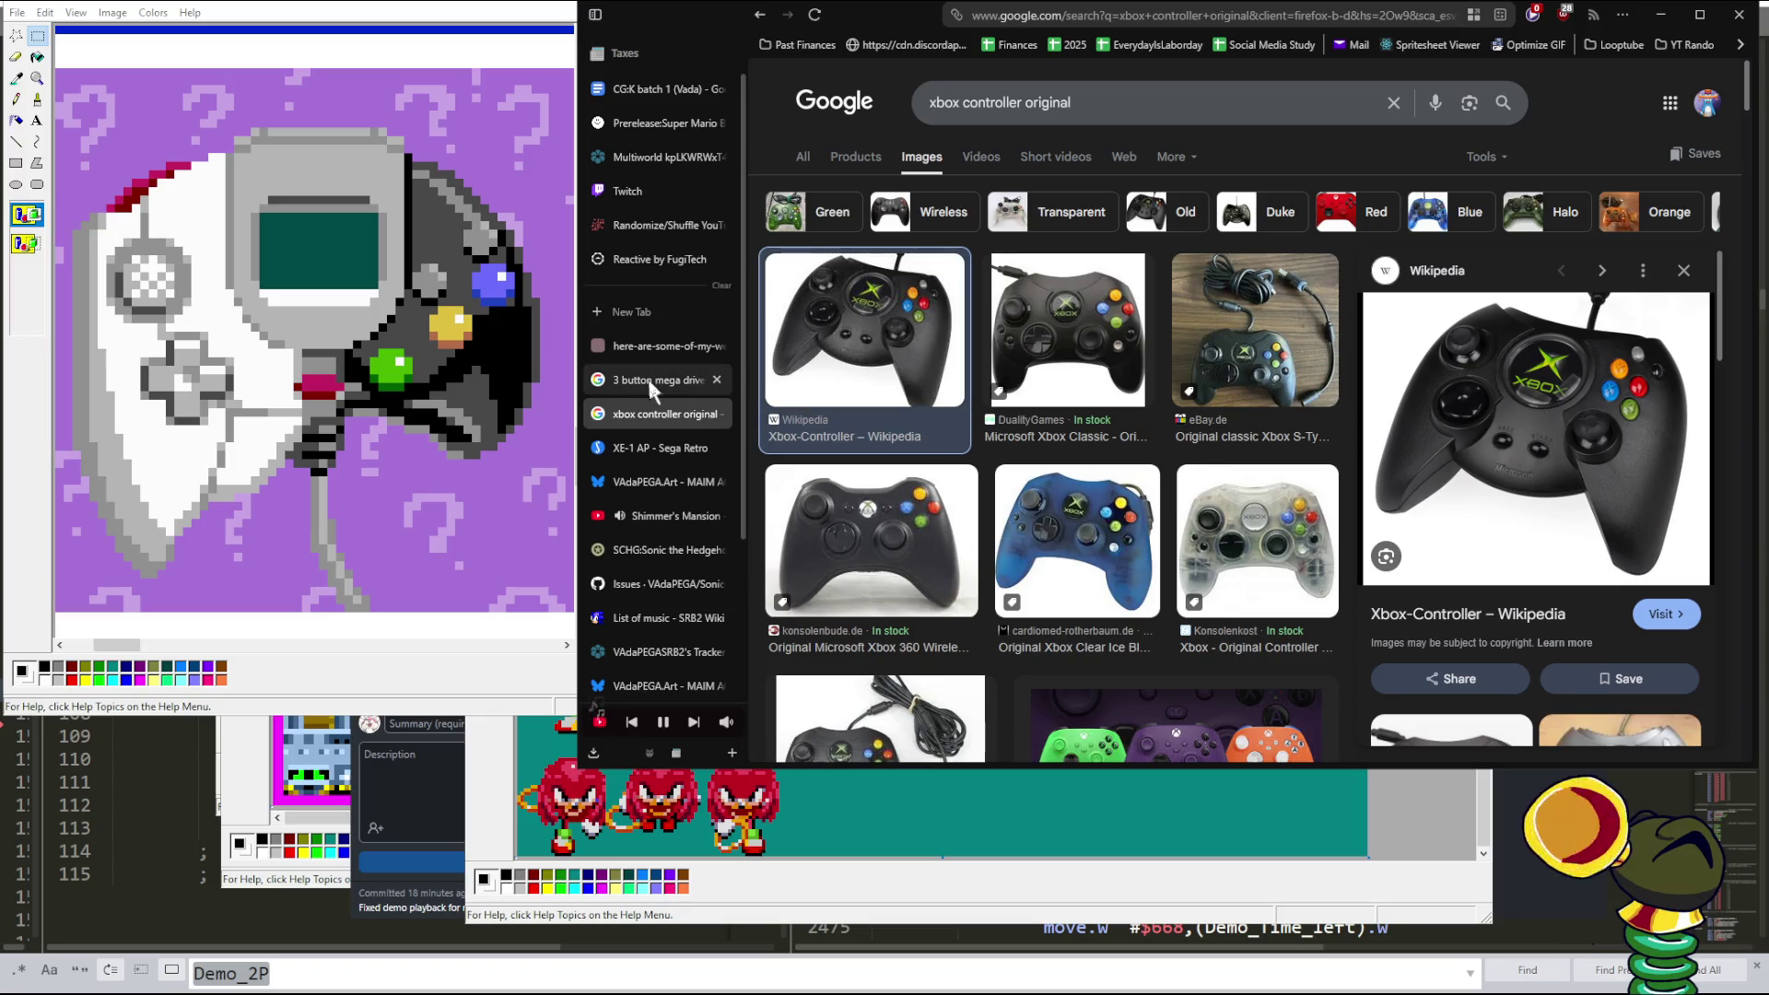
pyautogui.click(715, 379)
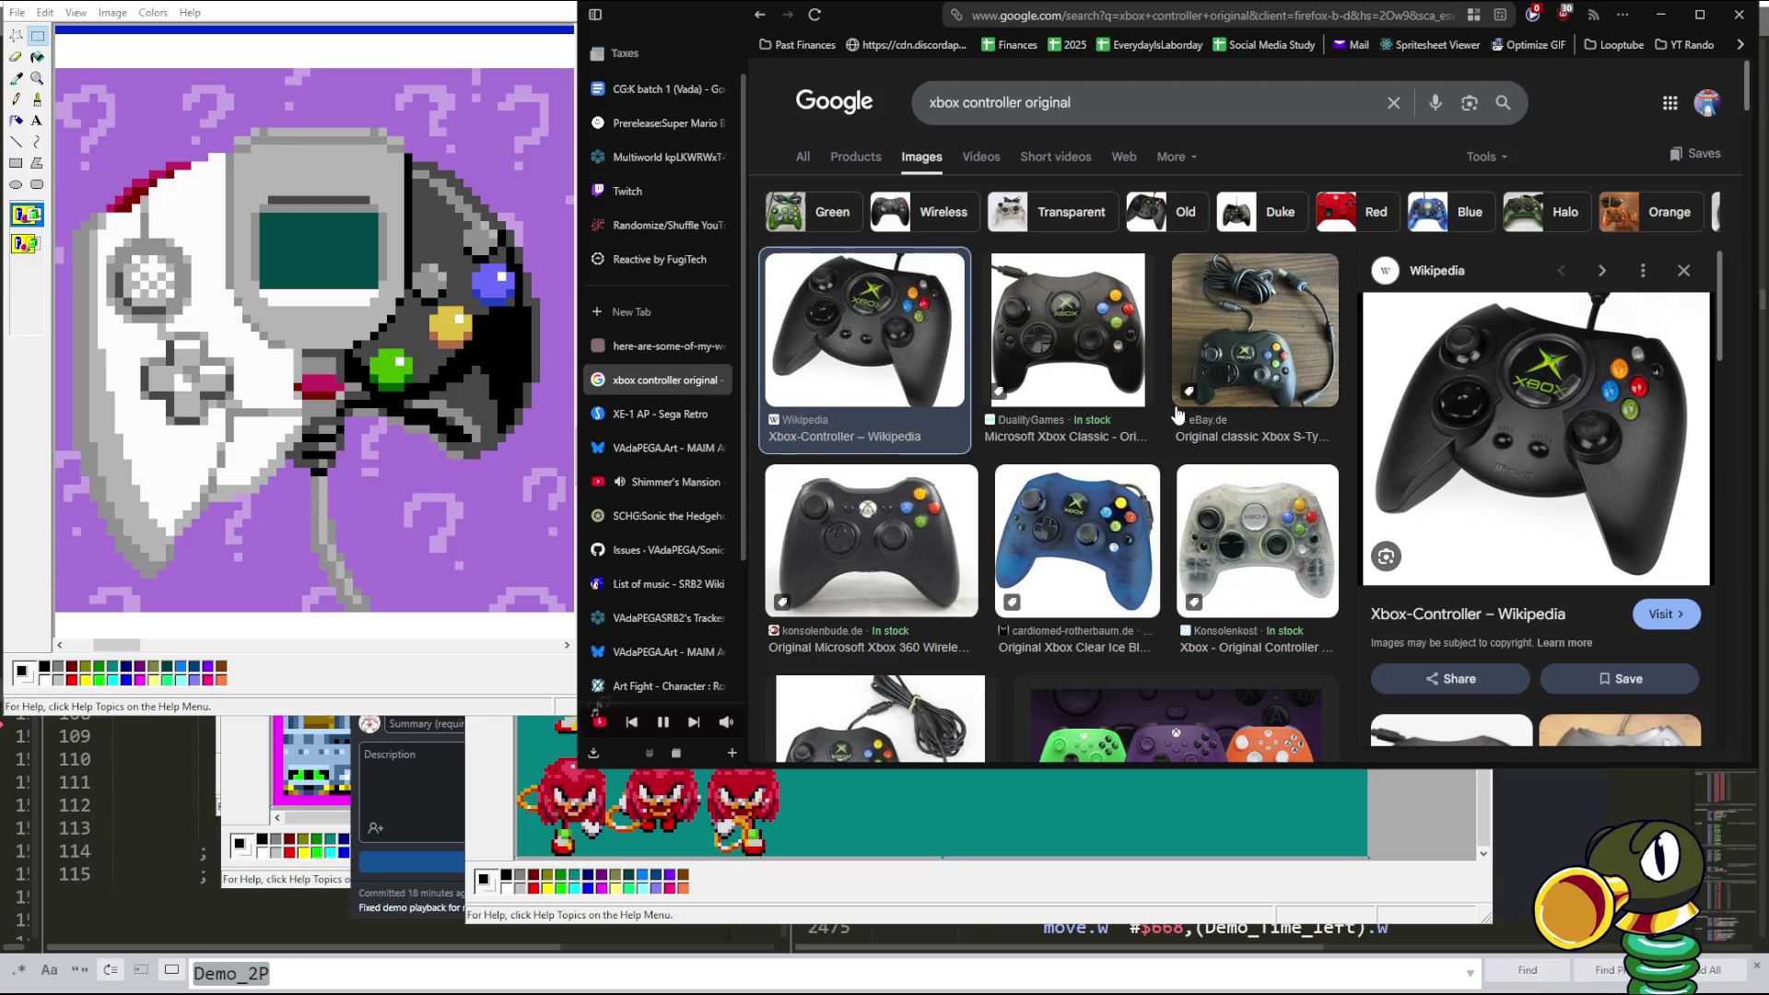
# - Move back and forth in history between the Dreamcast controller and XBox proto controller results
pyautogui.hotkey('alt', 'Left')
pyautogui.hotkey('alt', 'Left')
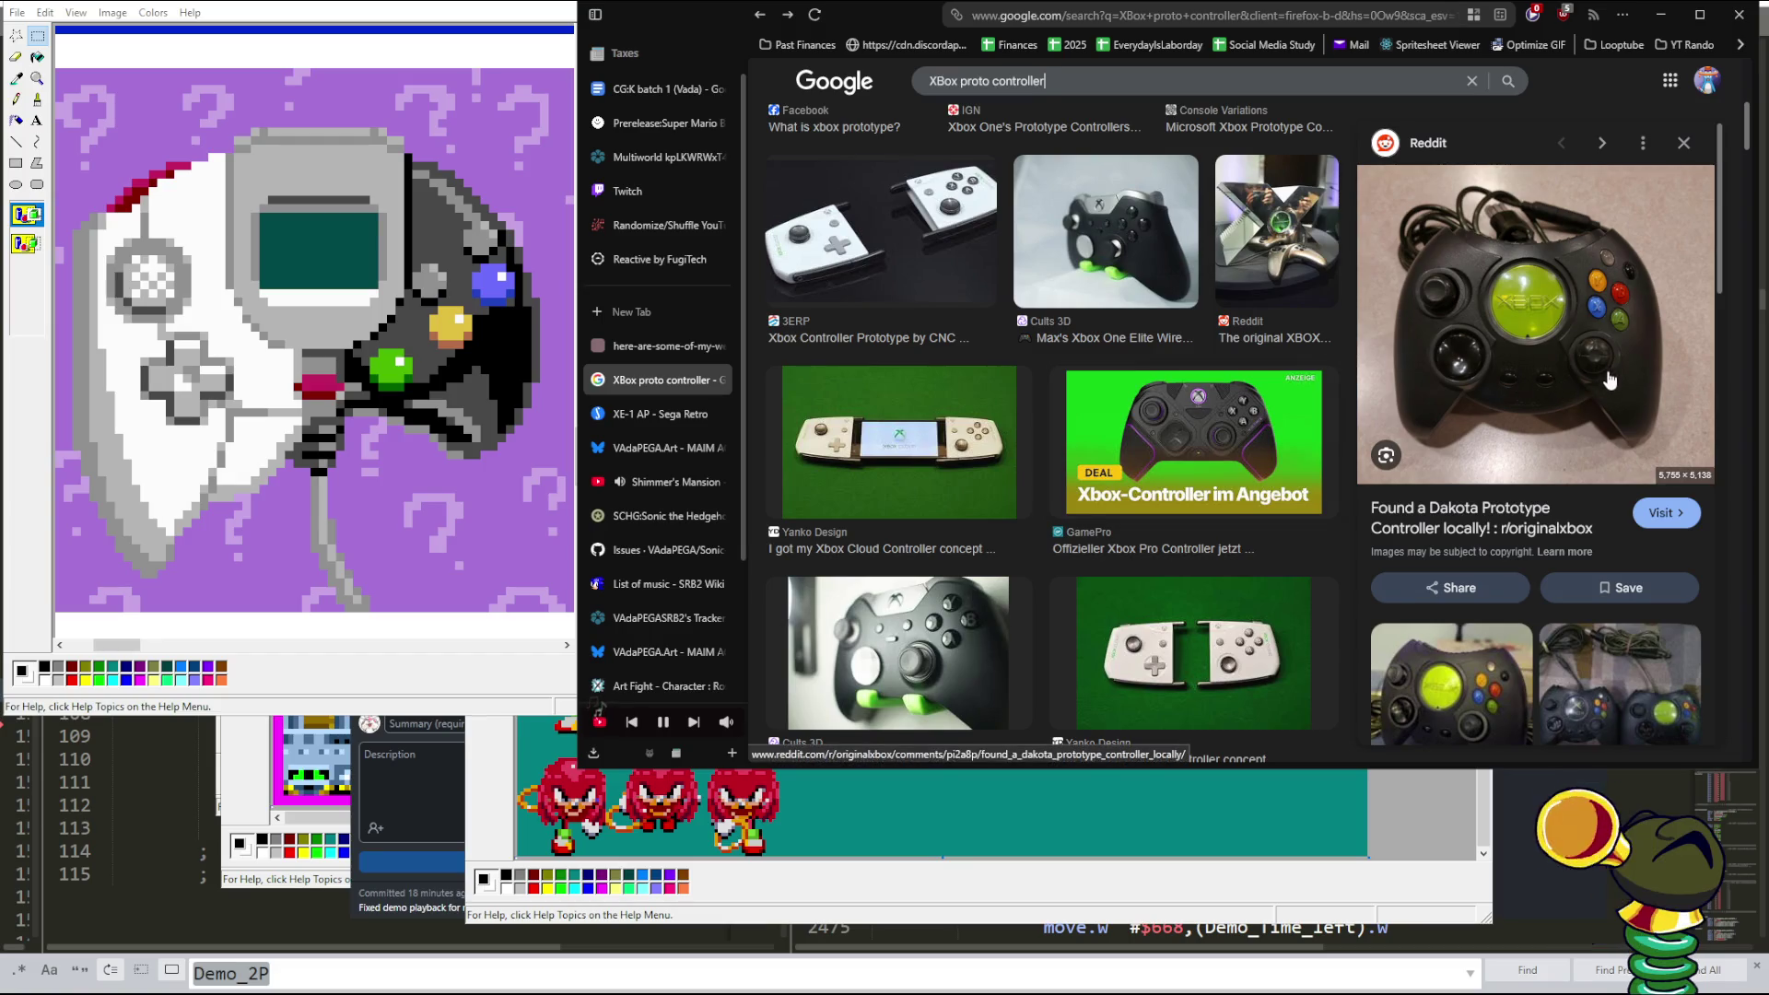
pyautogui.hotkey('alt', 'Left')
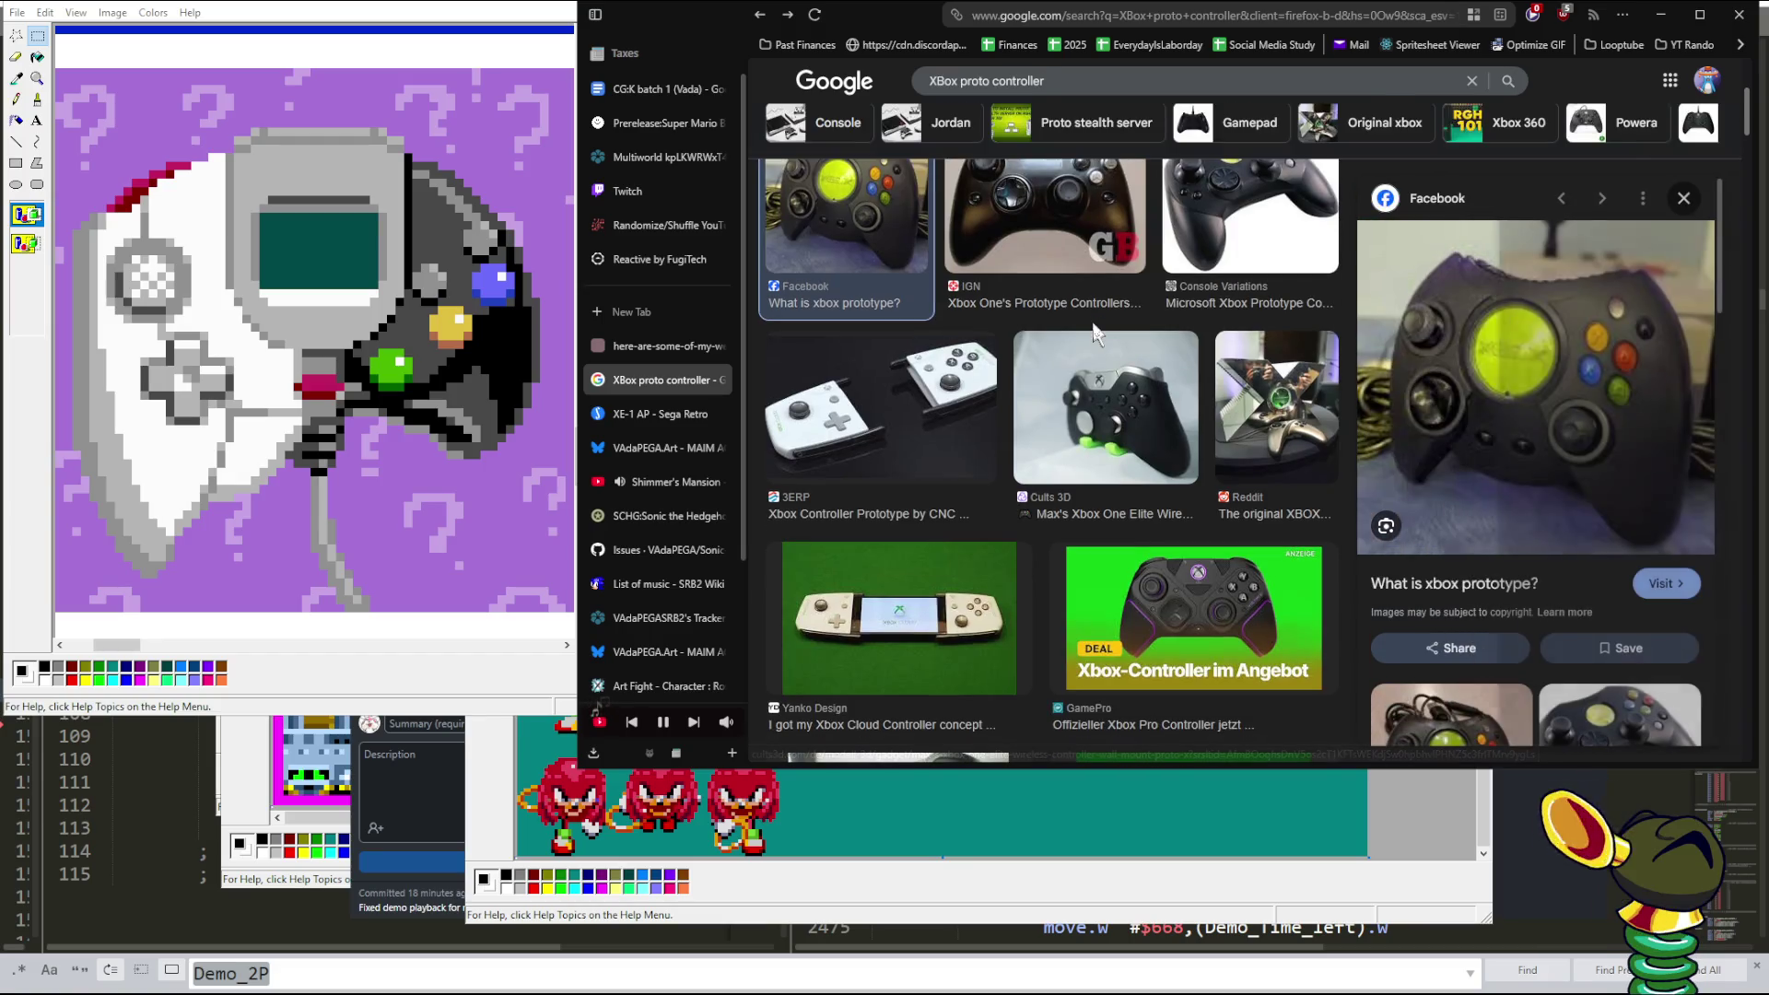
pyautogui.hotkey('alt', 'Left')
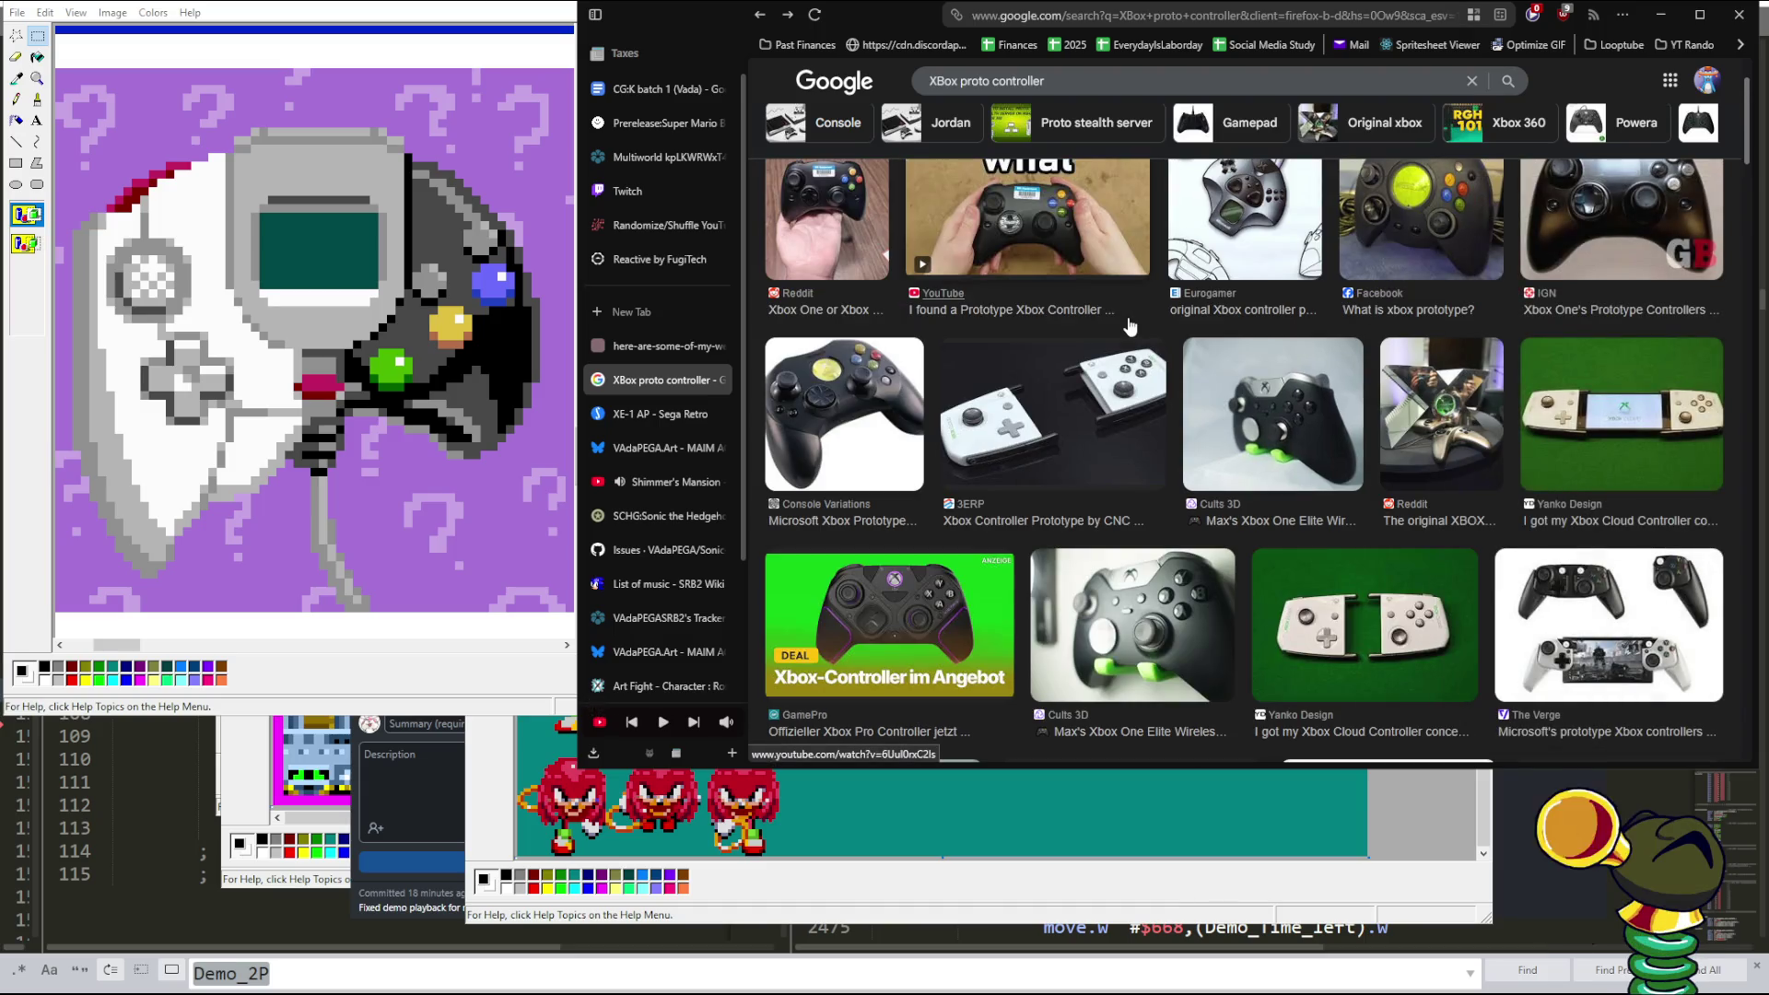
pyautogui.hotkey('alt', 'Left')
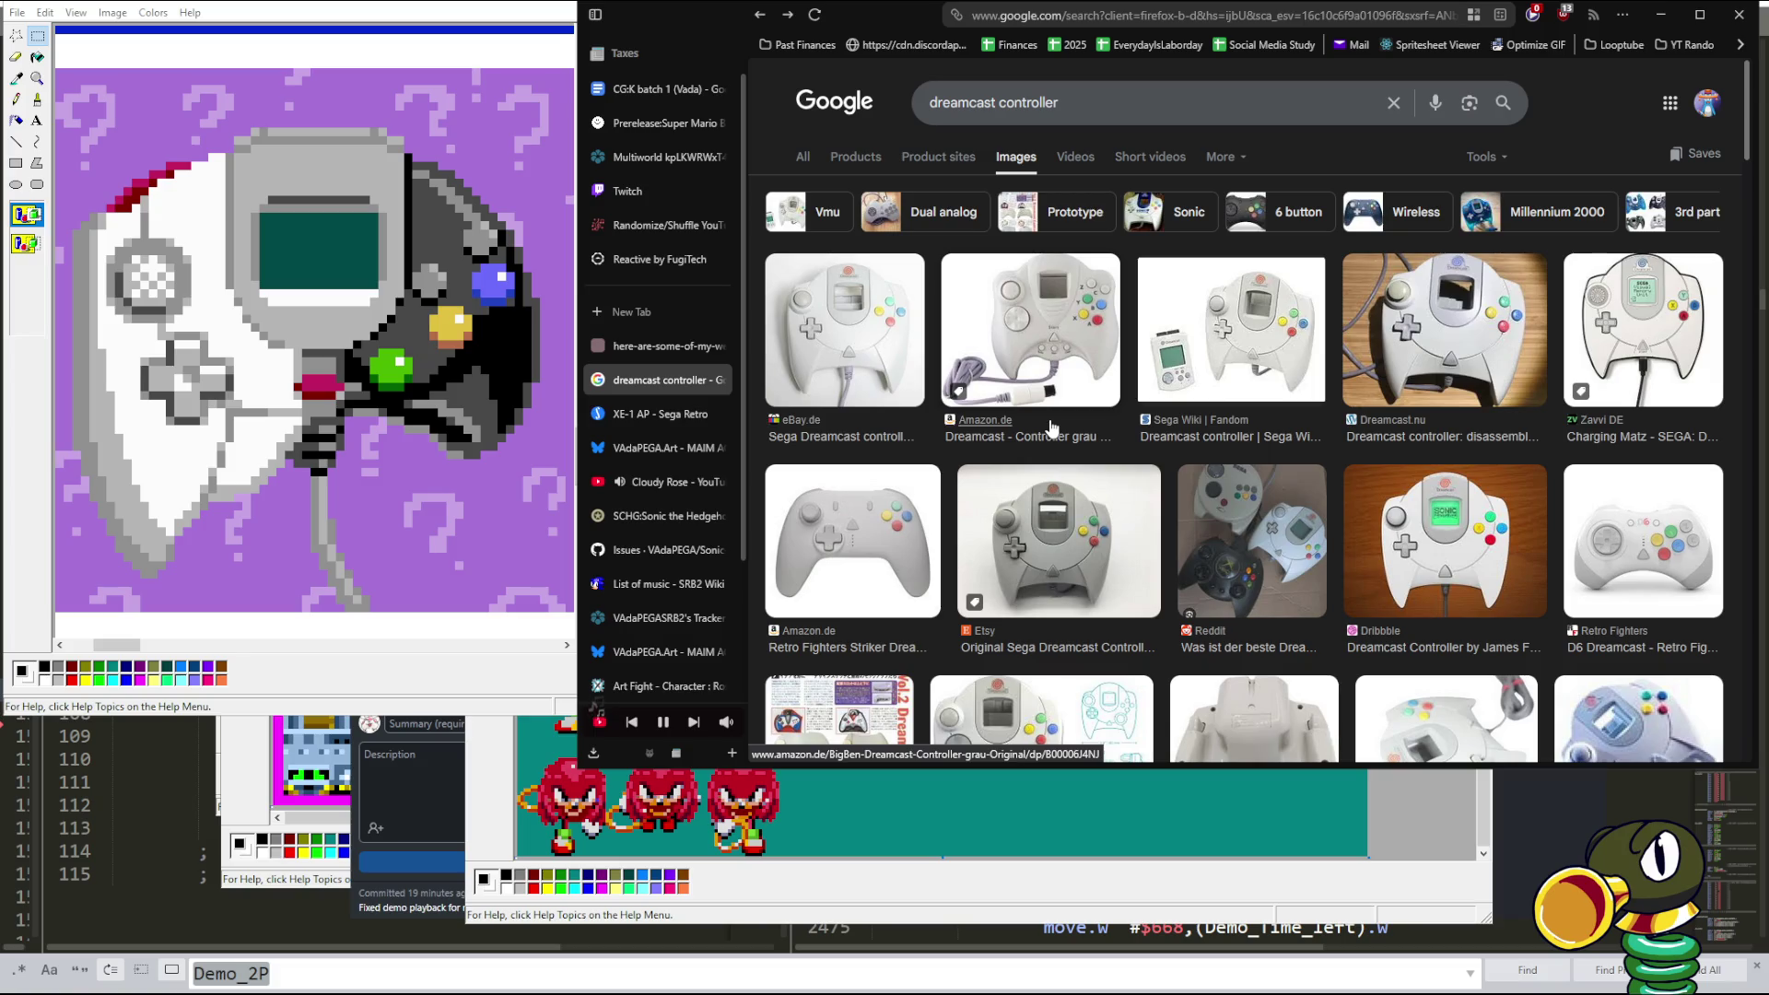
pyautogui.hotkey('alt', 'Left')
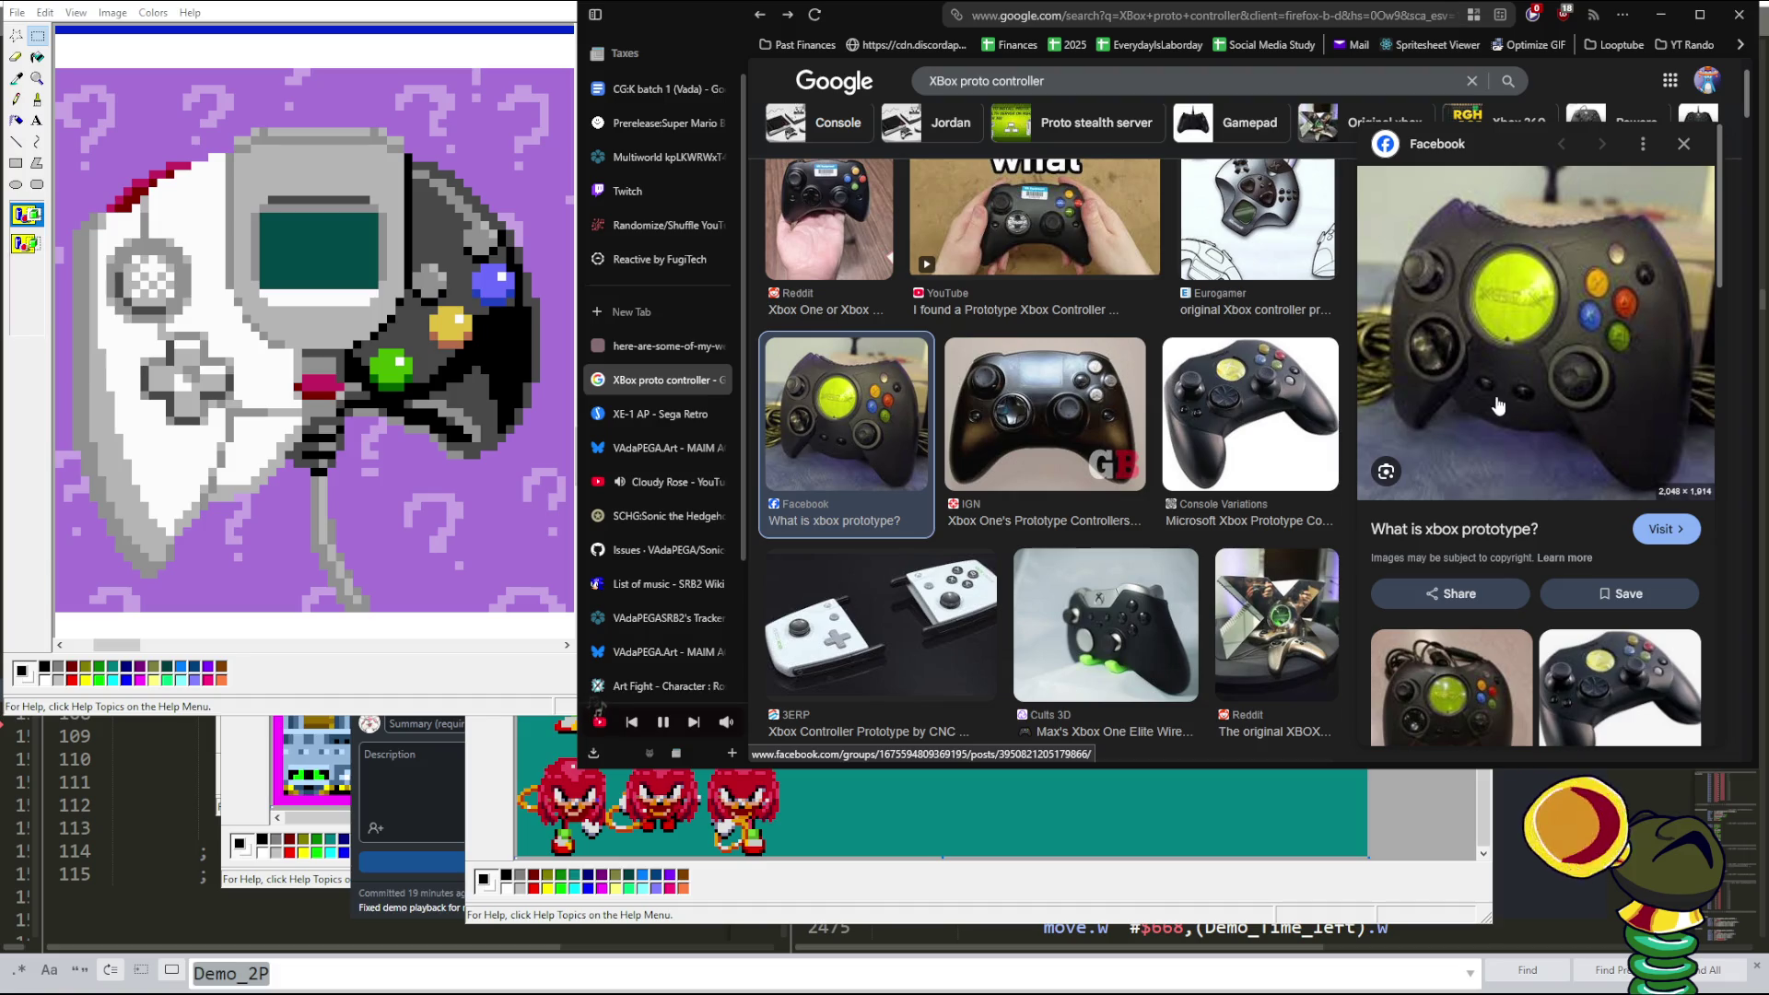
pyautogui.hotkey('alt', 'Left')
pyautogui.hotkey('alt', 'Left')
pyautogui.hotkey('alt', 'Right')
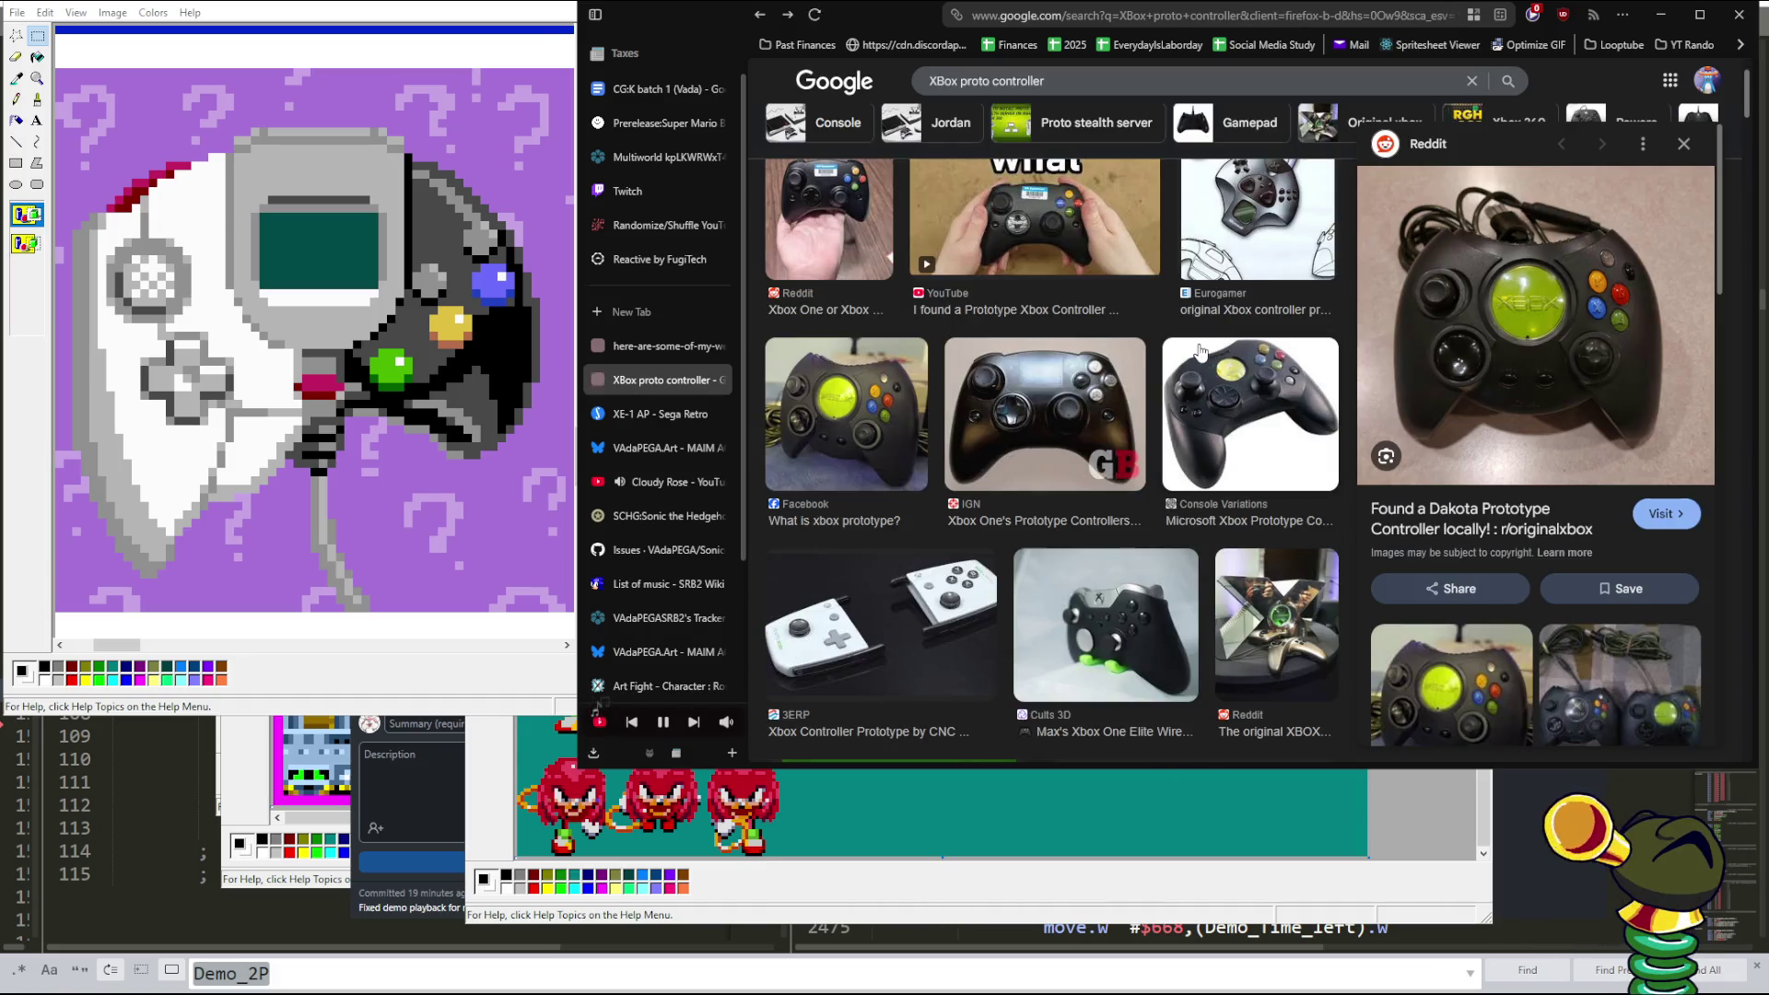
pyautogui.hotkey('alt', 'Left')
pyautogui.hotkey('alt', 'Left')
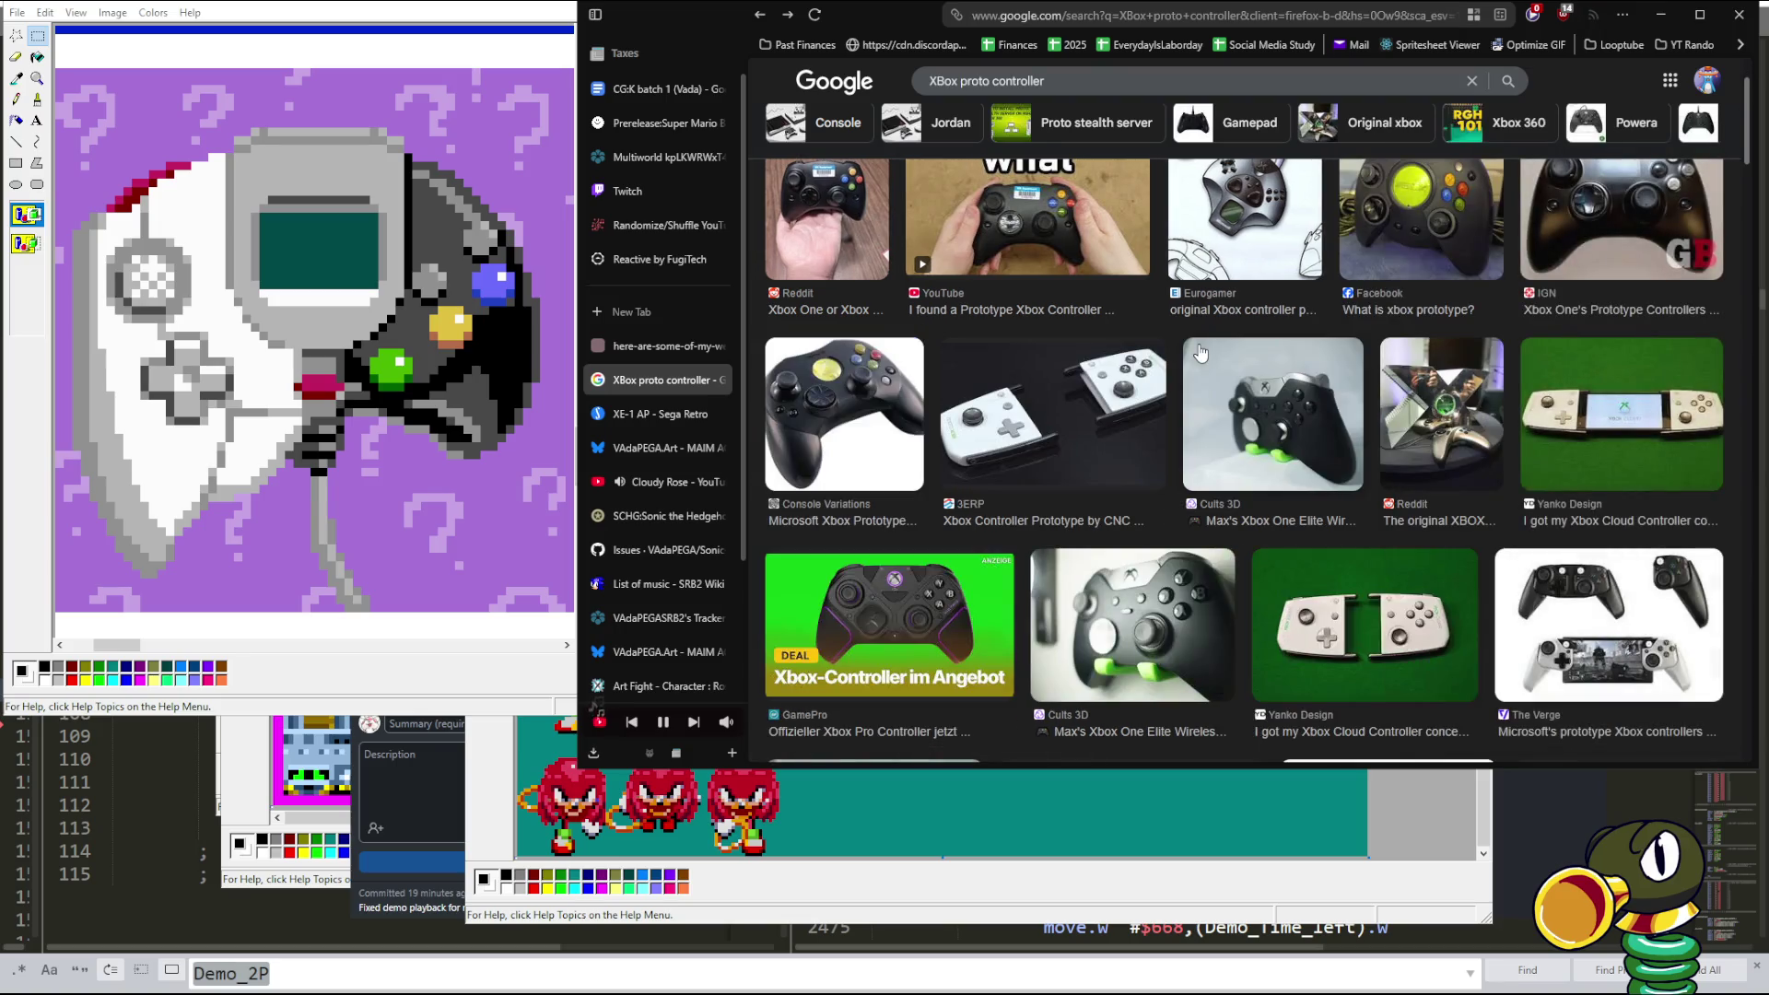
pyautogui.hotkey('alt', 'Left')
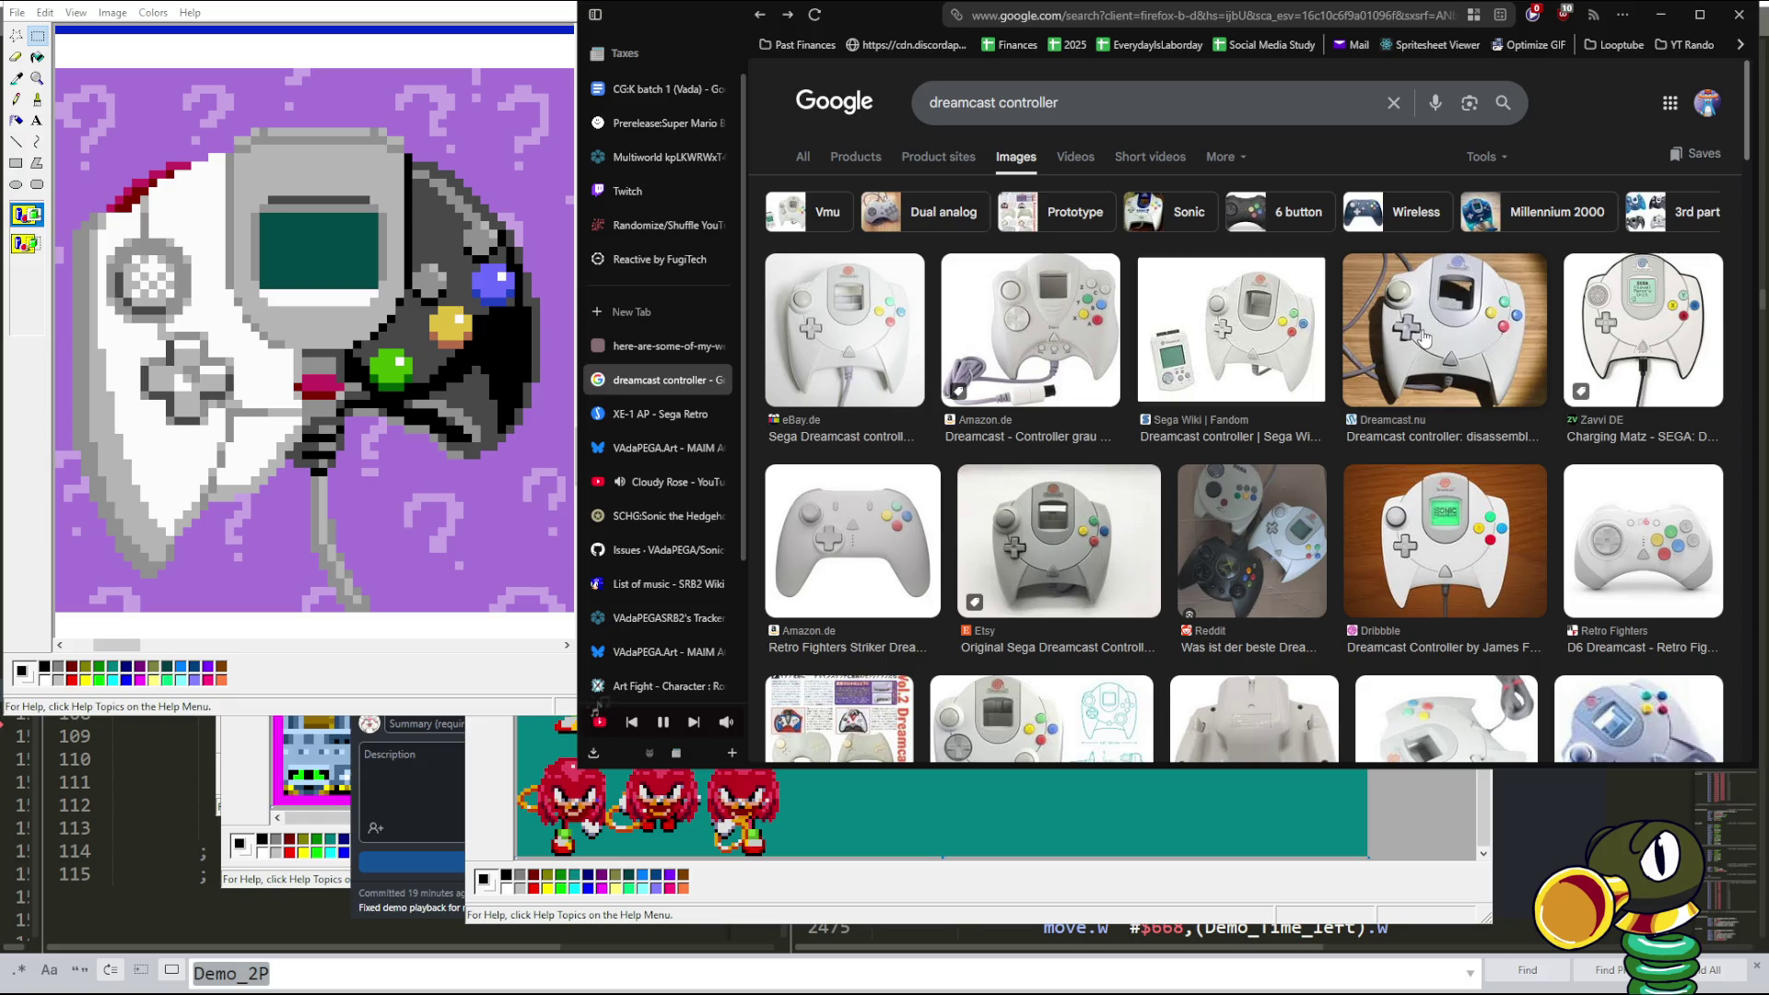
# - Scroll the Dreamcast controller results, then return to the XBox proto controller Facebook preview
pyautogui.scroll(-3, 1425, 338)
pyautogui.scroll(3, 1426, 337)
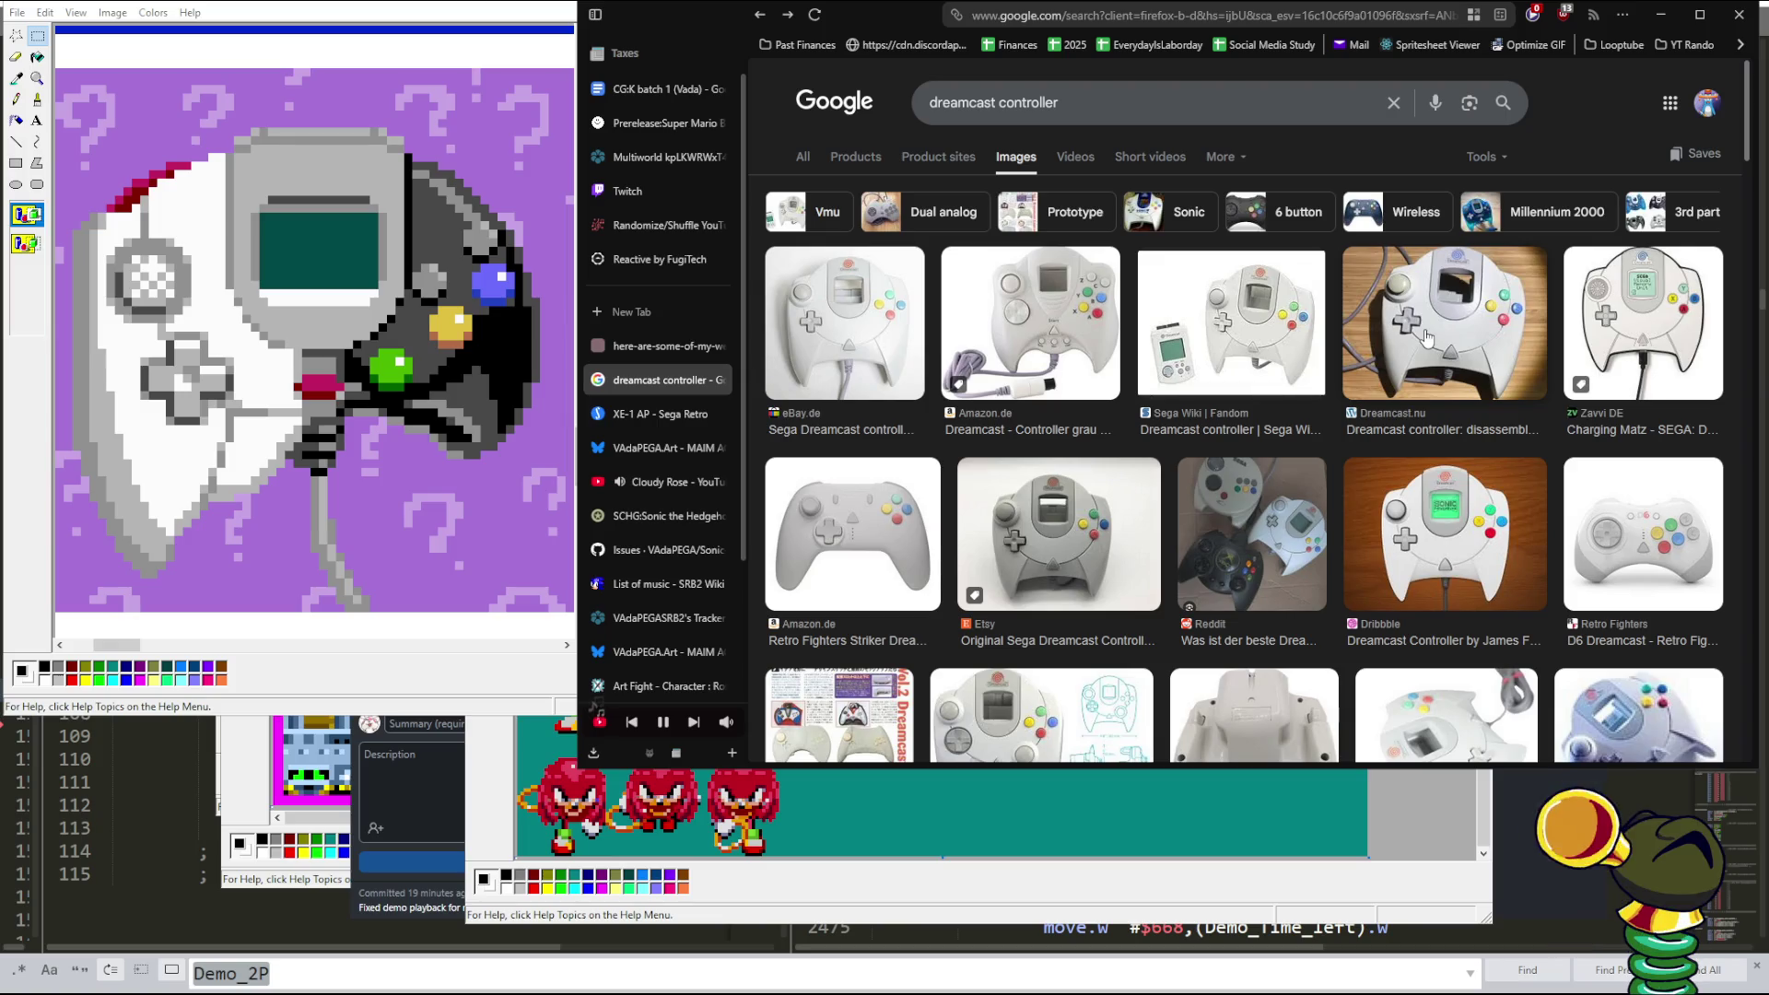
pyautogui.hotkey('alt', 'Left')
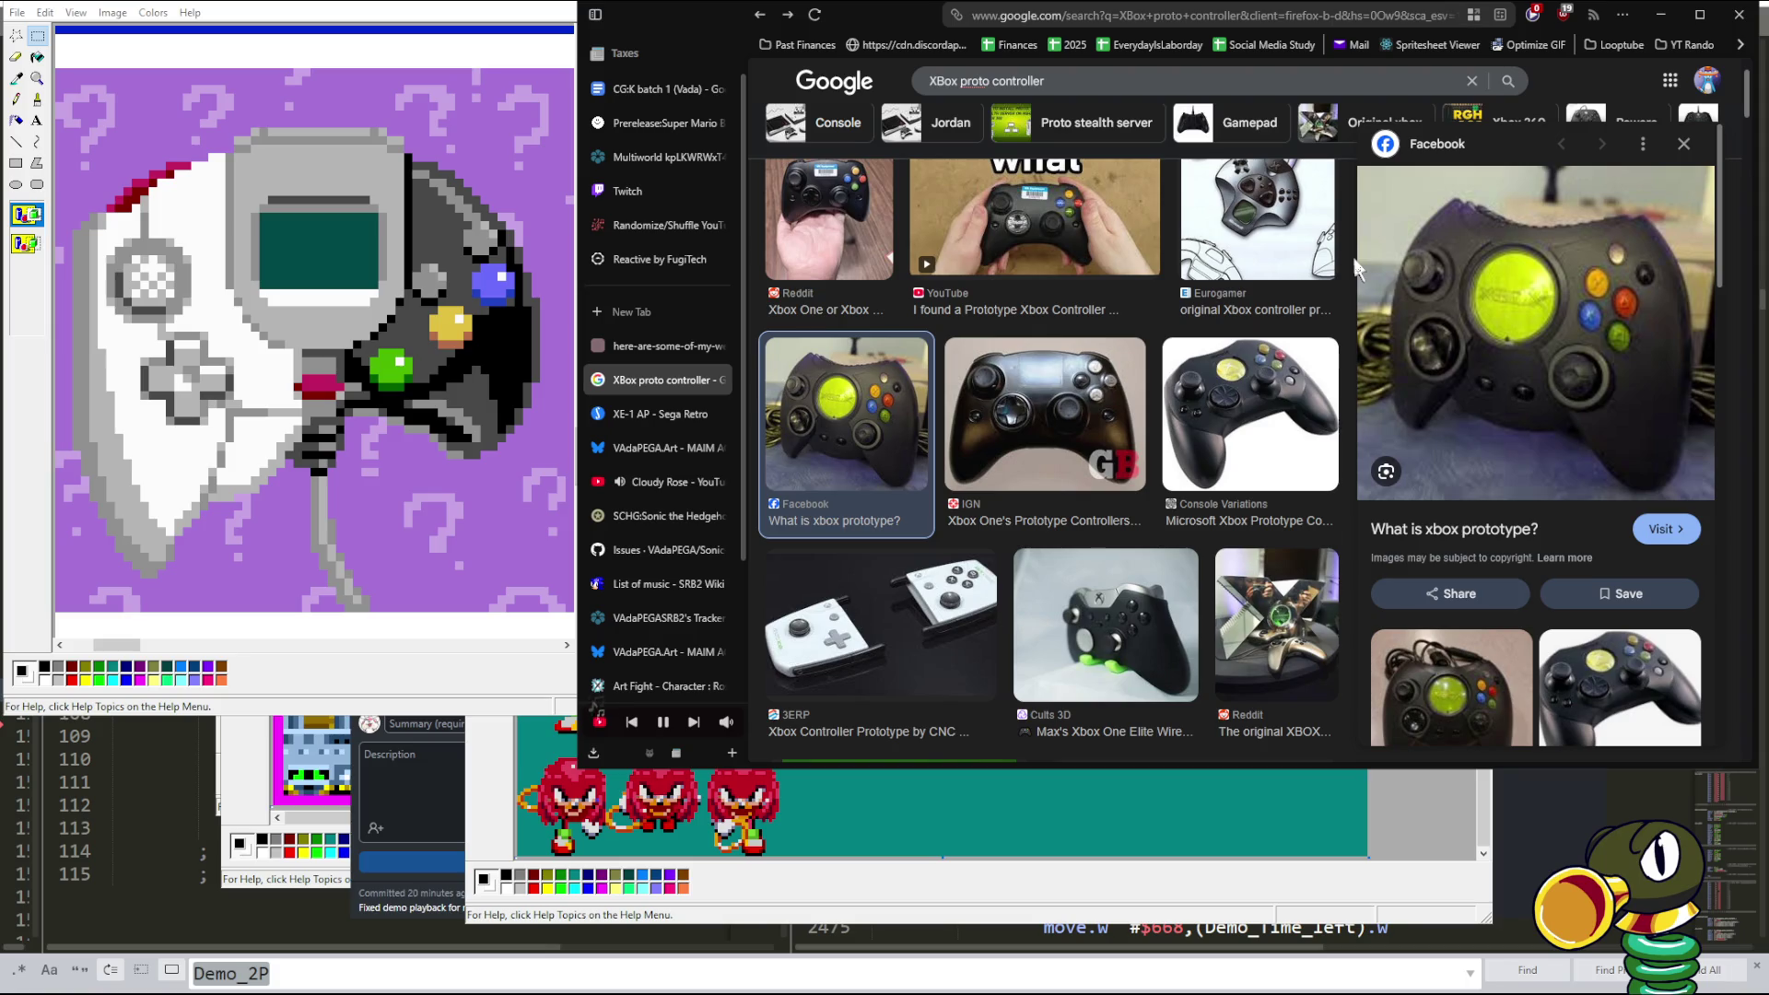
pyautogui.scroll(-3, 1357, 268)
pyautogui.scroll(5, 1356, 268)
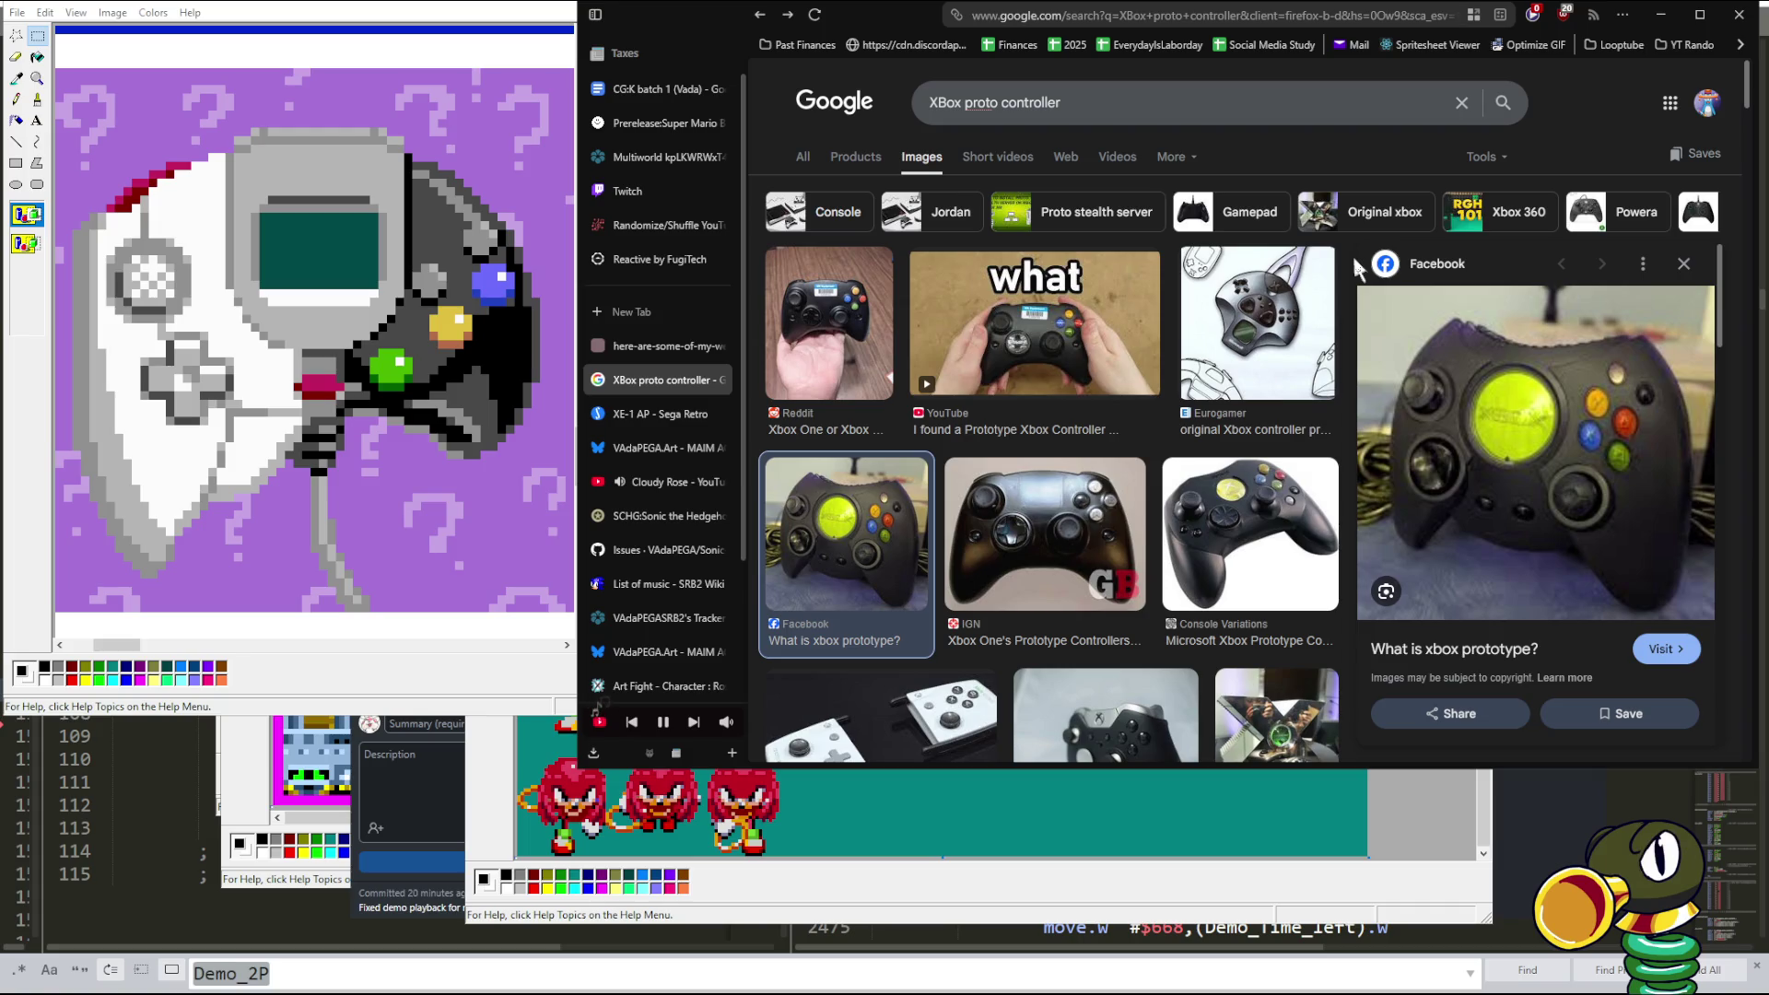
pyautogui.scroll(-2, 1355, 259)
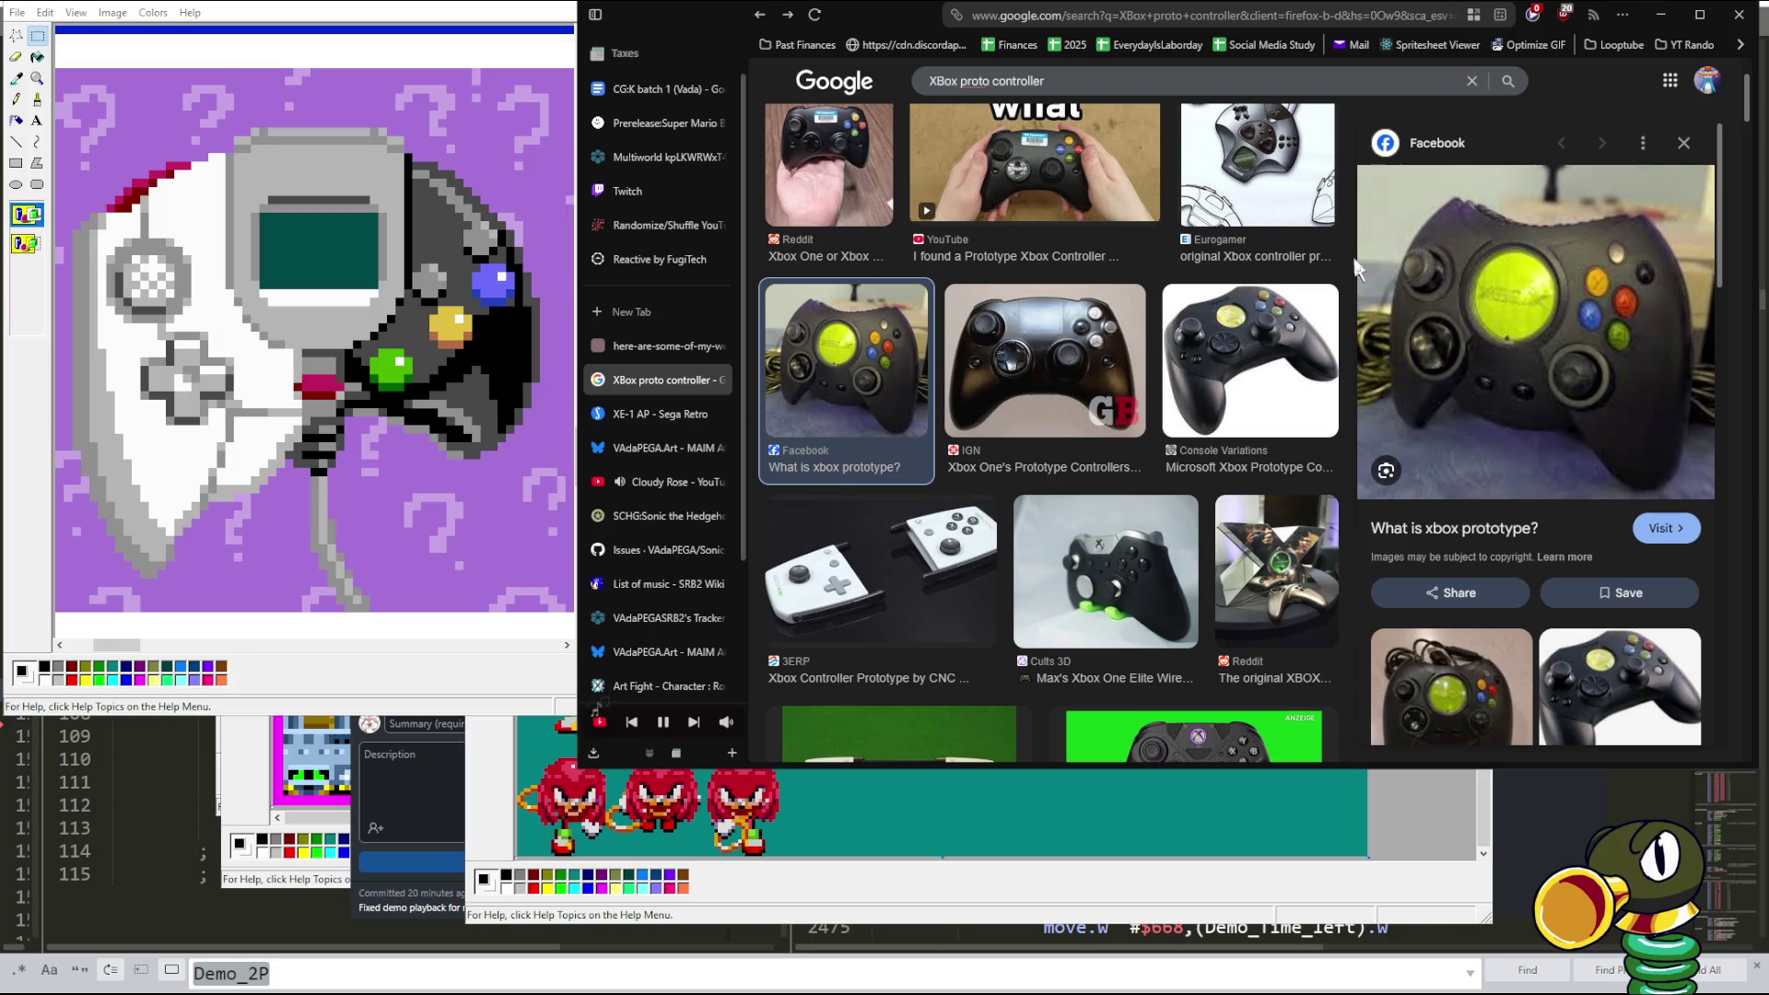
pyautogui.scroll(2, 1357, 269)
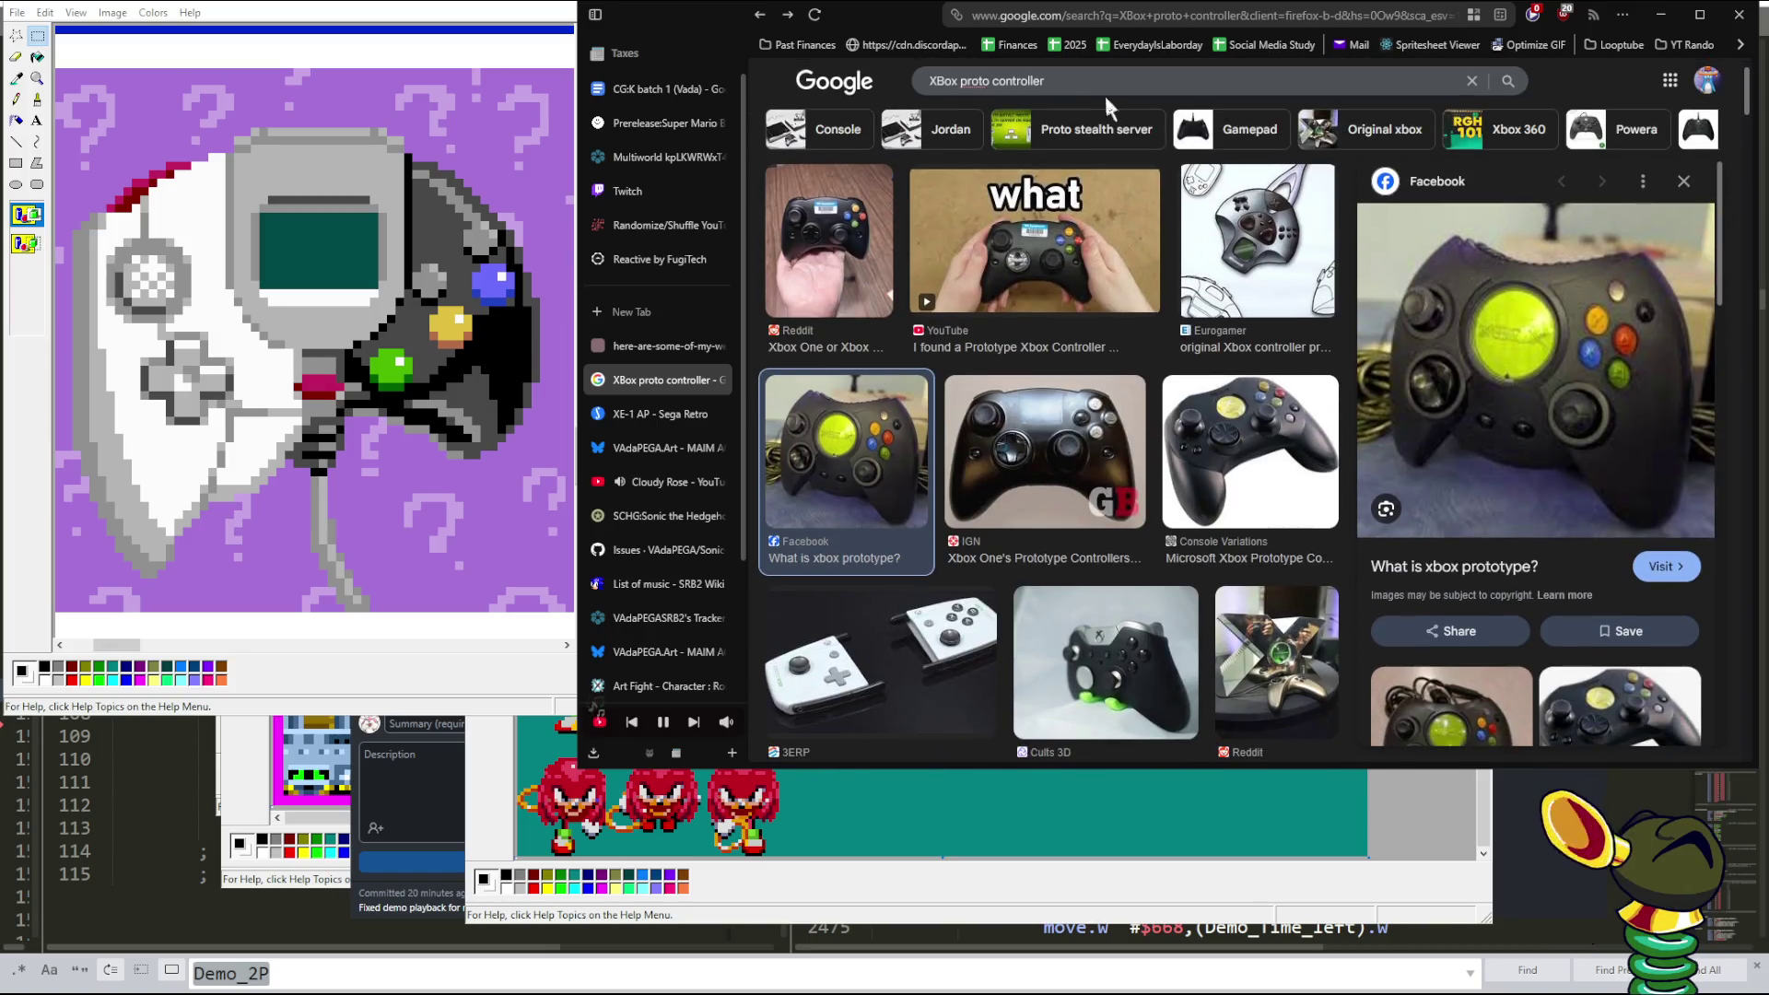
pyautogui.scroll(2, 1084, 285)
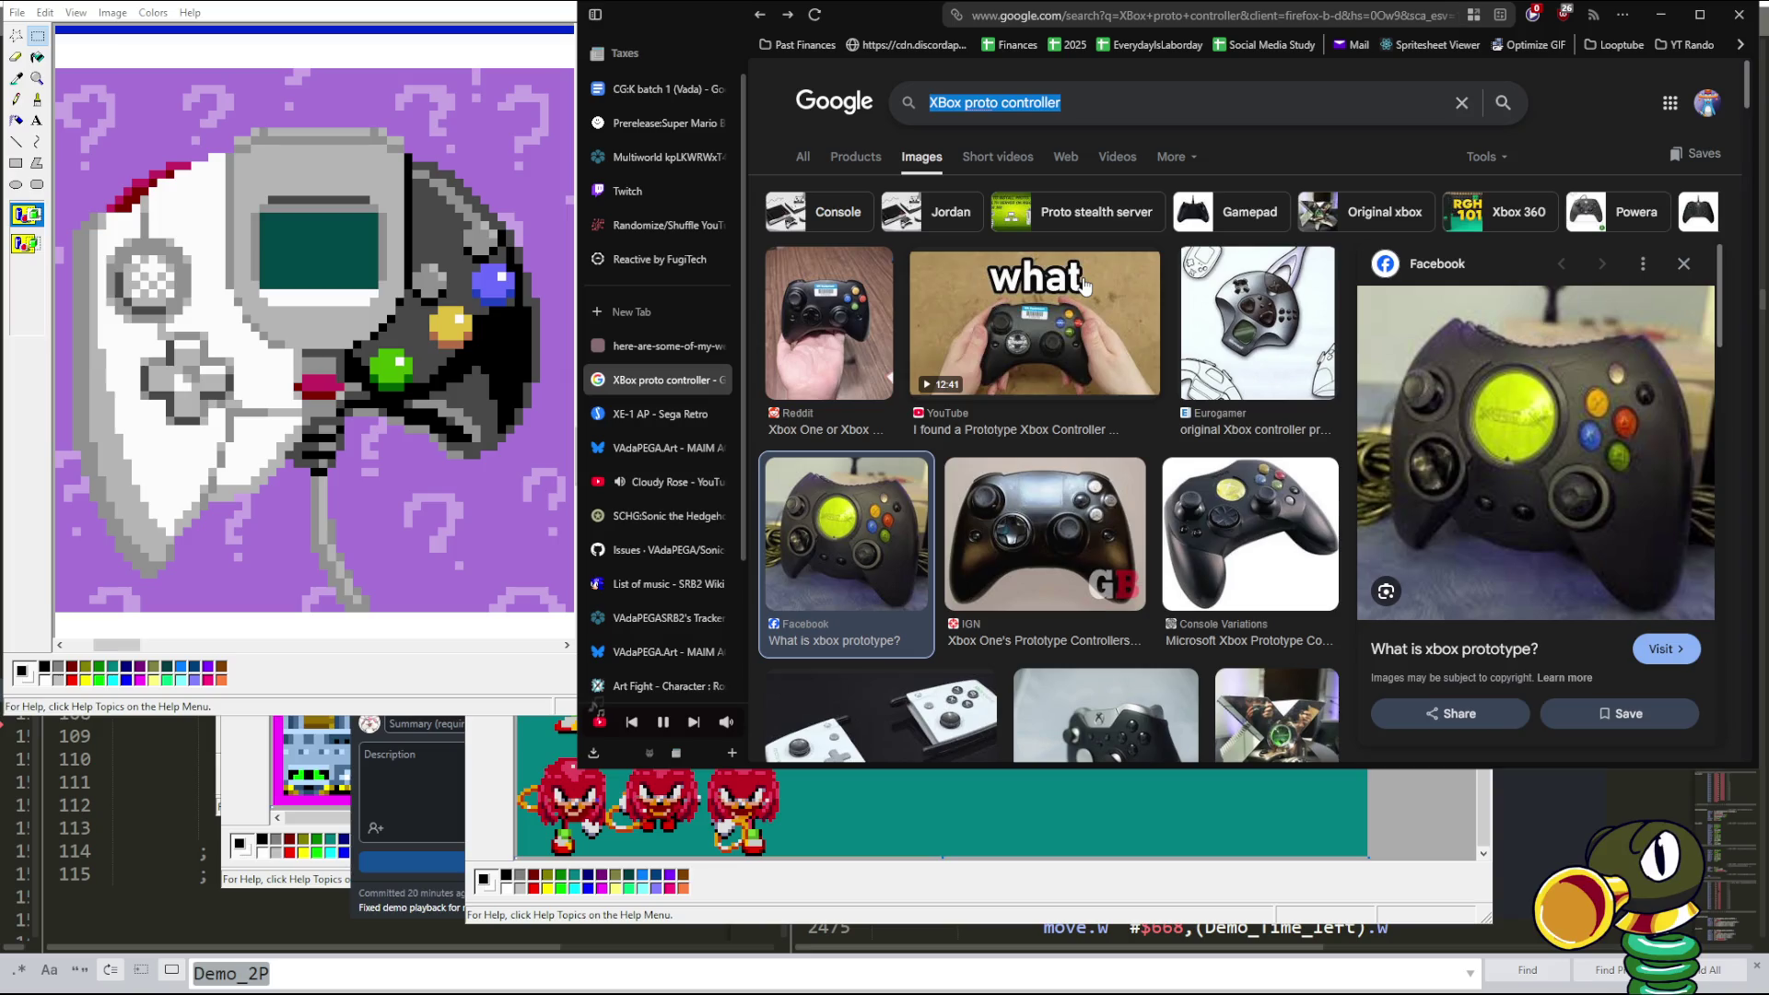
# - Search 'green translucent N64' and preview the Gamingoo, Retro vGames, ceapmexico and Amazon photos
pyautogui.write('green tran')
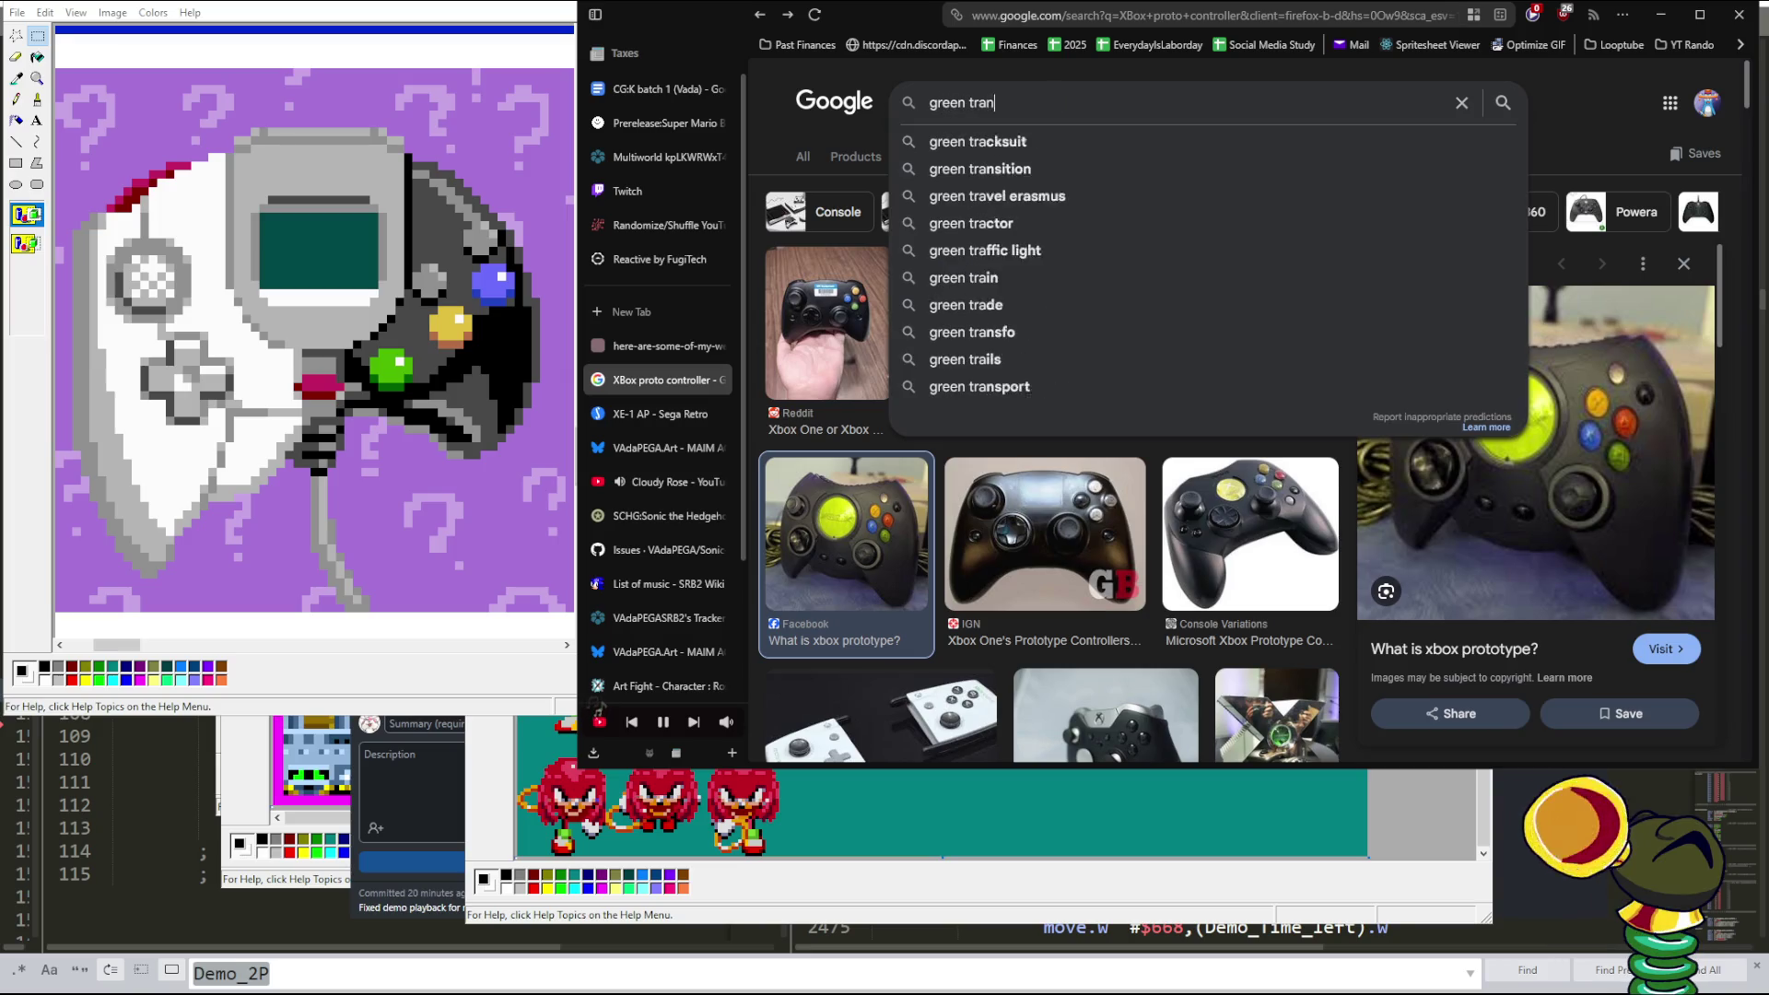
pyautogui.write('slucent ')
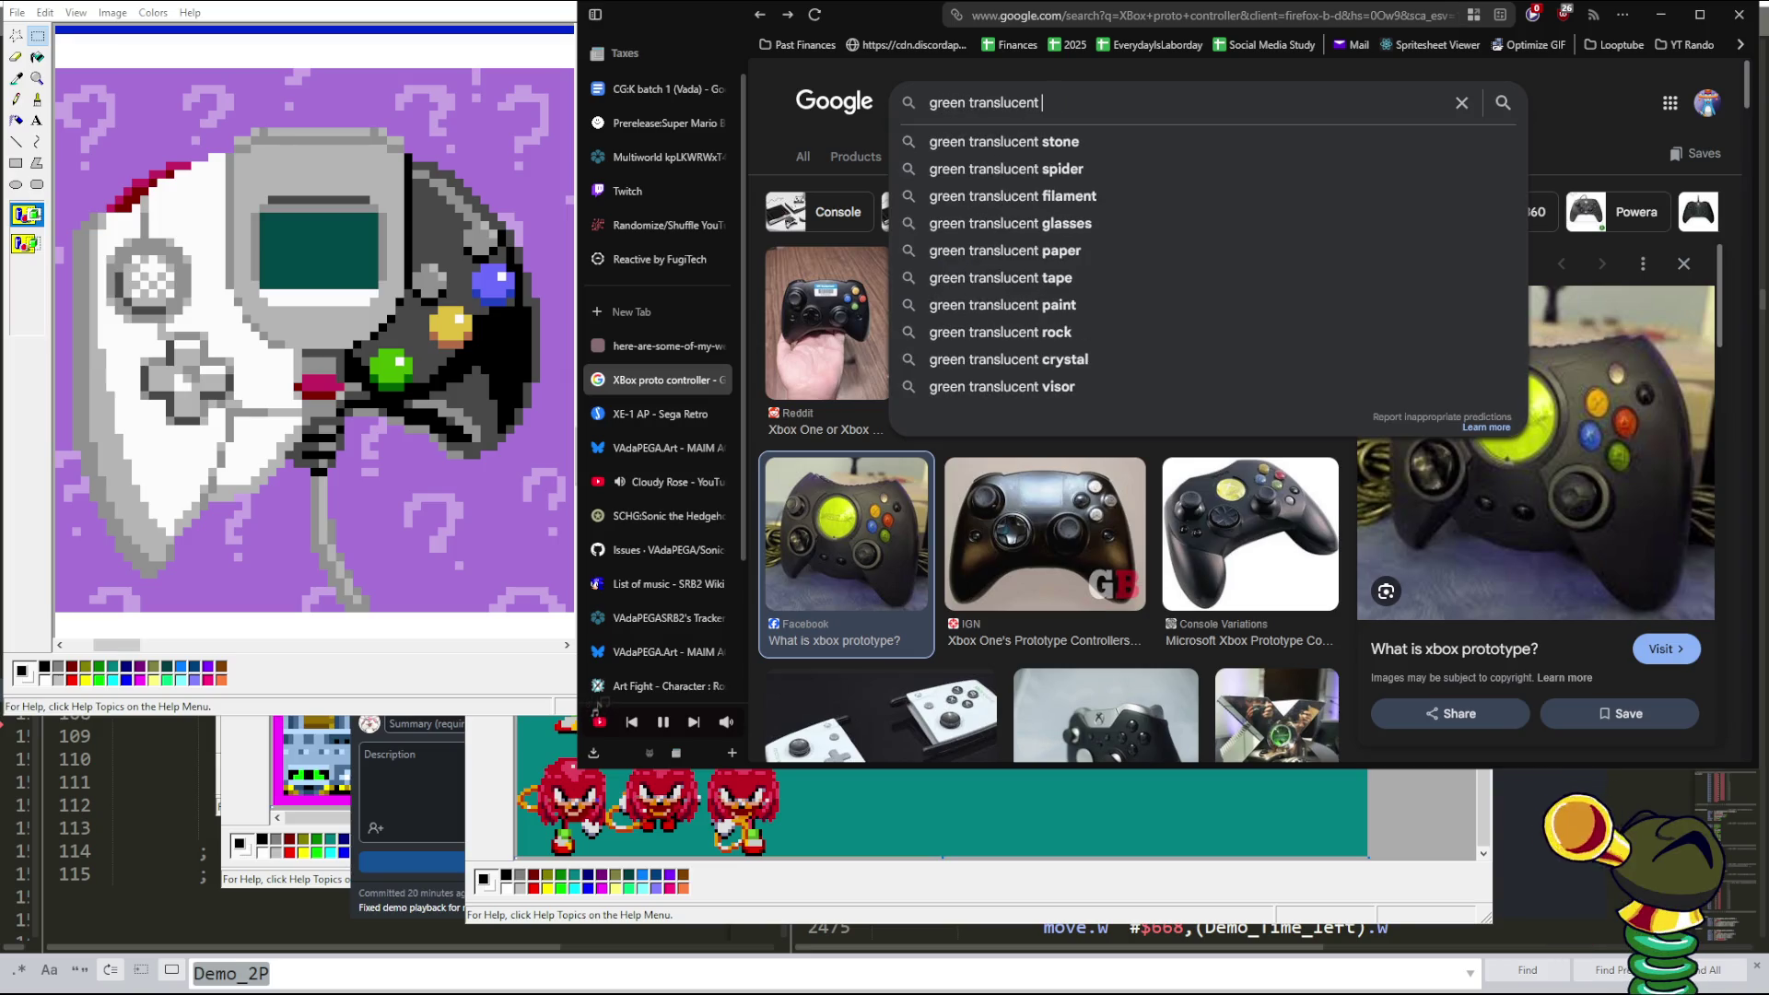
pyautogui.write('N64')
pyautogui.press('Return')
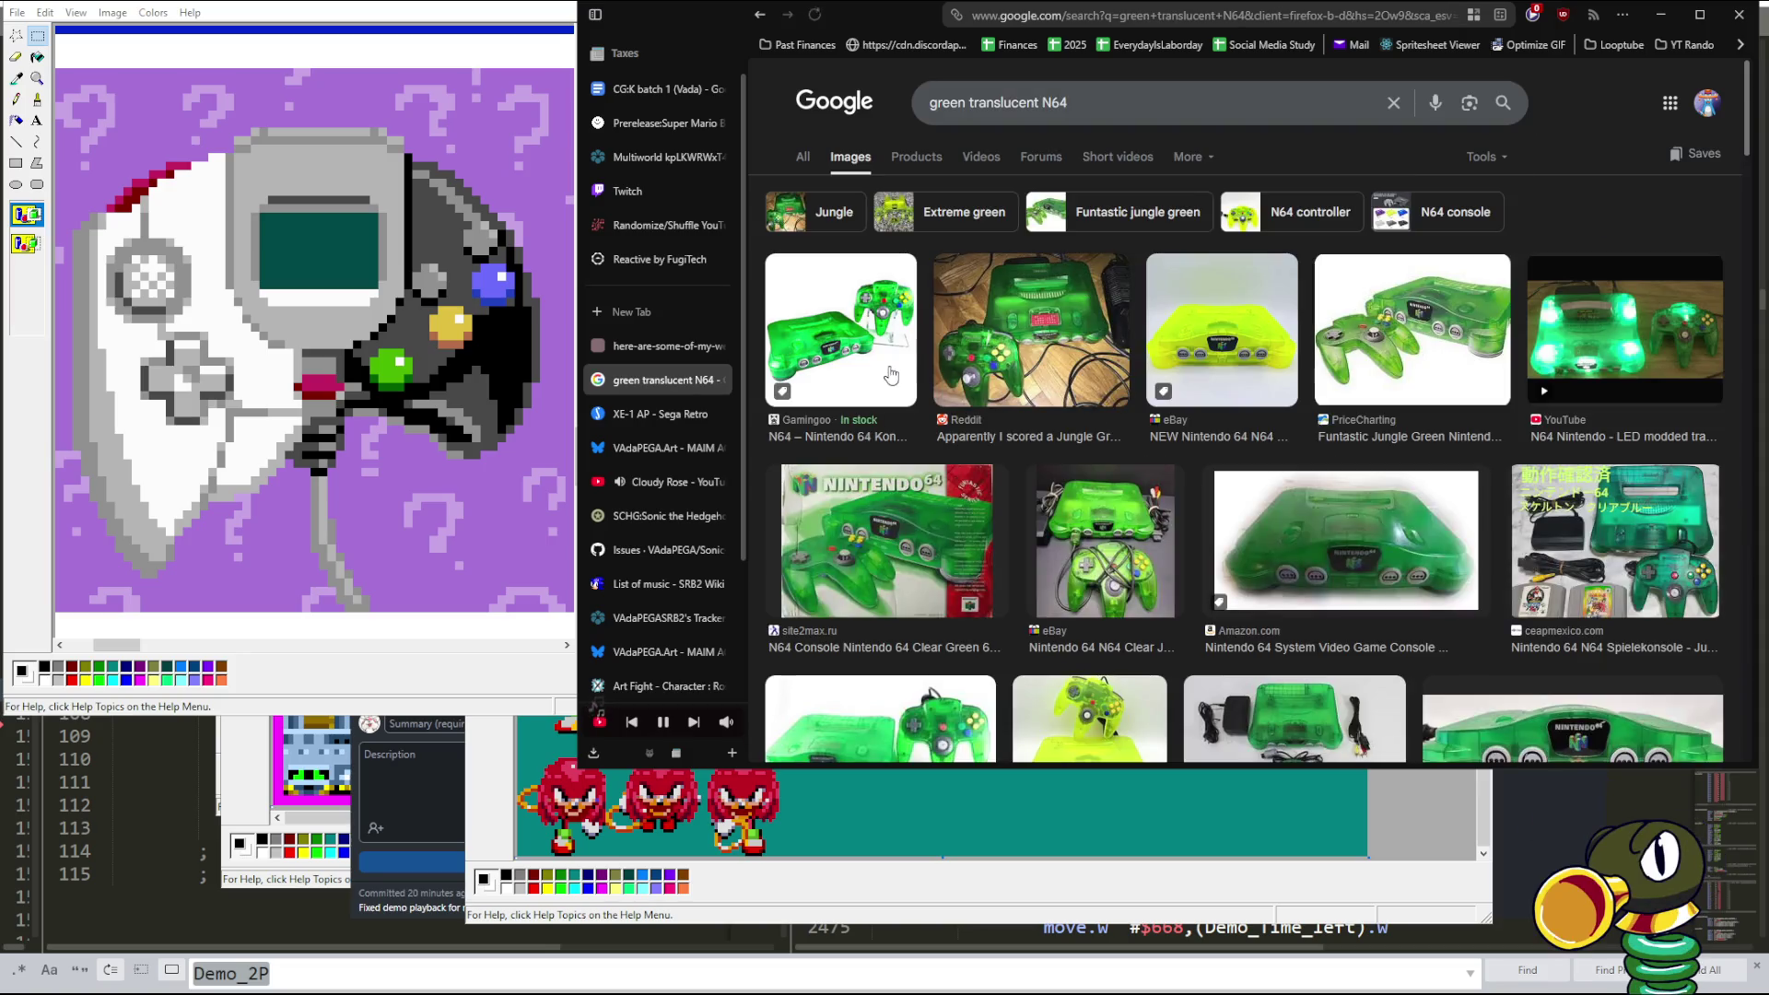
pyautogui.click(866, 355)
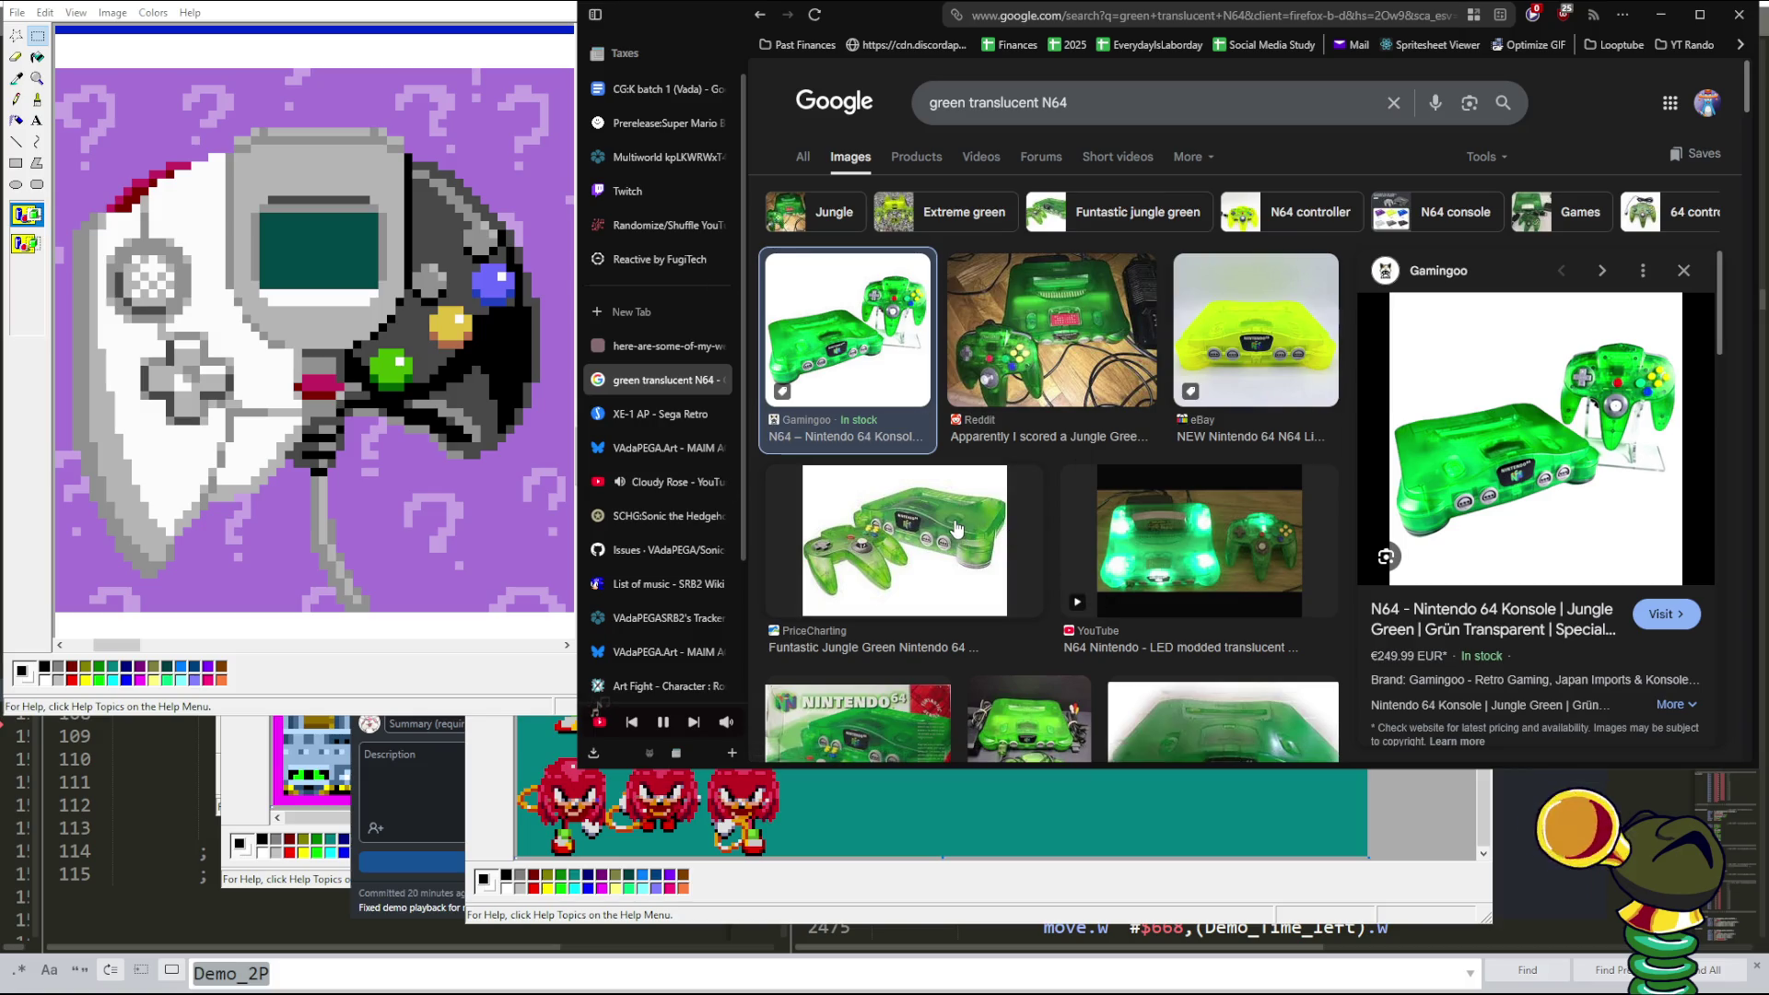
pyautogui.scroll(-5, 959, 529)
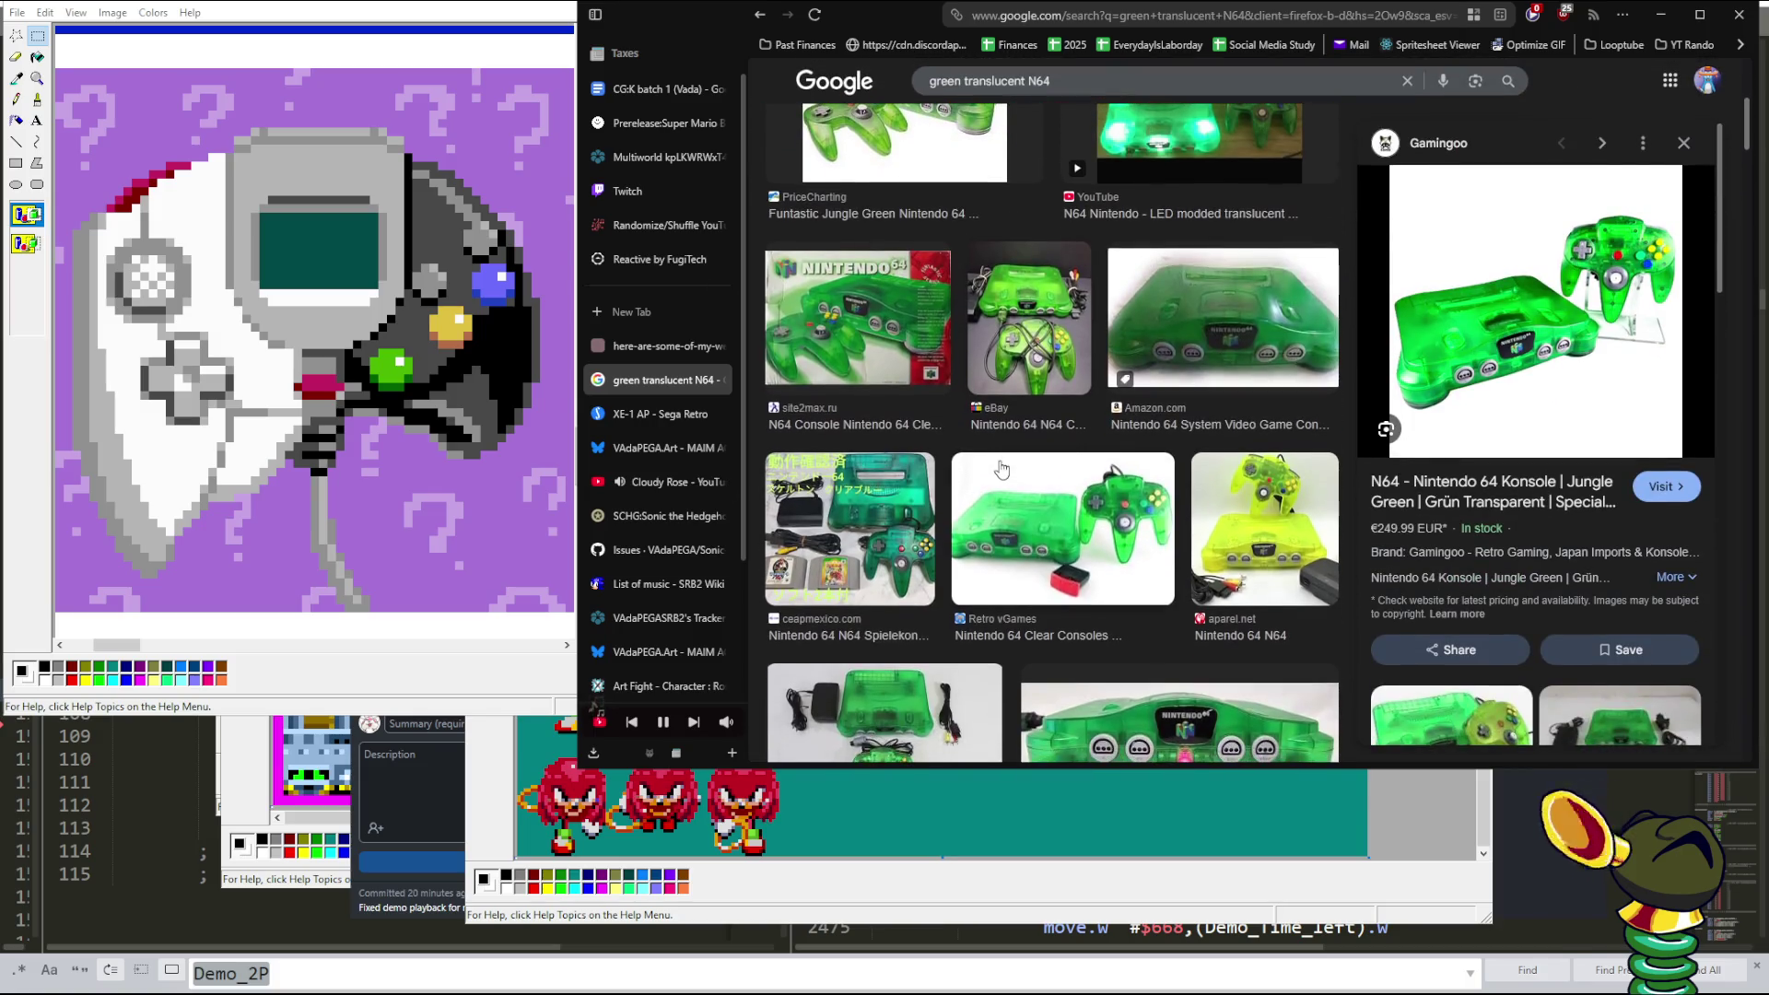
pyautogui.click(1001, 470)
pyautogui.click(849, 529)
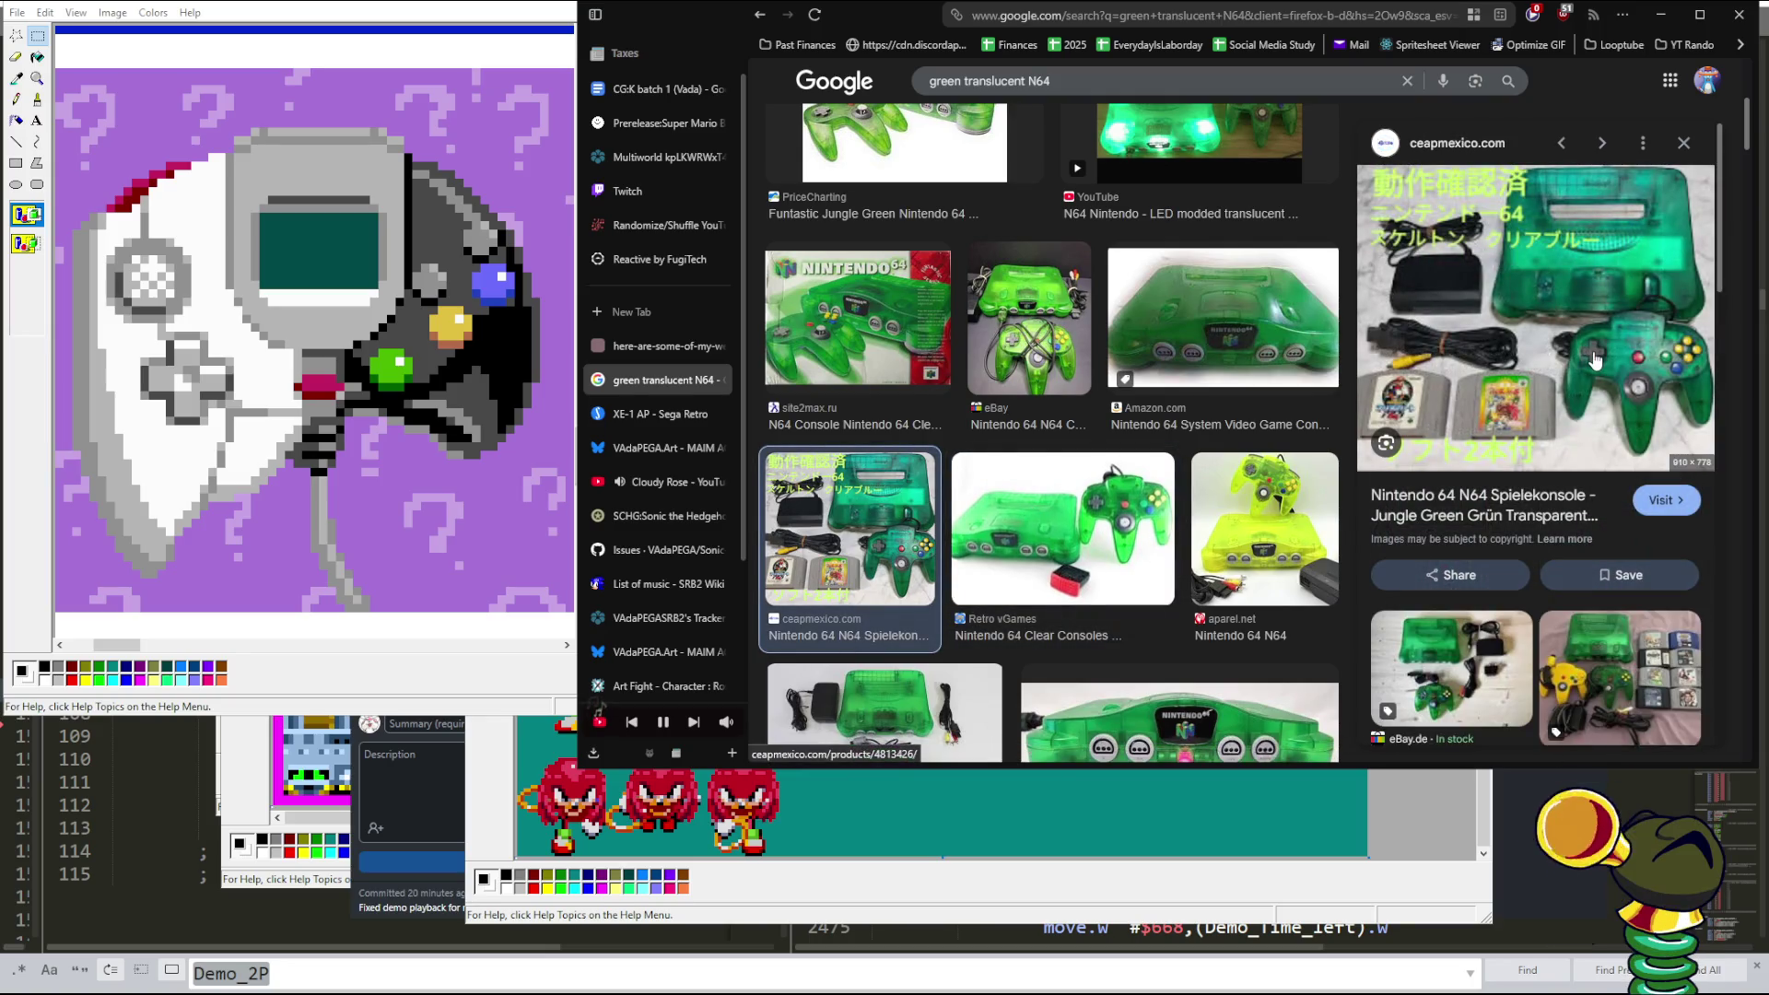
pyautogui.click(1033, 527)
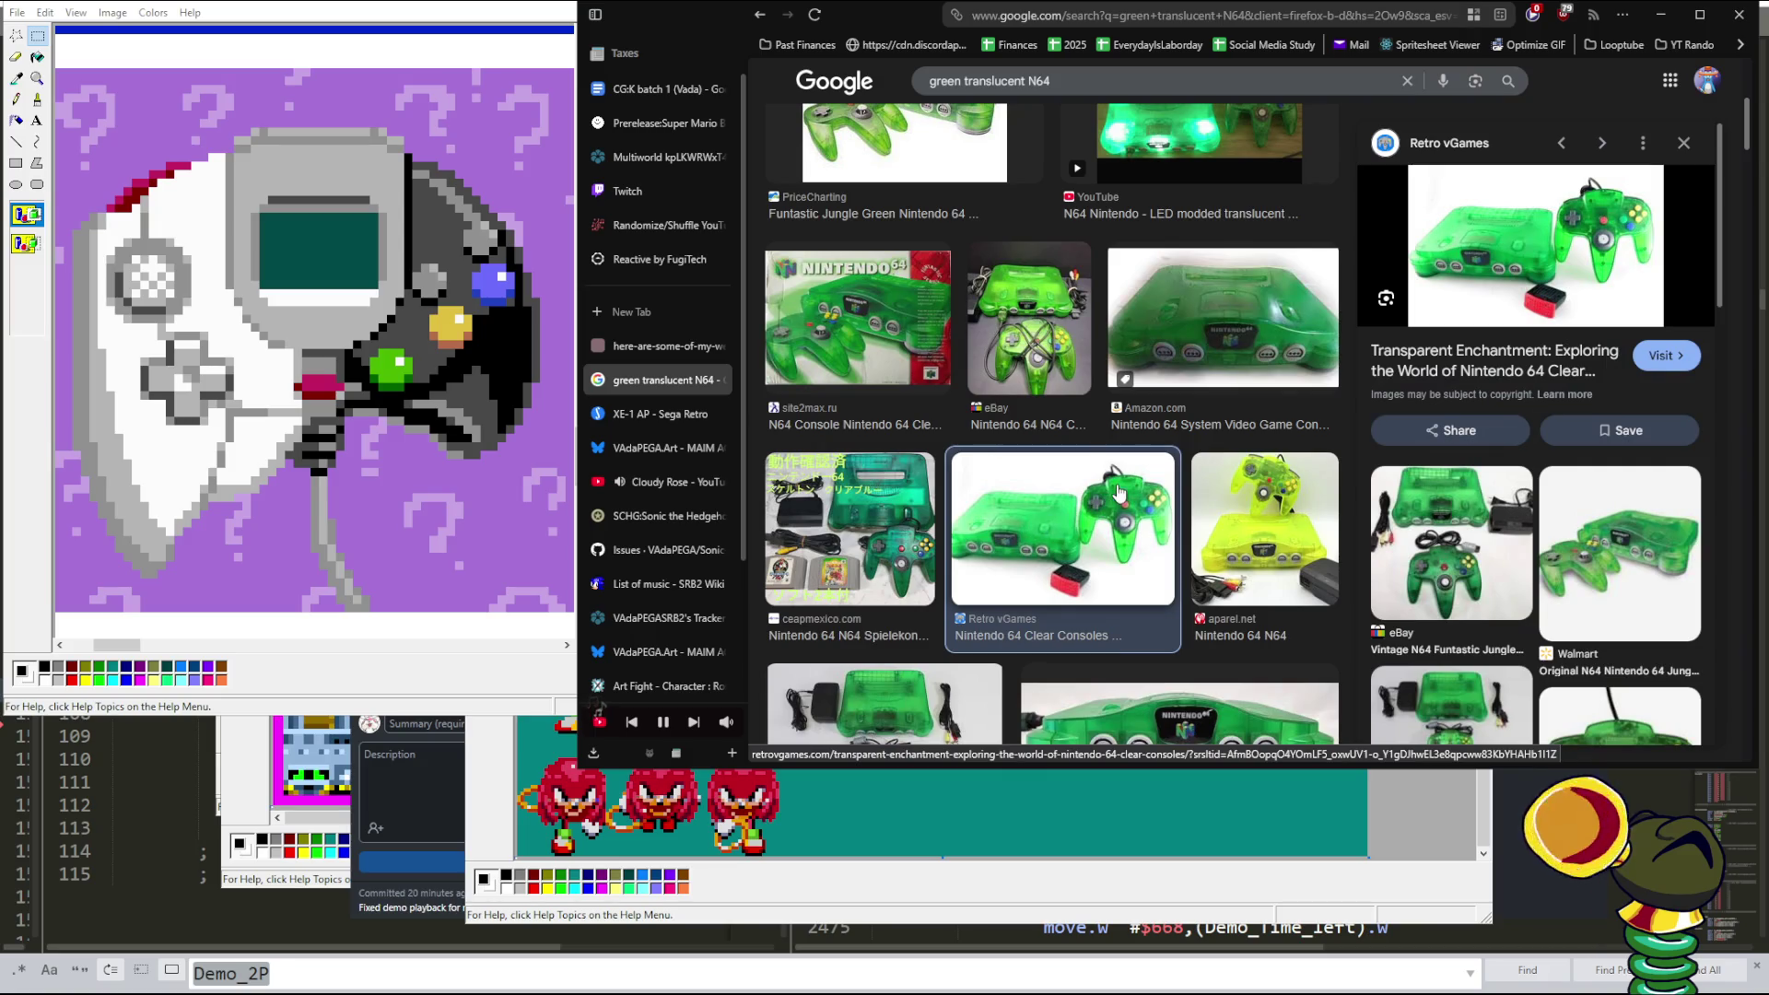
pyautogui.click(1216, 367)
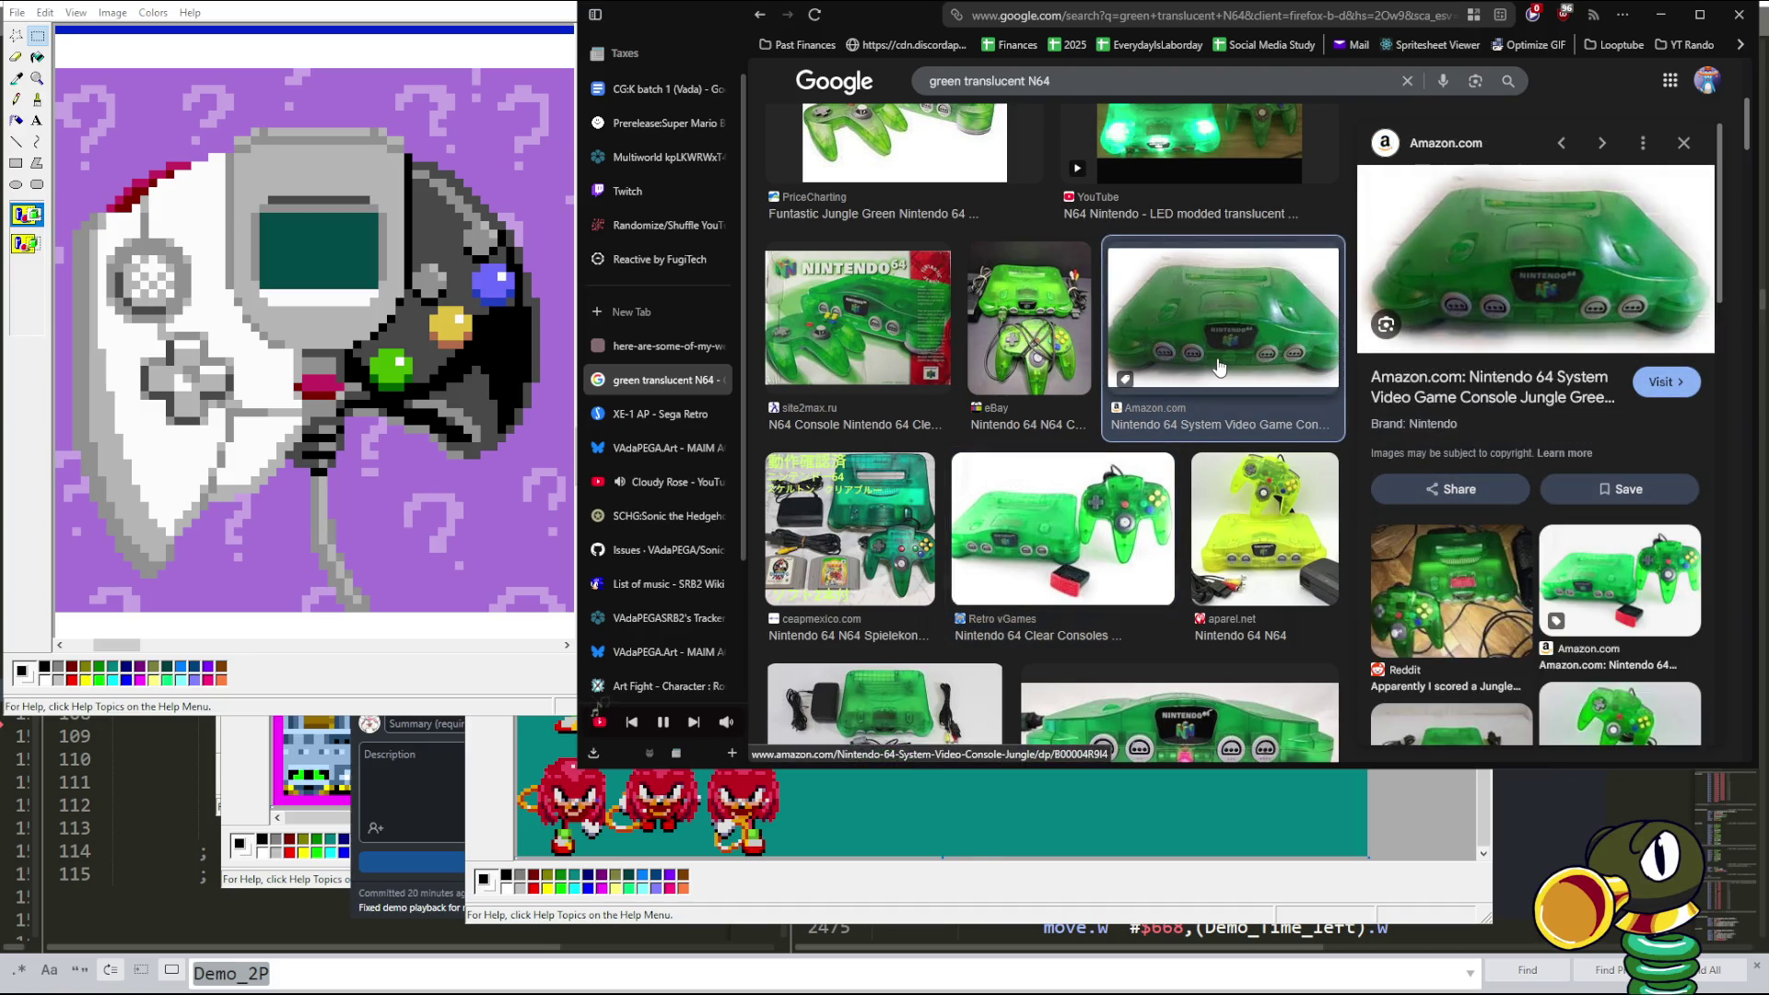
# - Scroll further through the results and preview the Reddit Jungle Green N64 photo
pyautogui.scroll(-2, 1152, 369)
pyautogui.scroll(-2, 986, 359)
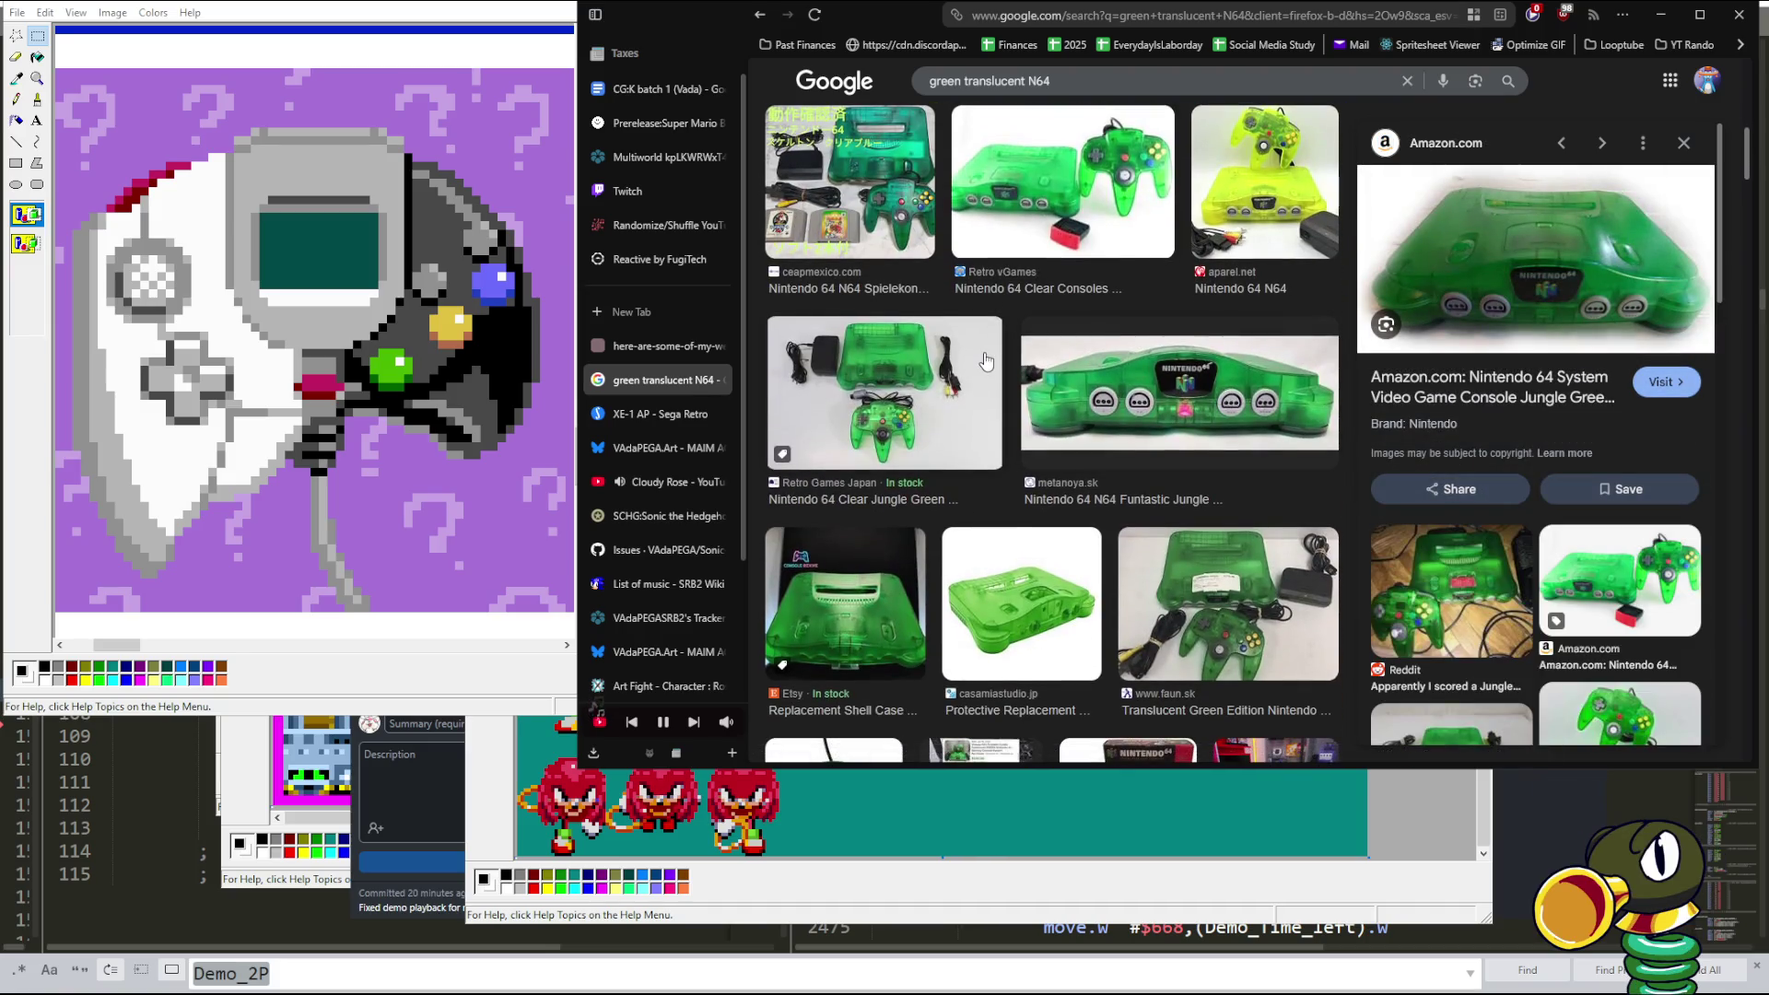
pyautogui.scroll(3, 987, 360)
pyautogui.scroll(1, 986, 360)
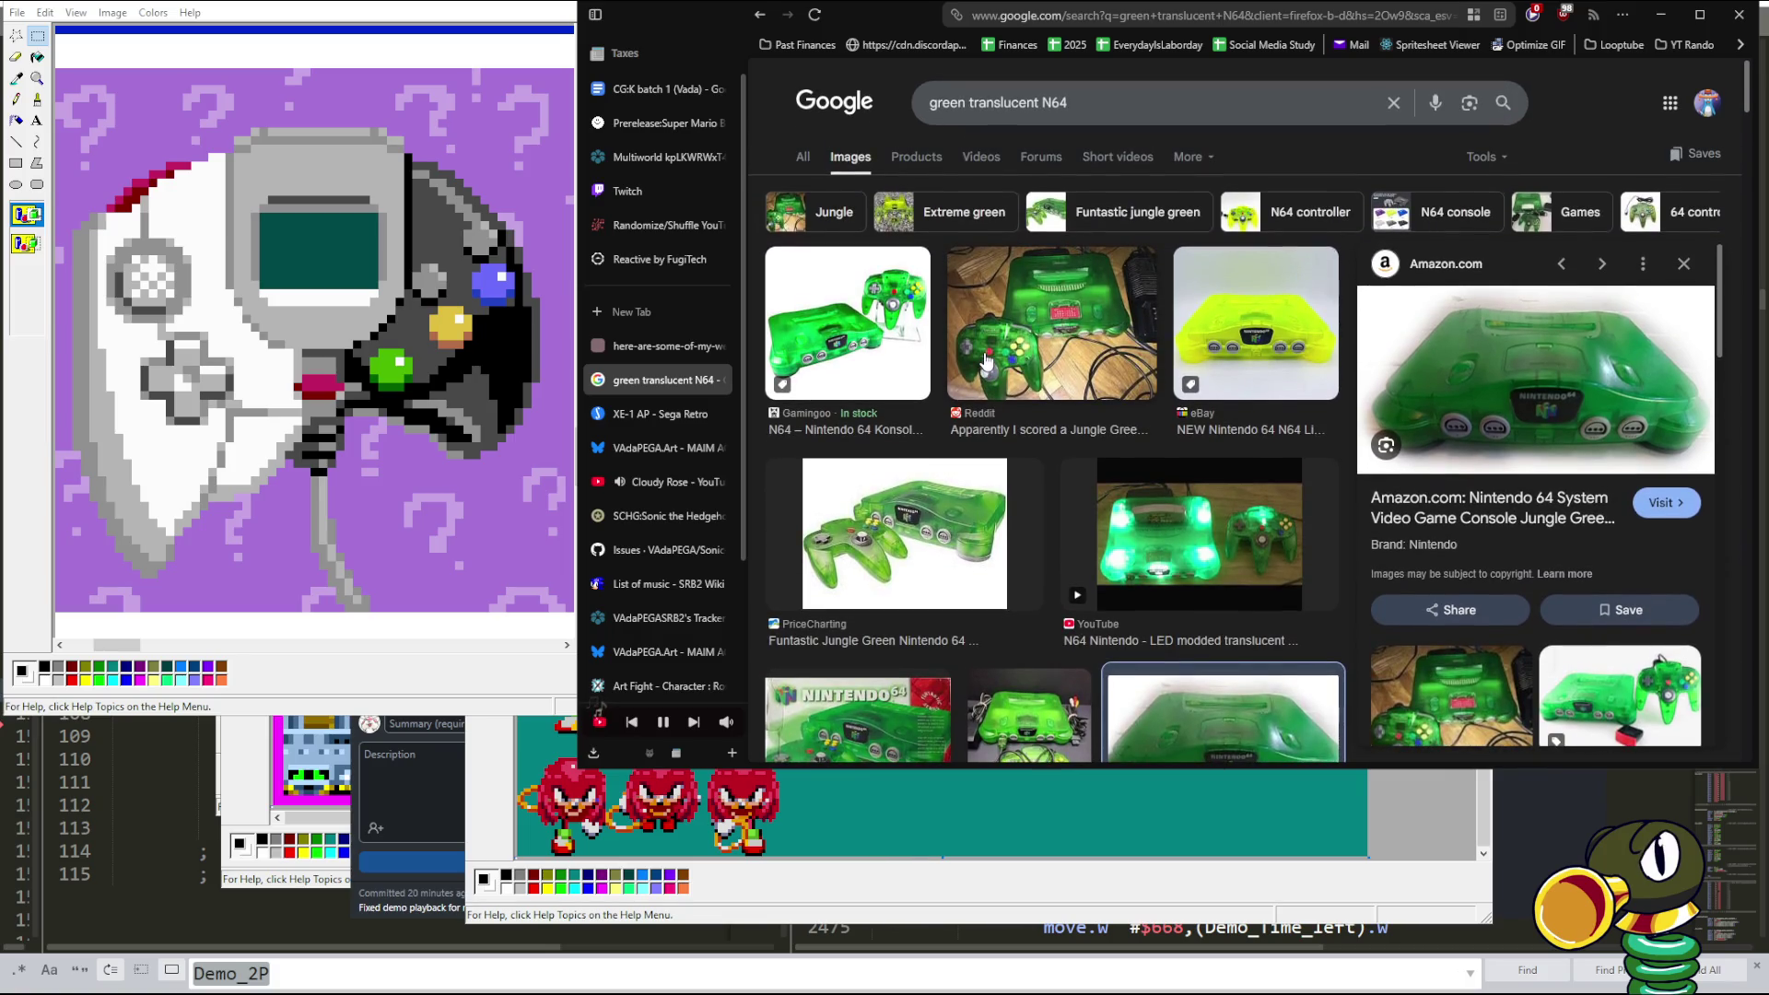
pyautogui.scroll(-3, 986, 360)
pyautogui.scroll(-2, 986, 359)
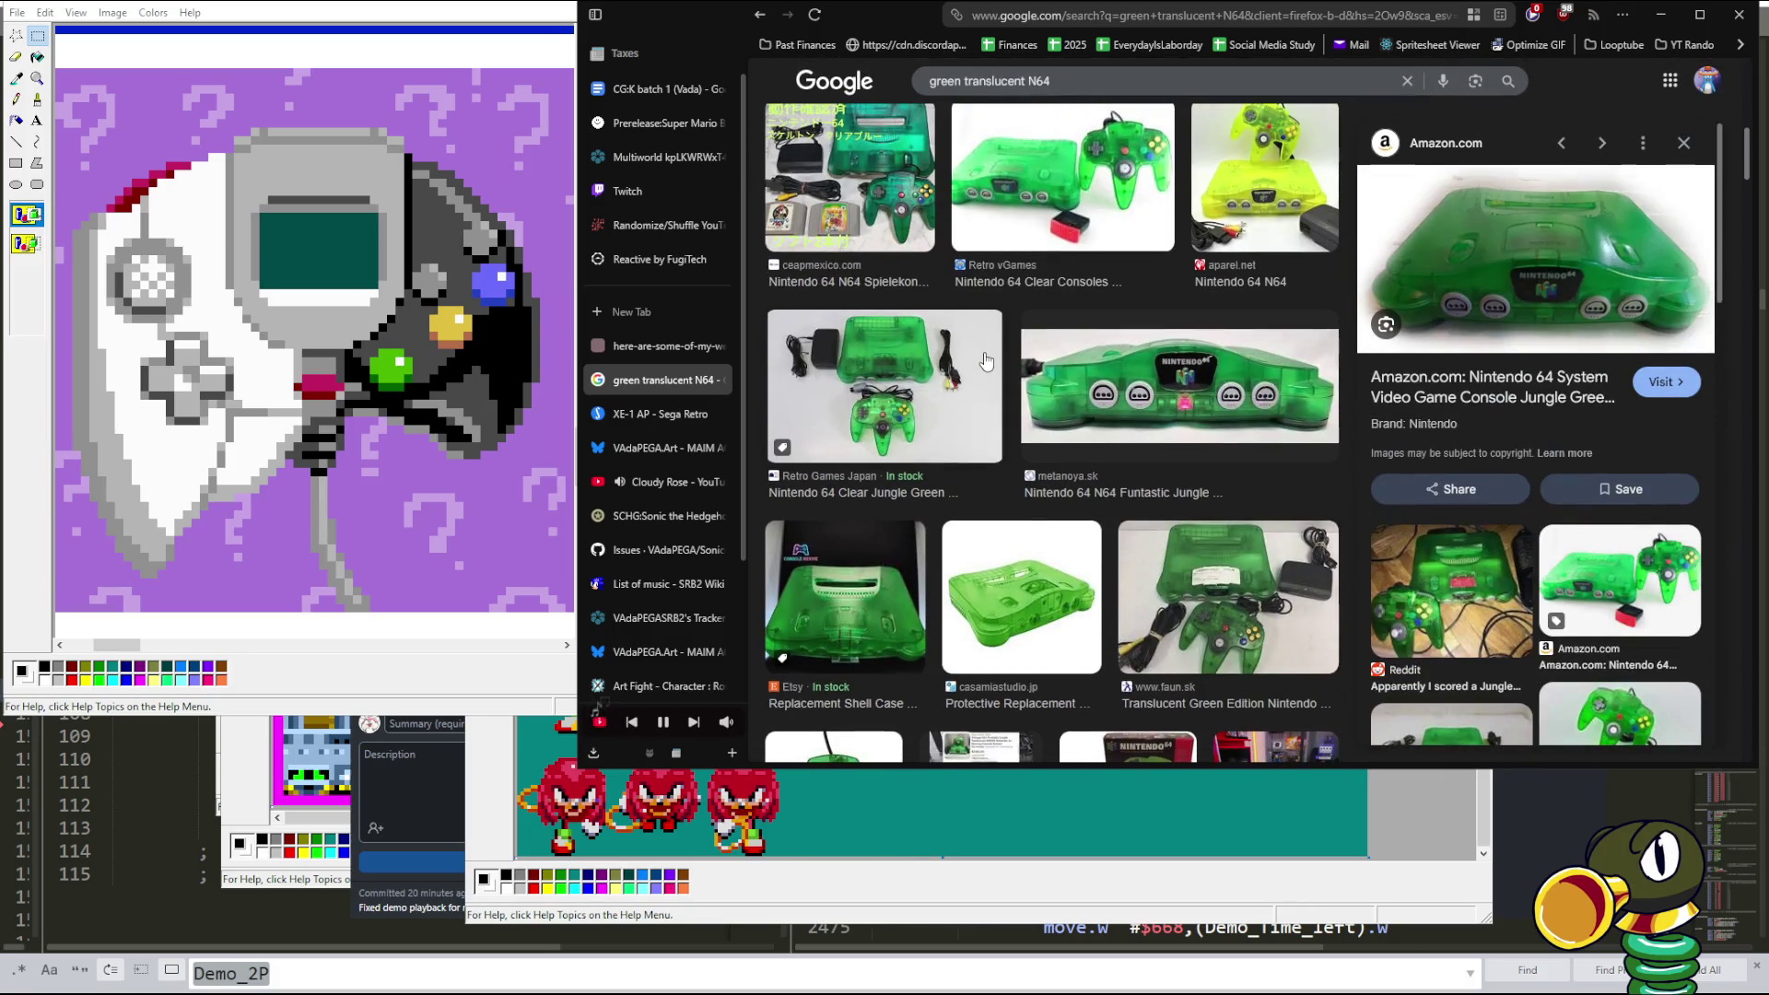
pyautogui.click(1454, 594)
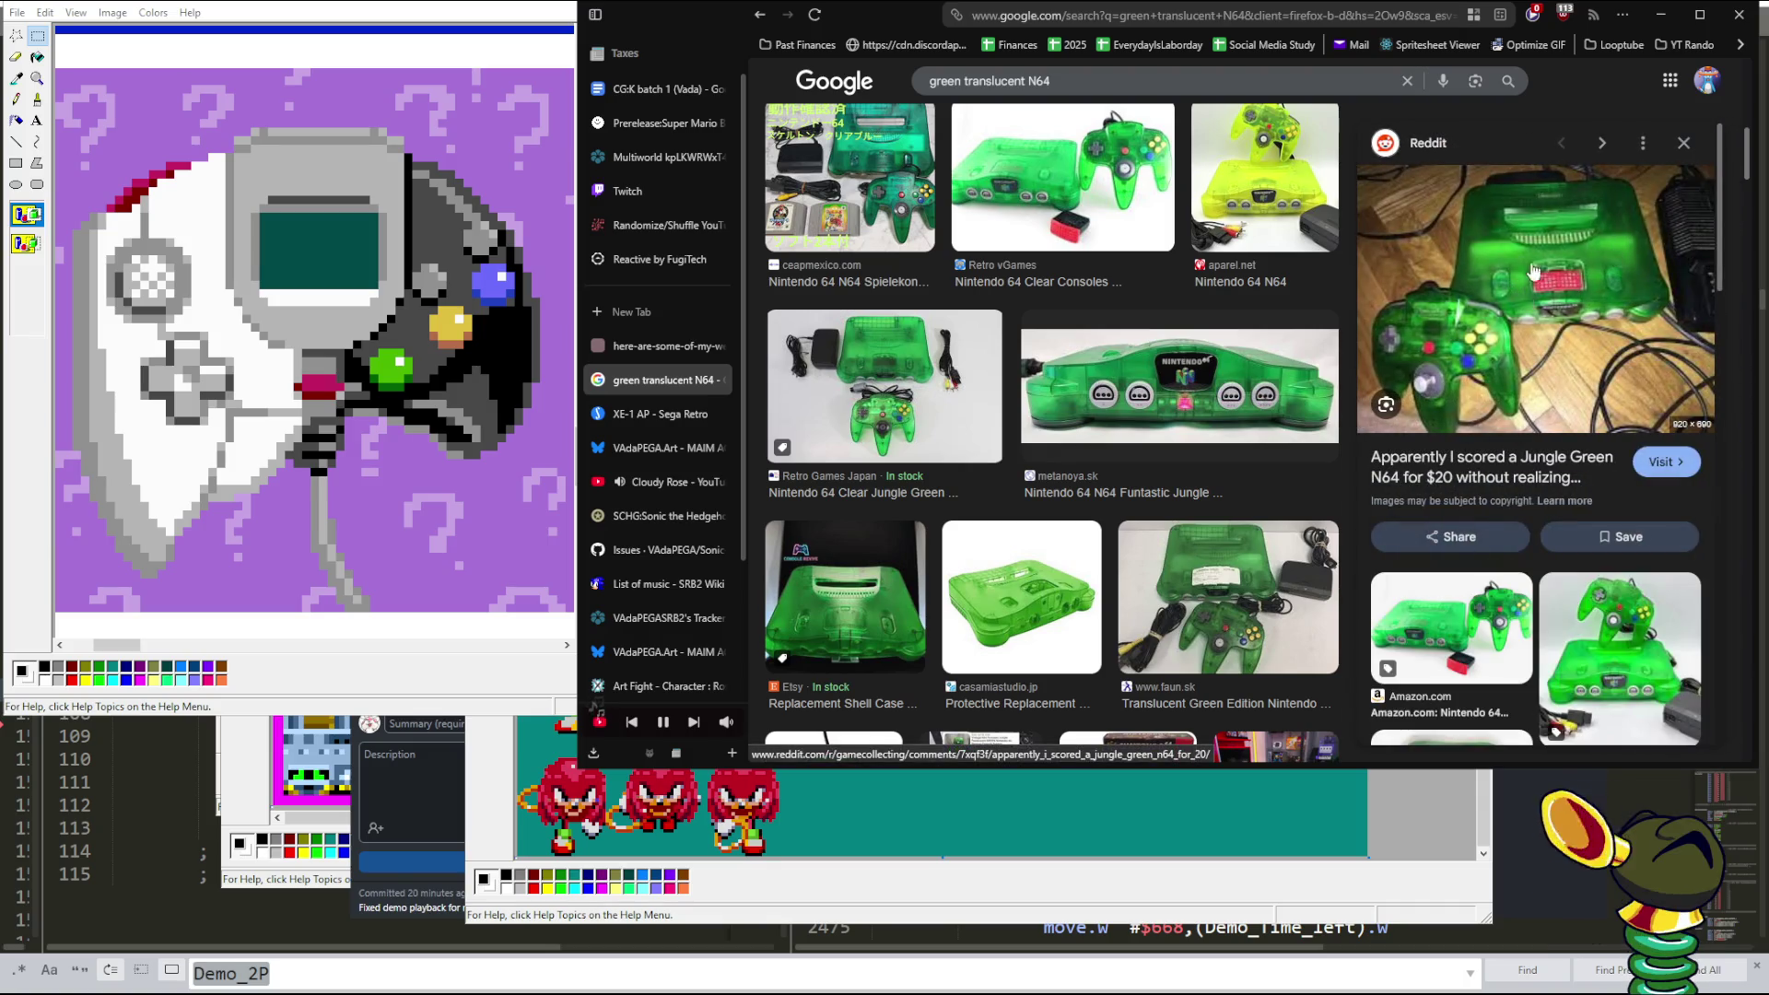
# - Compare against the Gamingoo listing, then return to the Reddit Jungle Green N64 preview
pyautogui.scroll(3, 1039, 416)
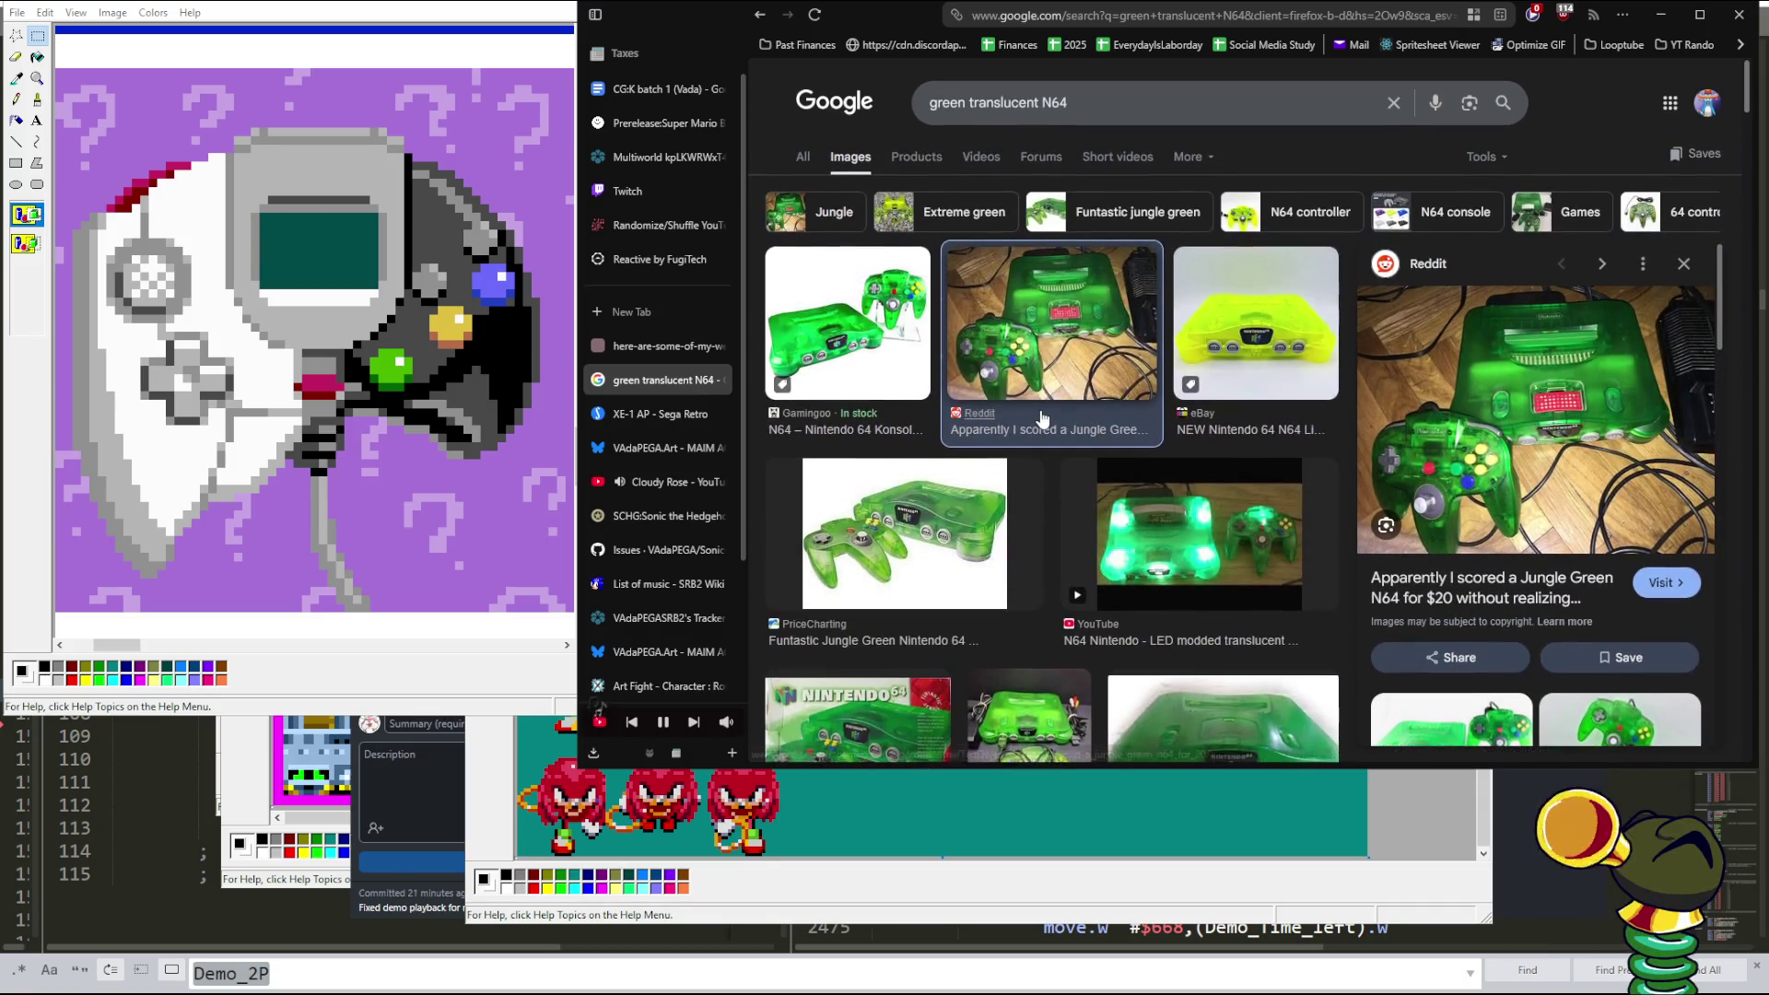
pyautogui.click(827, 348)
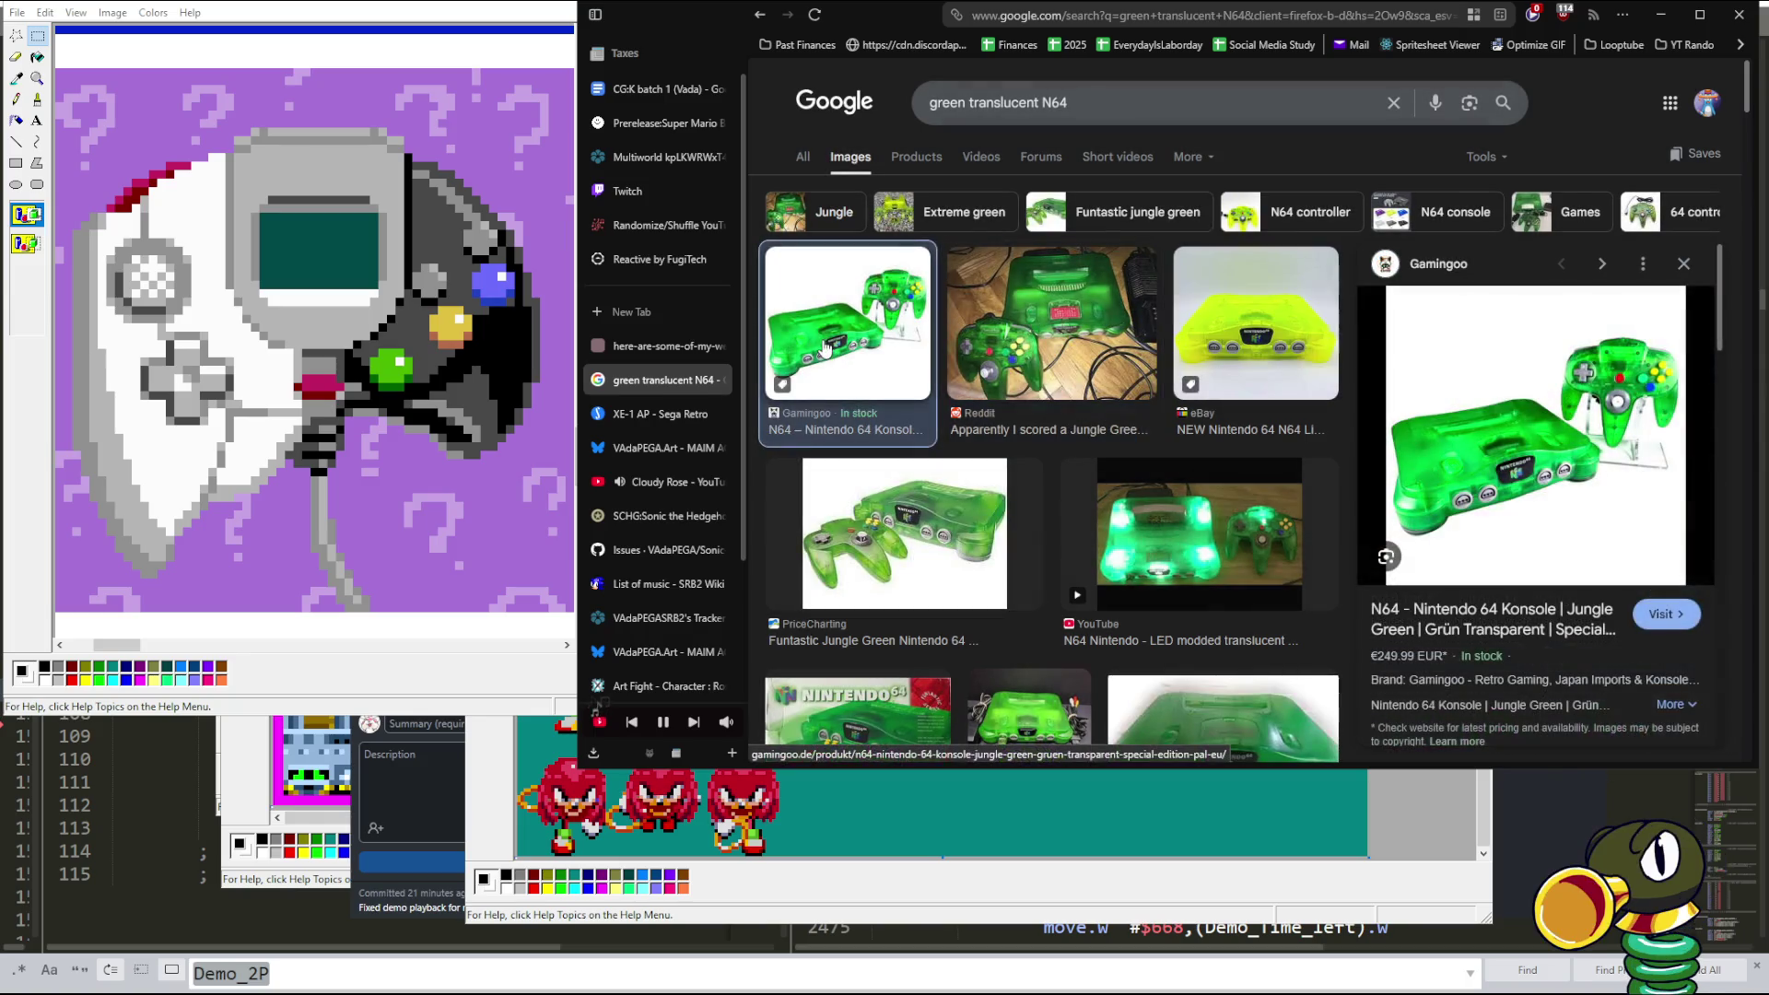
pyautogui.click(1087, 332)
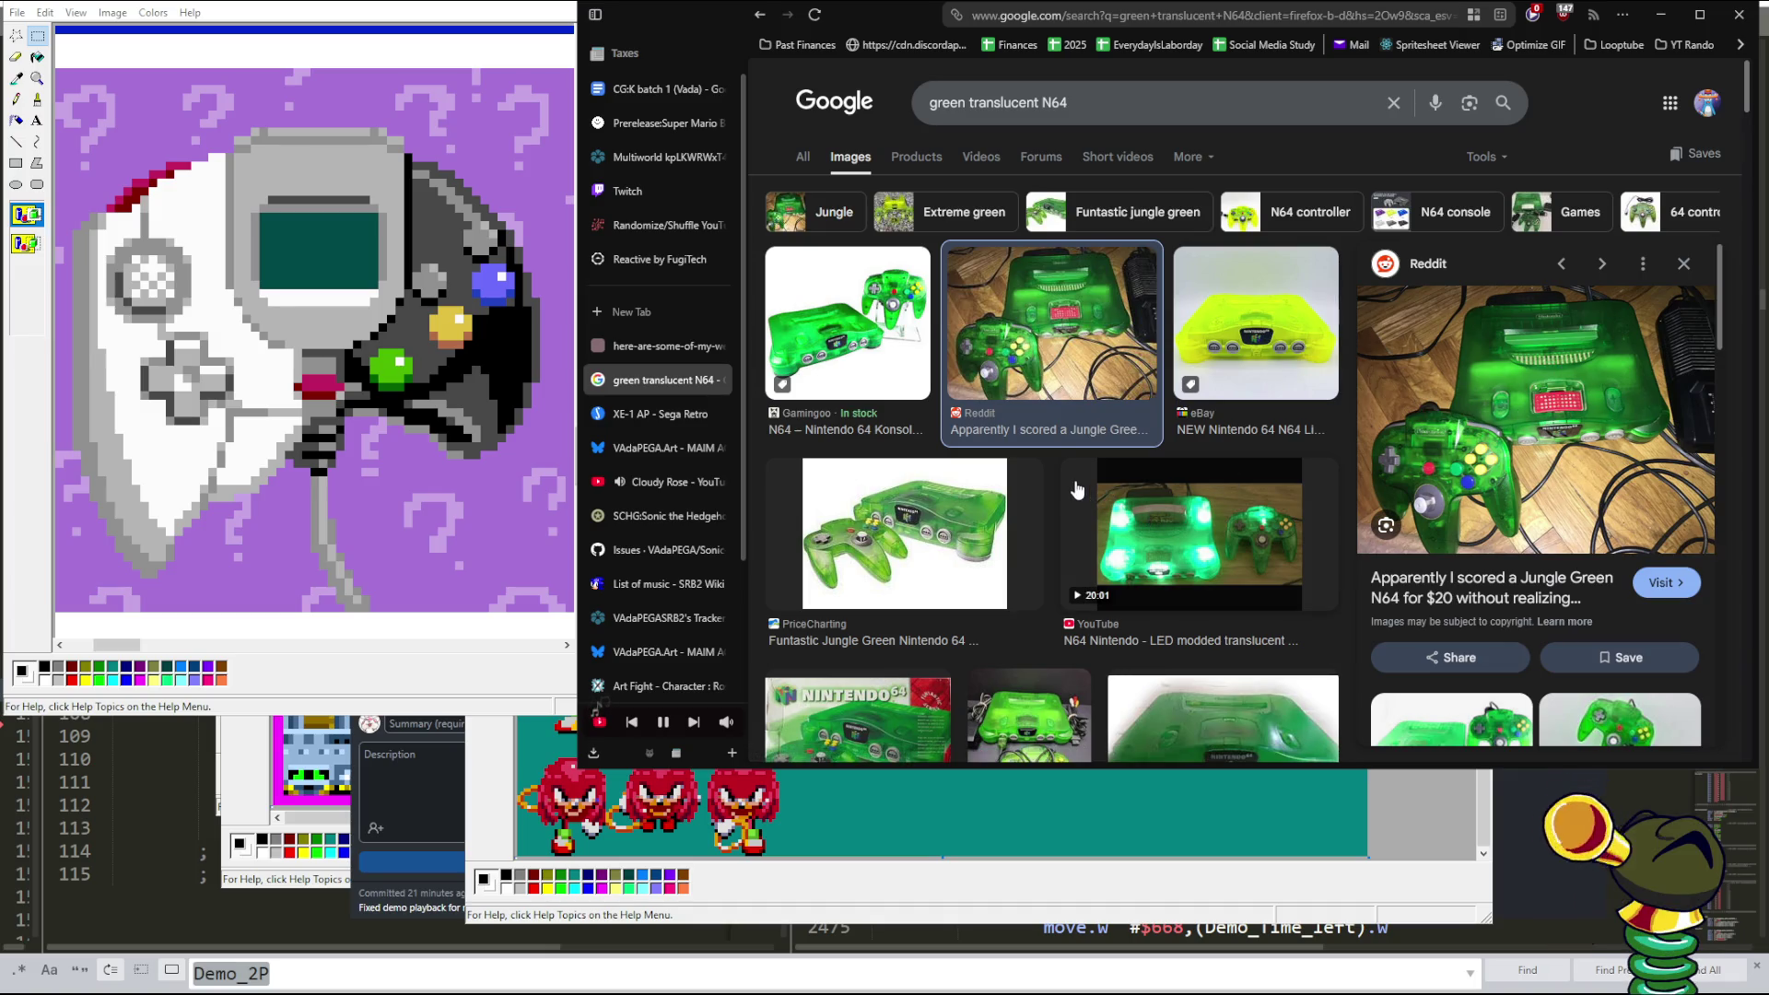
pyautogui.scroll(-4, 921, 489)
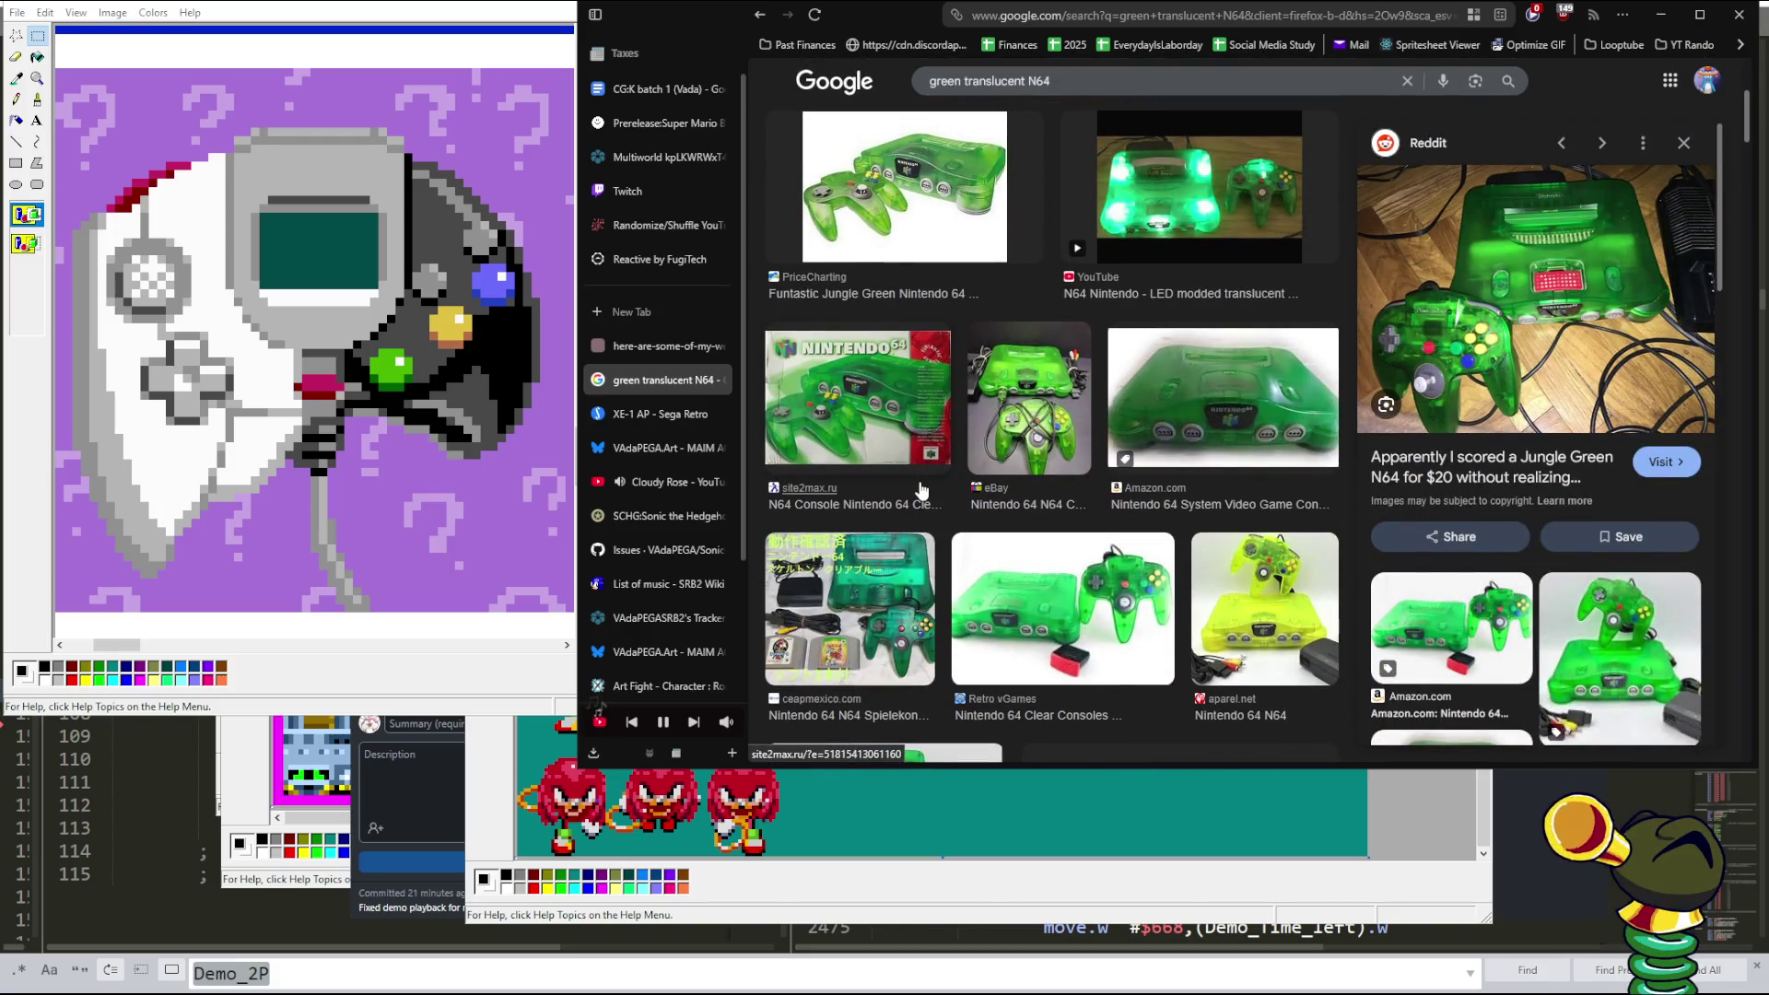
pyautogui.scroll(3, 922, 488)
pyautogui.scroll(1, 922, 489)
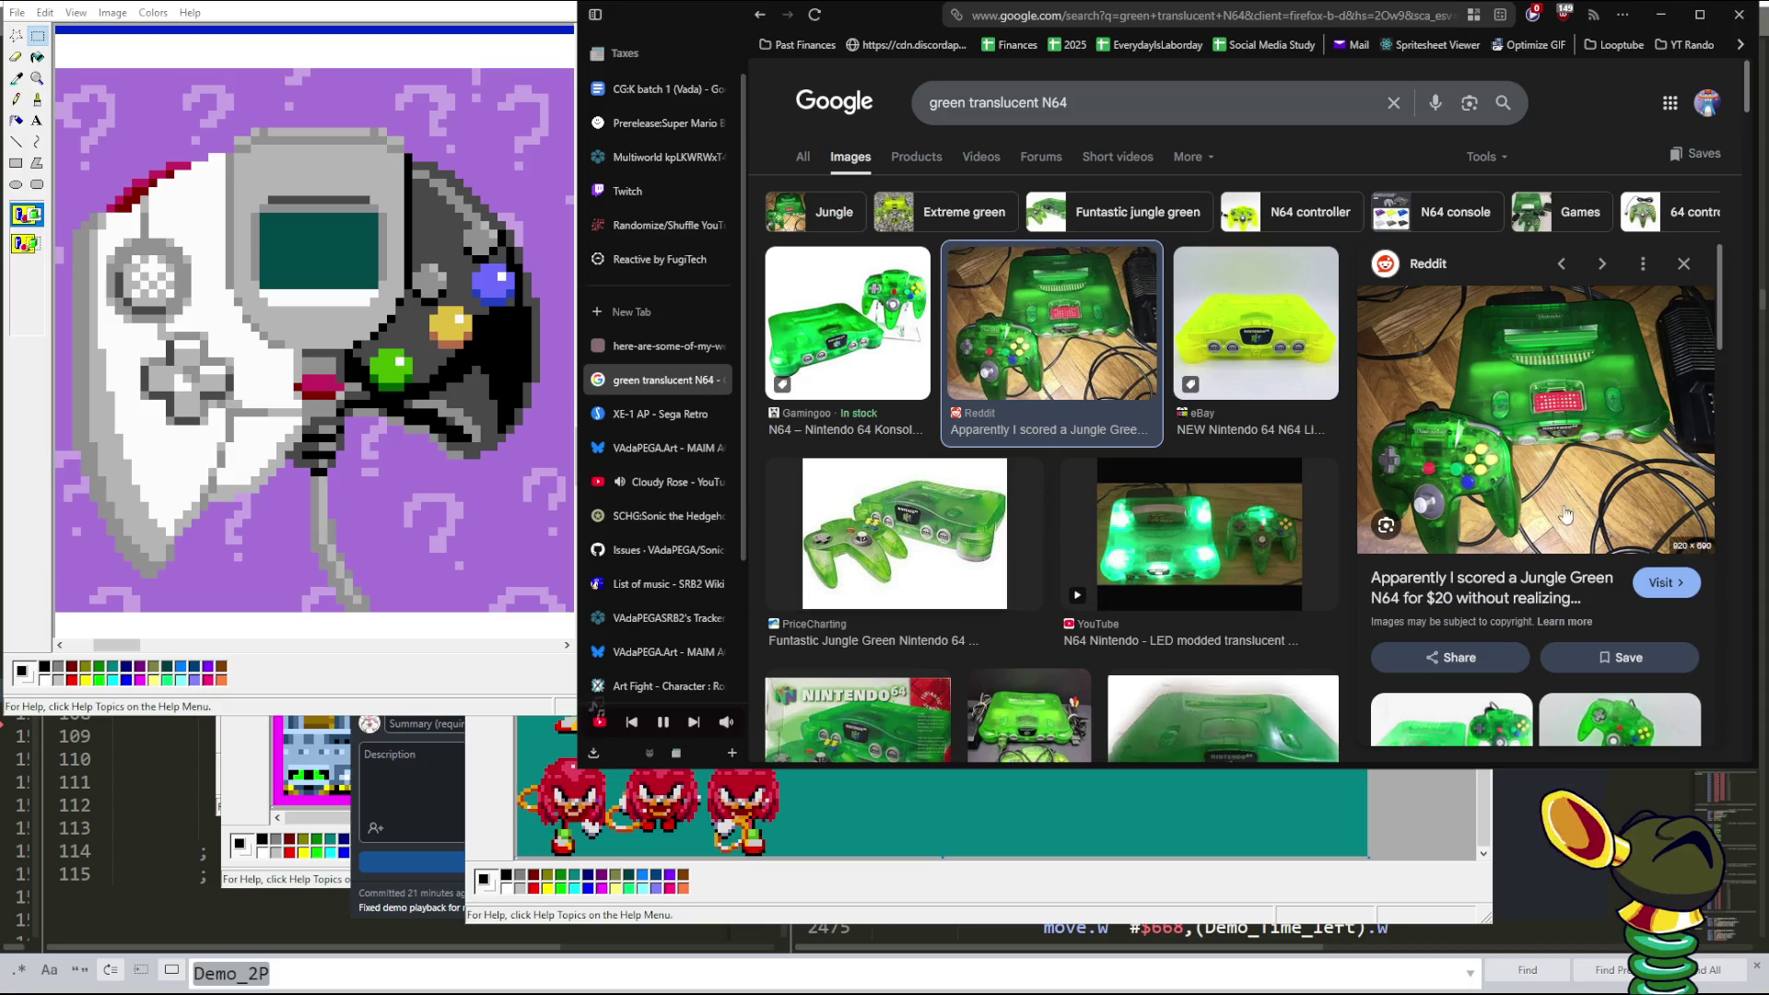
pyautogui.scroll(-3, 1168, 487)
# - Scroll down the results and preview the Facebook photo of a transparent green N64
pyautogui.scroll(-3, 1168, 487)
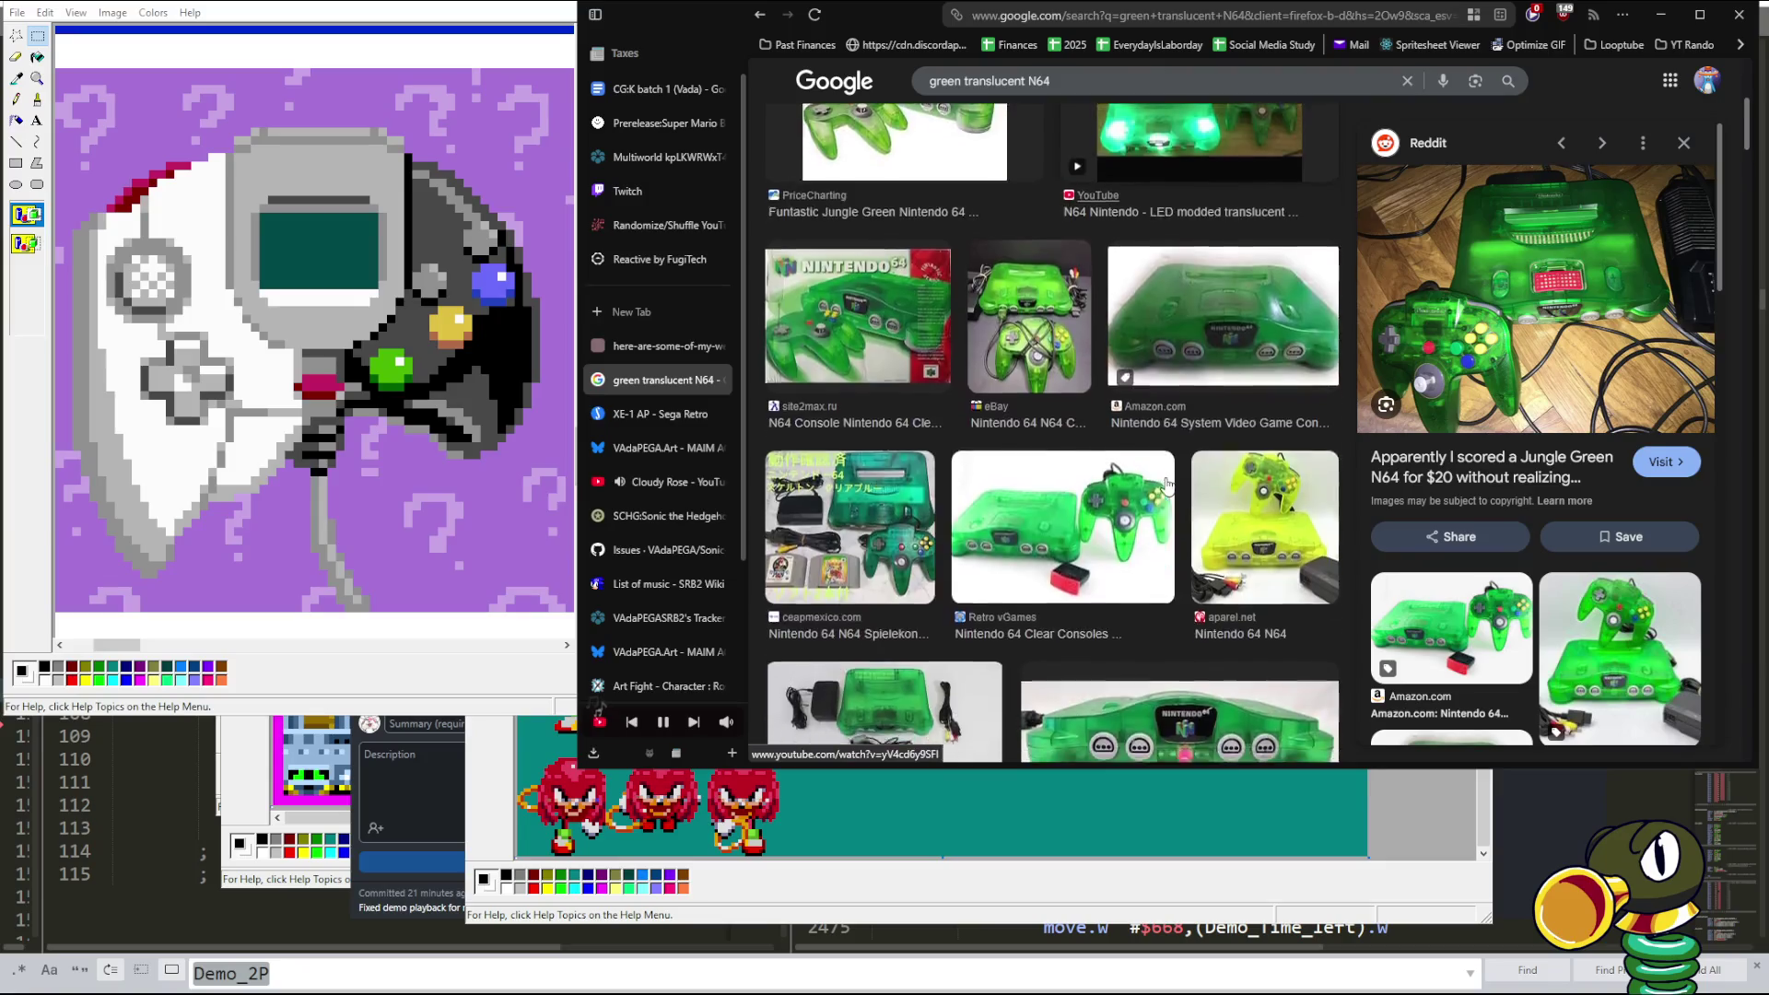
pyautogui.scroll(-3, 1168, 487)
pyautogui.scroll(-2, 1168, 486)
pyautogui.scroll(-3, 1167, 486)
pyautogui.scroll(-2, 1168, 487)
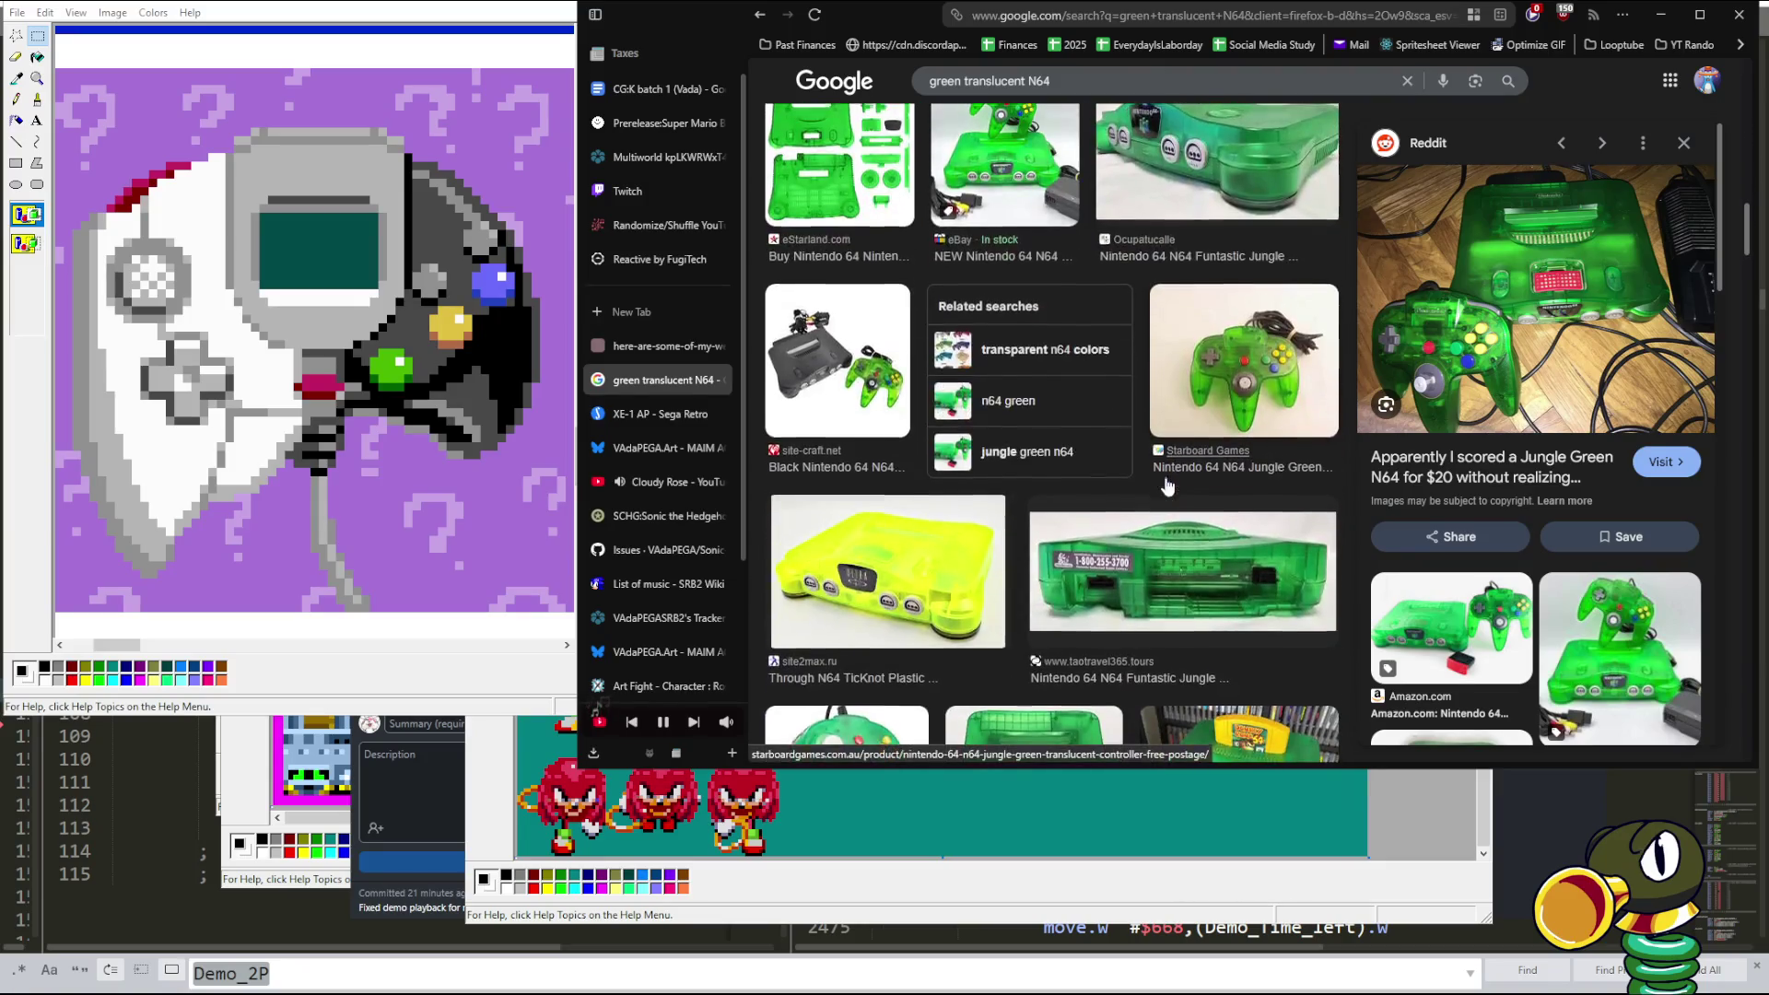
pyautogui.scroll(-3, 1106, 415)
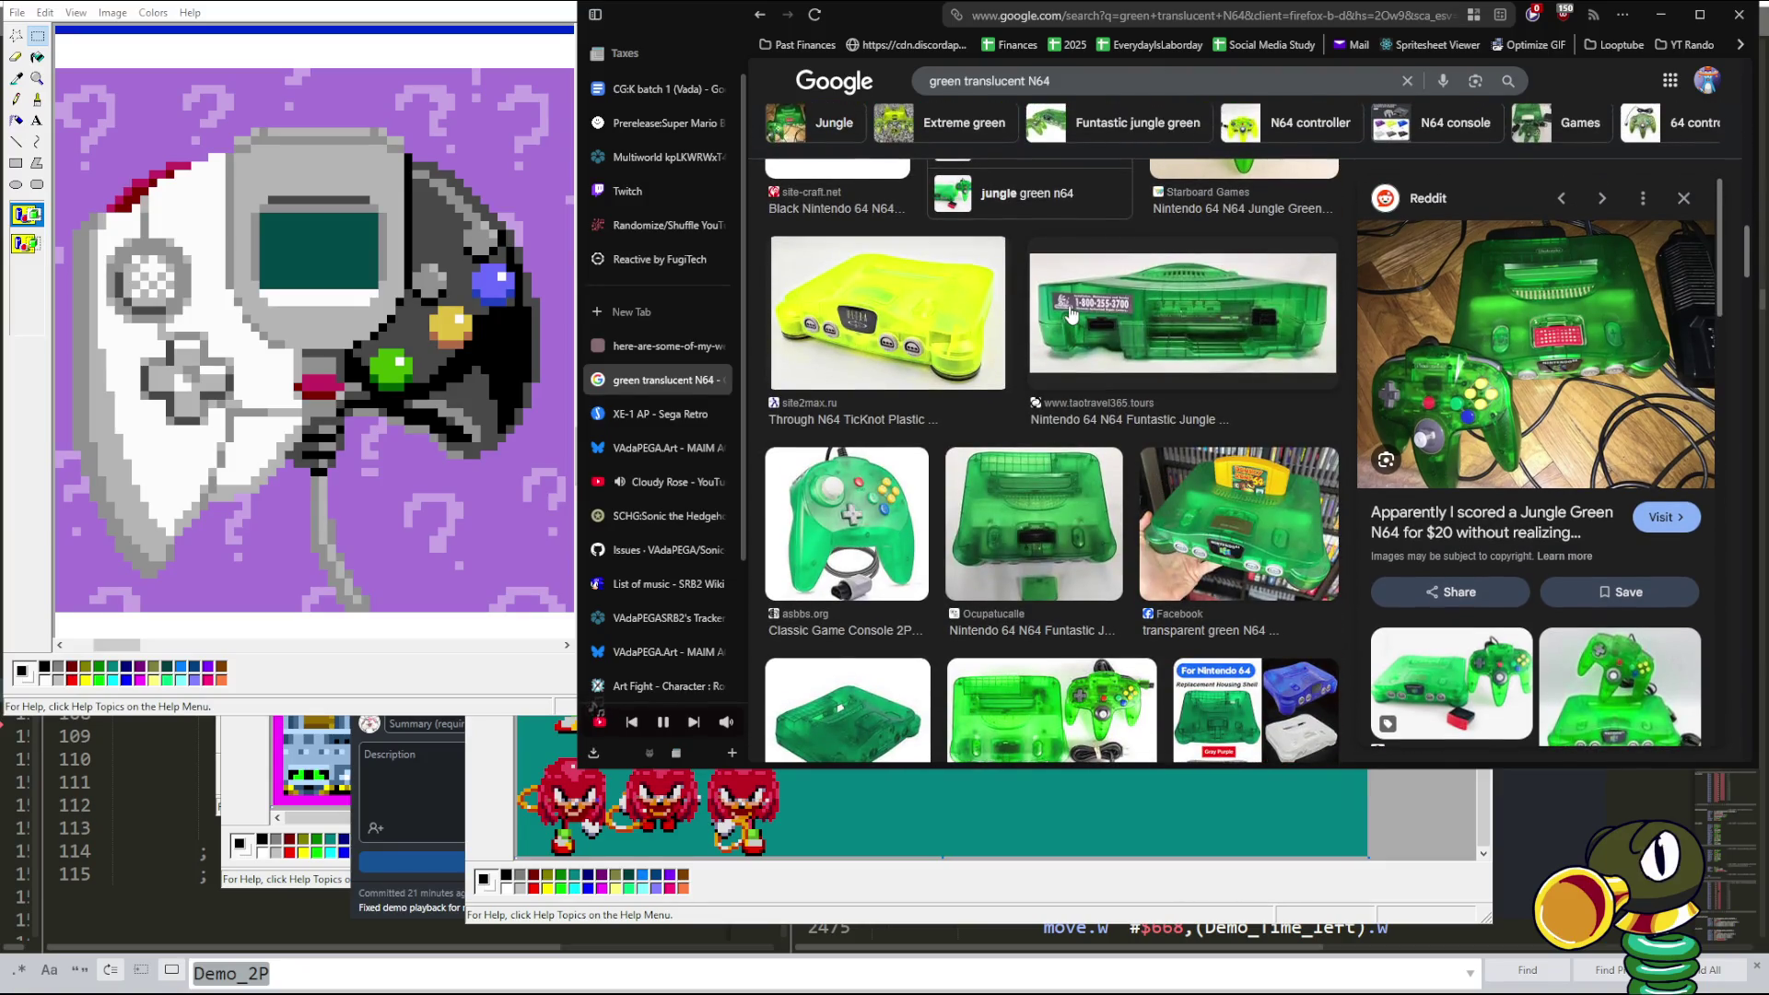
pyautogui.click(1239, 557)
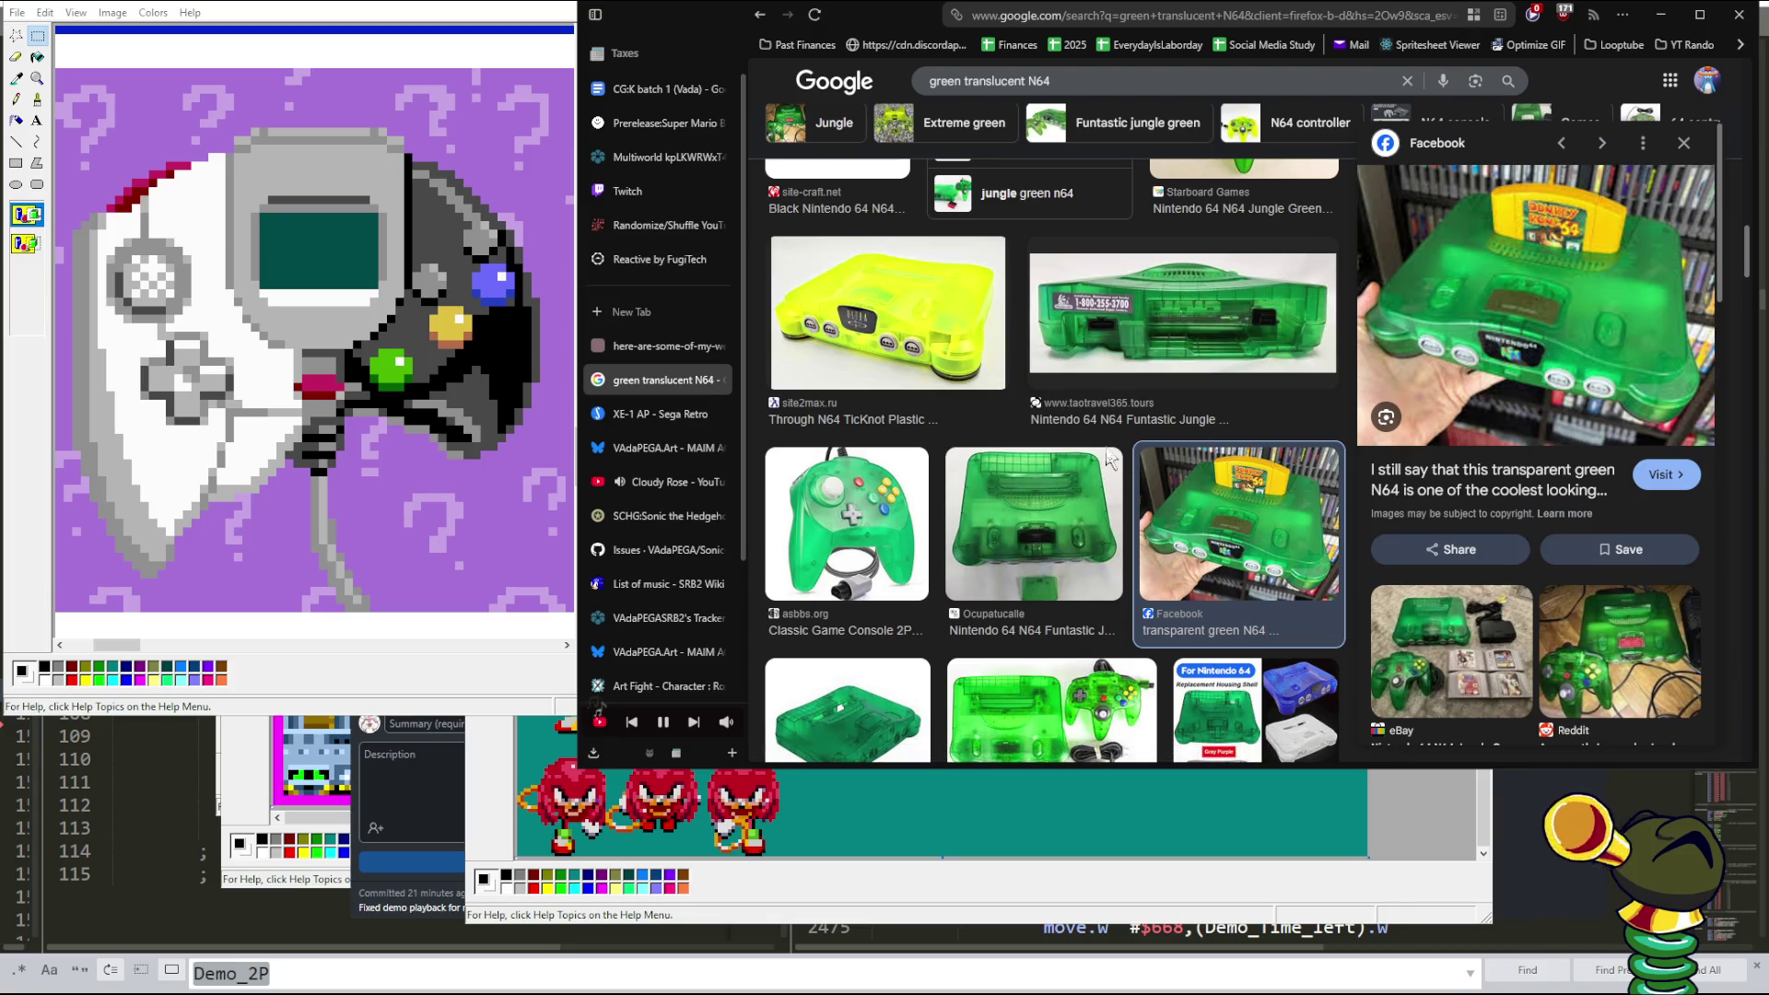
# - Preview the Kickstarter Extreme Green N64 image, glancing at the 8bit.shop refurbished green N64
pyautogui.scroll(-3, 1111, 460)
pyautogui.scroll(-3, 1110, 459)
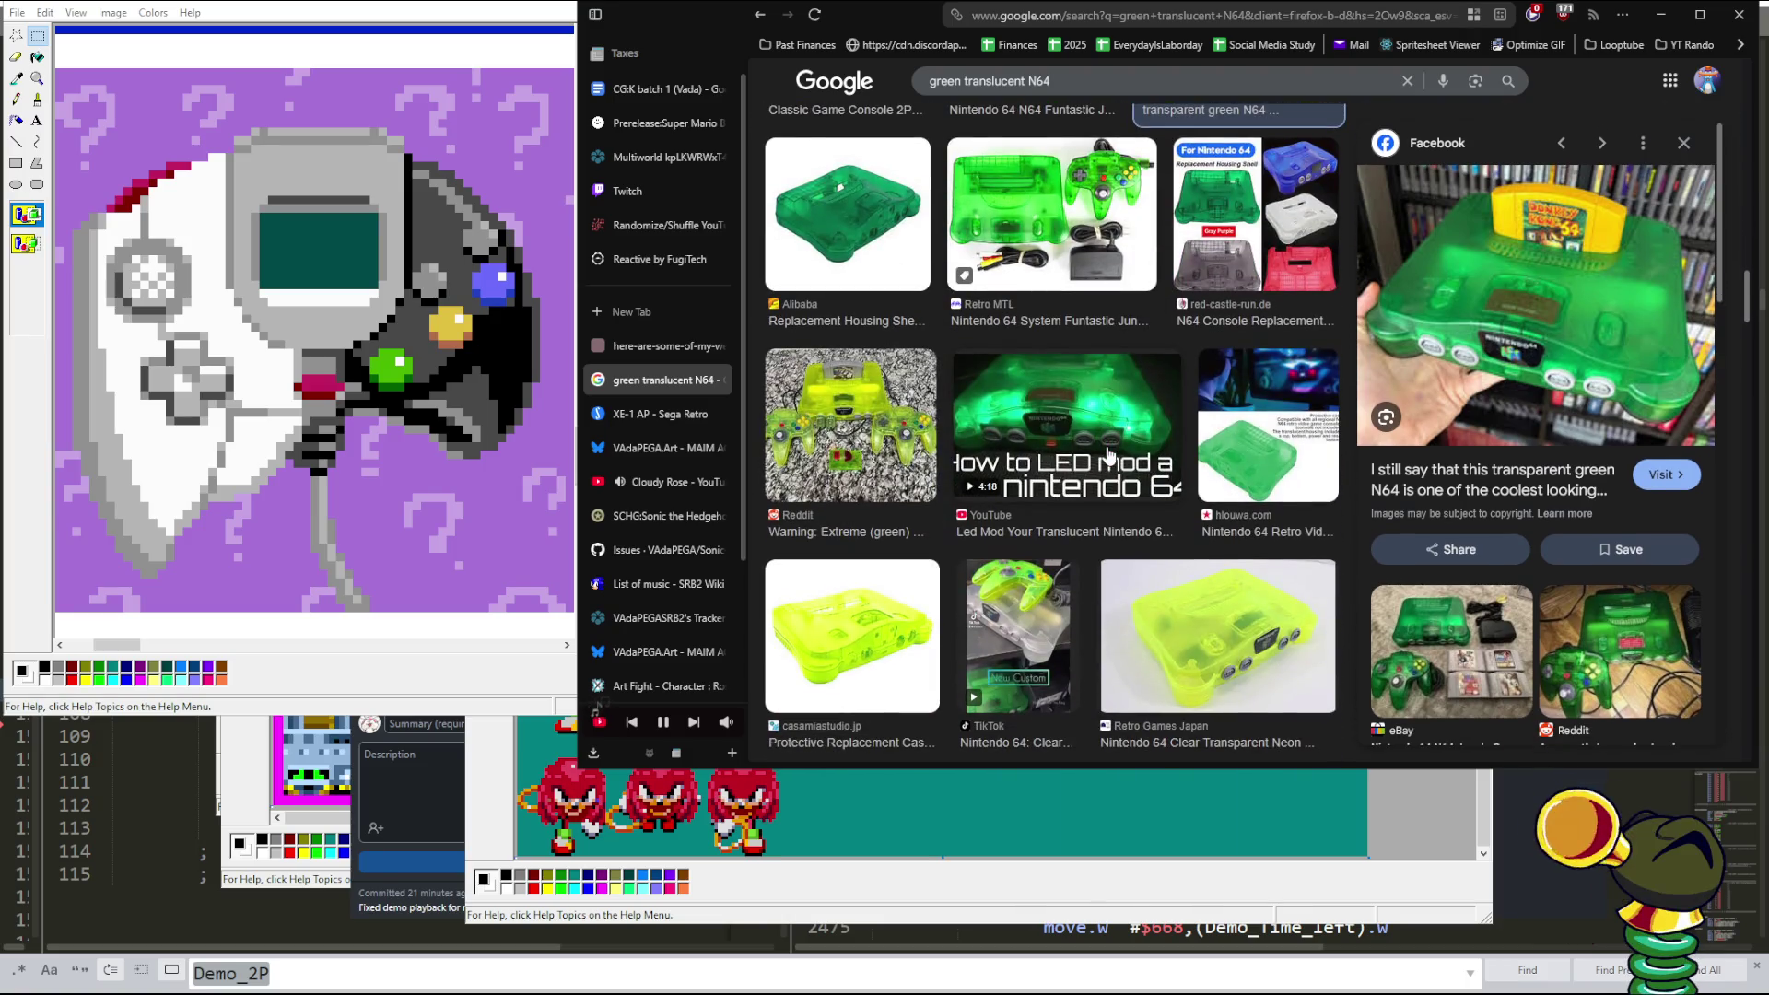
pyautogui.scroll(-1, 1110, 455)
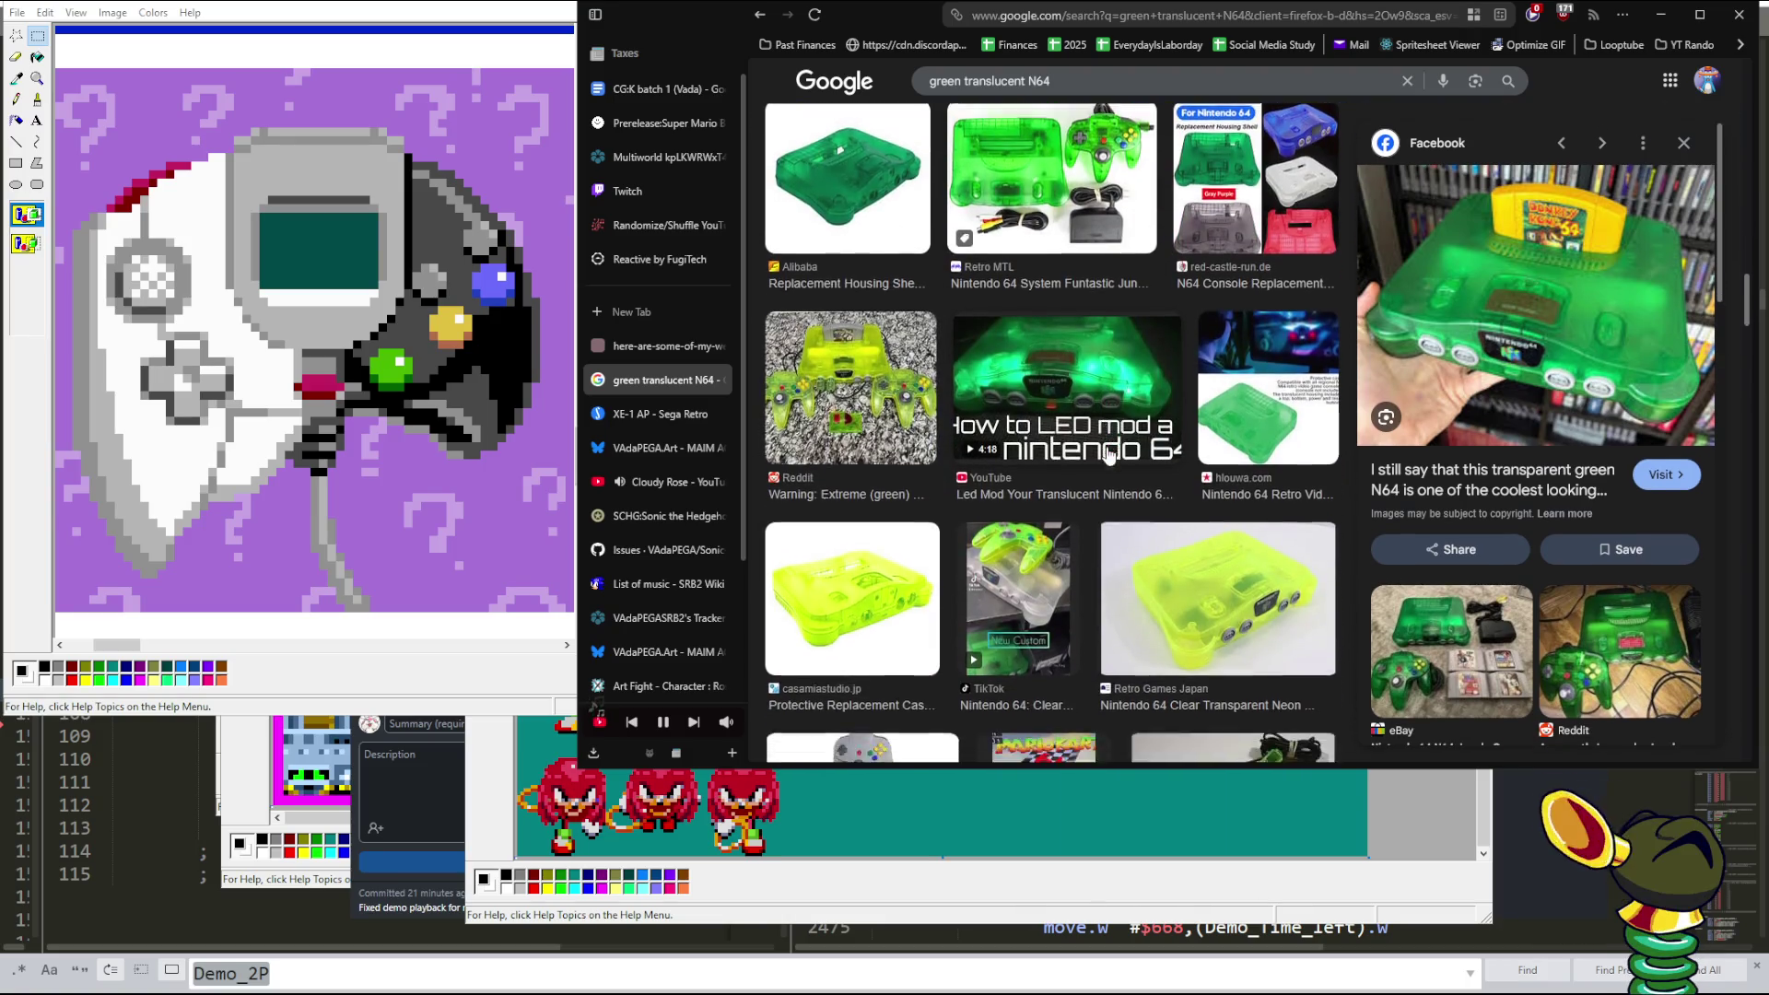
pyautogui.scroll(-4, 1111, 456)
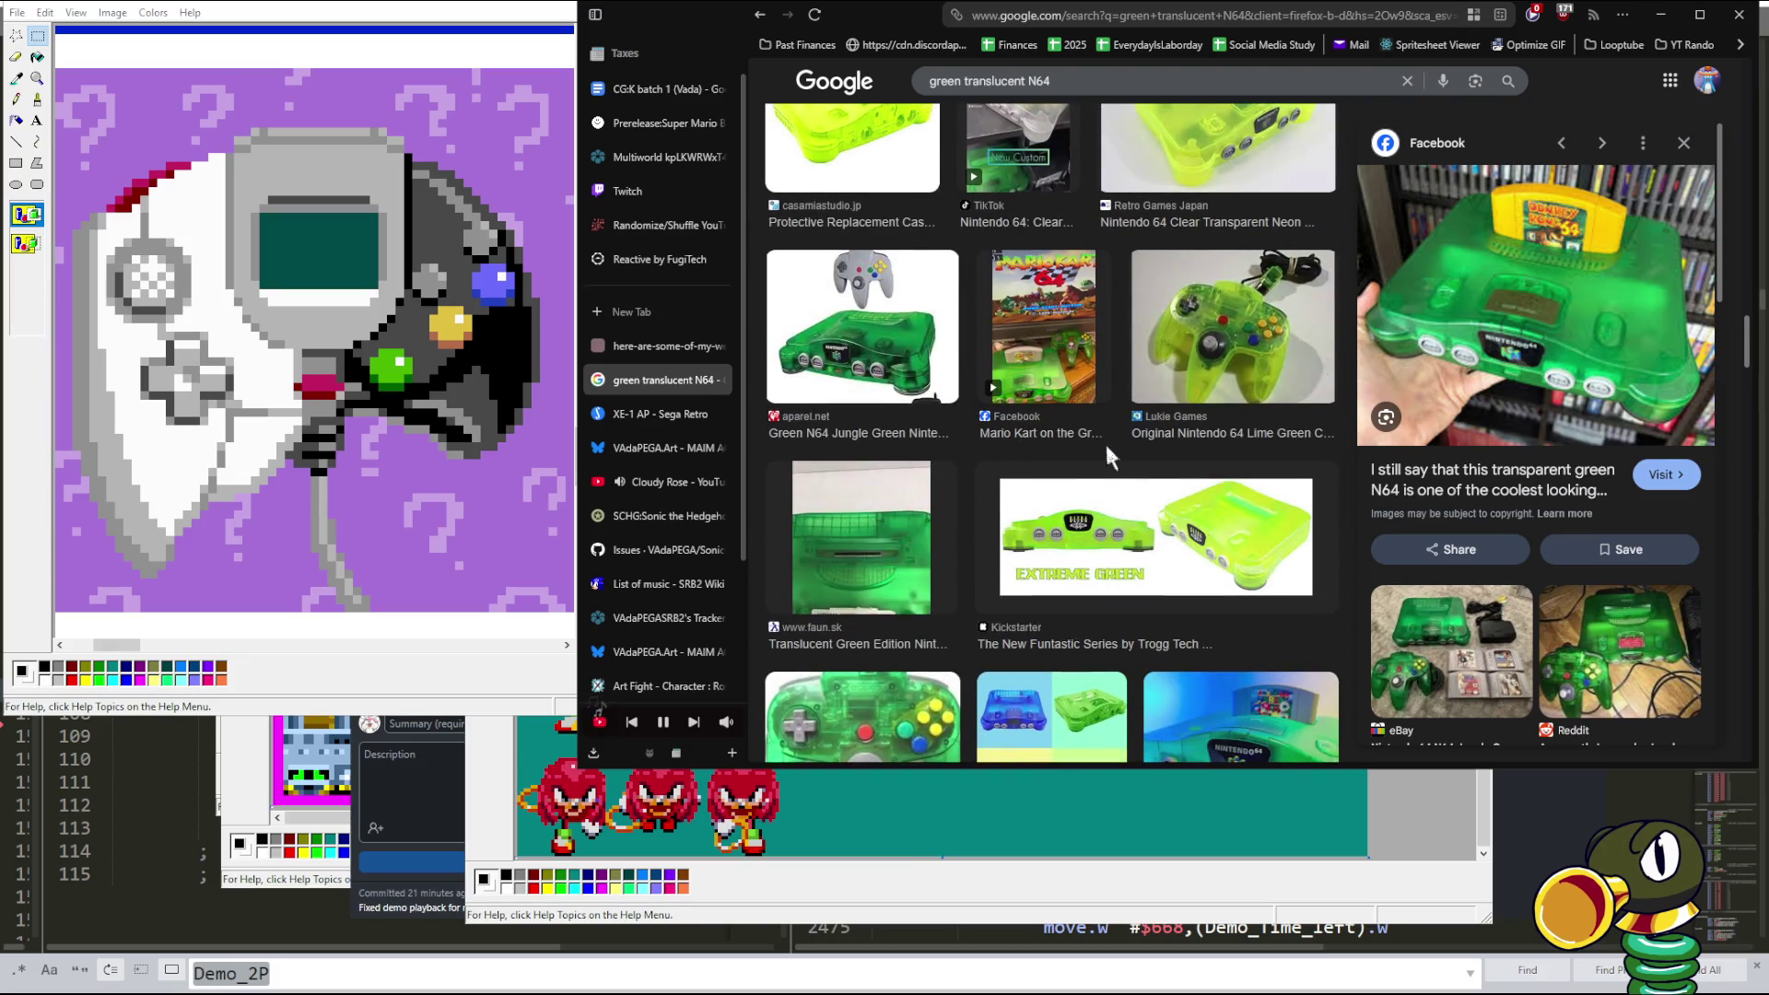
pyautogui.scroll(-3, 1108, 451)
pyautogui.scroll(2, 1110, 453)
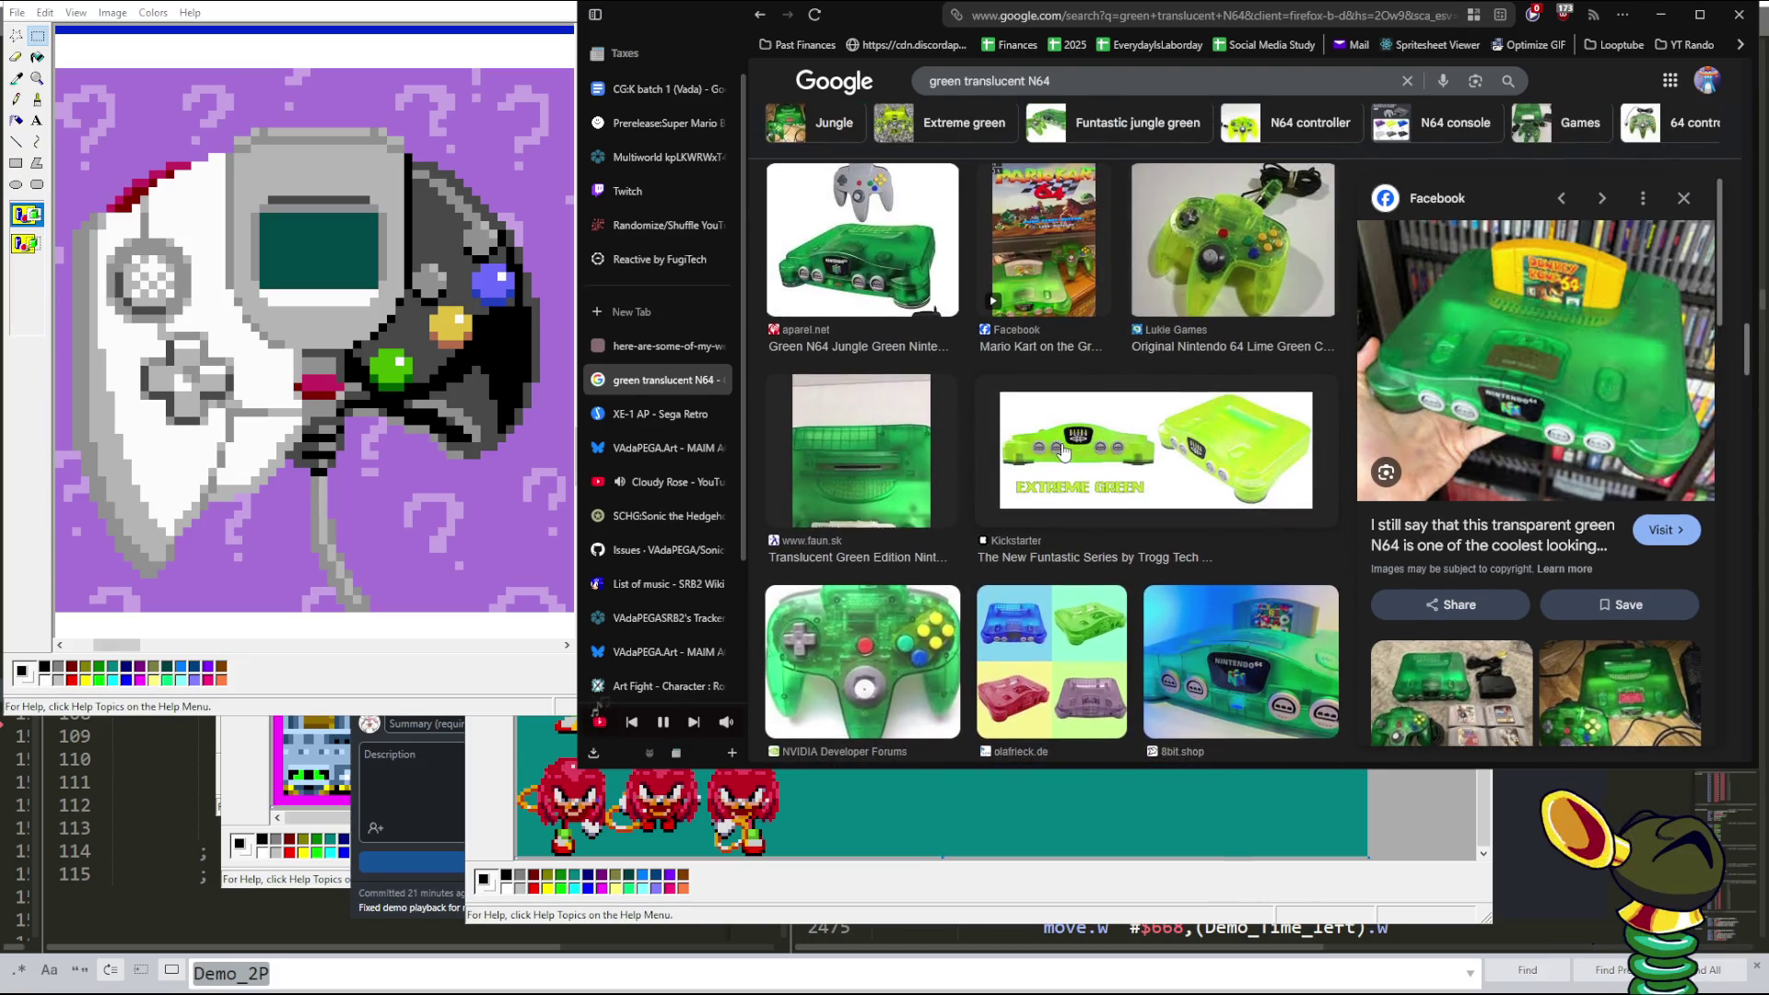
pyautogui.click(1062, 451)
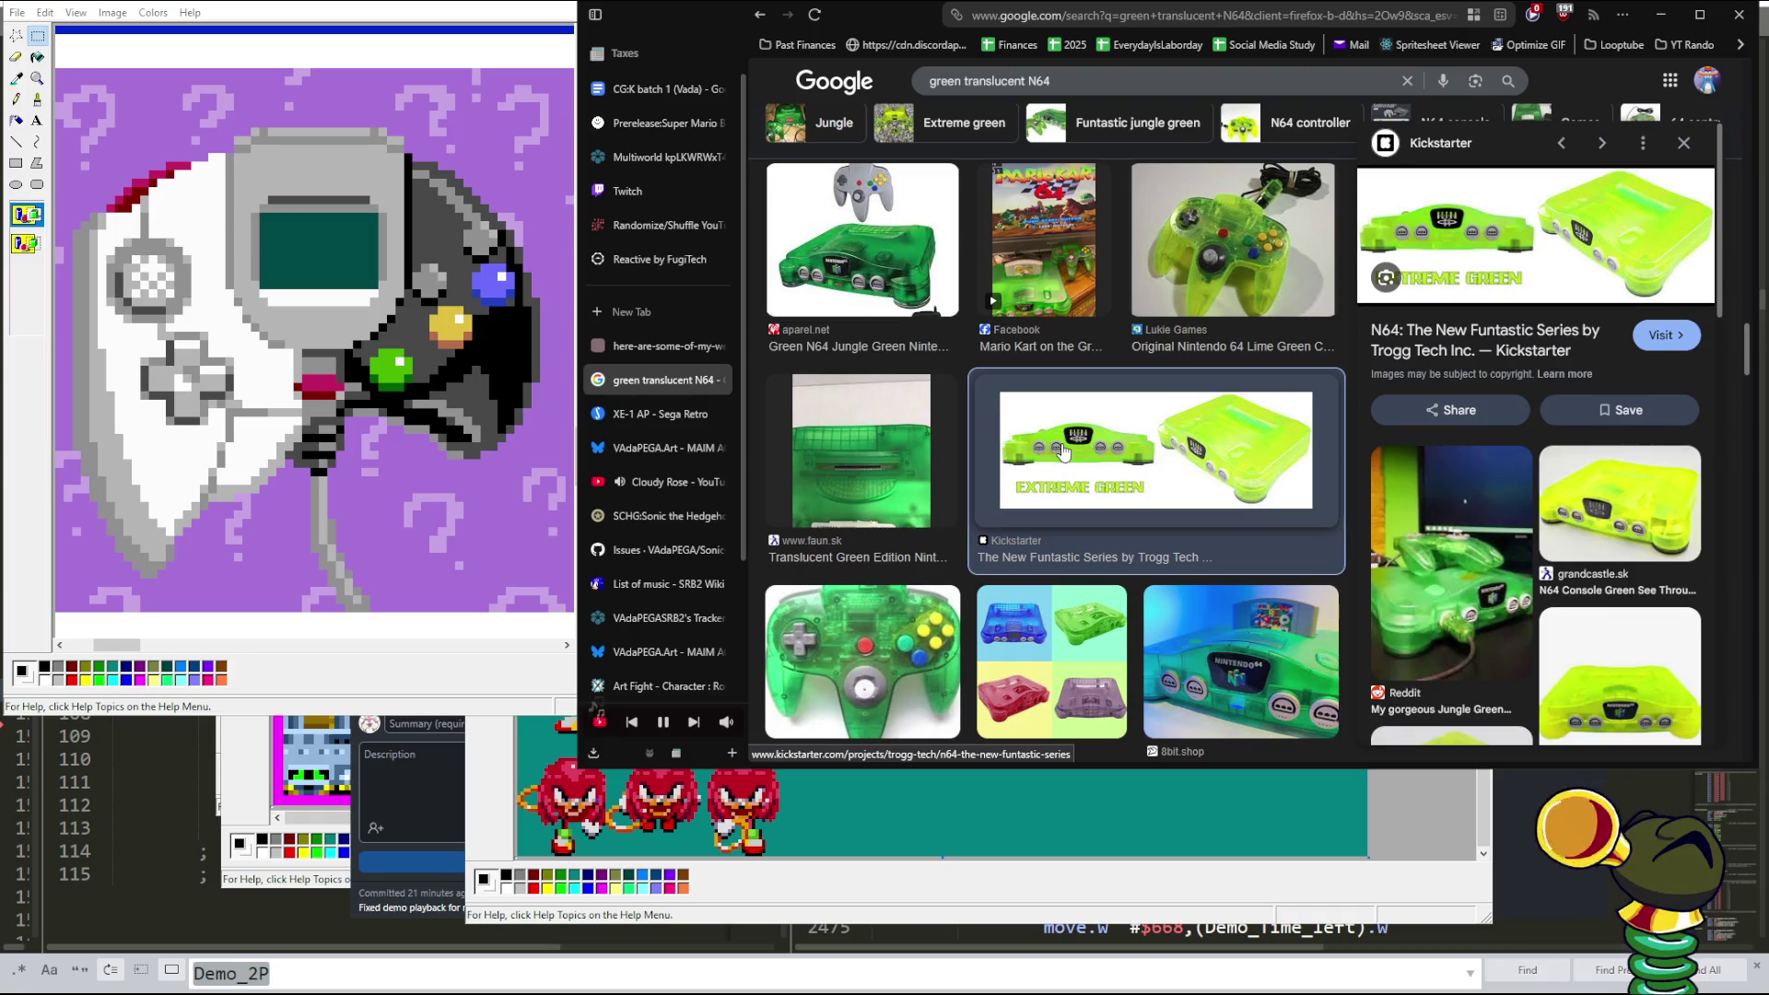
pyautogui.scroll(-2, 1063, 451)
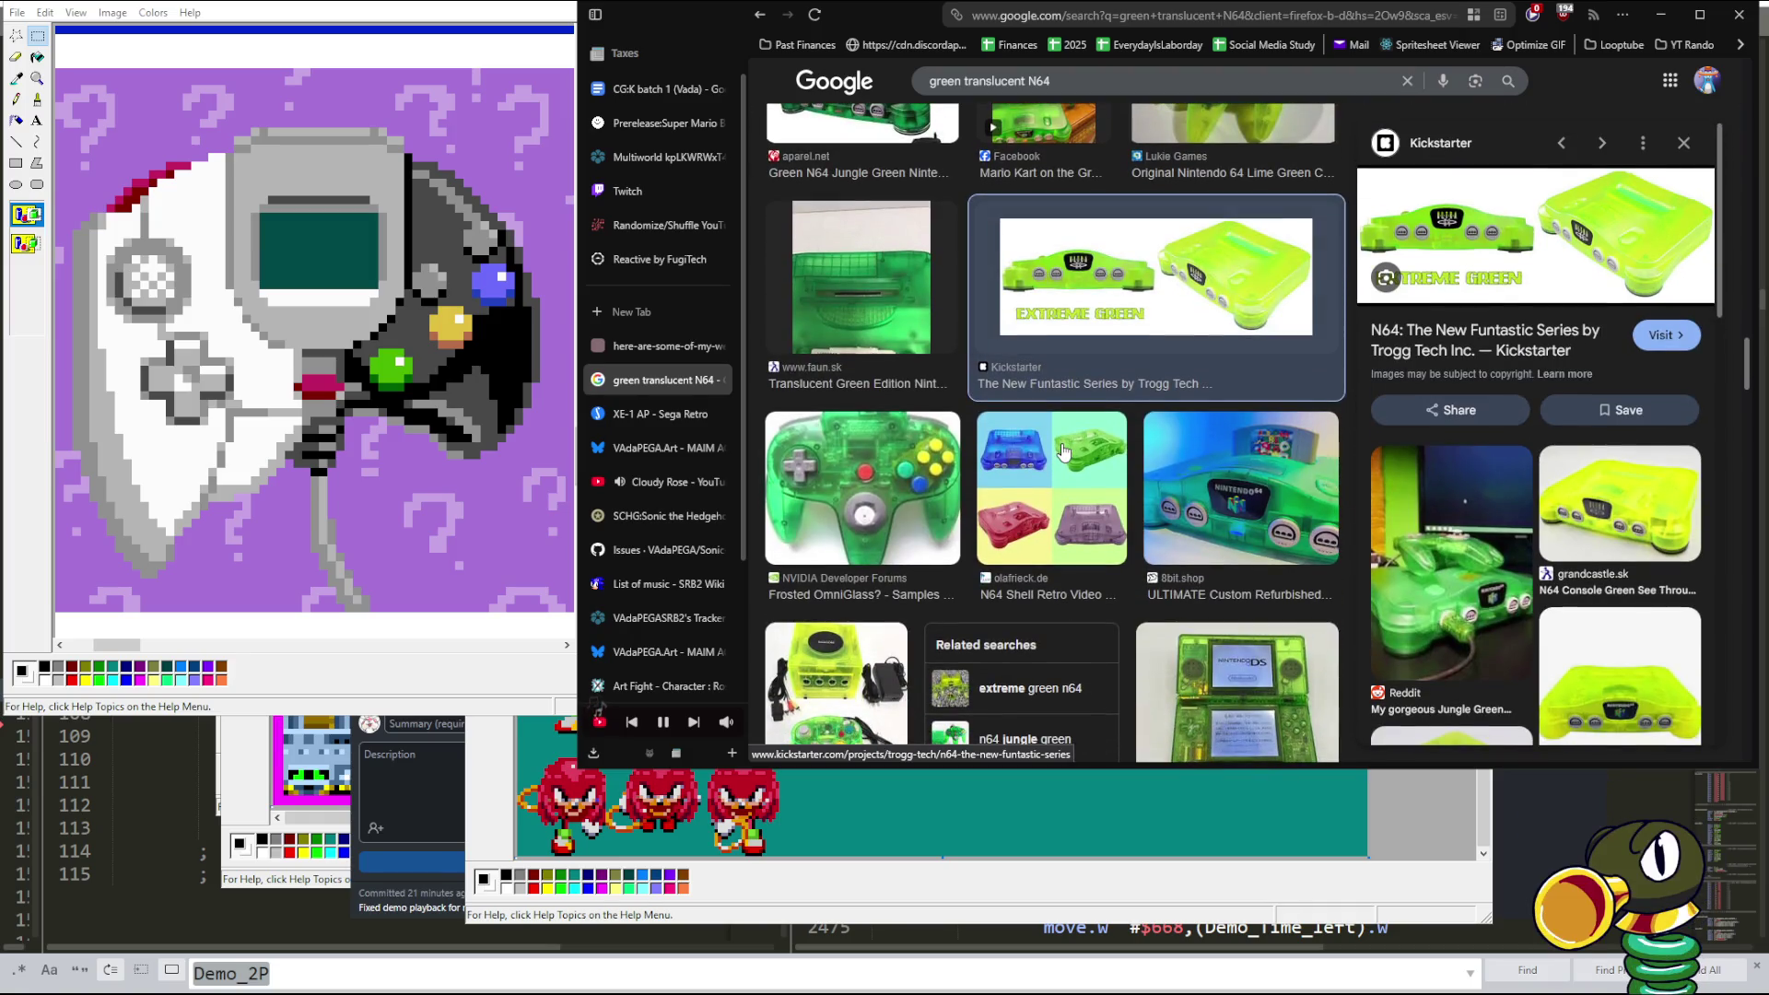
pyautogui.click(1216, 489)
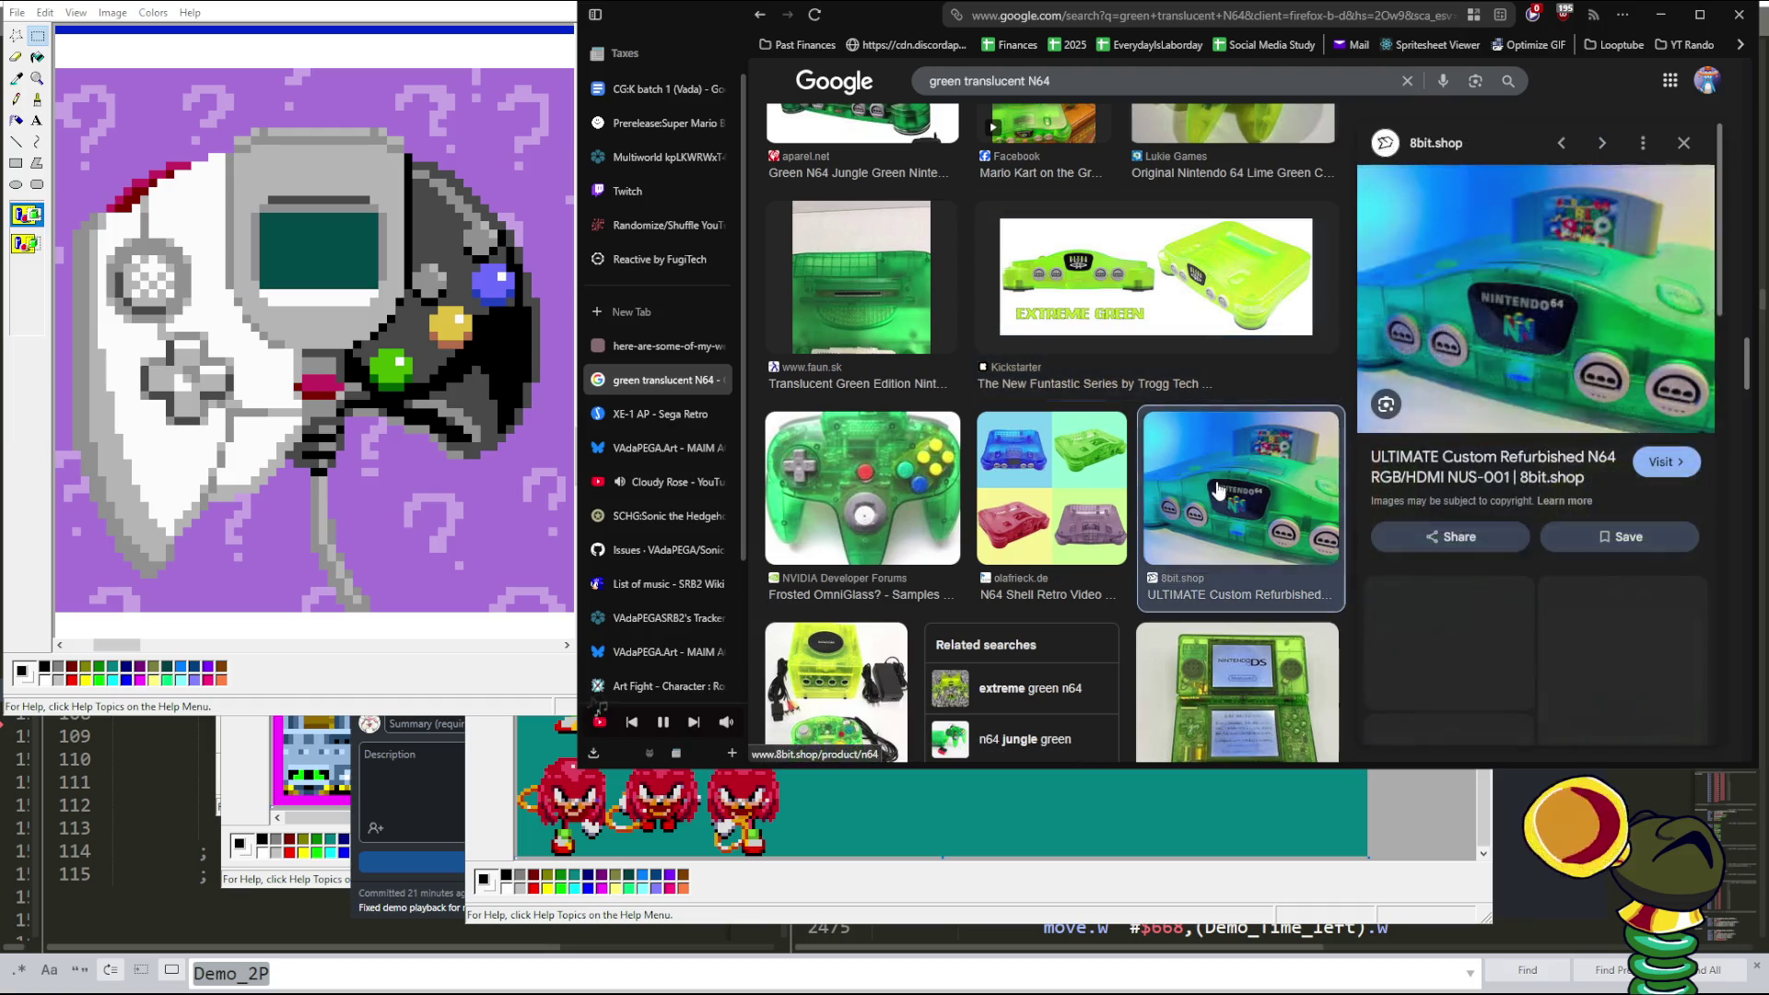
pyautogui.click(1175, 302)
# - Preview the HiConsumption green Analogue console and the AliExpress translucent green N64 shell
pyautogui.scroll(-3, 1198, 369)
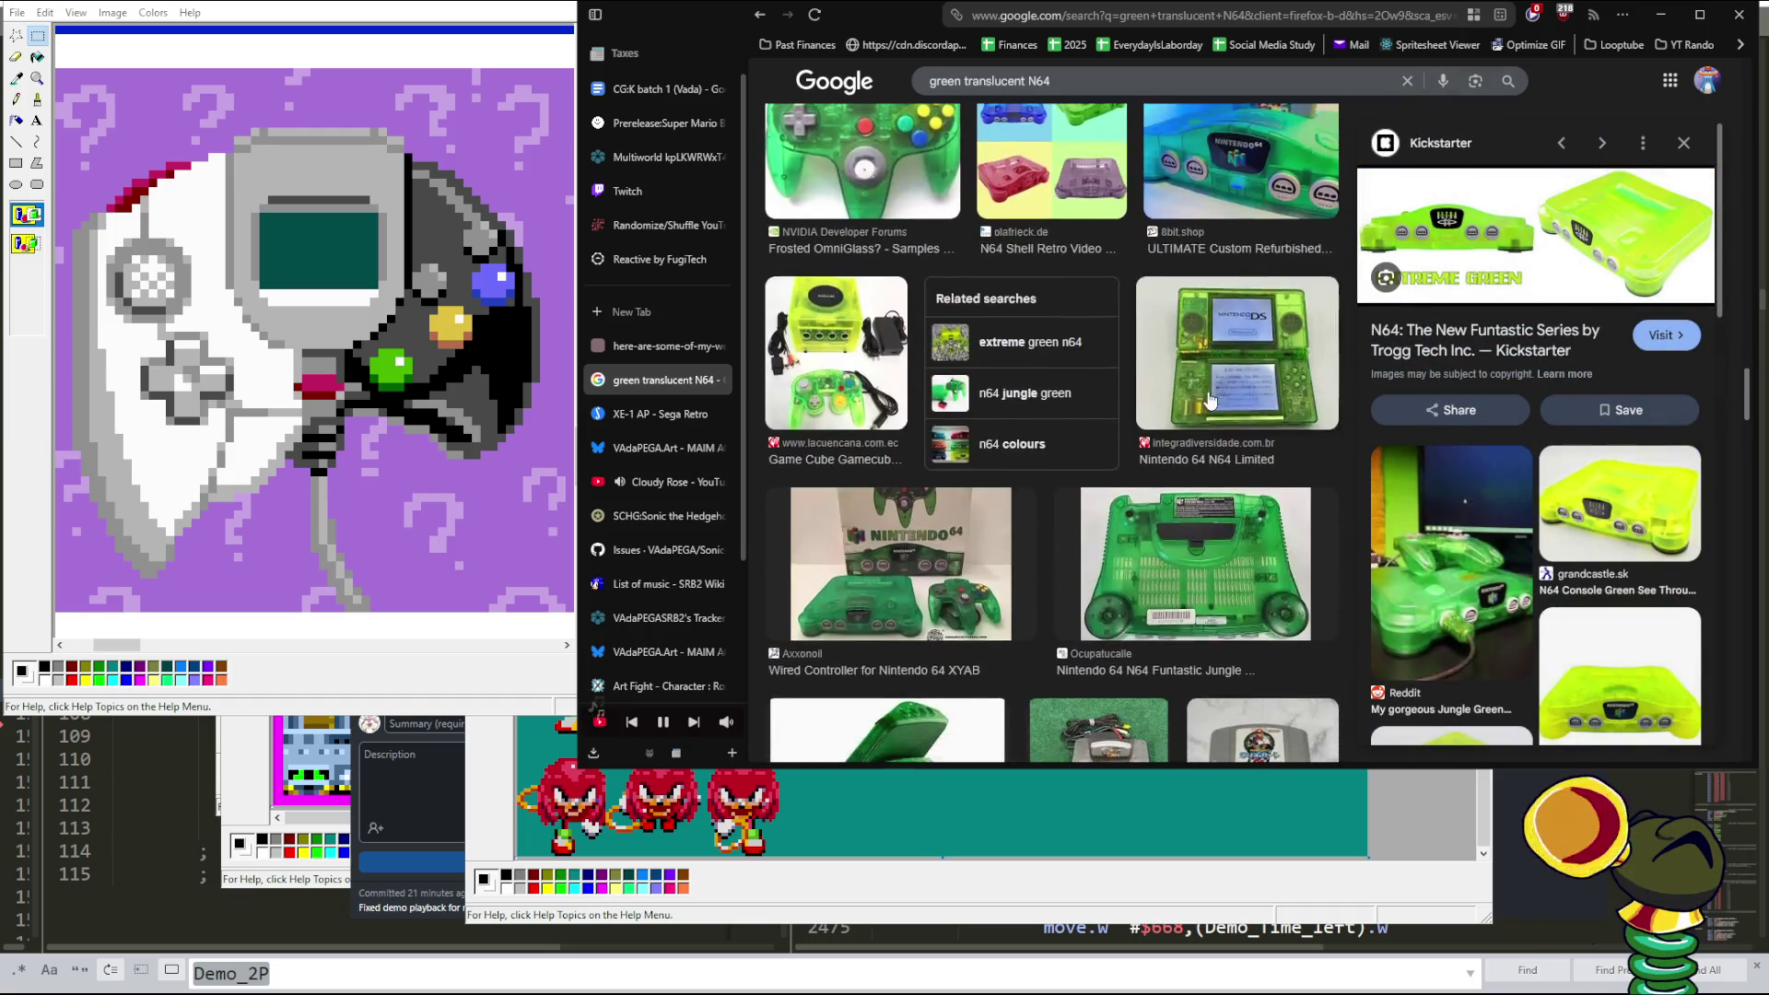
pyautogui.scroll(-3, 1210, 400)
pyautogui.scroll(-2, 1210, 400)
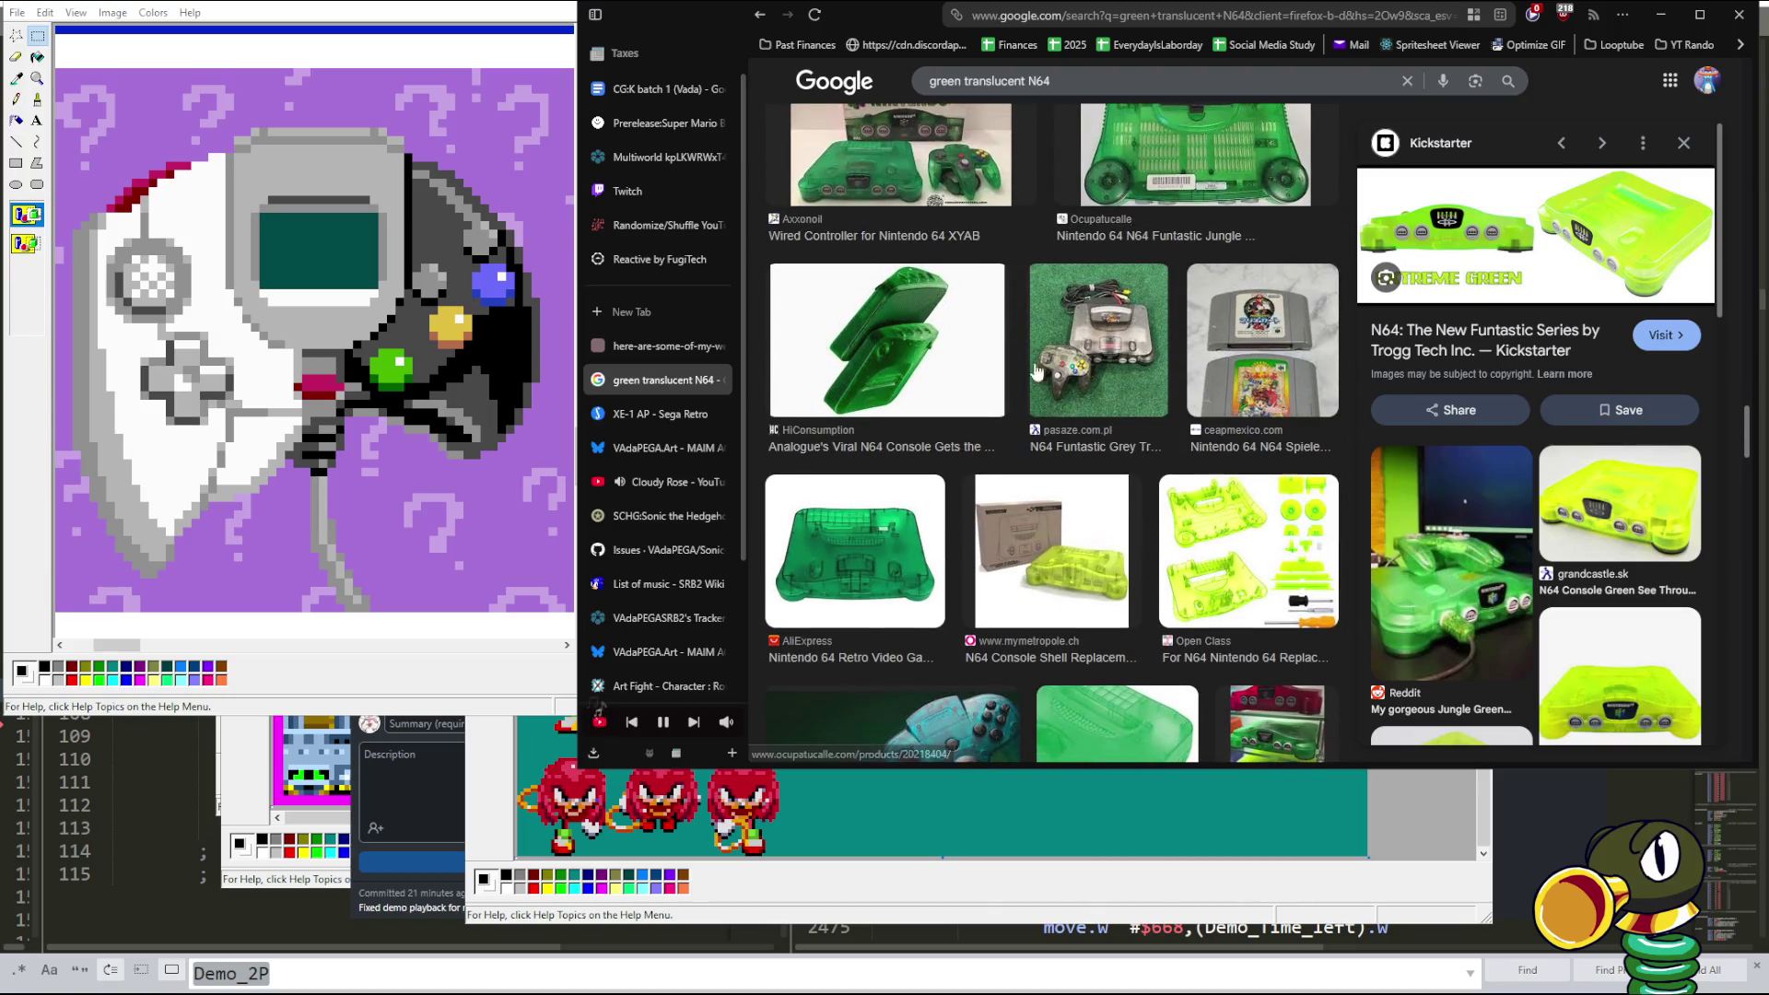
pyautogui.click(934, 344)
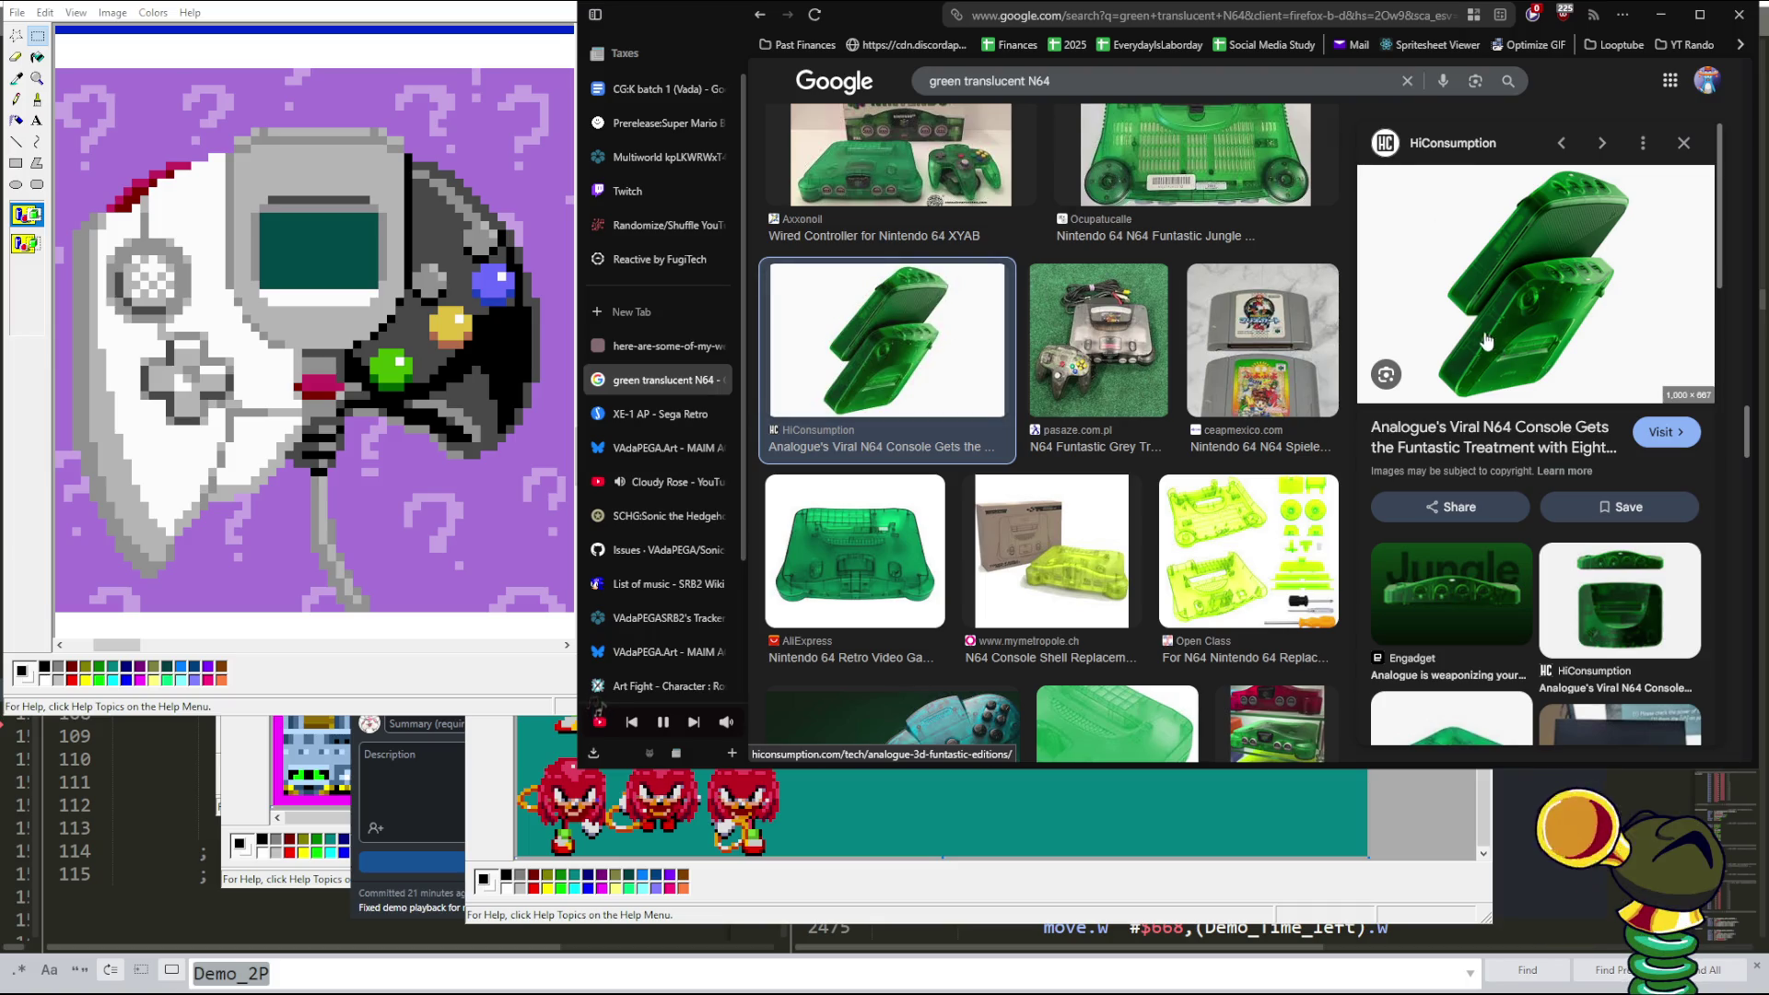
pyautogui.scroll(-4, 861, 239)
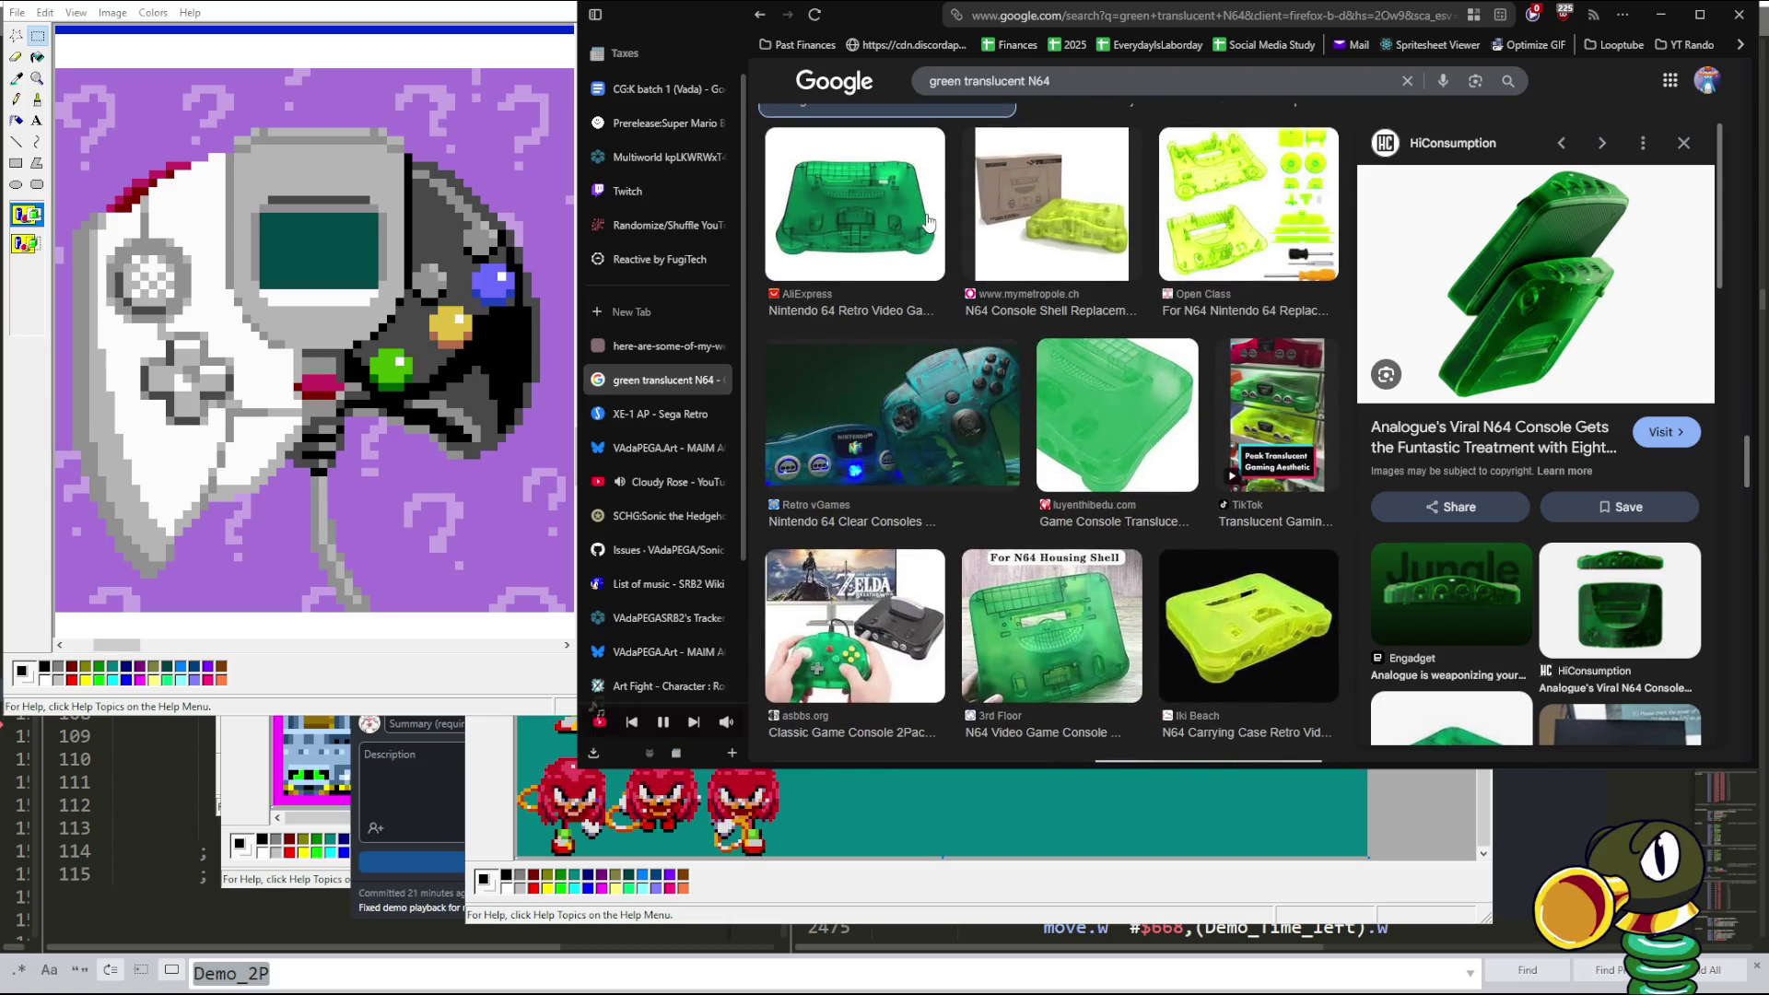
pyautogui.click(928, 223)
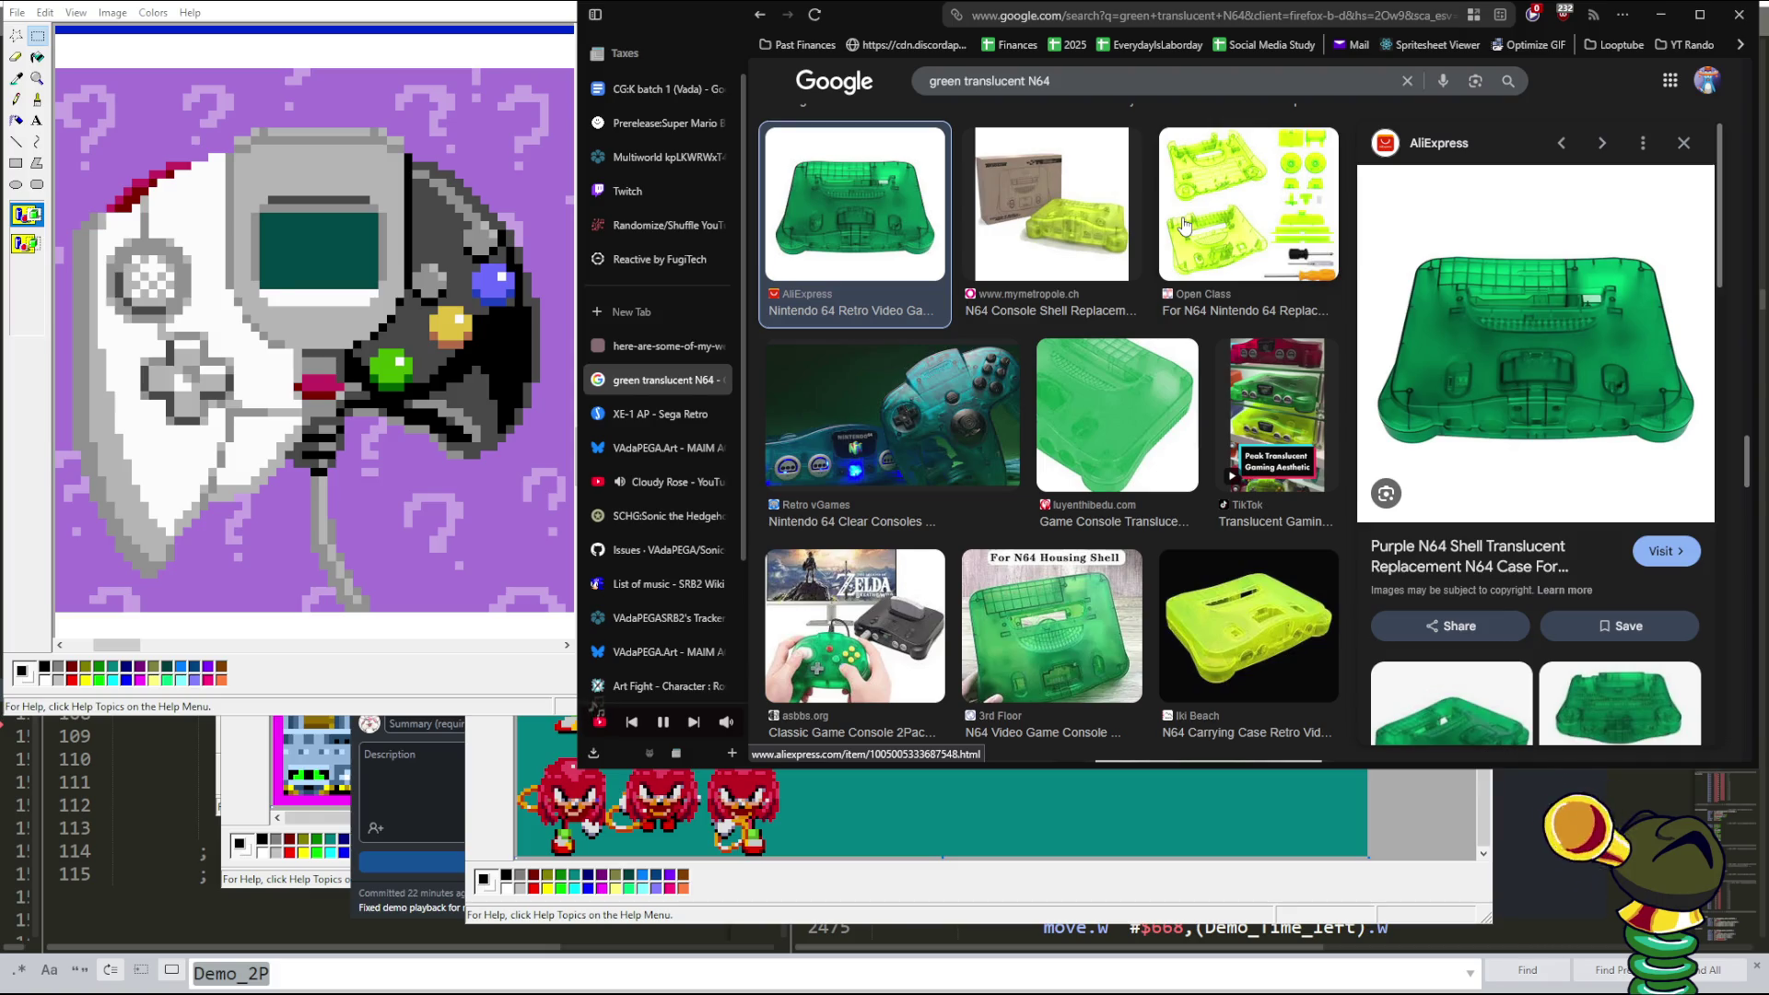
# - Enlarge Dr. American Car's translucent jungle green N64 console bundle photo
pyautogui.scroll(-1, 1198, 322)
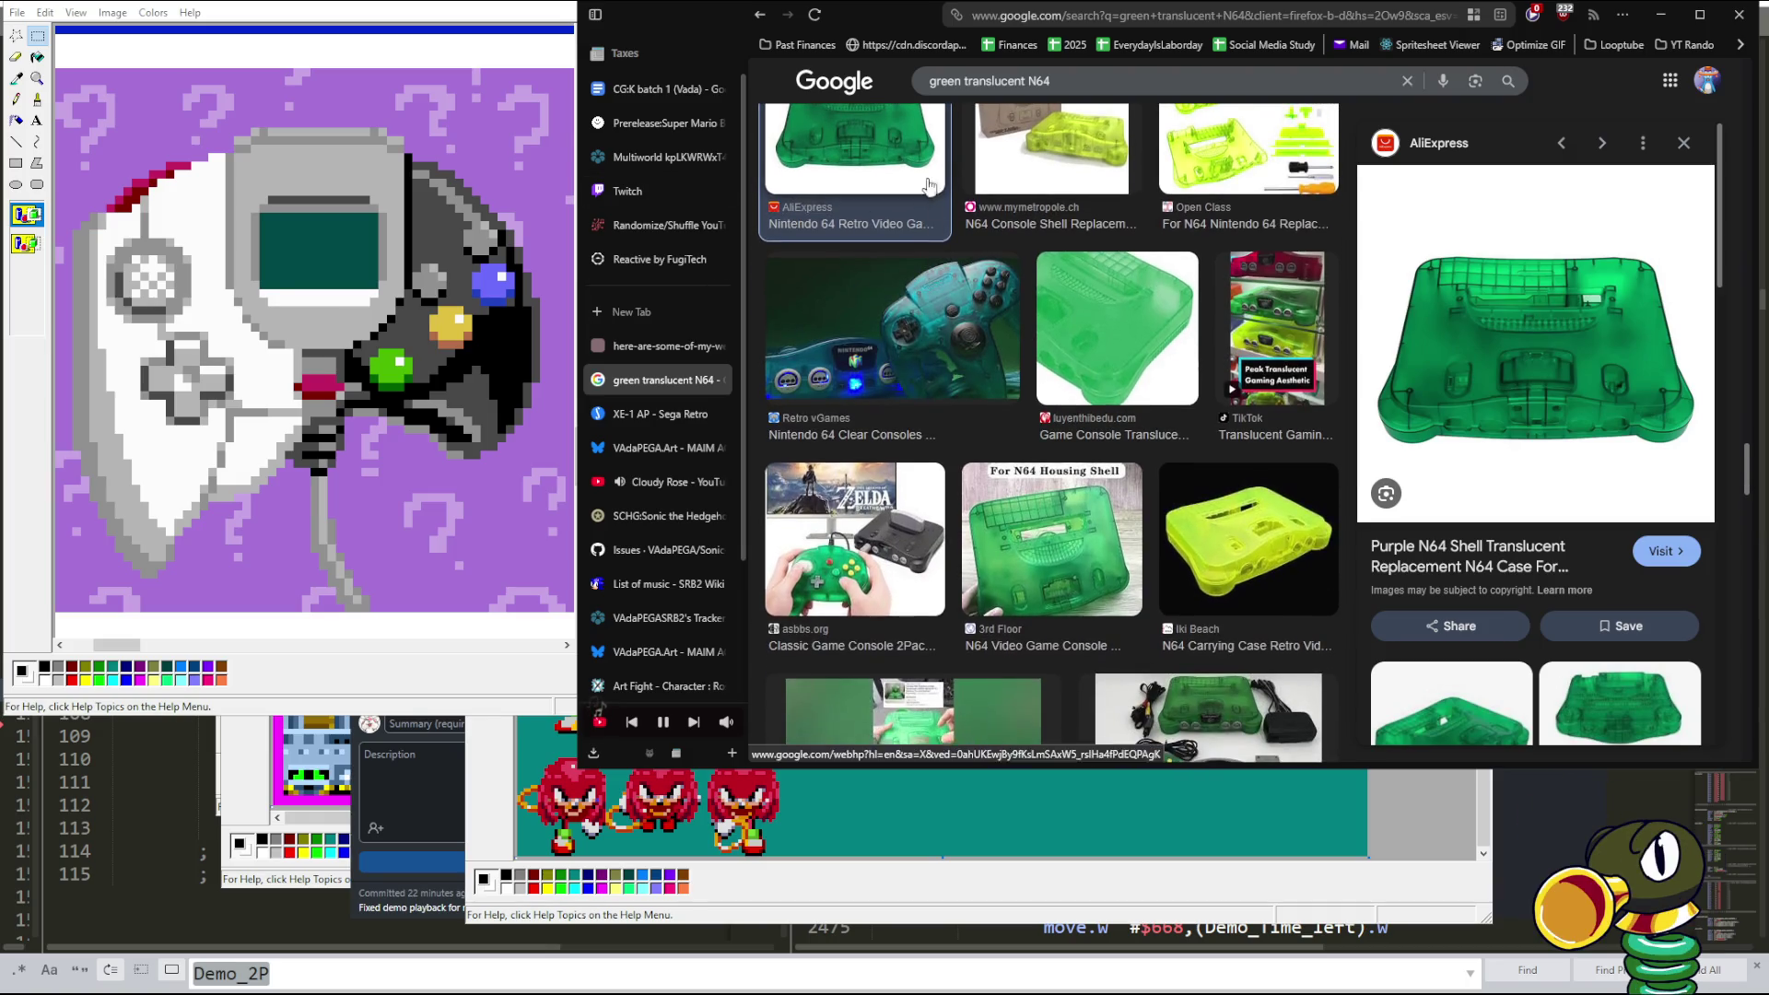
pyautogui.scroll(-3, 1262, 489)
pyautogui.click(1260, 490)
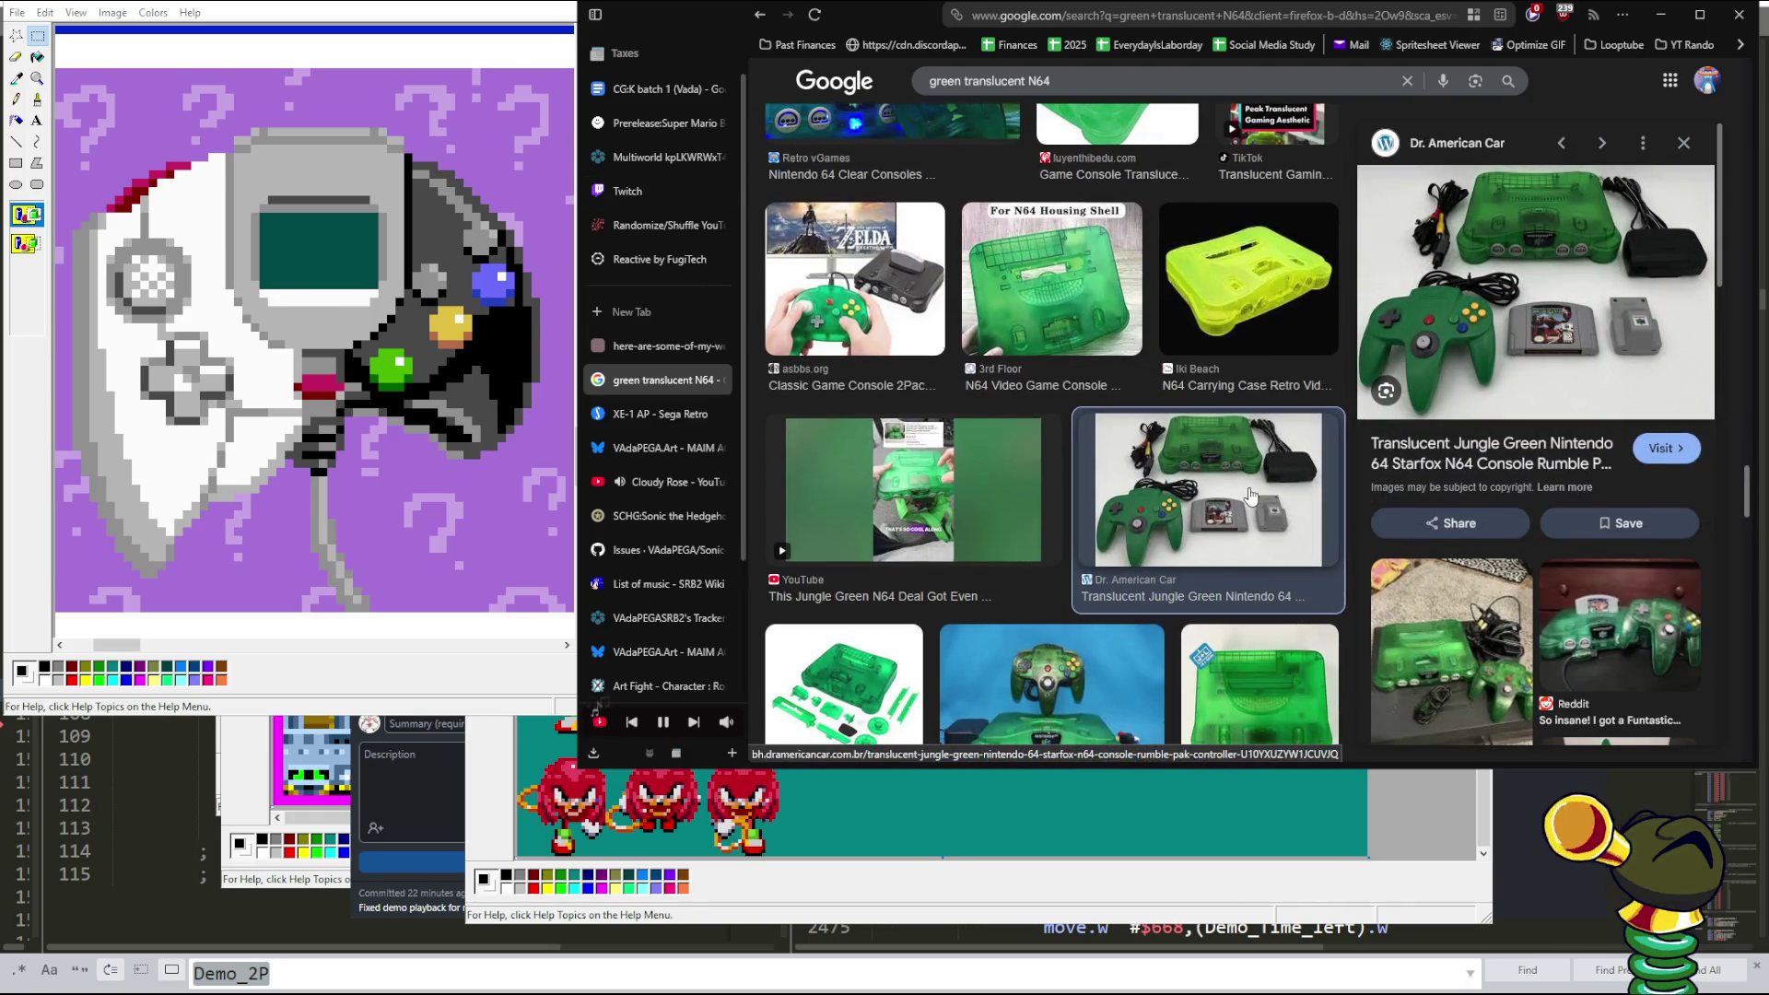
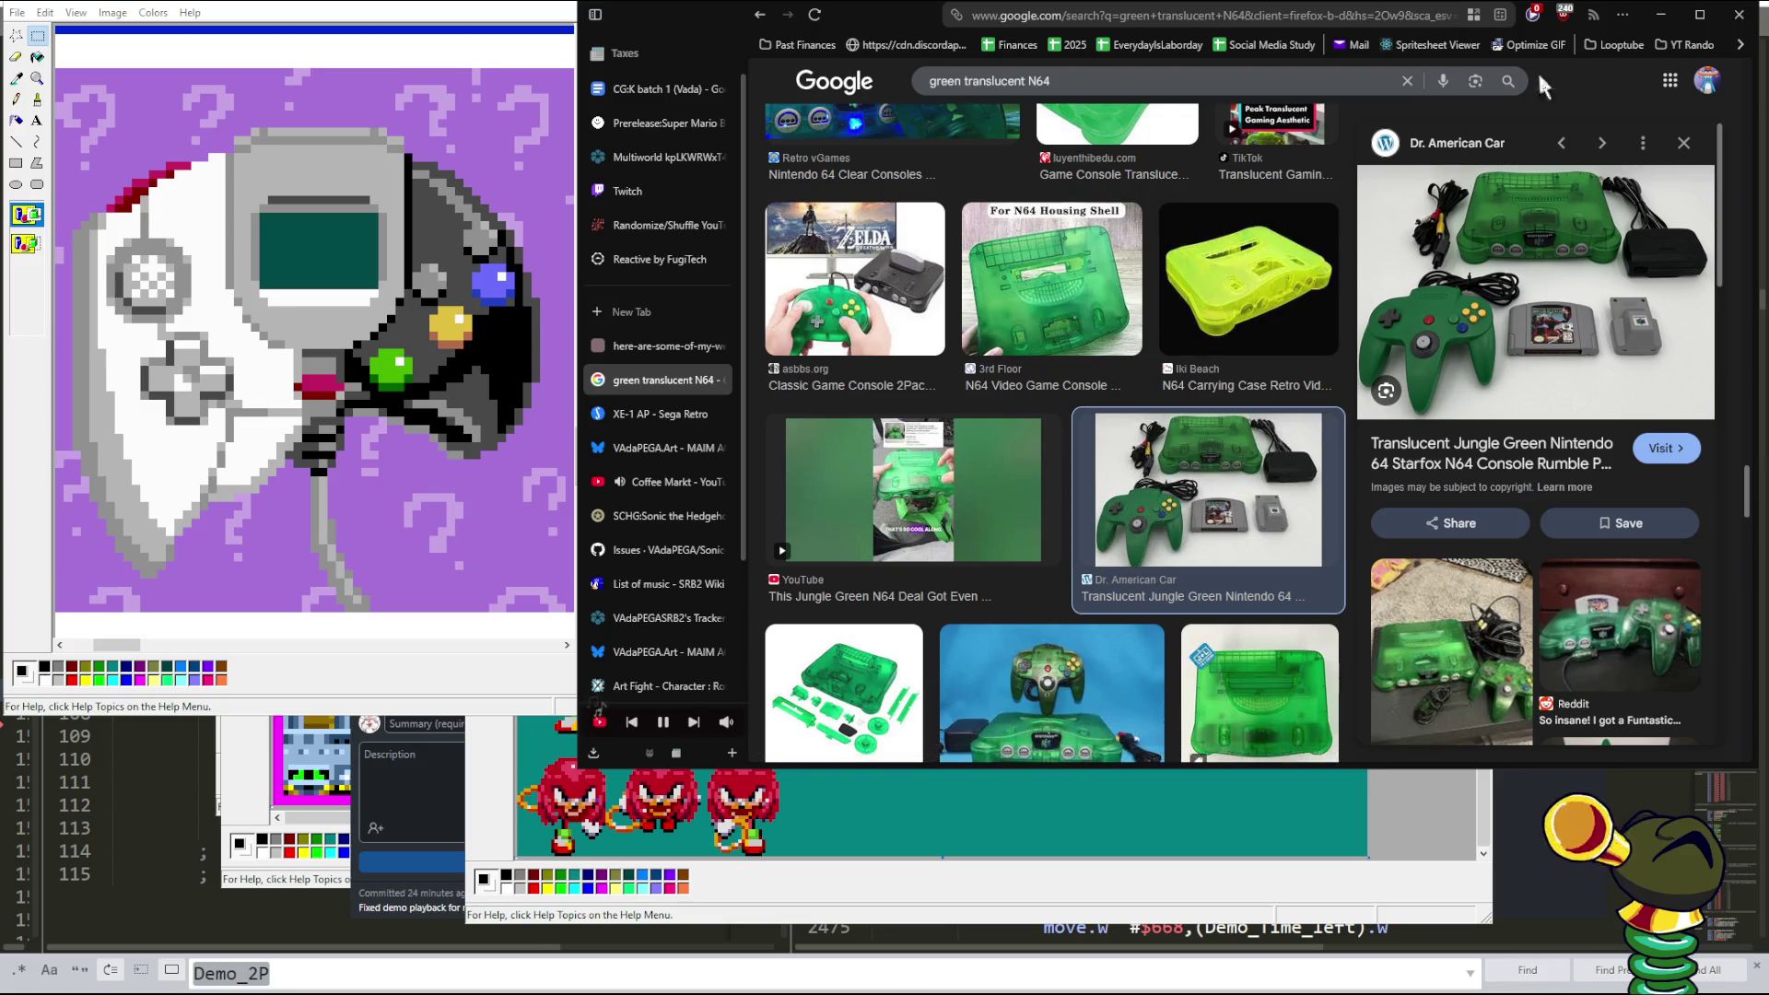
# - Nudge the browser window, return to the top of the green translucent N64 results, and select the query
pyautogui.moveTo(871, 13)
pyautogui.mouseDown()
pyautogui.moveTo(885, 42)
pyautogui.moveTo(861, 35)
pyautogui.mouseUp()
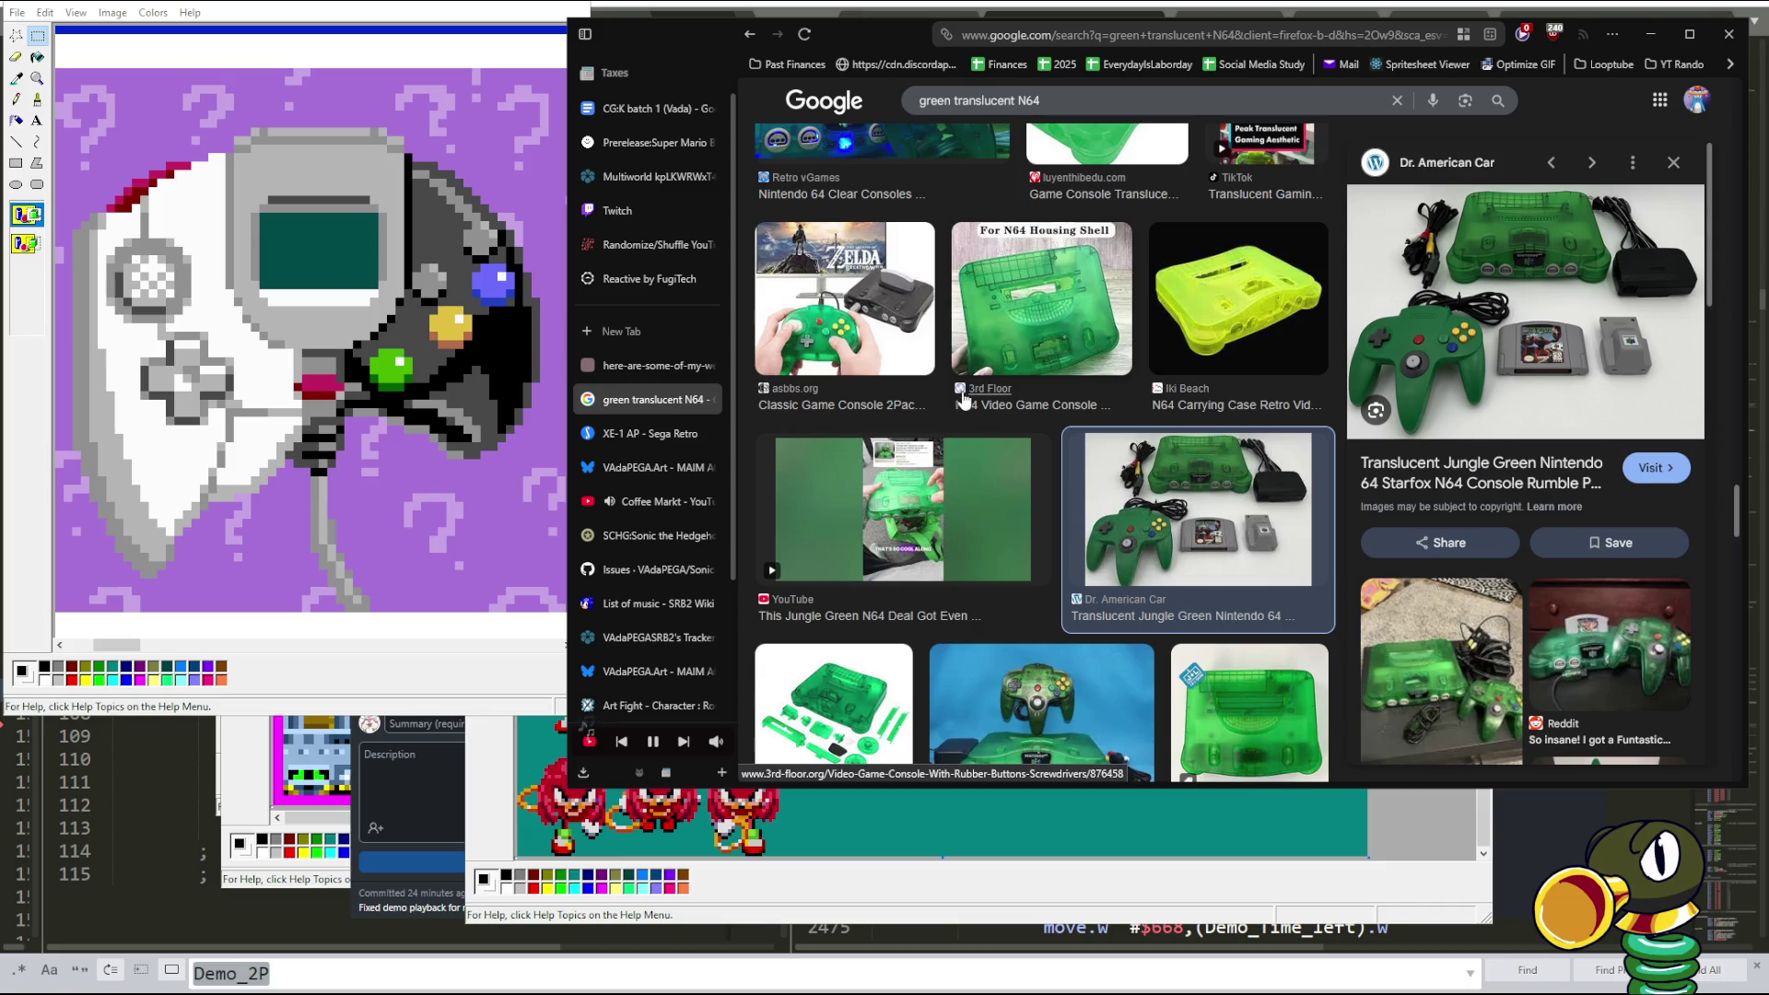
pyautogui.scroll(5, 961, 350)
pyautogui.scroll(5, 962, 350)
pyautogui.scroll(5, 960, 332)
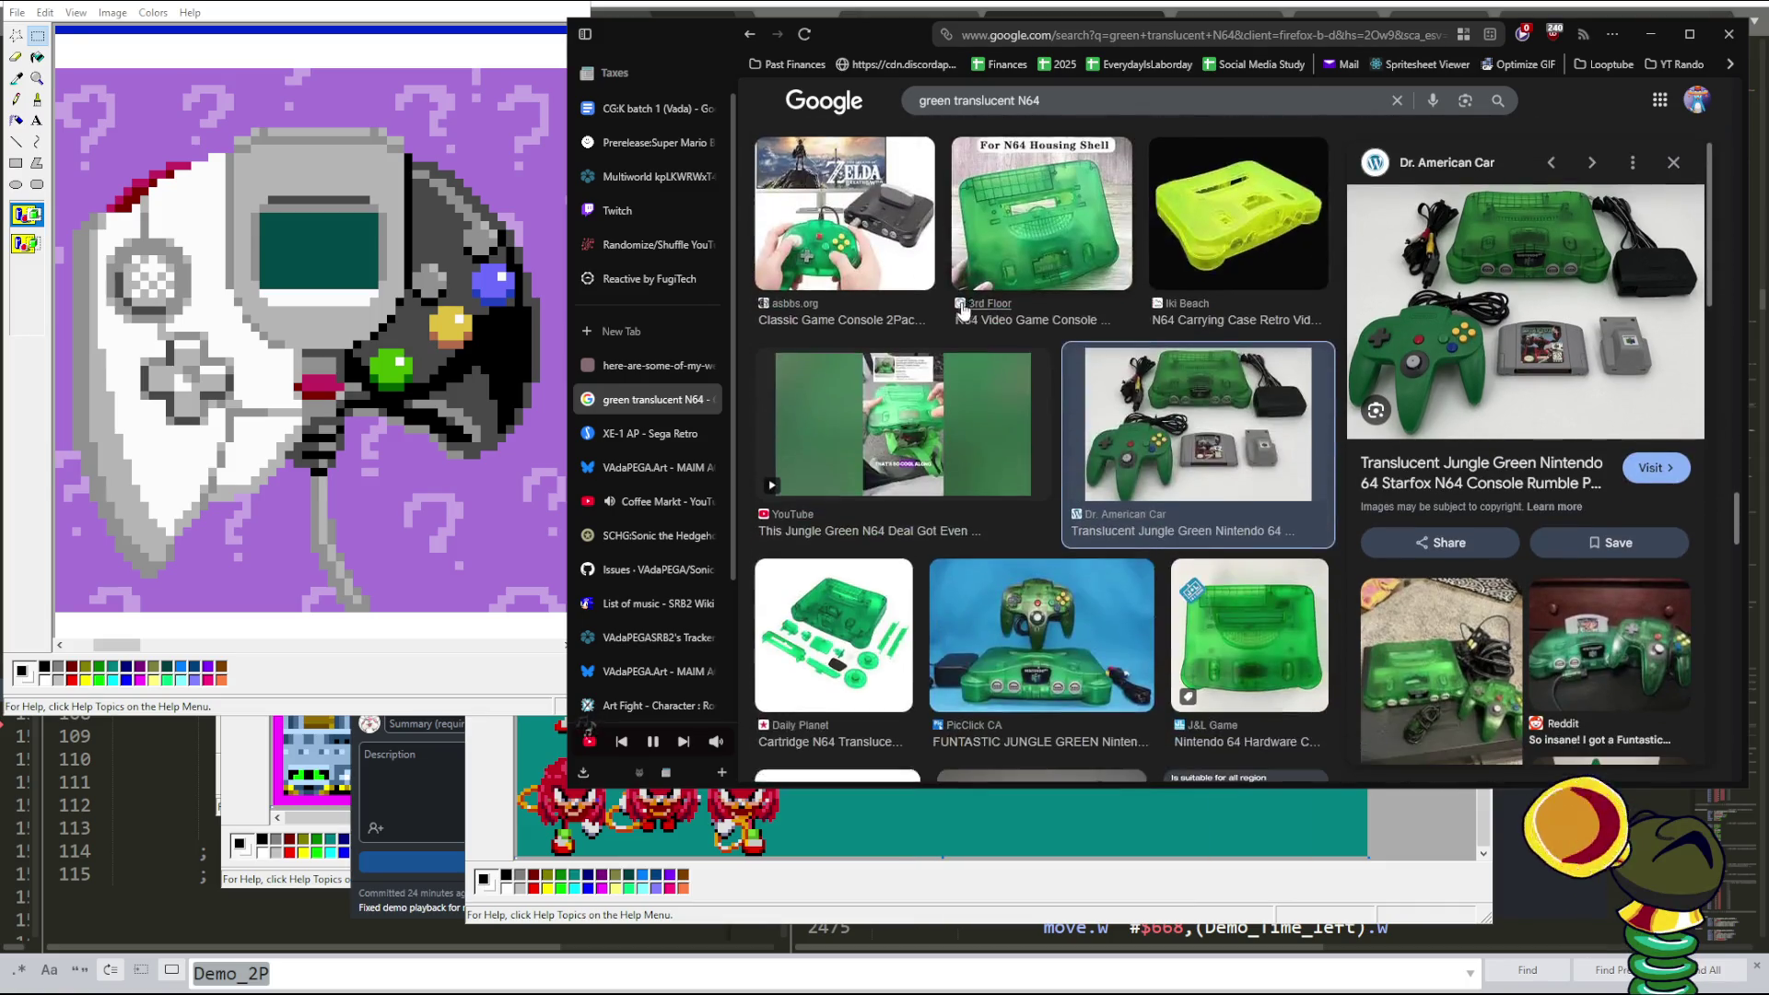
pyautogui.scroll(5, 958, 318)
pyautogui.scroll(5, 954, 300)
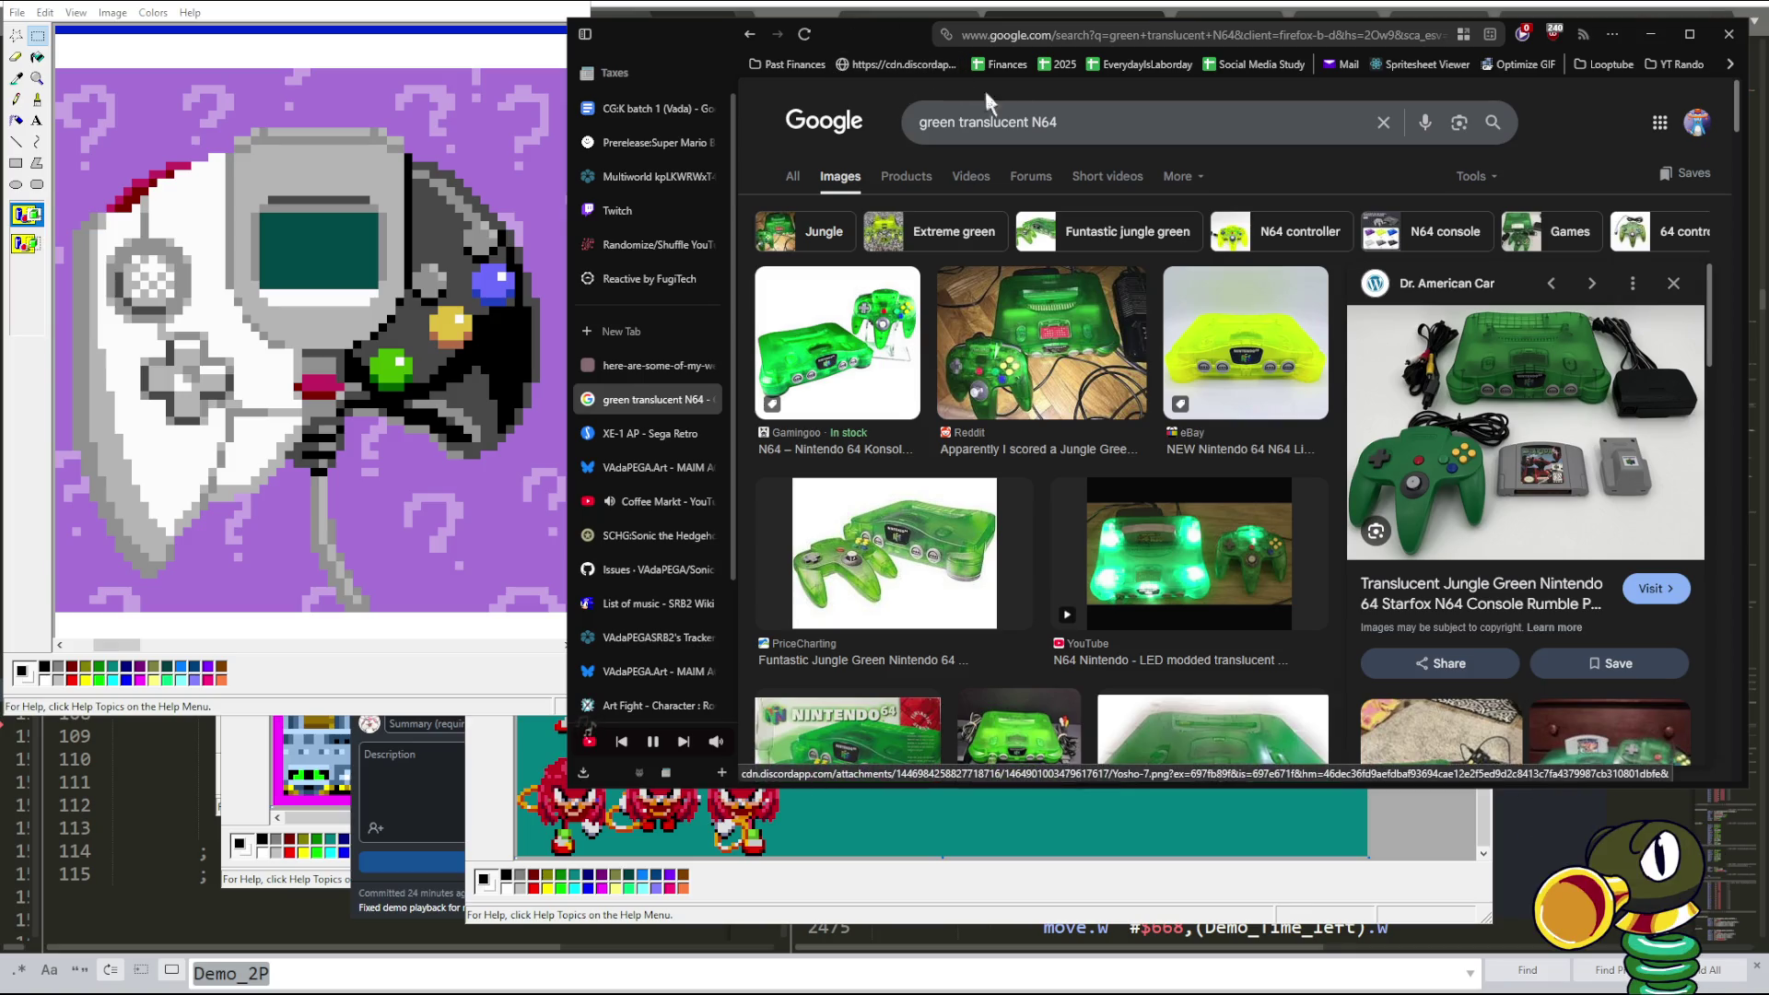
pyautogui.moveTo(1064, 123); pyautogui.dragTo(766, 125)
# - Clear the search query, then view and close the USB SNES-style and PS3 fighting pad reference images
pyautogui.press('BackSpace')
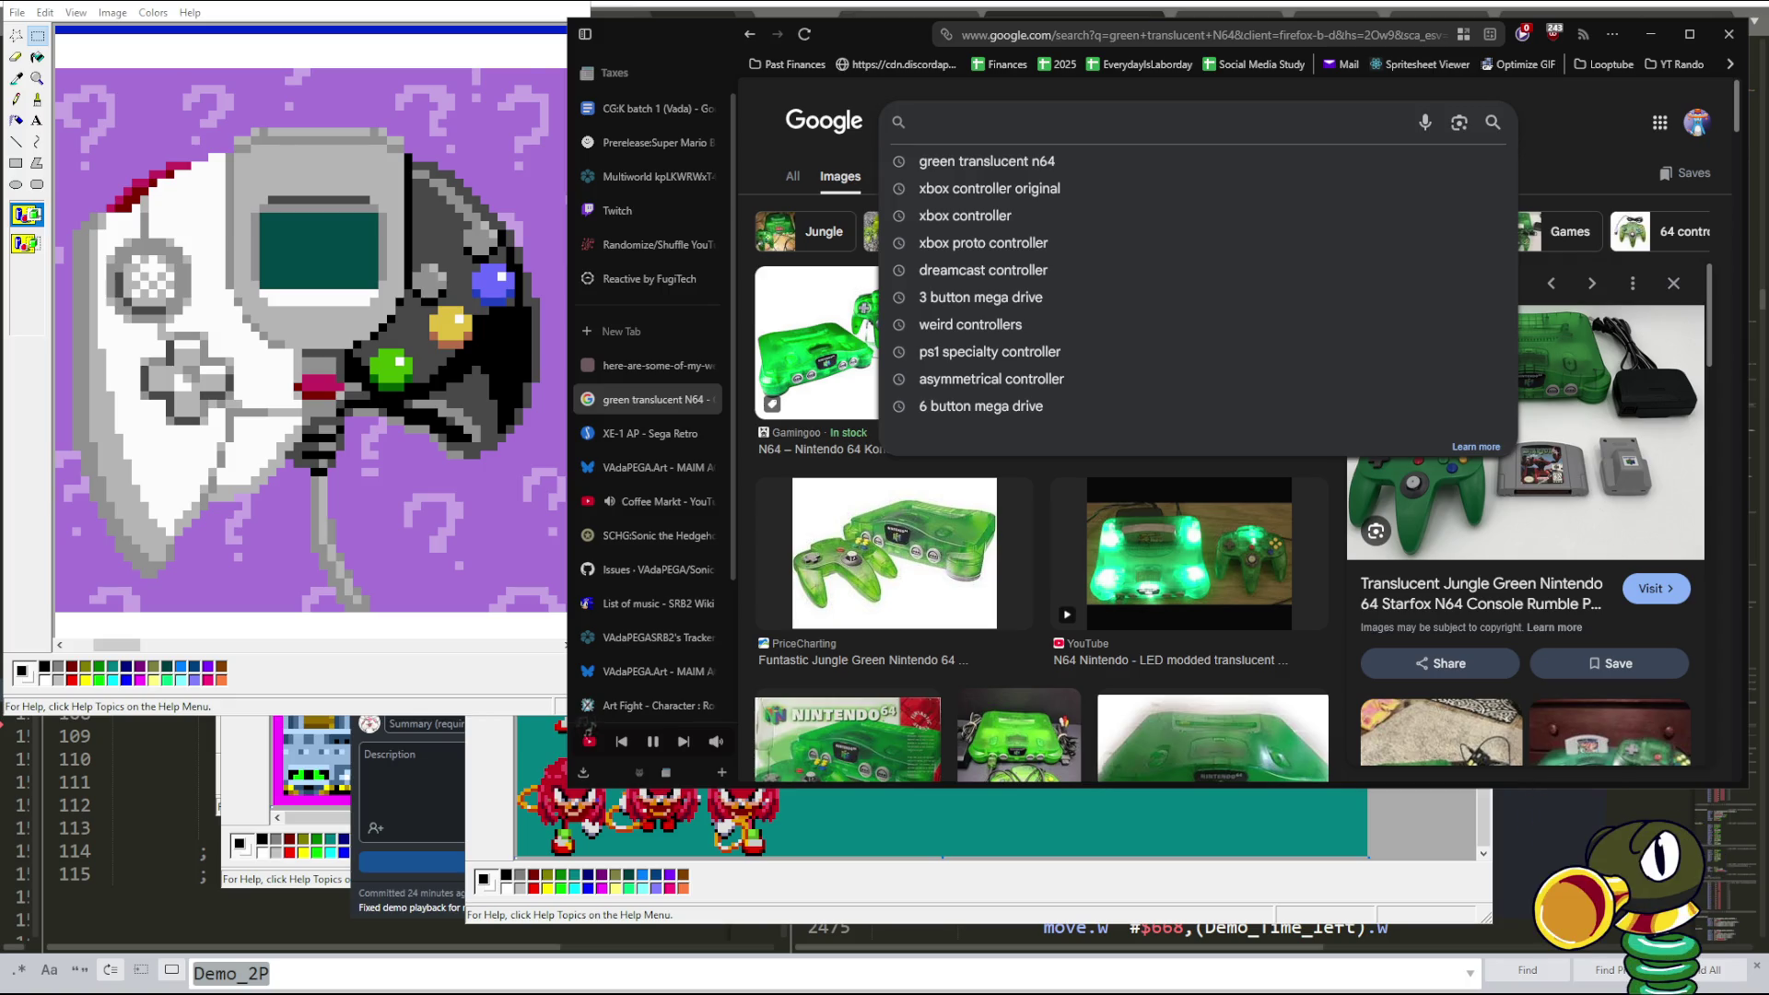
pyautogui.click(898, 64)
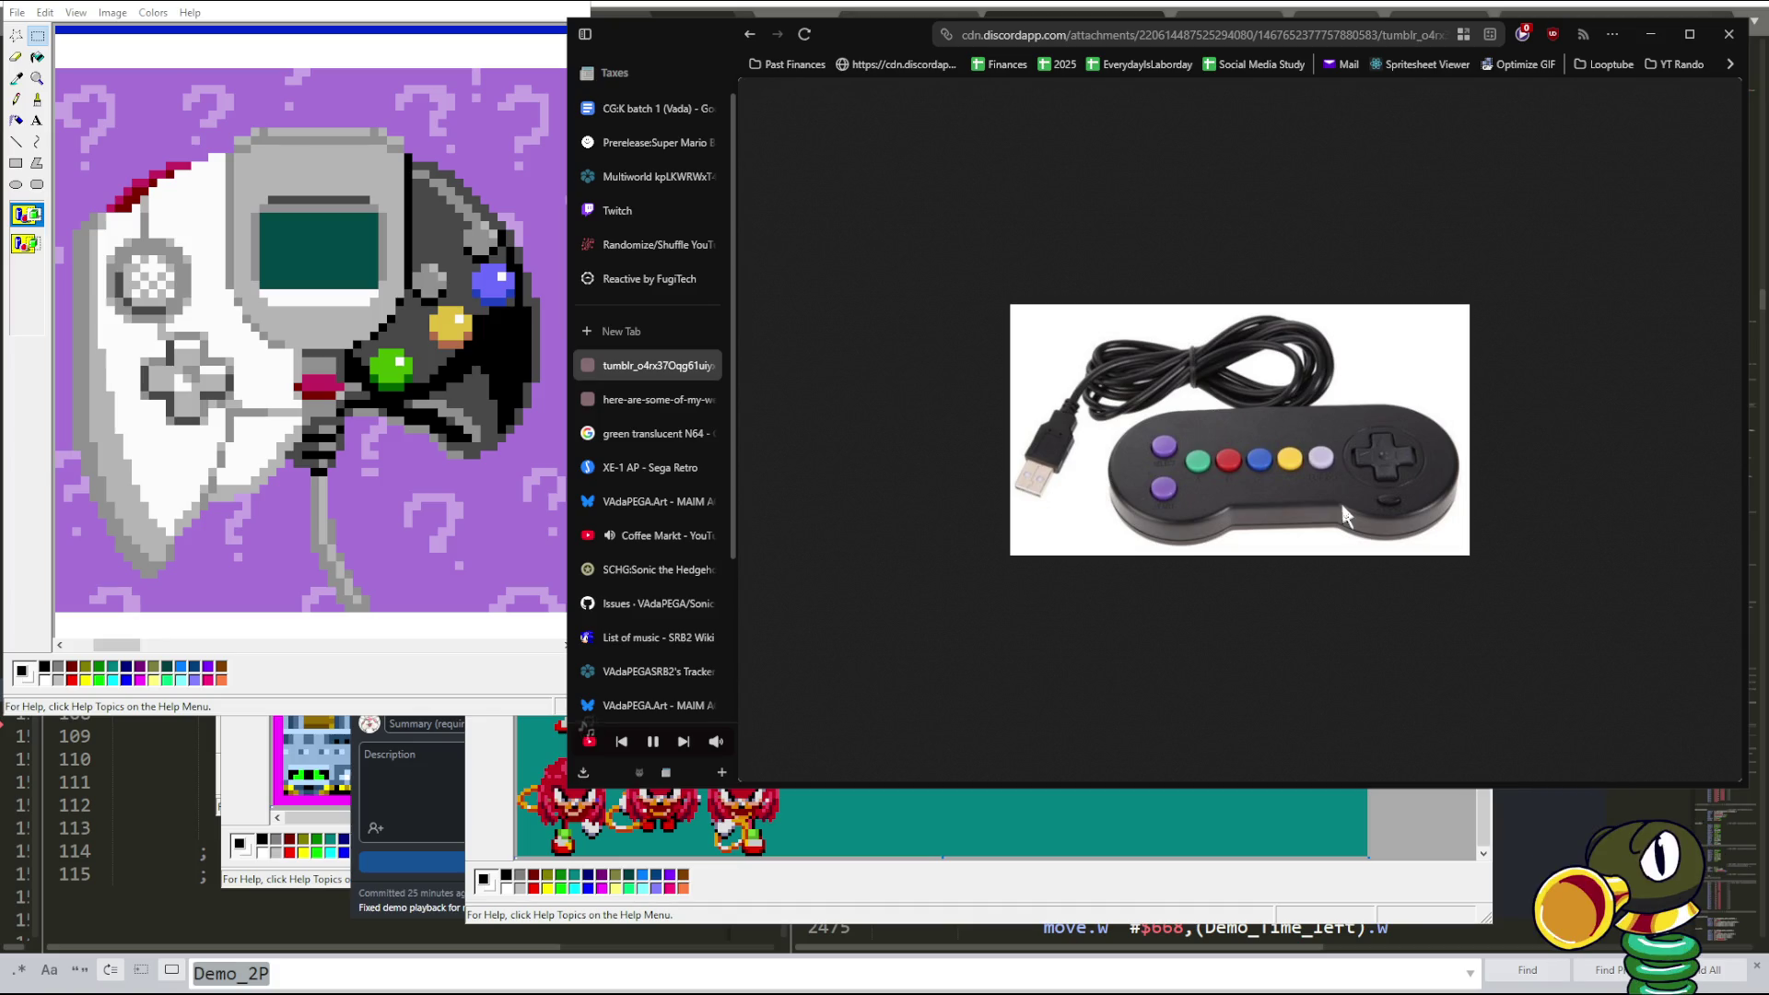
pyautogui.click(707, 367)
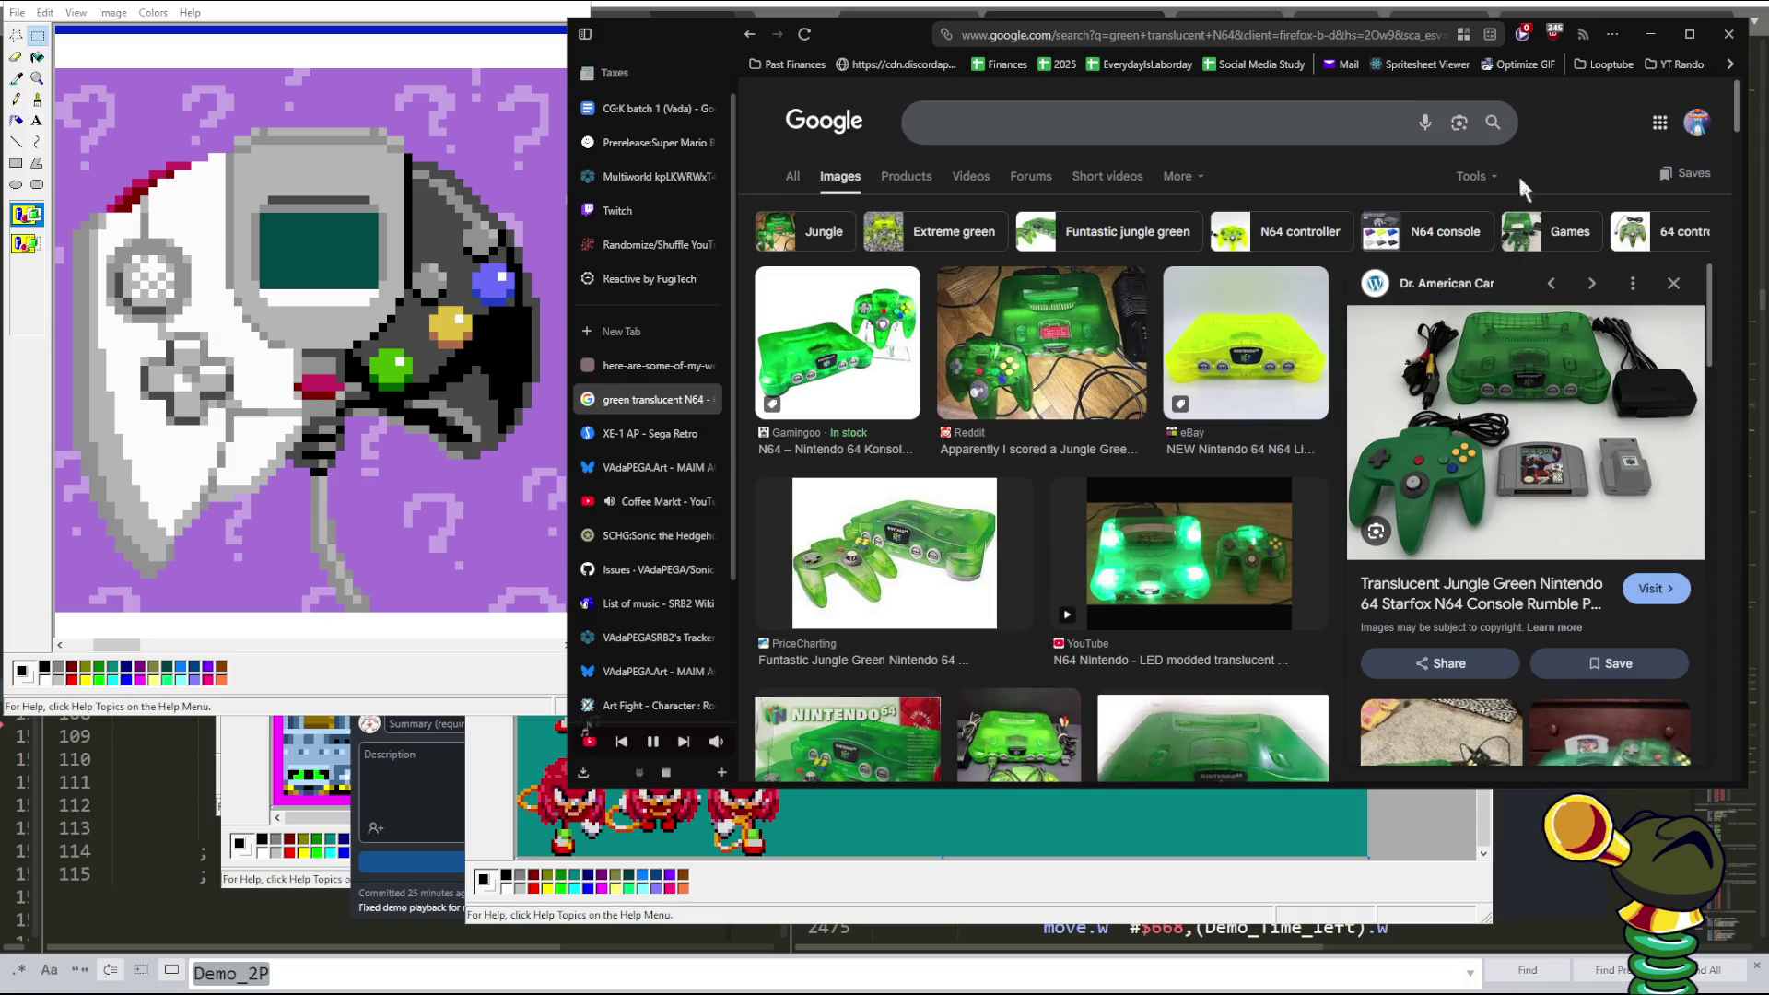
pyautogui.click(682, 367)
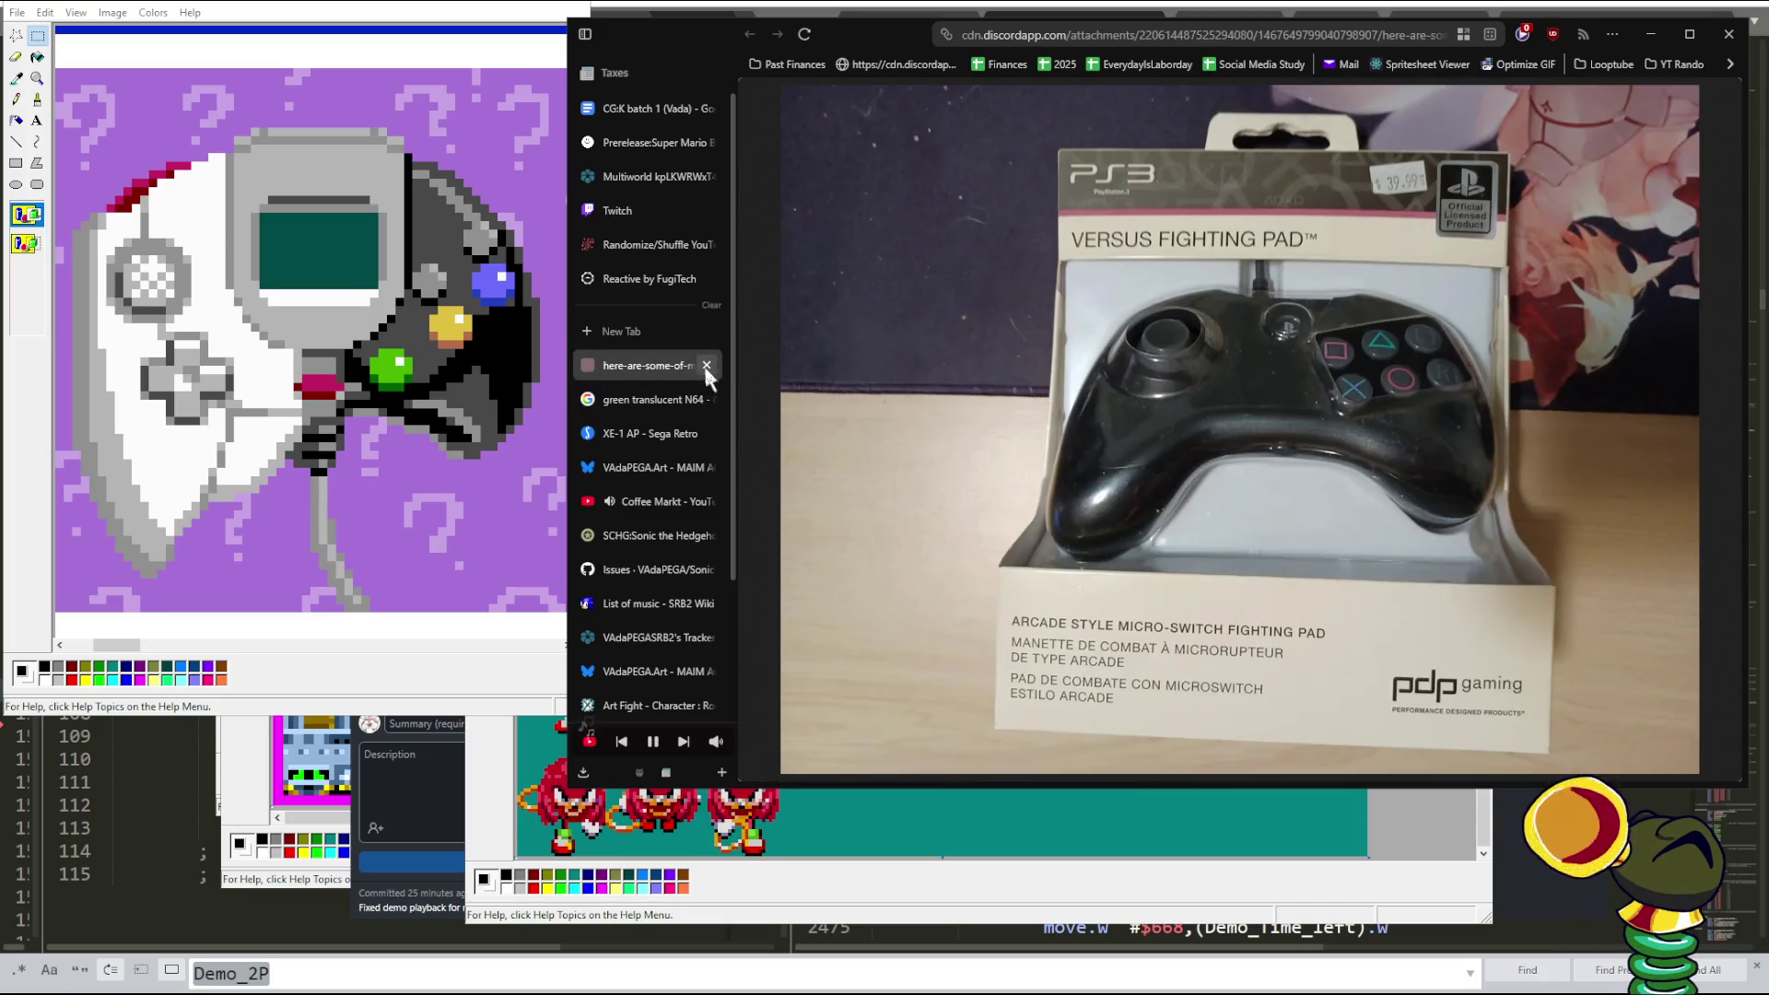
pyautogui.click(707, 366)
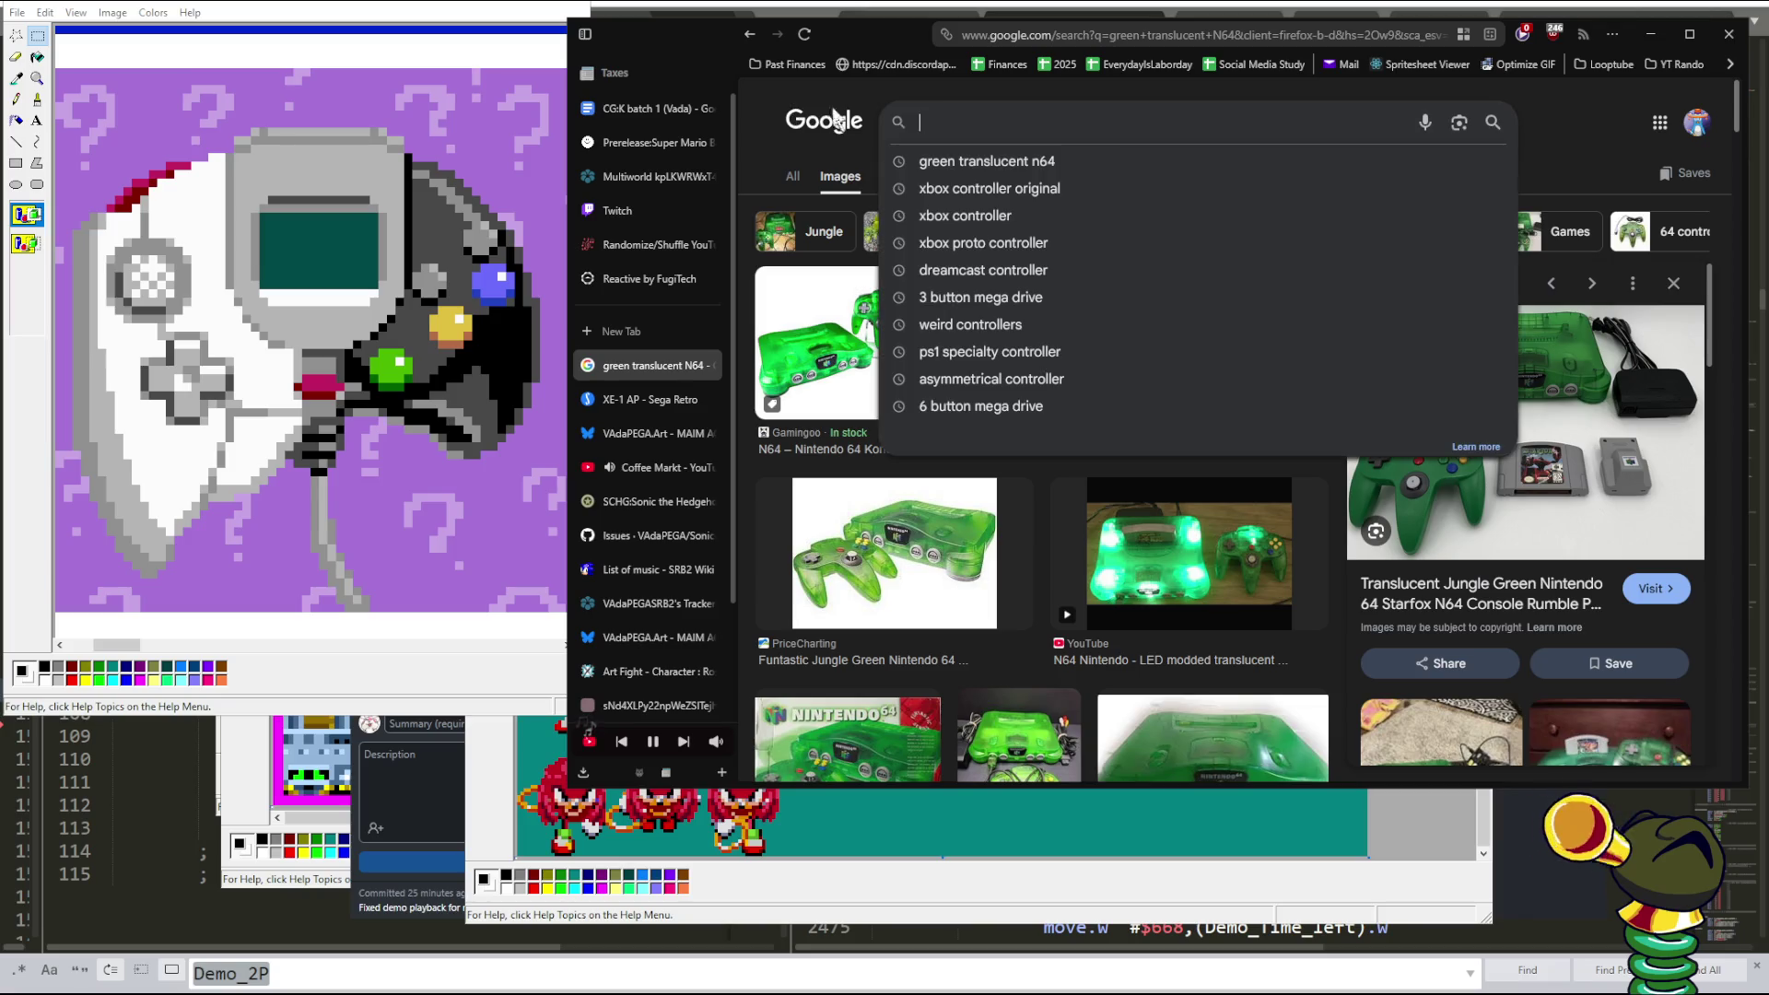
pyautogui.click(1576, 93)
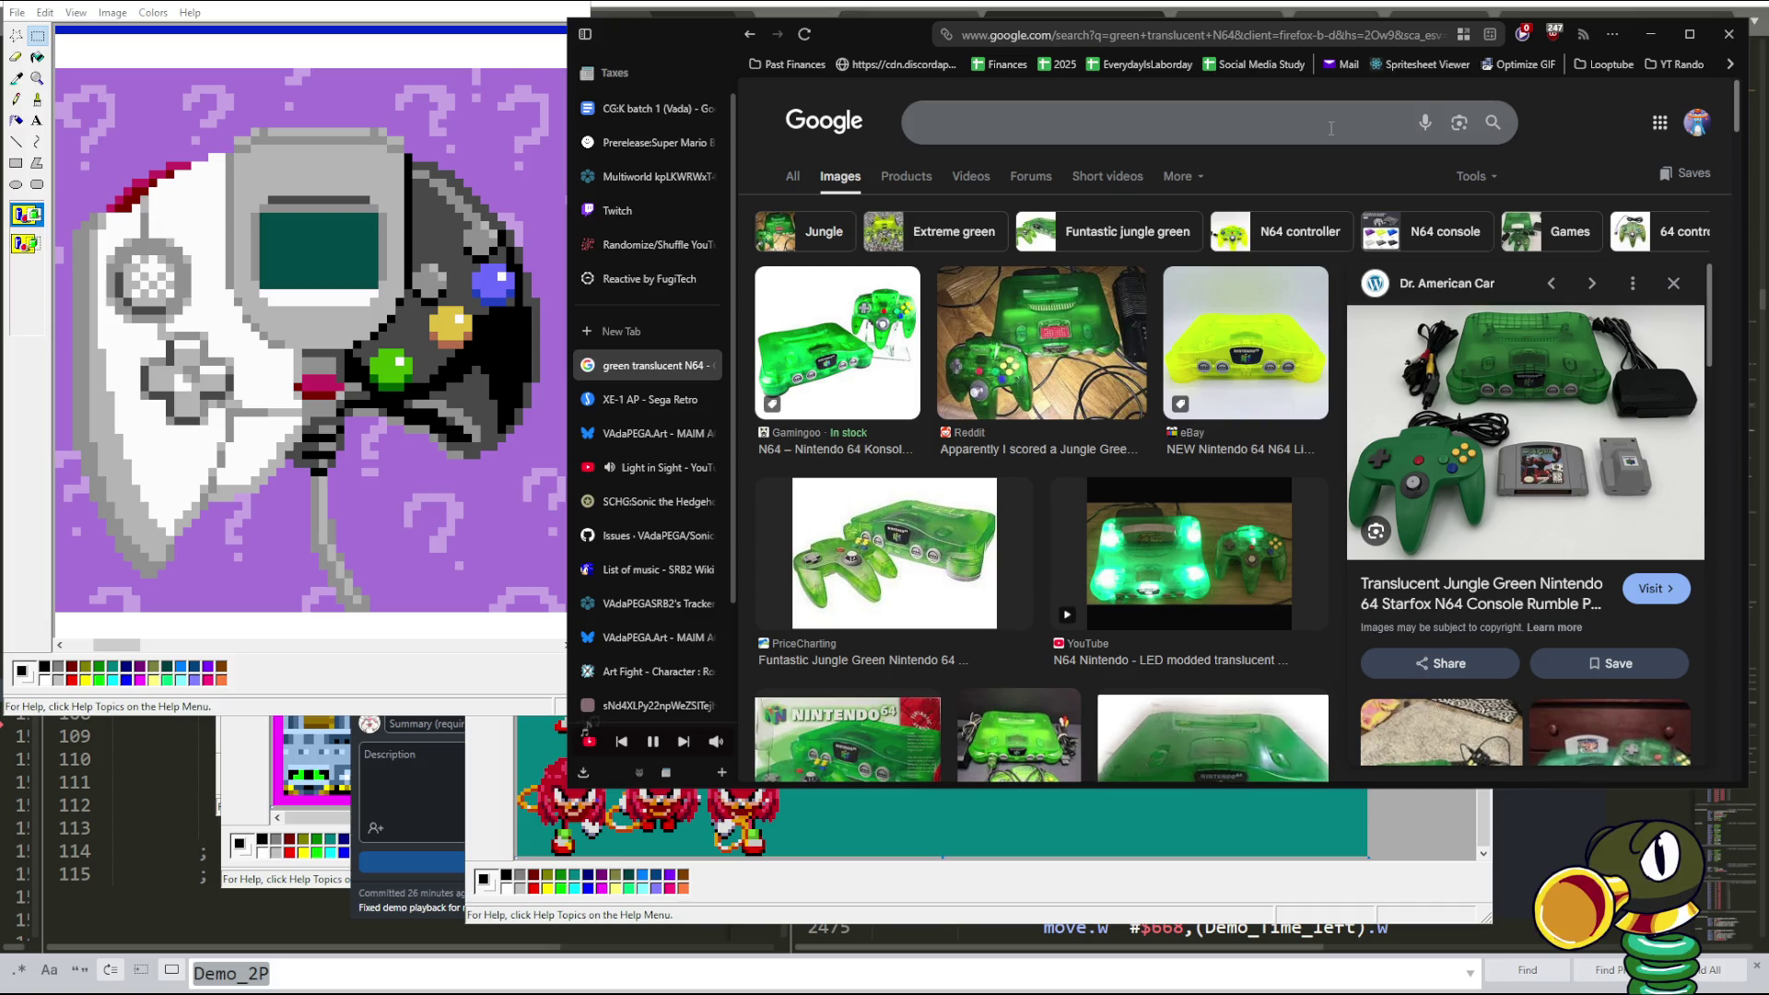
pyautogui.click(1061, 125)
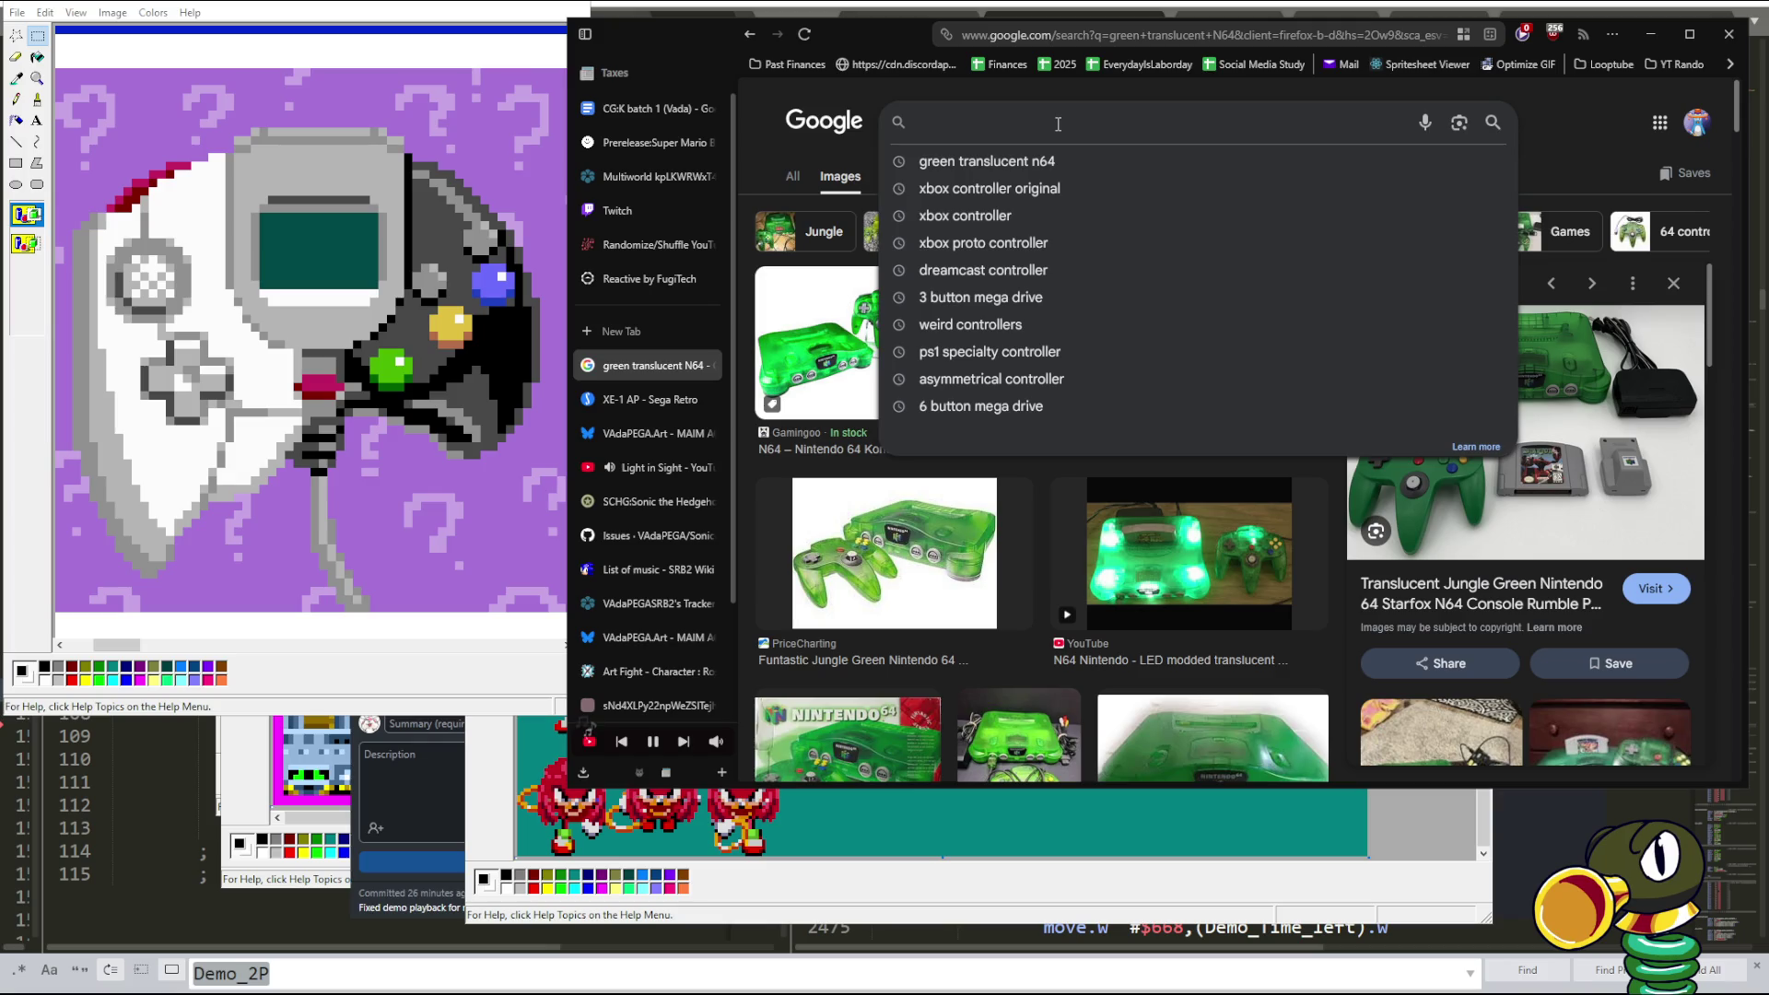
# - Search images for 'leapfrog controller' and preview several results, including the Level Up and Leapster Ultra
pyautogui.write('leap')
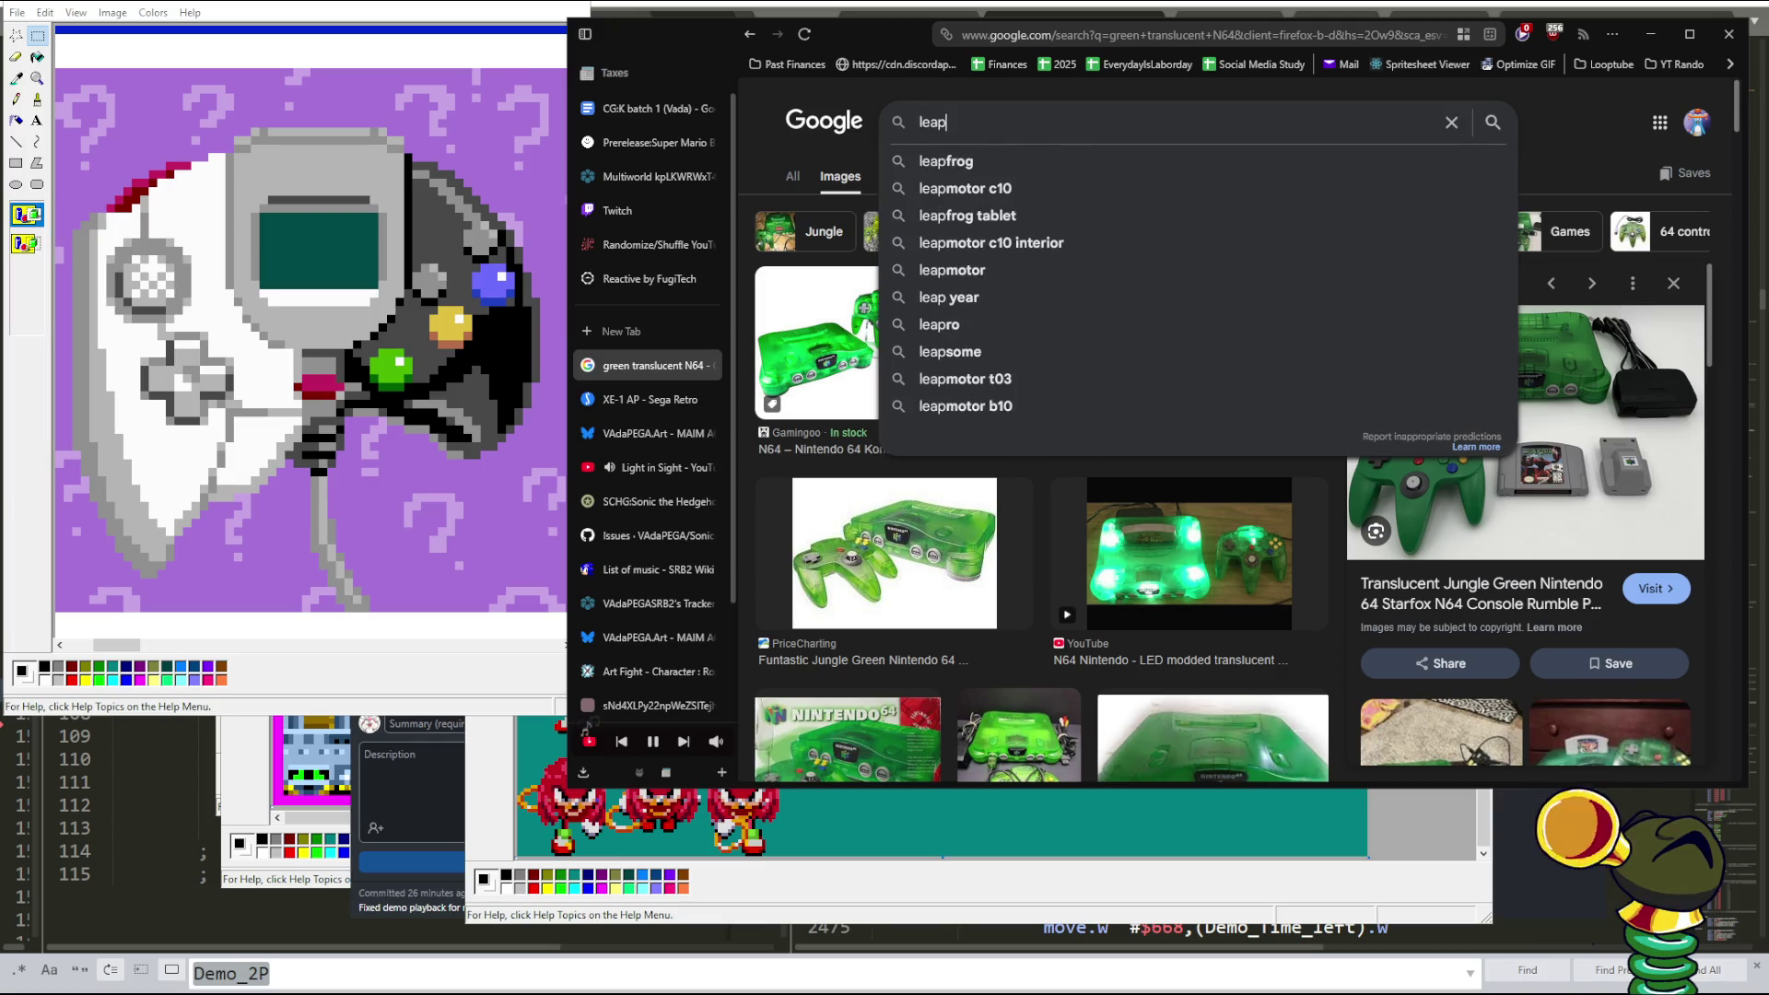
pyautogui.write('frog controller')
pyautogui.press('Return')
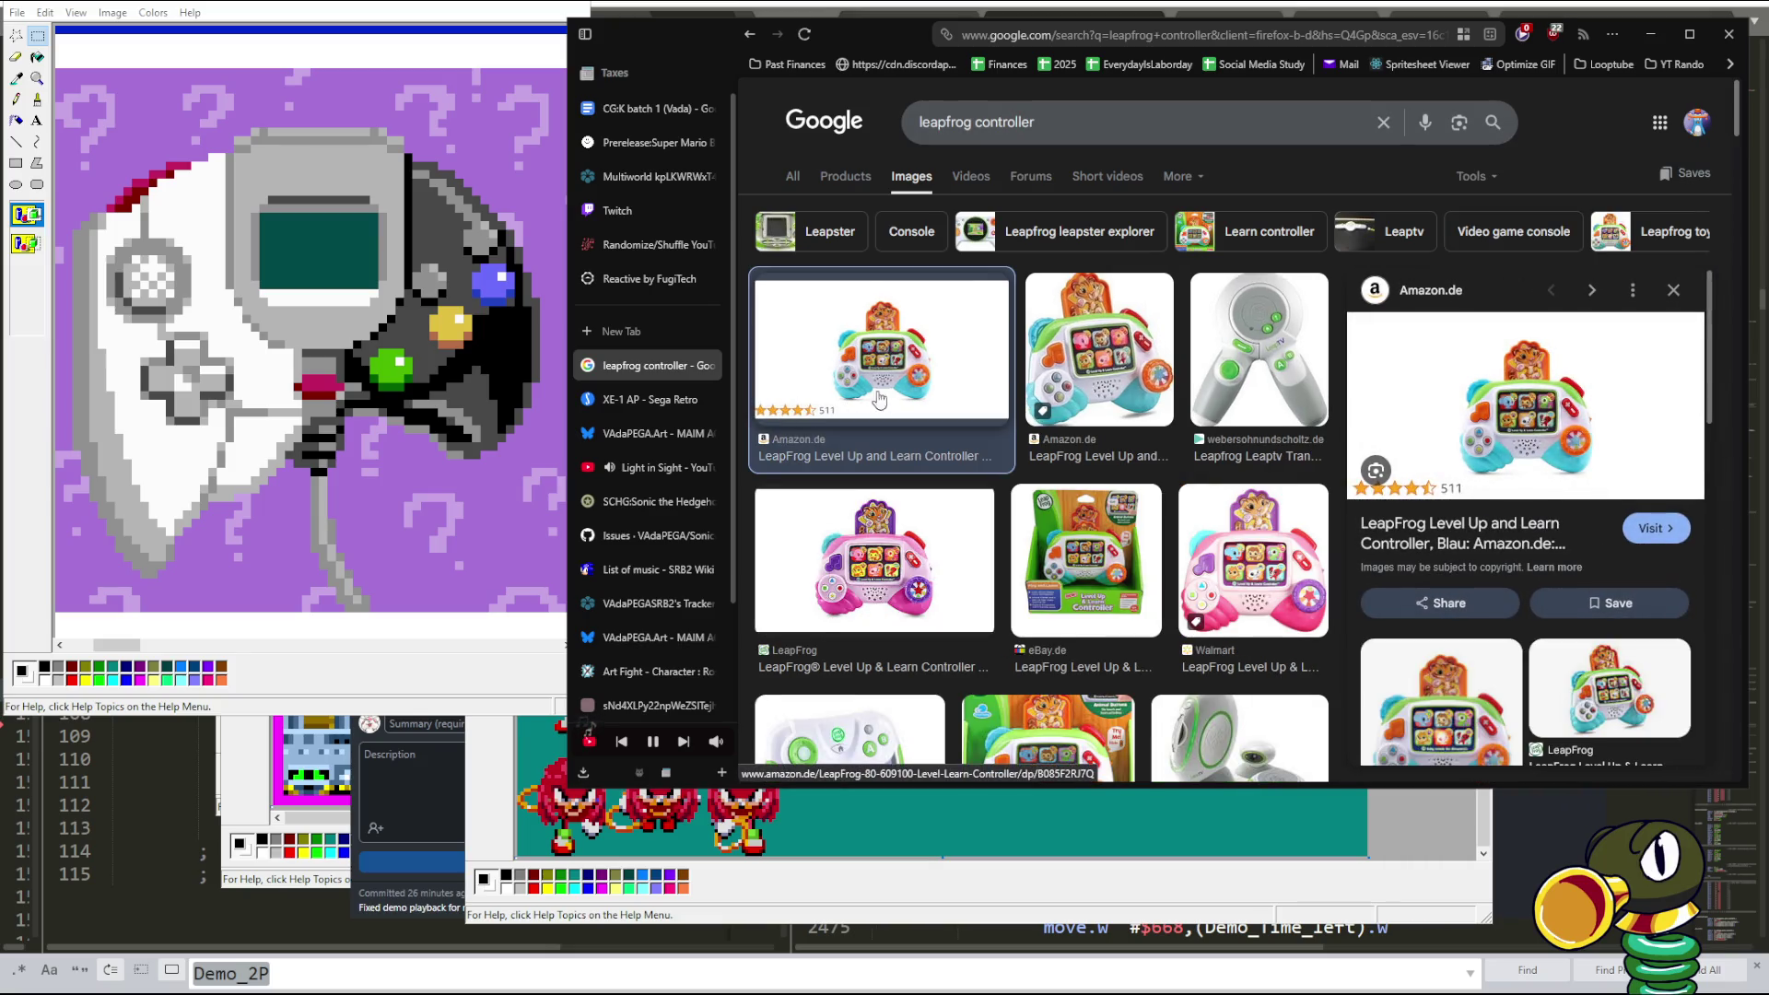
pyautogui.click(871, 582)
pyautogui.scroll(-4, 871, 582)
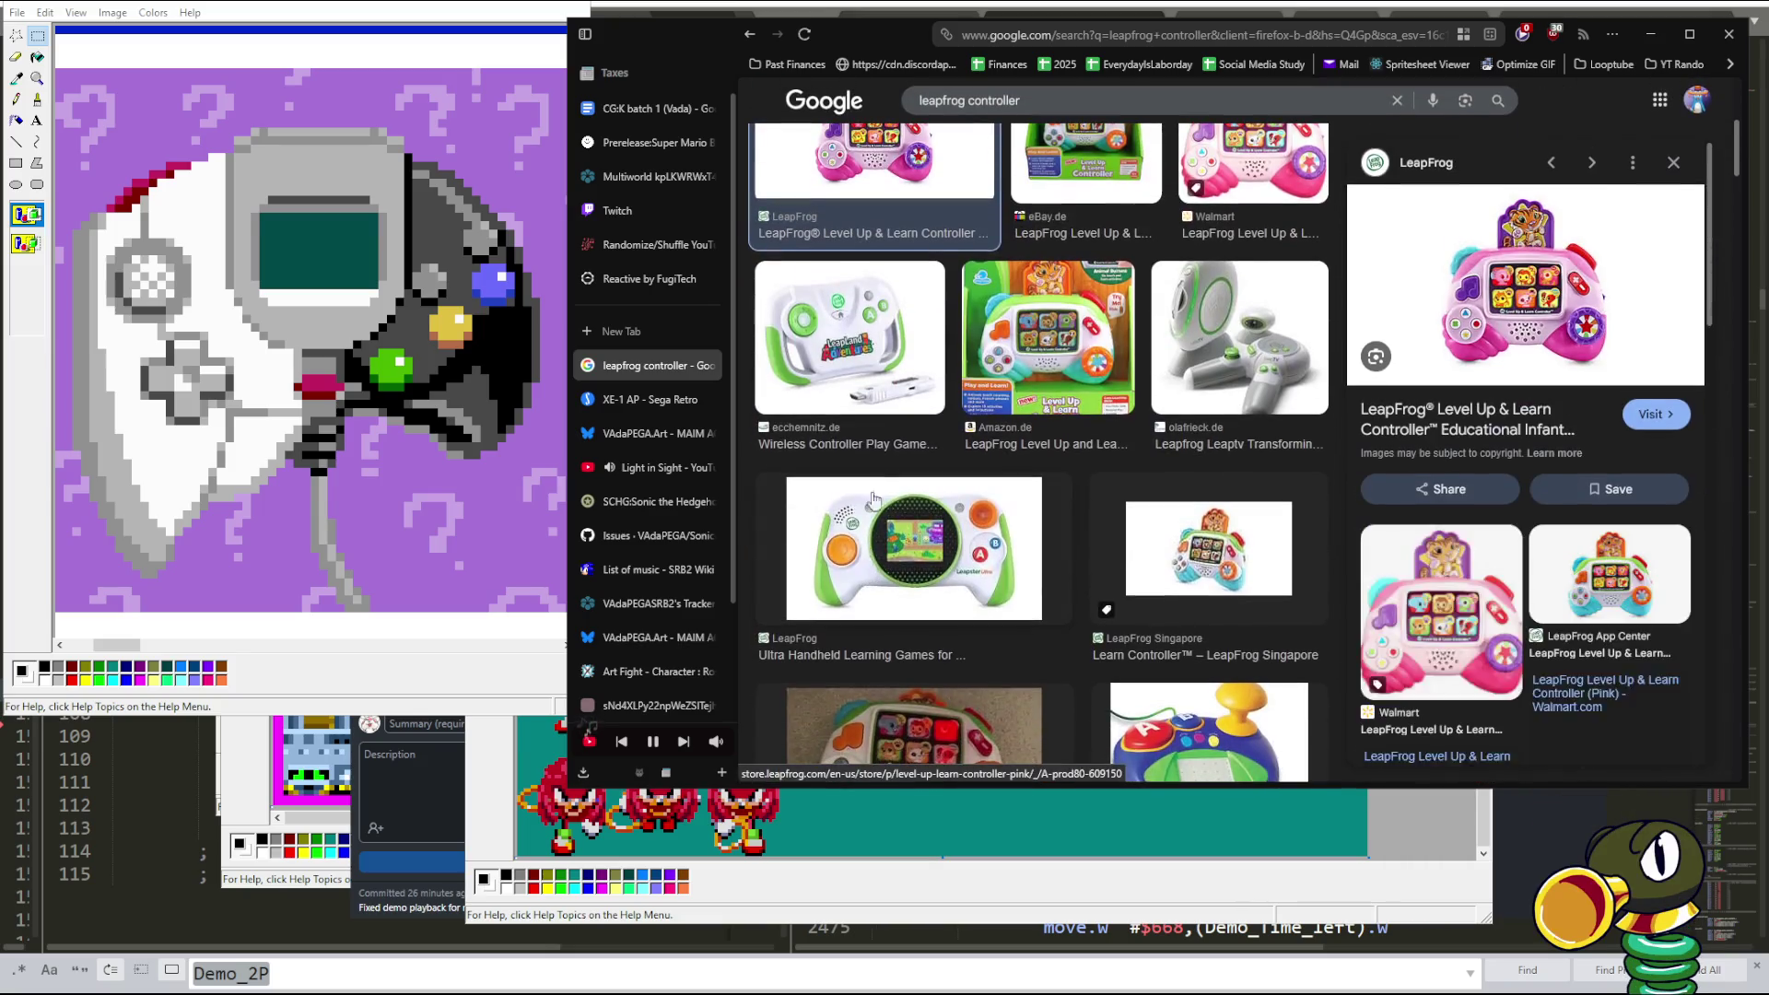
pyautogui.click(871, 368)
pyautogui.click(880, 548)
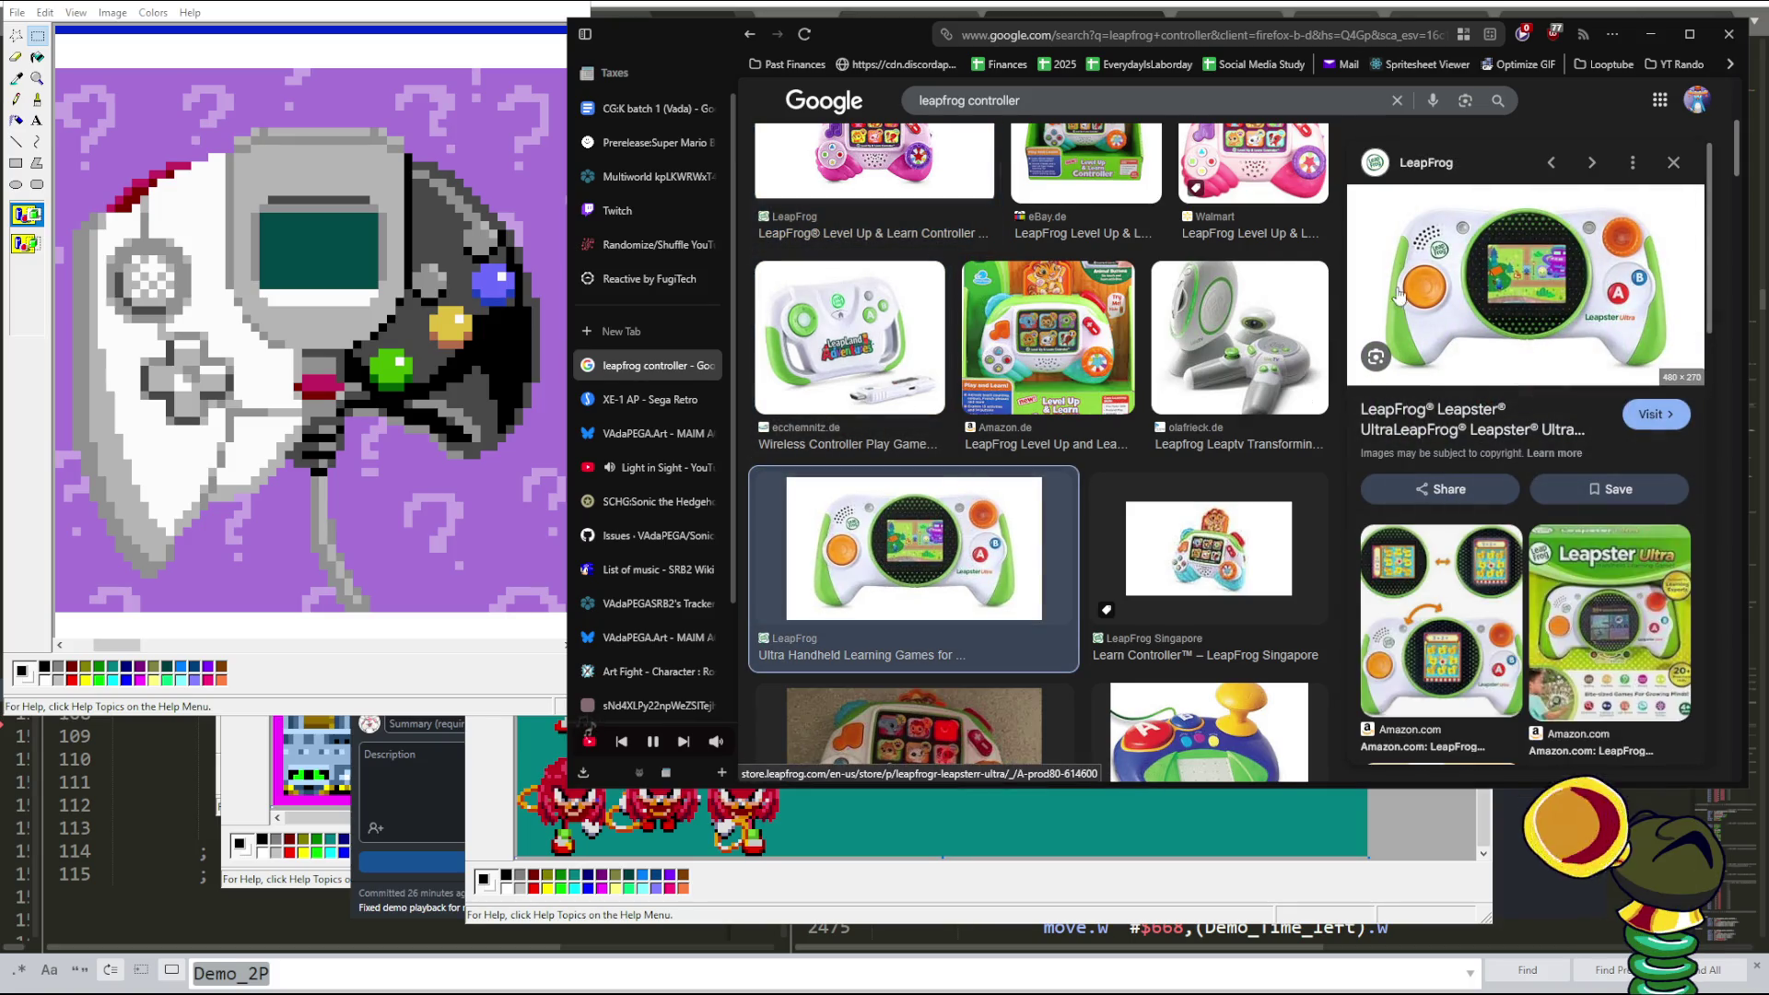
pyautogui.scroll(-3, 1017, 452)
pyautogui.scroll(-3, 1016, 451)
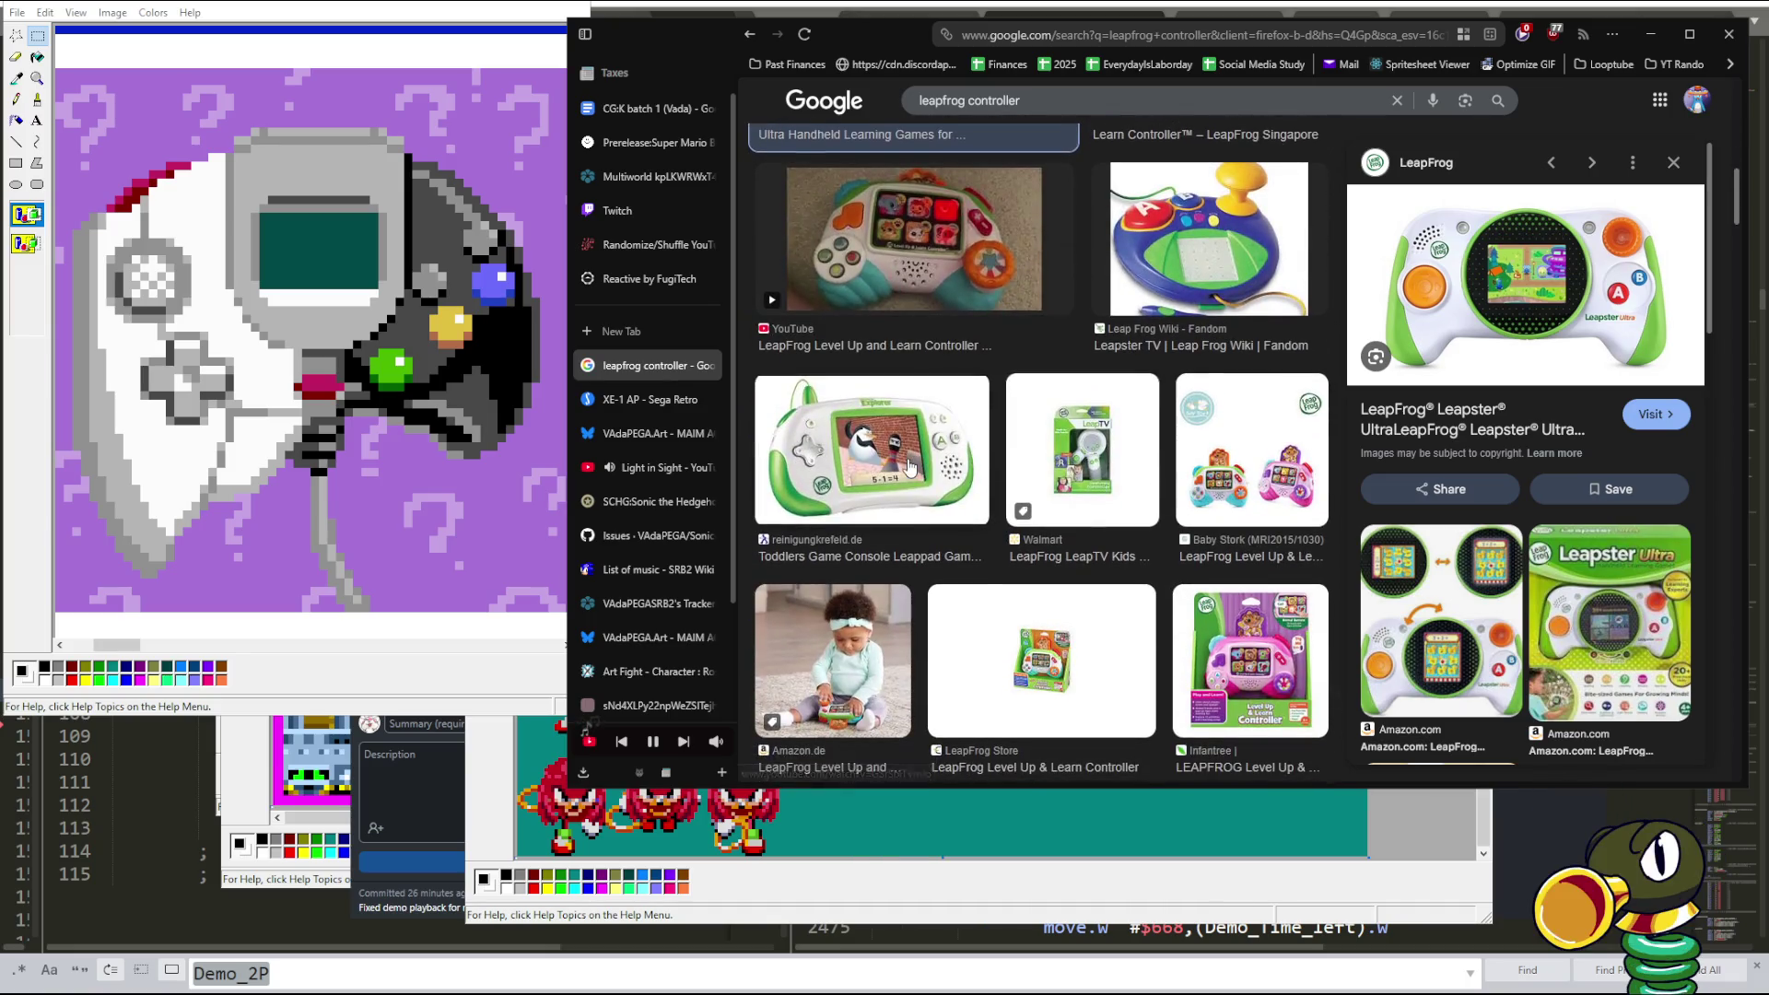
pyautogui.click(908, 468)
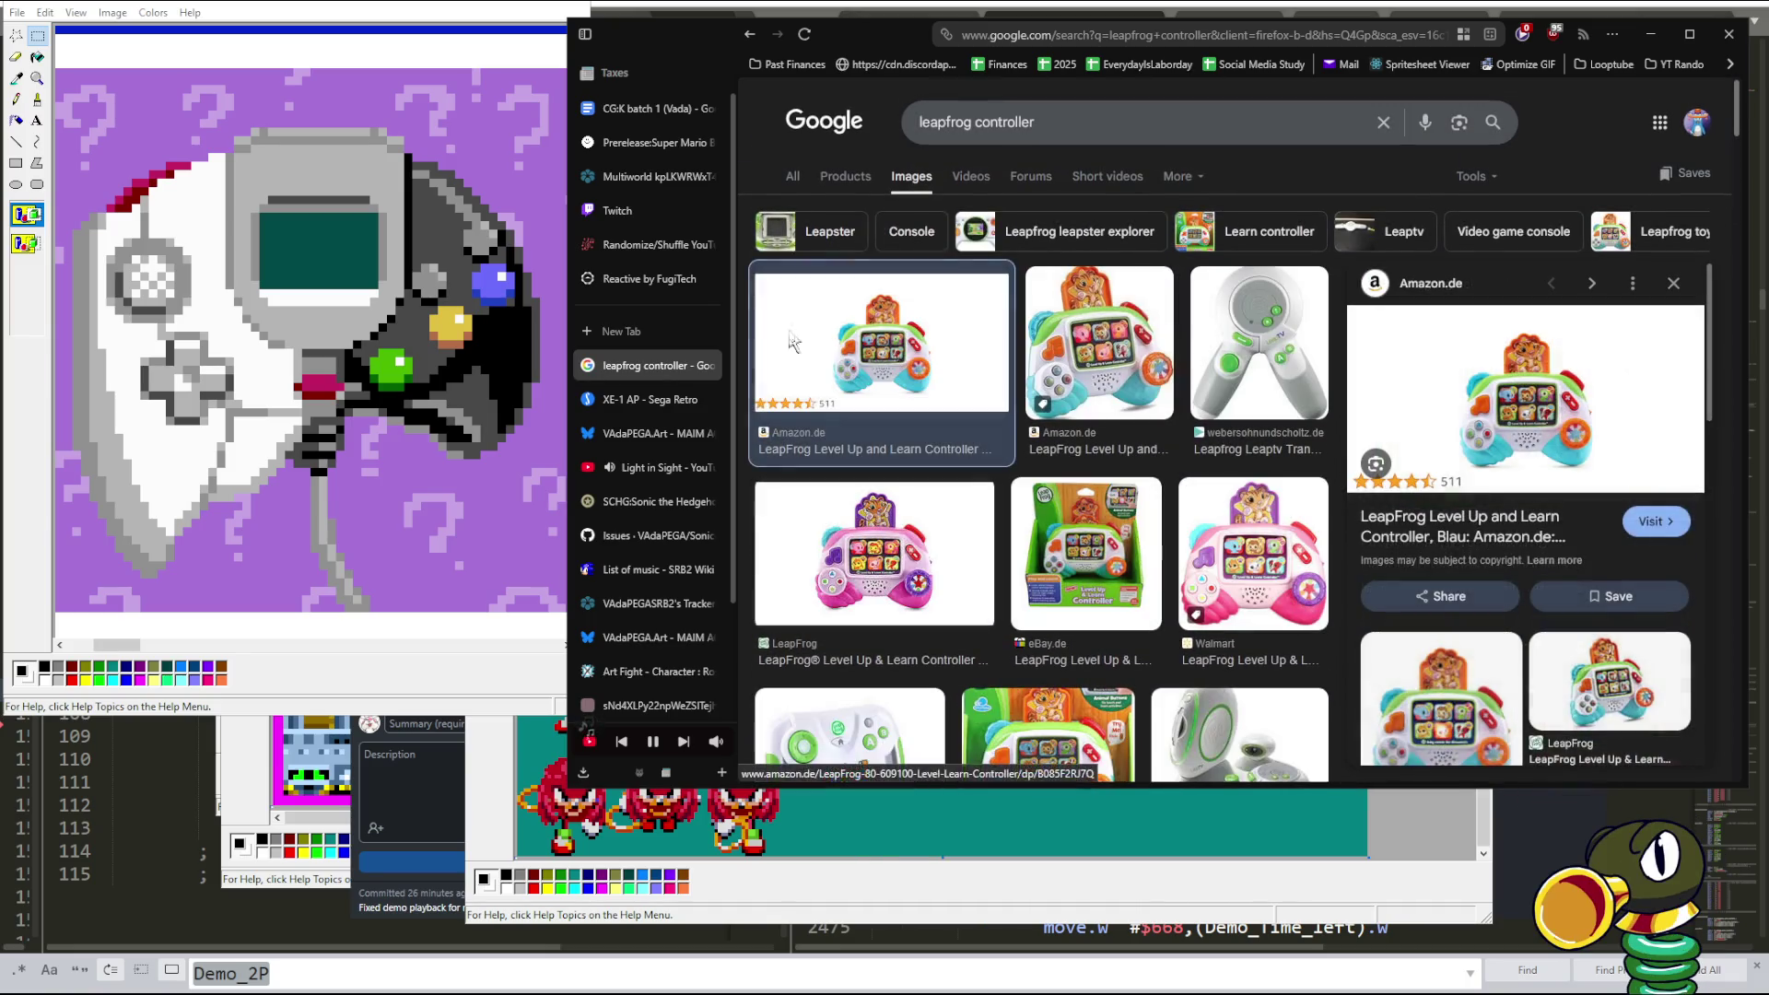
# - Select and delete the 'leapfrog controller' search query
pyautogui.click(1137, 123)
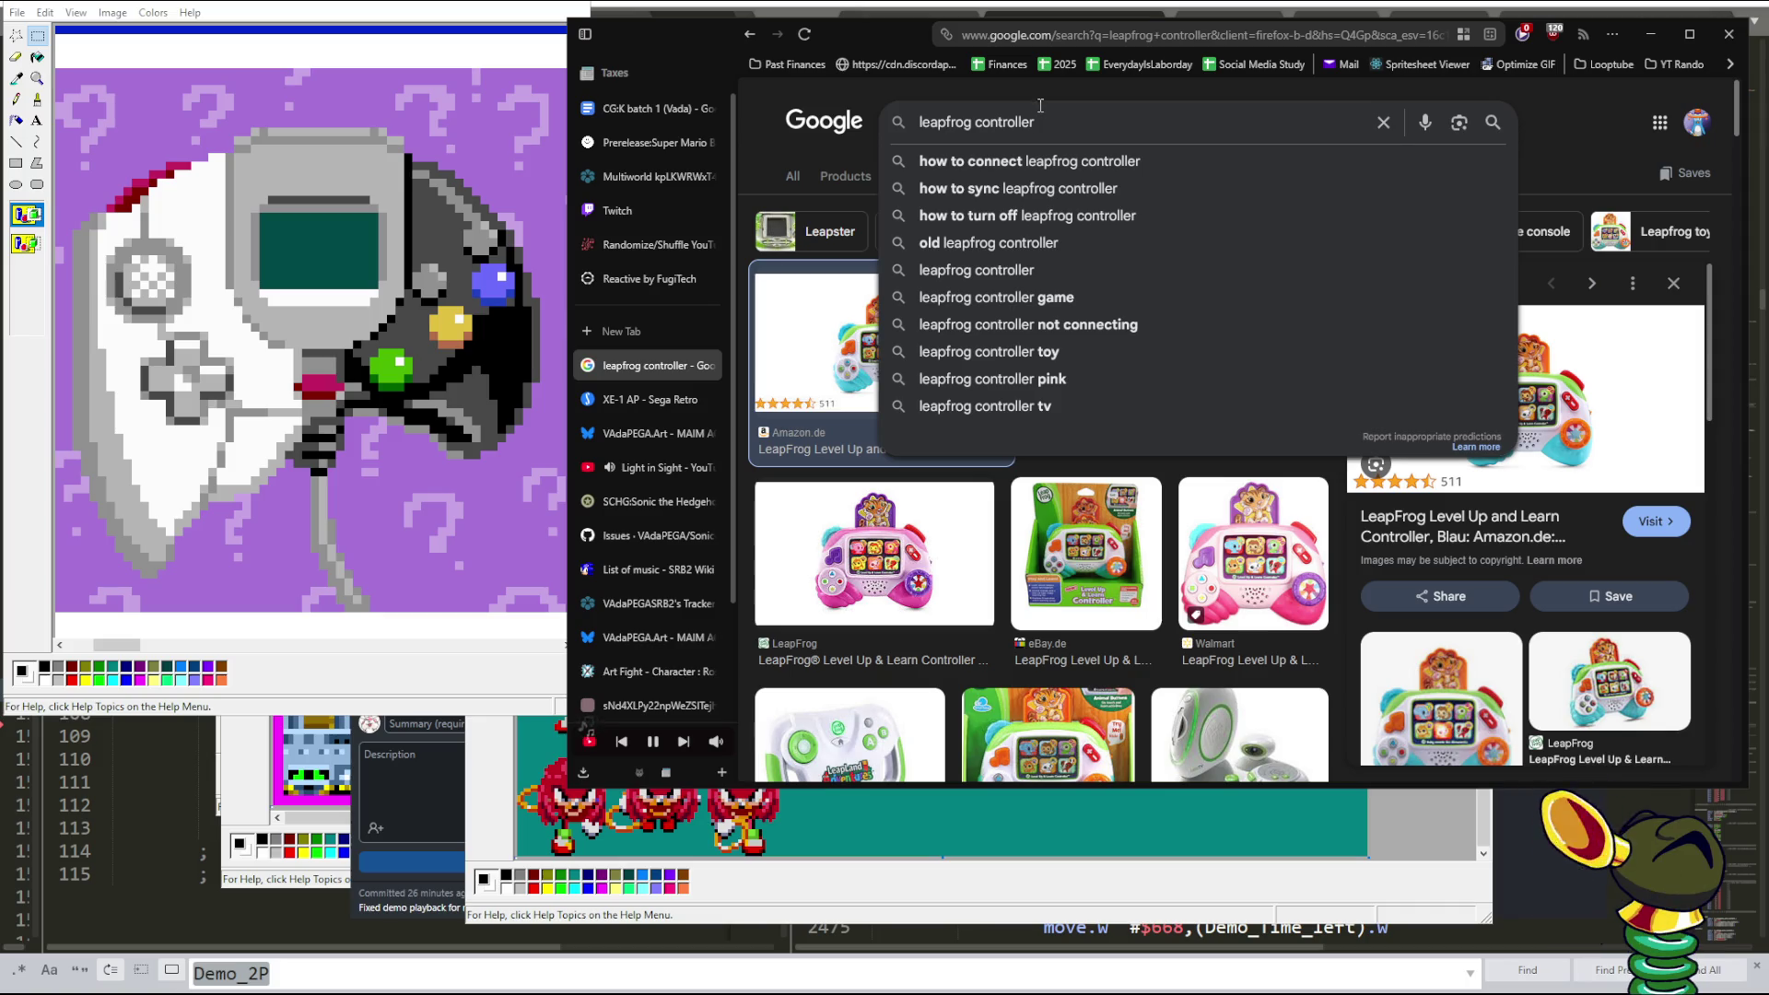
pyautogui.tripleClick(1040, 121)
pyautogui.press('BackSpace')
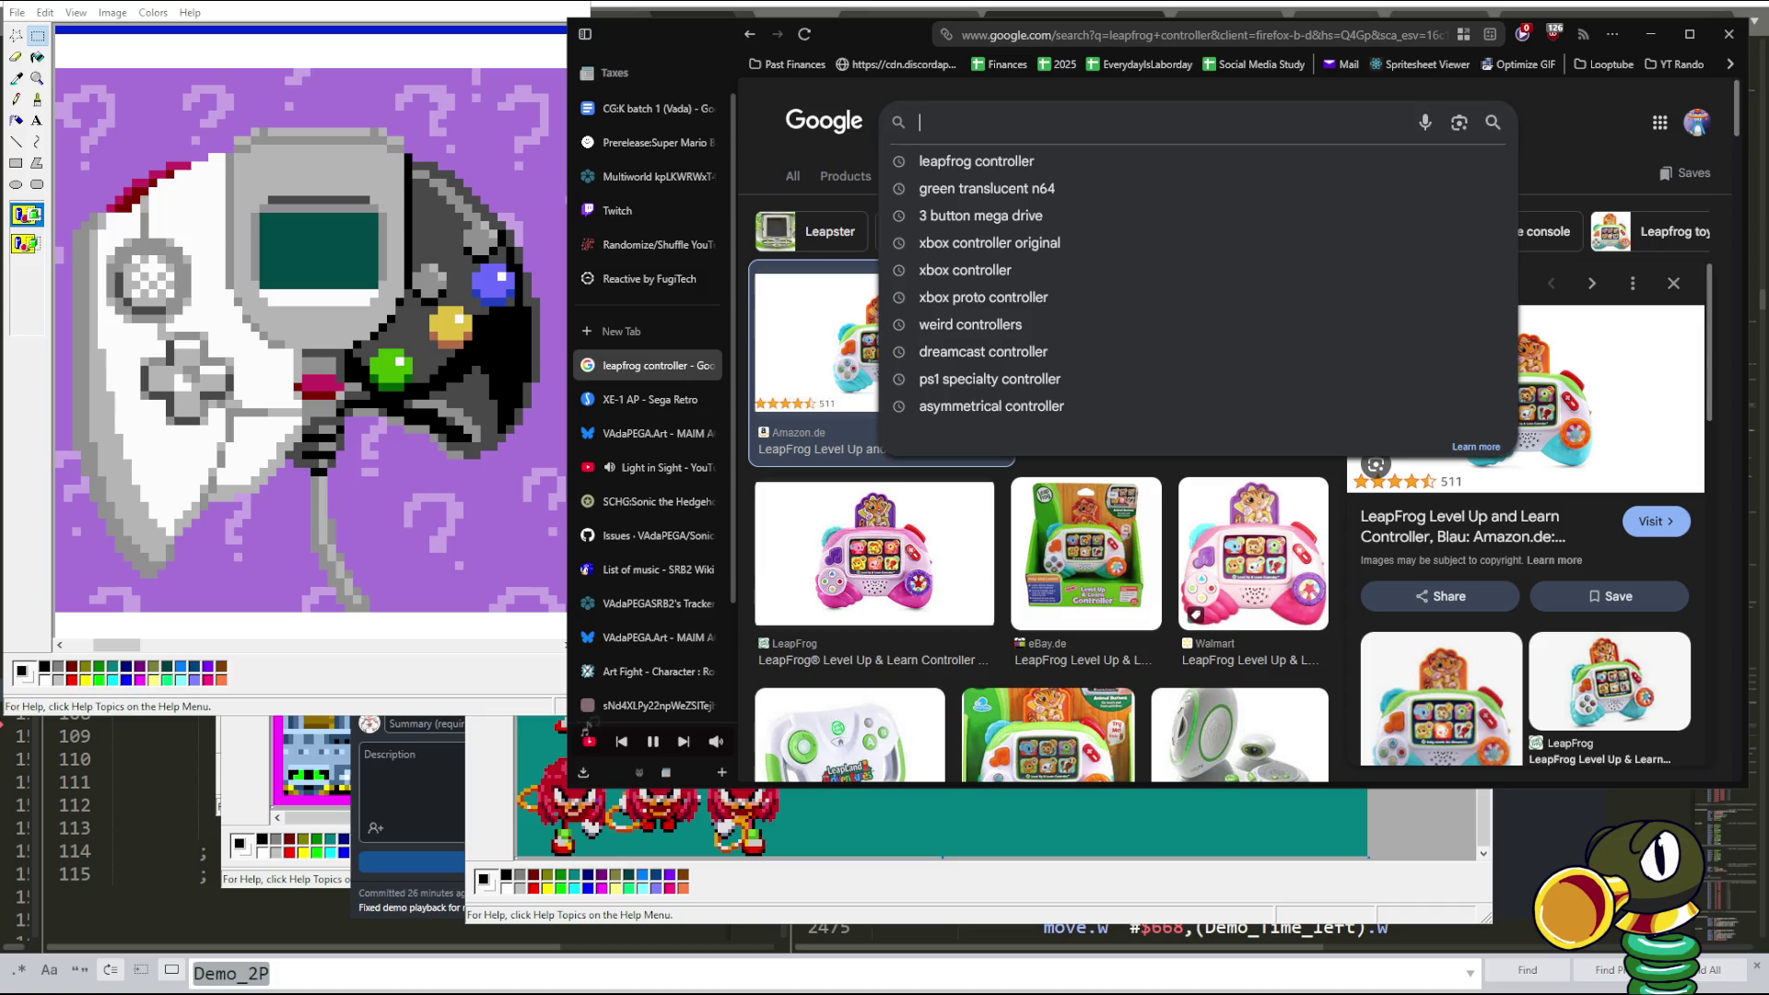
# - Search for 'edutainment system 2000s', accepting Google's spelling correction
pyautogui.write('adutaoinmnet ')
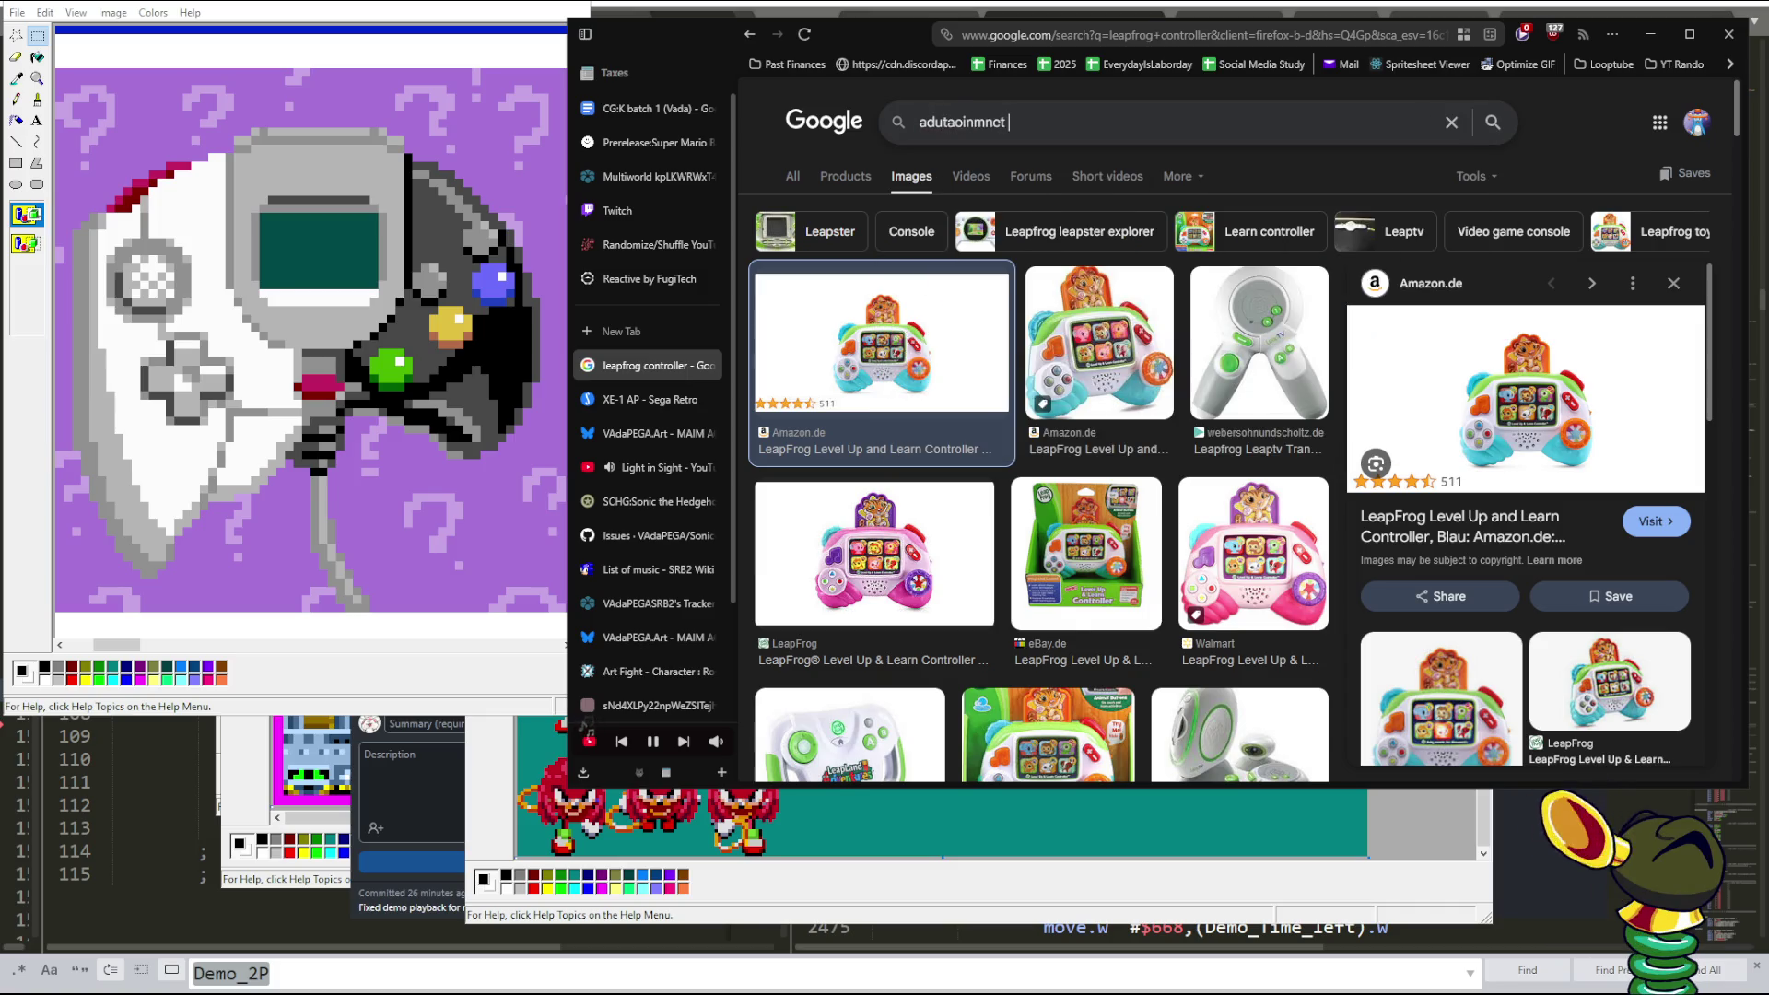
pyautogui.write('system 200')
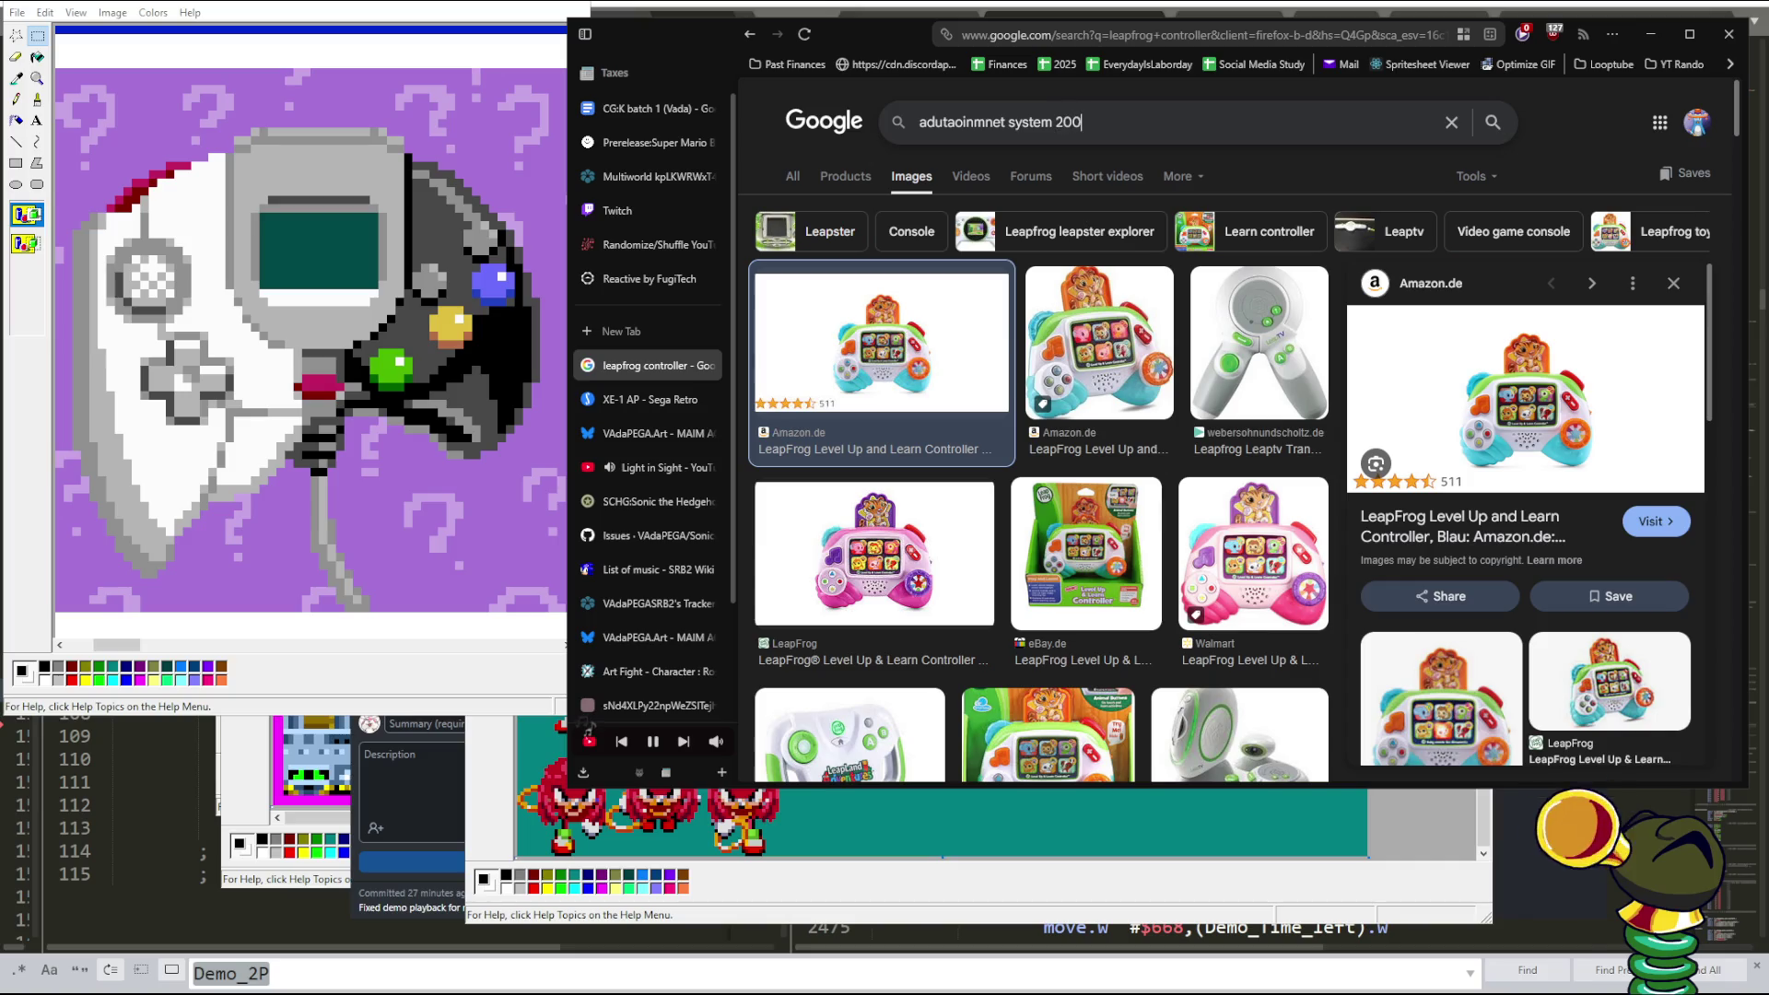
pyautogui.write('0s')
pyautogui.press('Return')
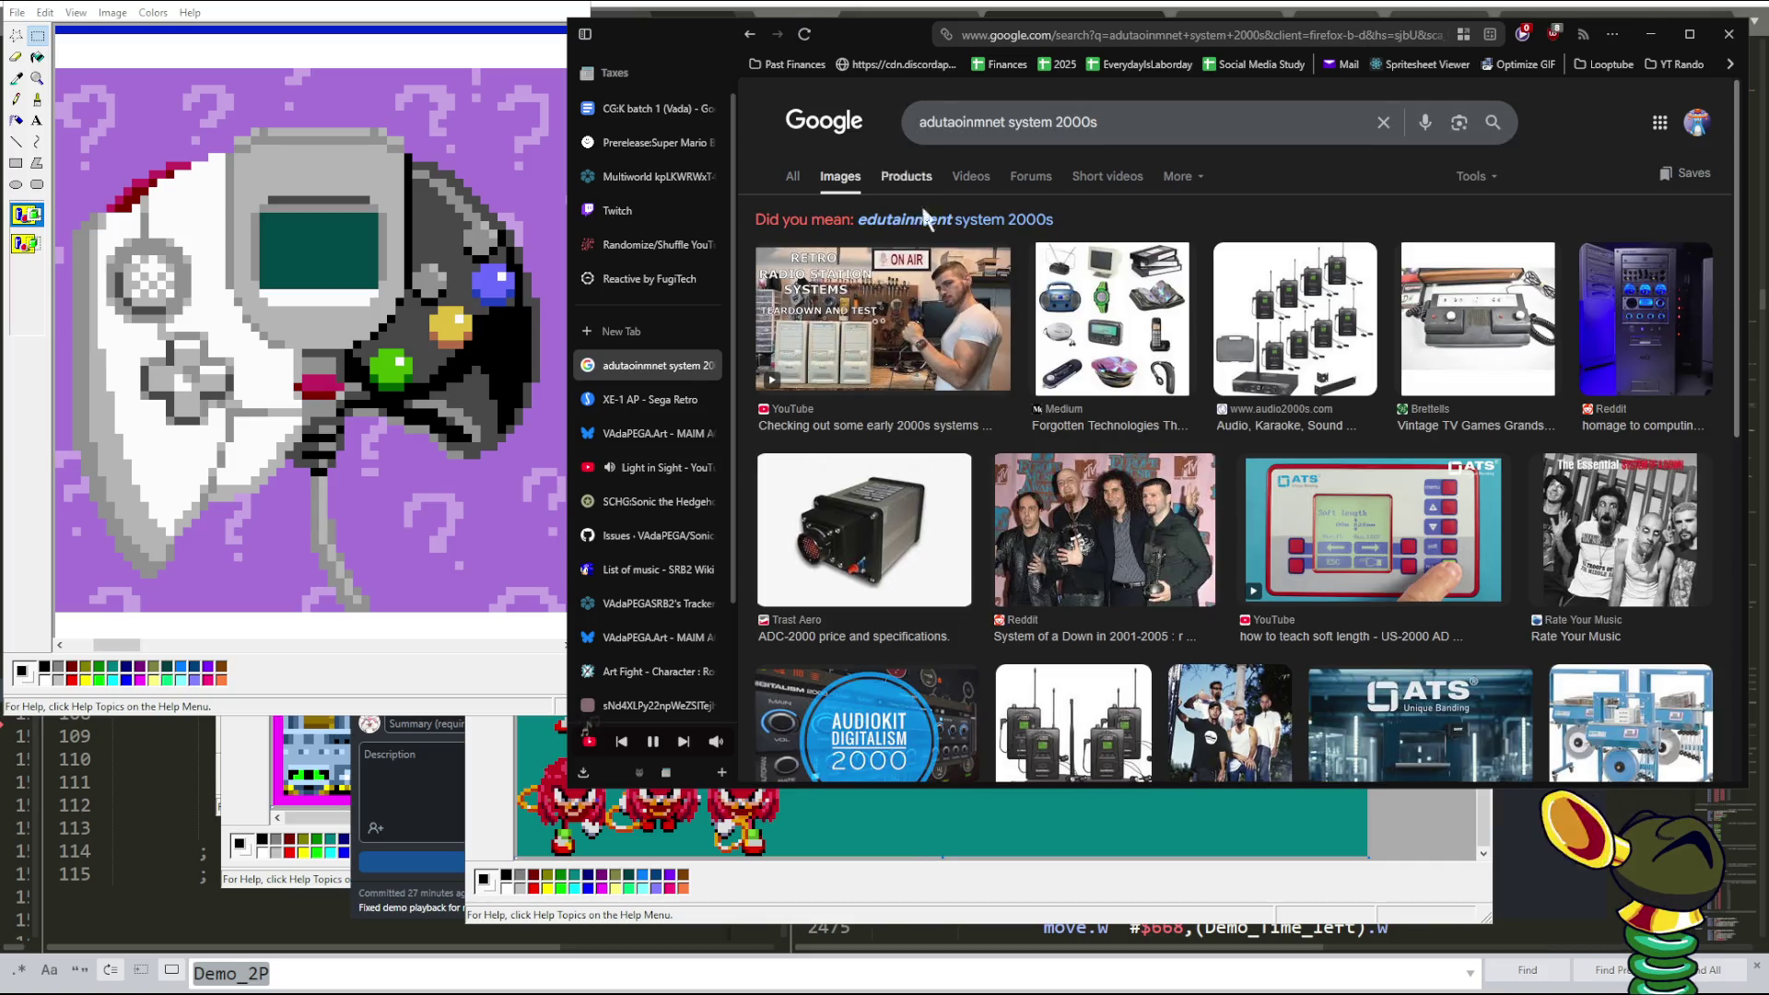
pyautogui.click(903, 221)
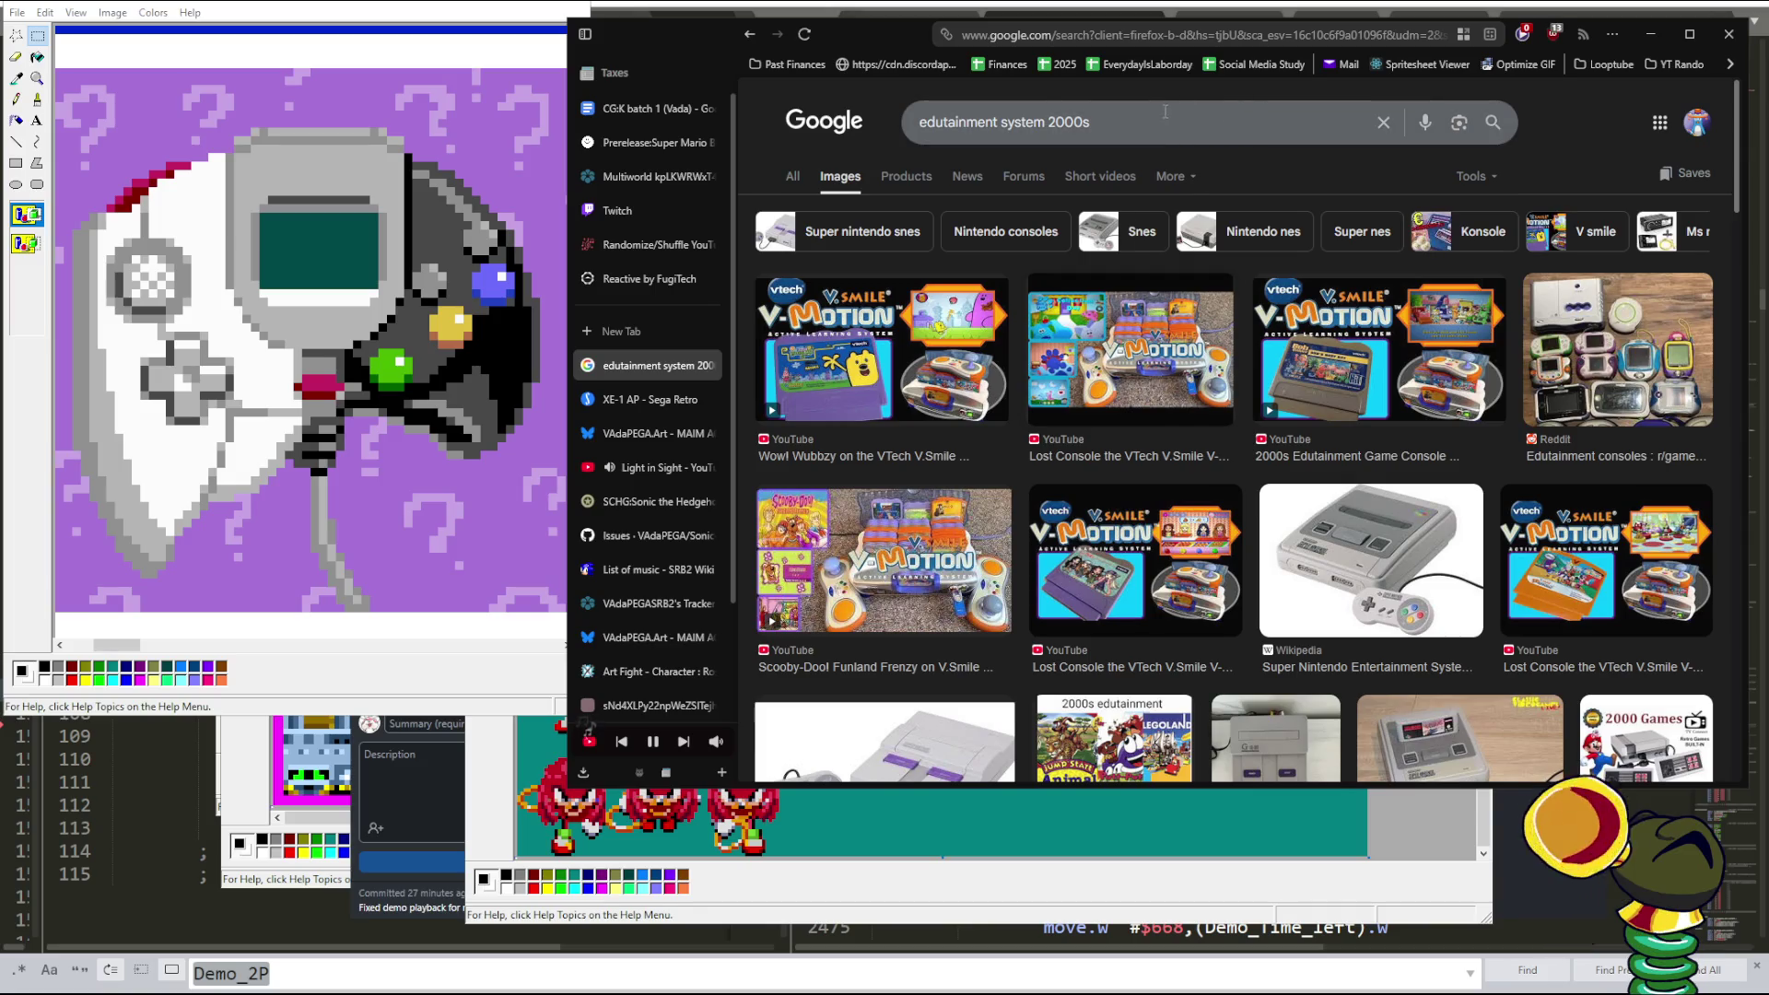
# - Replace the query with 'vtech controller', preview the V.Smile Pro joystick, and select 'tech' in the query
pyautogui.moveTo(1101, 123); pyautogui.dragTo(733, 129)
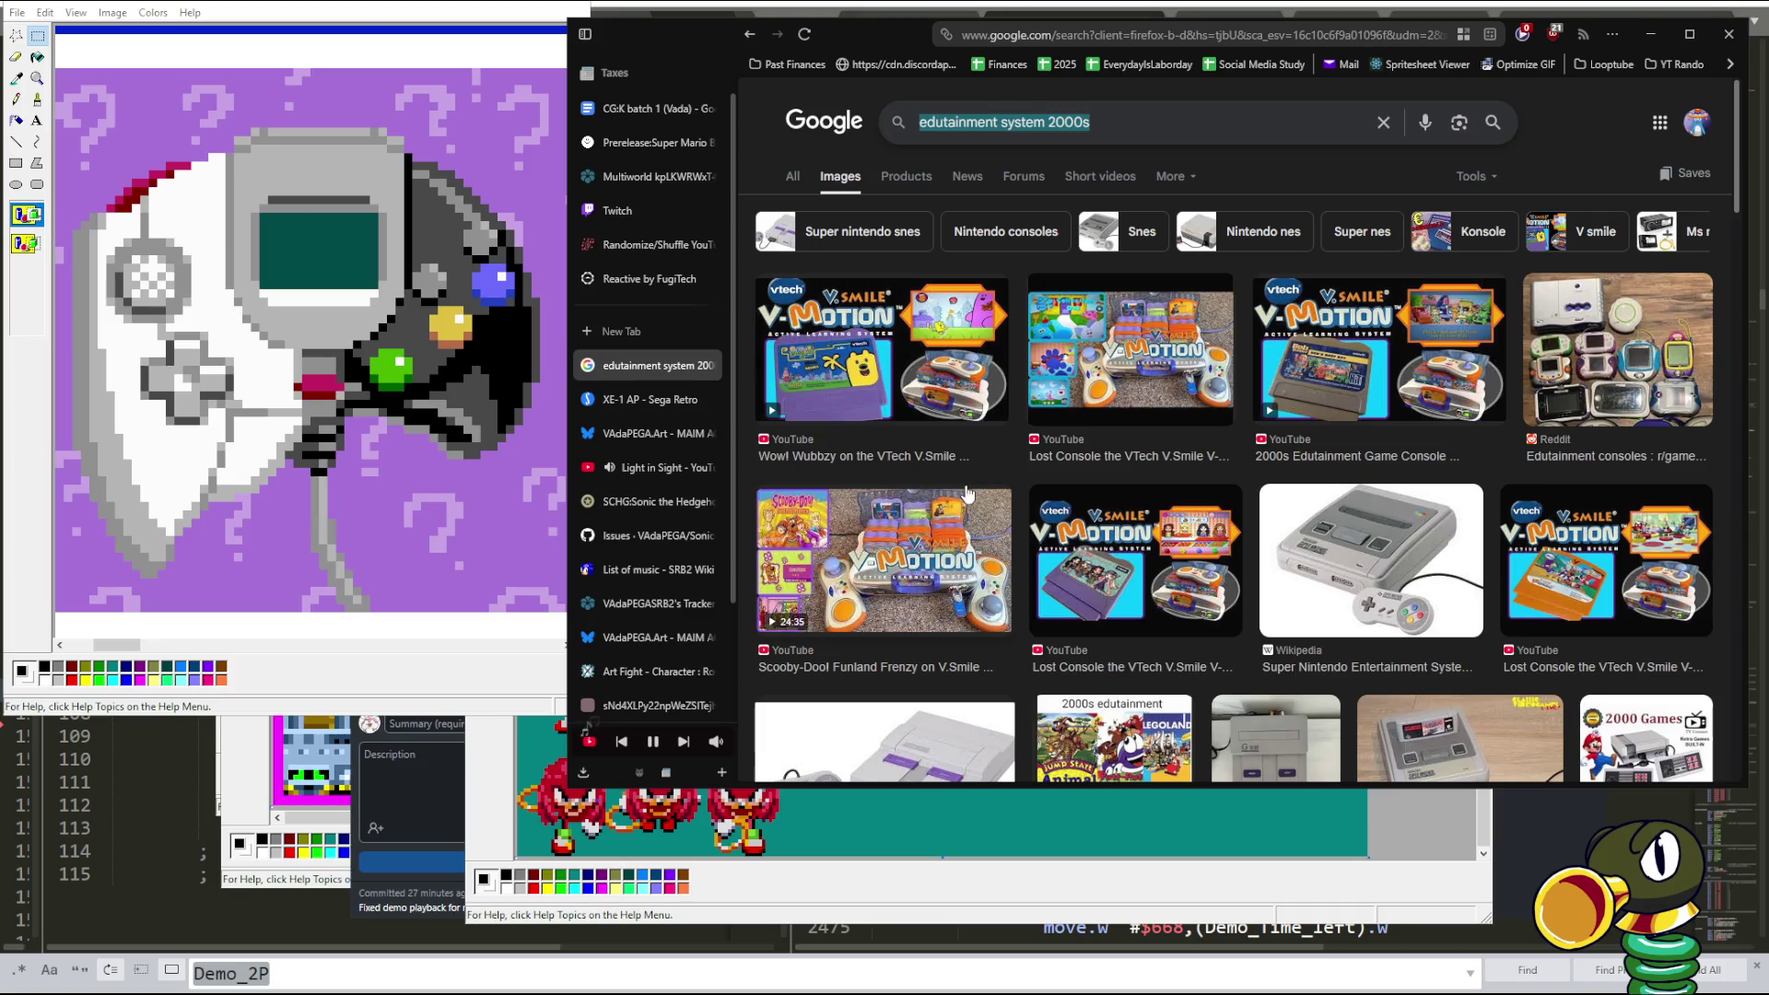
pyautogui.write('vte')
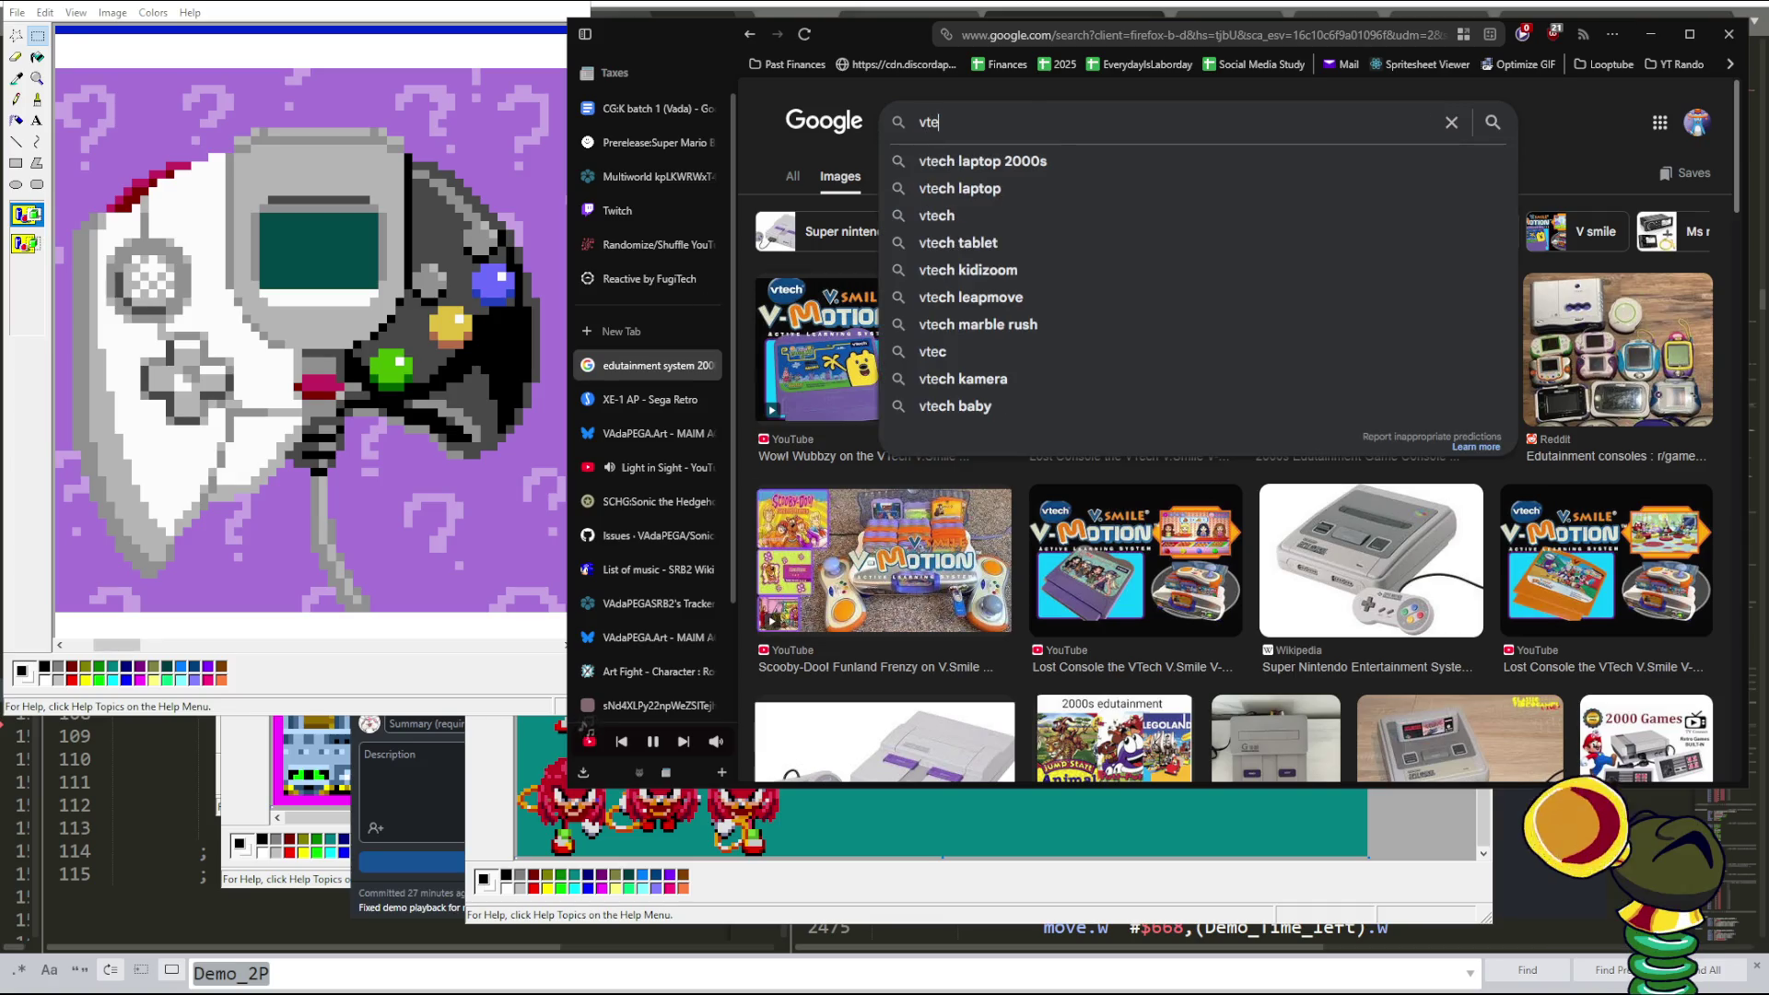
pyautogui.write('ch controller')
pyautogui.press('Return')
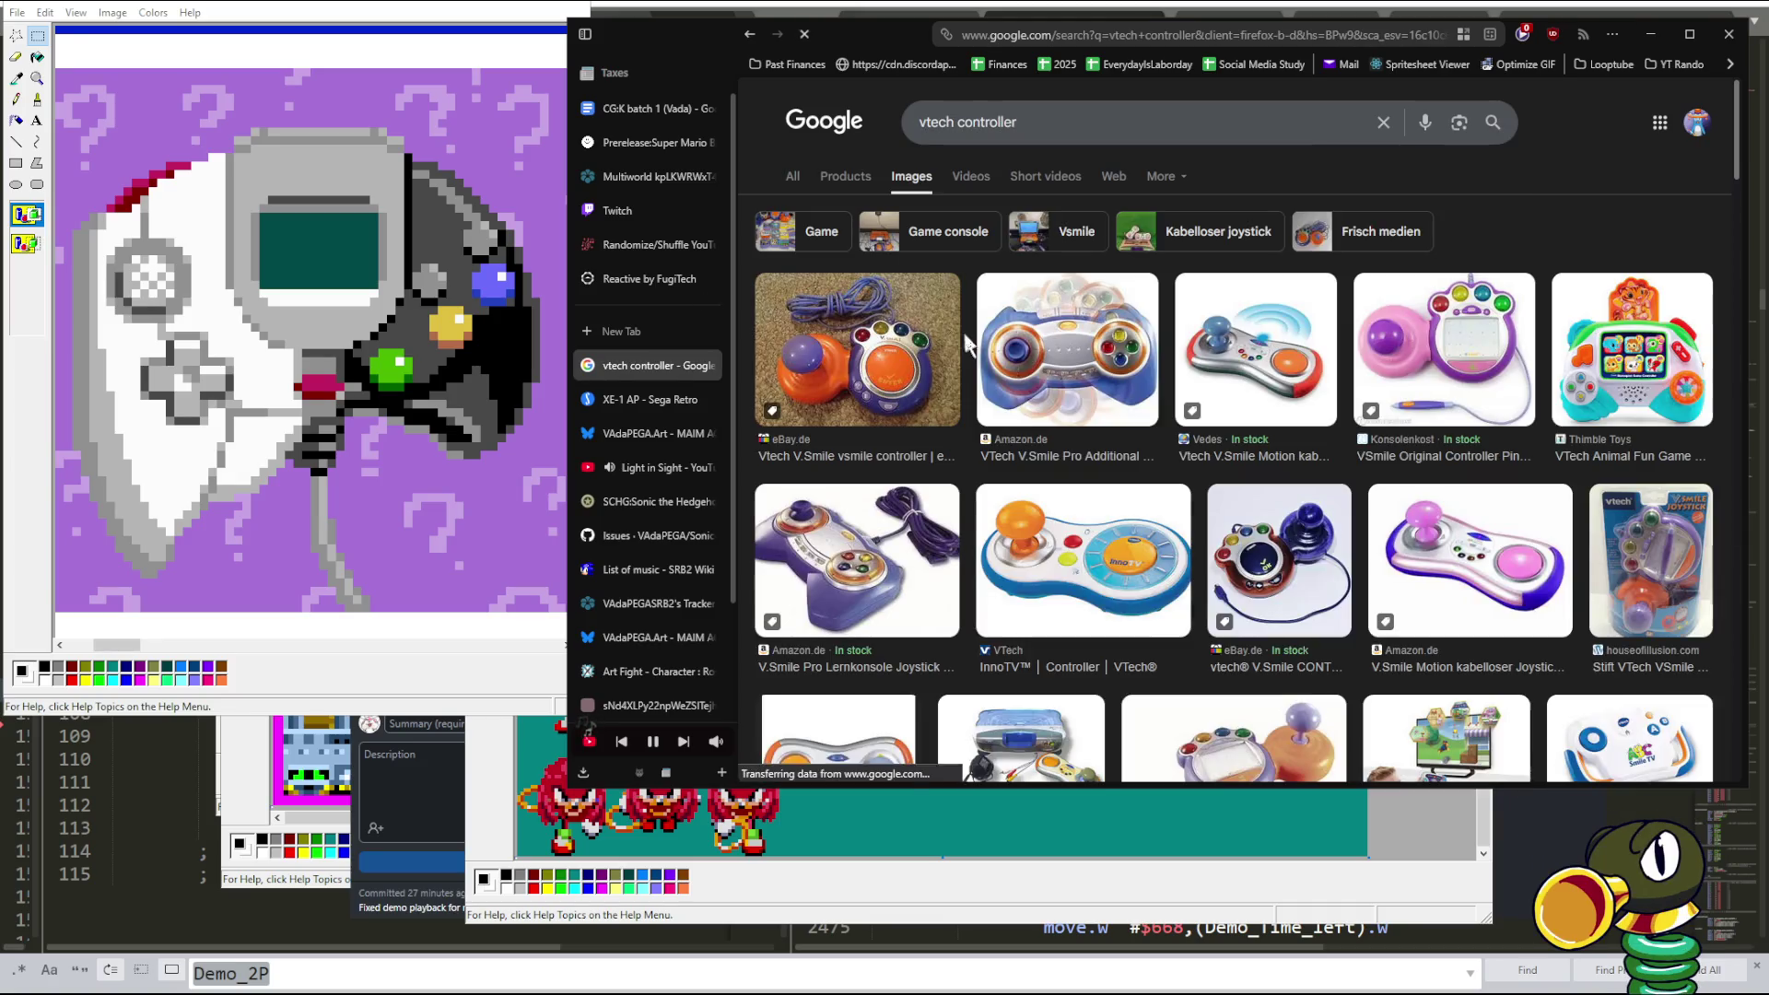
pyautogui.click(890, 576)
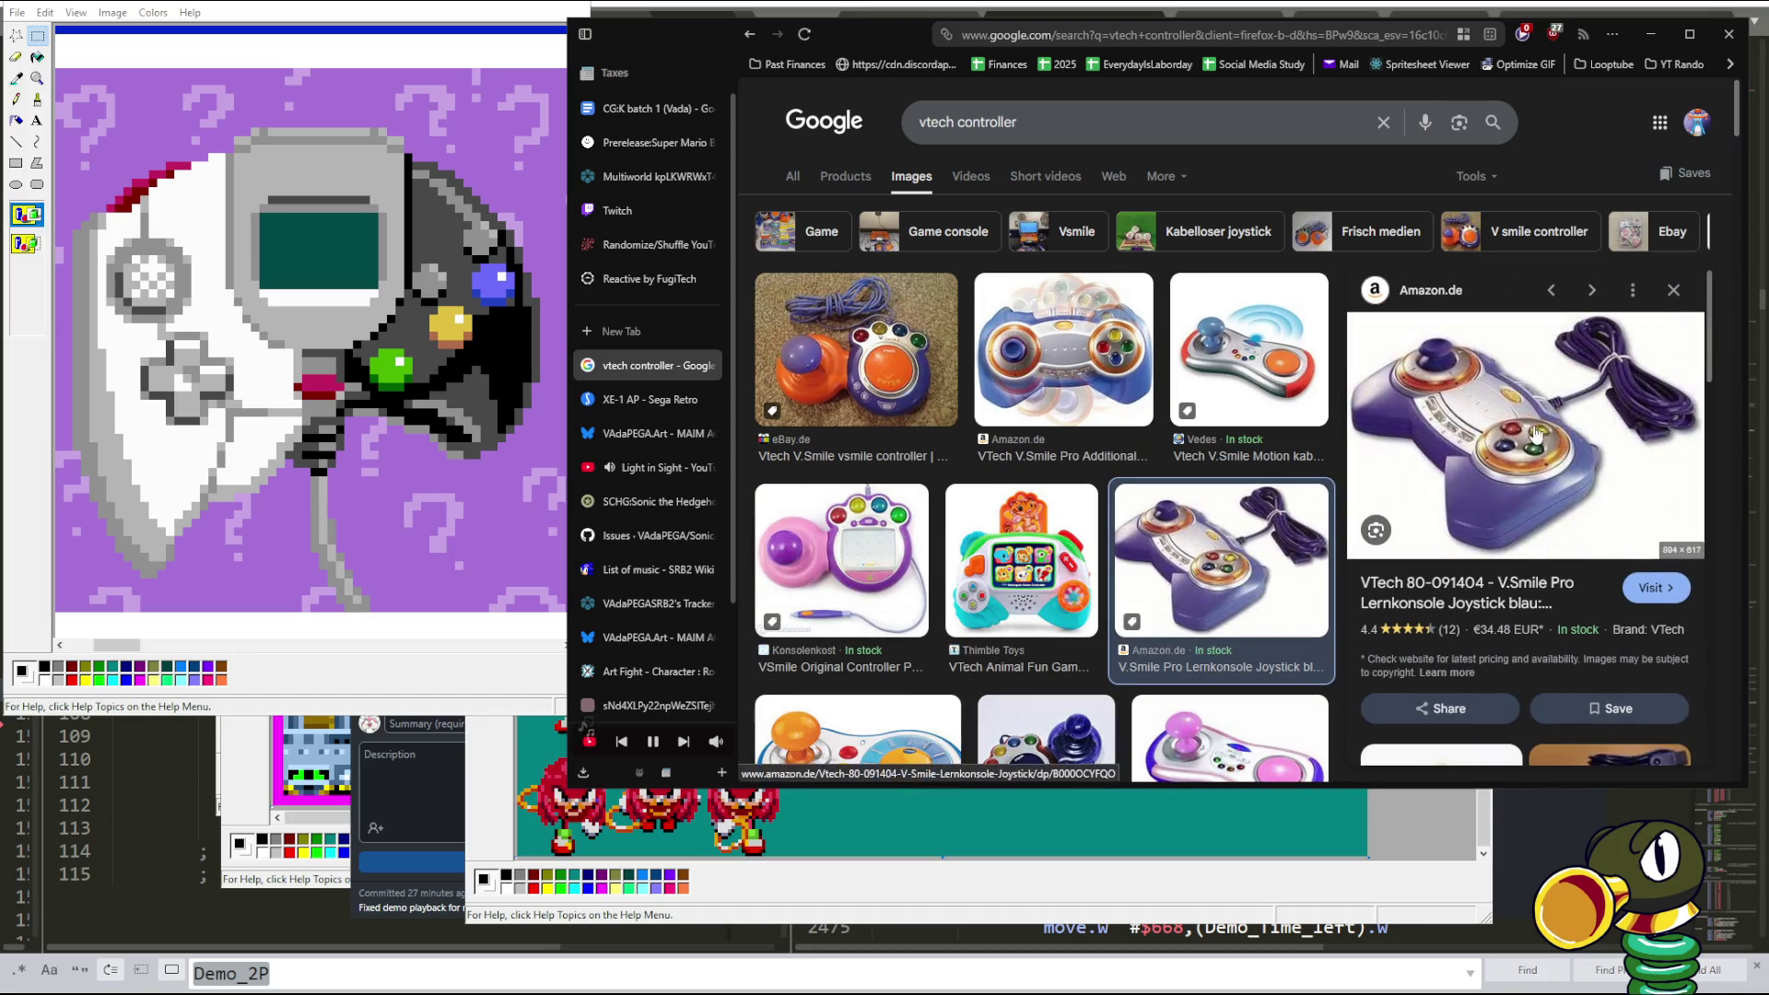
pyautogui.scroll(-3, 910, 463)
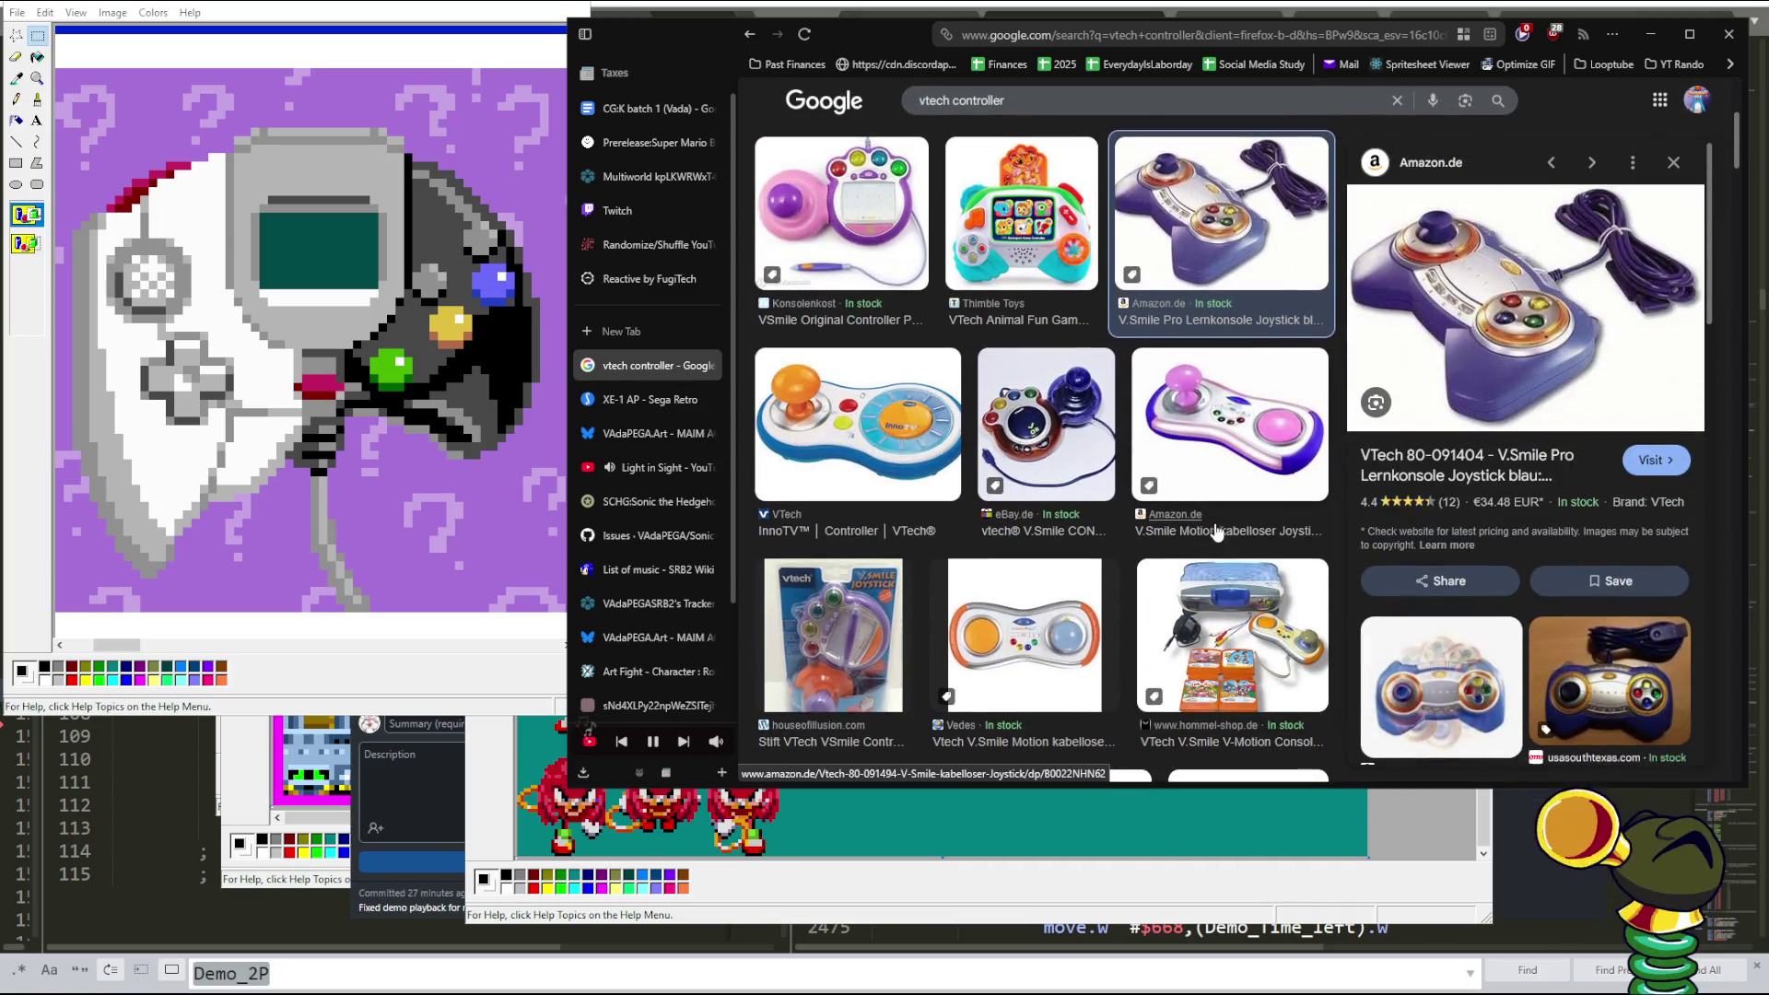
pyautogui.scroll(-1, 910, 463)
pyautogui.scroll(2, 910, 462)
pyautogui.scroll(2, 911, 463)
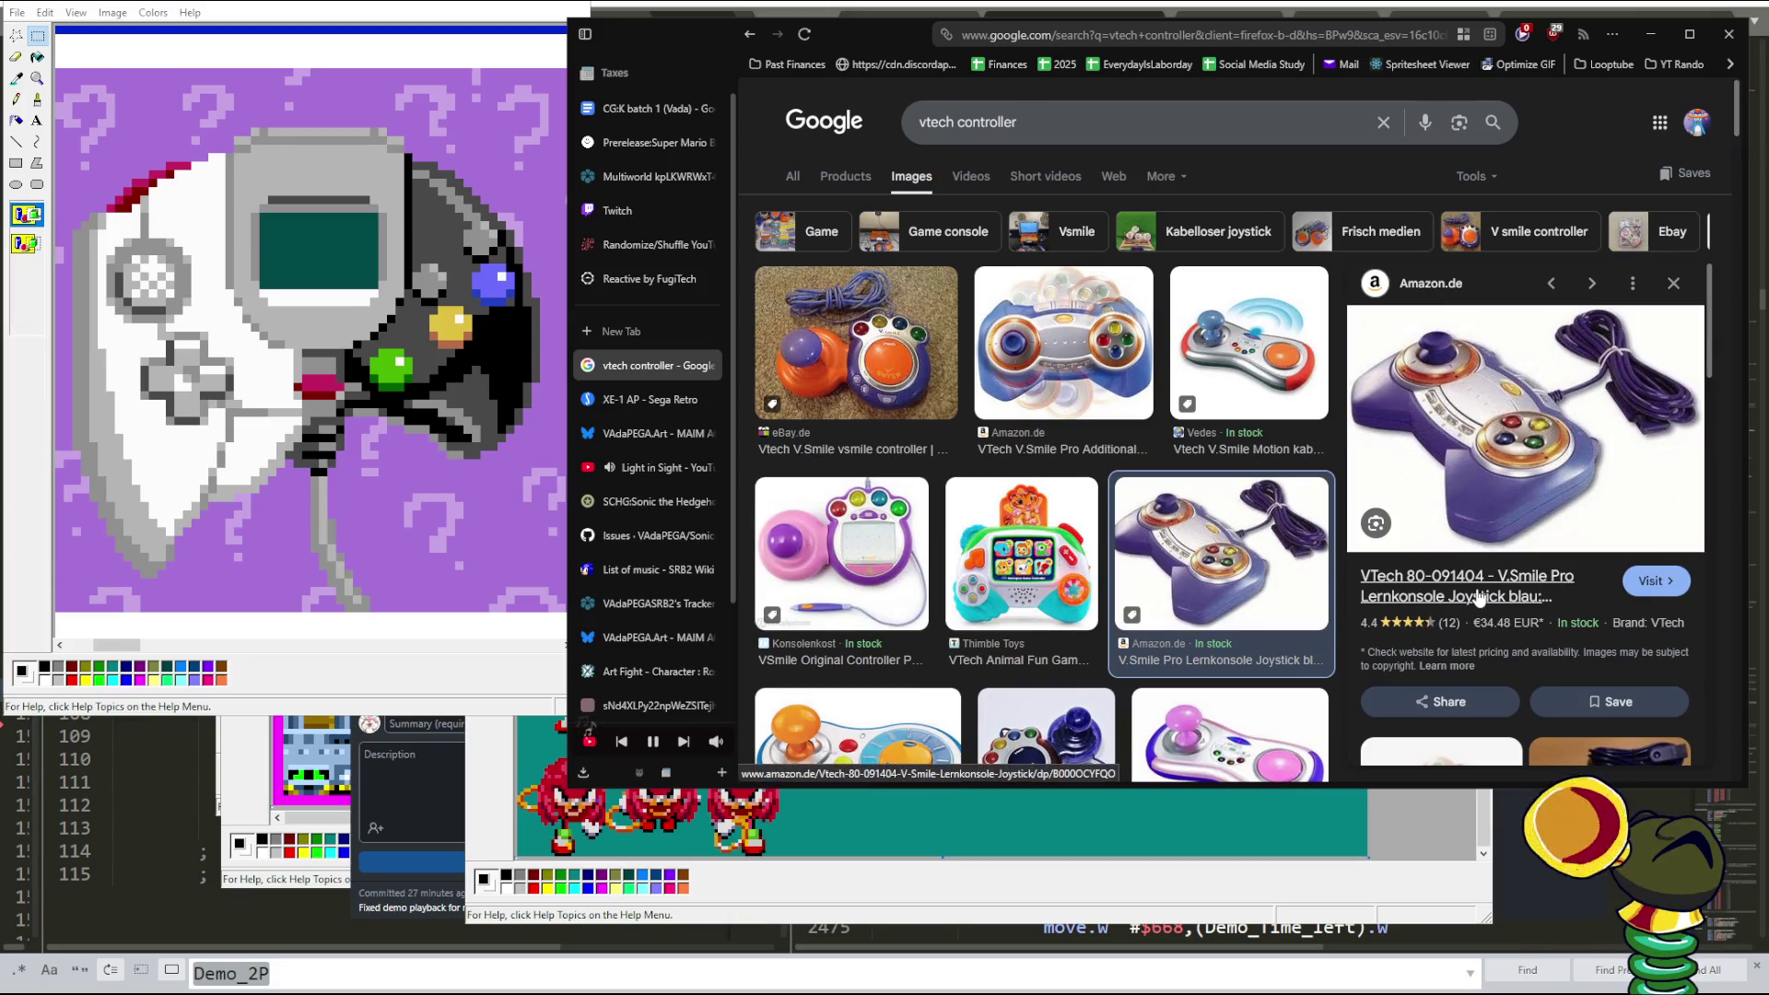
pyautogui.moveTo(957, 121); pyautogui.dragTo(928, 123)
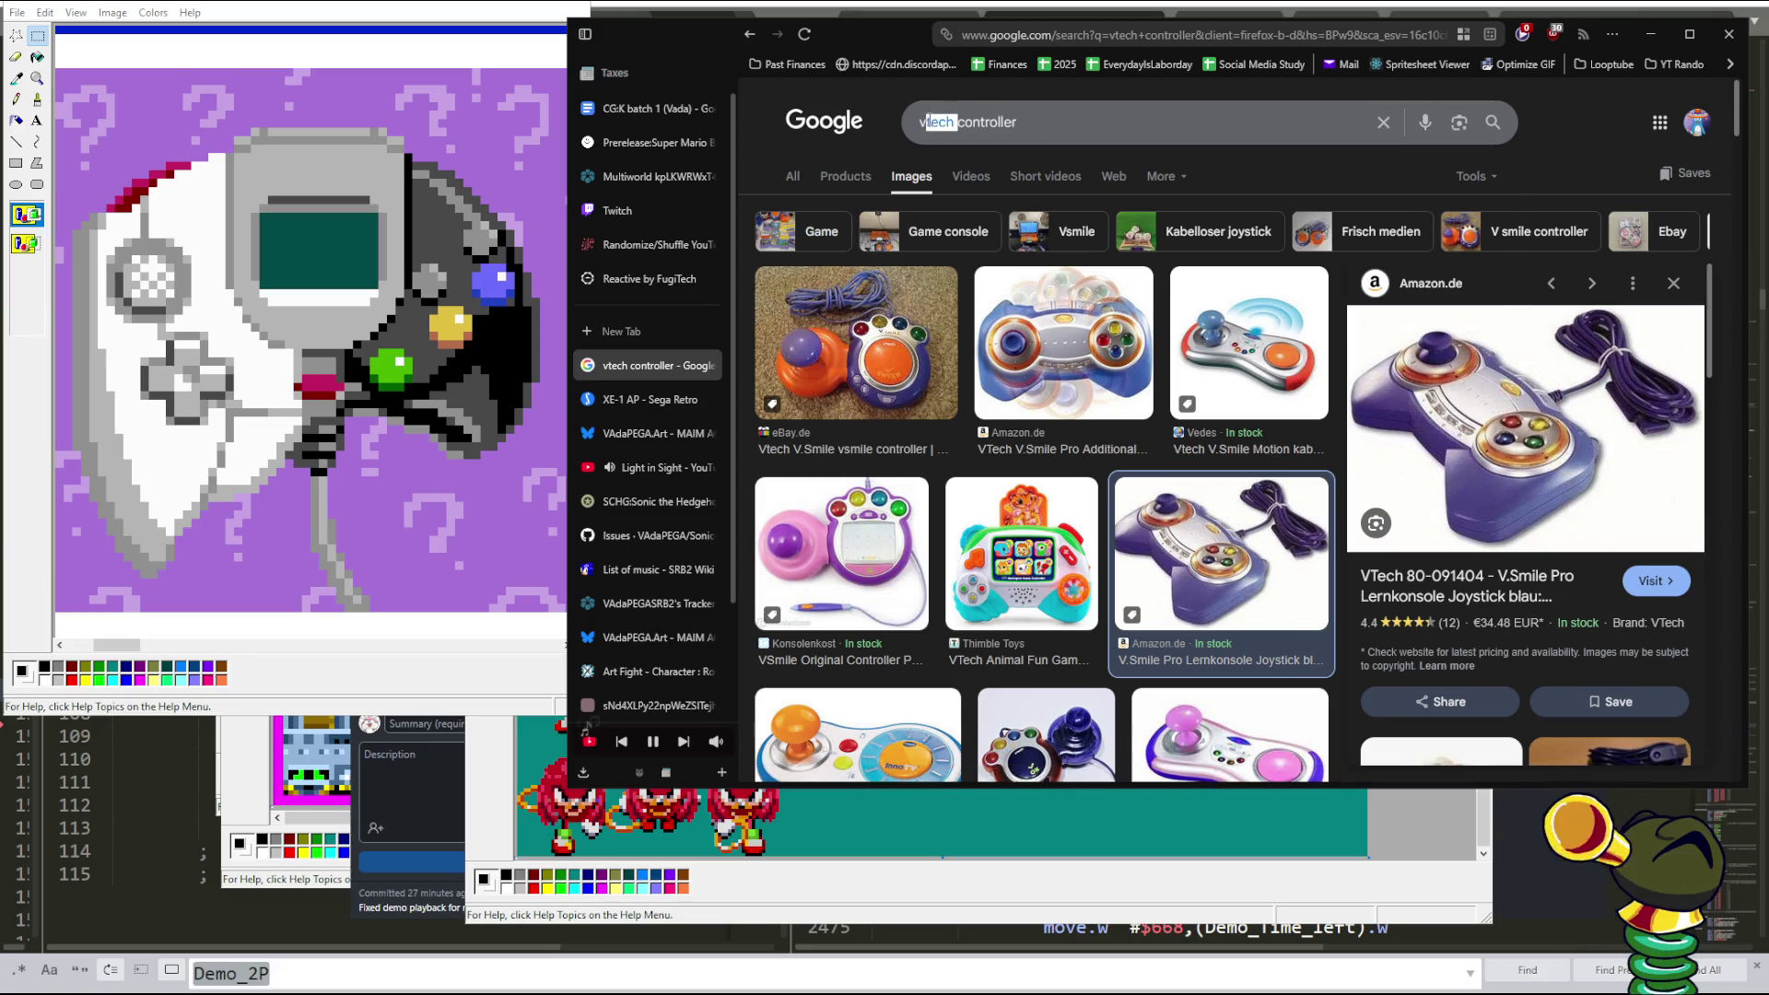
# - Search for 'vsmile controller' and preview the Kleinanzeigen Vtech Smile Controller result
pyautogui.write('smile')
pyautogui.press('Return')
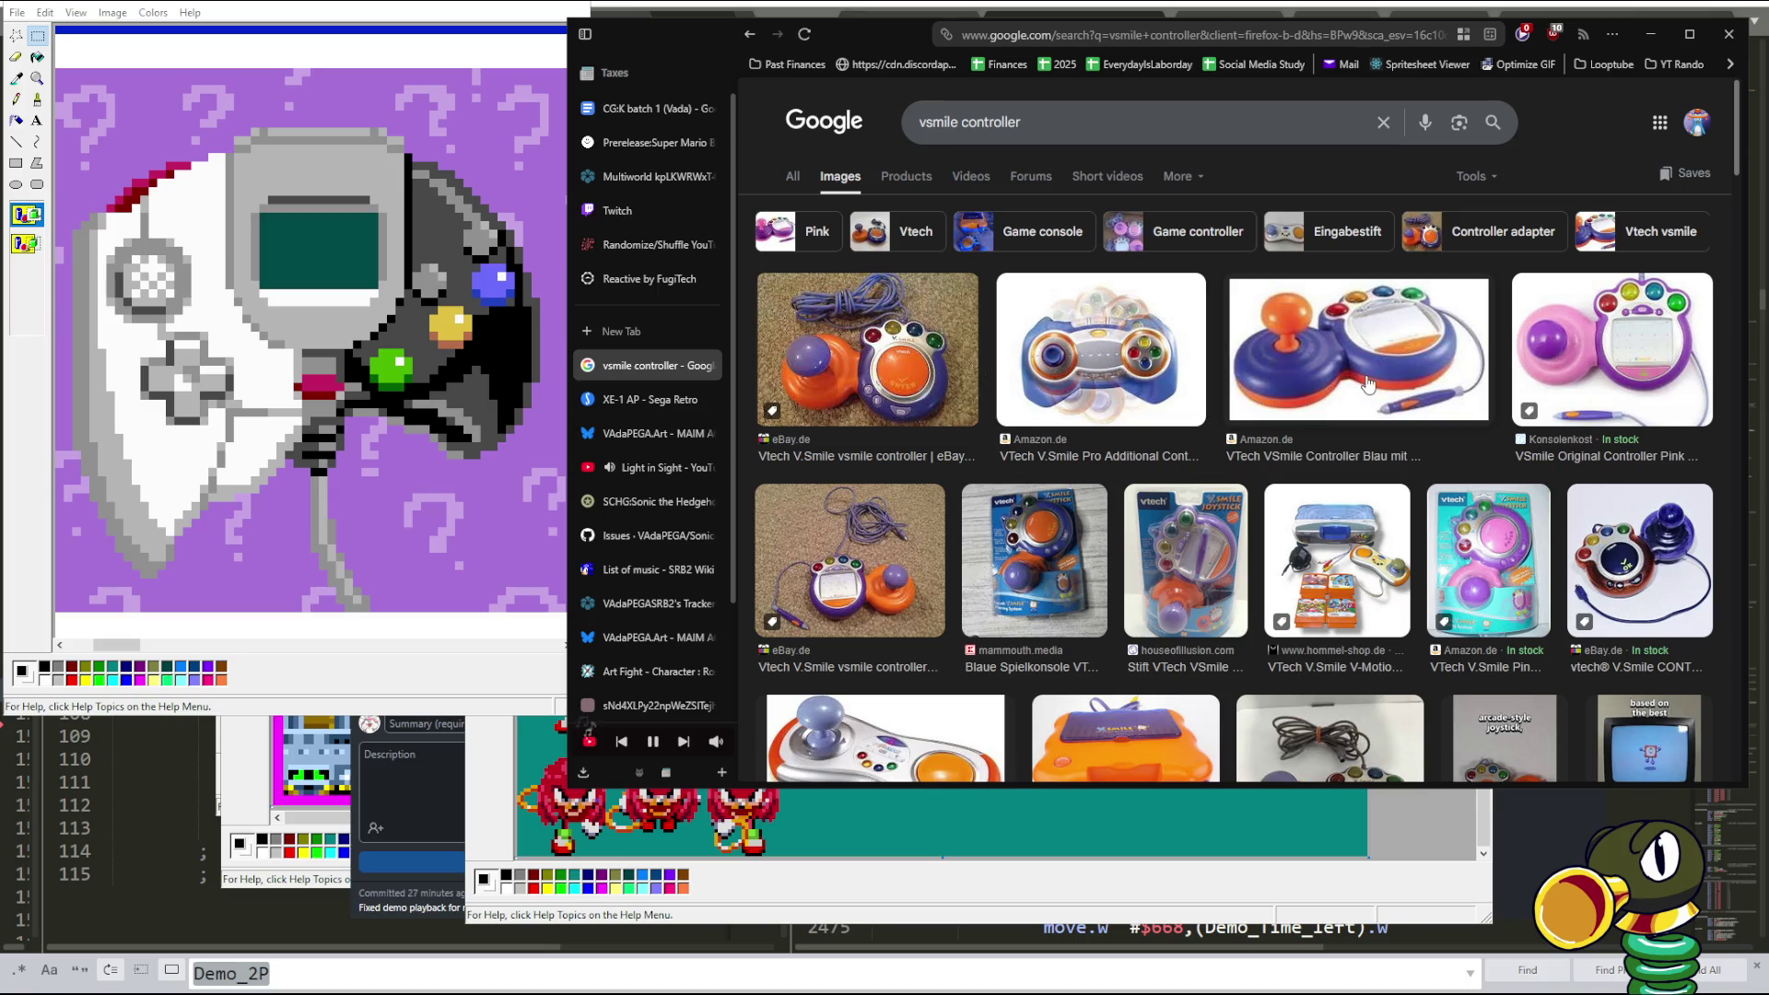
pyautogui.scroll(-3, 1368, 384)
pyautogui.scroll(3, 1367, 385)
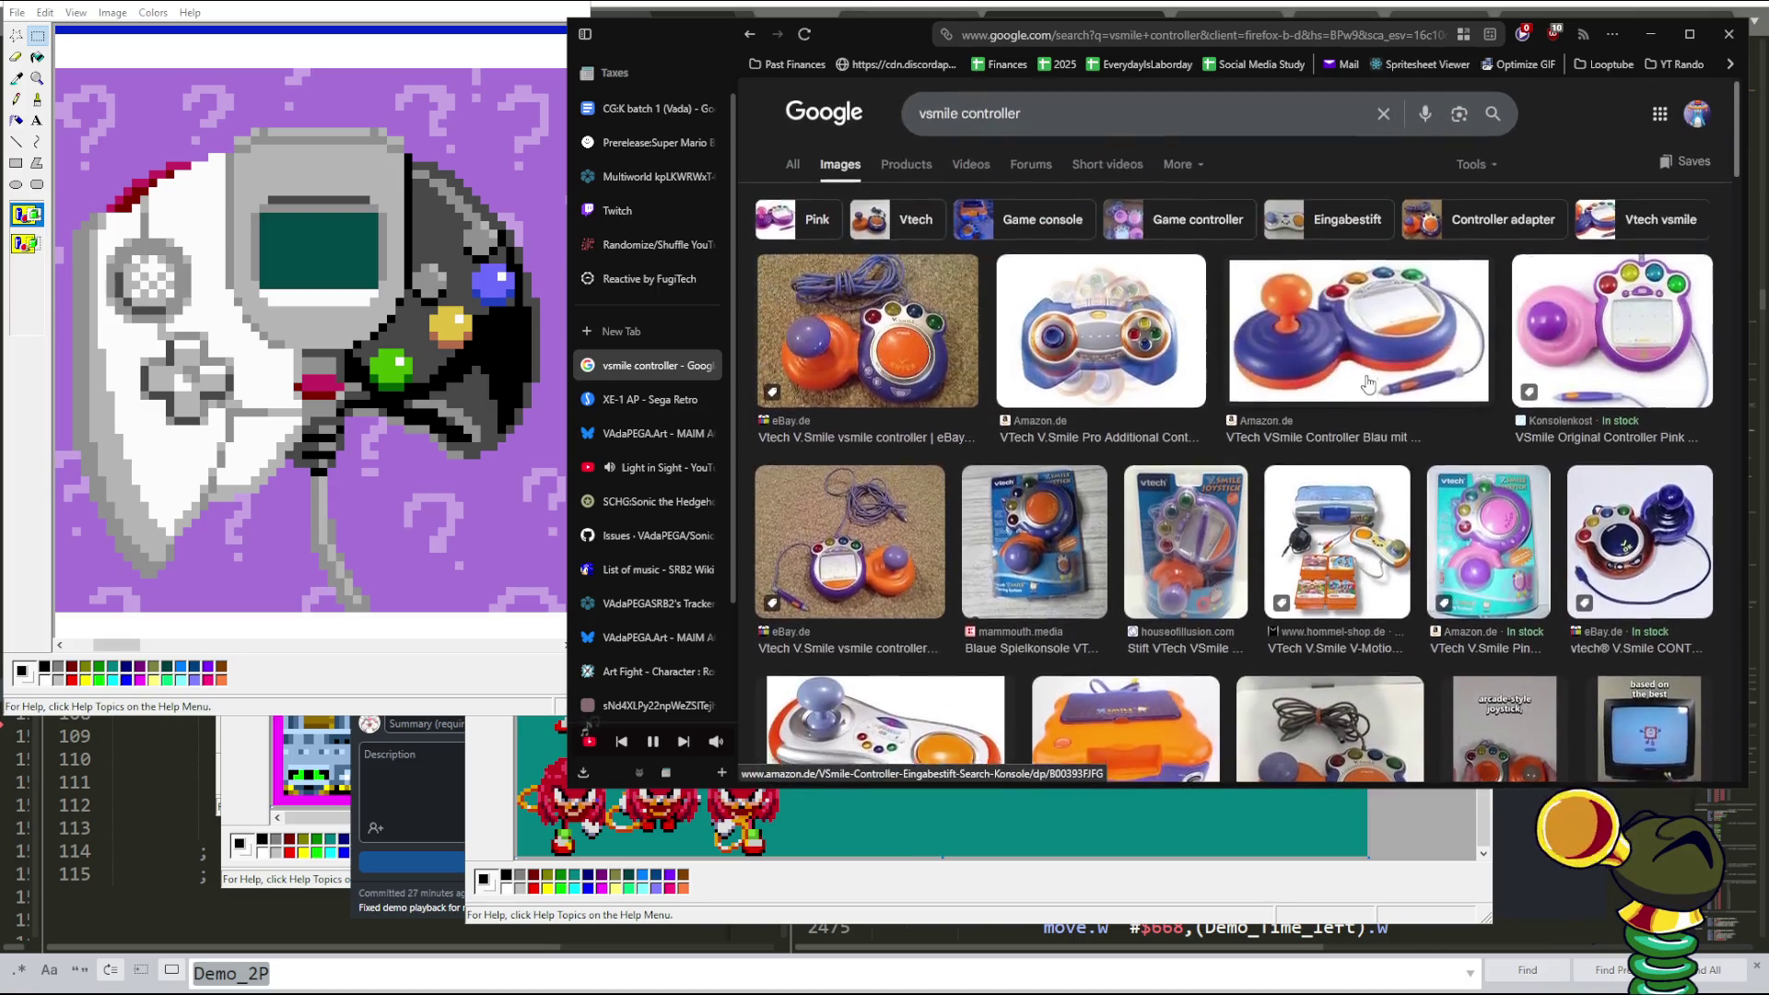
pyautogui.scroll(-3, 1368, 384)
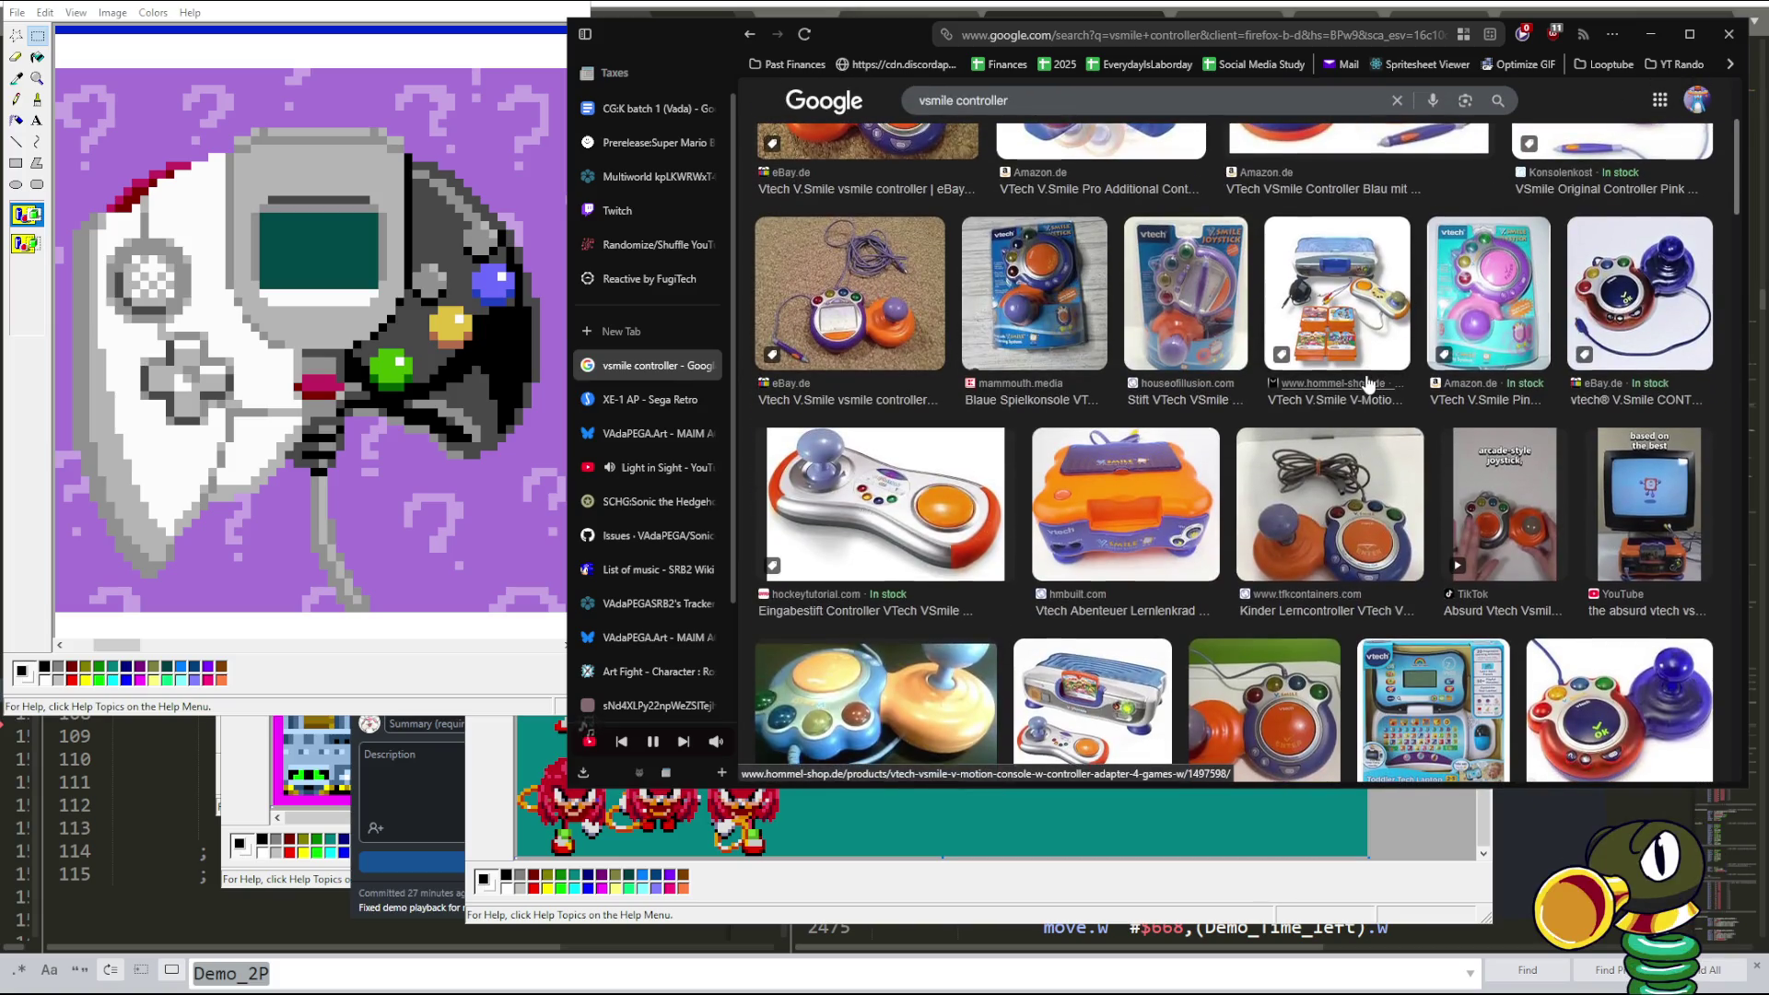
pyautogui.scroll(-5, 1368, 384)
pyautogui.scroll(2, 1367, 384)
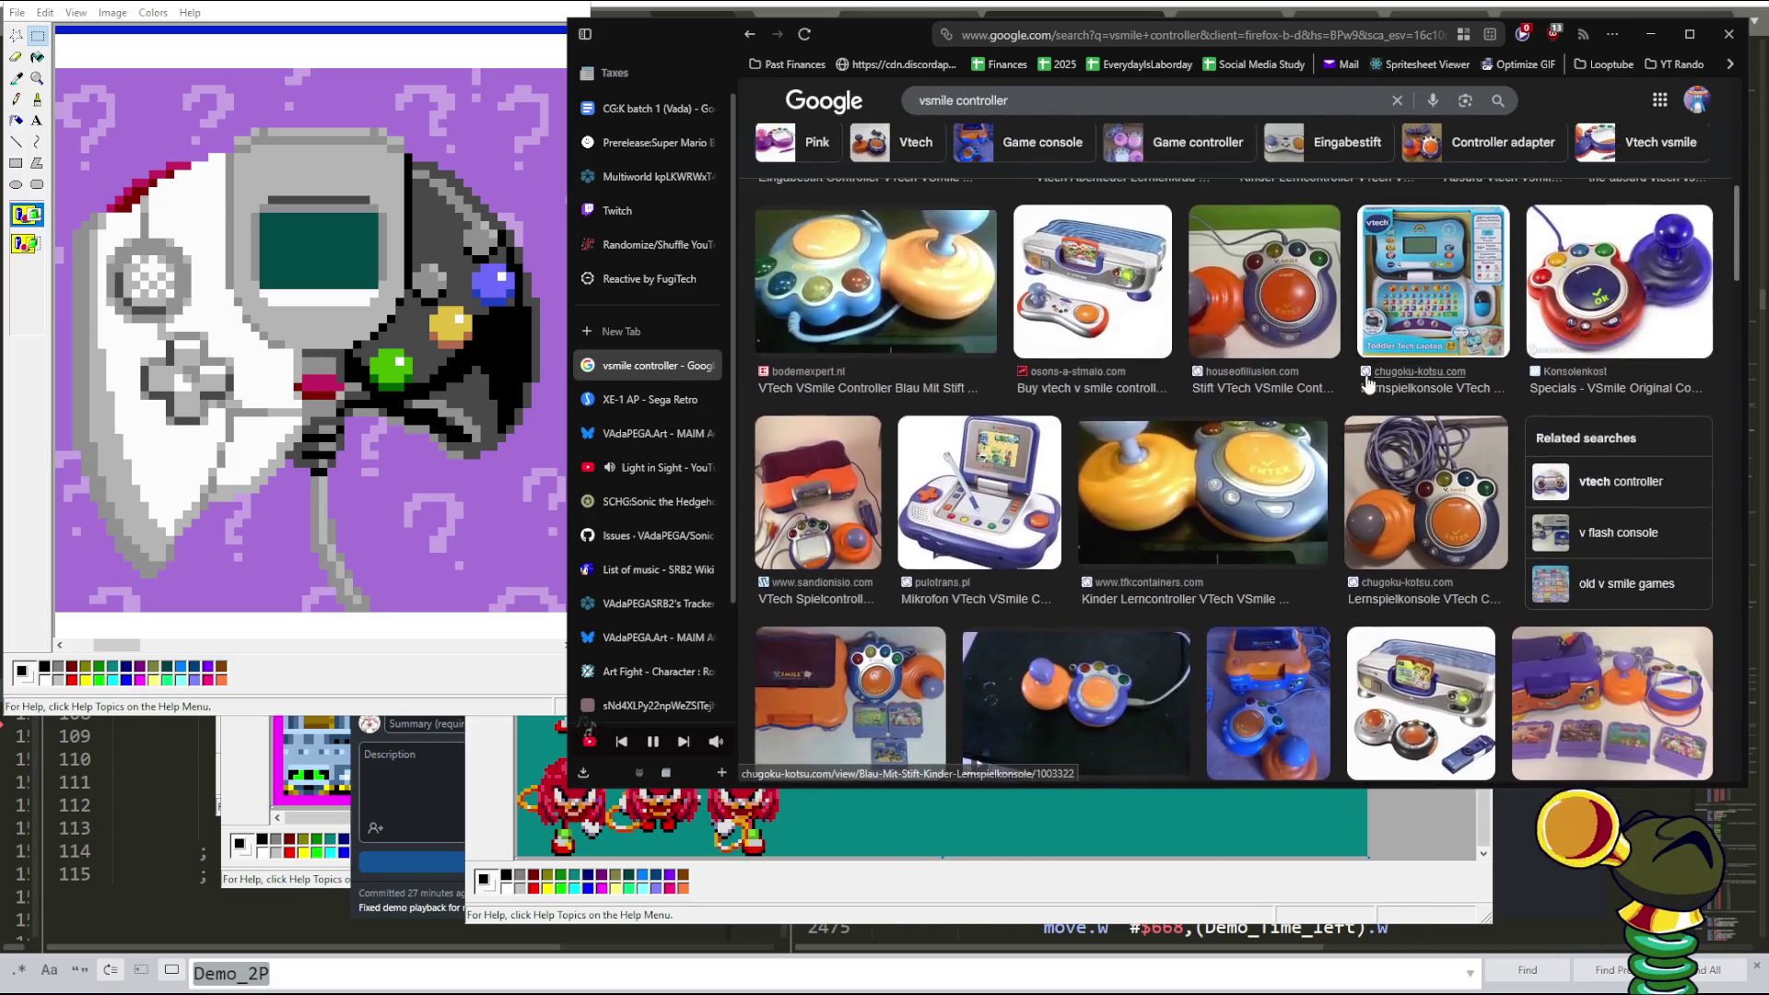
pyautogui.scroll(-5, 1367, 385)
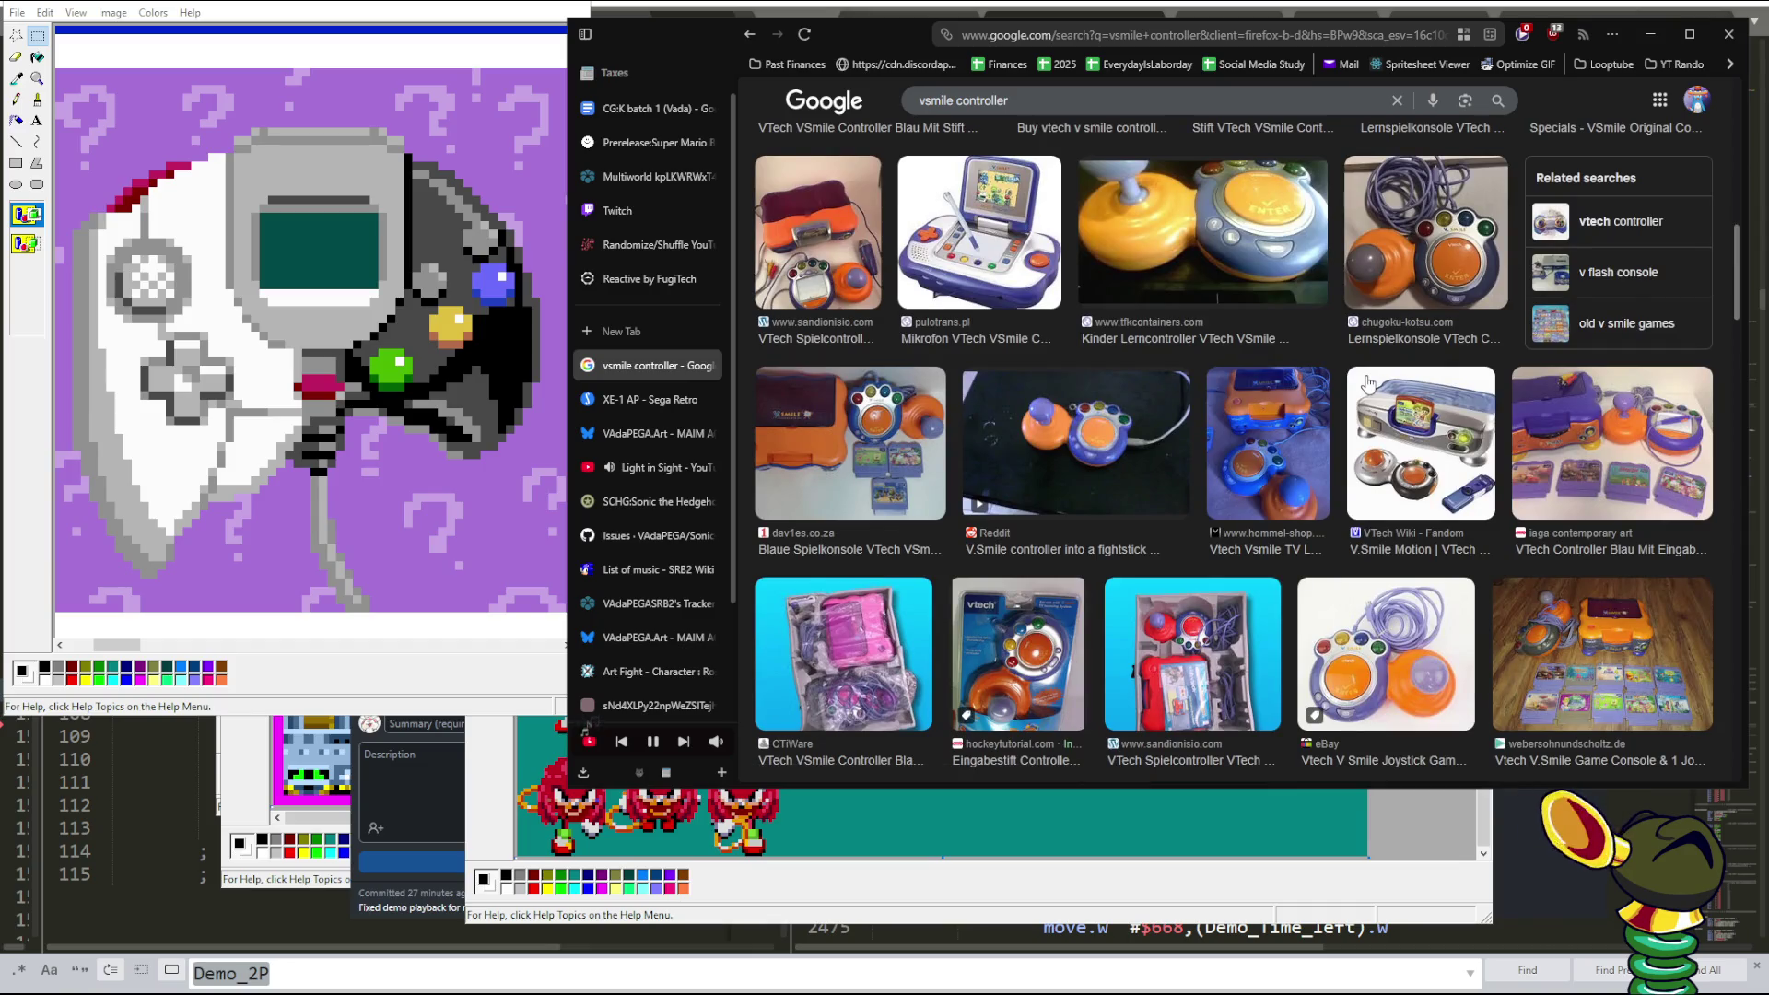
pyautogui.scroll(-3, 1368, 383)
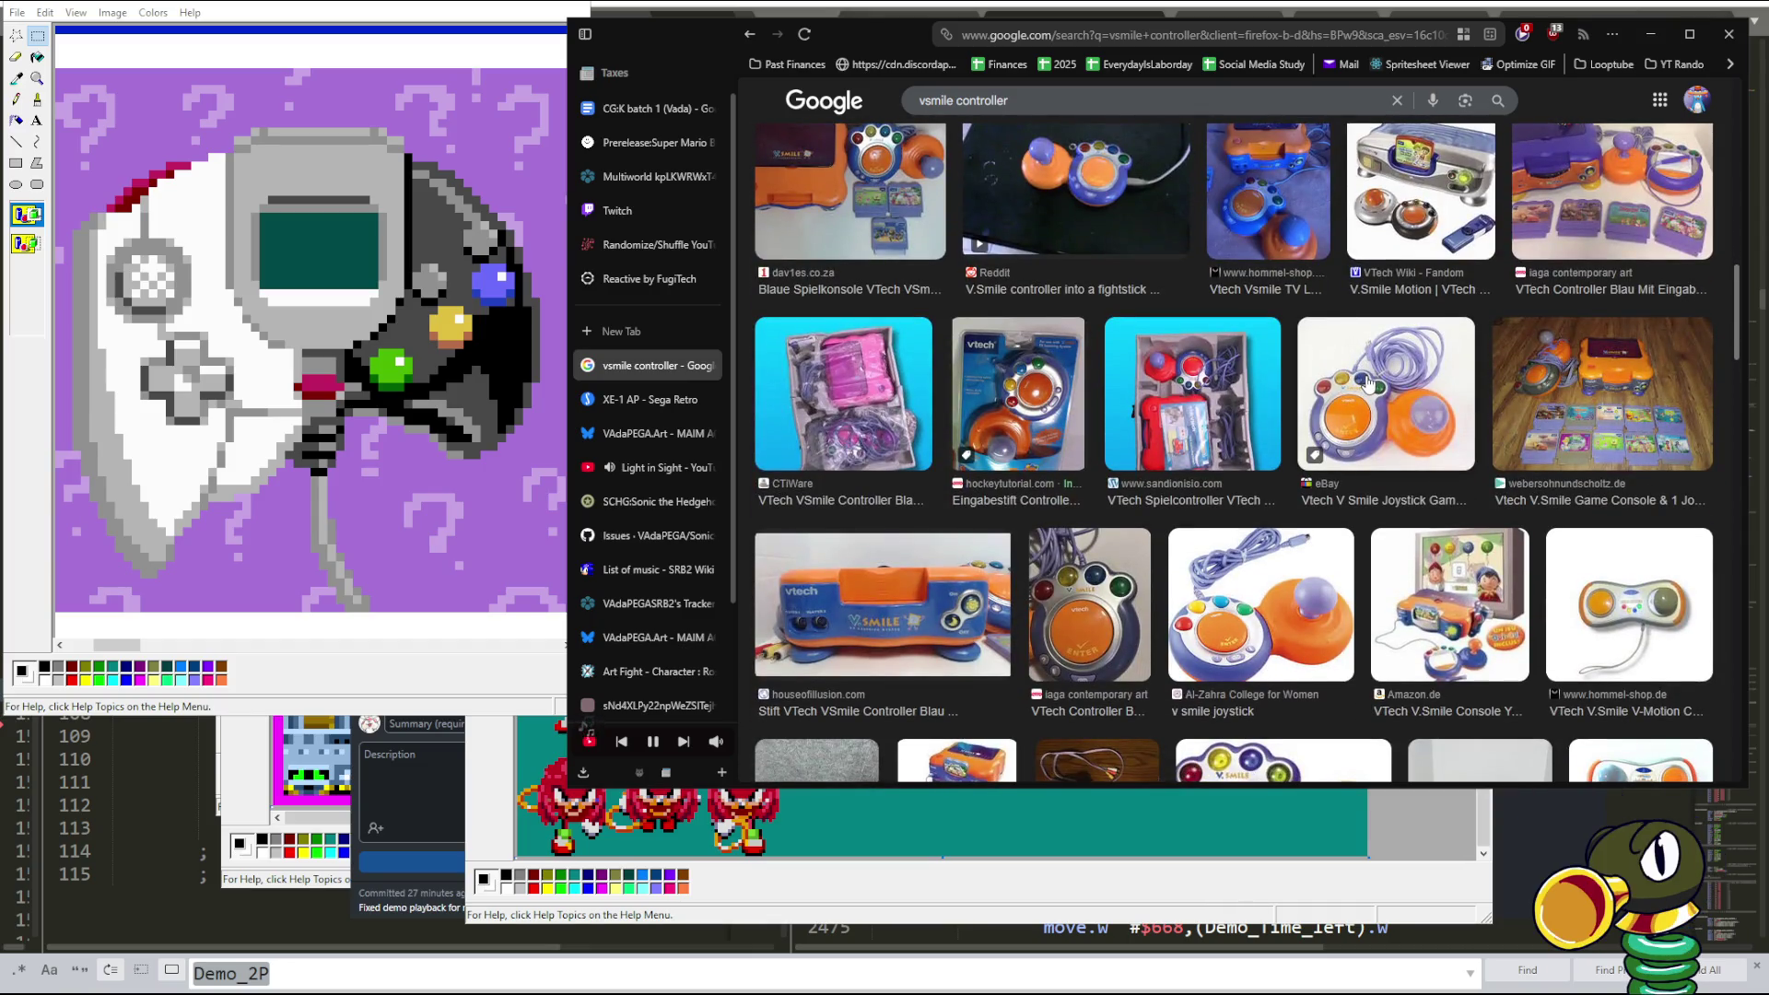
pyautogui.scroll(-5, 1367, 383)
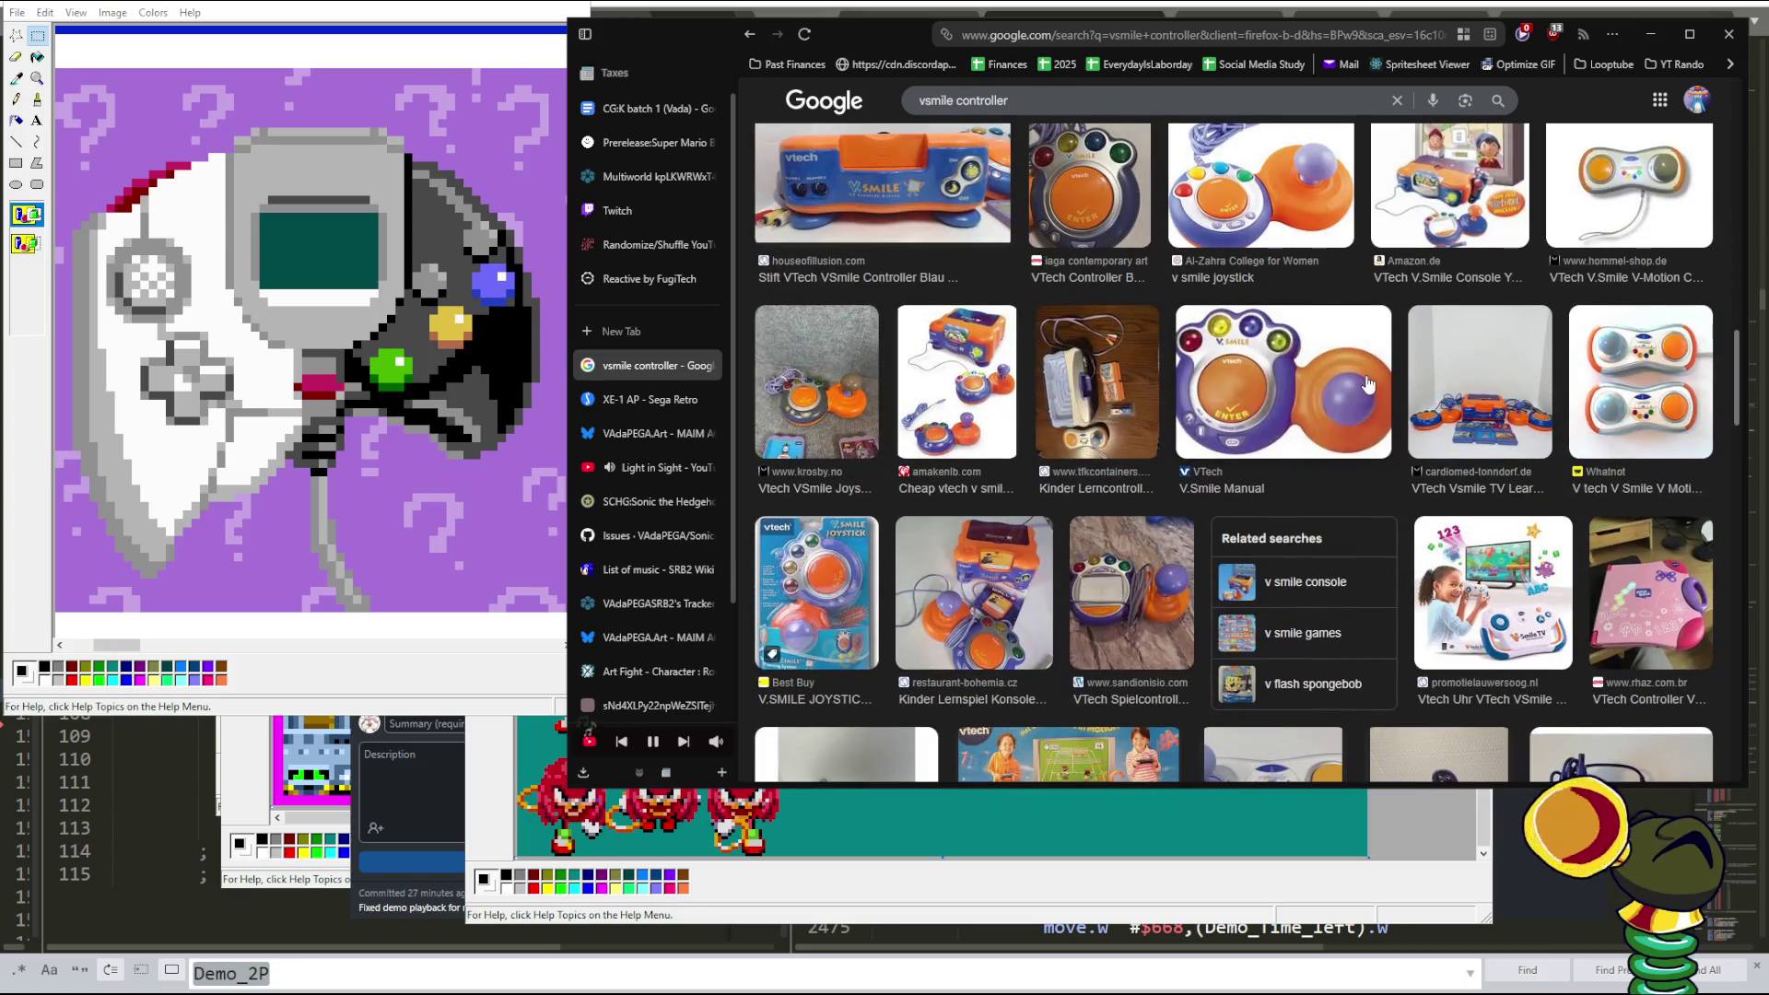
pyautogui.scroll(-3, 1109, 384)
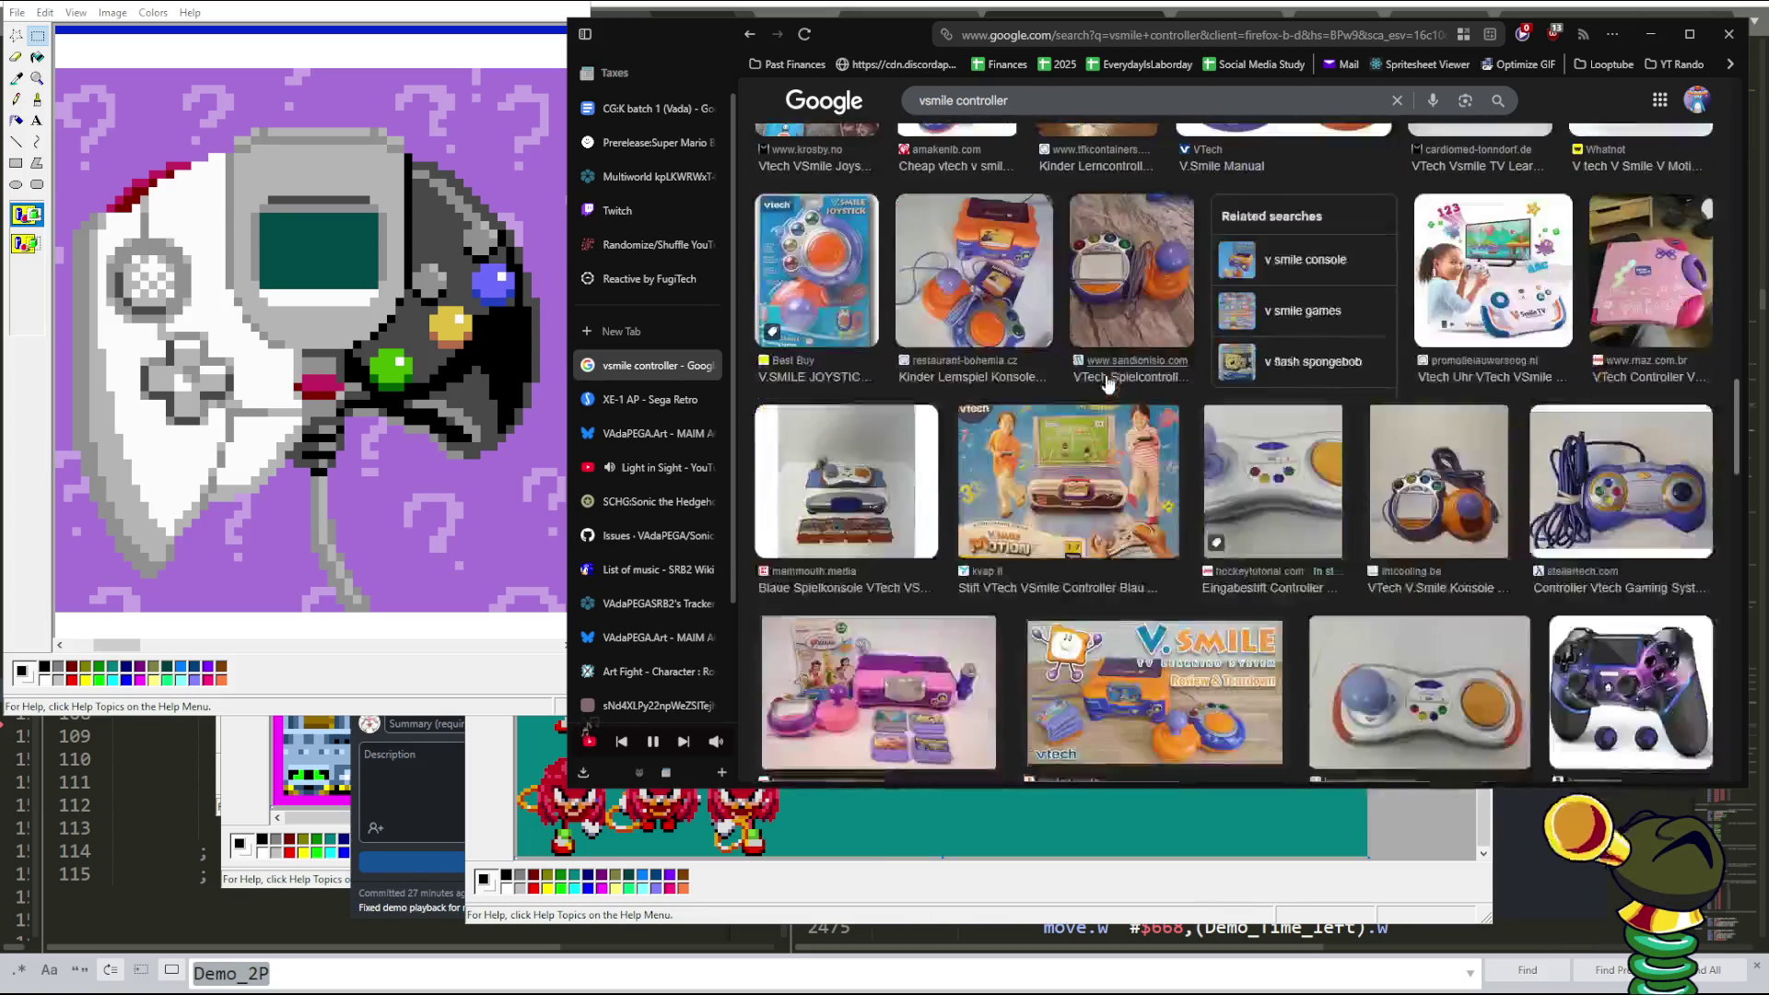
pyautogui.scroll(-3, 1109, 383)
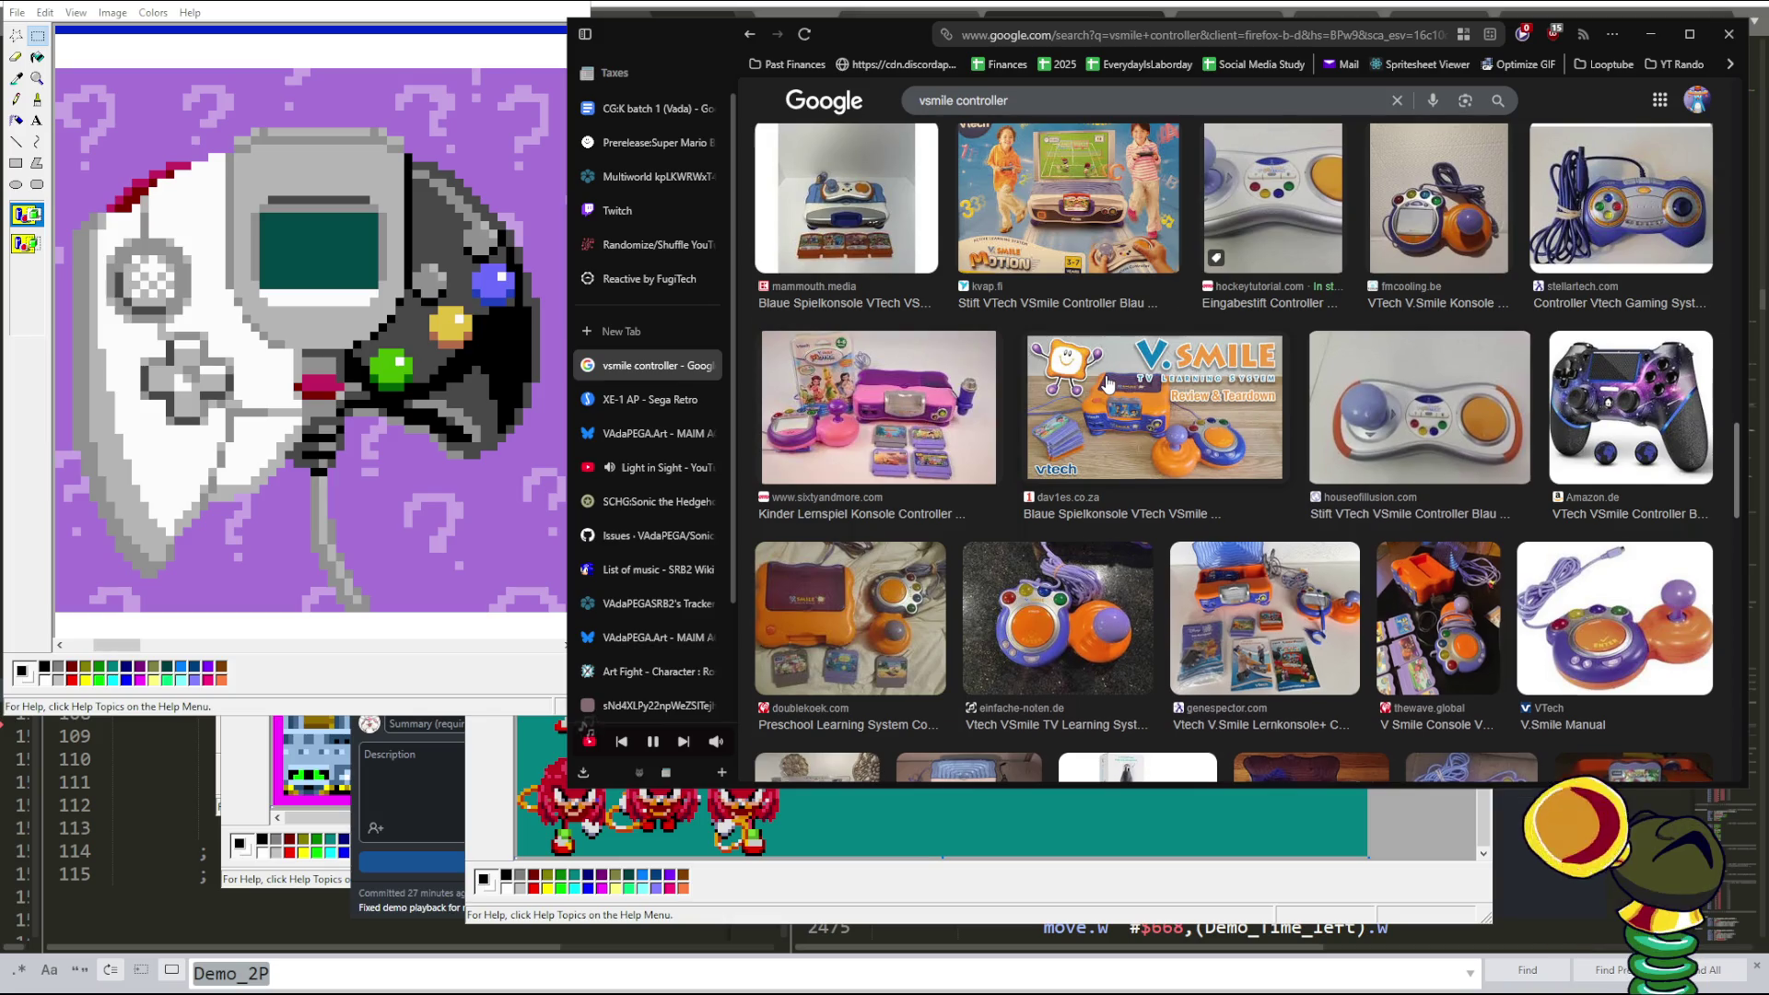
pyautogui.scroll(-3, 1109, 383)
pyautogui.scroll(-2, 1108, 384)
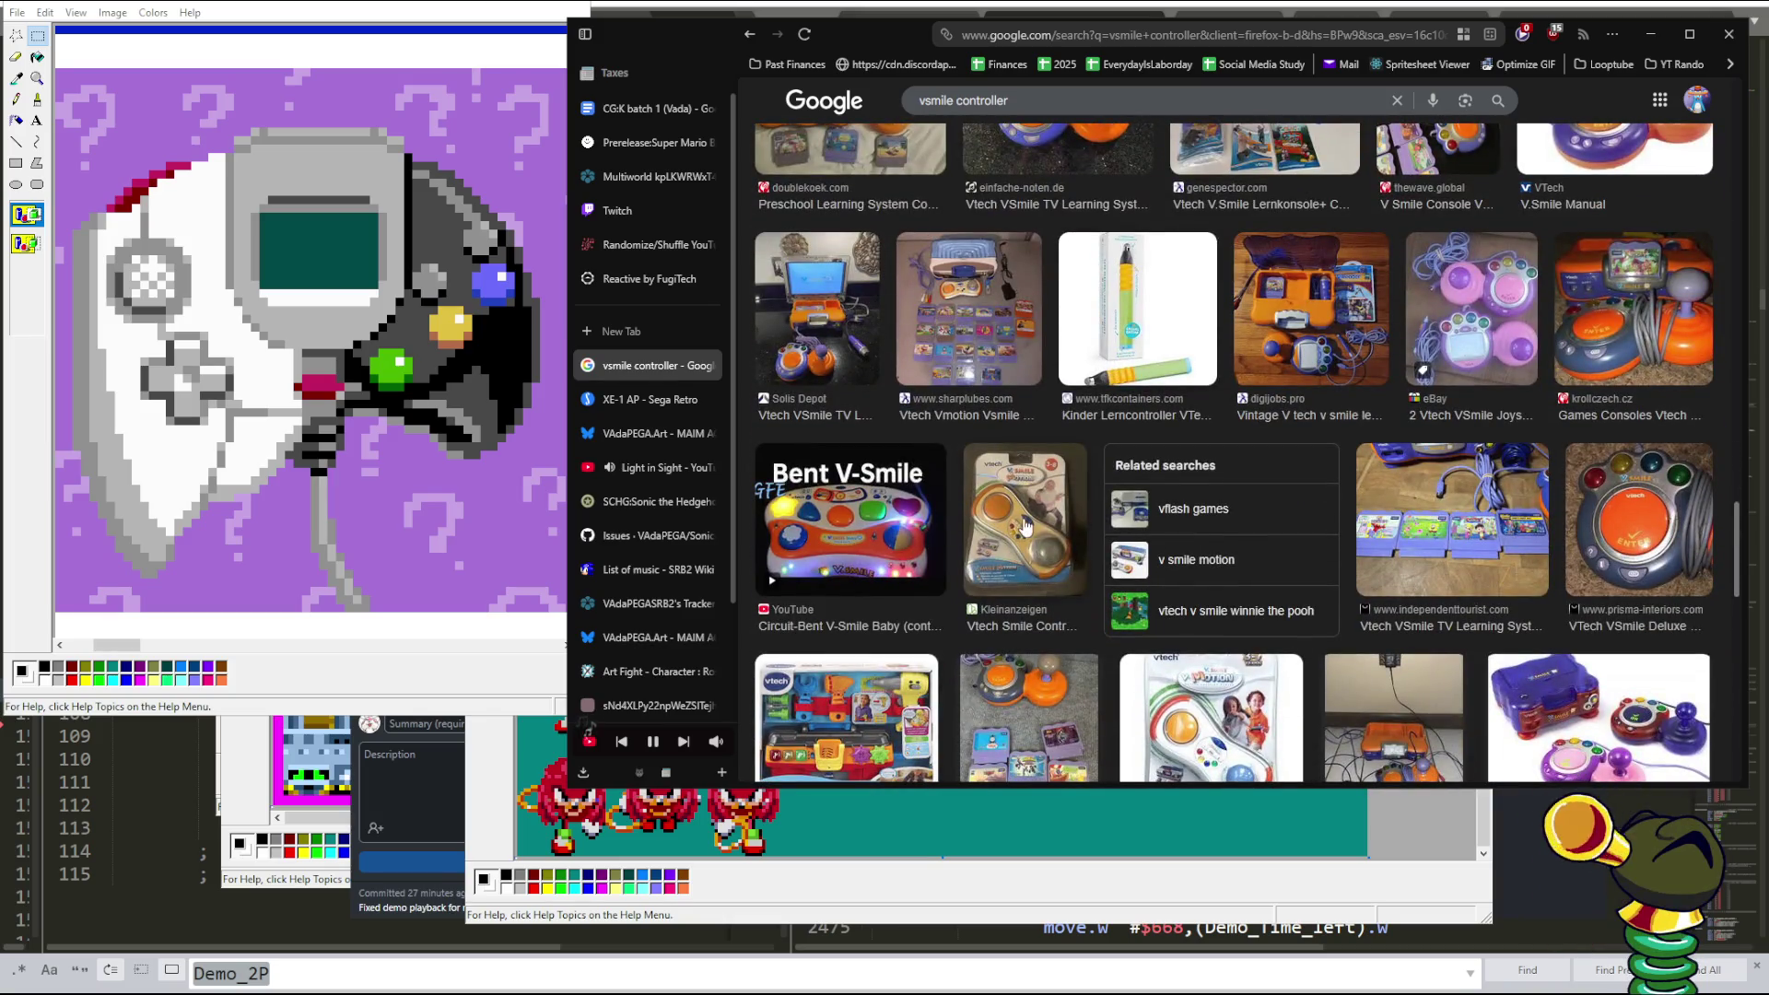
pyautogui.click(1026, 526)
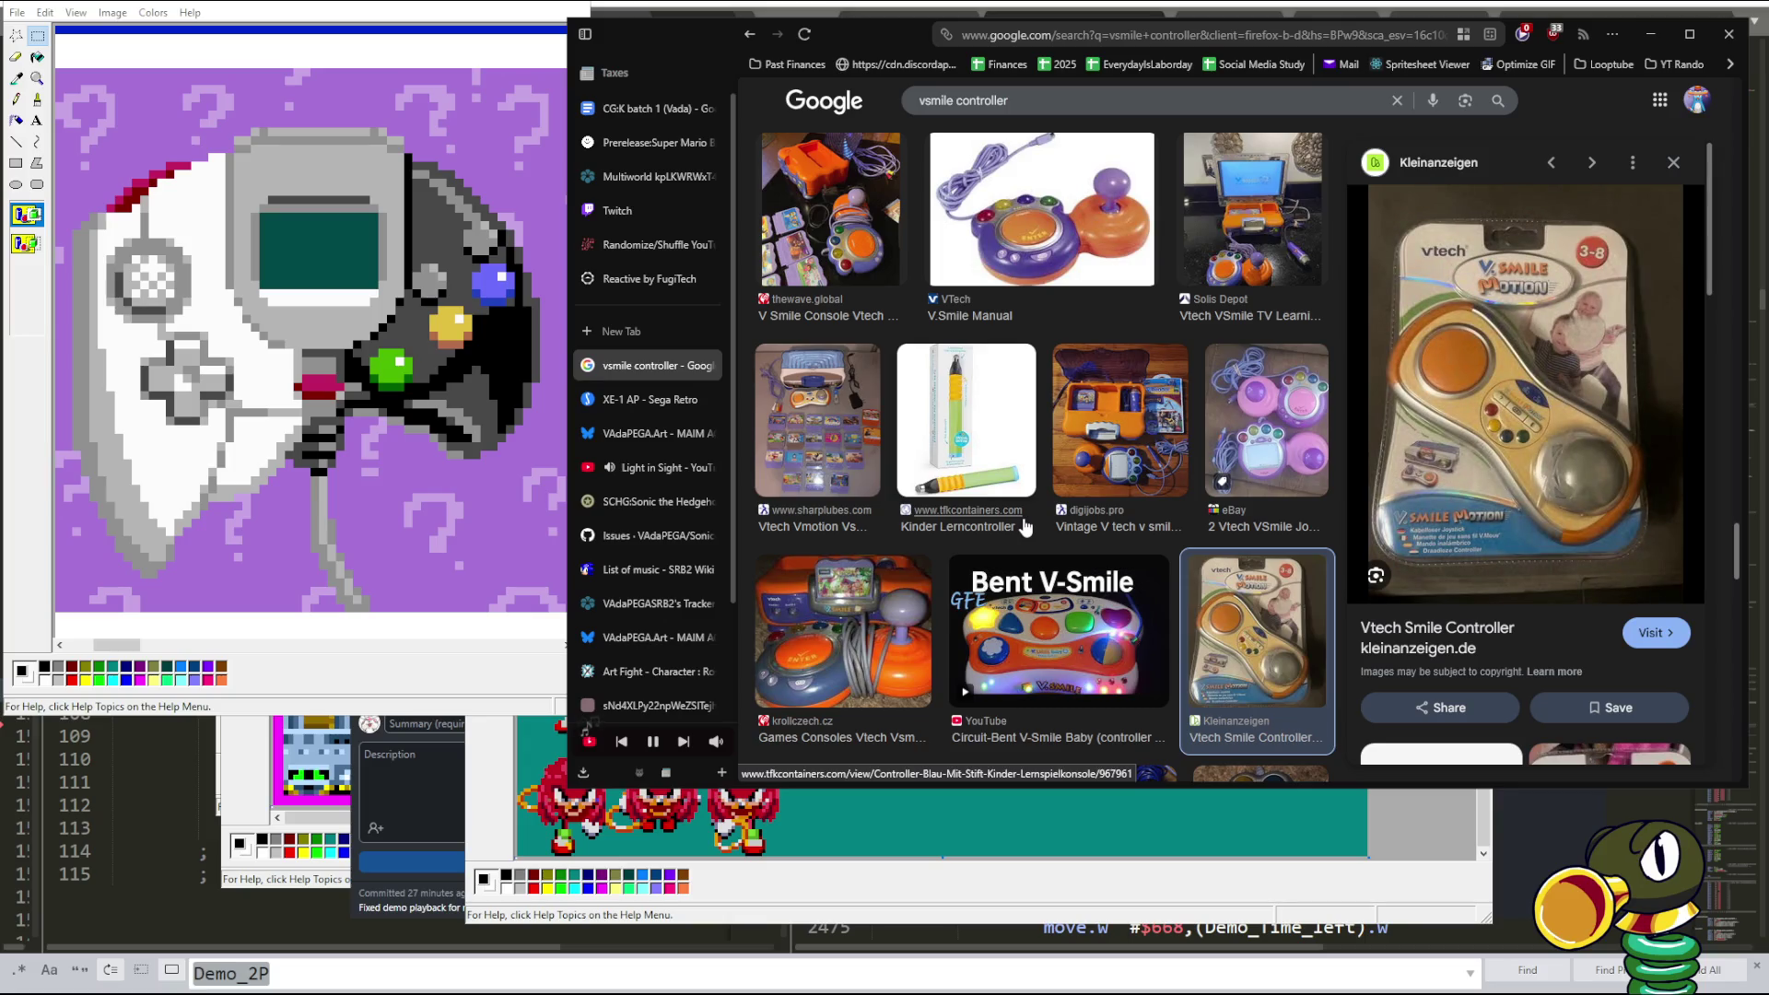
# - Preview the Bent V-Smile, krosby.no VSmile joystick and Eduline Malta V-Smile Motion controllers
pyautogui.scroll(-3, 1026, 525)
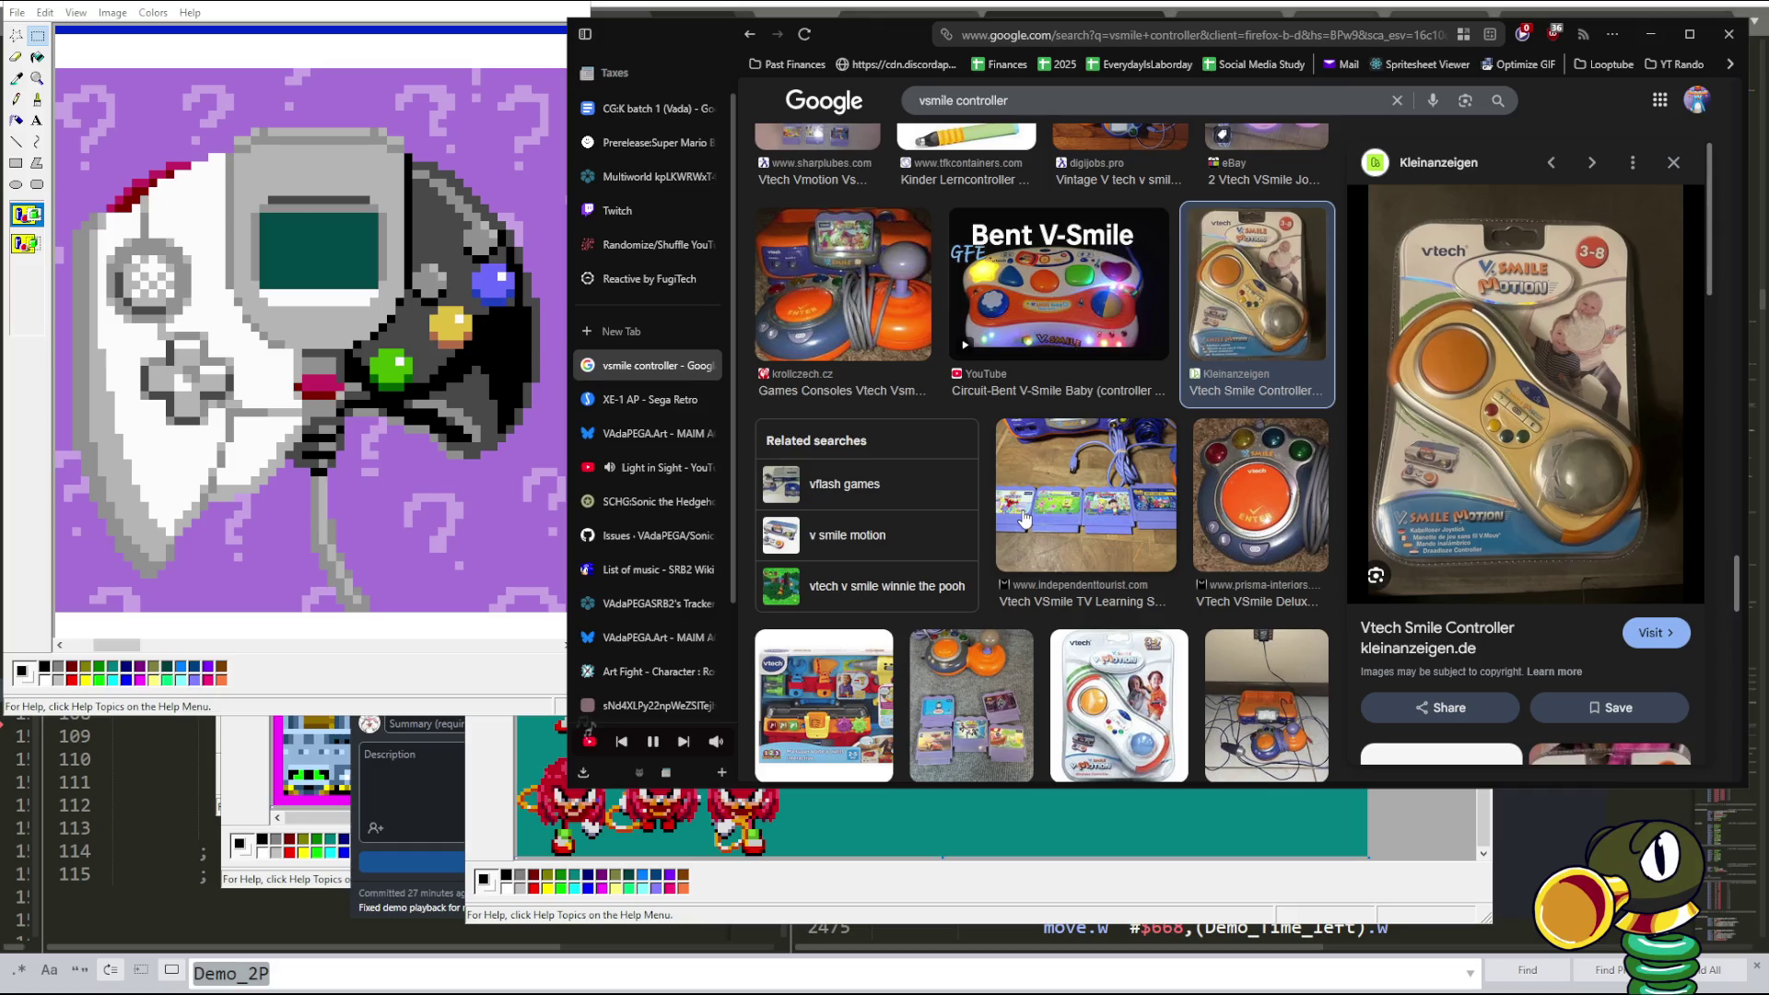
pyautogui.click(1078, 324)
pyautogui.scroll(-3, 1060, 350)
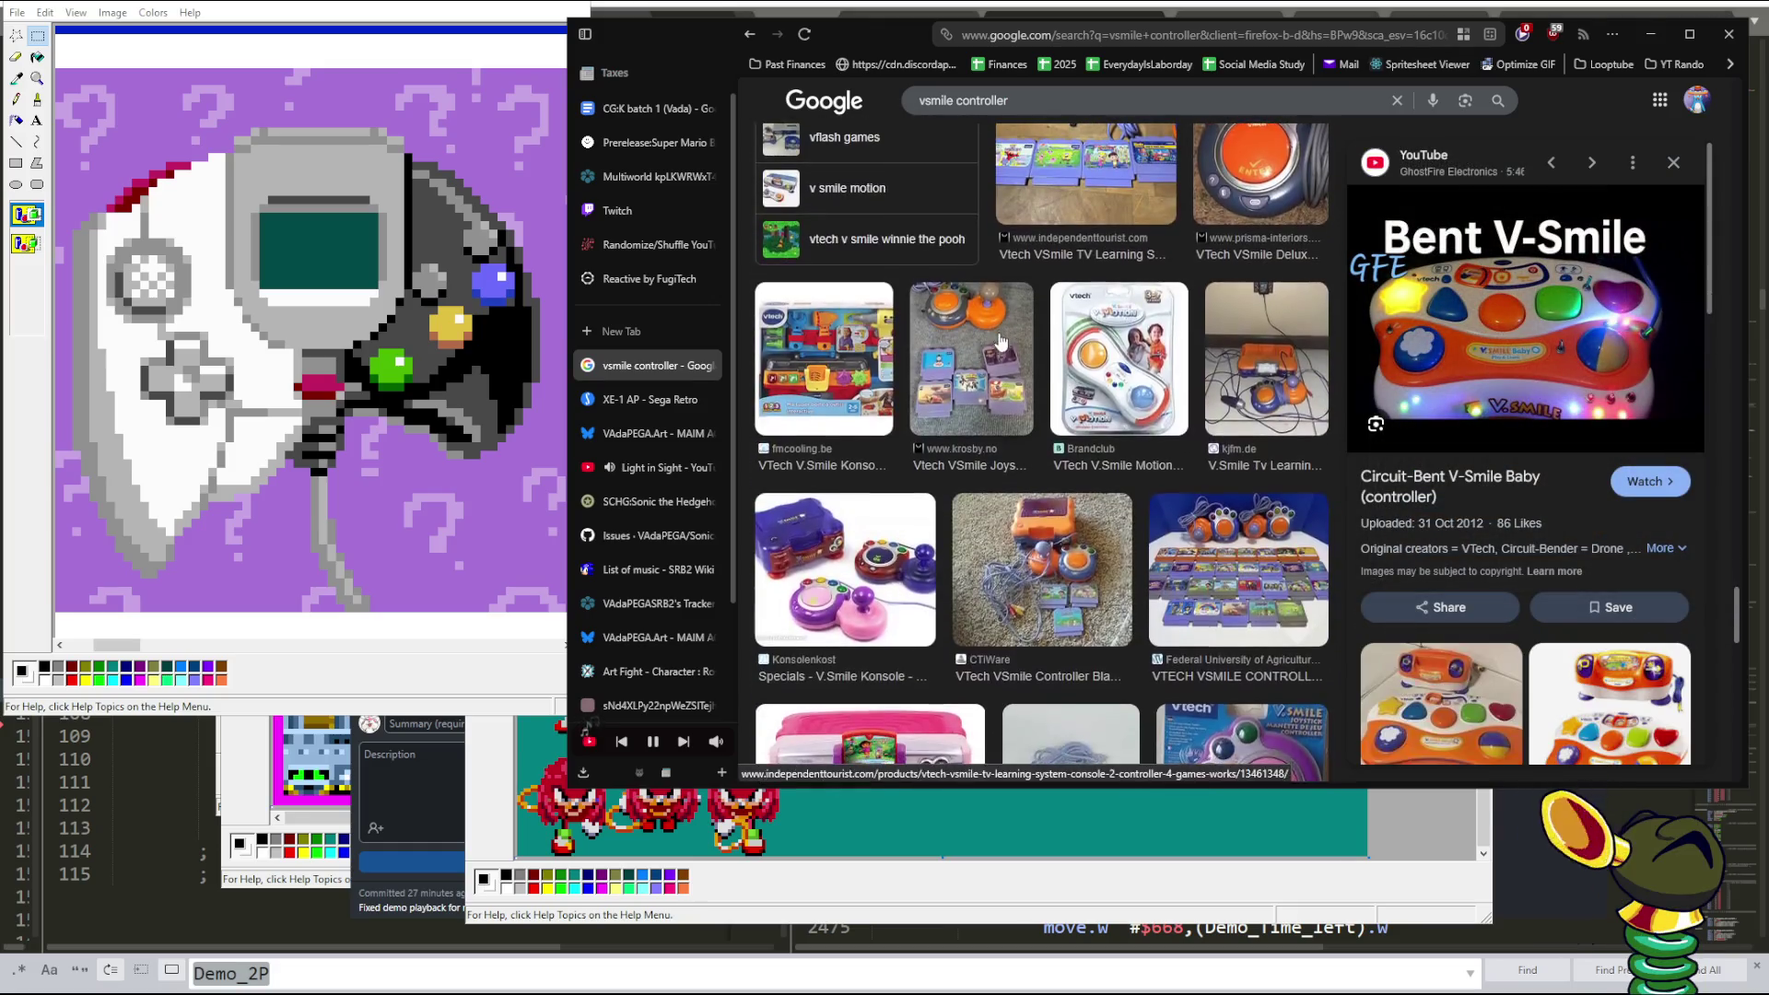
pyautogui.click(963, 391)
pyautogui.scroll(-2, 949, 385)
pyautogui.scroll(-3, 949, 385)
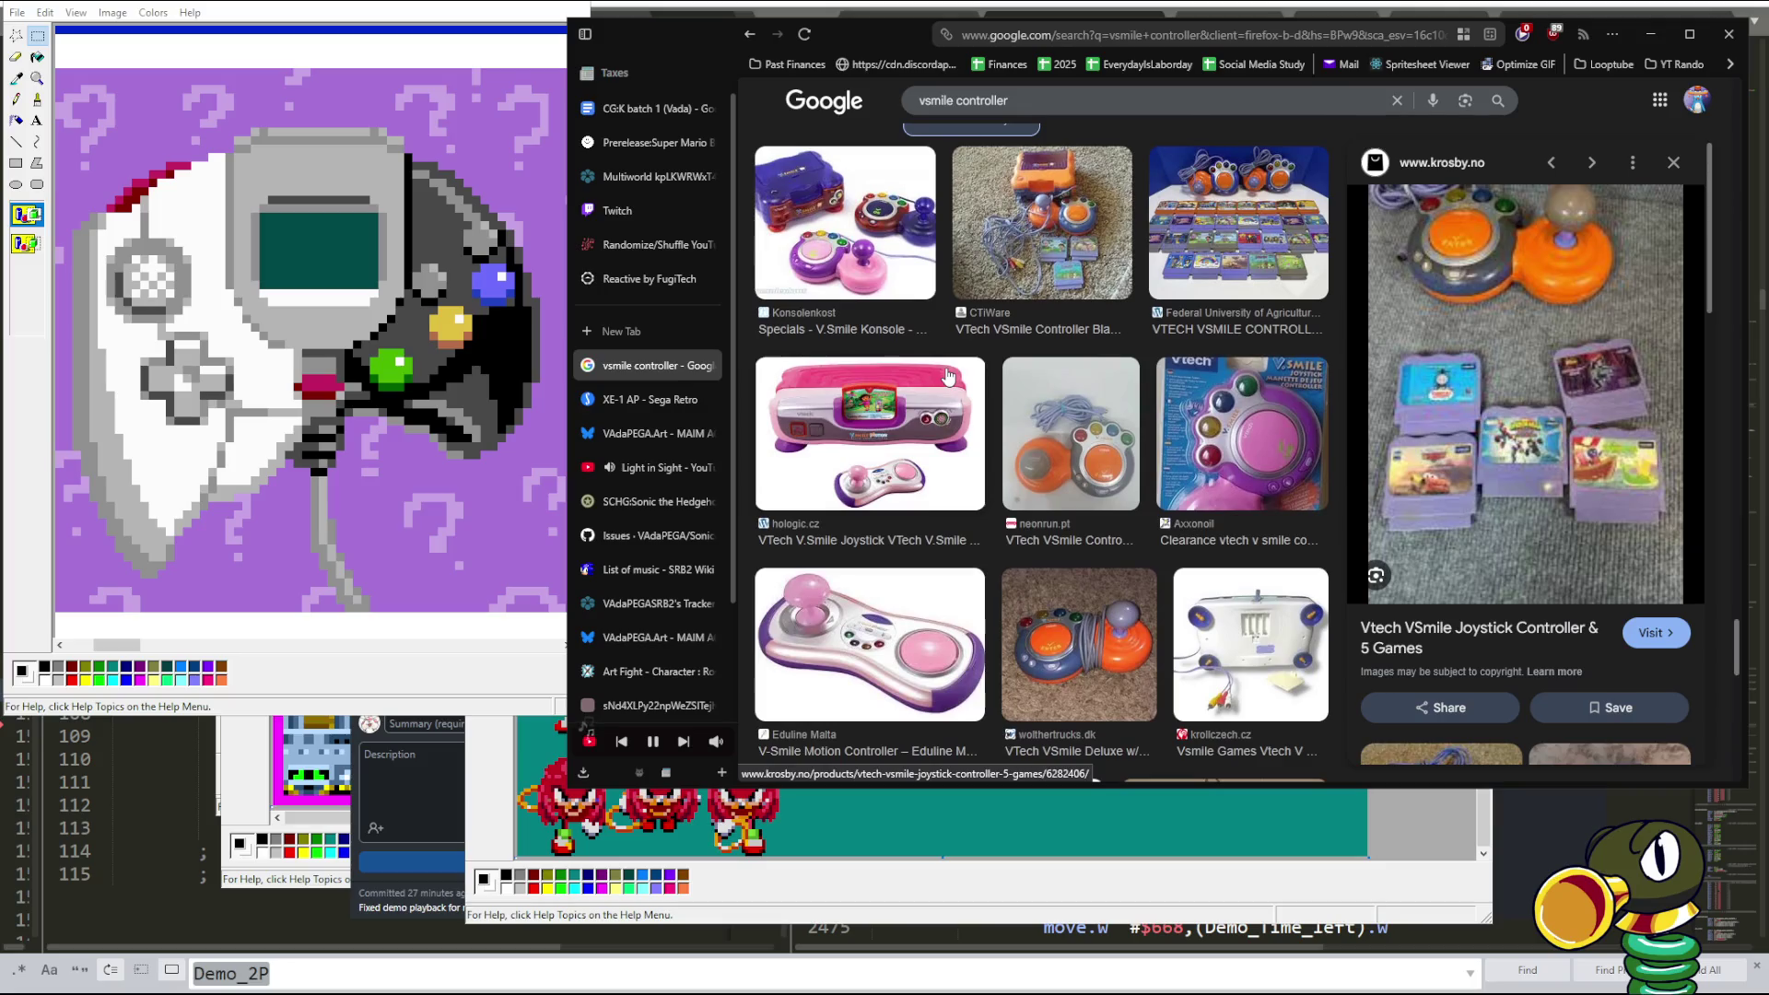
pyautogui.click(888, 458)
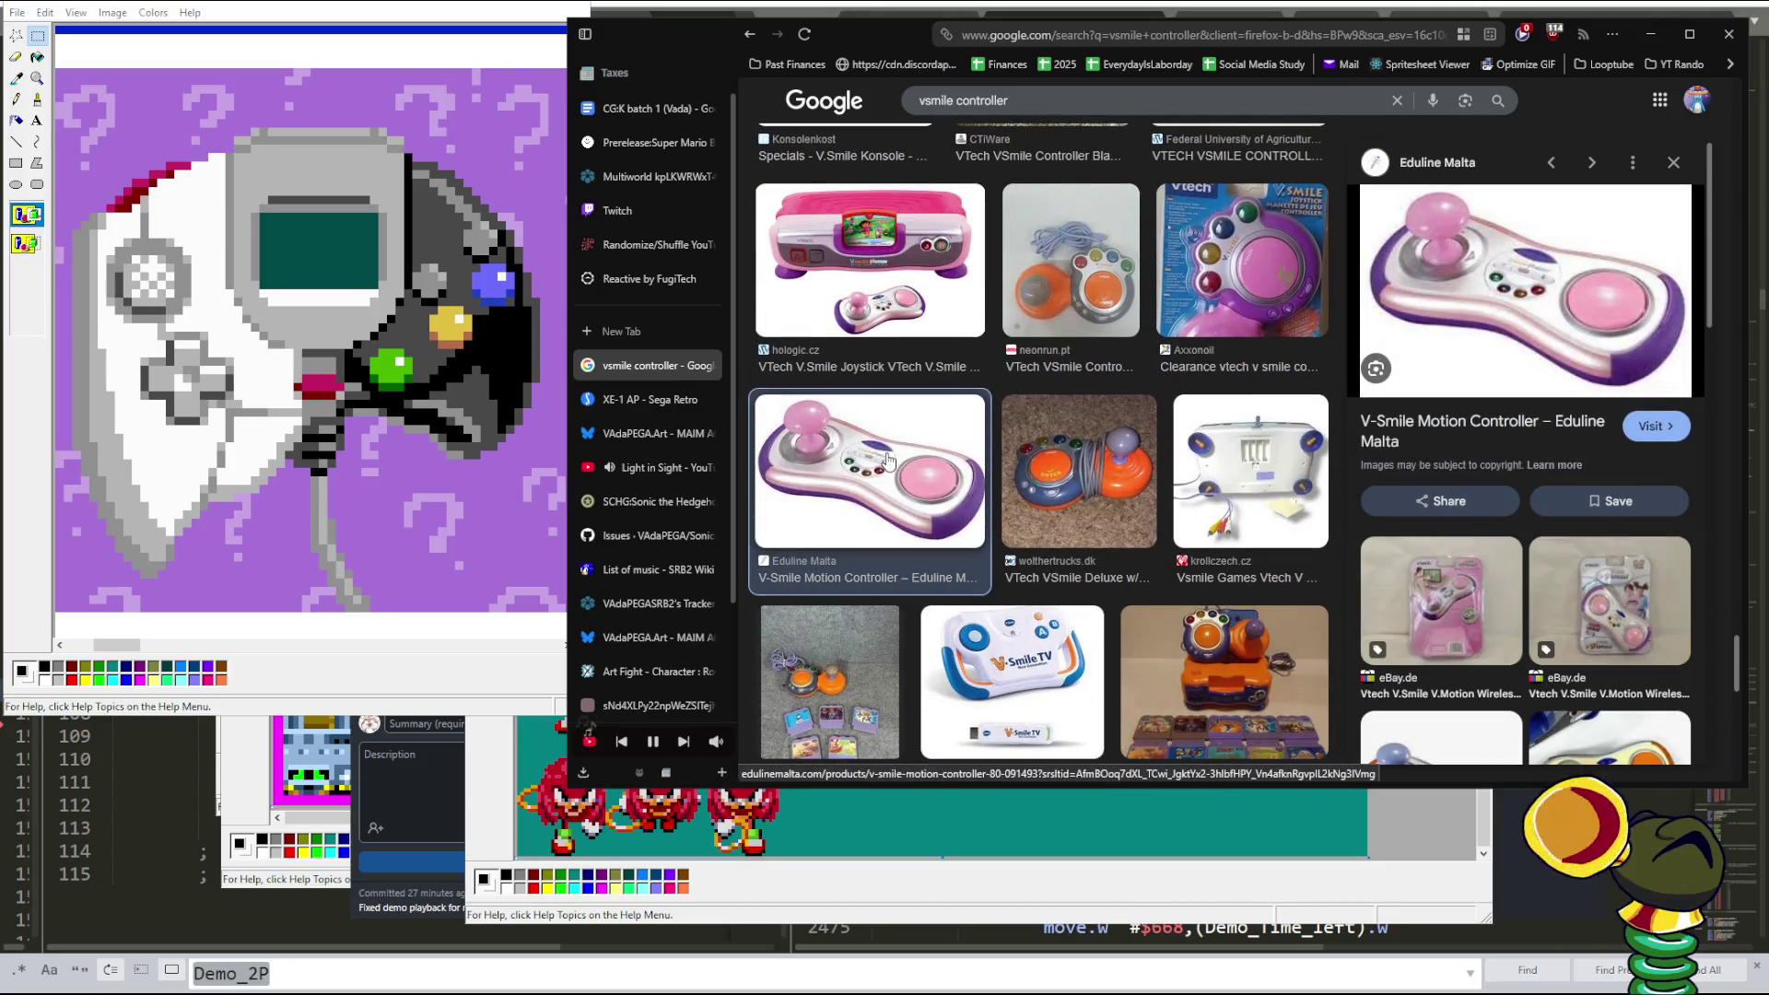
# - Scroll further down and preview the Amazon.de VTech V.Smile Pro Additional Controller
pyautogui.scroll(-1, 1107, 460)
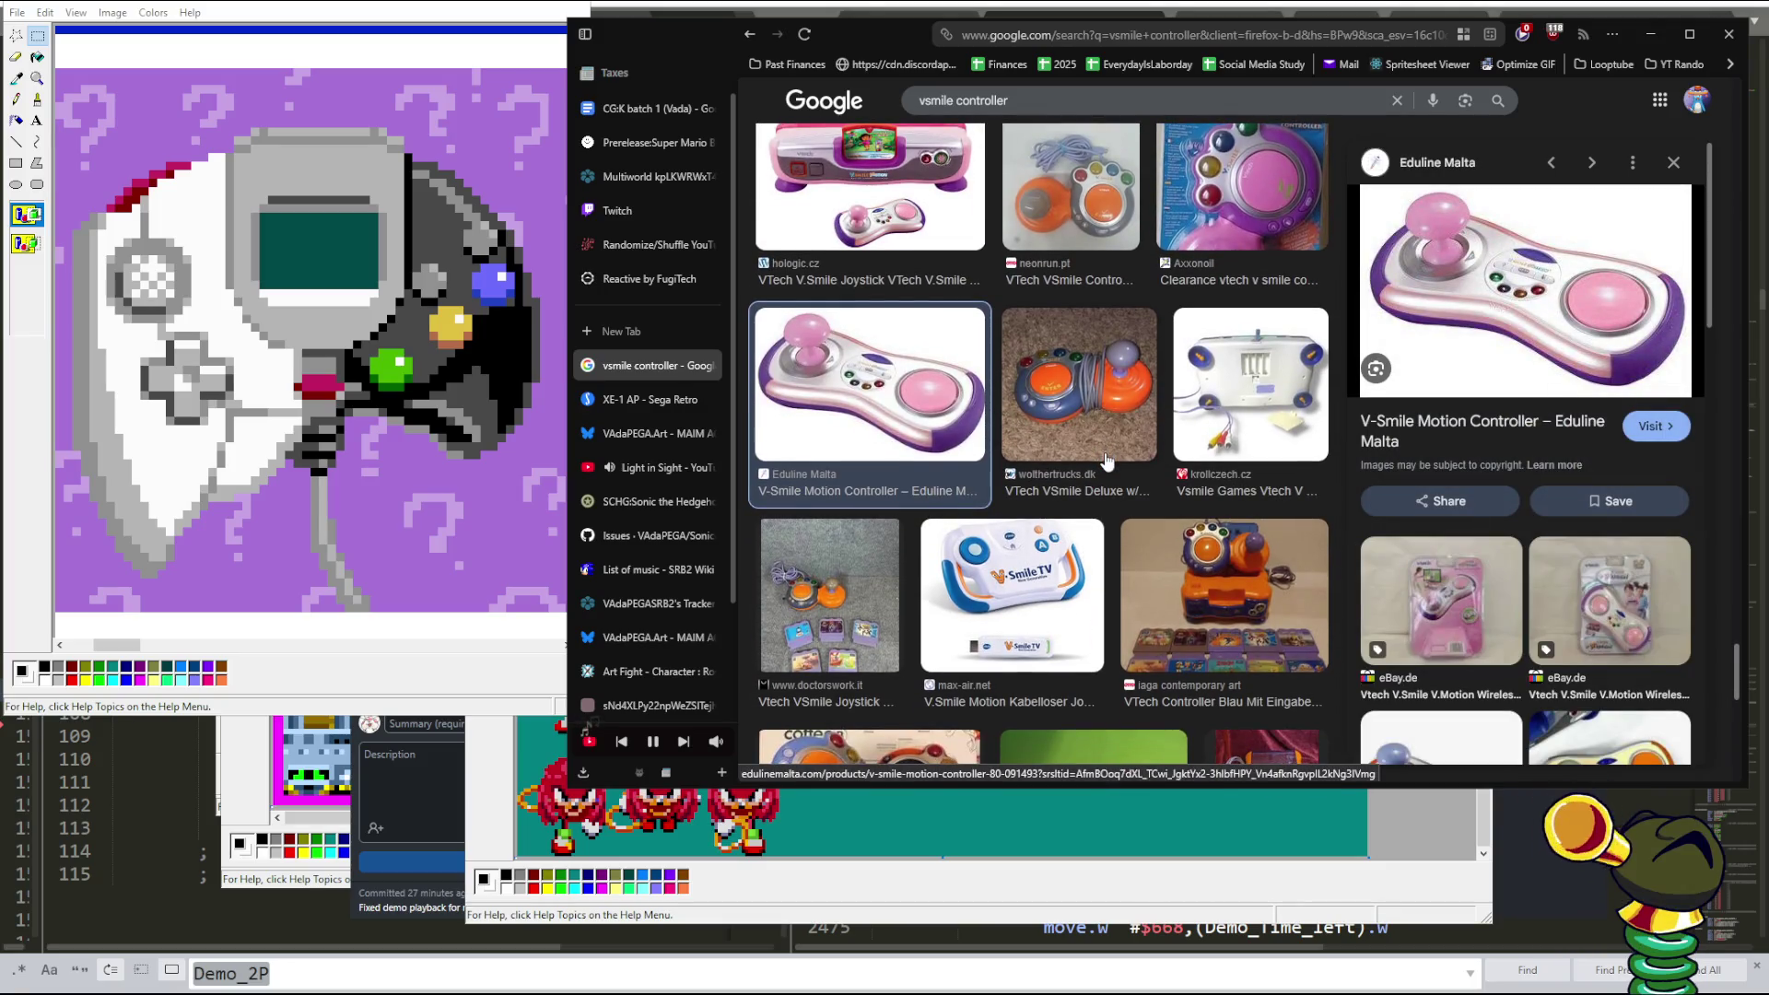
pyautogui.scroll(-1, 1107, 458)
pyautogui.scroll(1, 1106, 458)
pyautogui.scroll(2, 1107, 461)
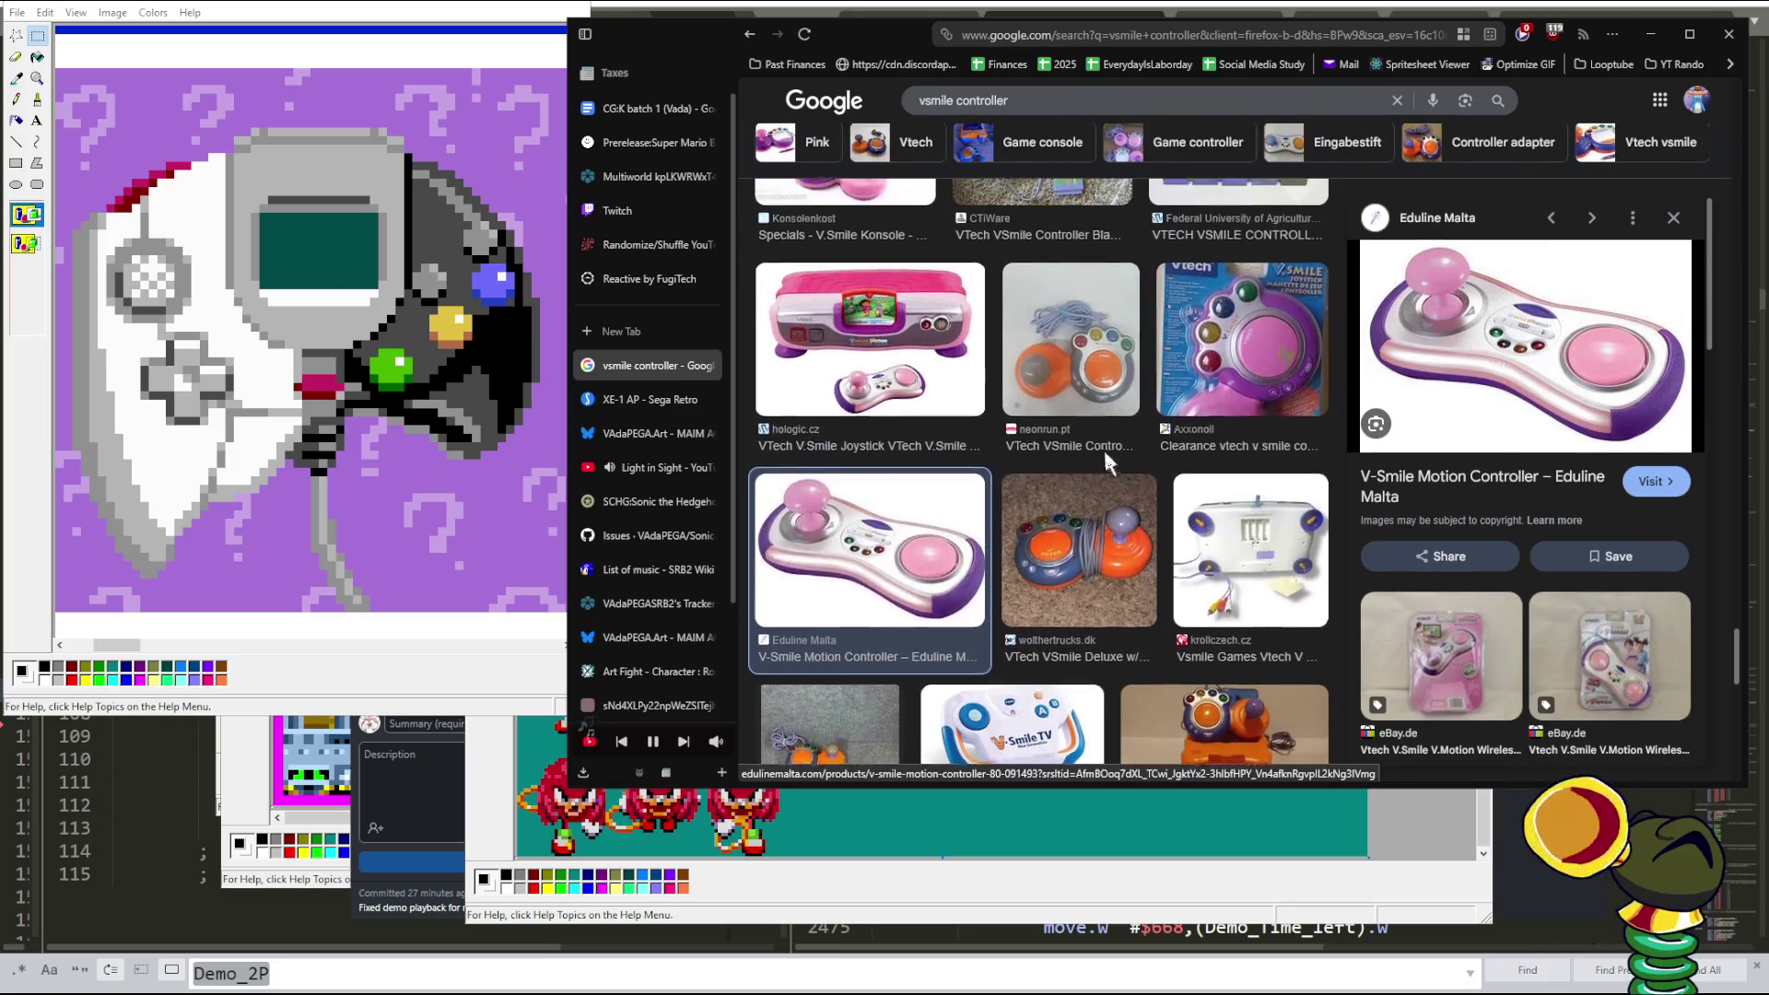
pyautogui.scroll(-1, 1070, 553)
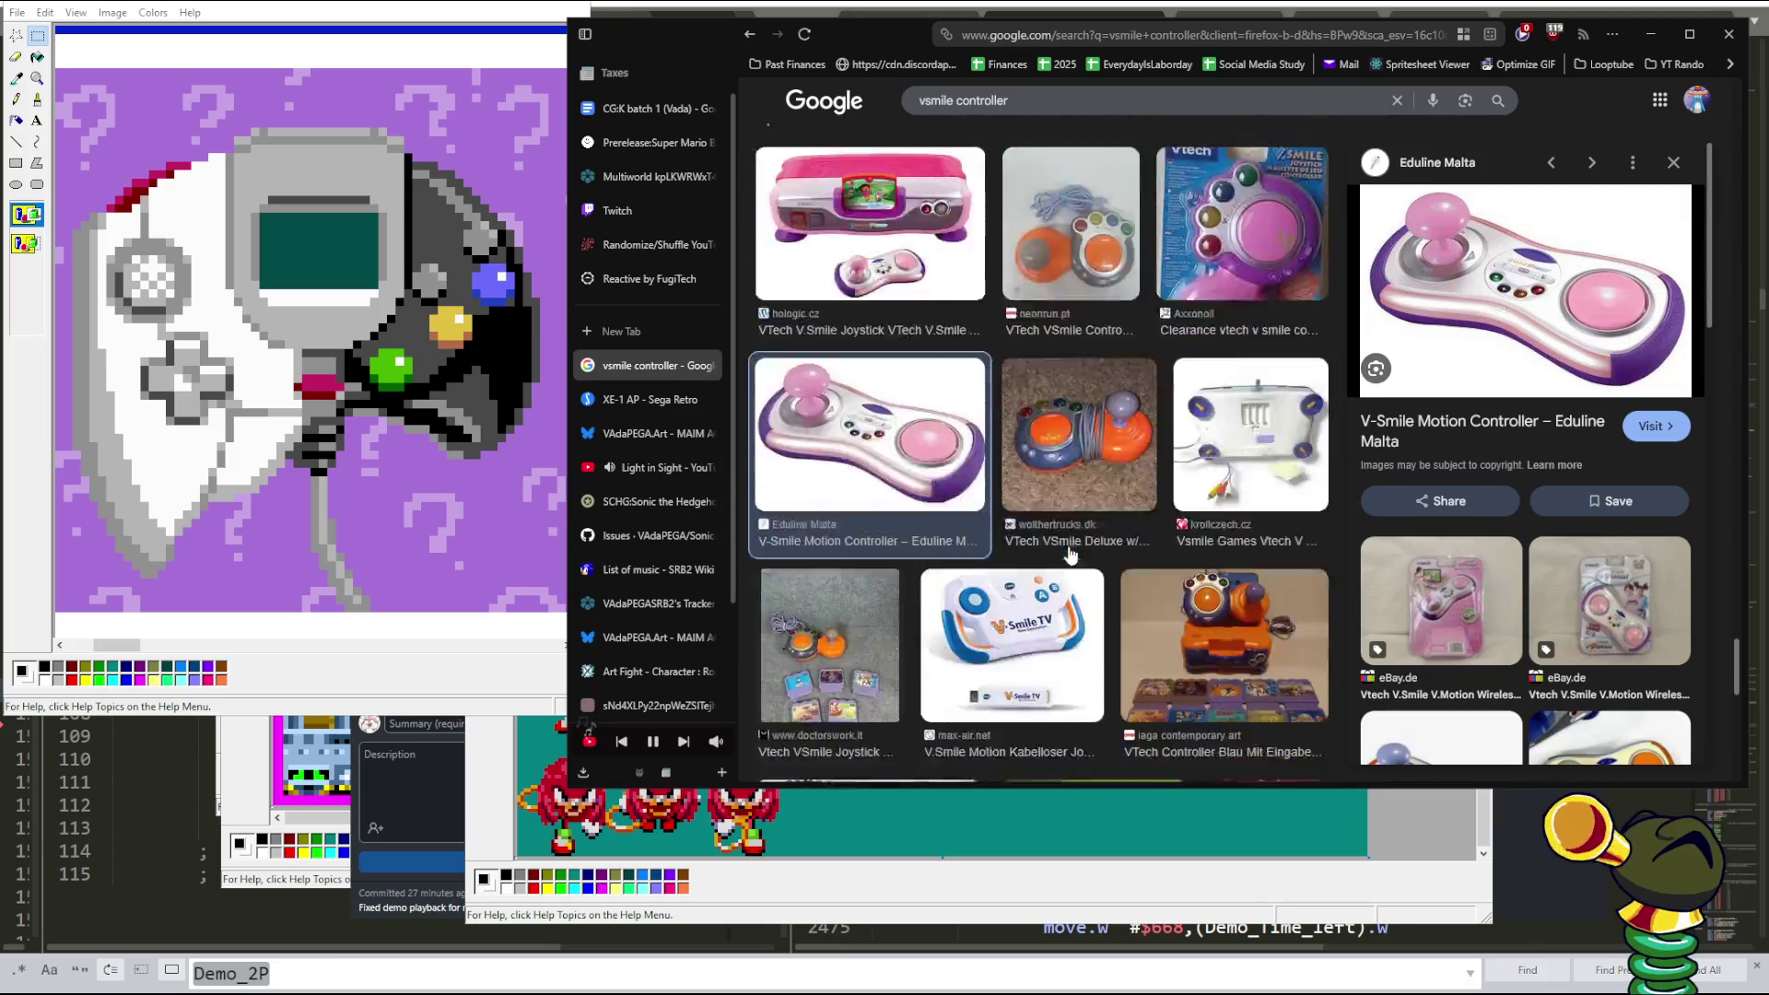
pyautogui.scroll(-3, 1071, 553)
pyautogui.scroll(-1, 1074, 539)
pyautogui.scroll(-1, 1078, 525)
pyautogui.scroll(-3, 1084, 505)
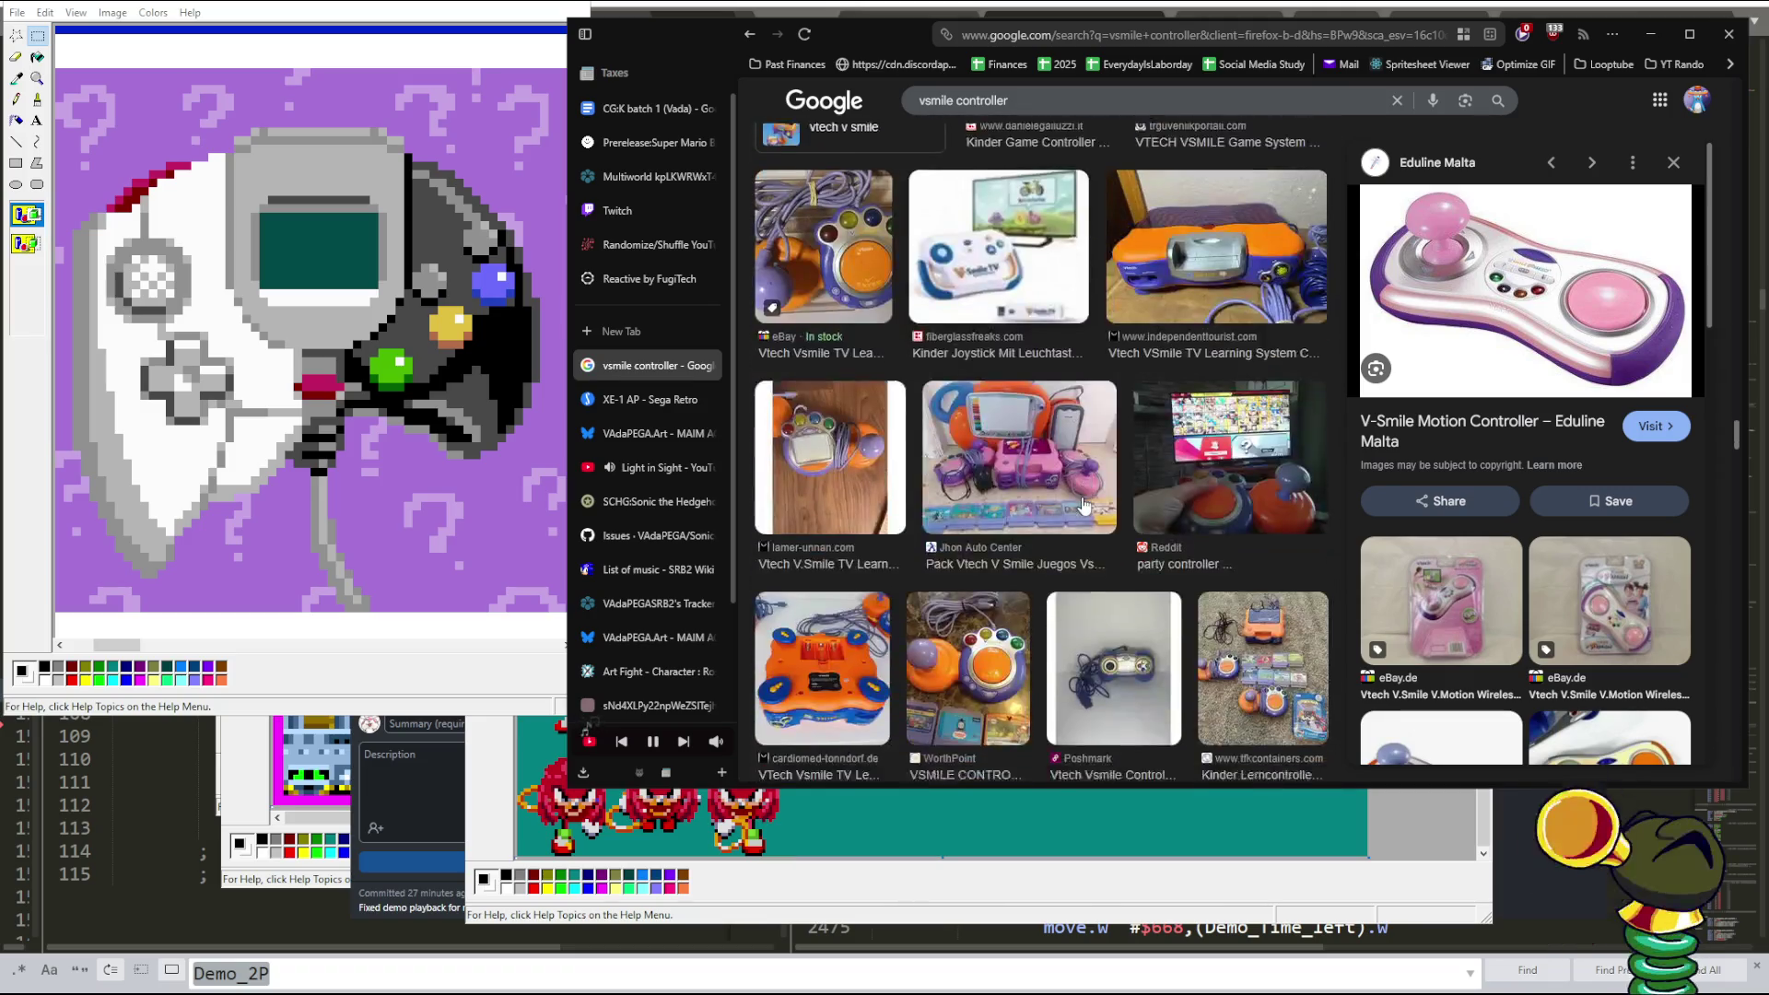
pyautogui.scroll(-2, 1084, 506)
pyautogui.scroll(-1, 1083, 505)
pyautogui.scroll(-2, 1083, 505)
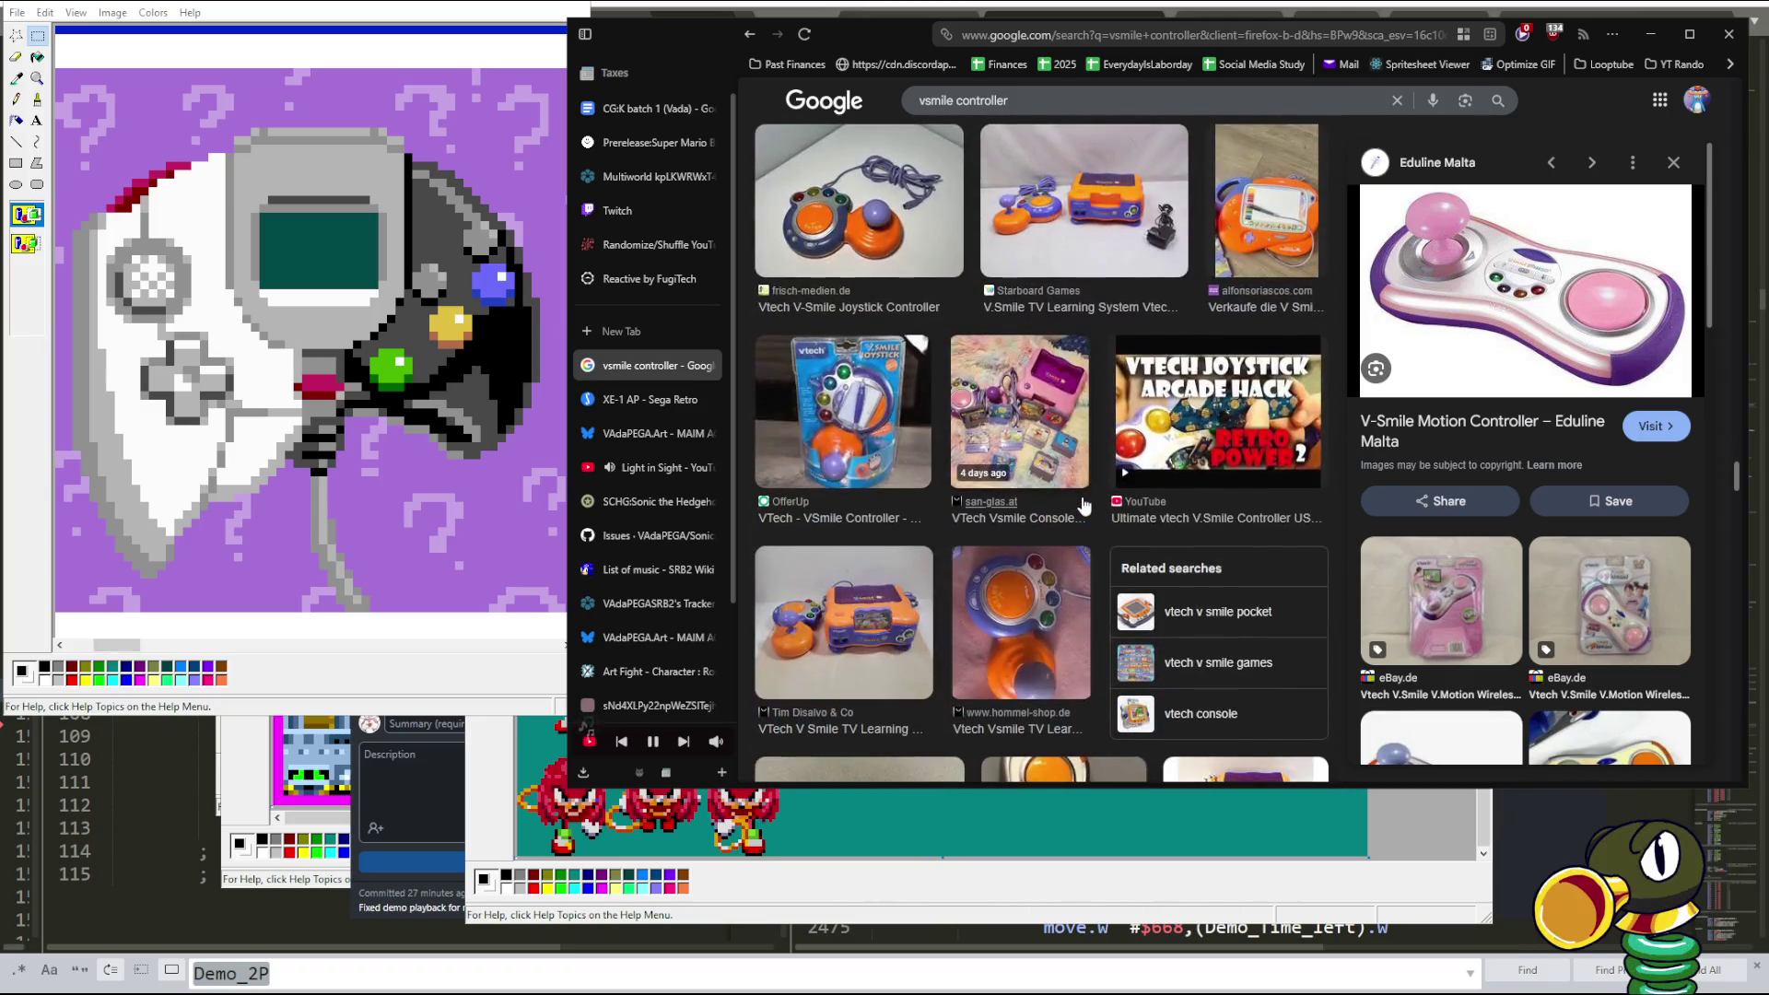
pyautogui.scroll(-4, 1083, 505)
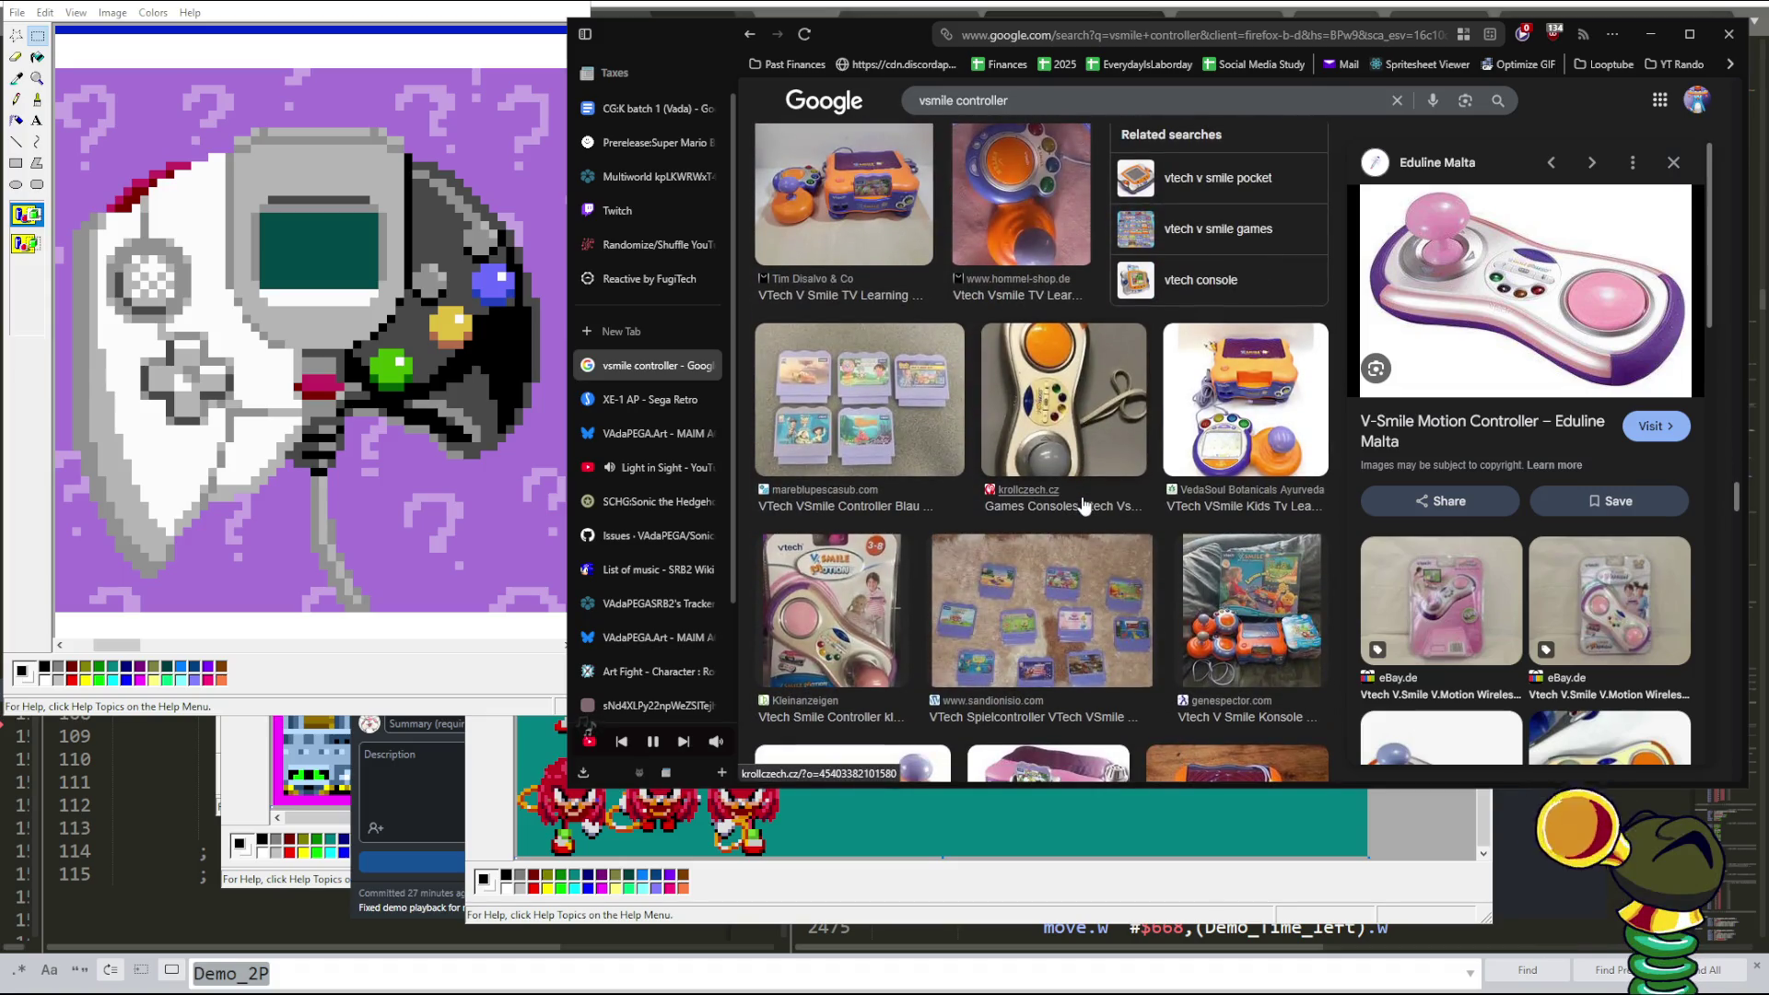
pyautogui.scroll(-4, 939, 438)
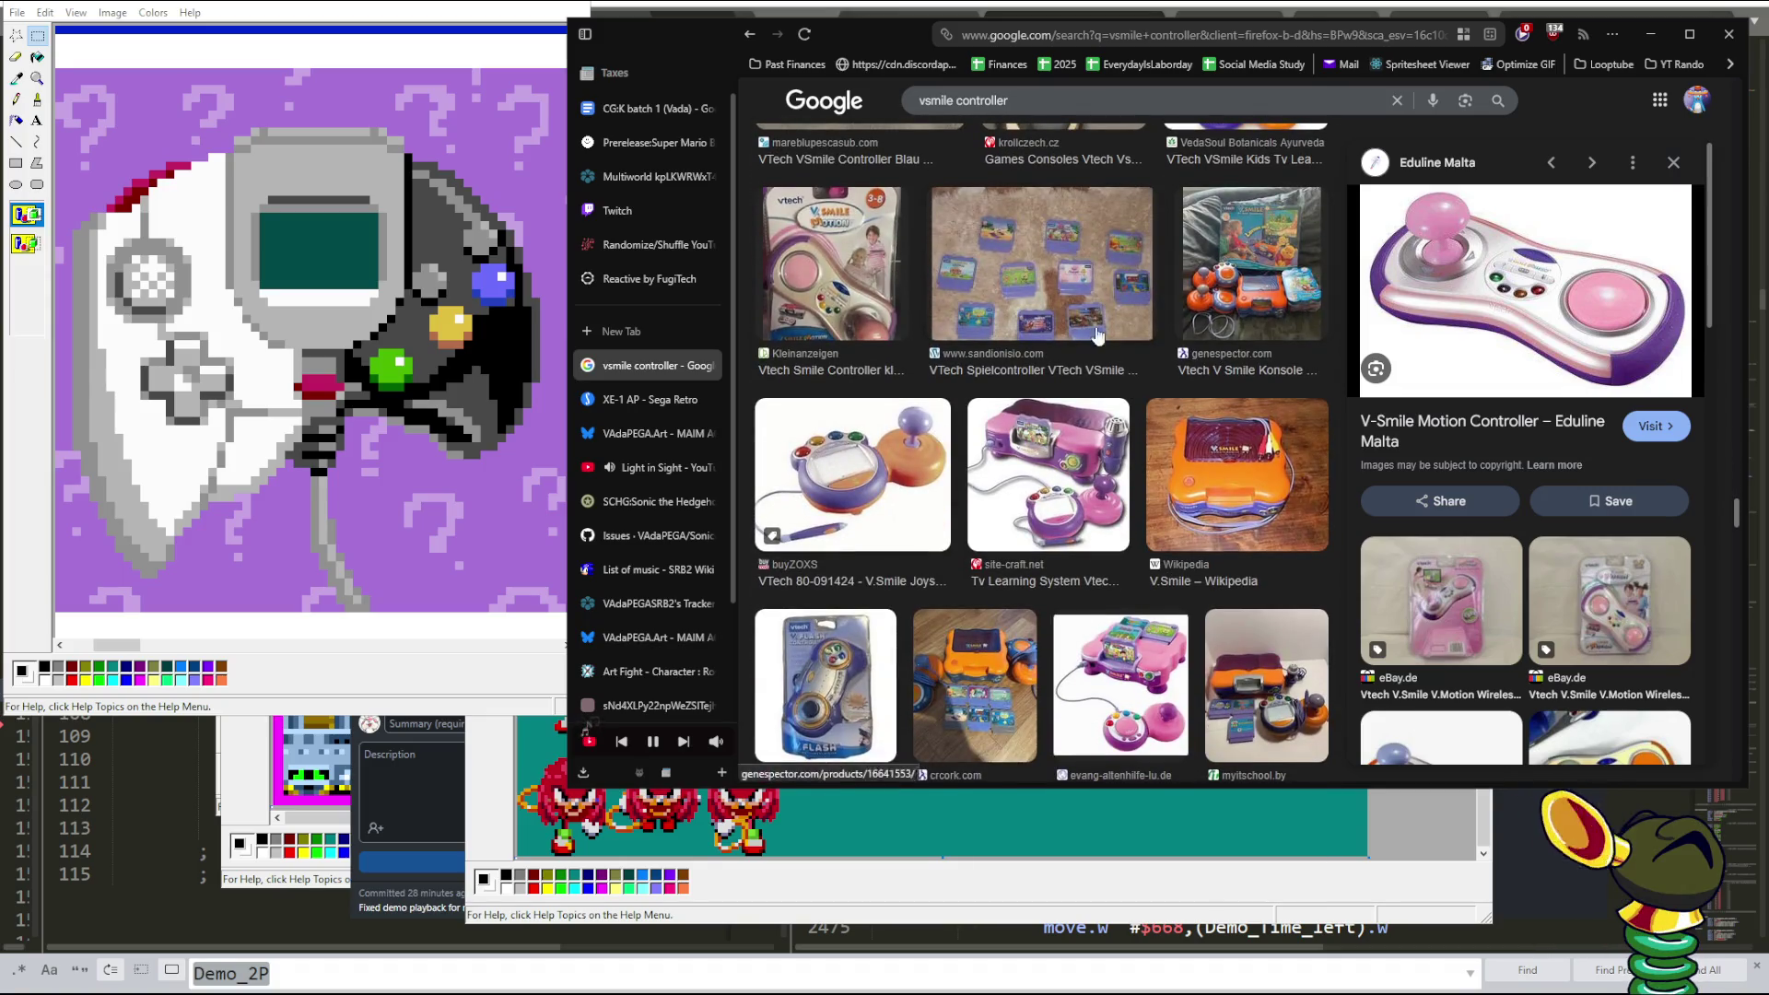
pyautogui.scroll(5, 1128, 308)
pyautogui.scroll(5, 1128, 309)
pyautogui.scroll(5, 1128, 309)
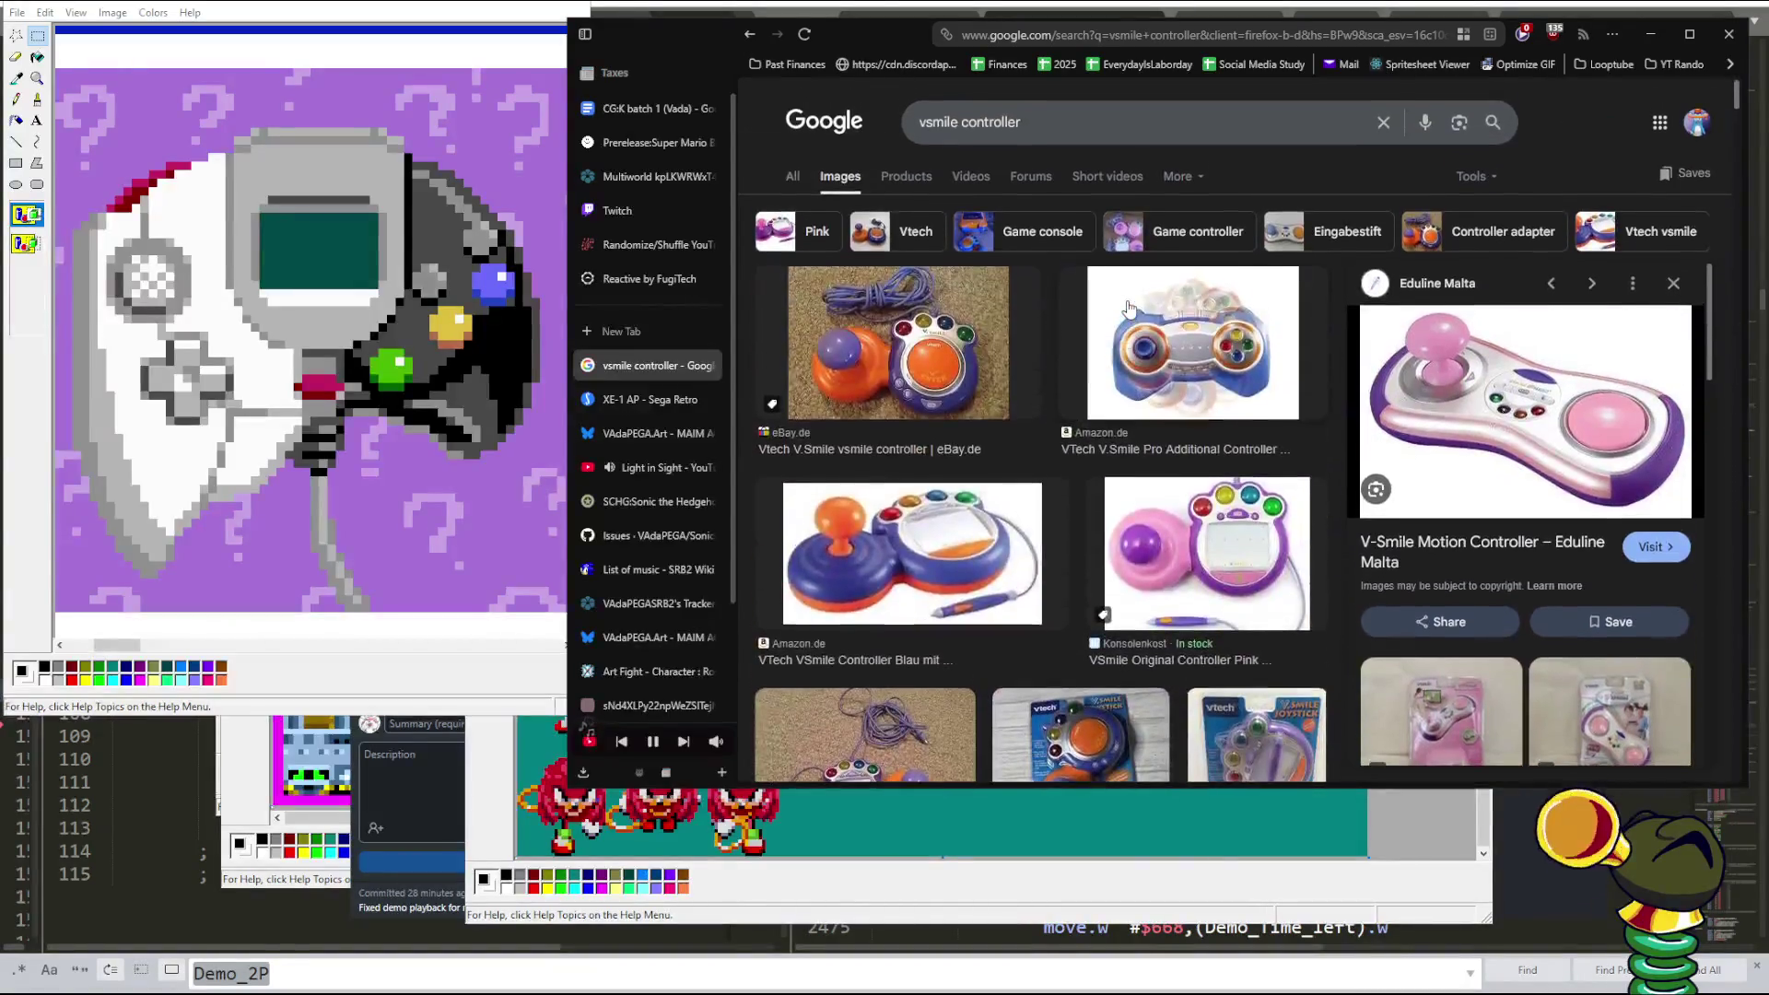
pyautogui.scroll(-1, 1043, 257)
pyautogui.click(1188, 273)
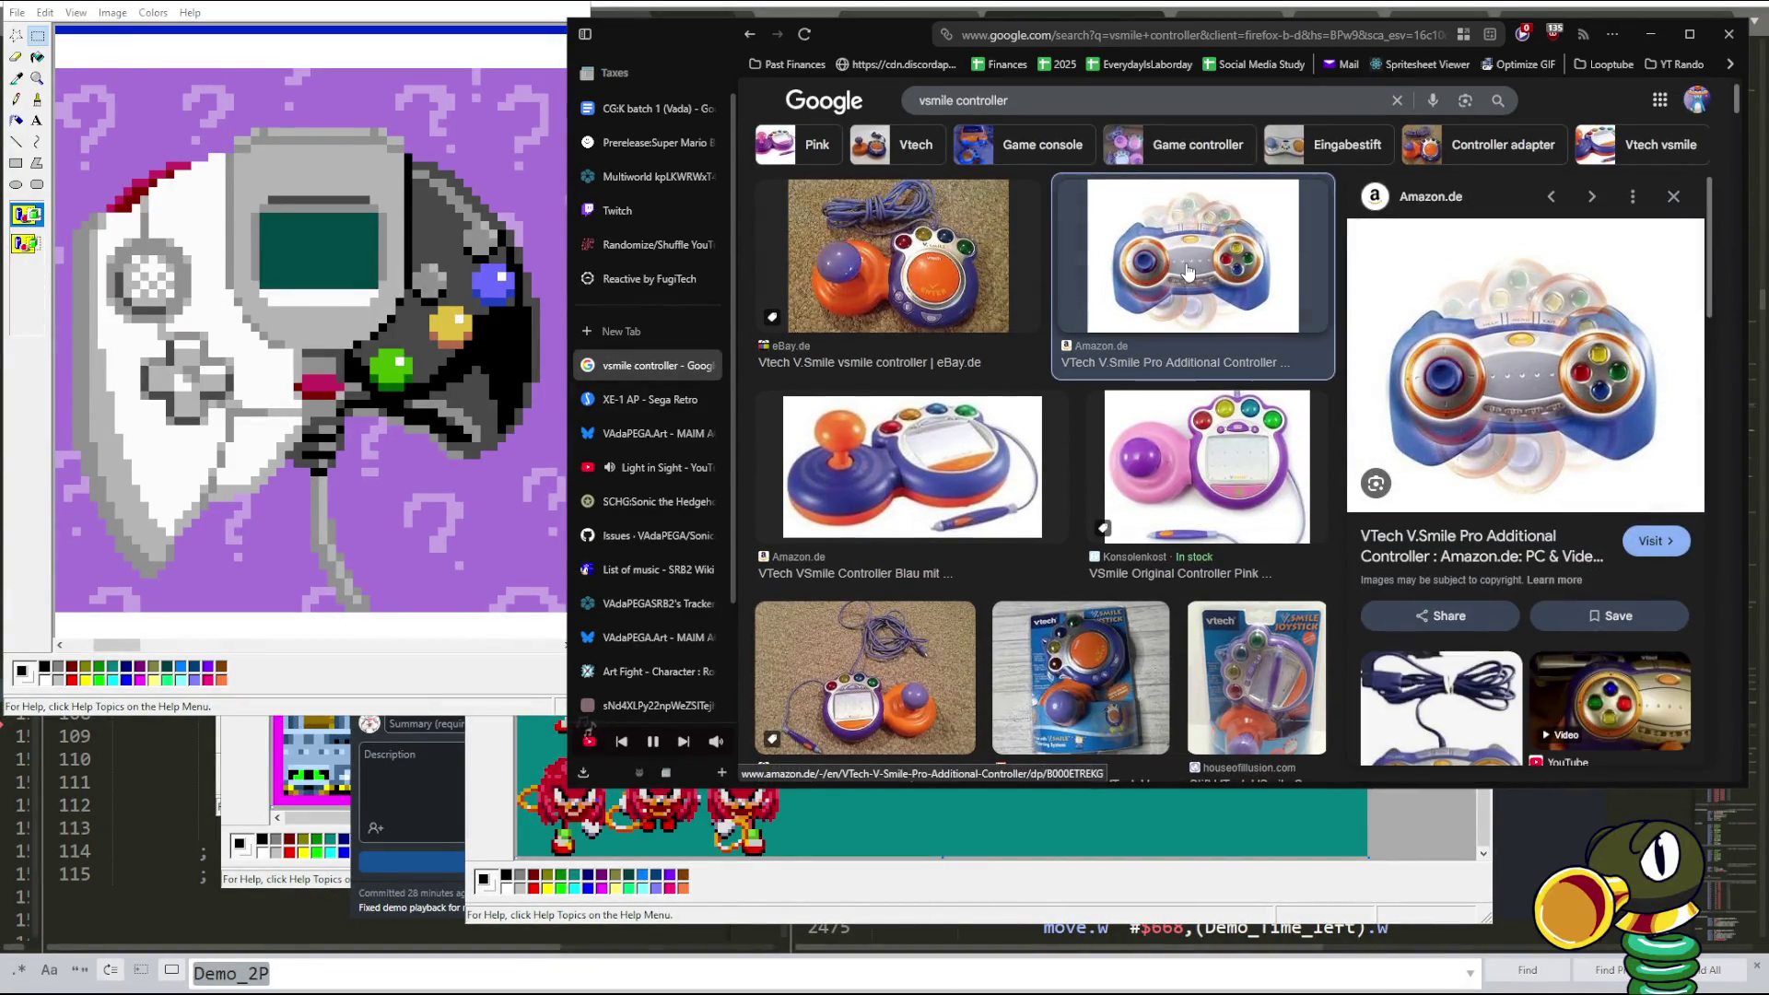